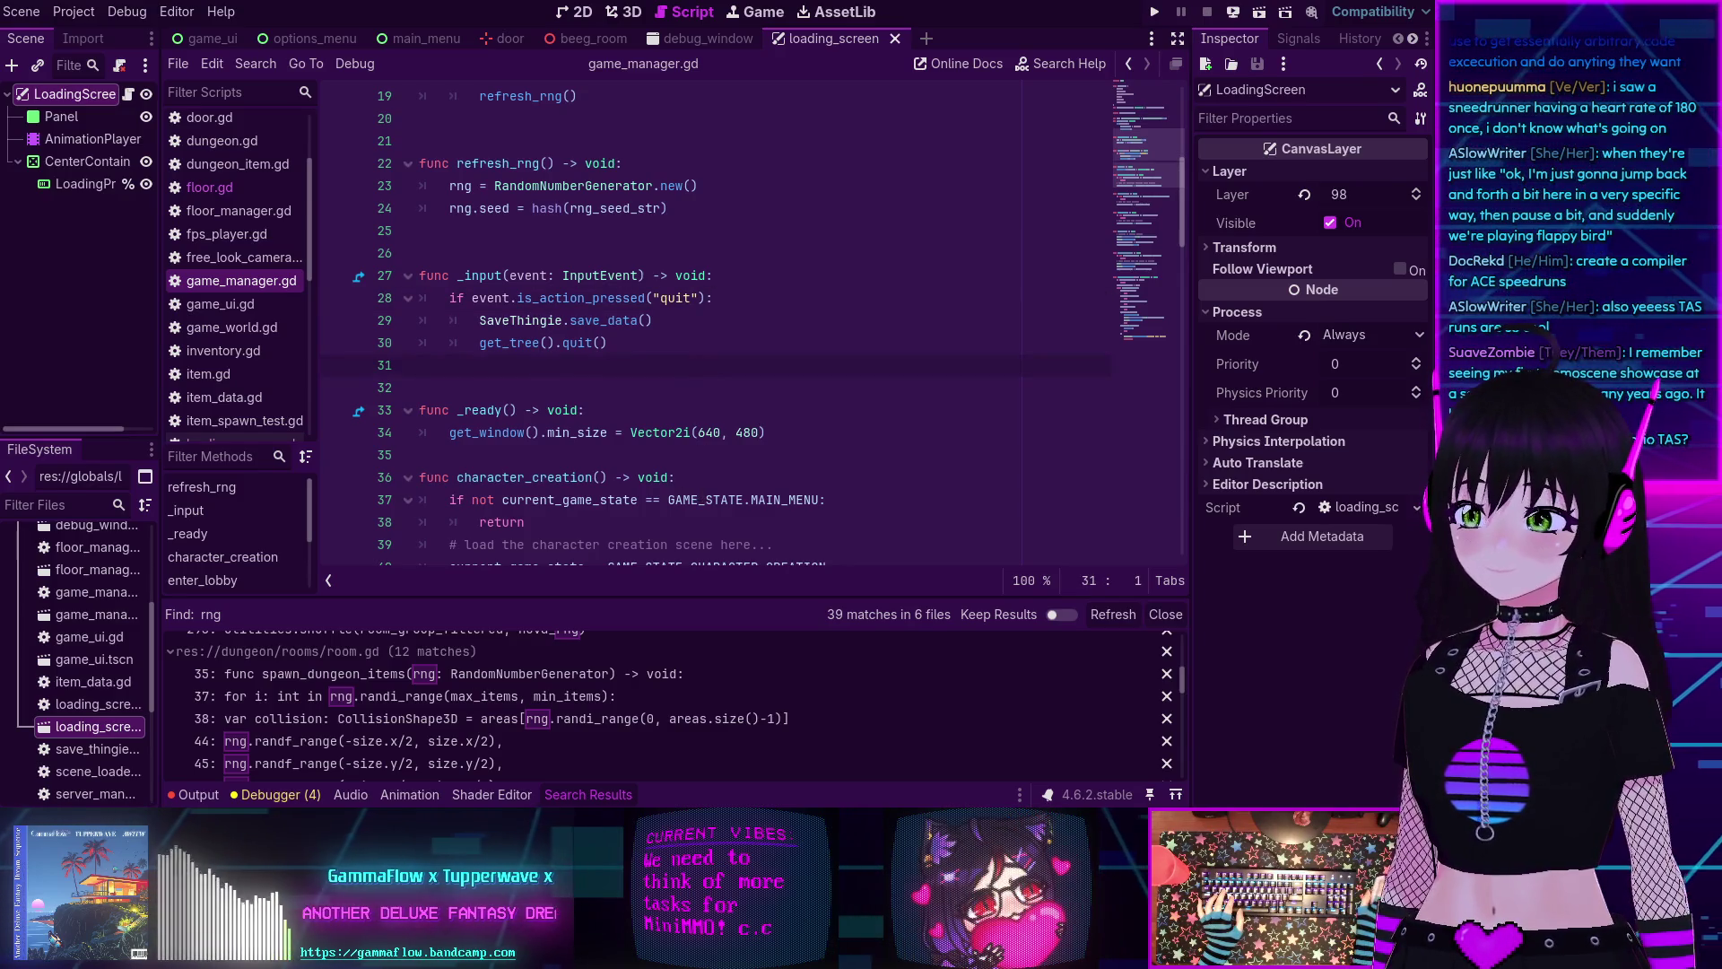
Collapse the search results and read through game_manager.gd, including refresh_rng and the _input quit handler.
left_click(569, 796)
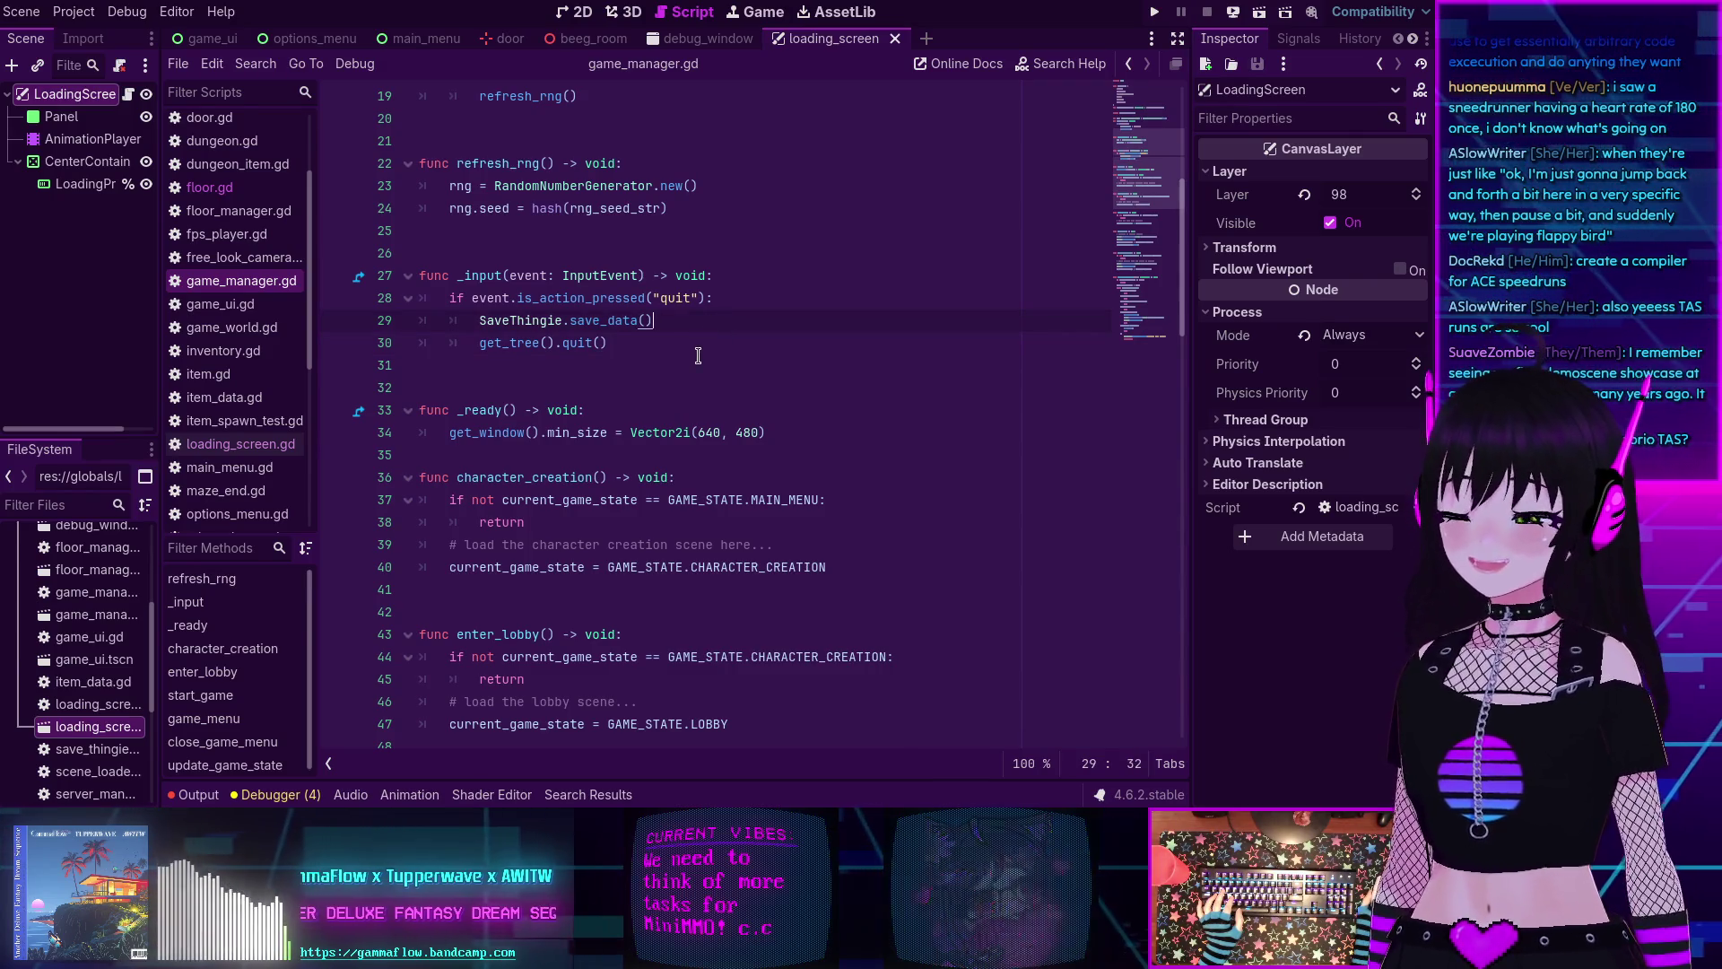
scroll(673, 363, "up", 3)
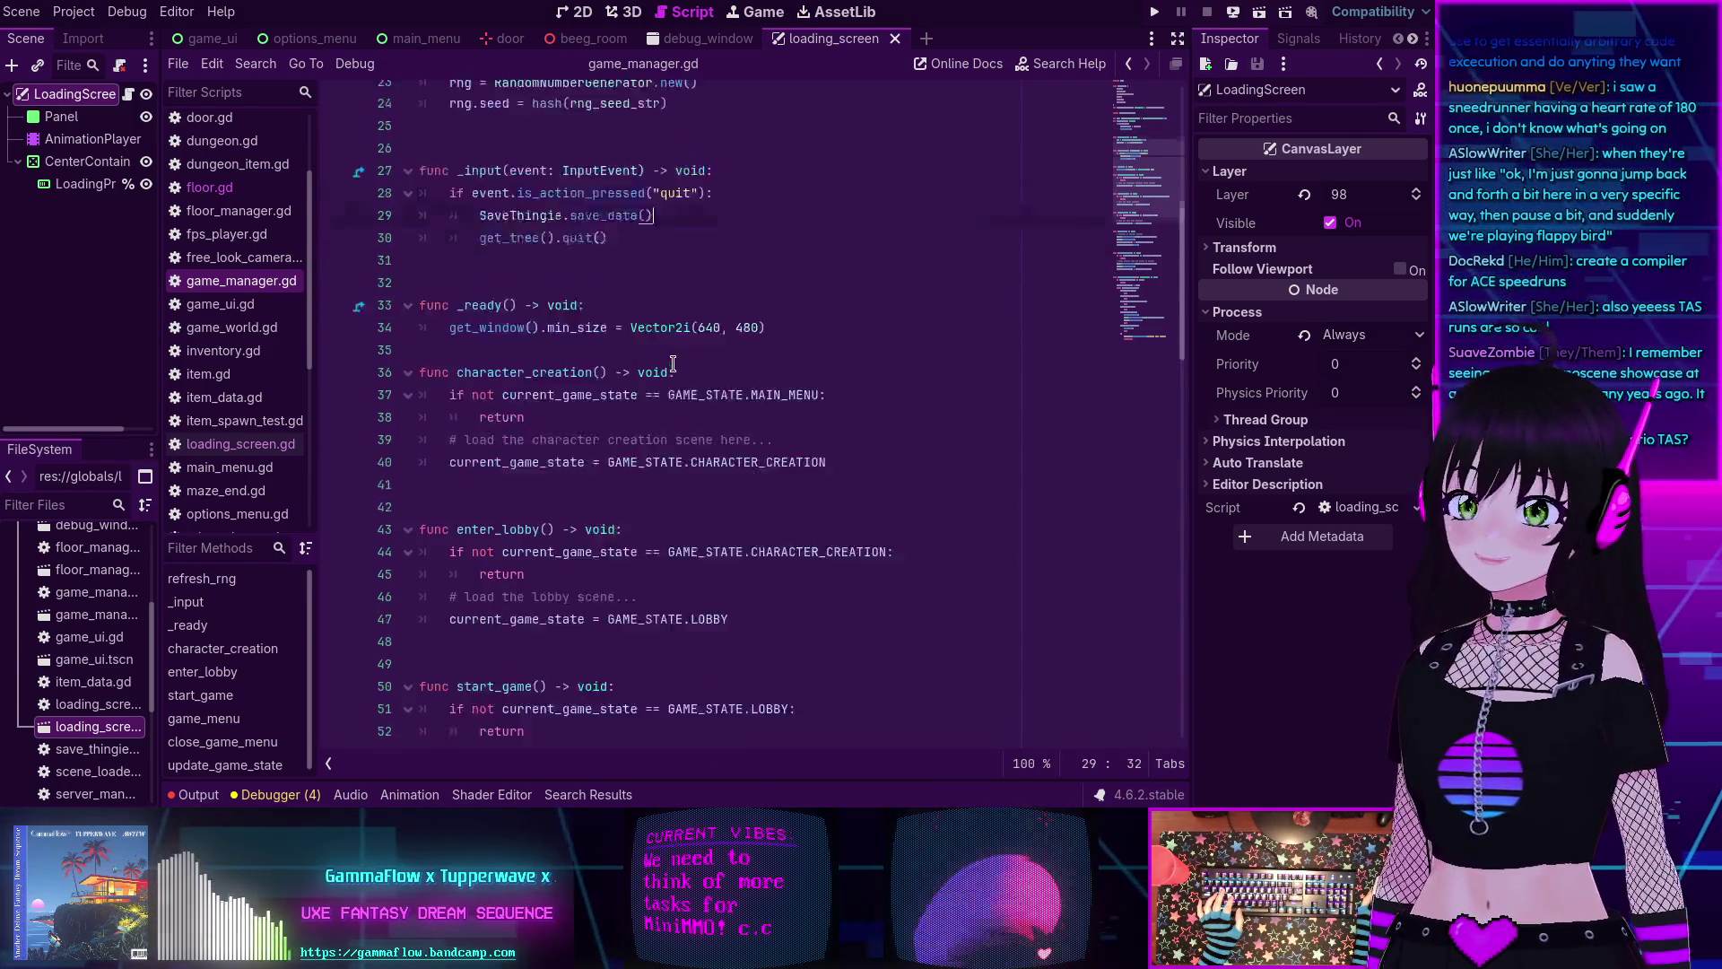
scroll(672, 363, "down", 10)
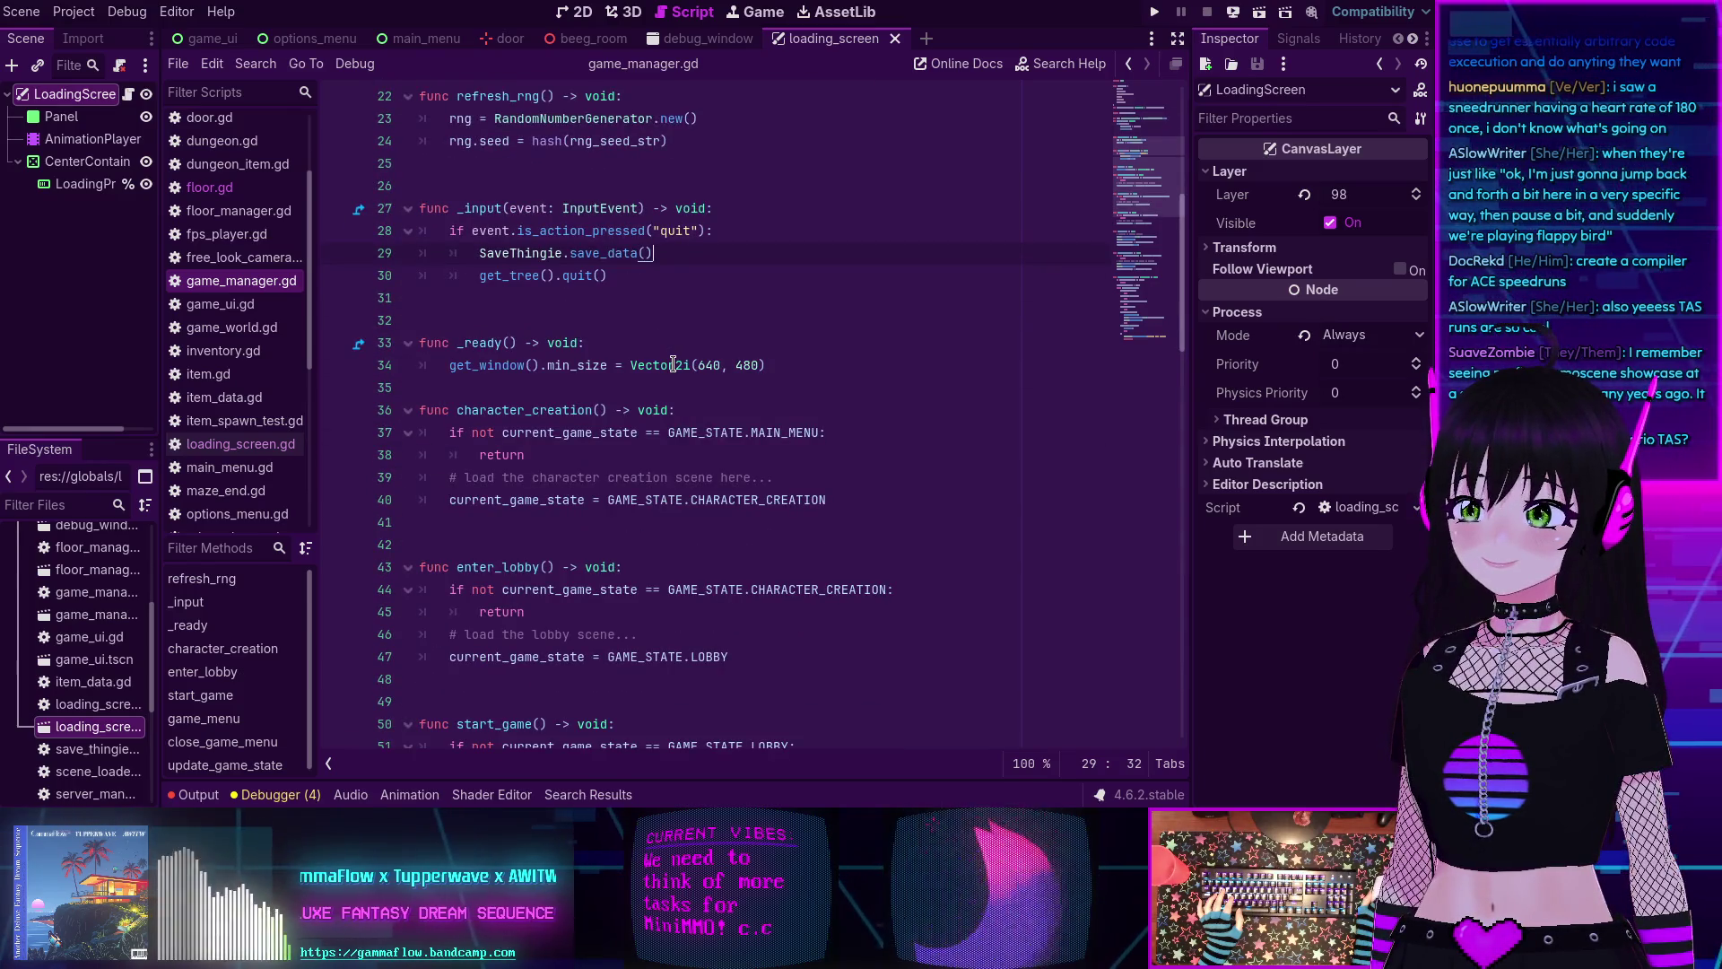
scroll(673, 364, "down", 16)
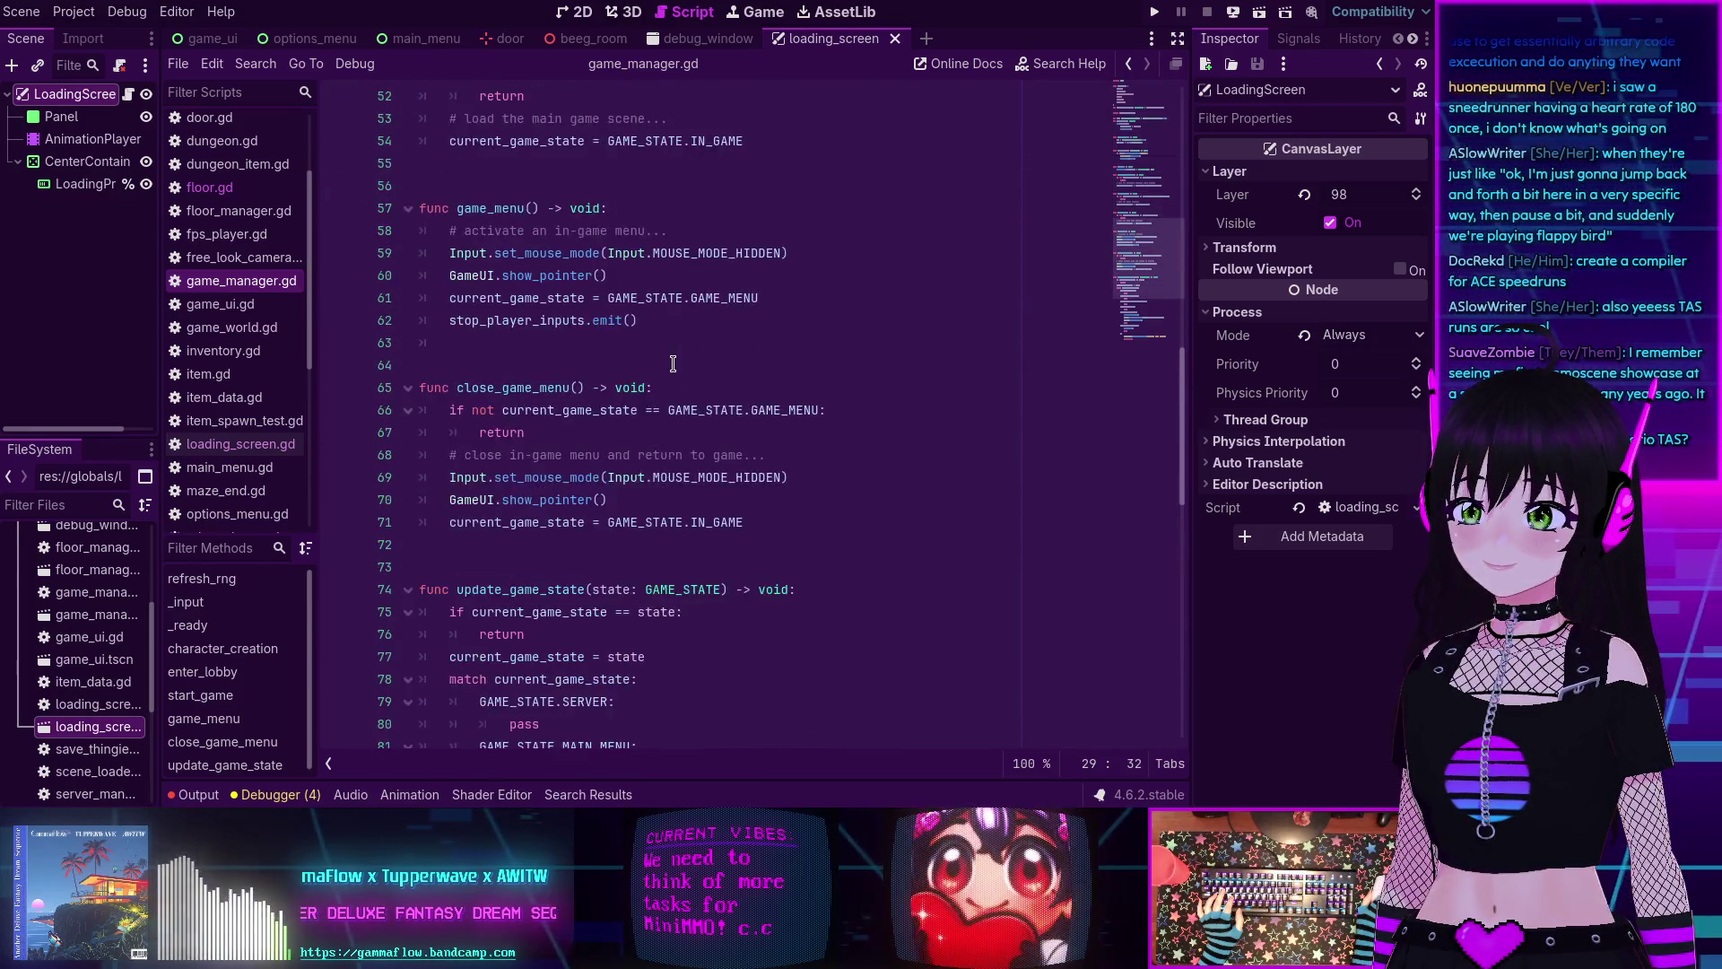
scroll(672, 364, "down", 5)
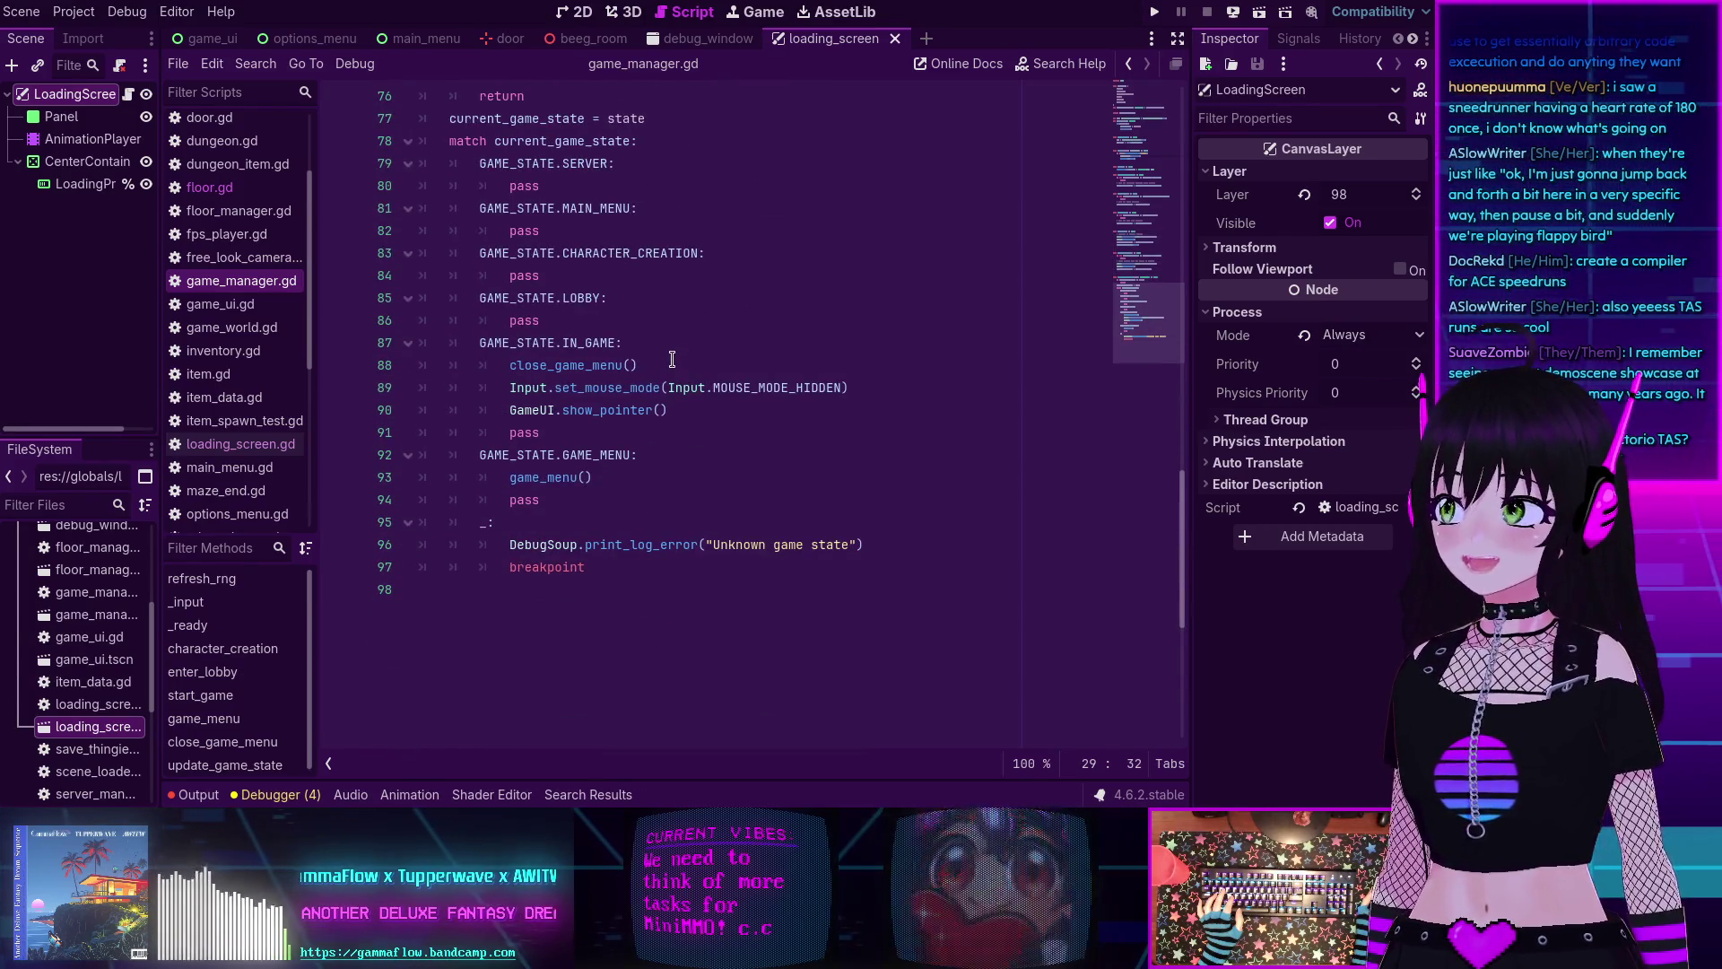
scroll(665, 364, "up", 1)
scroll(664, 364, "up", 7)
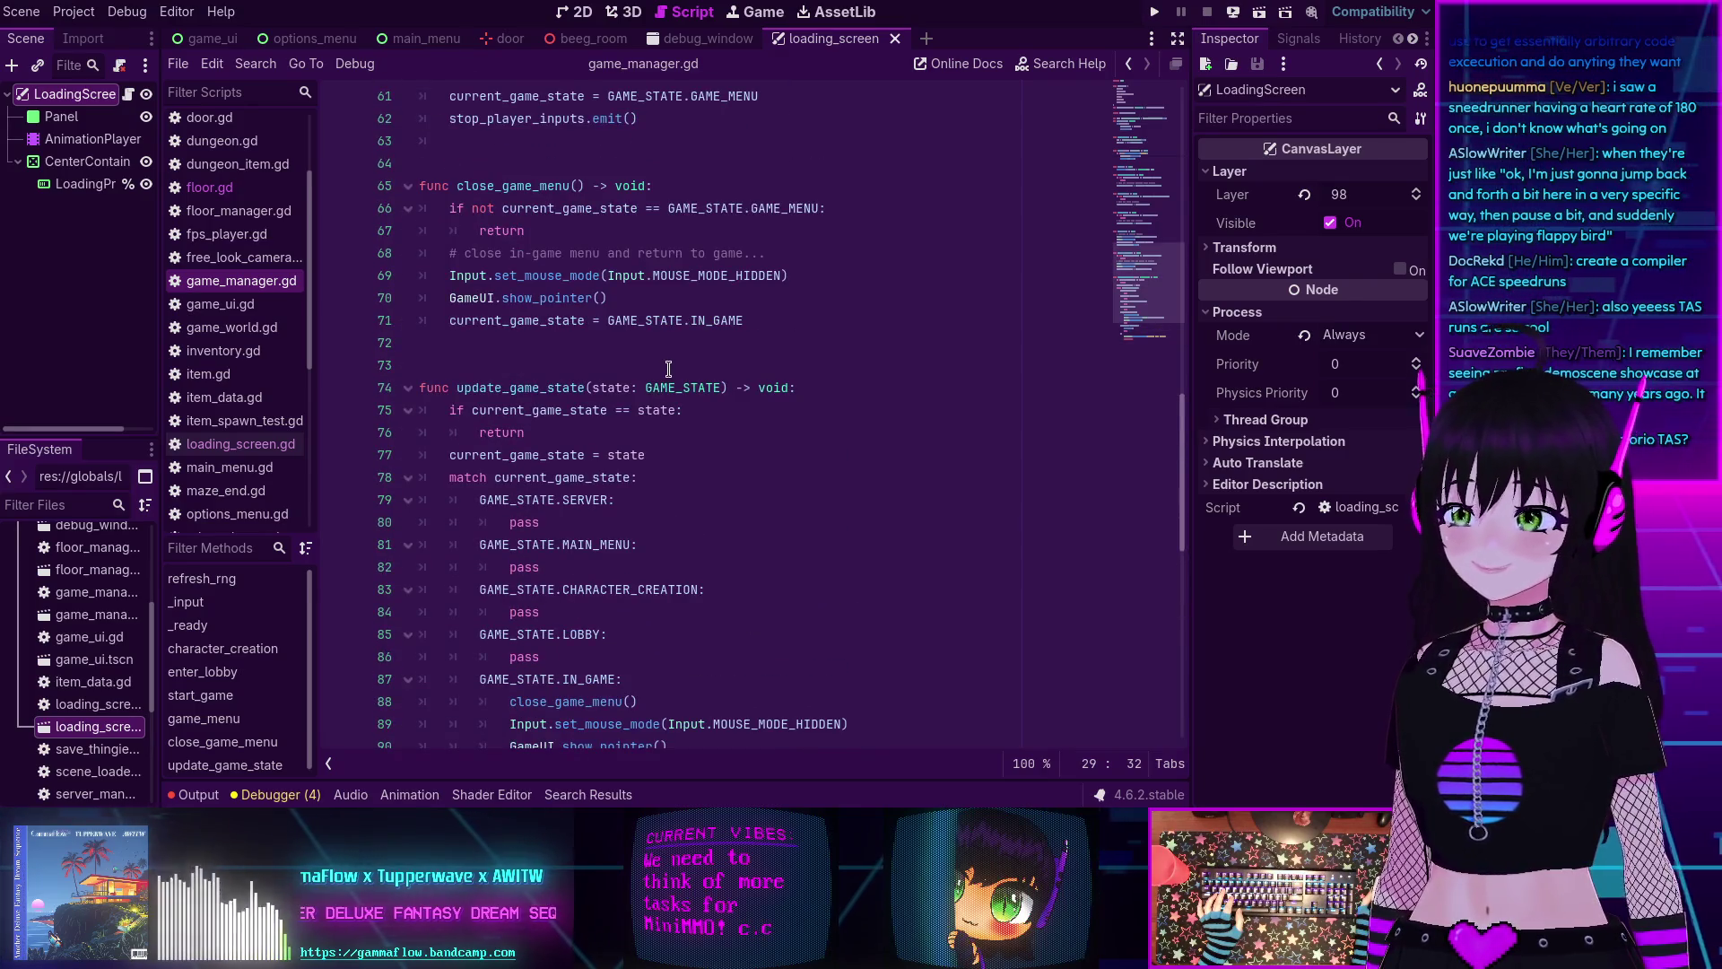
scroll(669, 368, "up", 3)
scroll(669, 368, "up", 11)
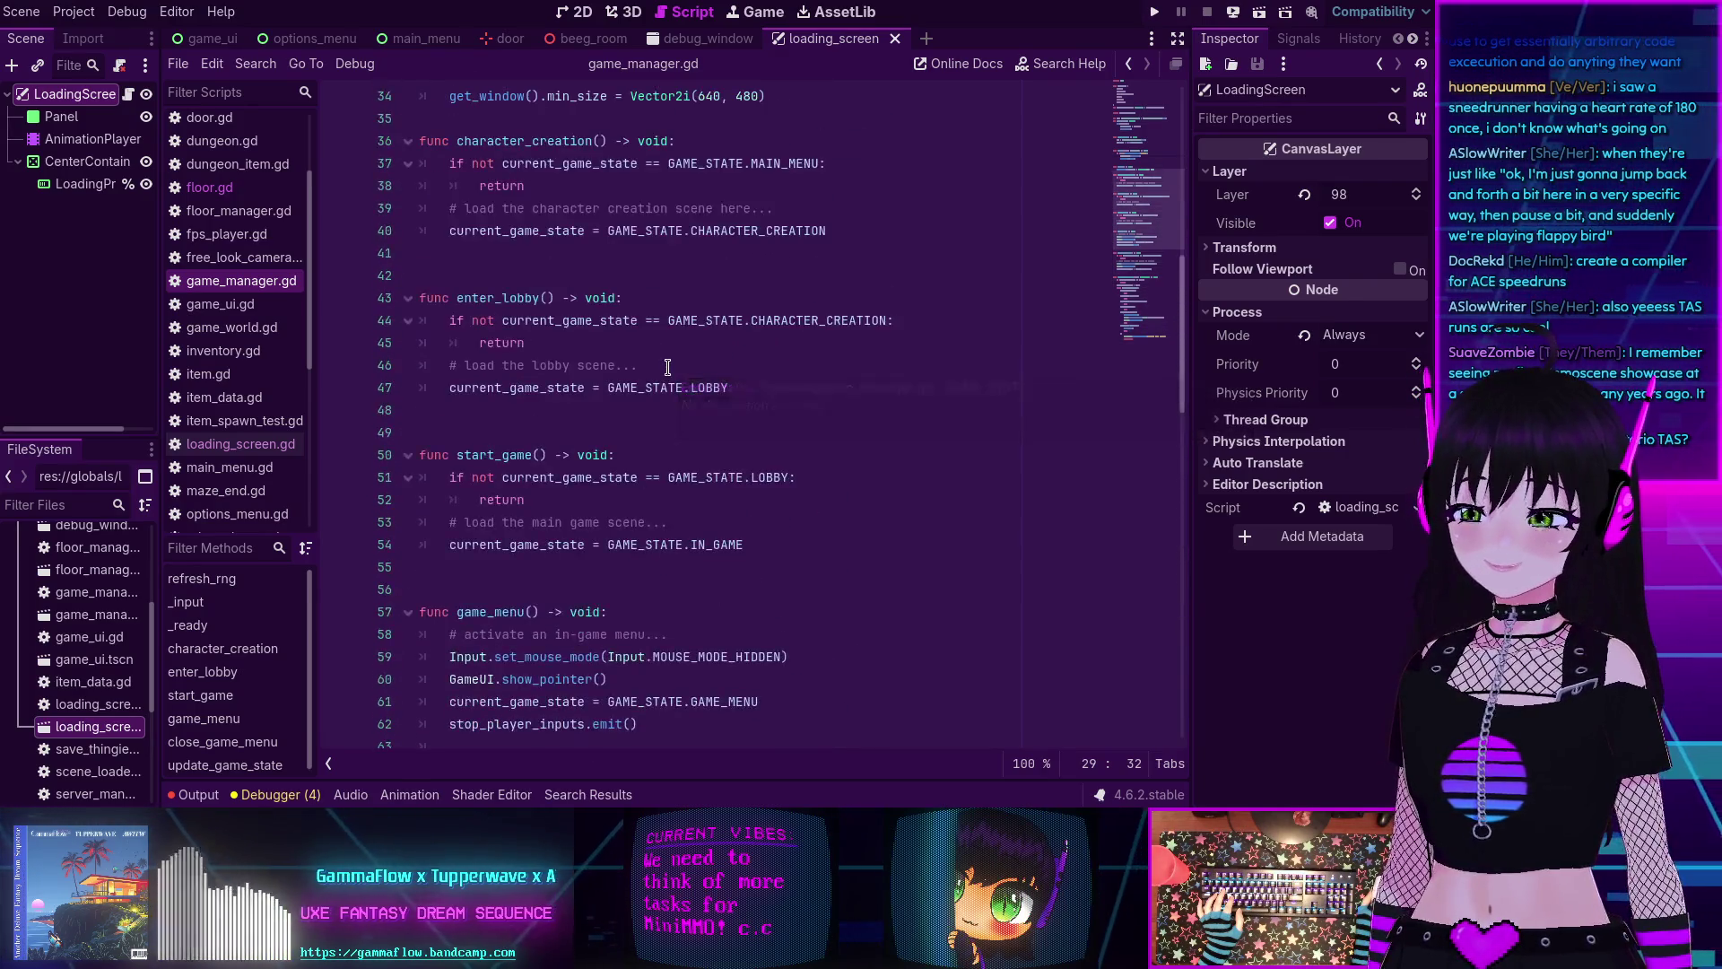
scroll(669, 368, "up", 1)
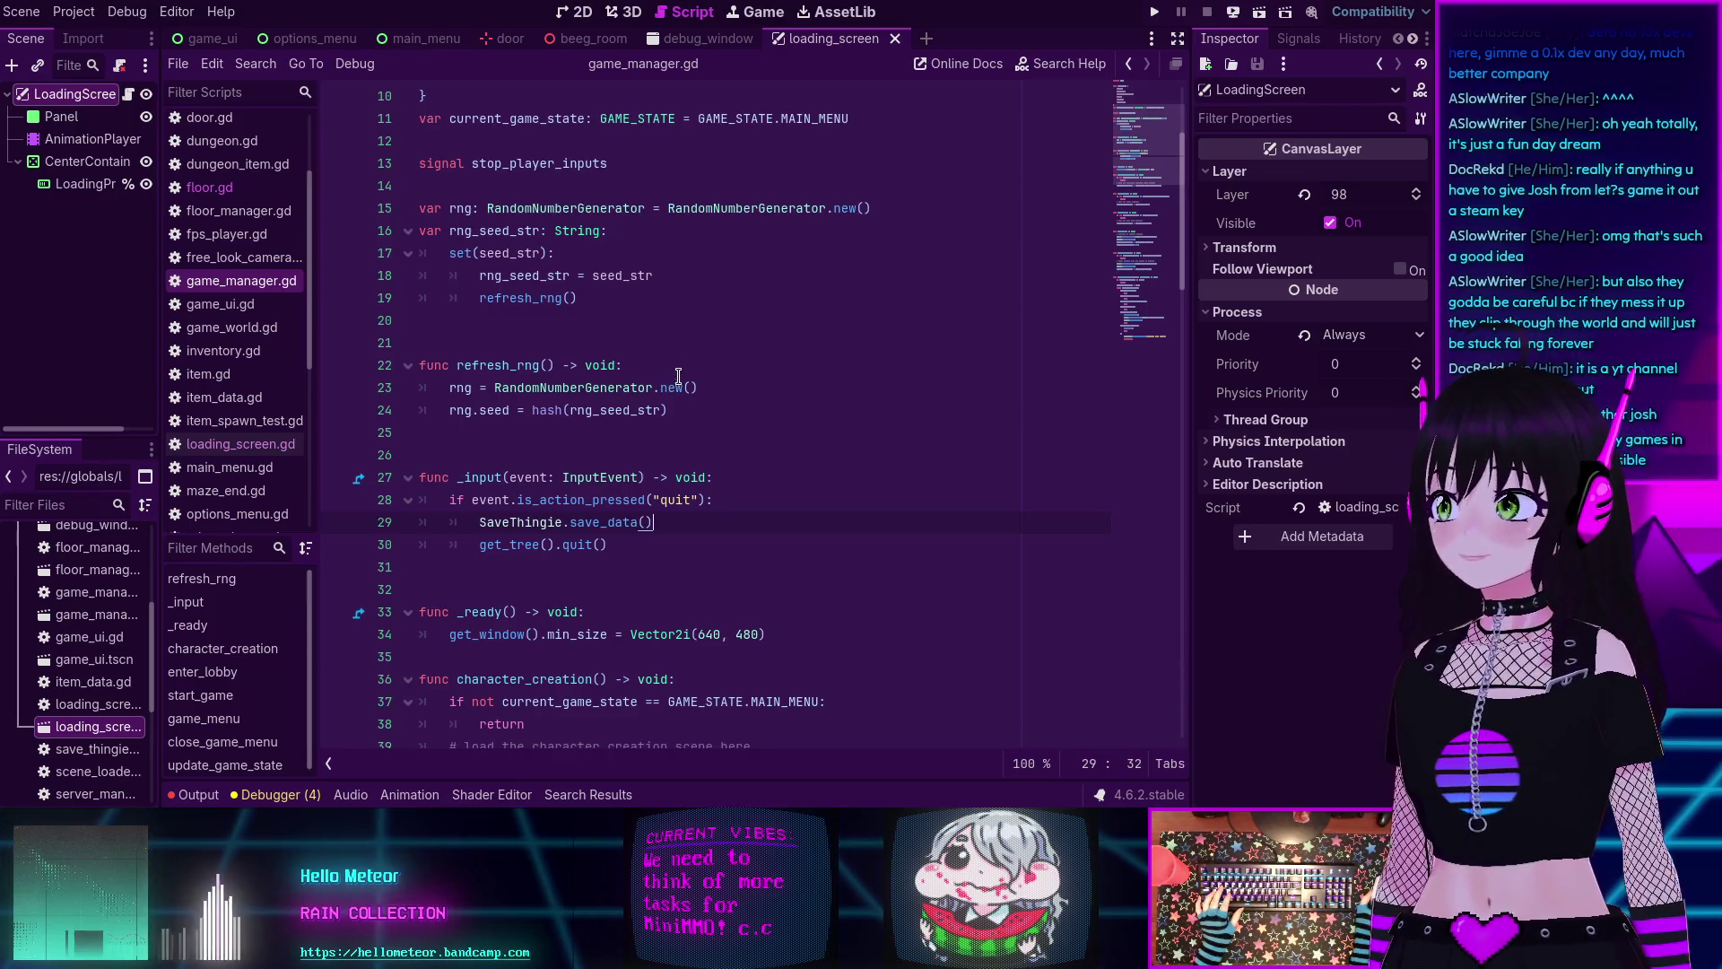
left_click(684, 557)
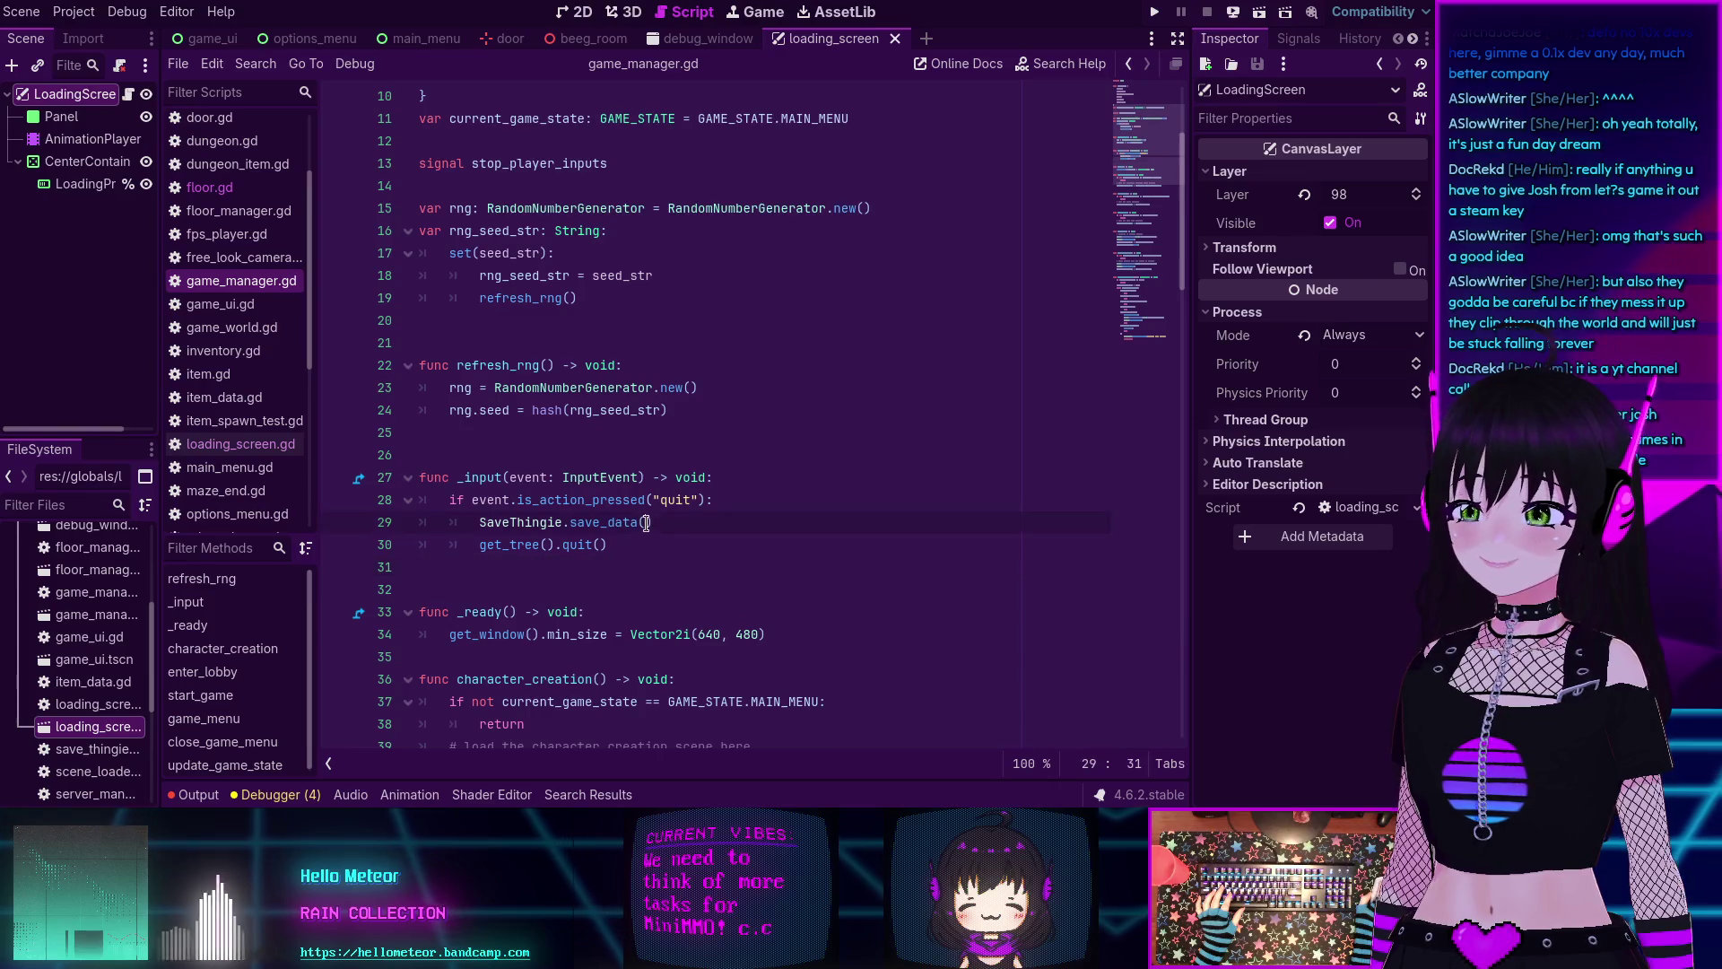
left_click(547, 432)
scroll(520, 385, "up", 2)
scroll(496, 345, "down", 2)
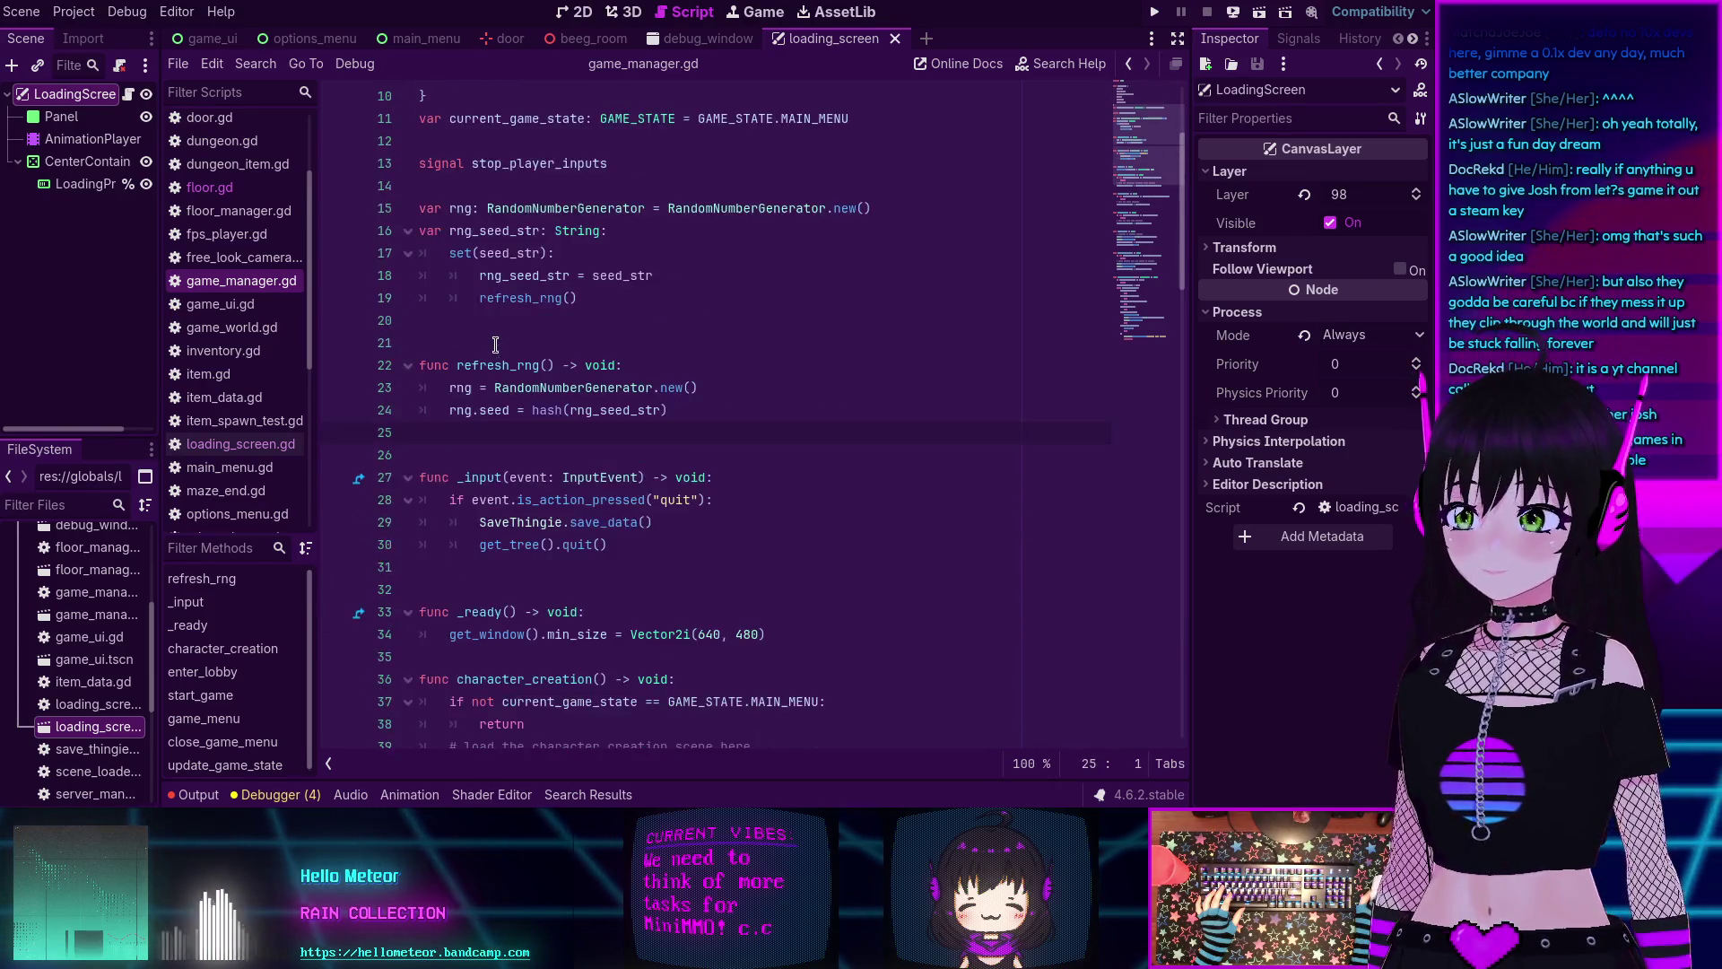
scroll(496, 345, "down", 8)
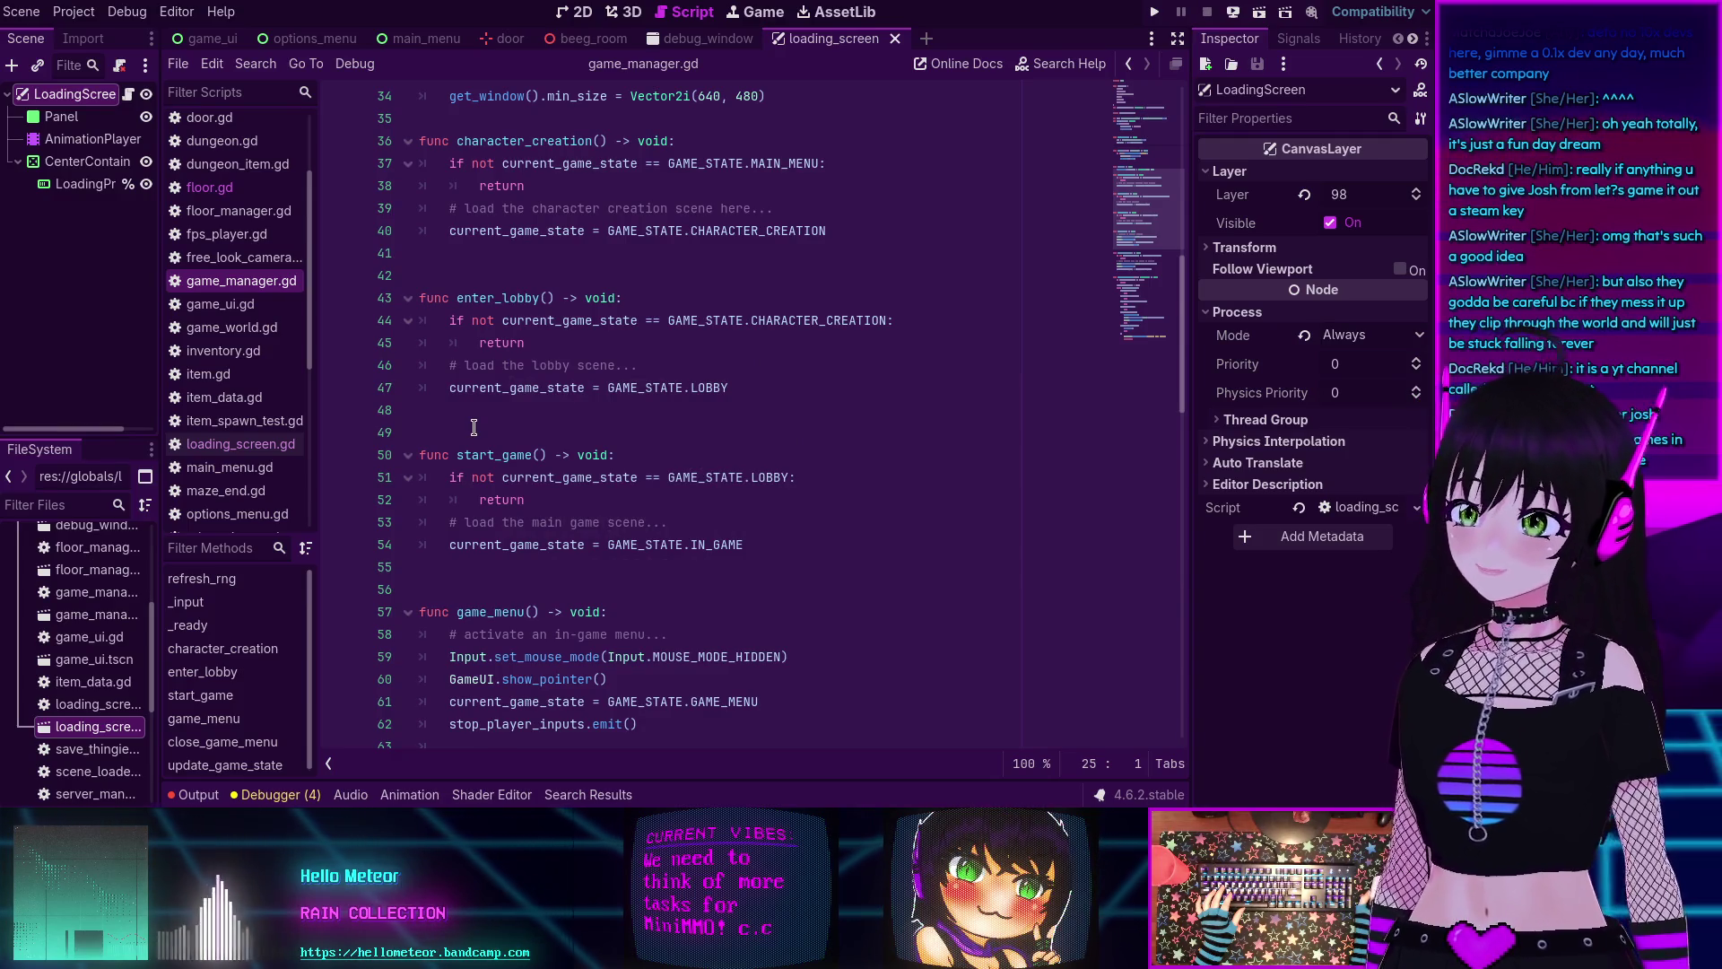
scroll(474, 427, "down", 3)
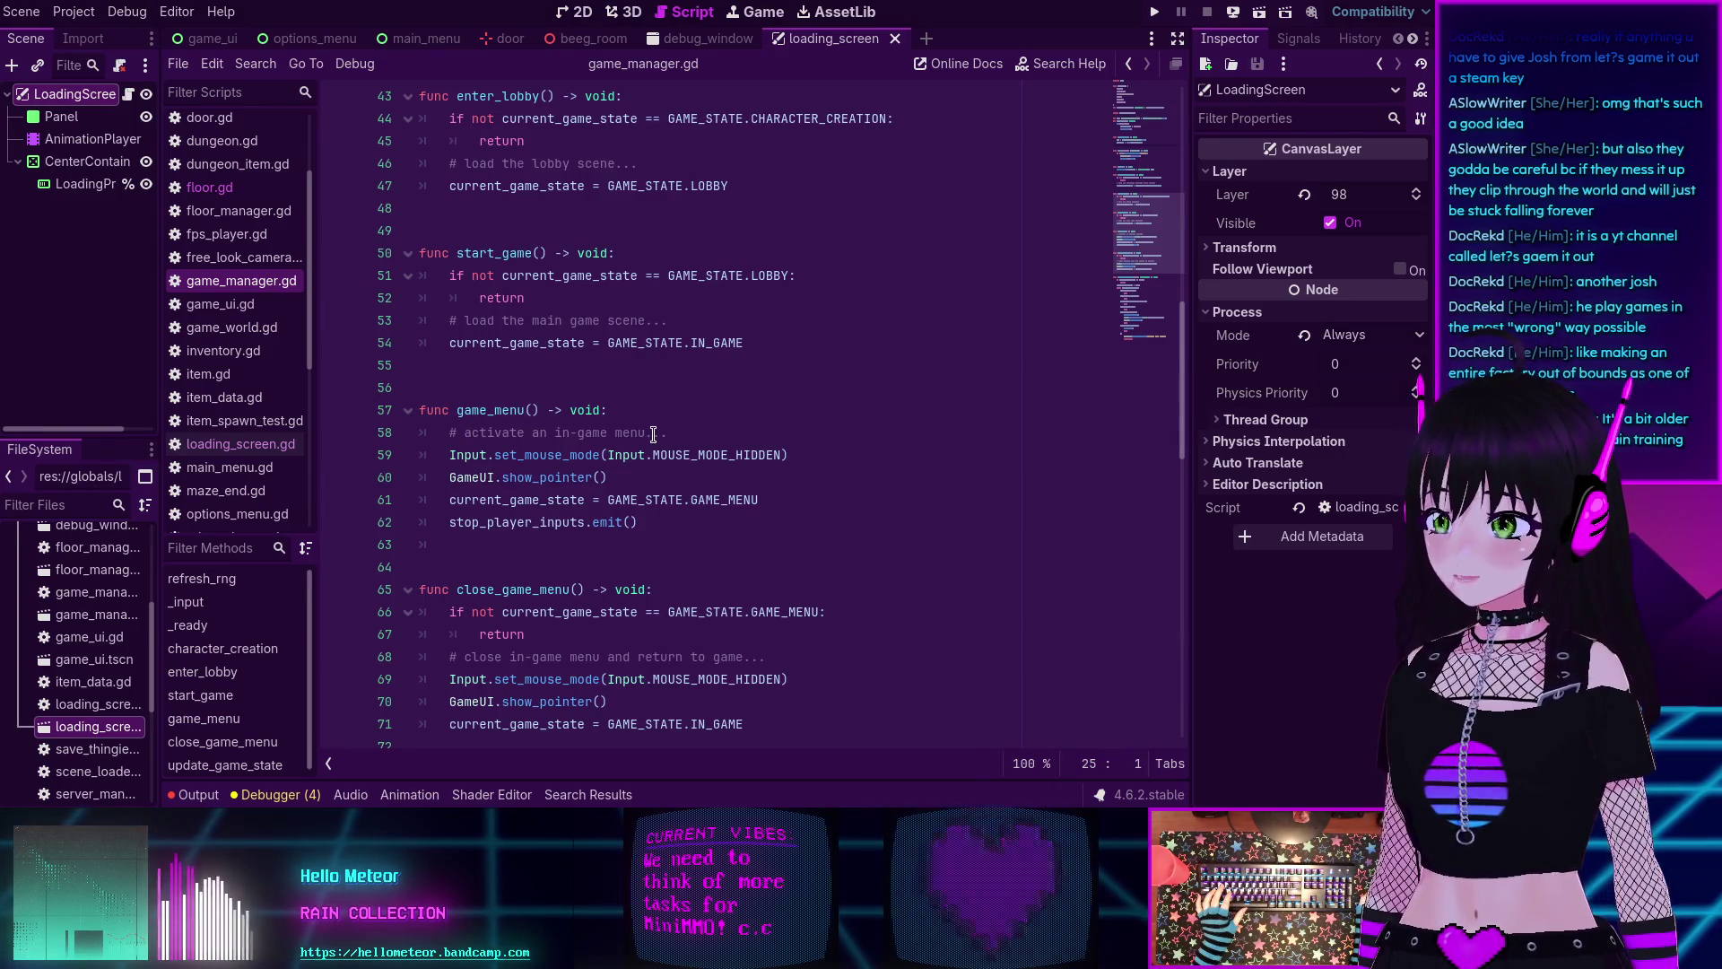
scroll(652, 434, "down", 3)
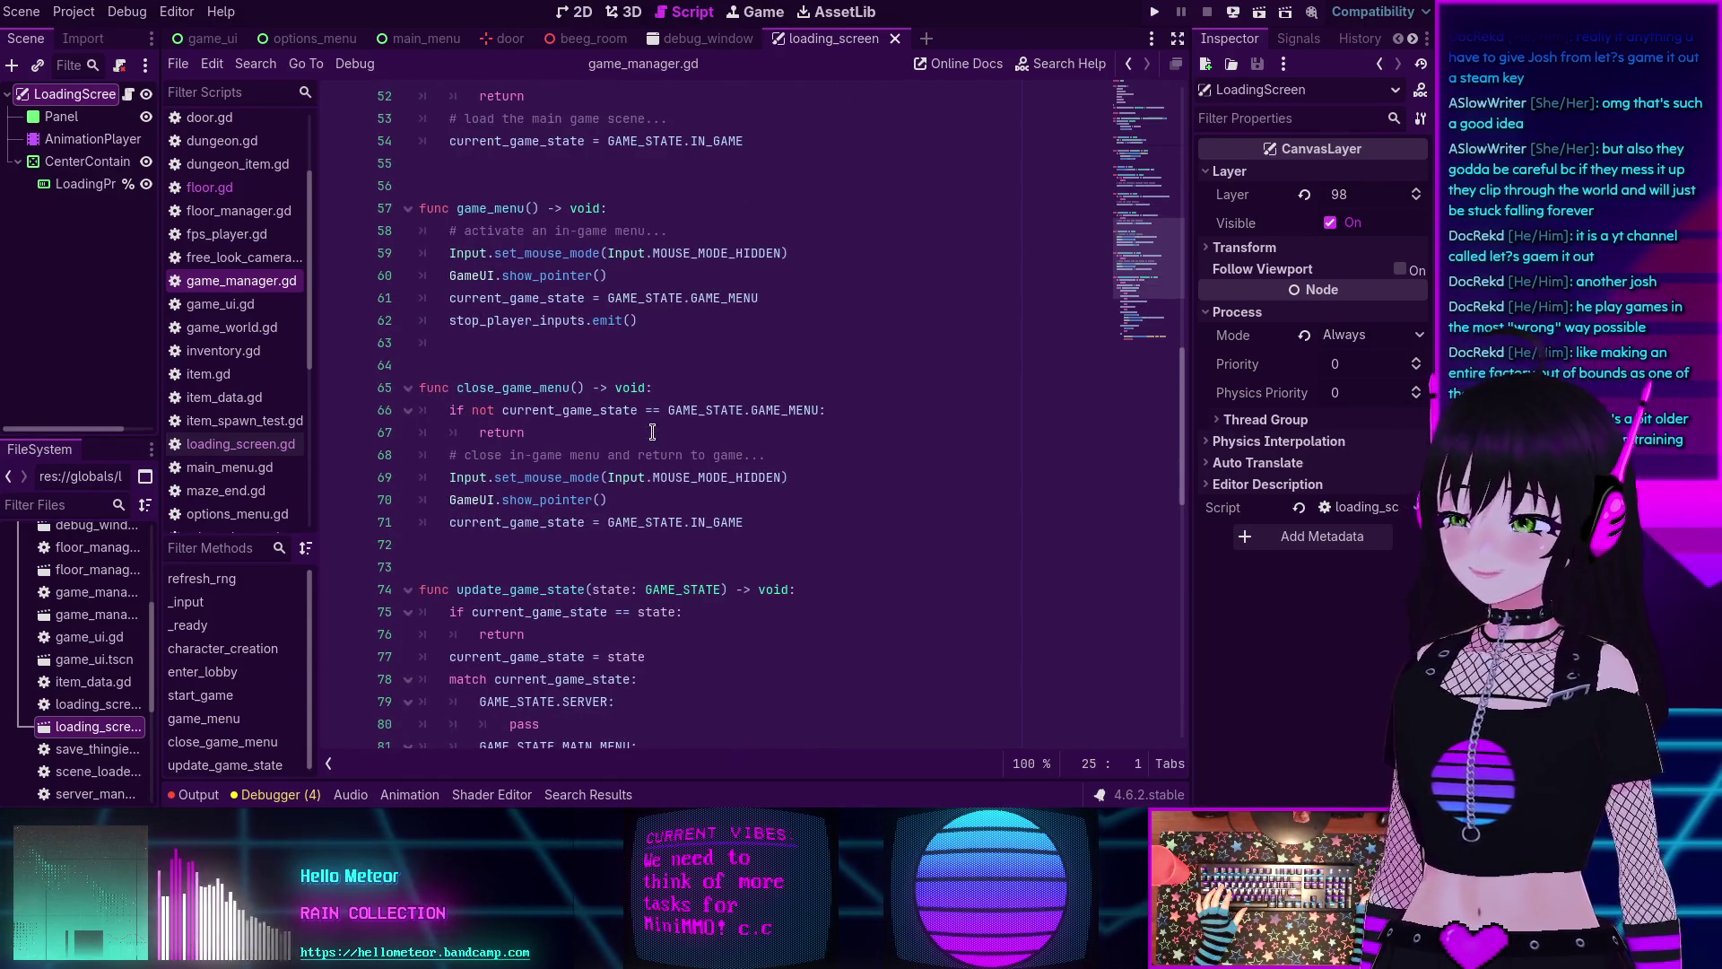
scroll(652, 432, "down", 4)
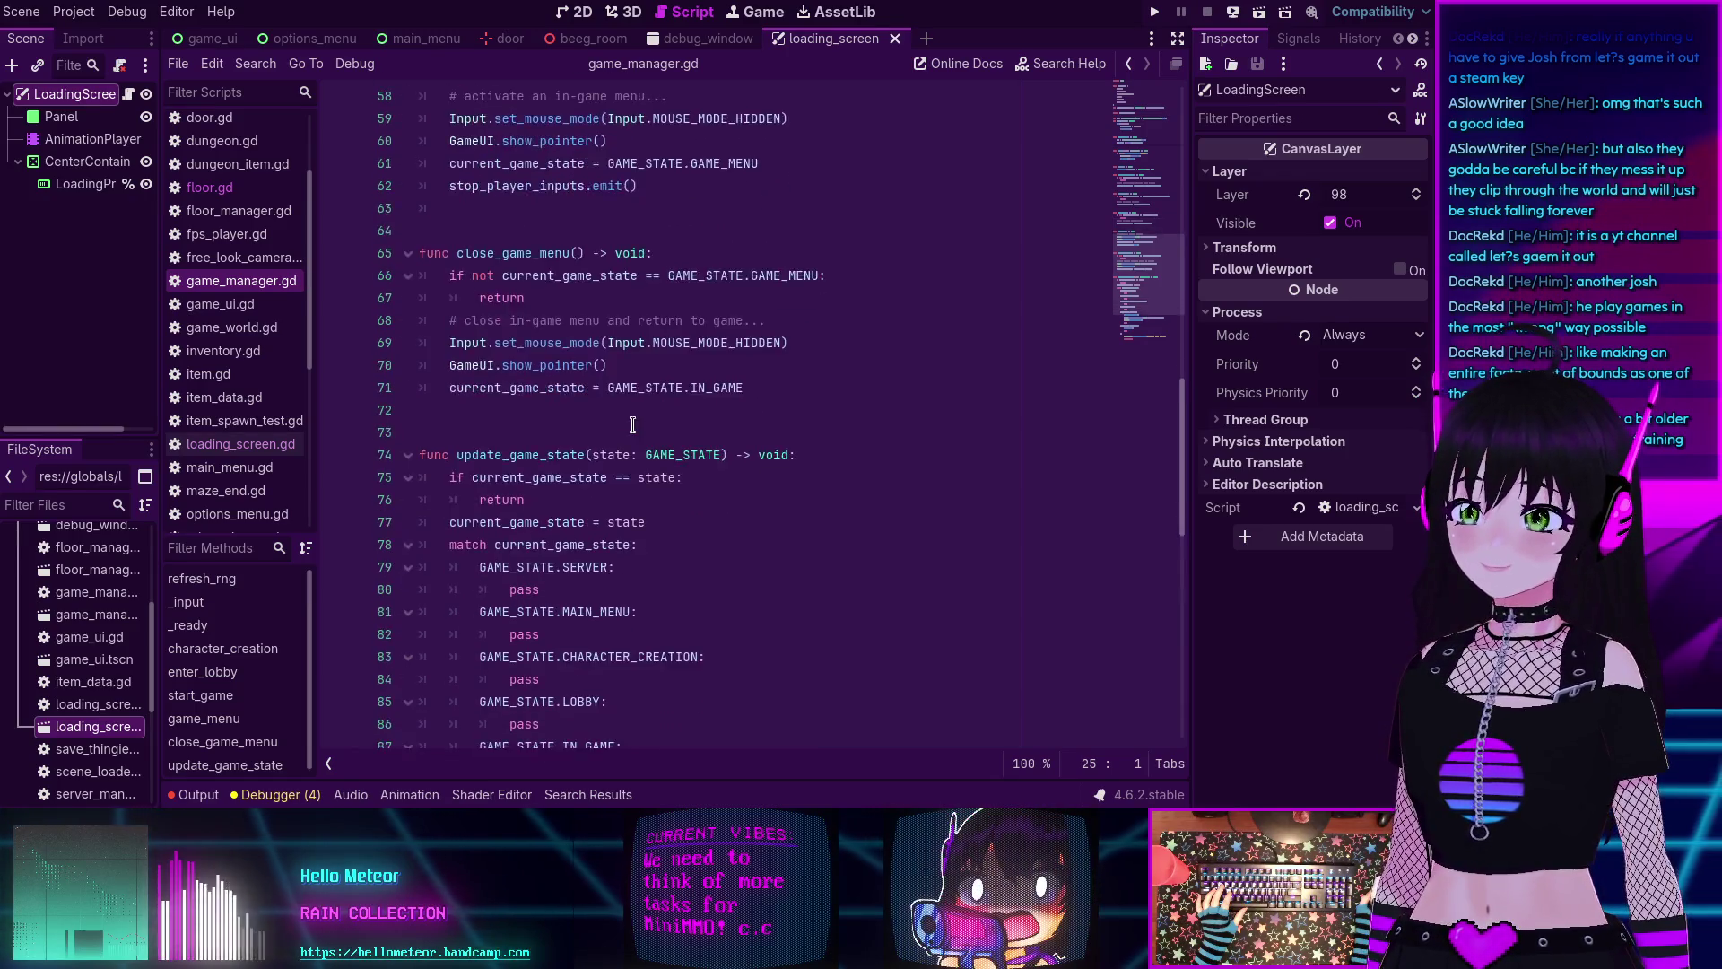
scroll(633, 423, "down", 3)
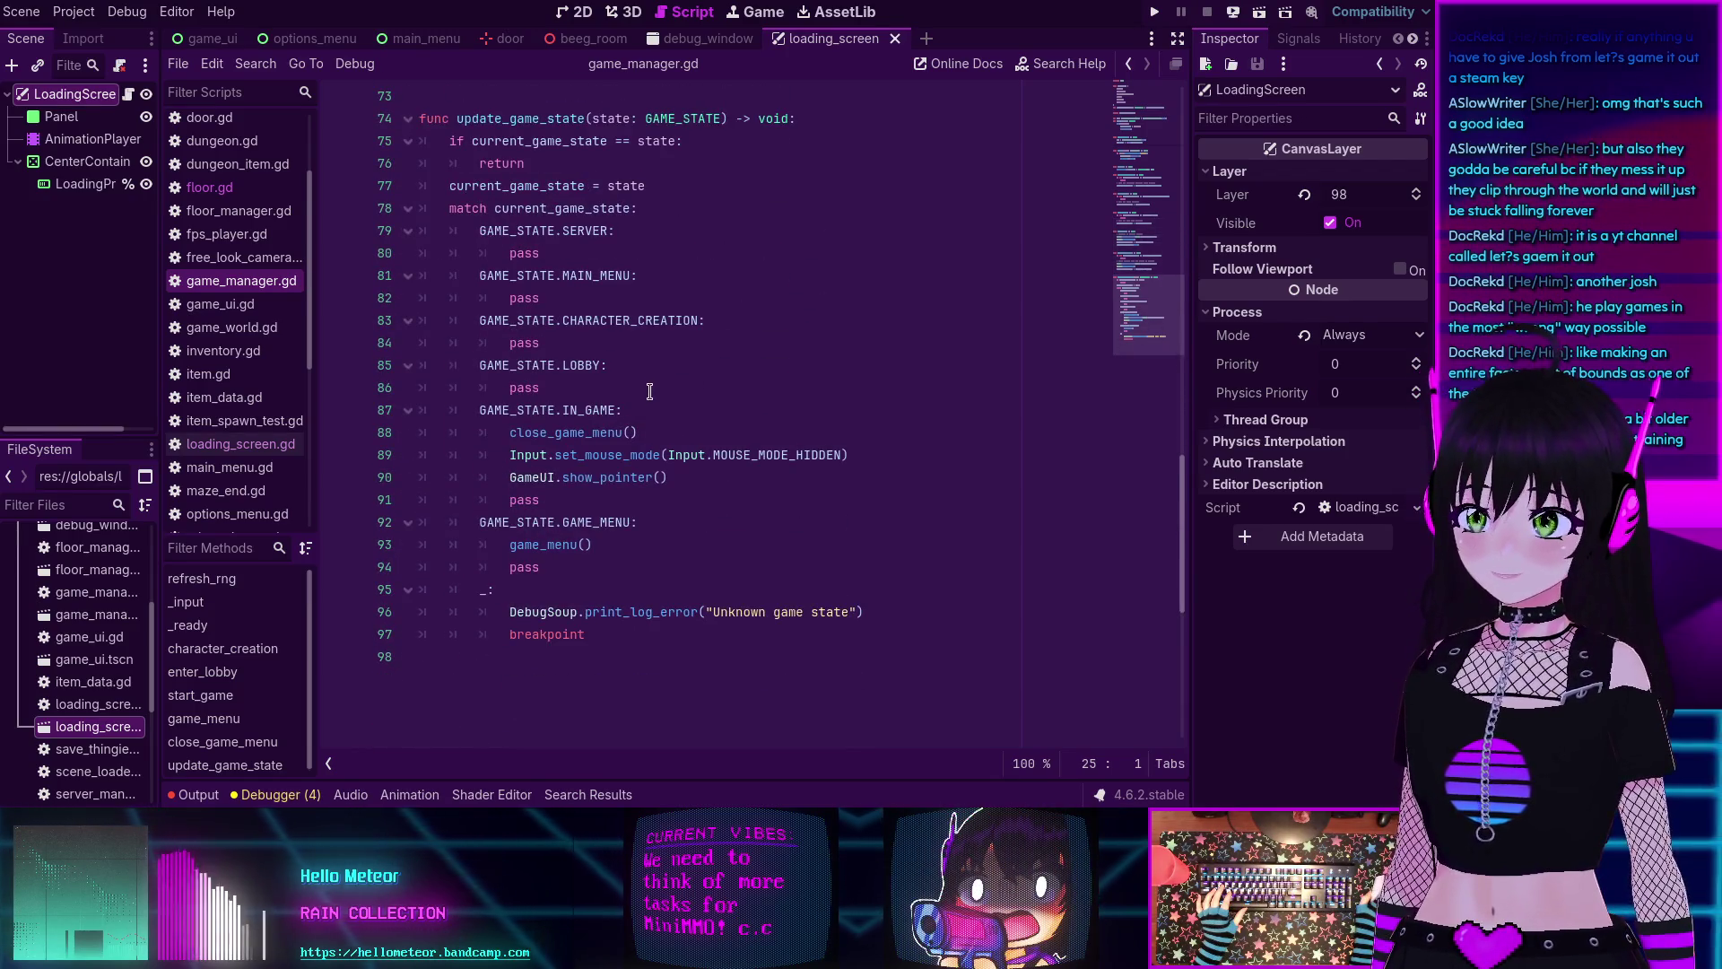
scroll(647, 397, "down", 3)
scroll(645, 408, "up", 4)
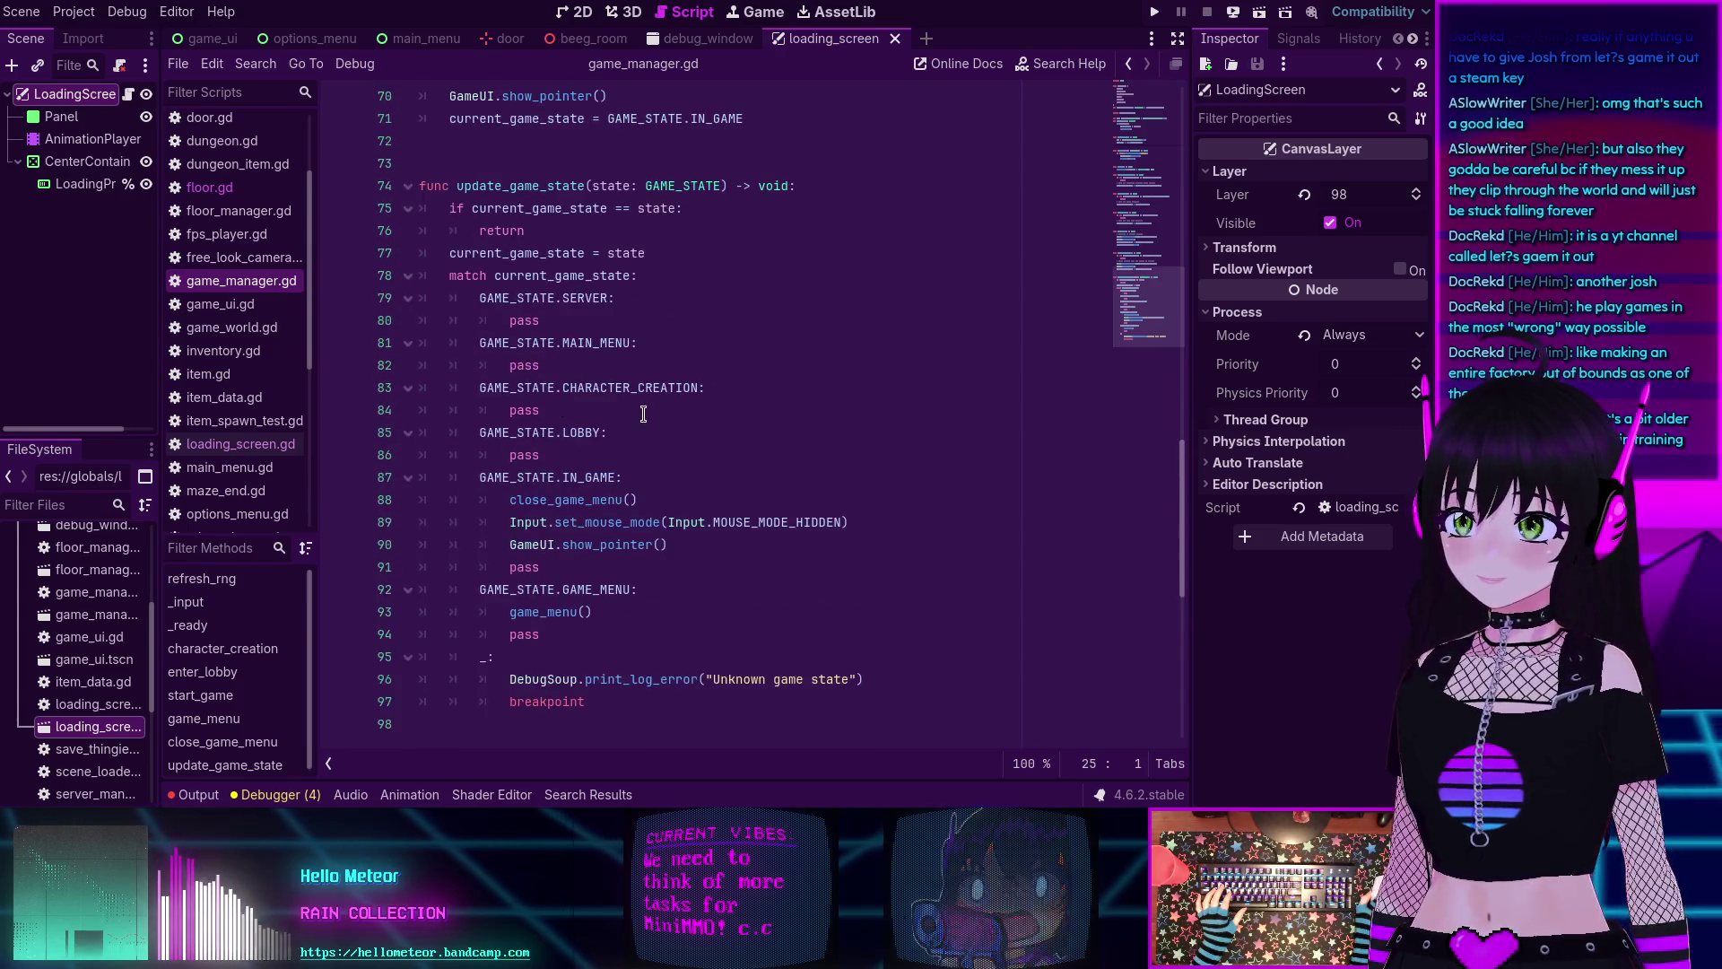
mouse_move(632, 395)
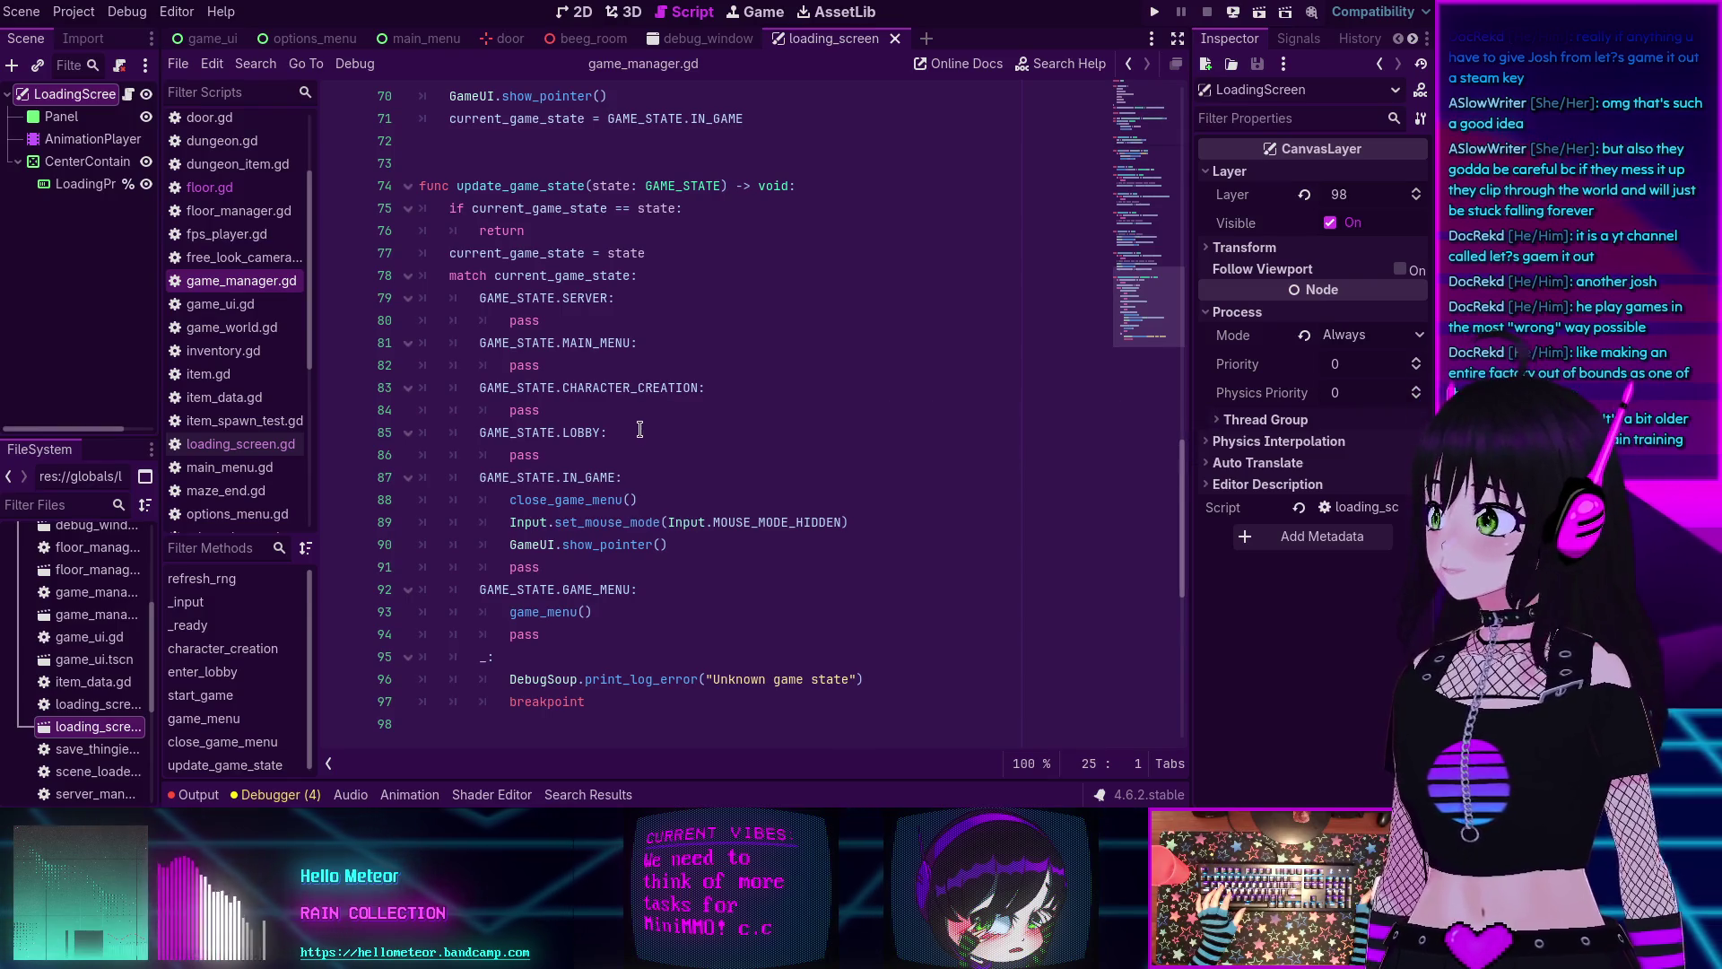
scroll(639, 429, "up", 10)
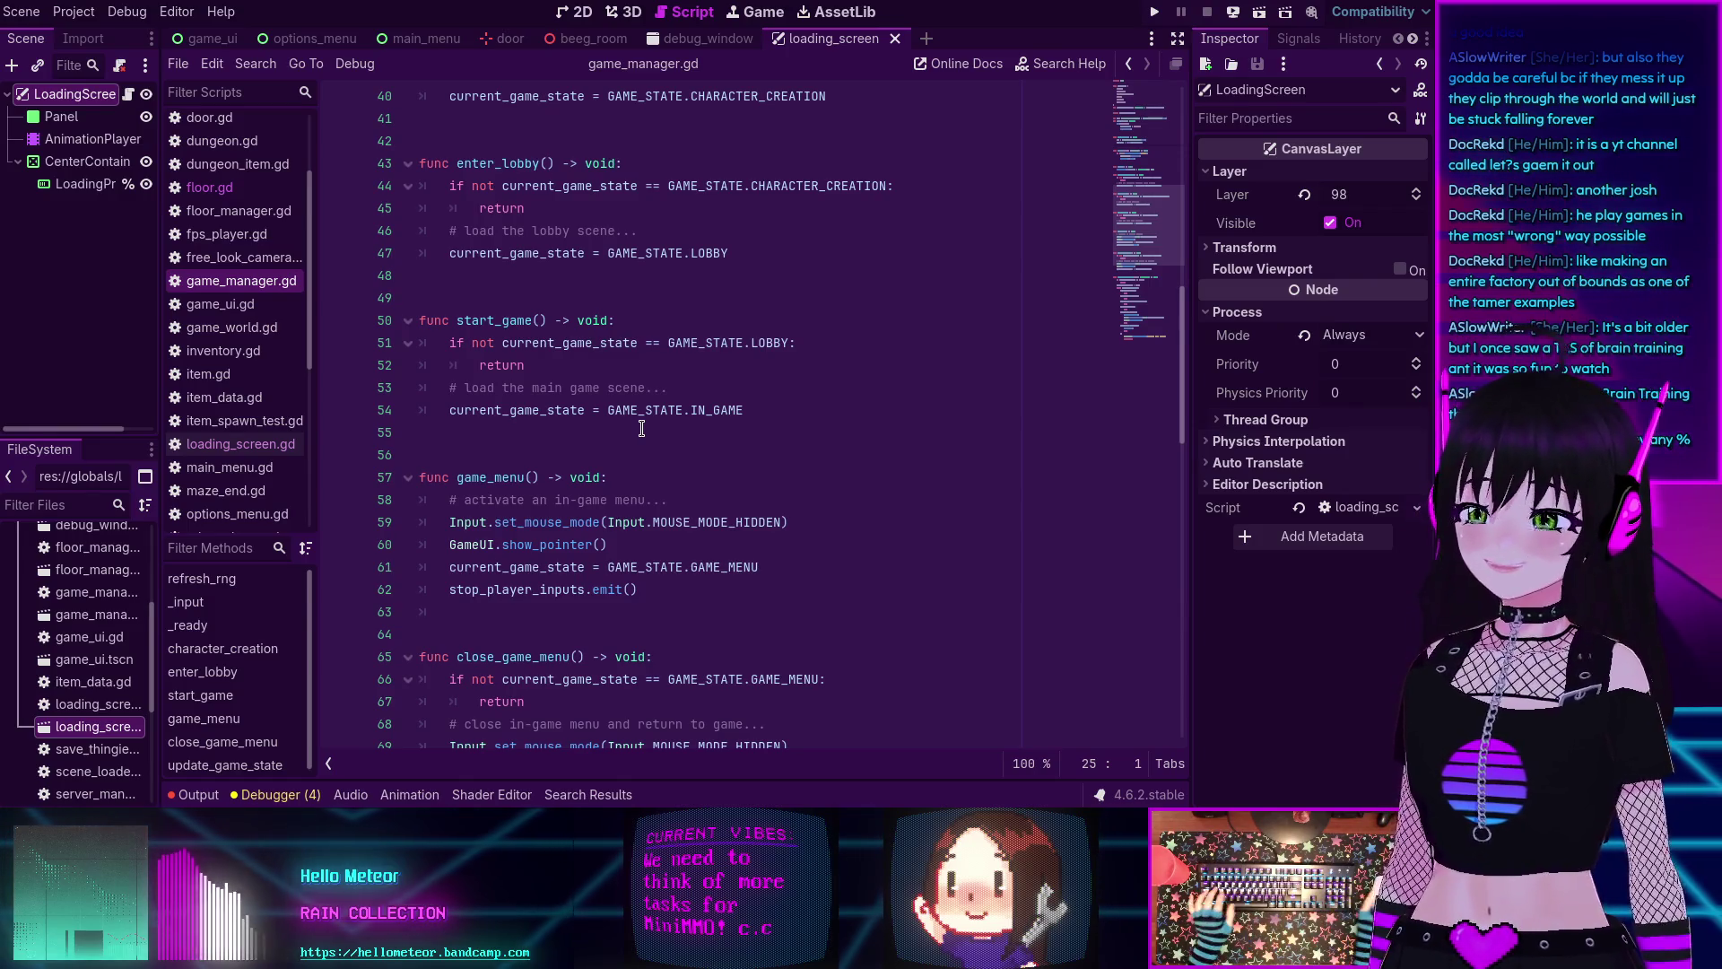
Scroll game_manager.gd to the update_game_state match block around line 73.
scroll(683, 385, "up", 6)
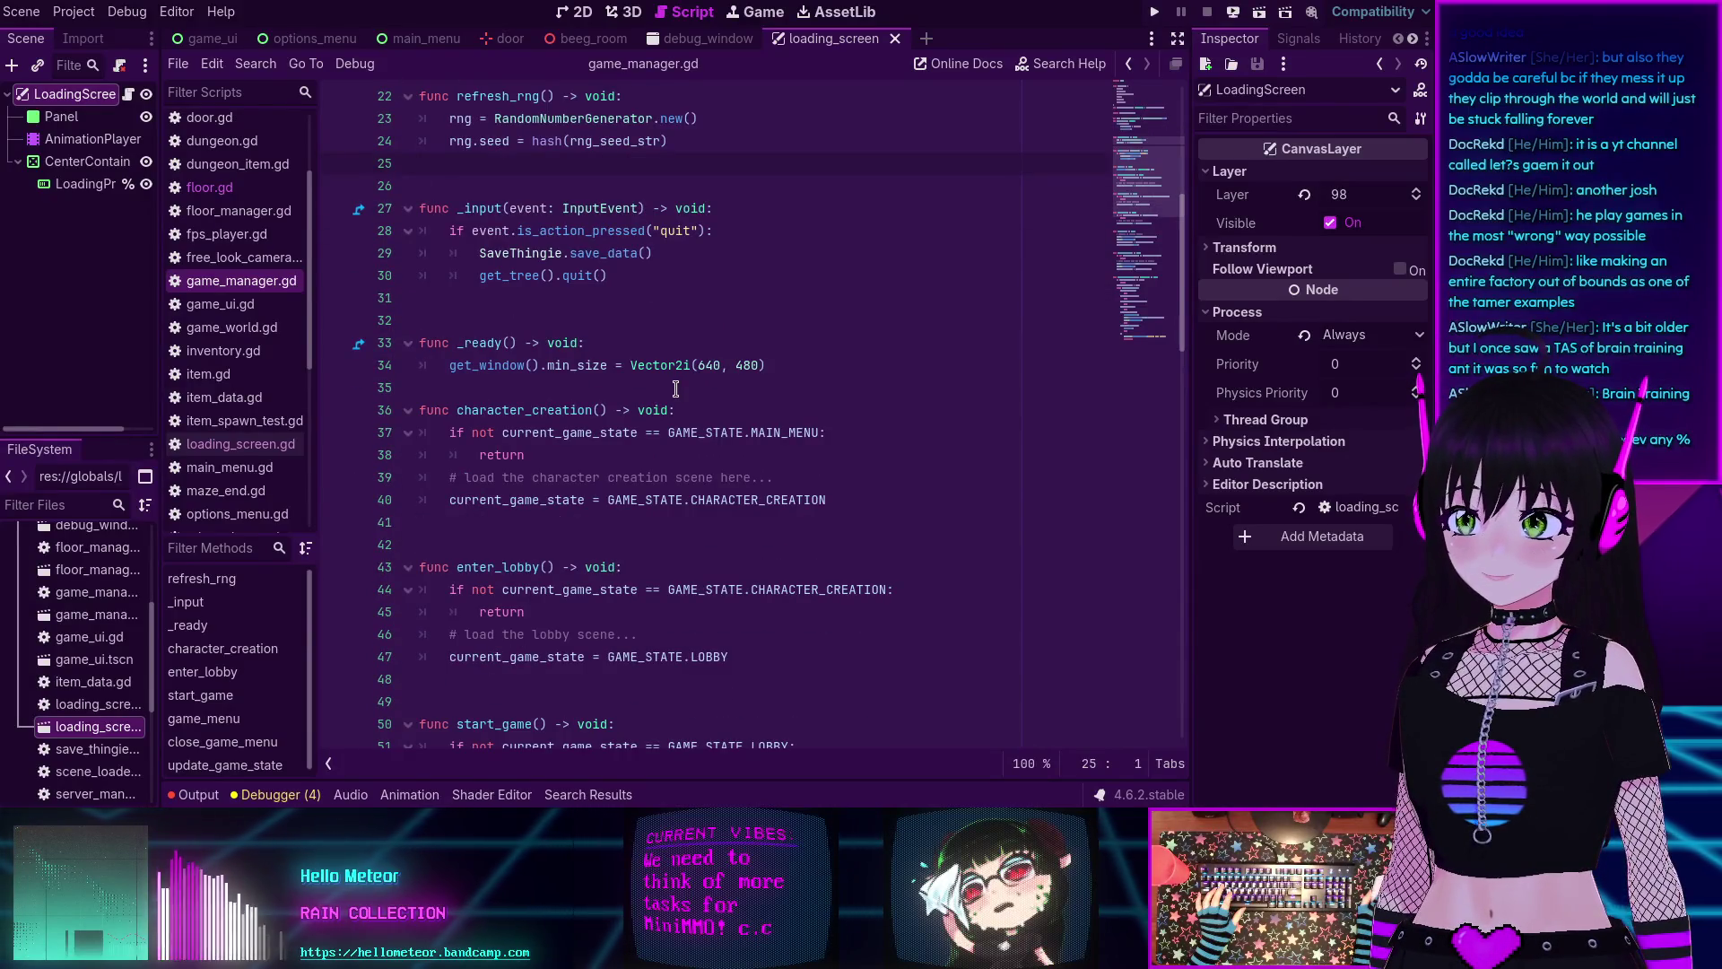
scroll(675, 387, "down", 11)
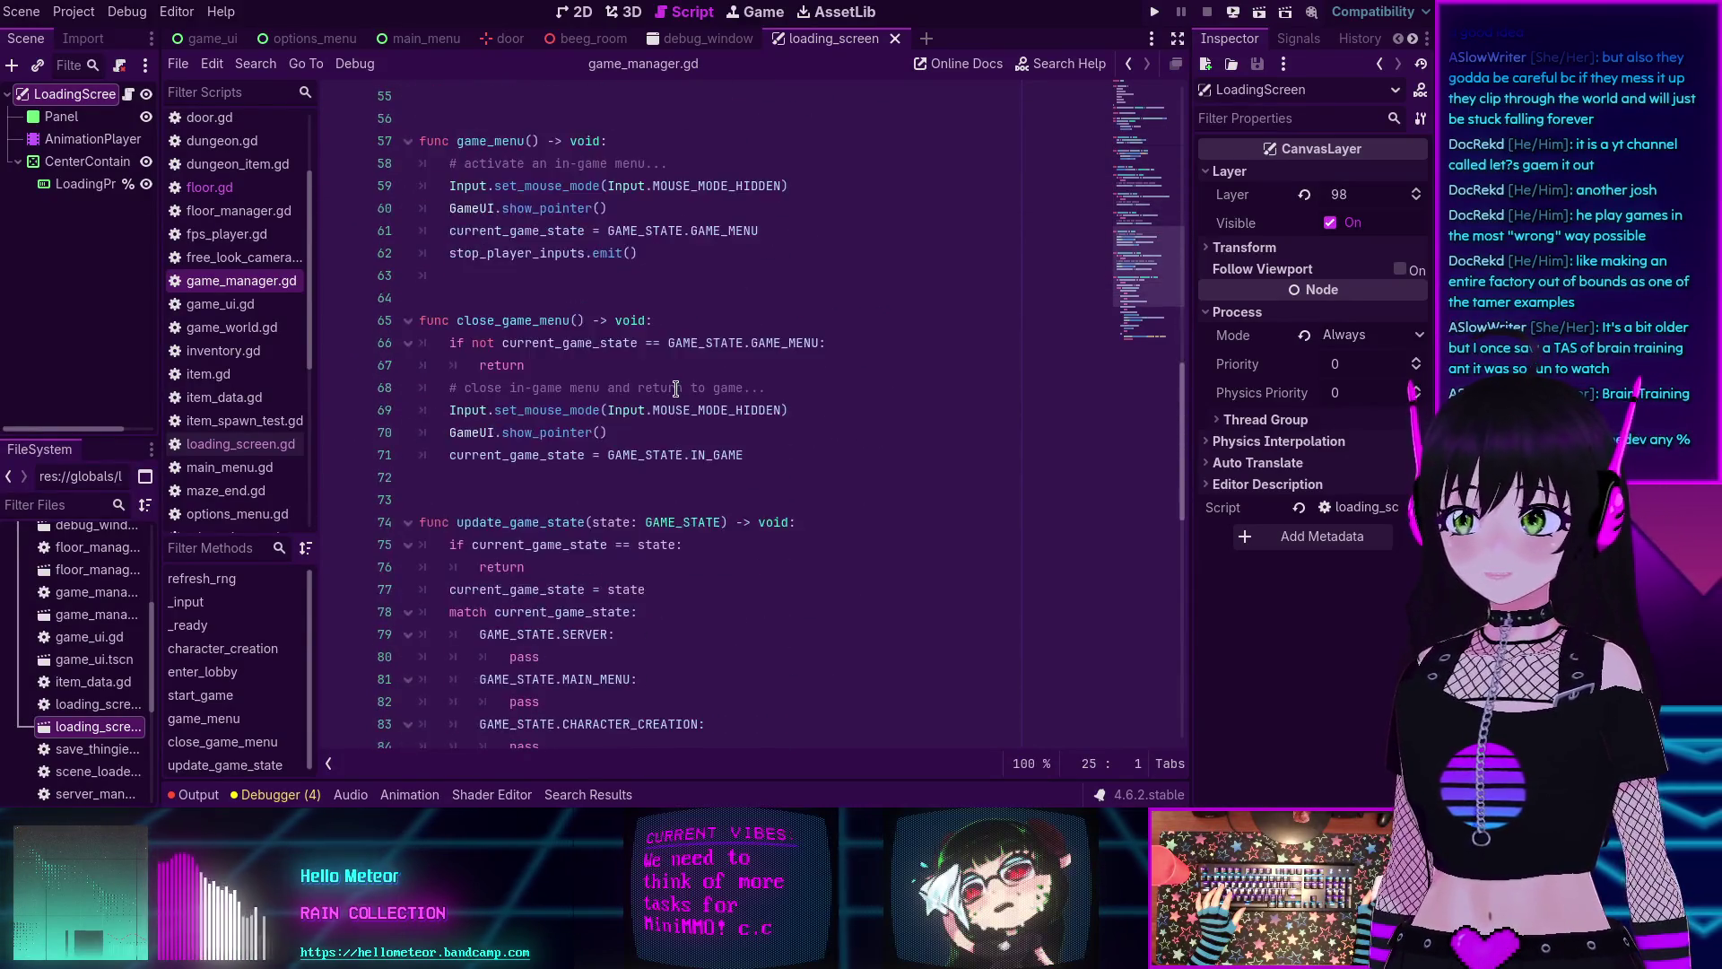
scroll(675, 388, "down", 5)
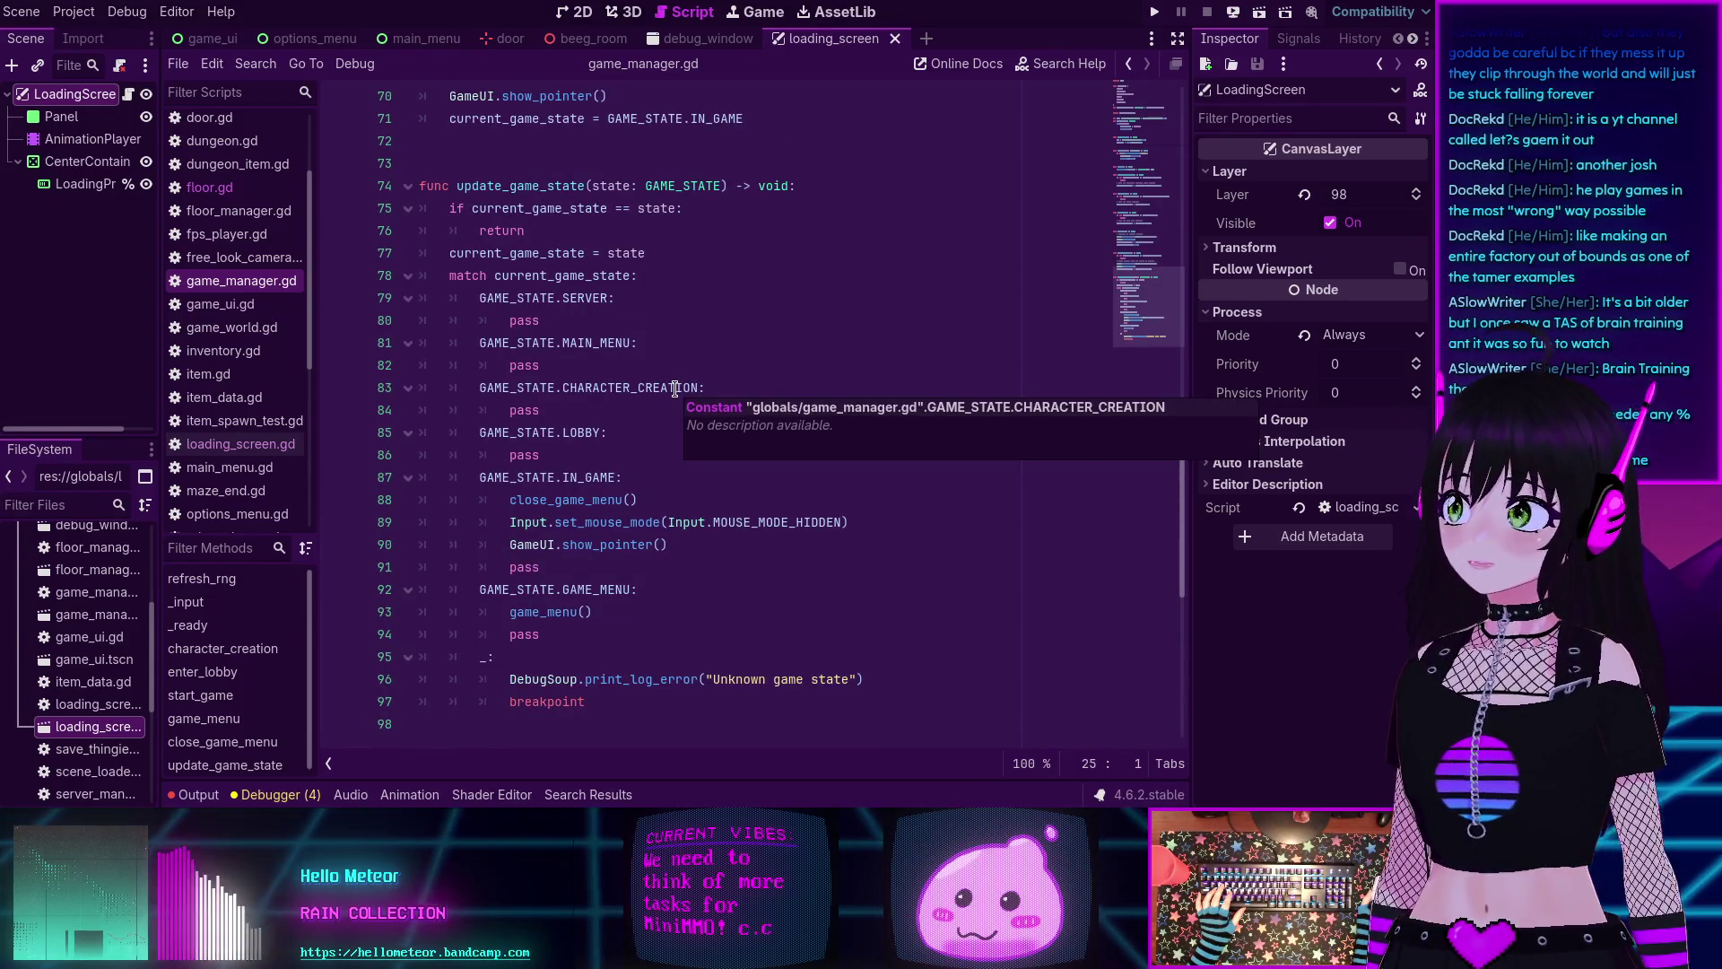
scroll(675, 387, "down", 1)
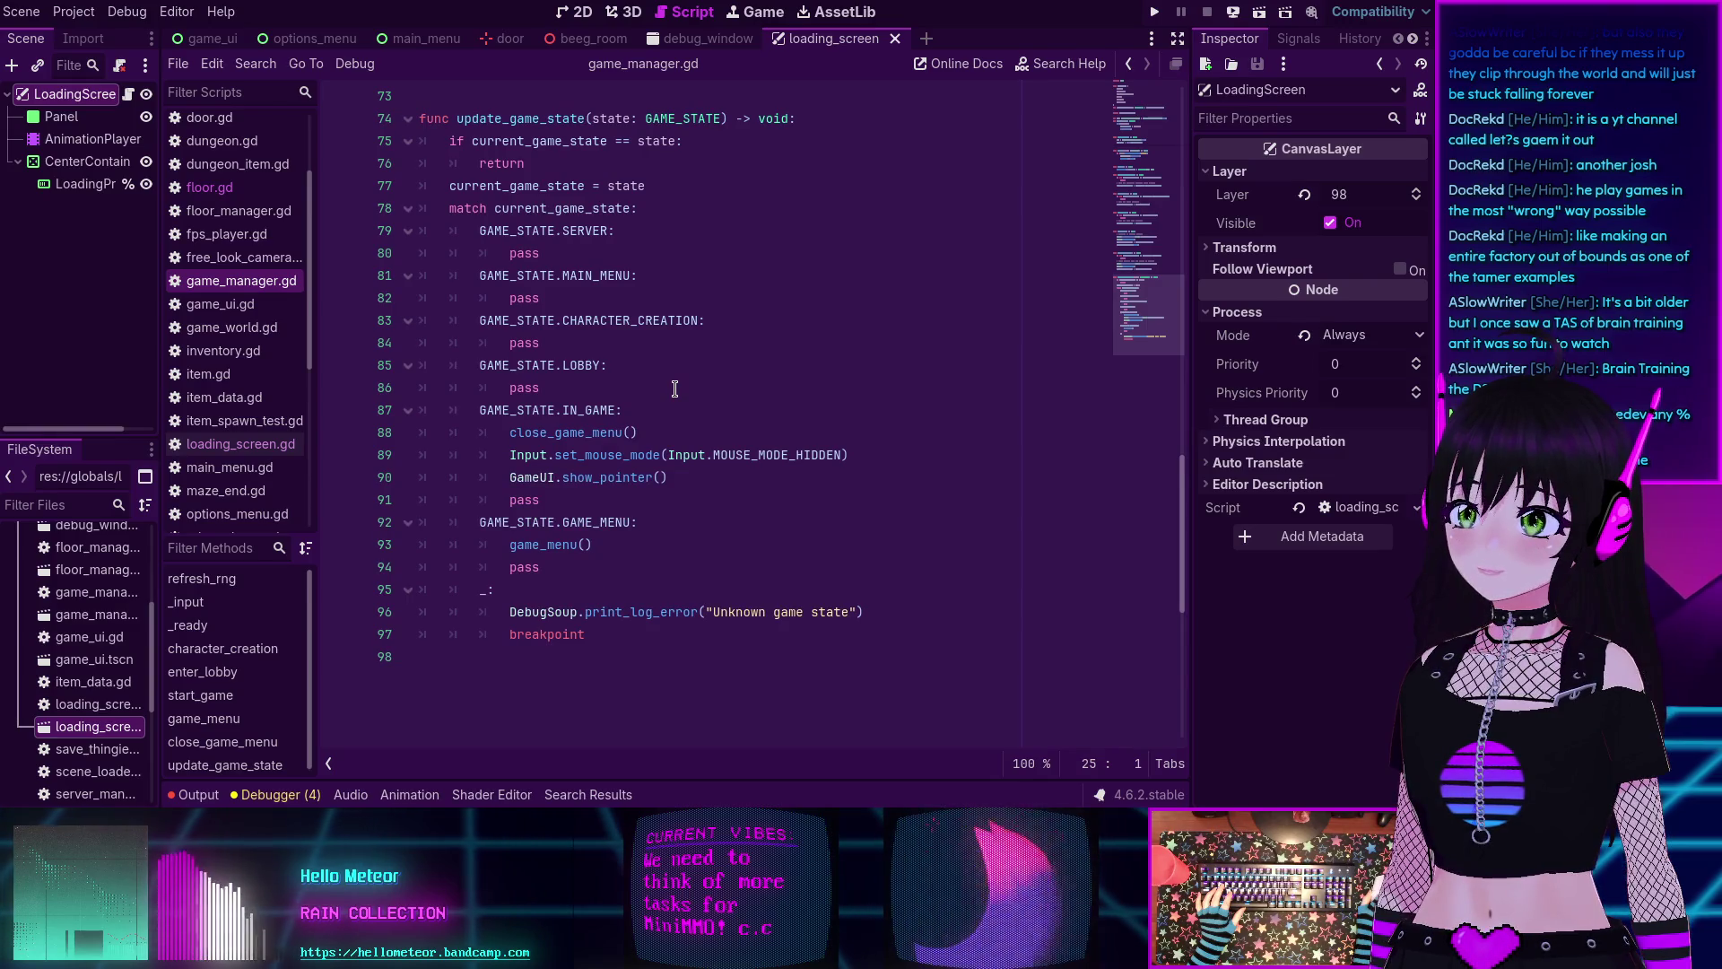
scroll(675, 387, "up", 20)
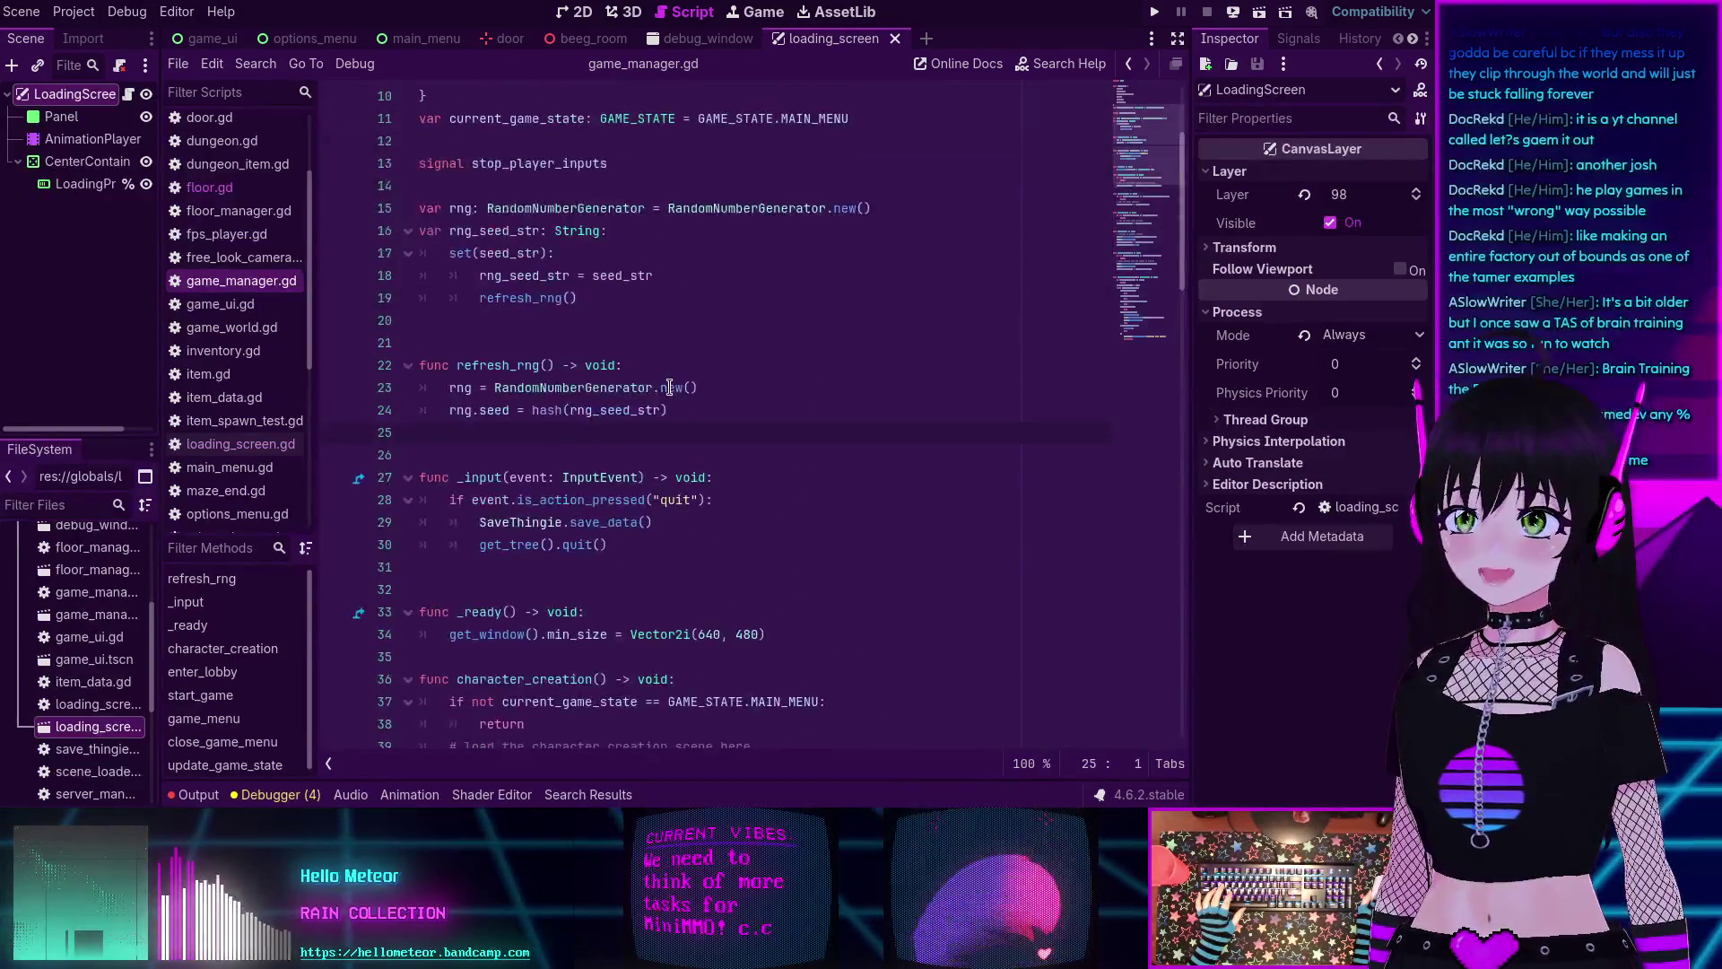
scroll(670, 387, "up", 3)
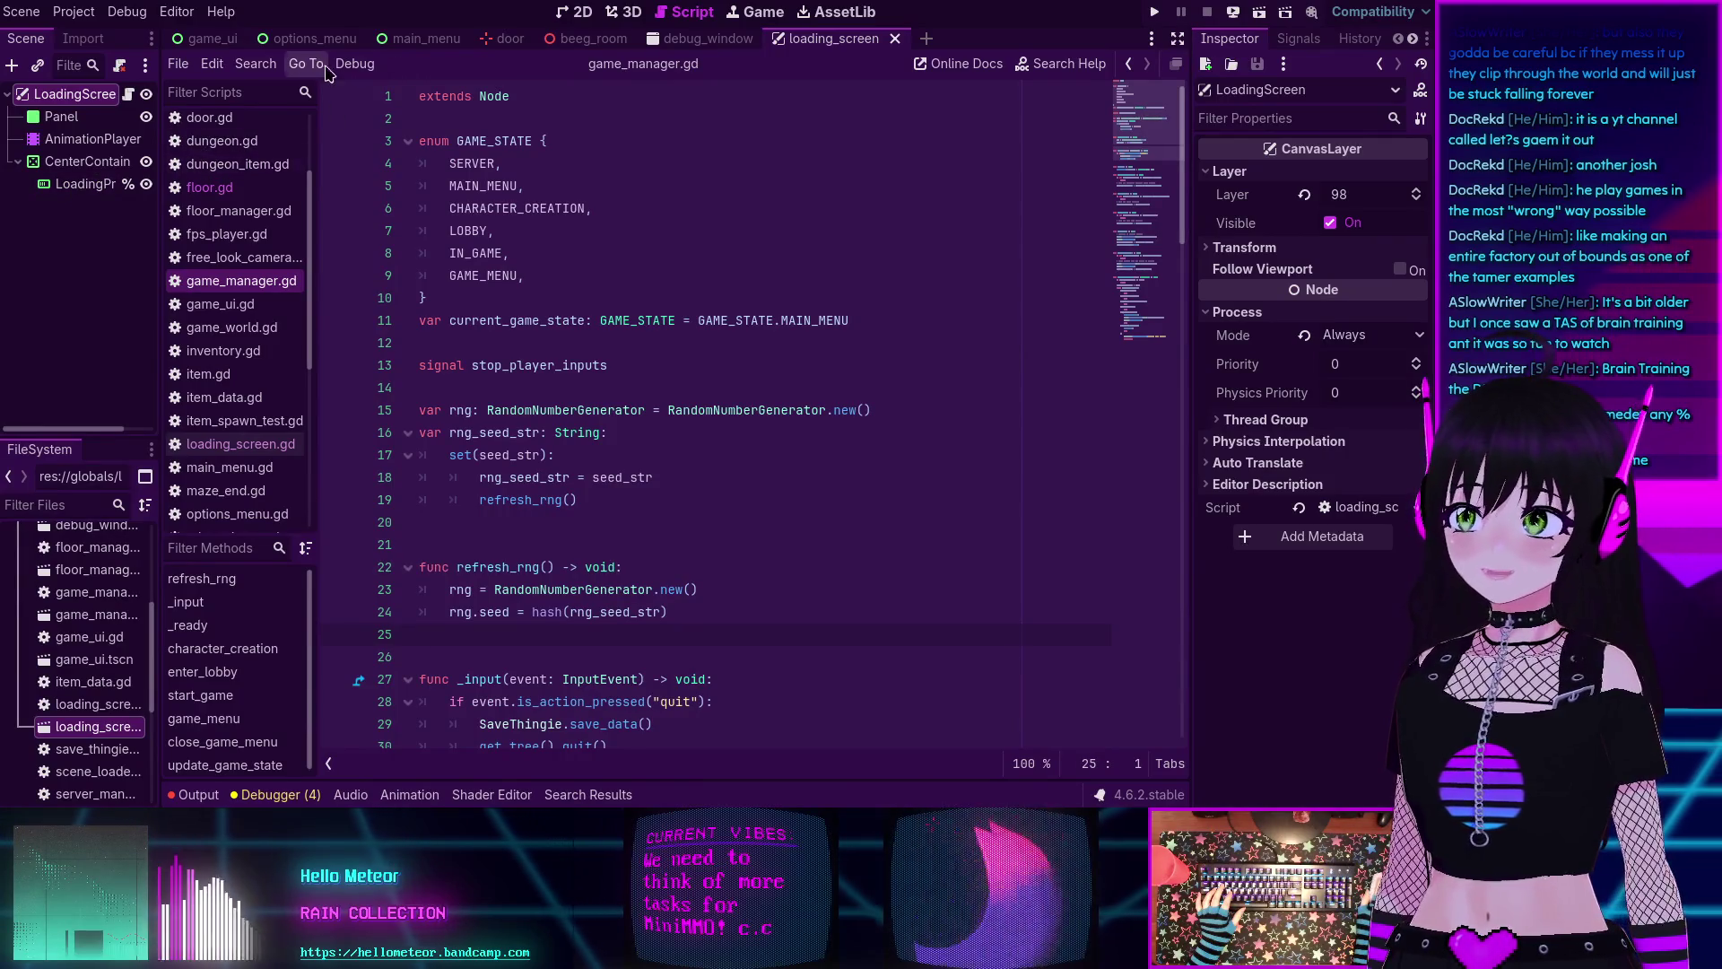
scroll(574, 249, "down", 7)
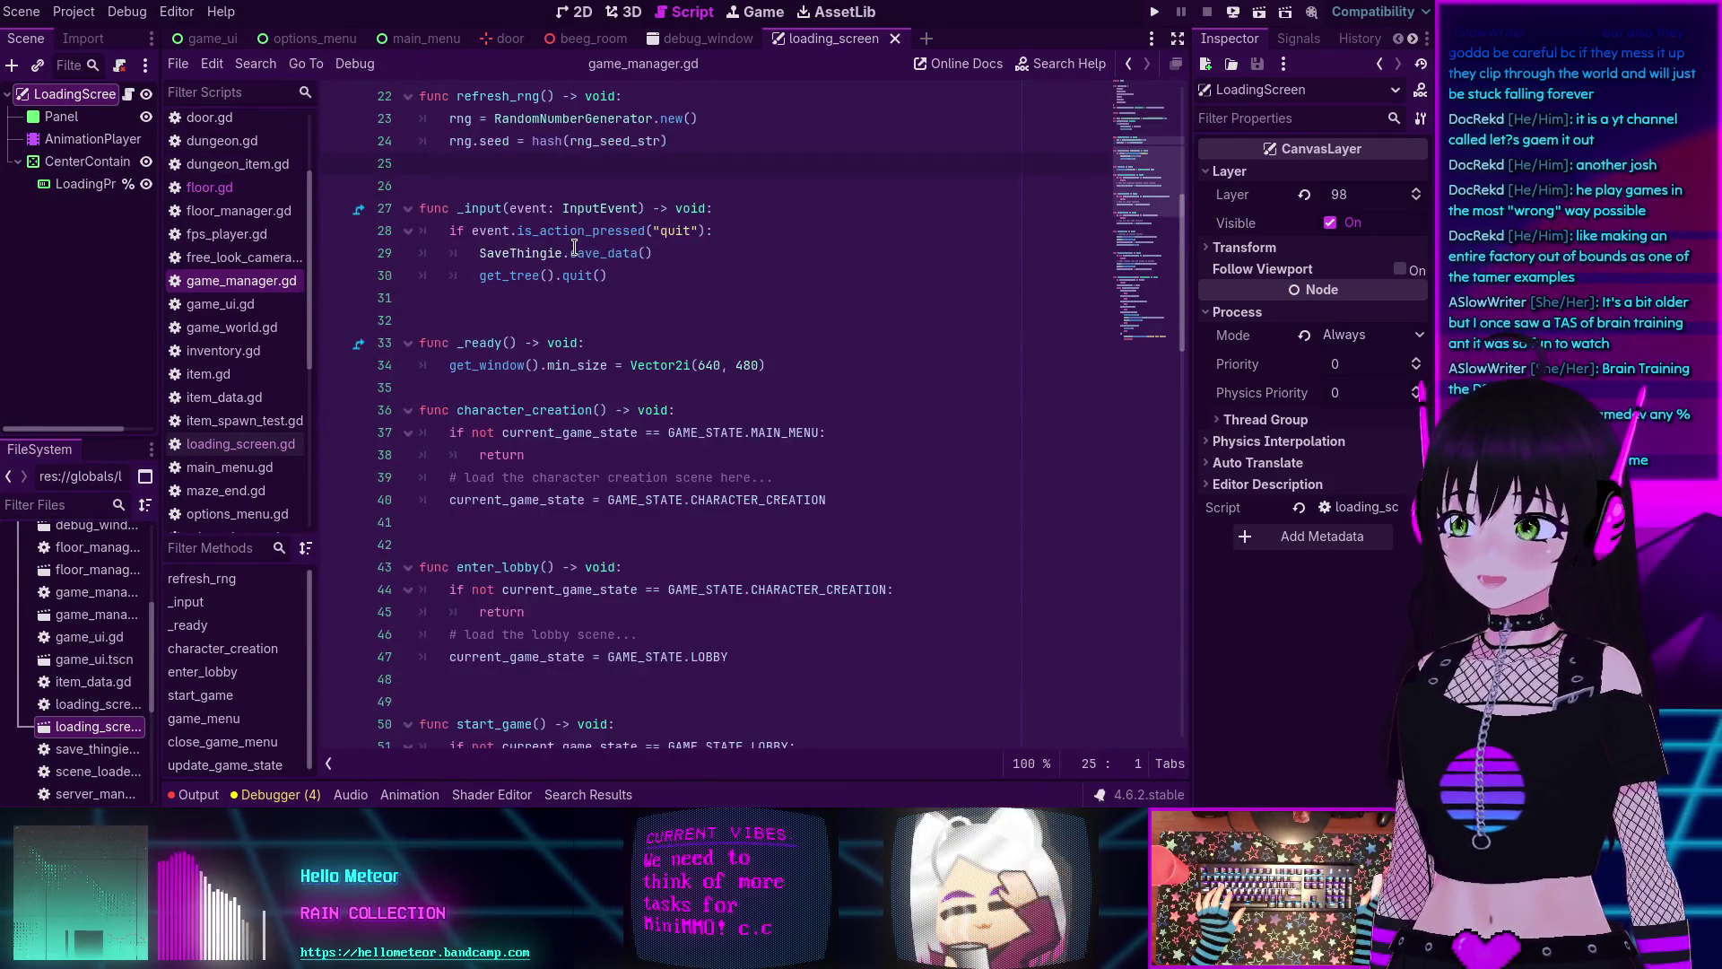
scroll(574, 248, "up", 2)
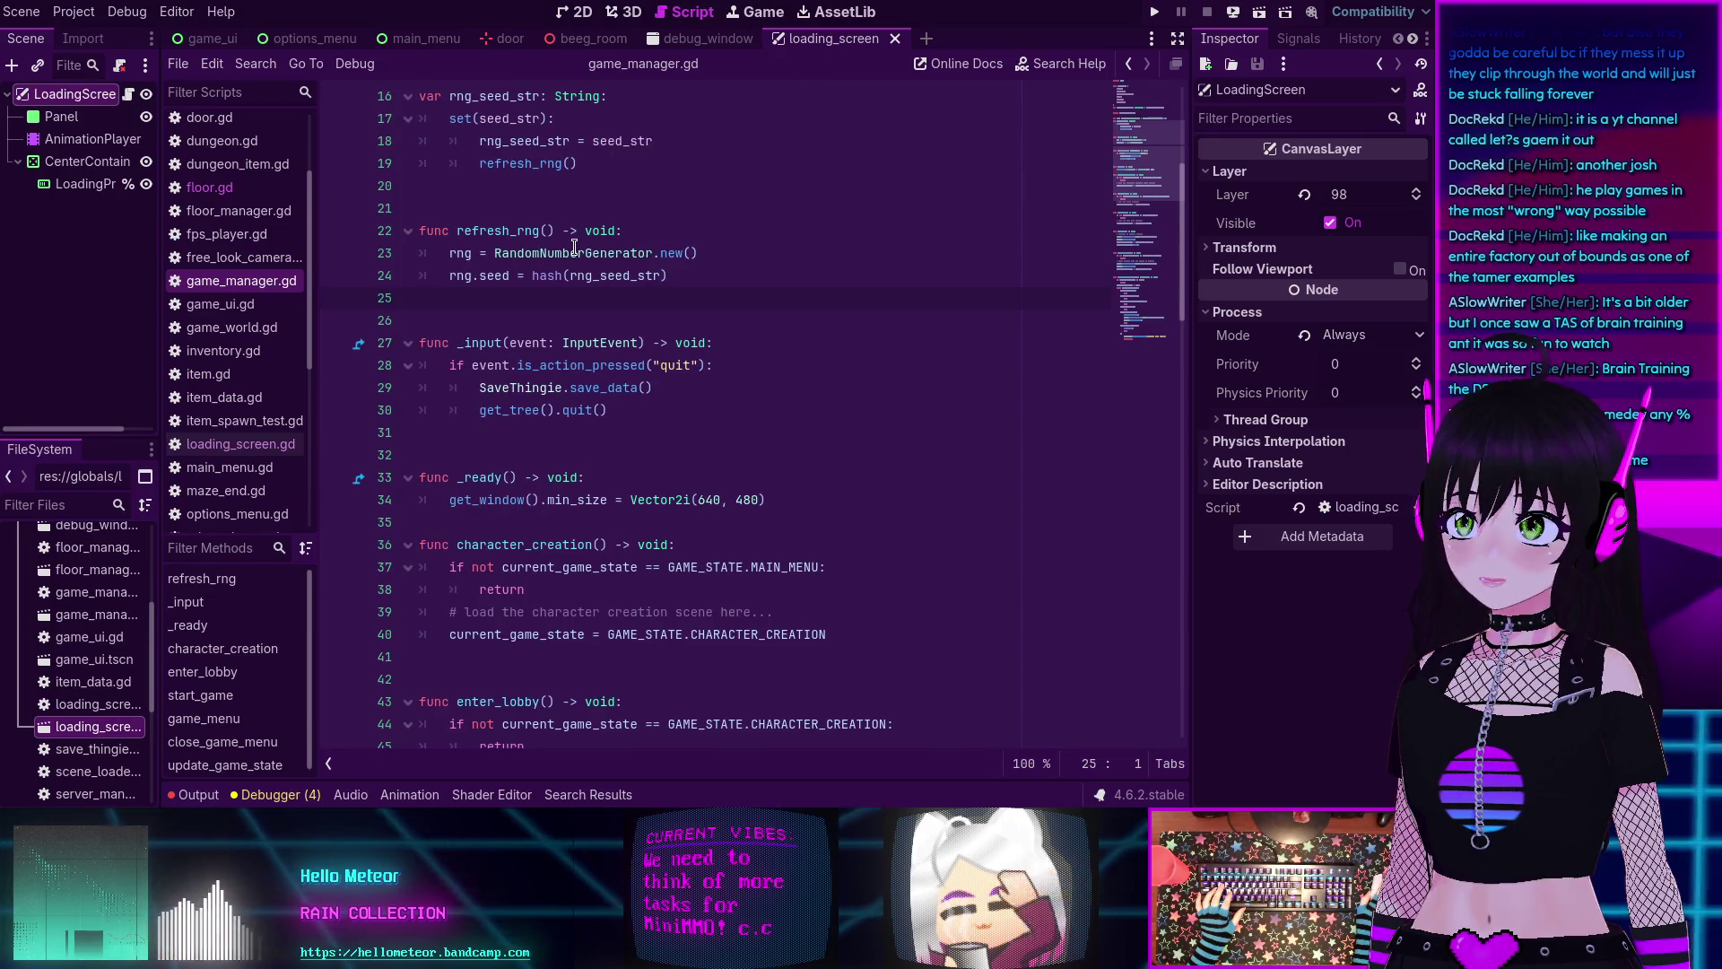
scroll(574, 248, "down", 3)
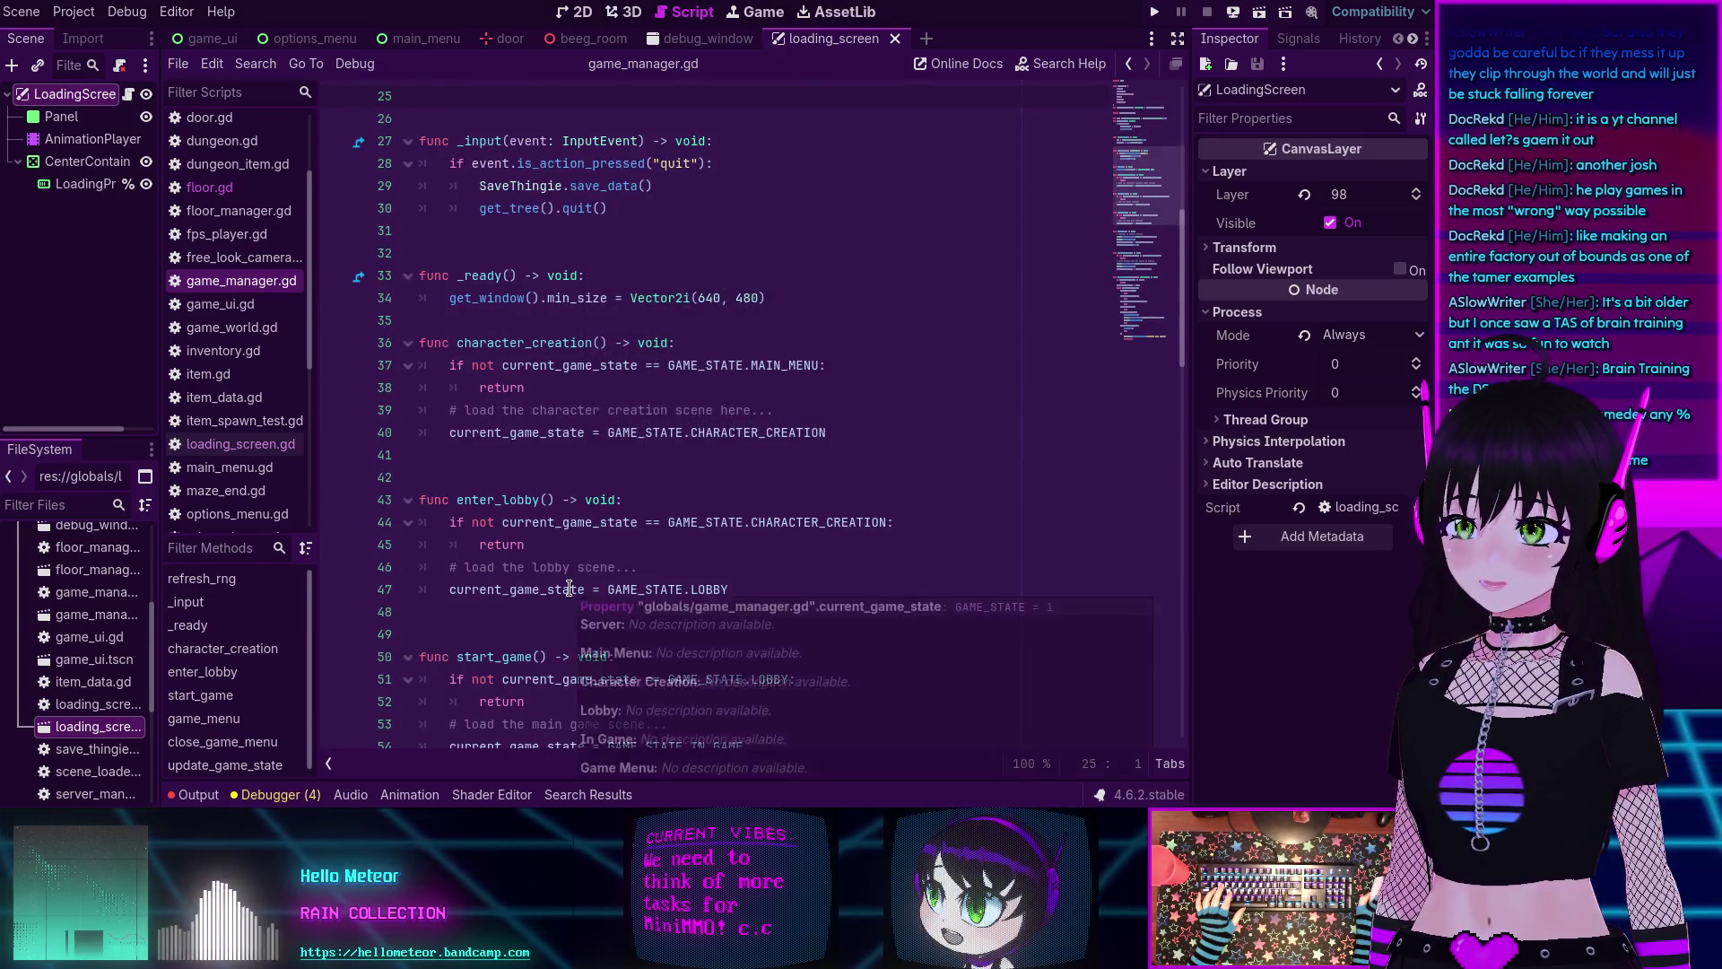
scroll(569, 587, "down", 5)
scroll(569, 587, "down", 2)
scroll(566, 583, "up", 11)
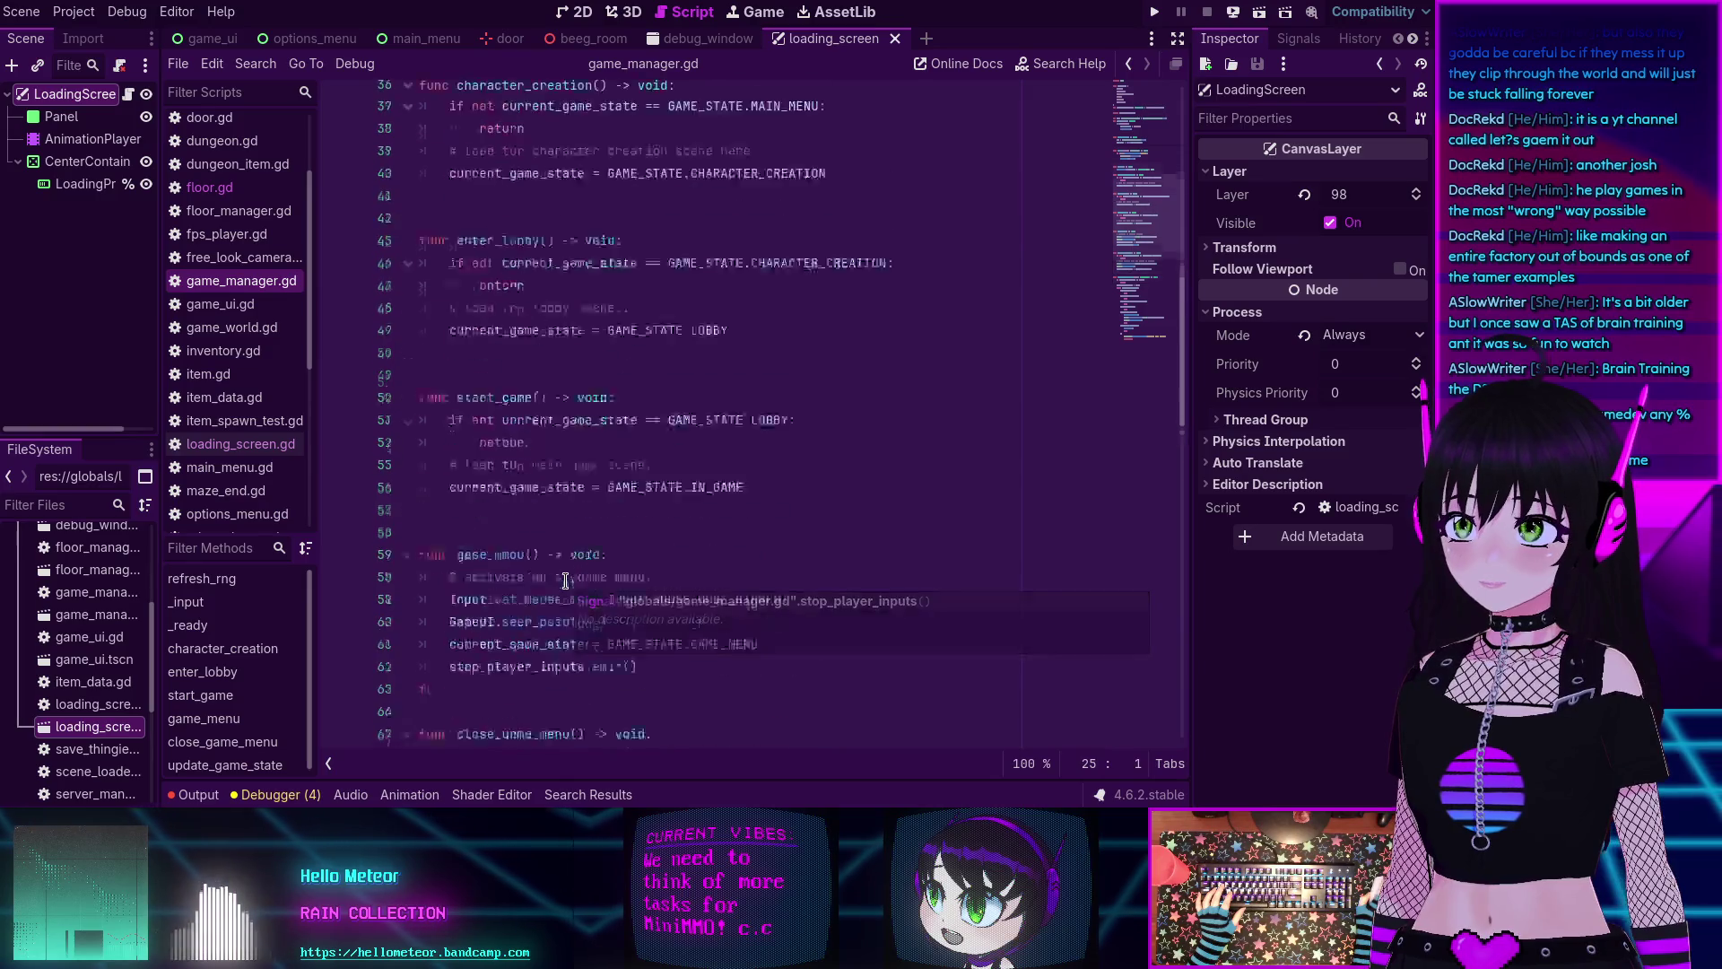
scroll(567, 581, "up", 4)
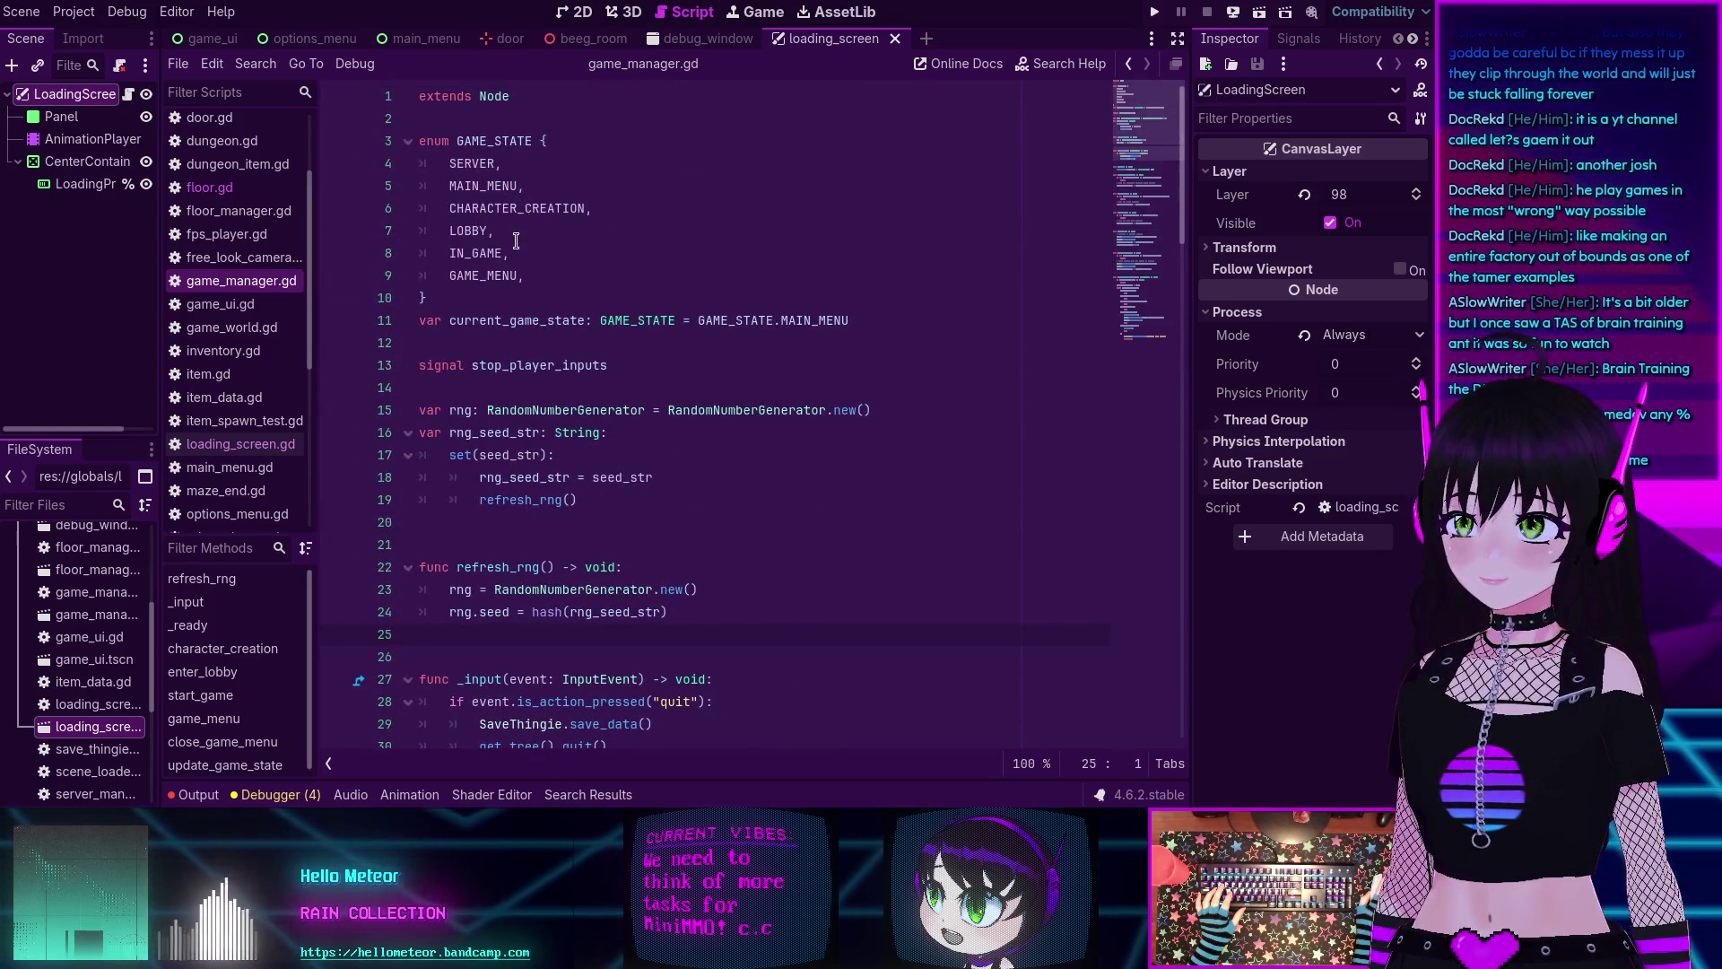
scroll(540, 235, "down", 20)
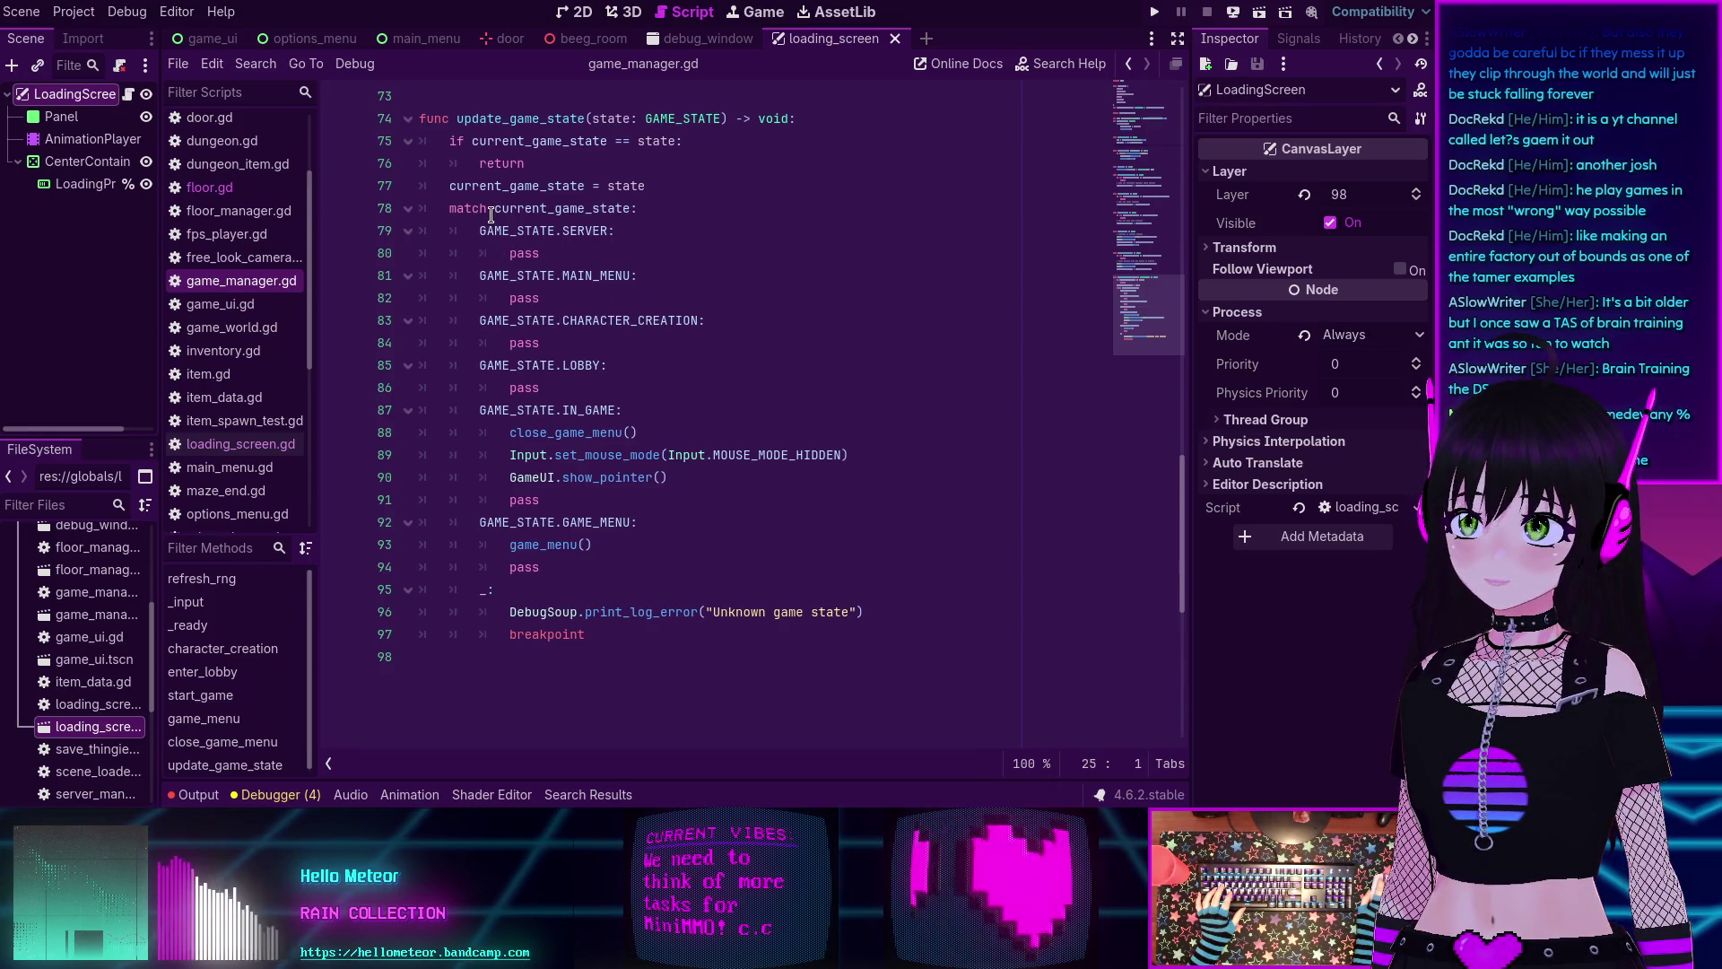
Check the current_game_state tooltip and select the 'pass' under CHARACTER_CREATION on line 84.
mouse_move(489, 213)
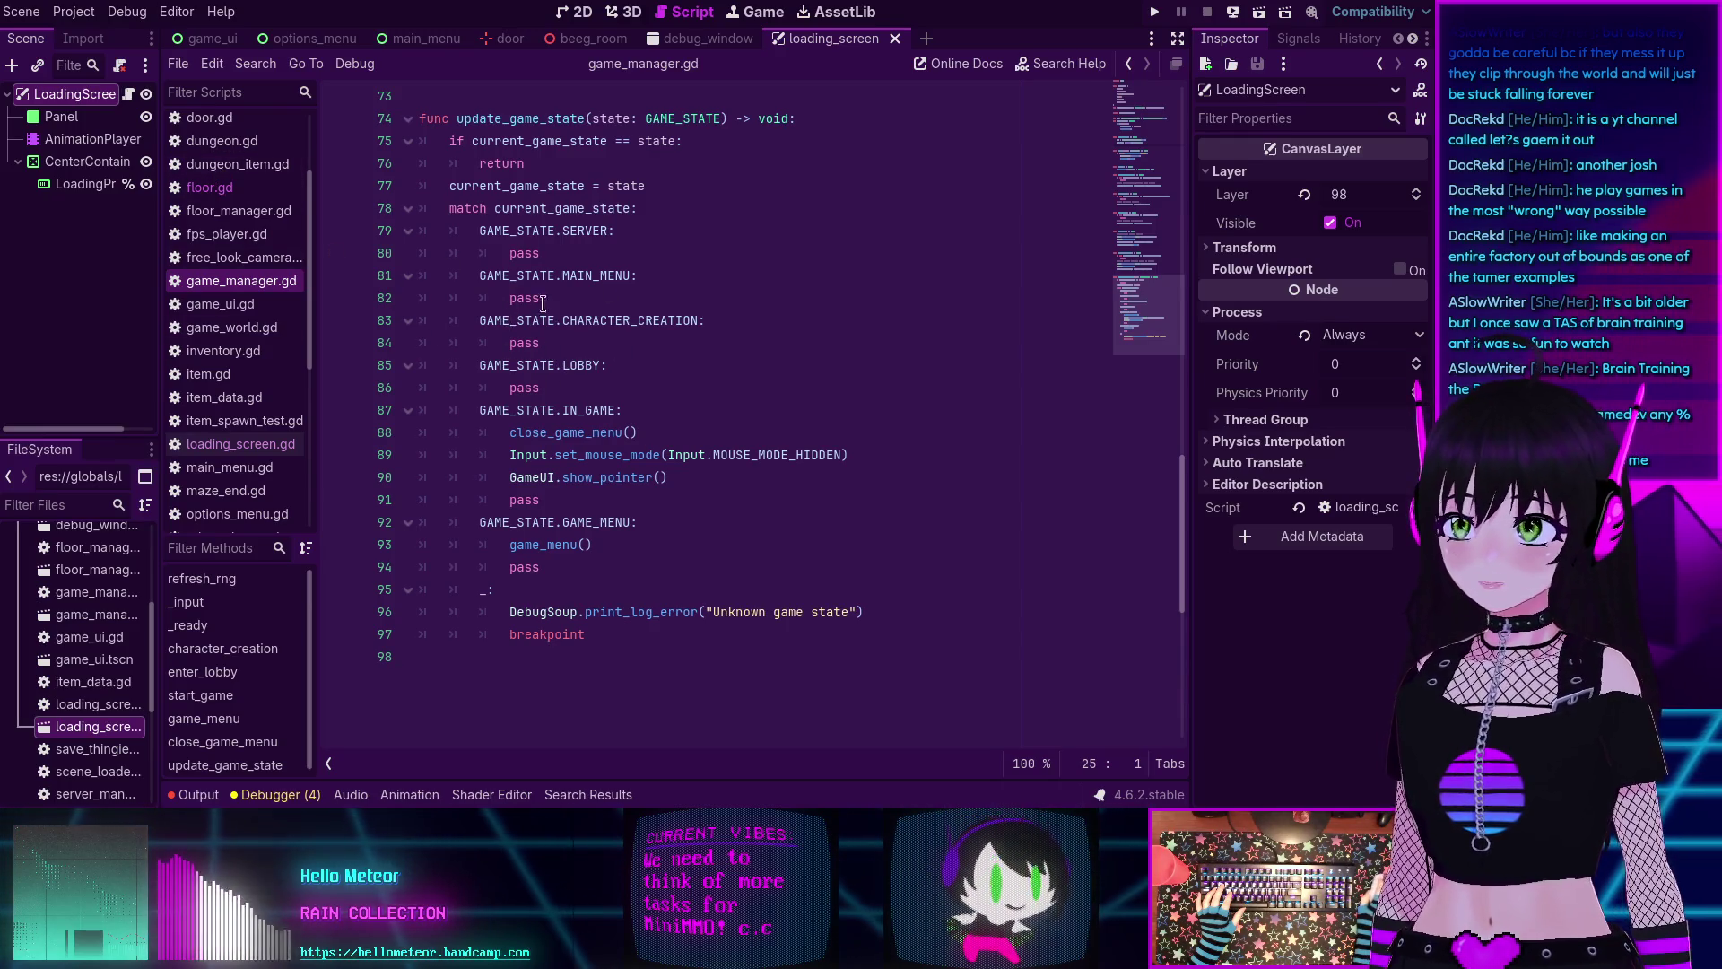
double_click(559, 341)
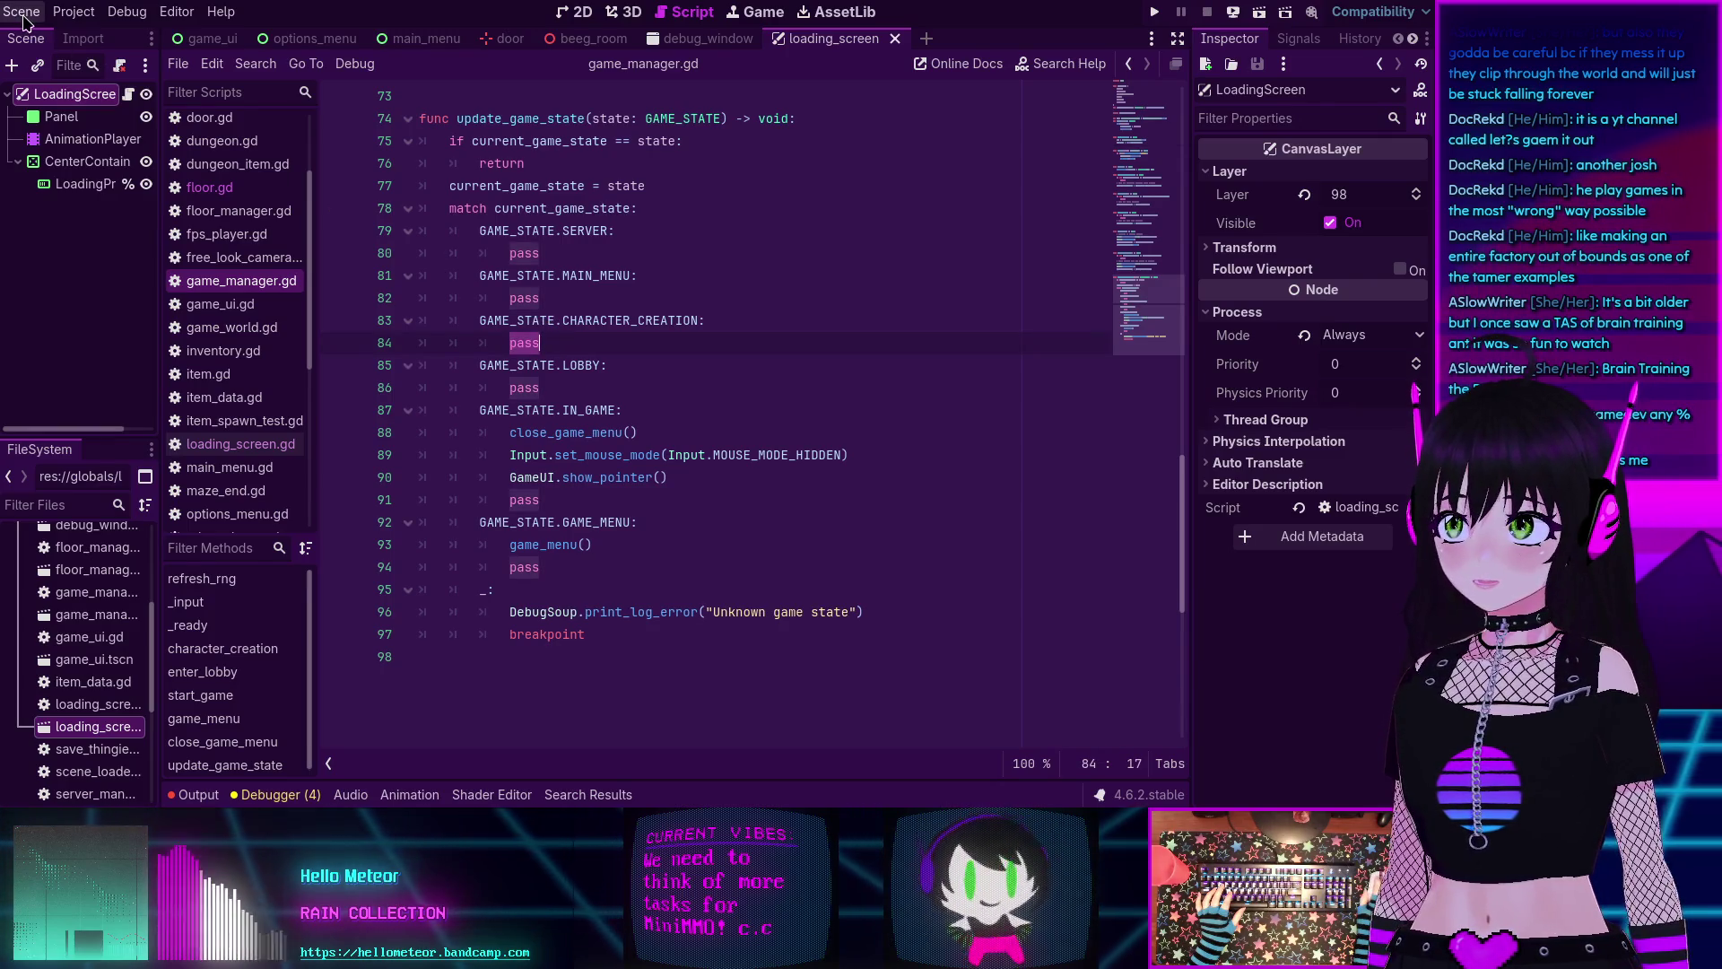
left_click(74, 12)
Open Project Settings and review the registered globals on the Autoload tab.
left_click(71, 37)
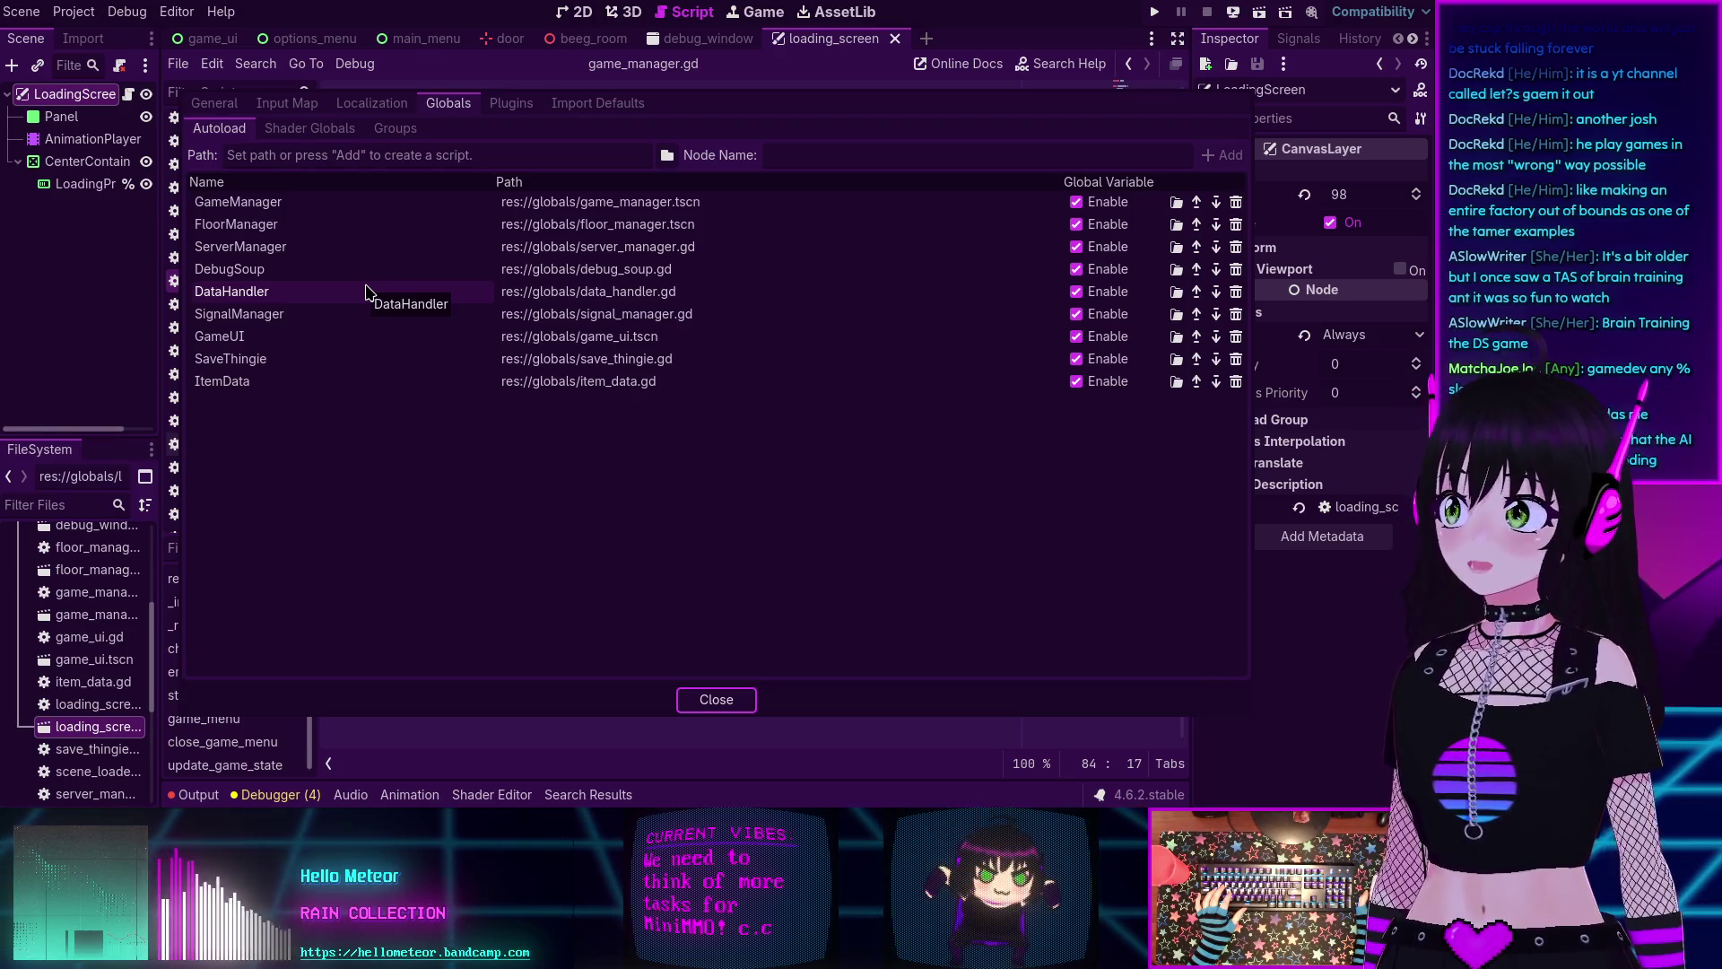
left_click(367, 441)
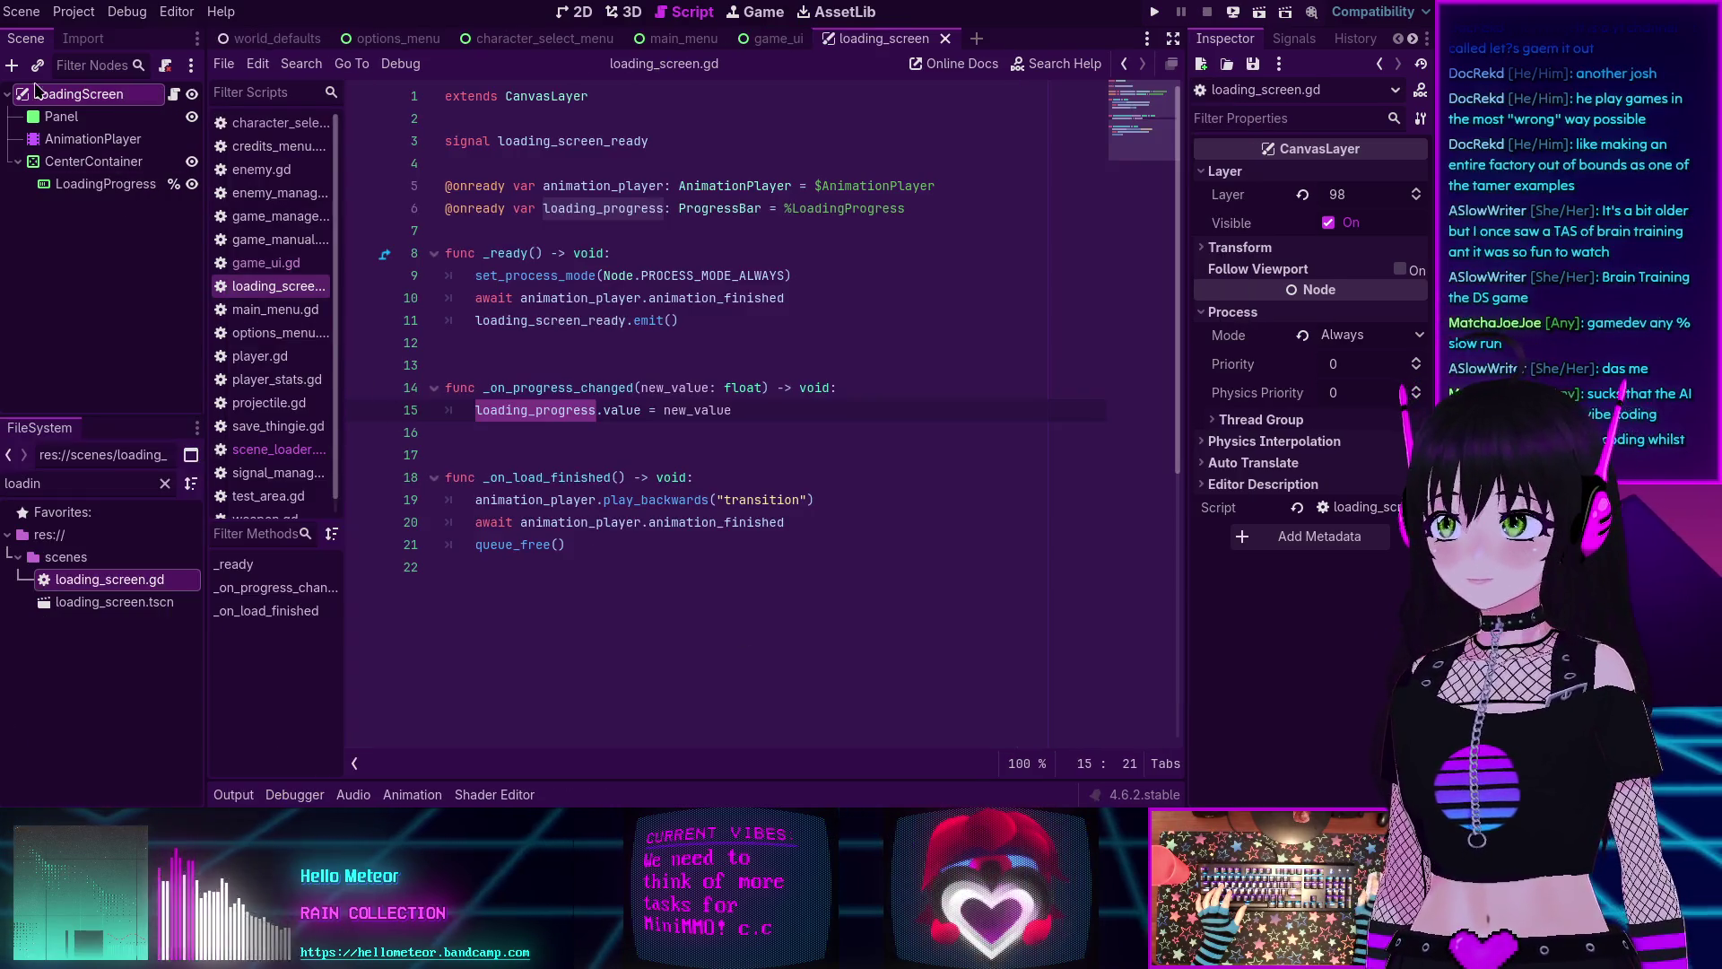
left_click(74, 11)
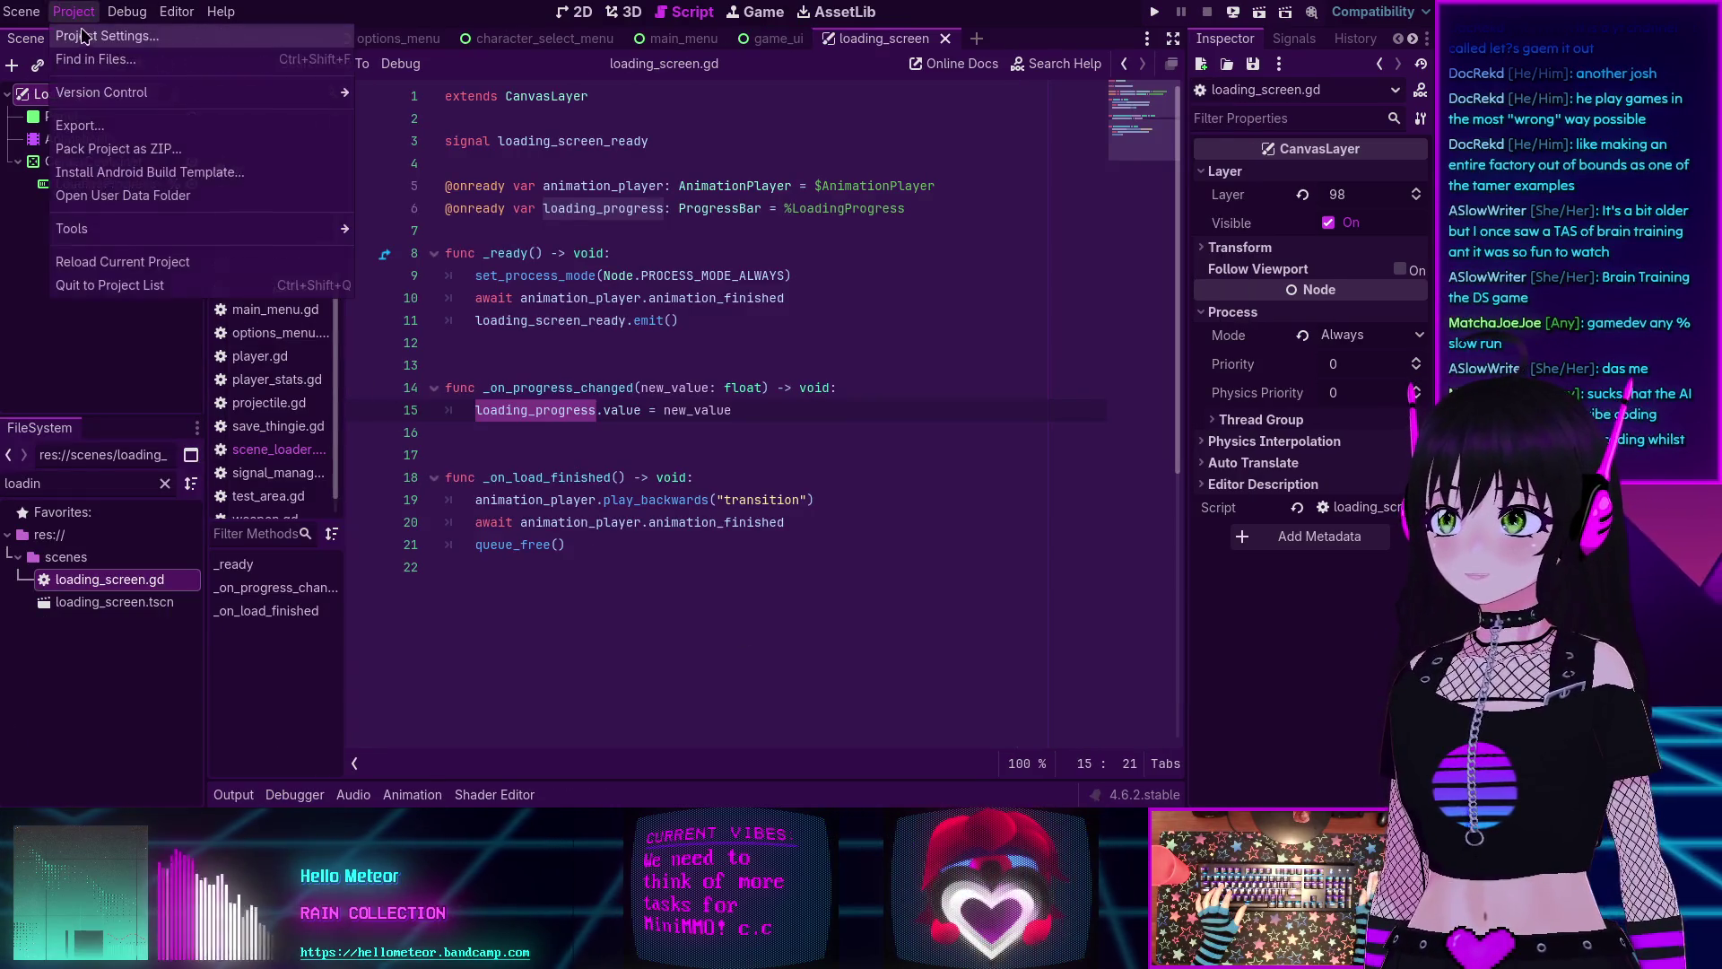
left_click(83, 35)
left_click(448, 102)
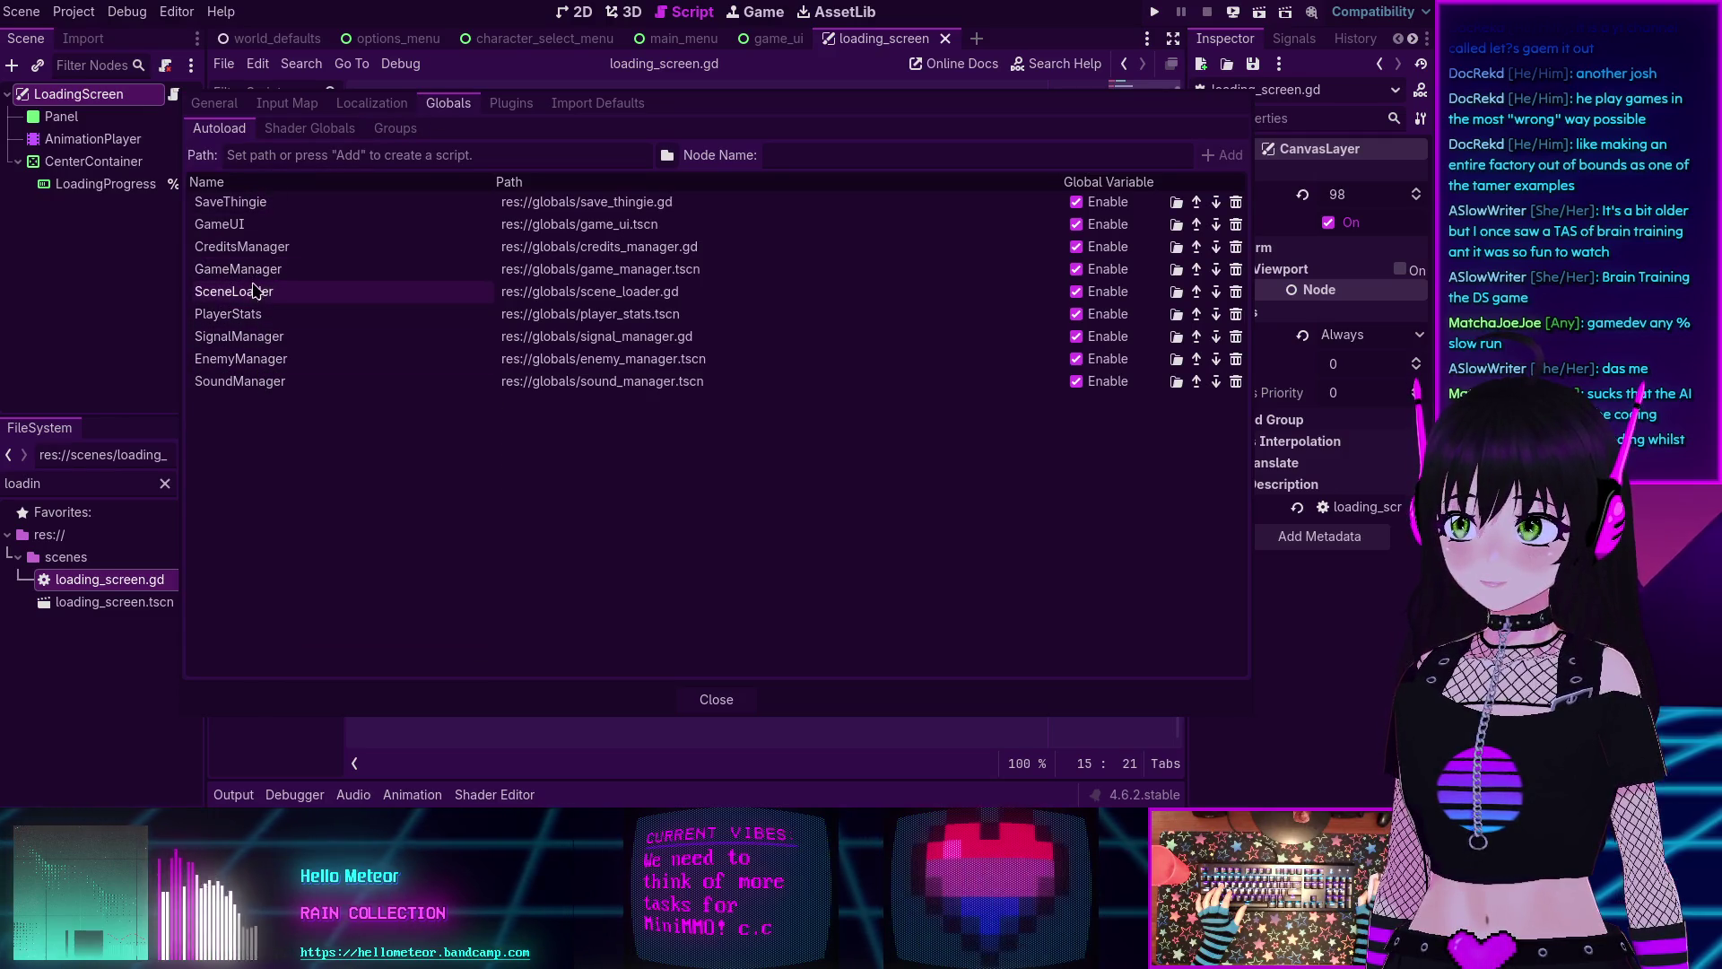
left_click(715, 699)
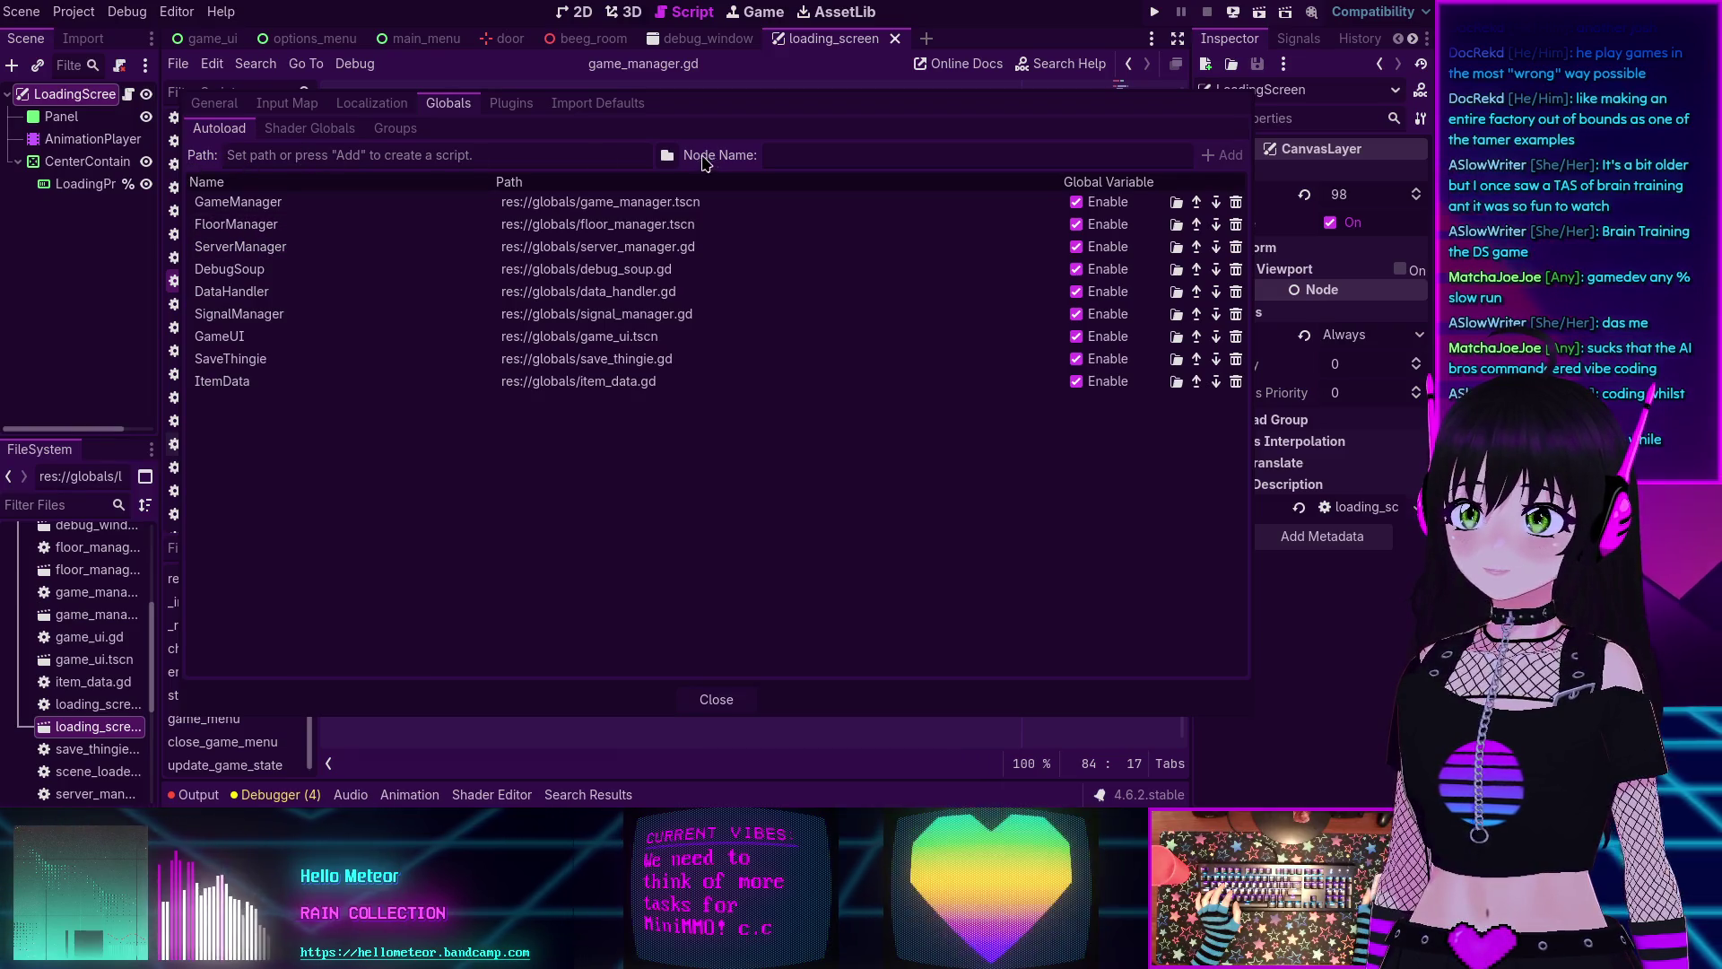
Browse to globals/scene_loader.gd, add it as the SceneLoader autoload, and close Project Settings.
left_click(667, 155)
double_click(597, 188)
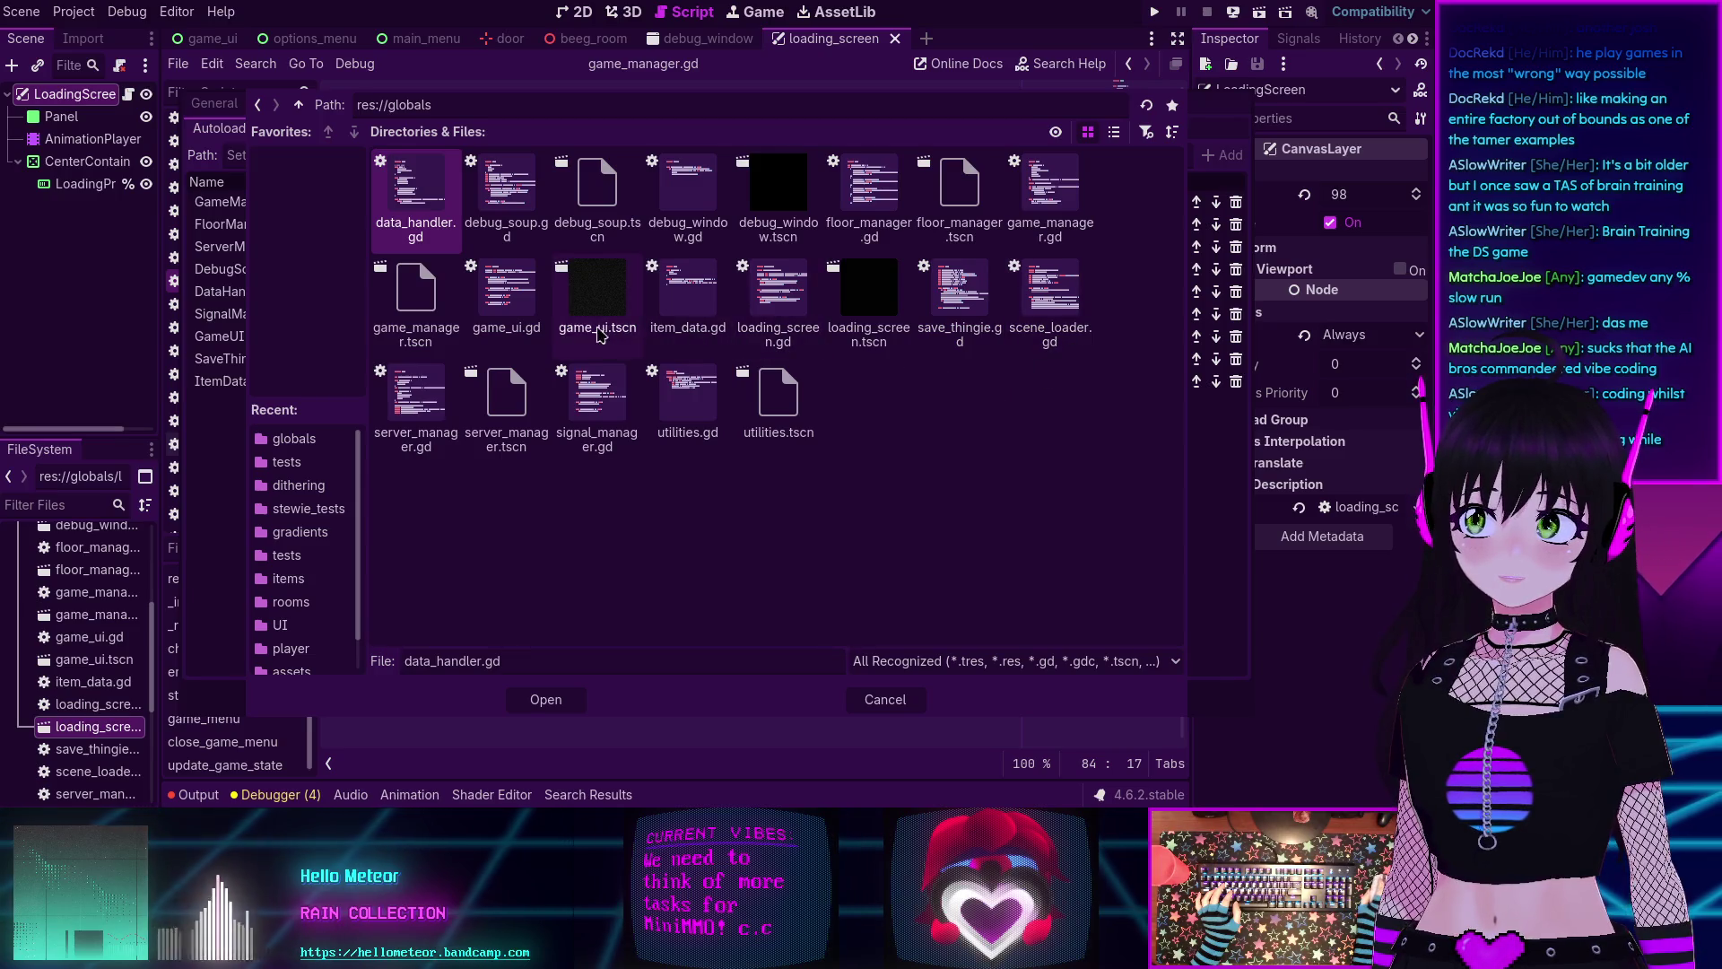
left_click(1051, 296)
left_click(556, 697)
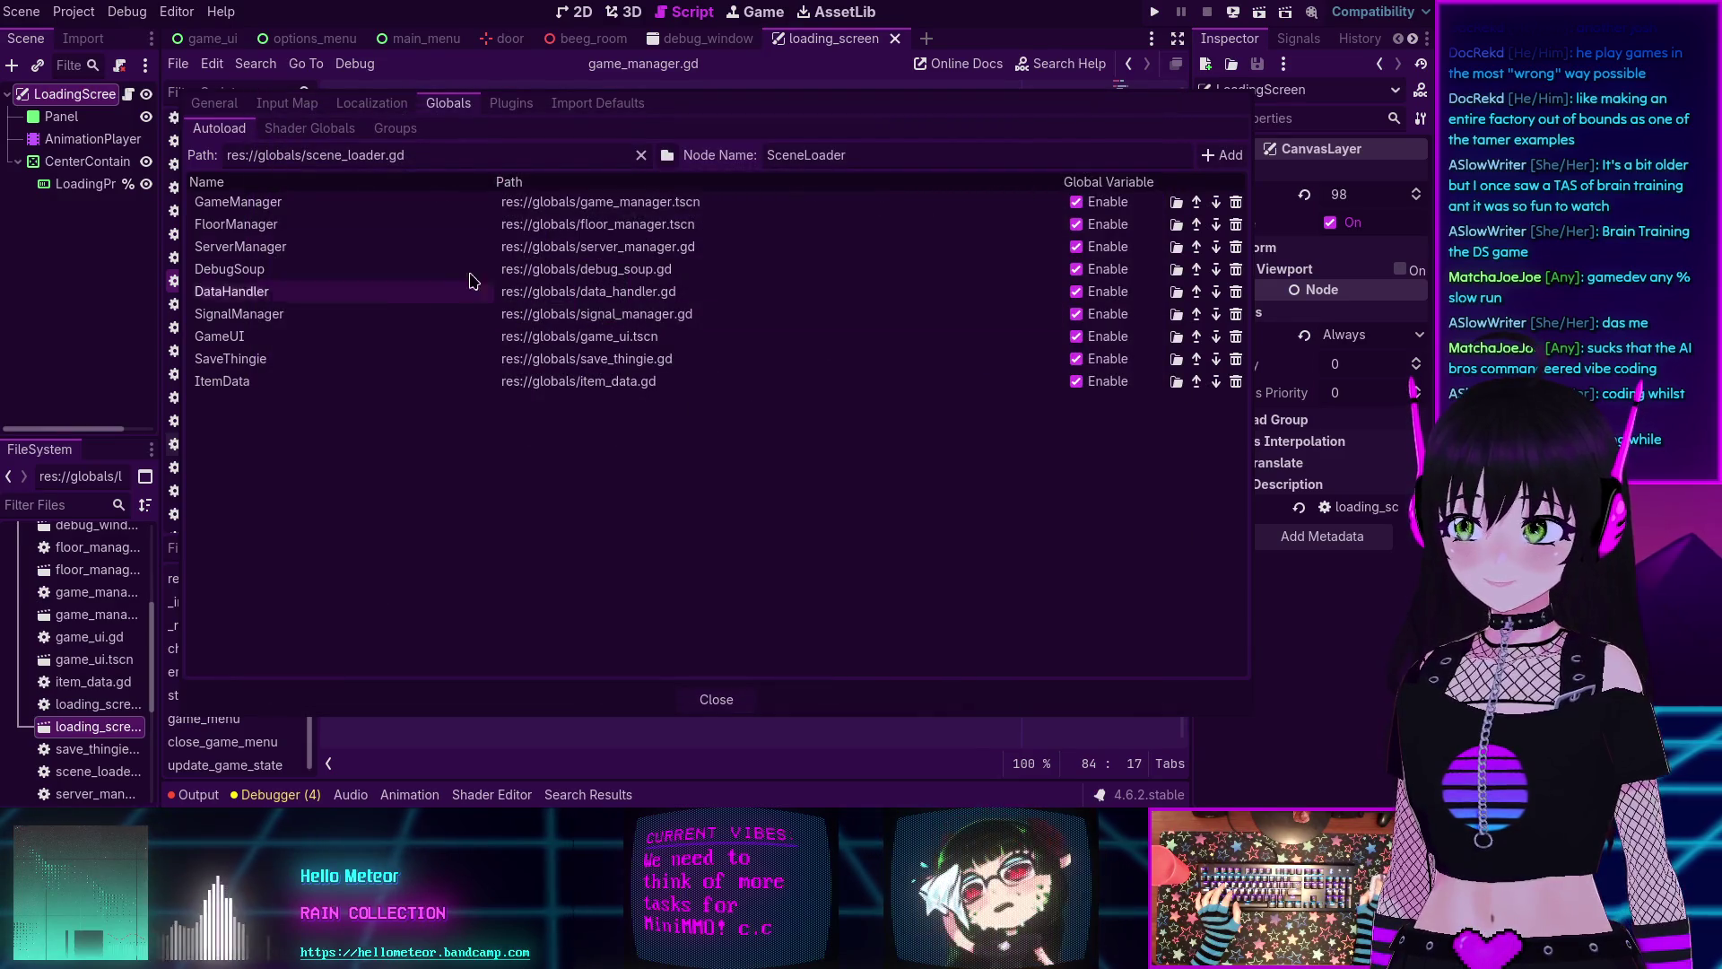
left_click(1221, 155)
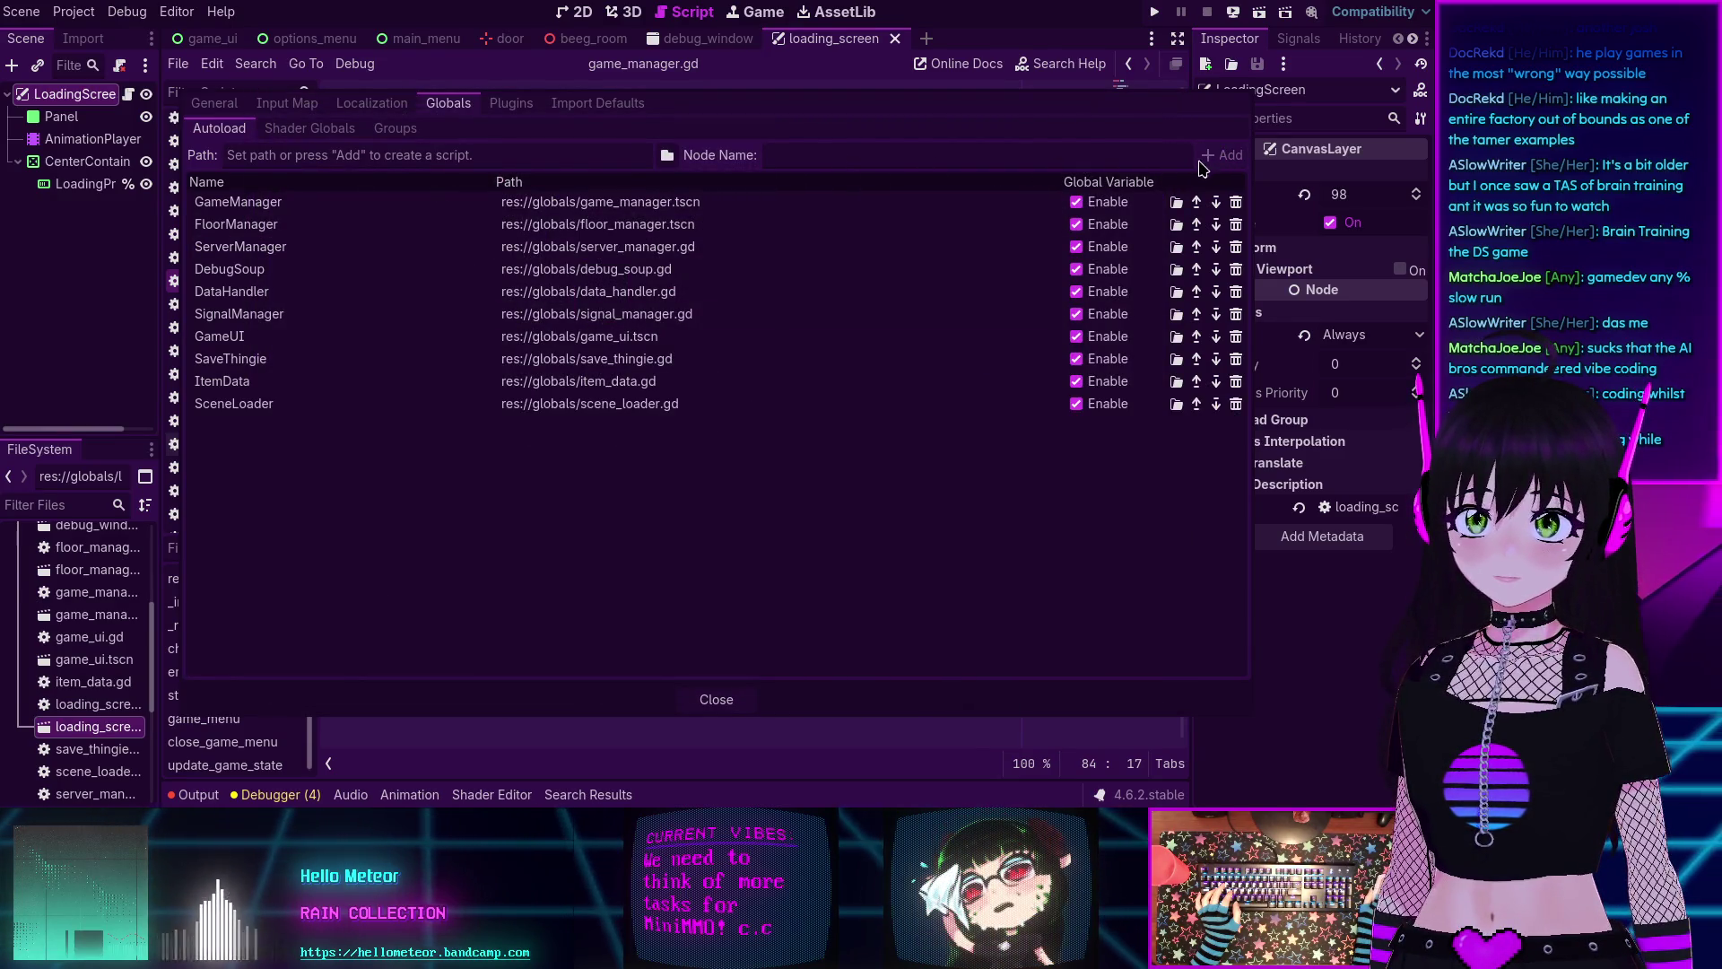
left_click(718, 699)
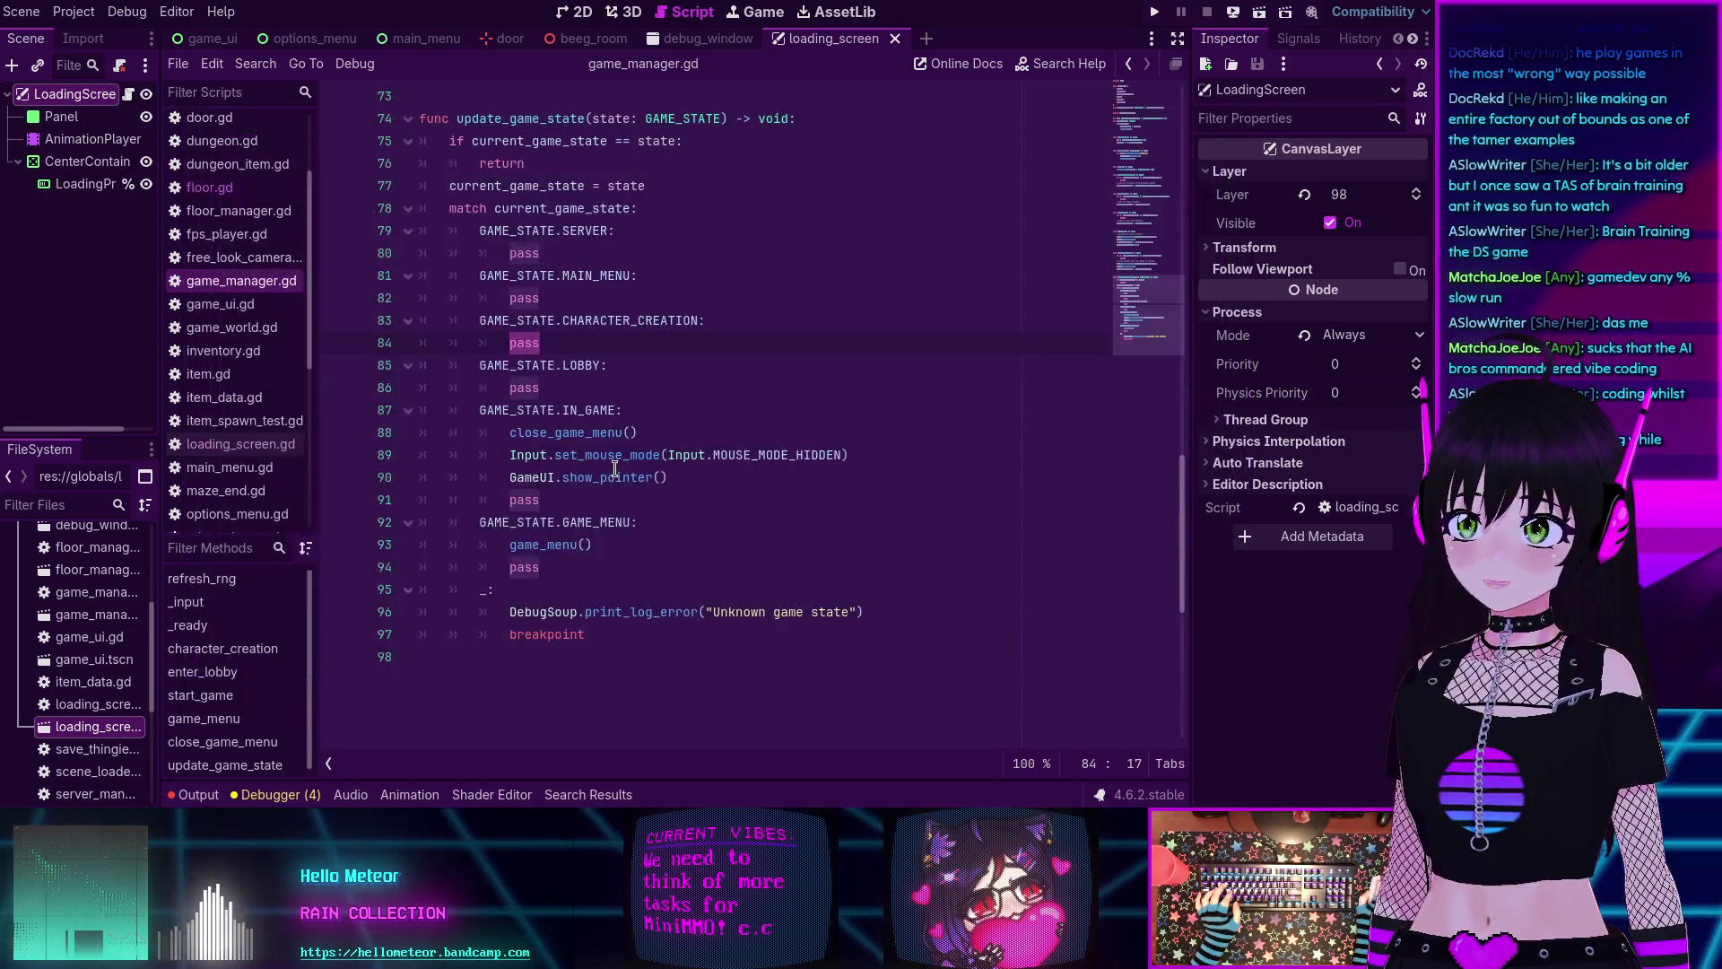
Collapse the globals folder, expand UI in FileSystem, and open character_creation.tscn.
left_click(781, 327)
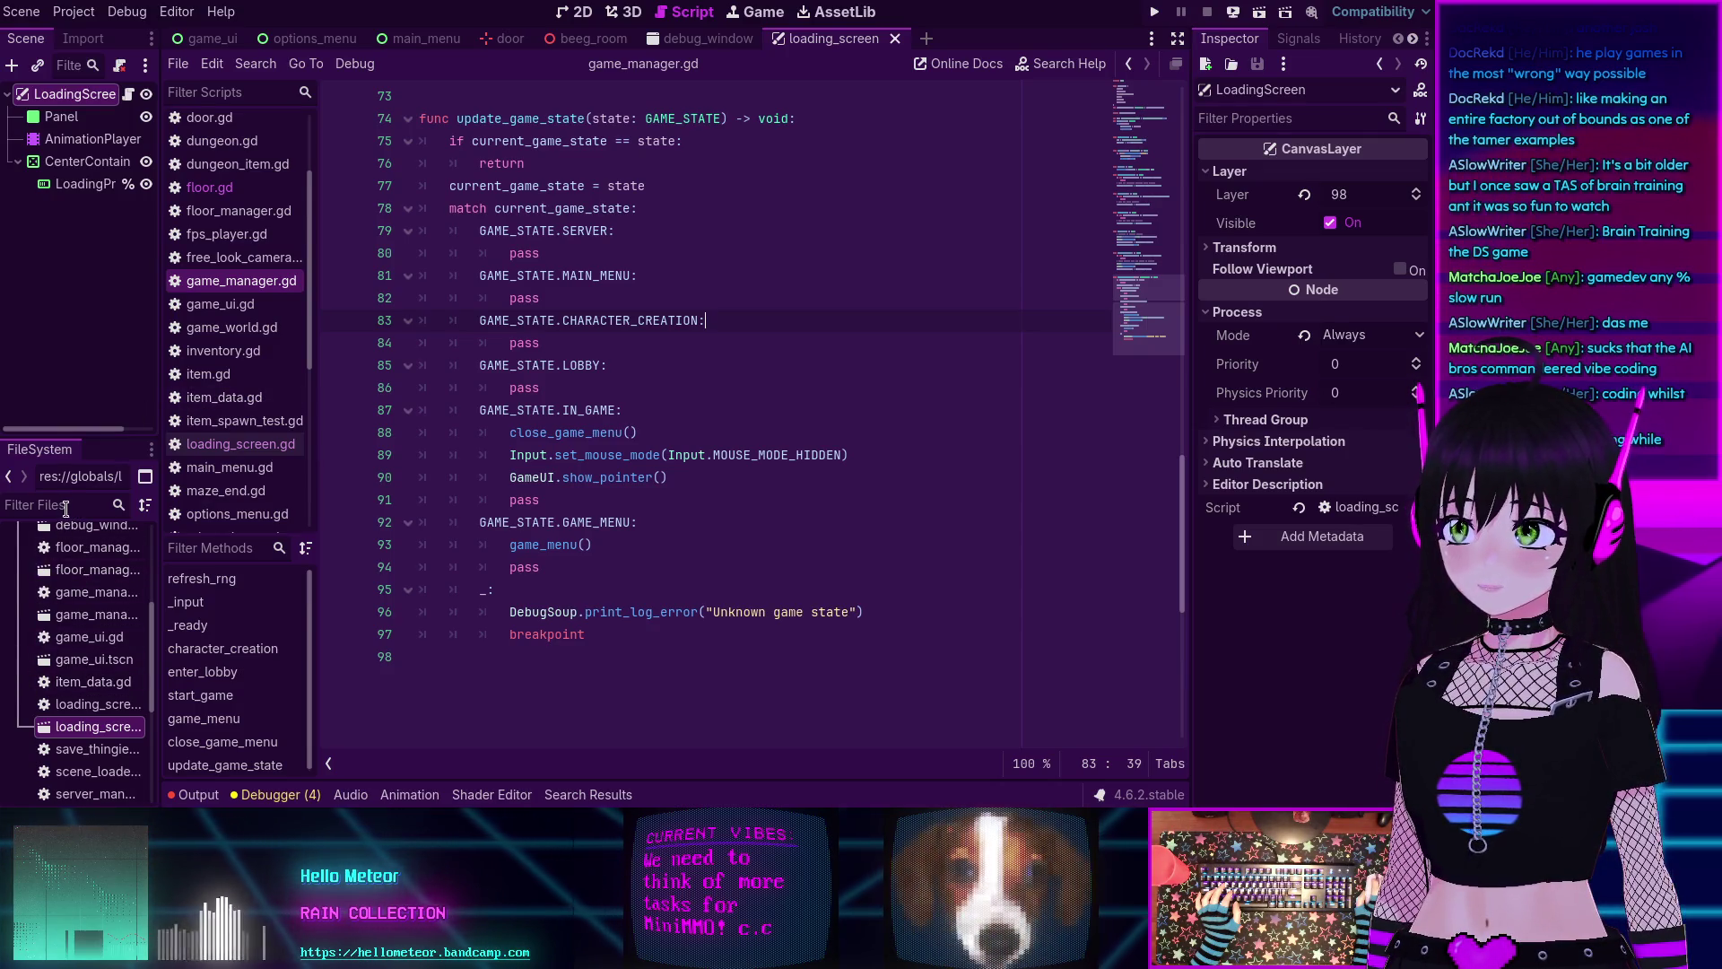
scroll(61, 556, "up", 5)
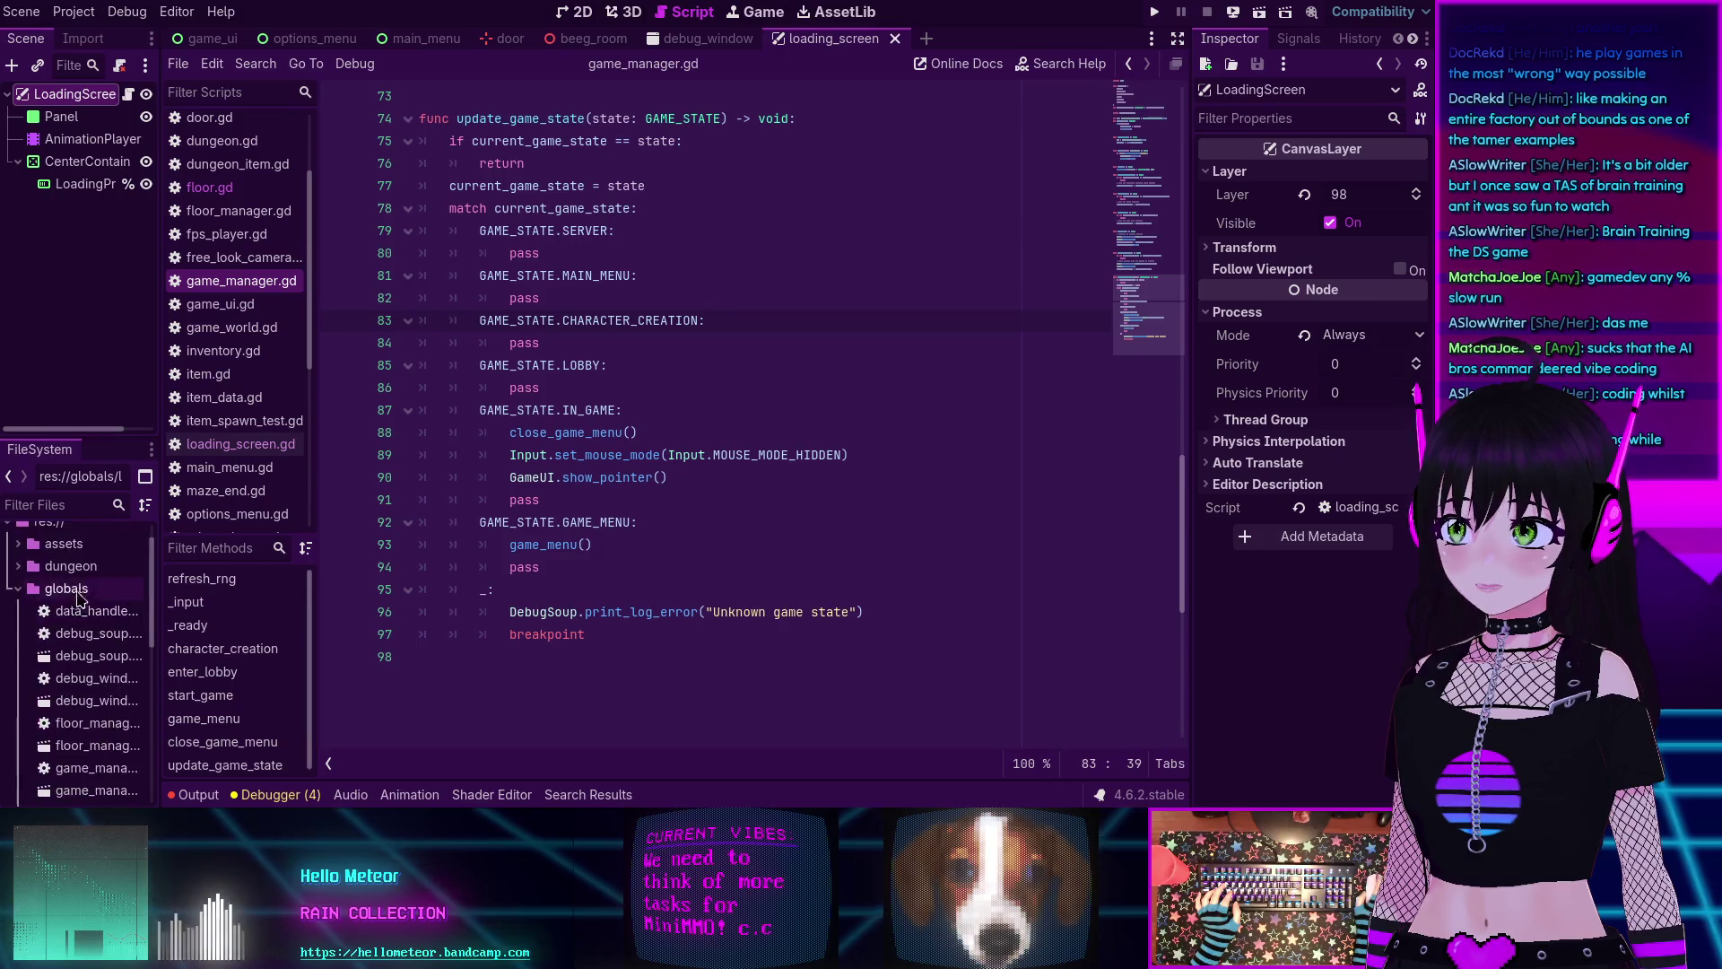
left_click(22, 623)
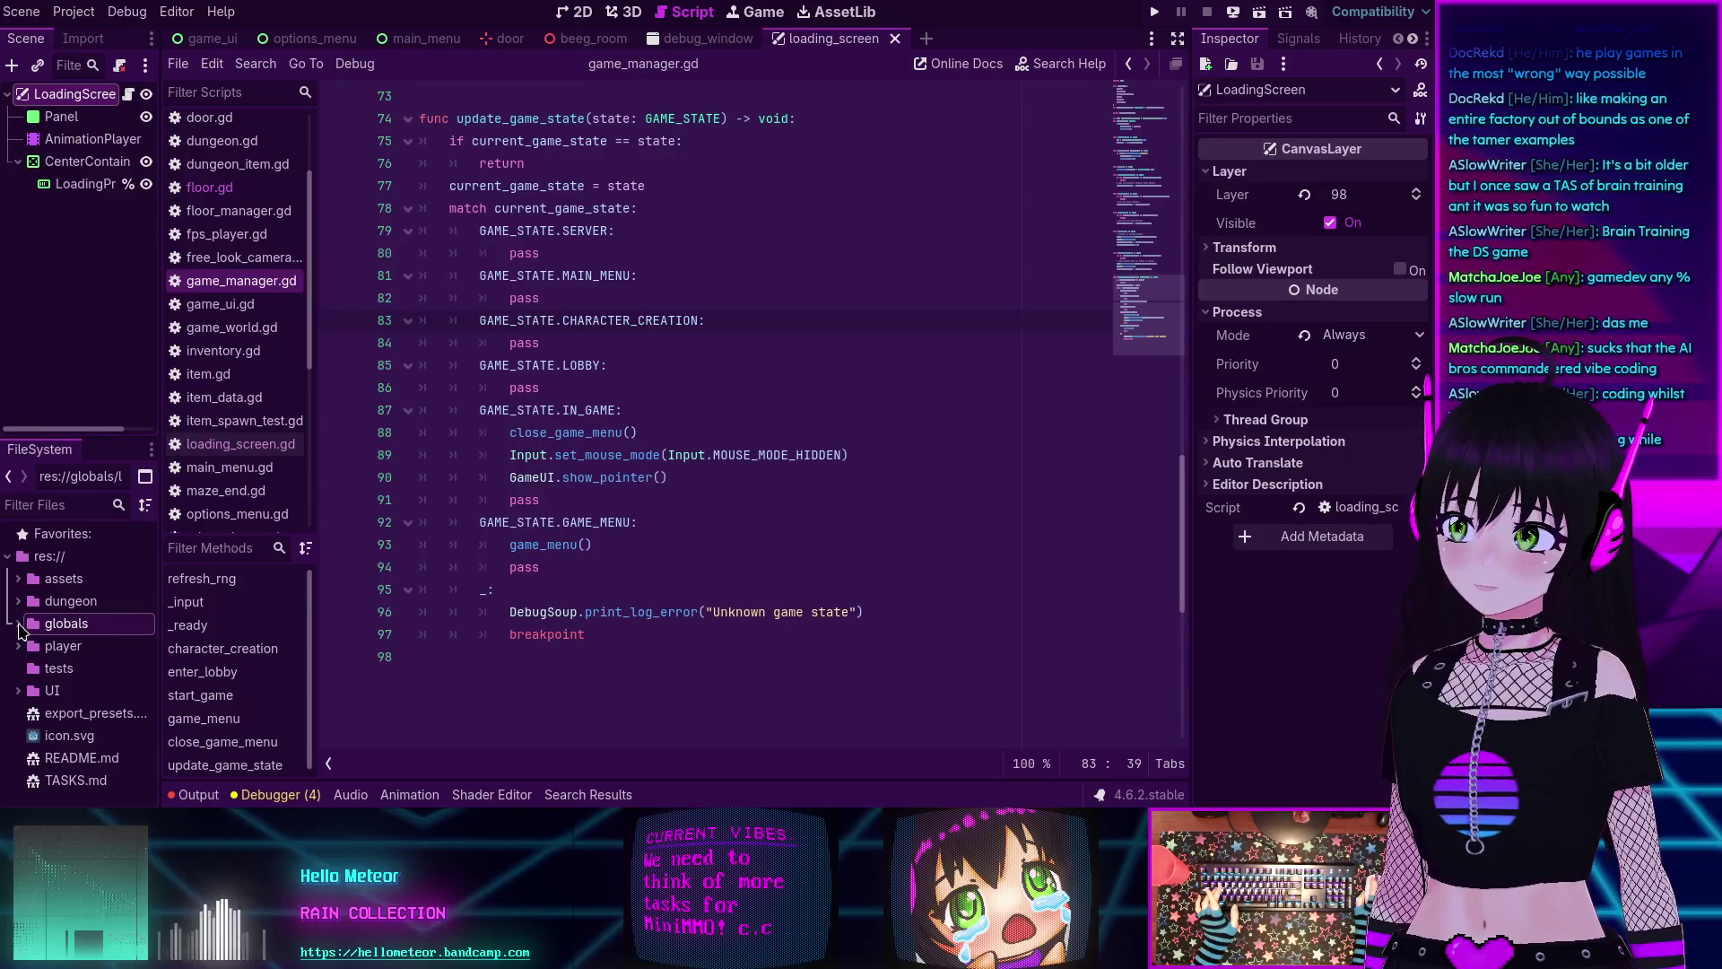
left_click(20, 691)
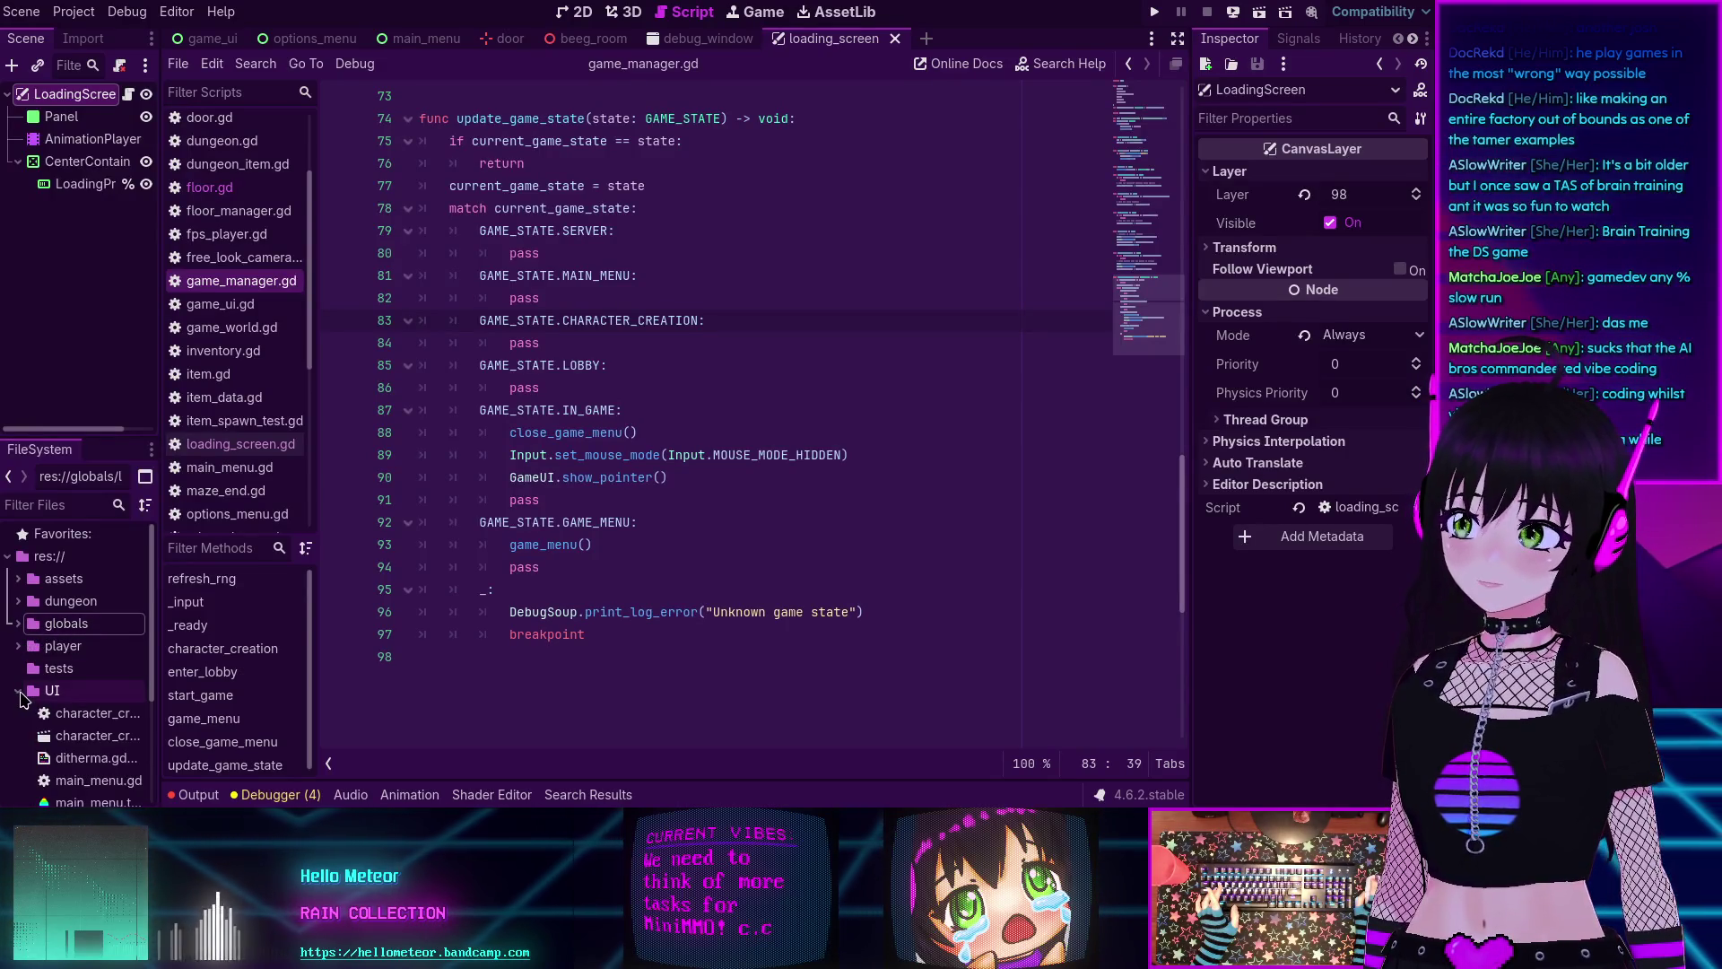
scroll(23, 699, "down", 3)
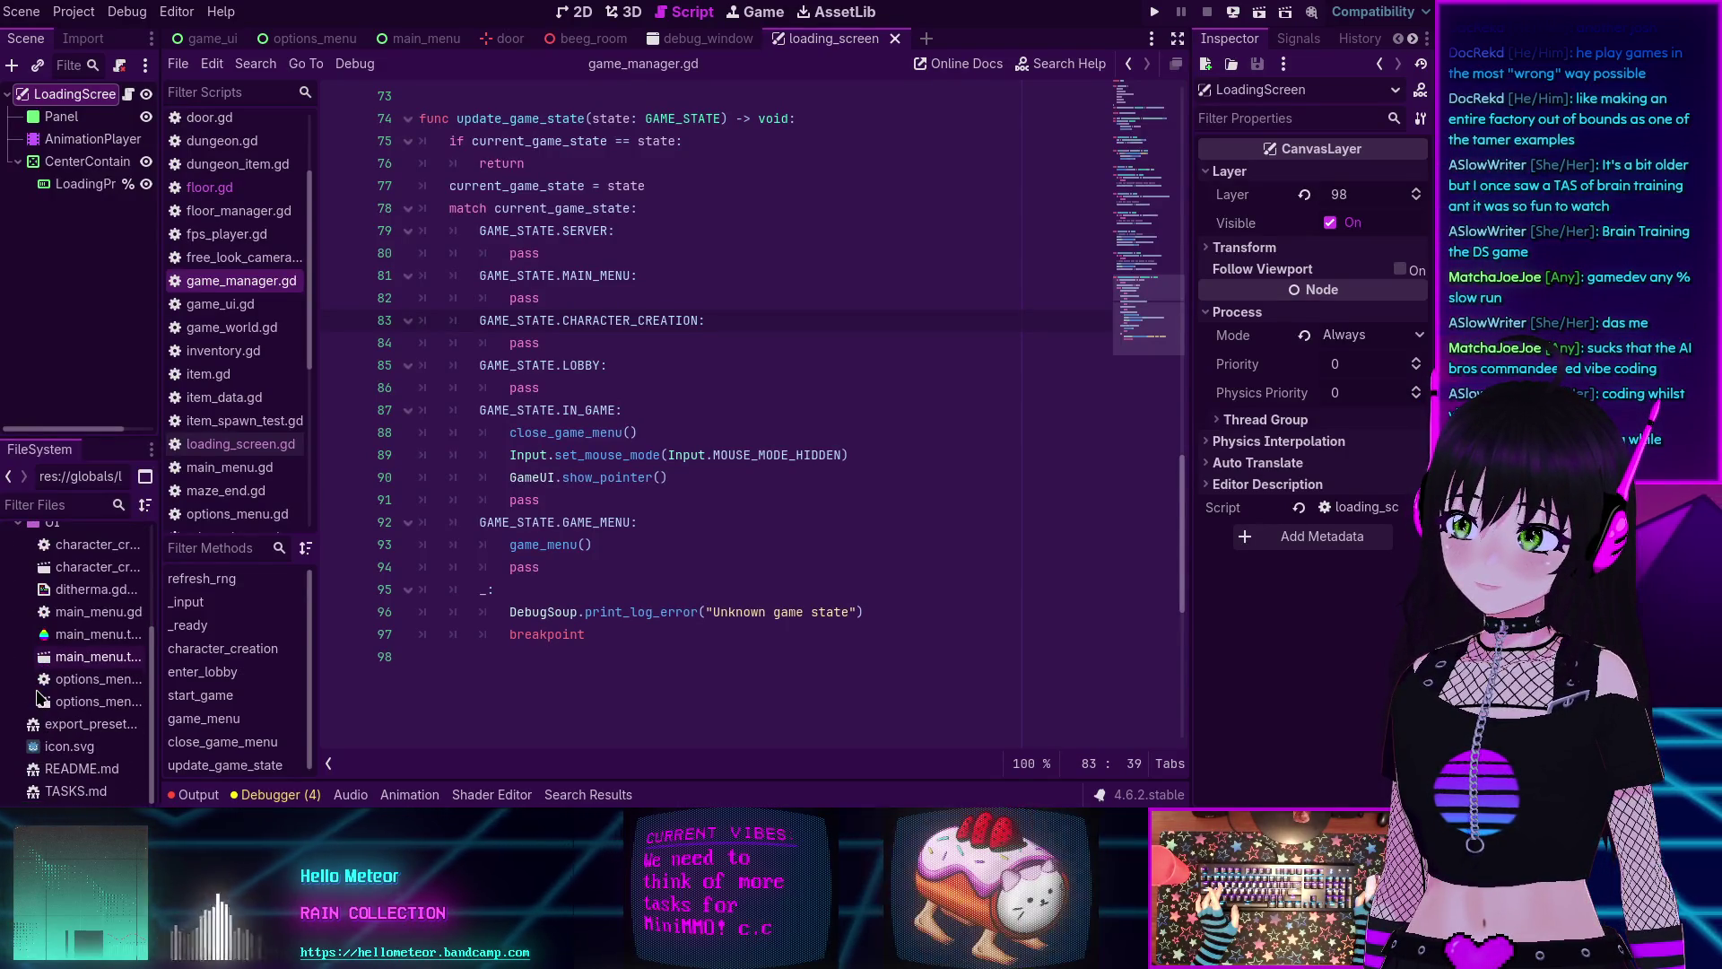
scroll(38, 695, "up", 3)
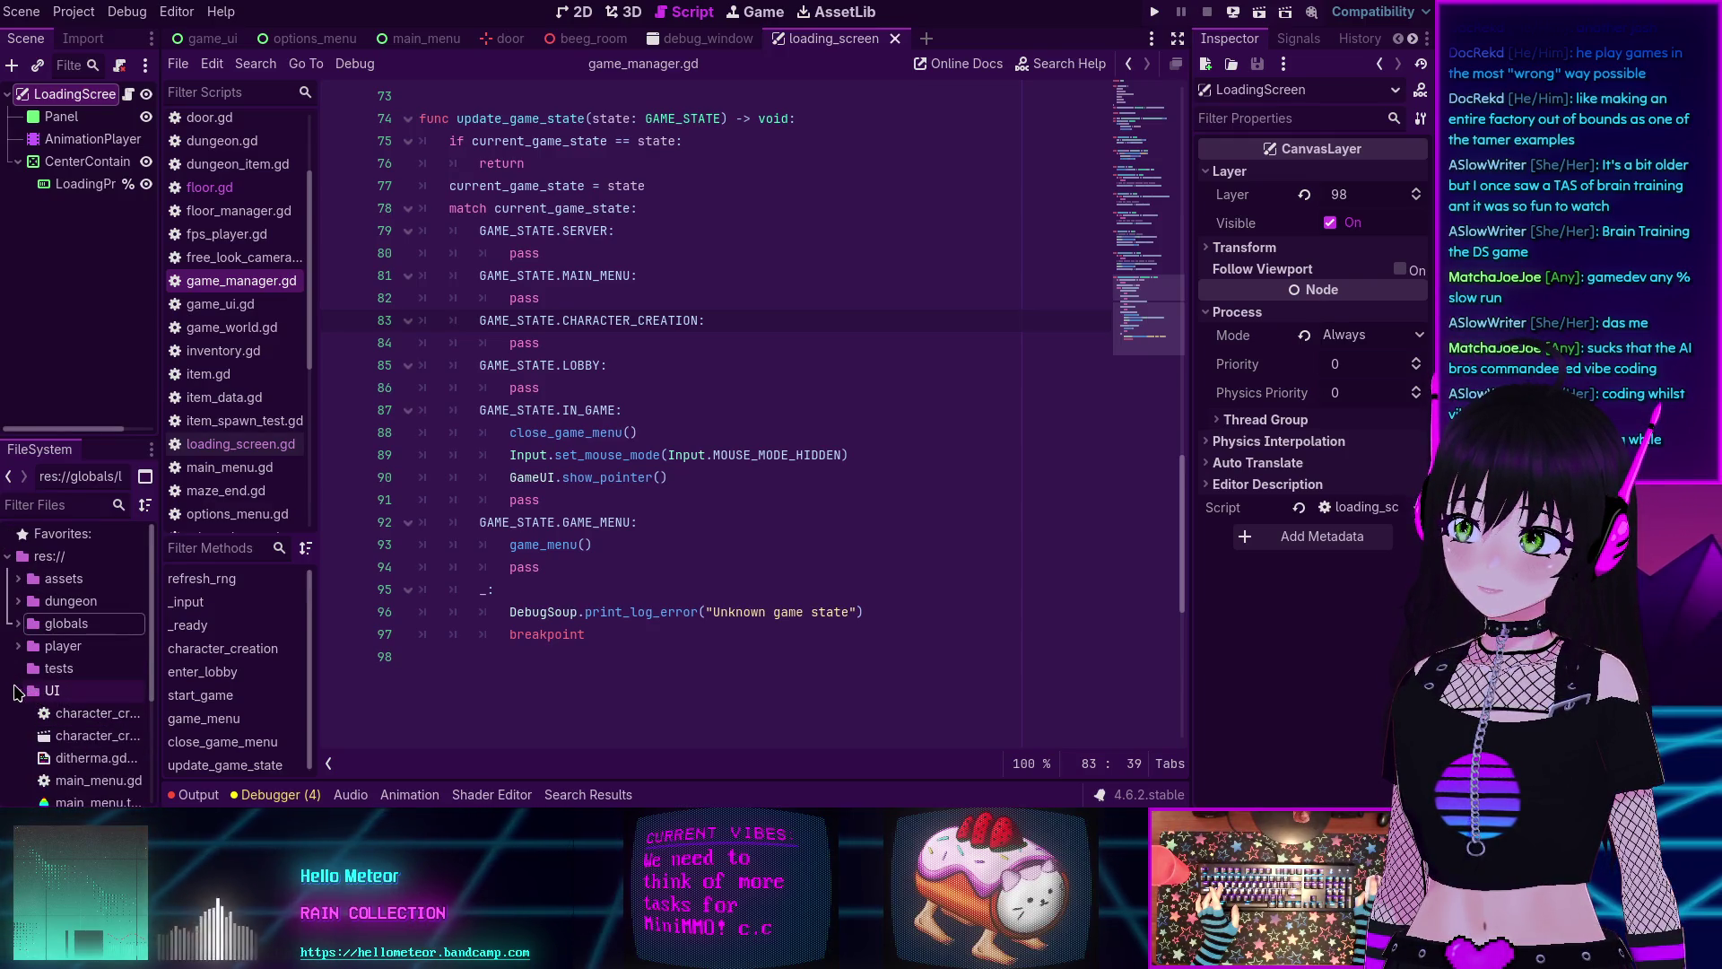
left_click(18, 602)
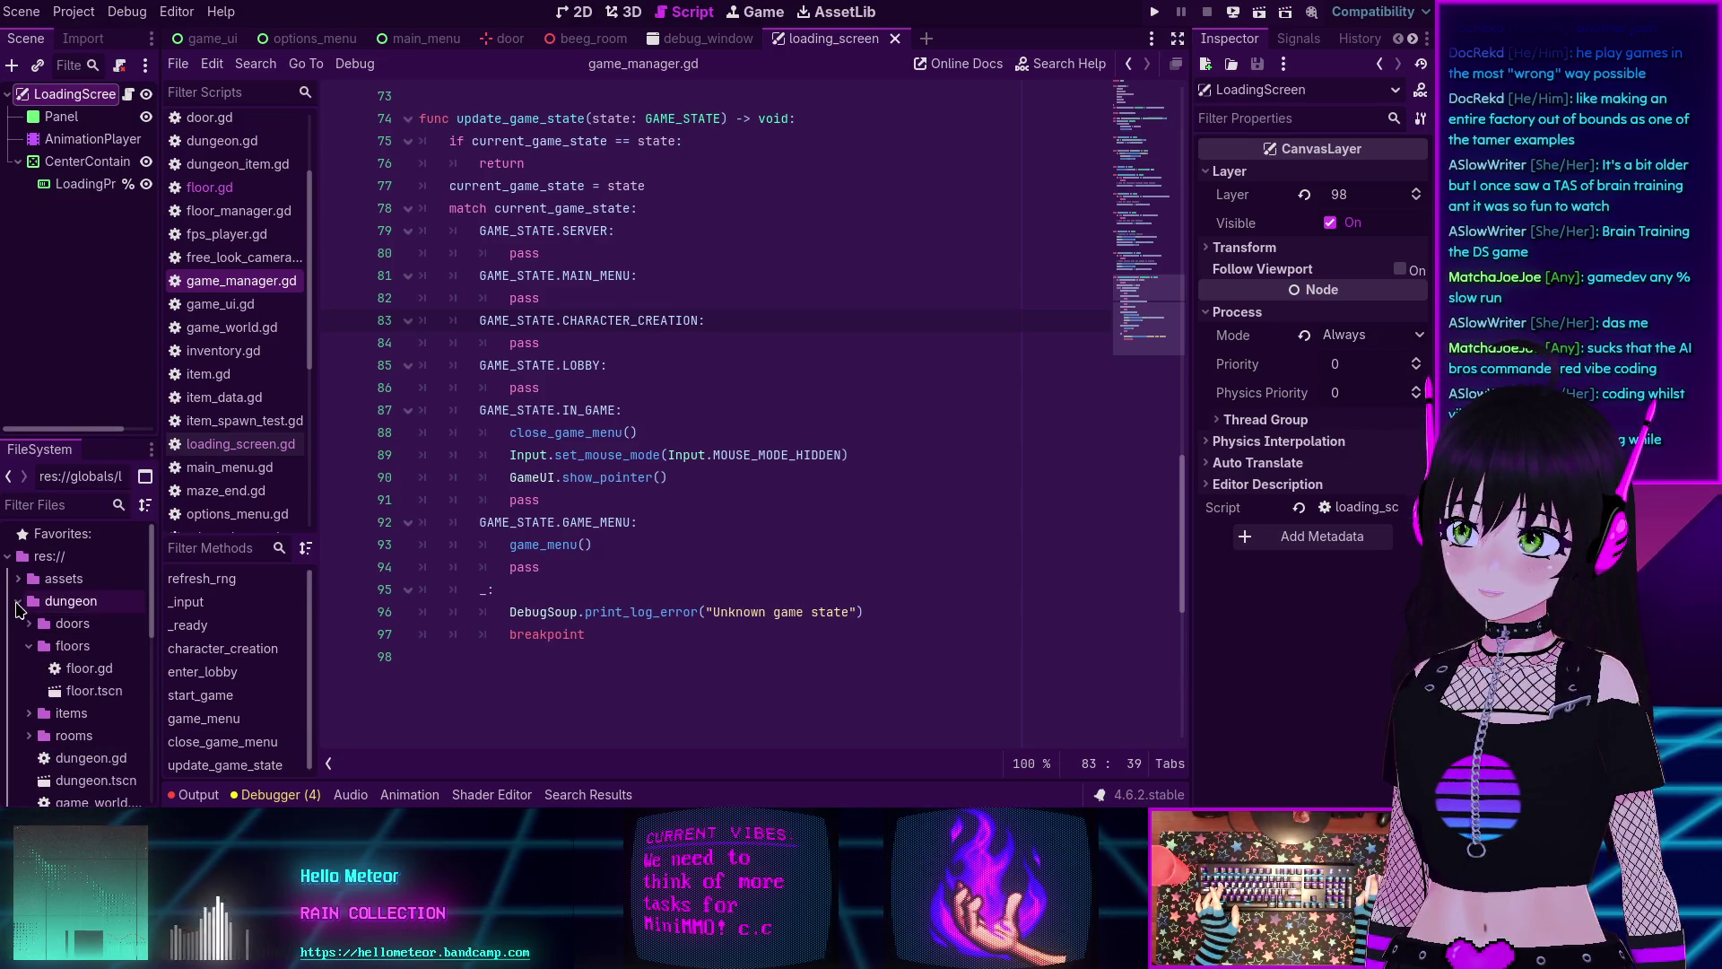
left_click(18, 604)
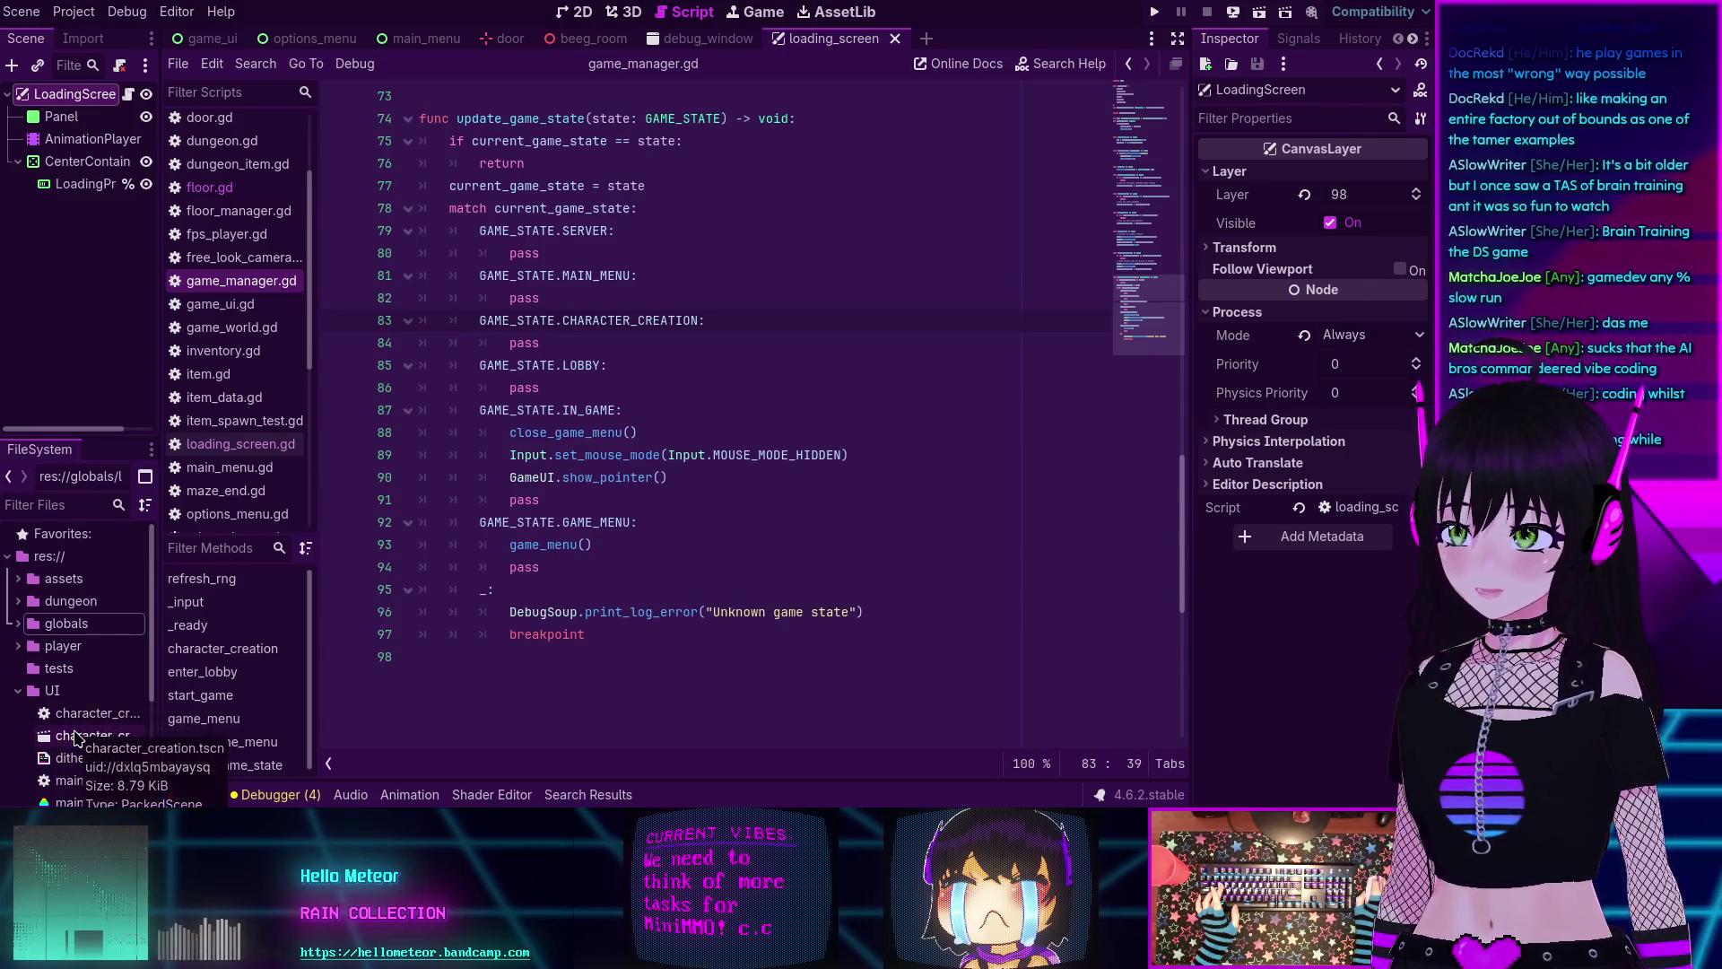
double_click(77, 738)
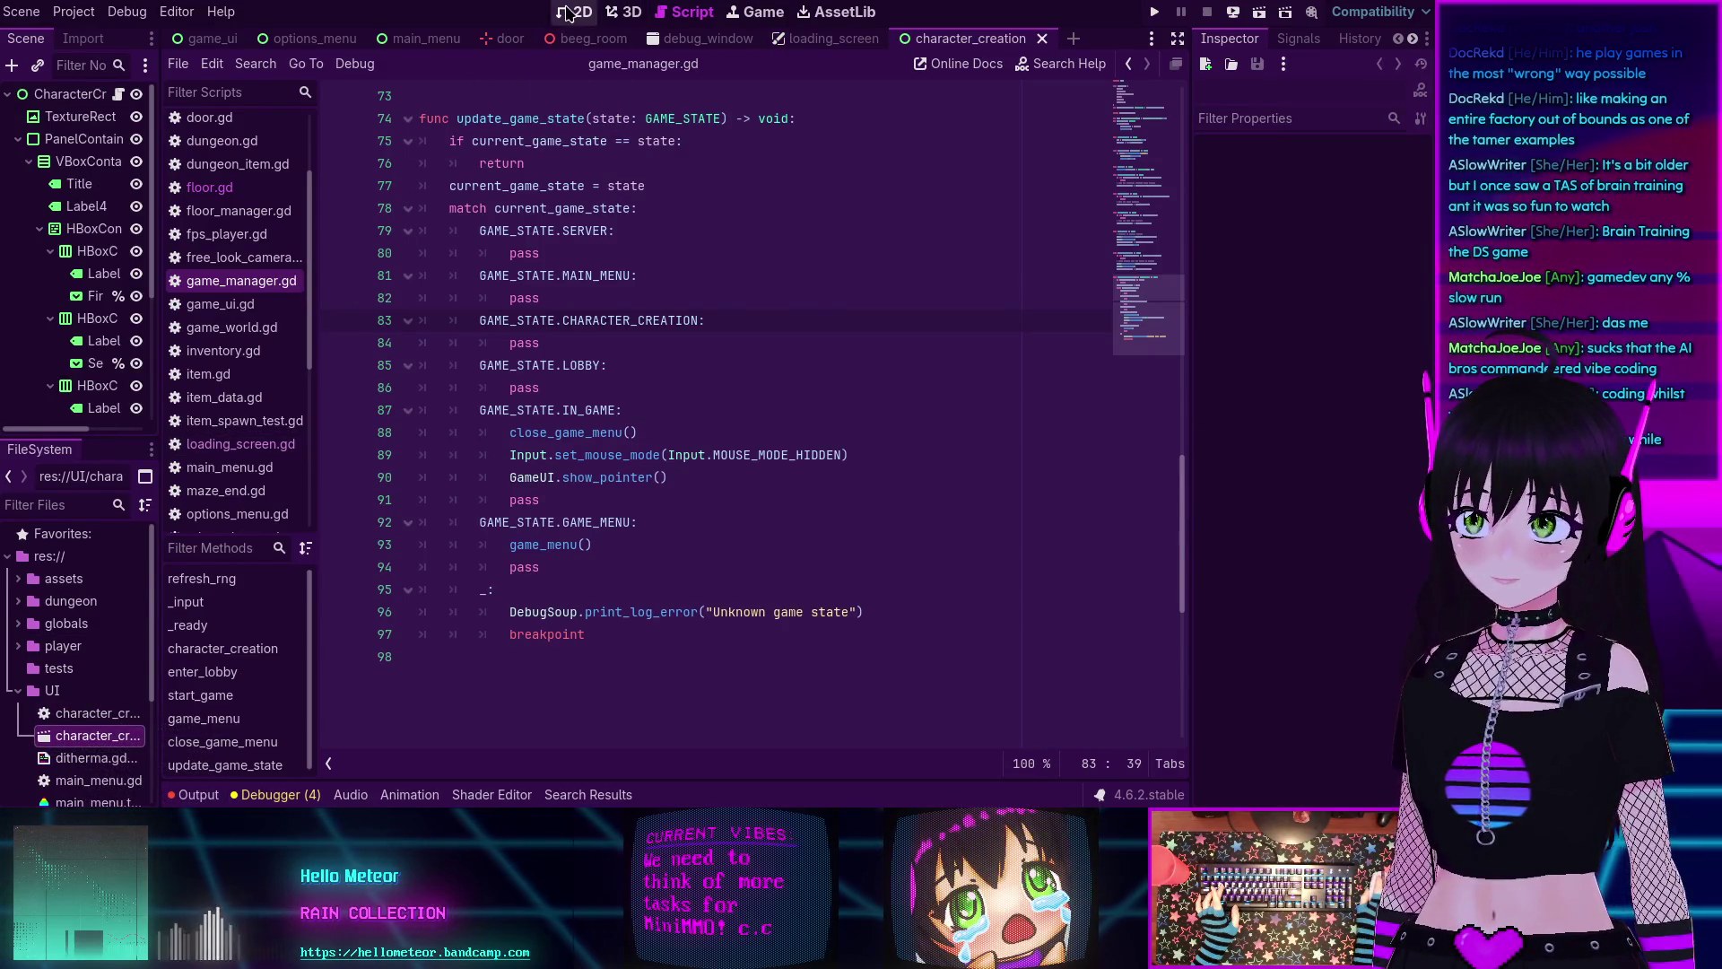
Switch to the 2D view, widen the Scene dock, and select SubmitButton to inspect its properties.
left_click(567, 12)
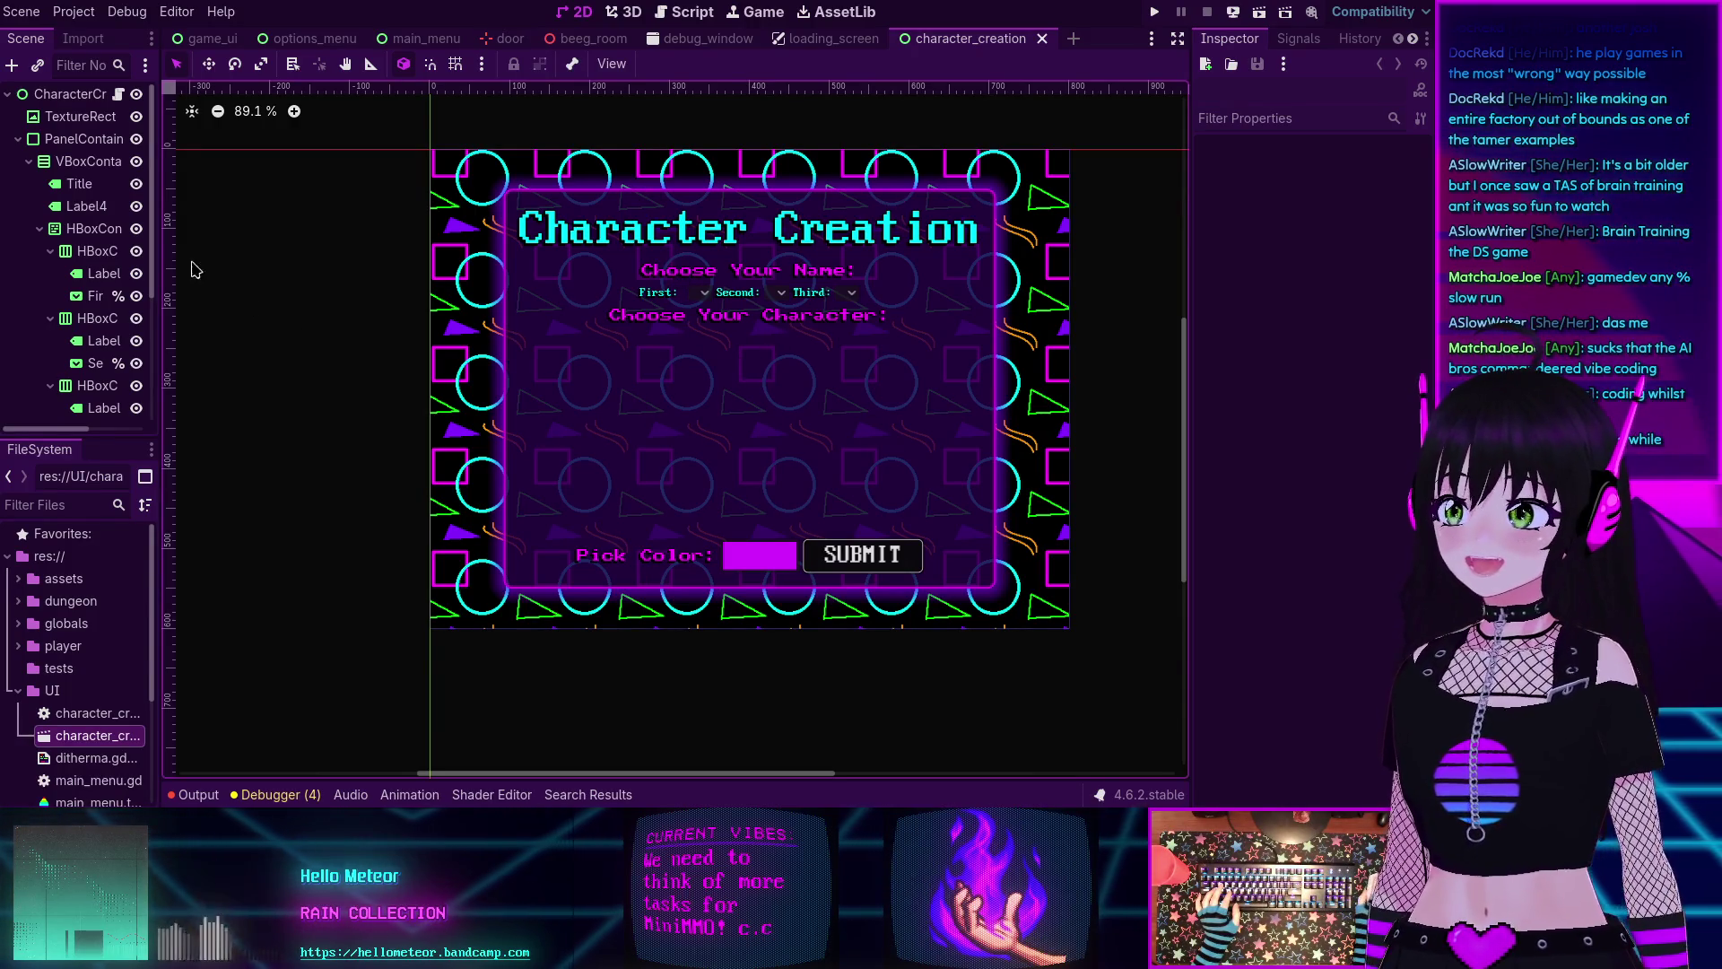
left_click_drag(159, 258, 176, 250)
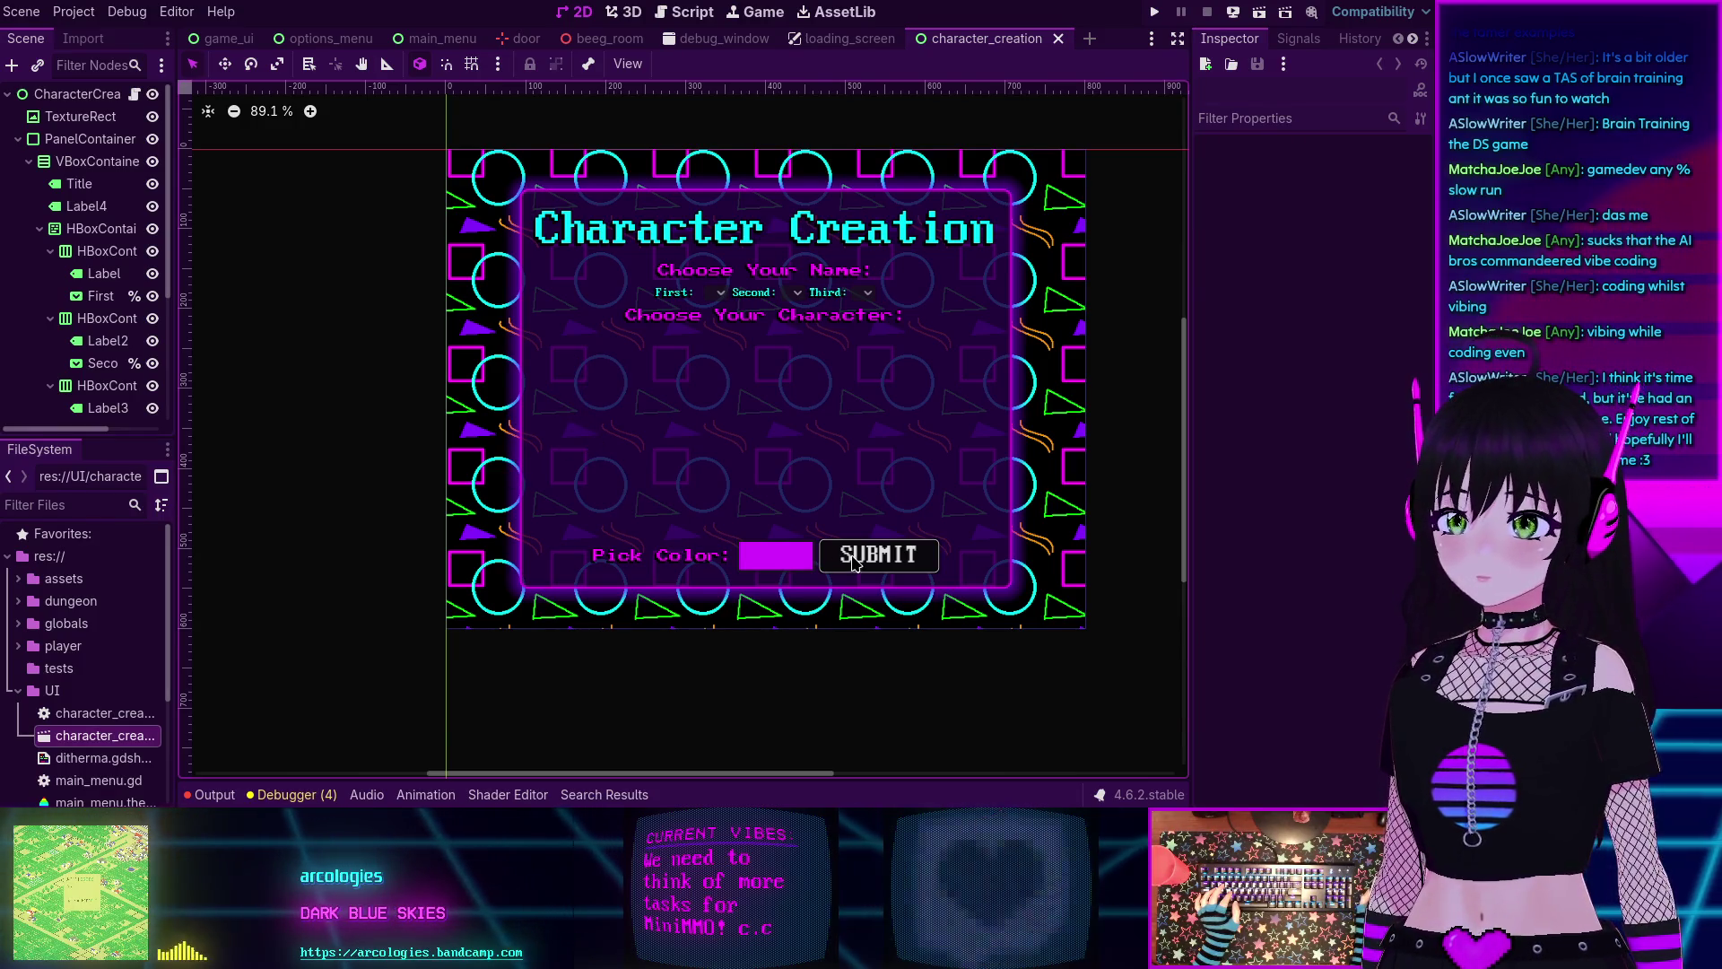
scroll(113, 404, "down", 4)
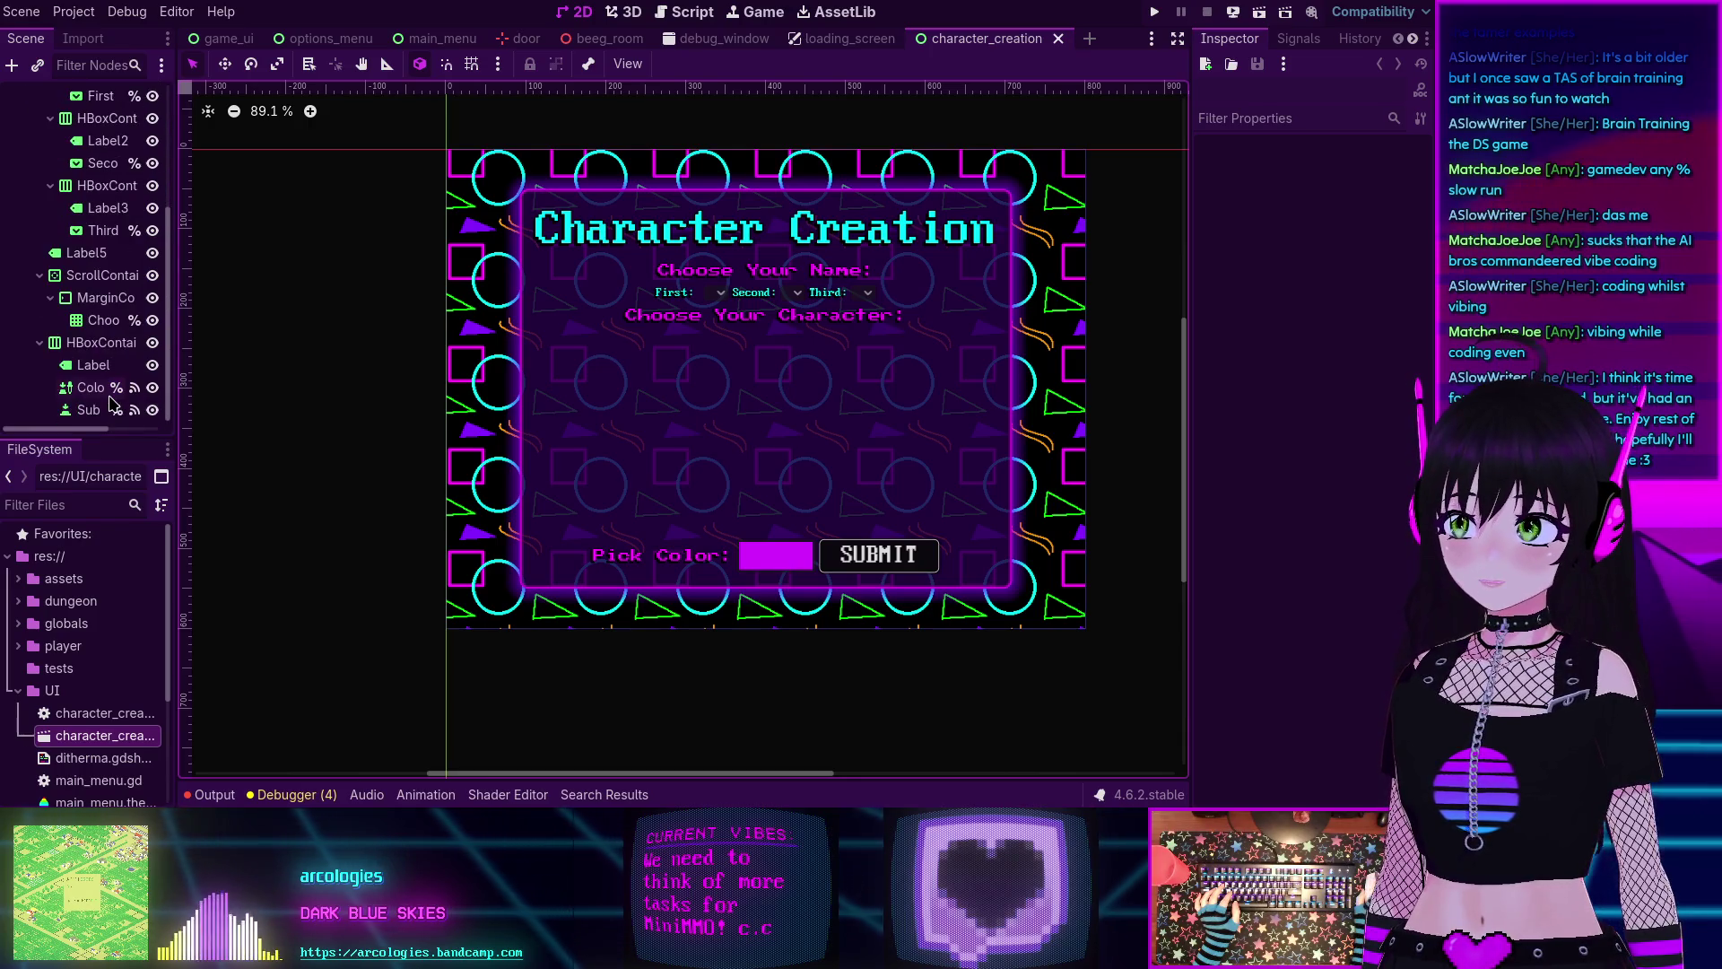
left_click(93, 407)
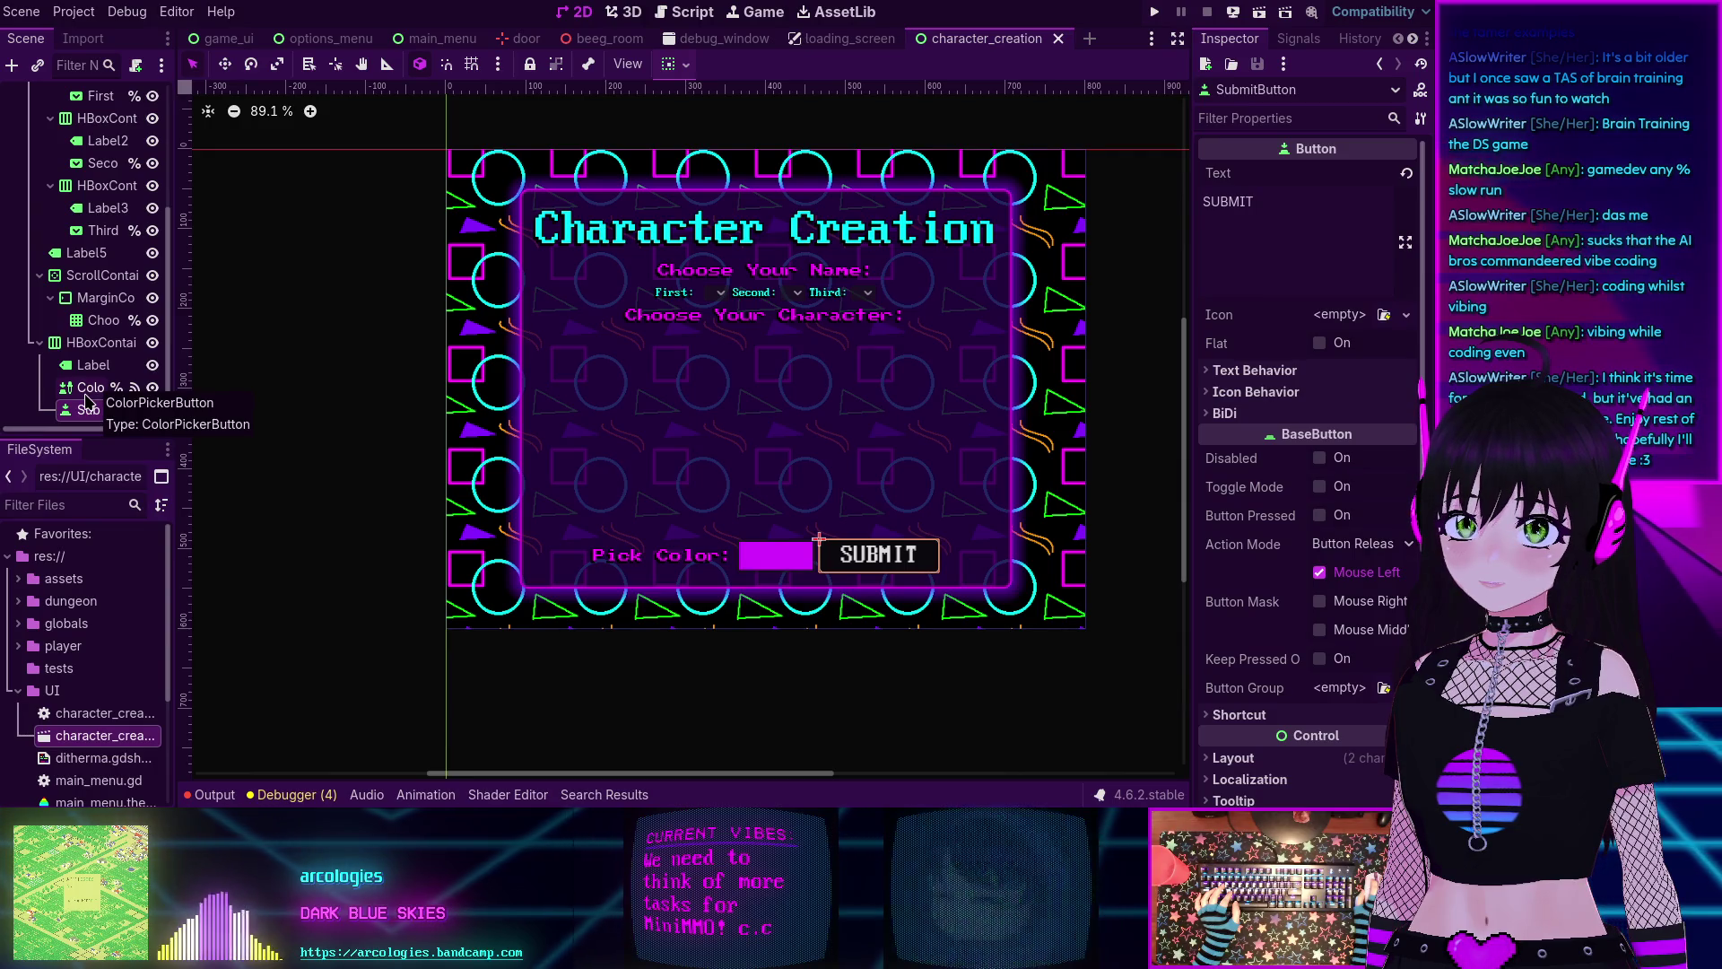
left_click(93, 387)
left_click(87, 409)
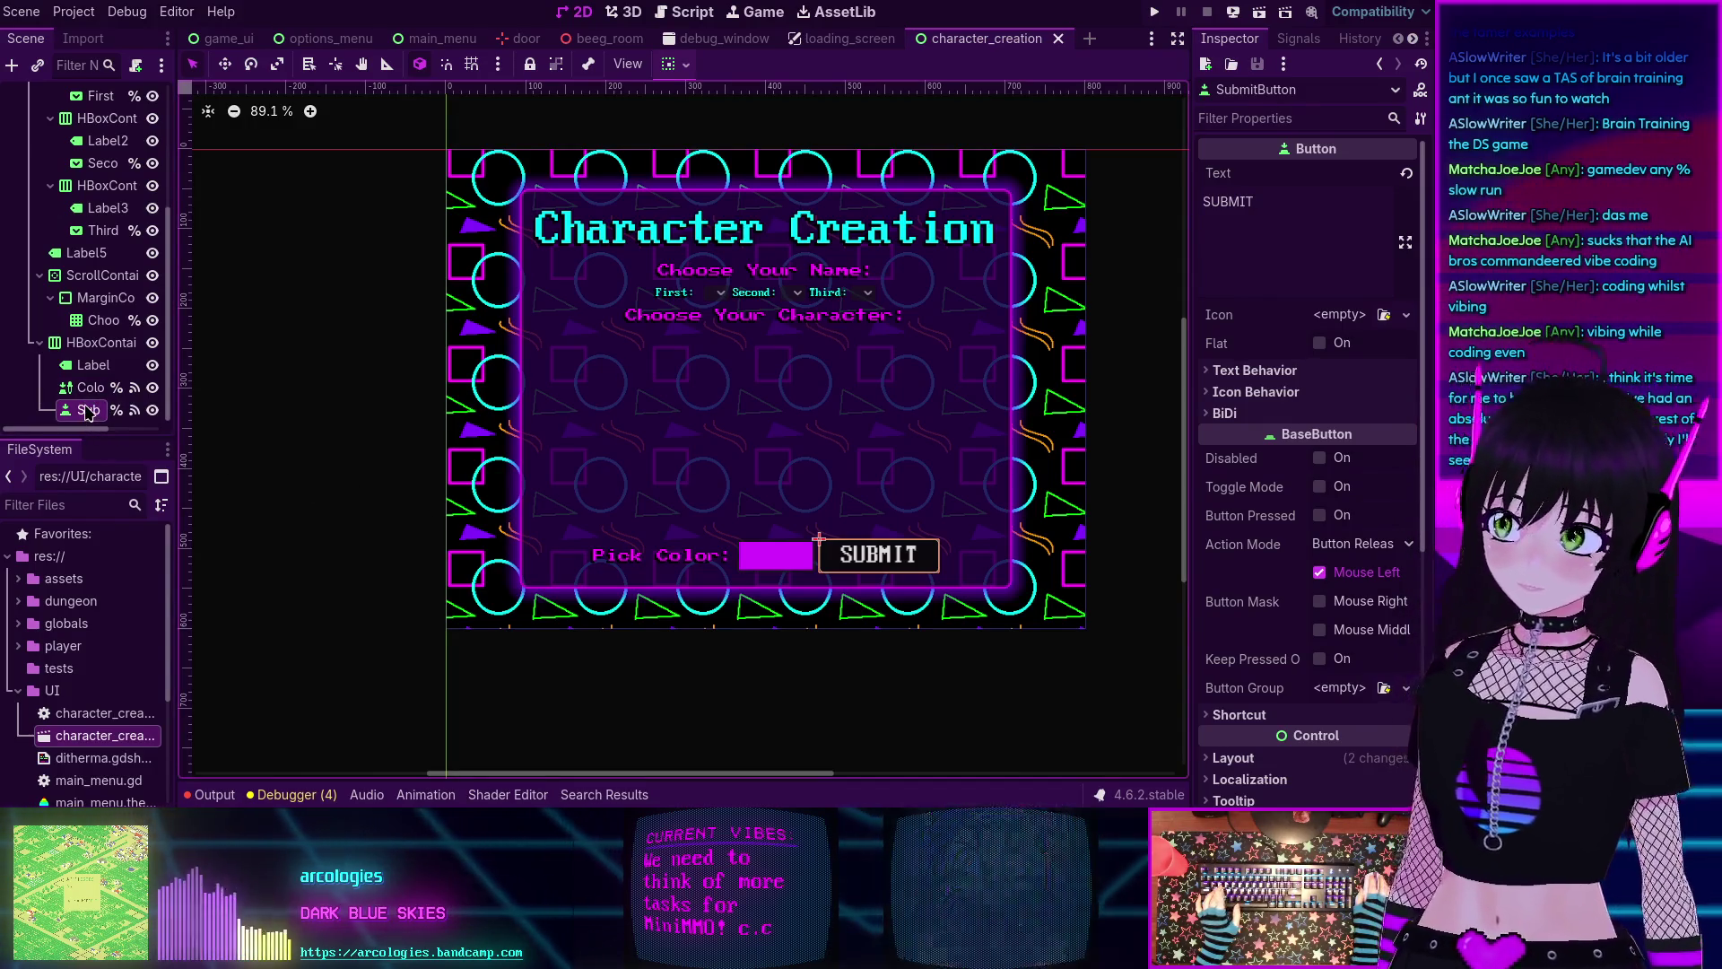
left_click(90, 388)
Duplicate SubmitButton, then set the ColorPickerButton swatch colour to white (ffffff).
left_click(89, 411)
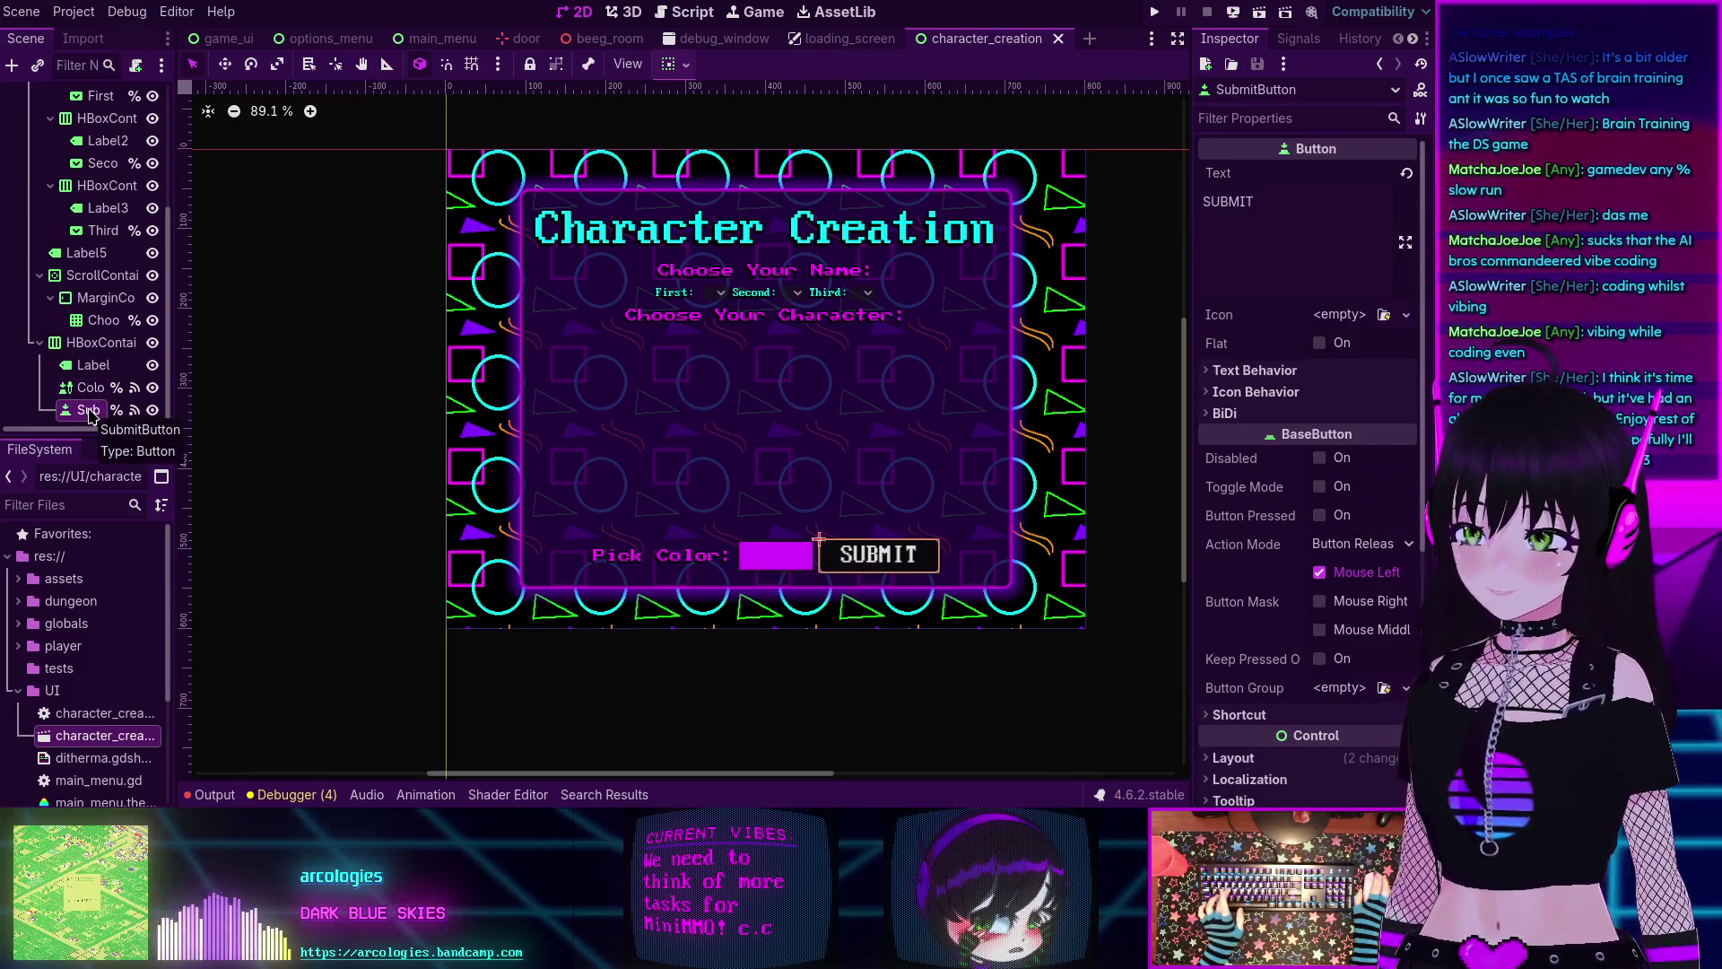
key("ctrl+d")
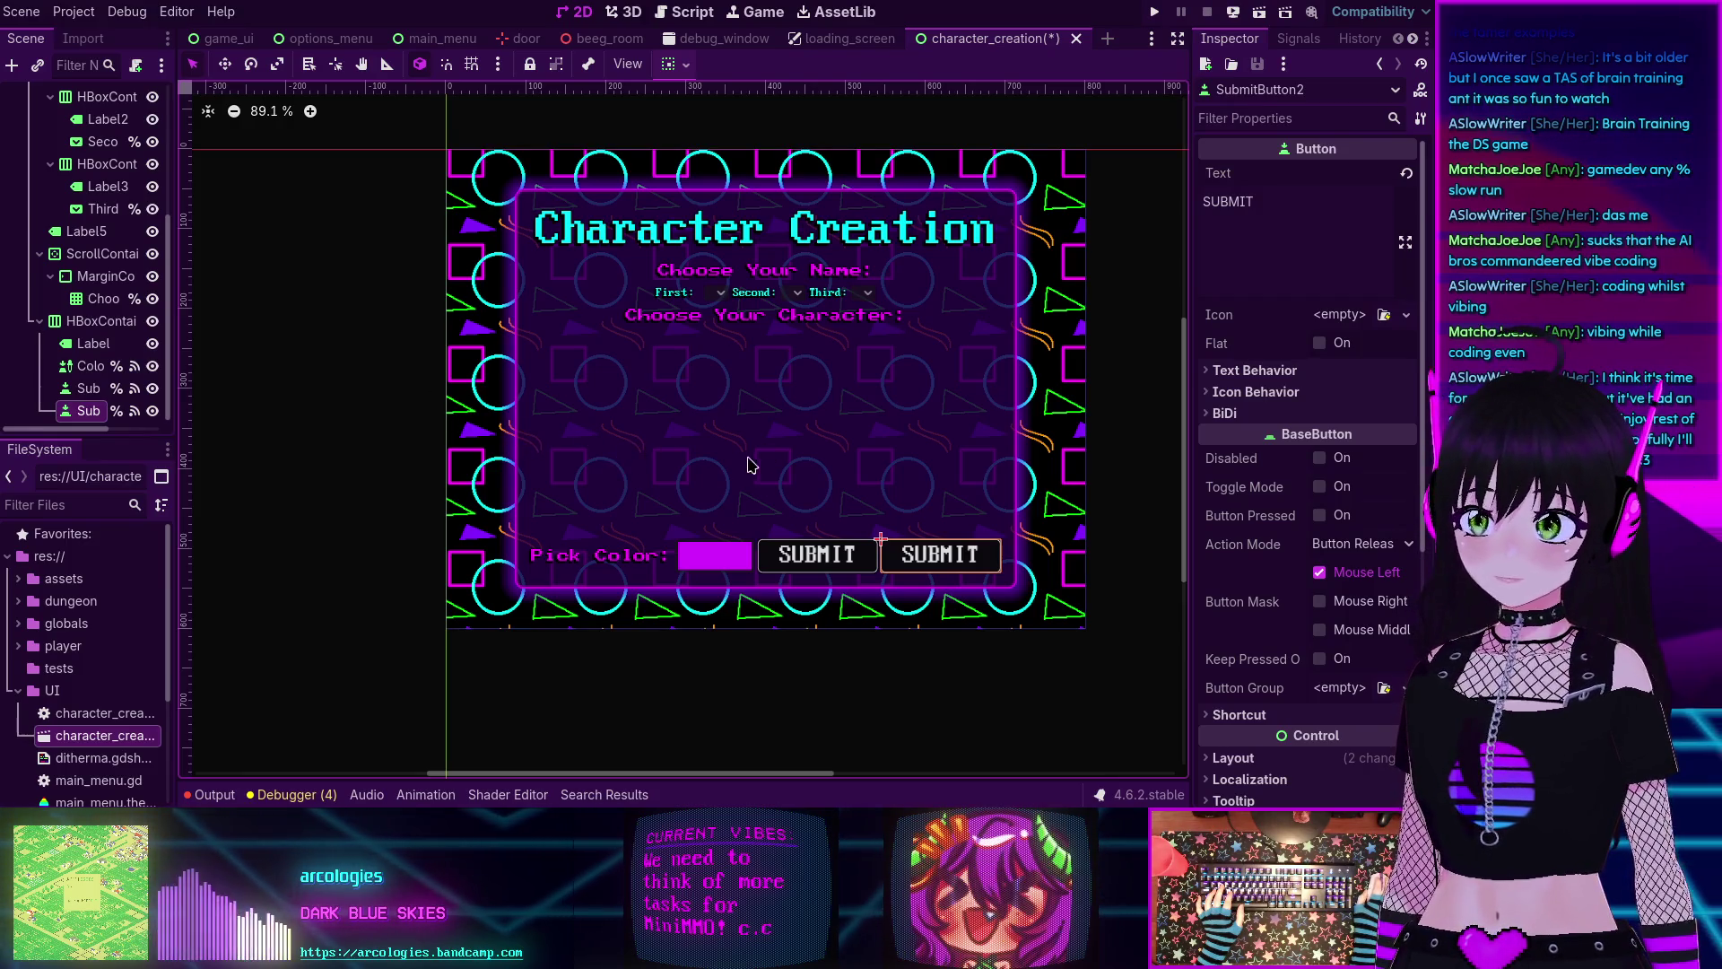
left_click(81, 366)
left_click(1294, 174)
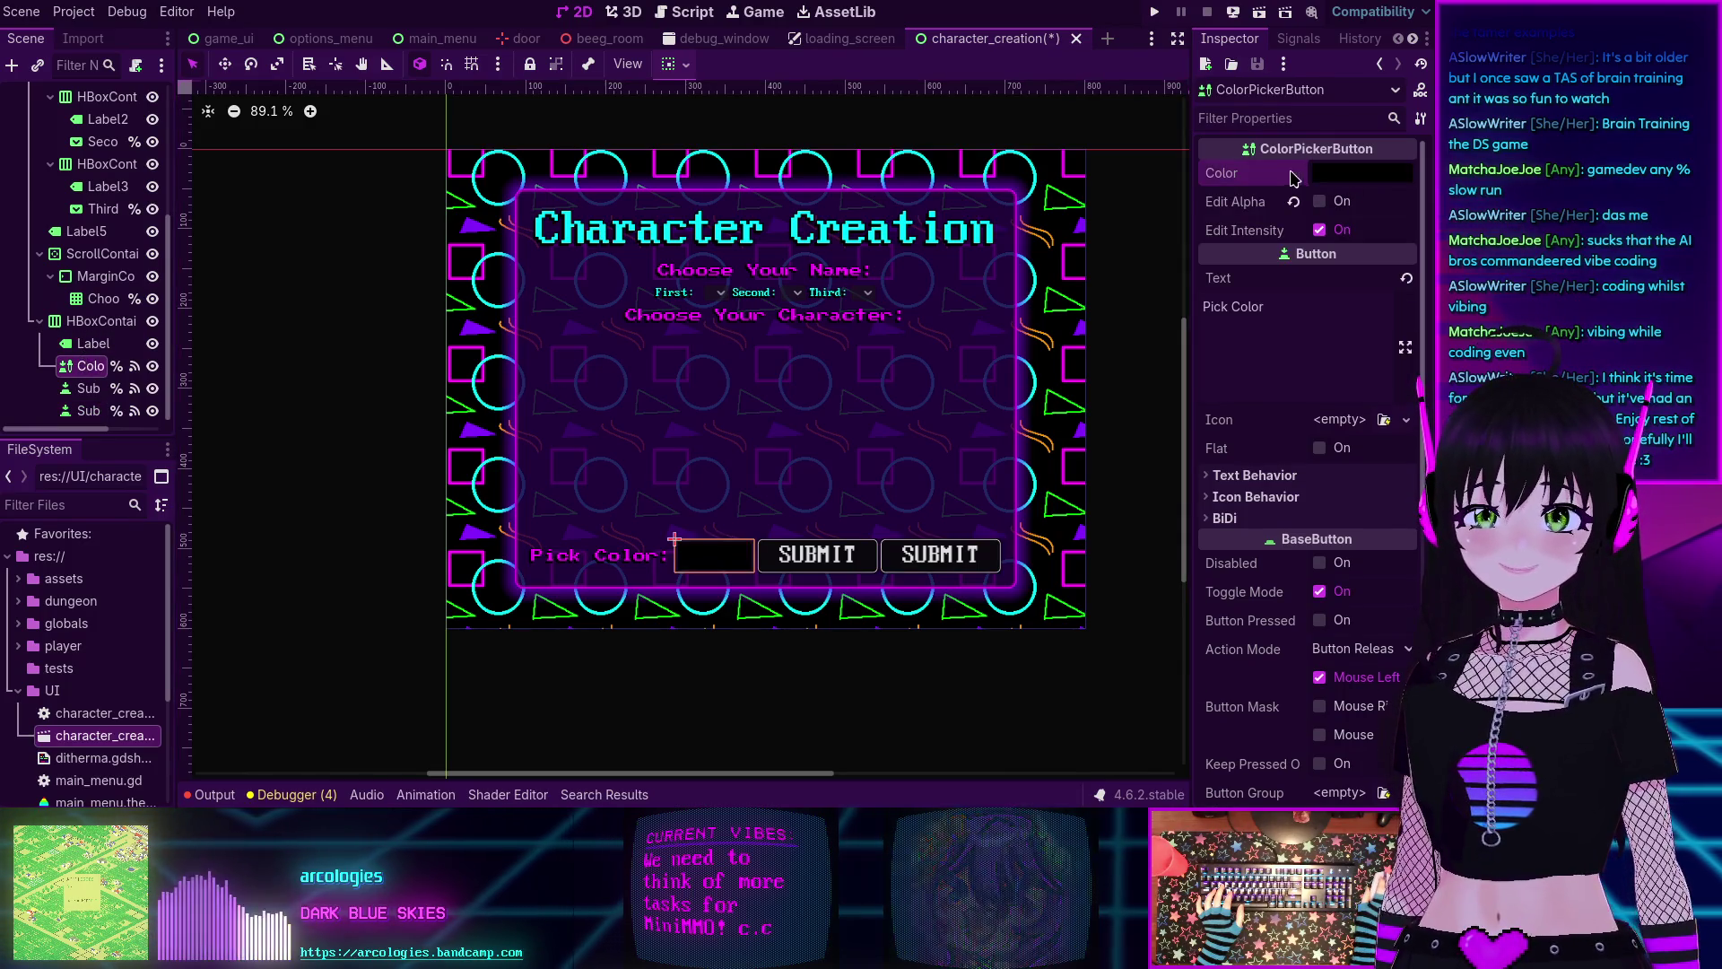
left_click(1361, 174)
mouse_move(1284, 276)
left_mouse_down()
mouse_move(1140, 241)
mouse_move(1192, 341)
mouse_move(1217, 199)
left_mouse_up()
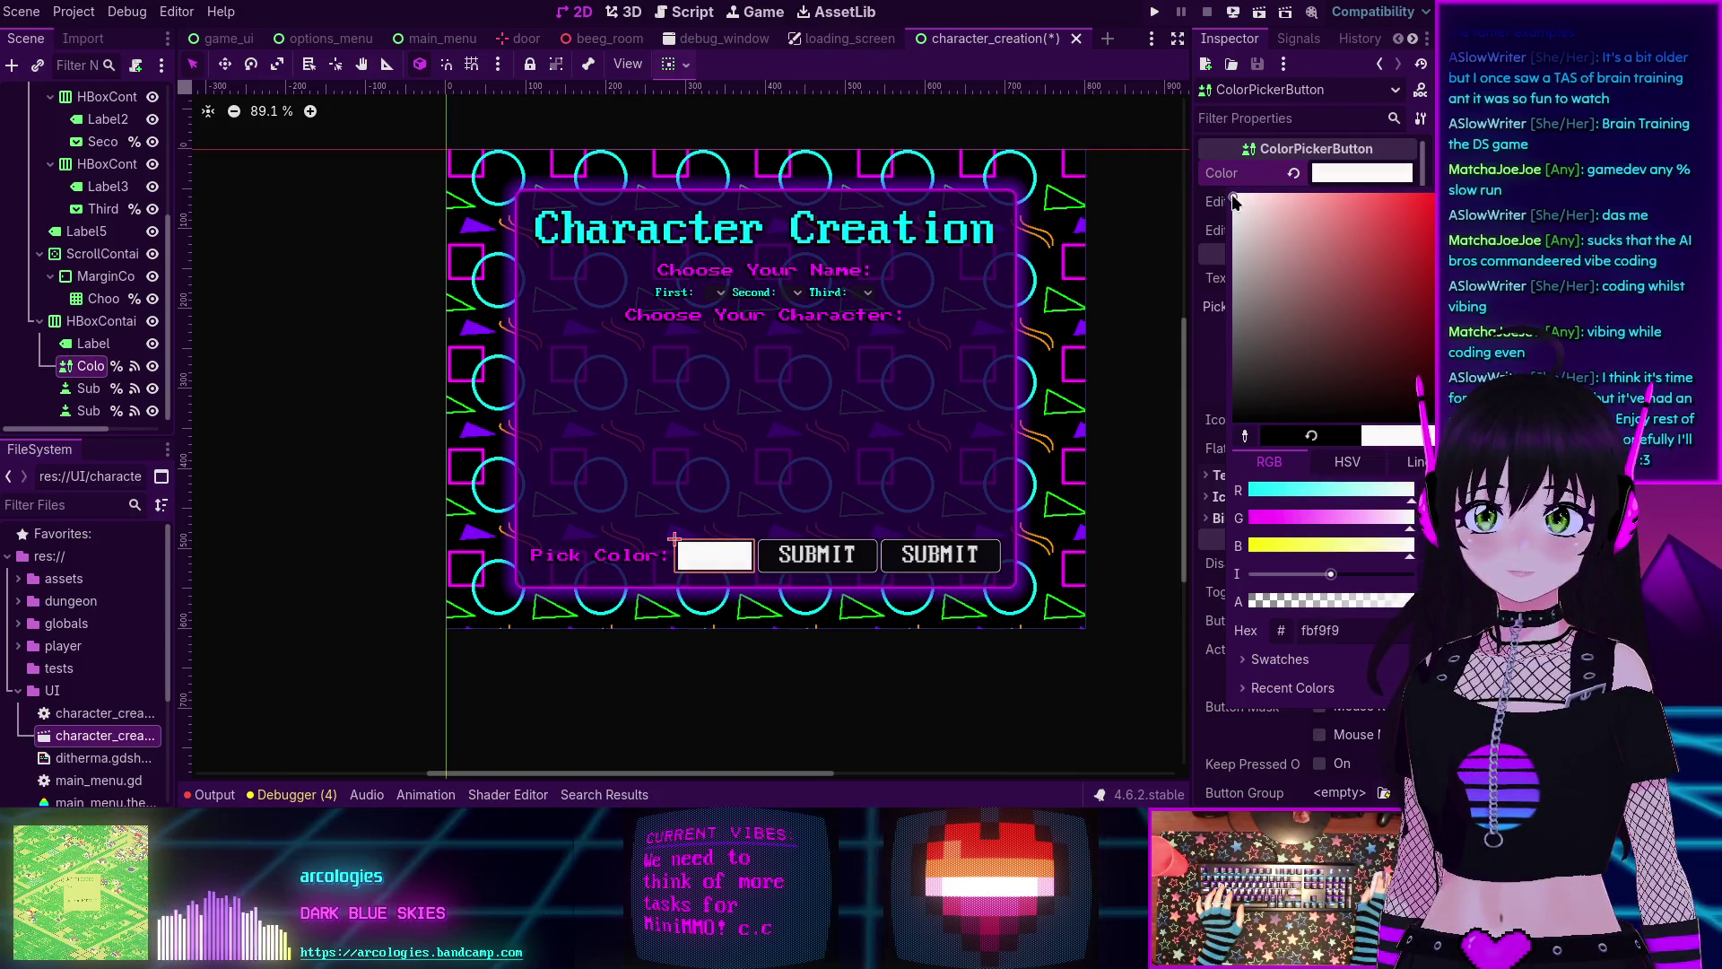
left_click(812, 372)
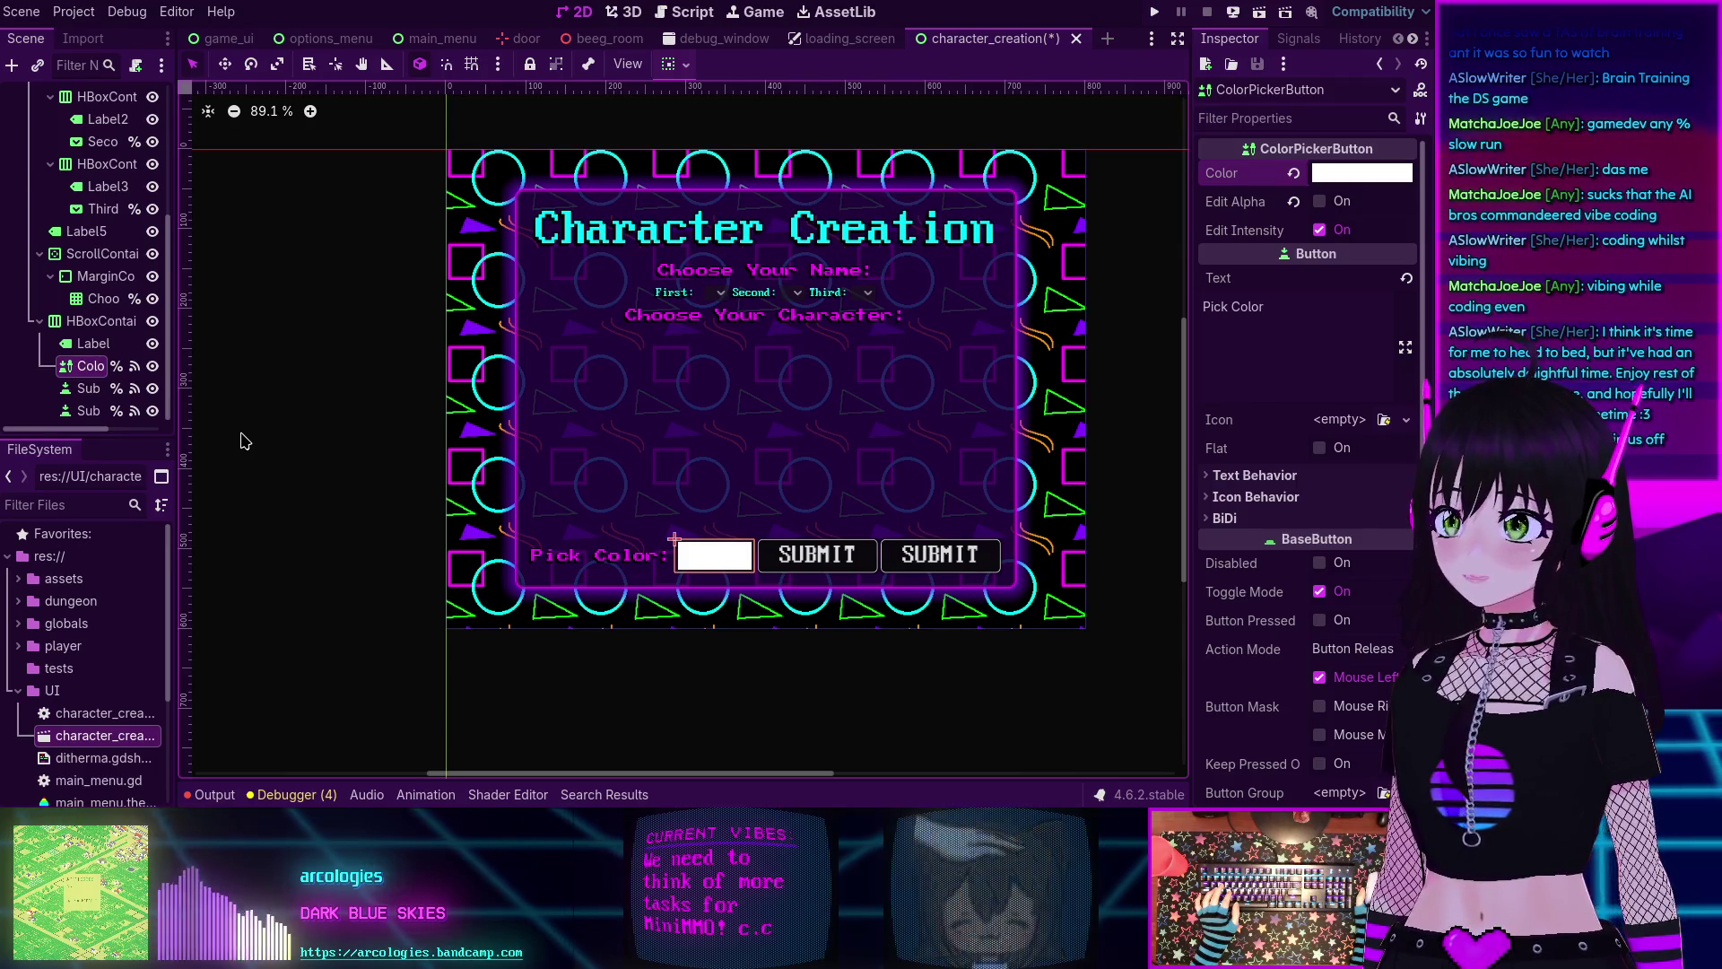
Reset the canvas zoom to 100% and centre the panel in view.
left_click(258, 111)
mouse_move(892, 422)
left_mouse_down()
mouse_move(861, 388)
mouse_move(769, 427)
left_mouse_up()
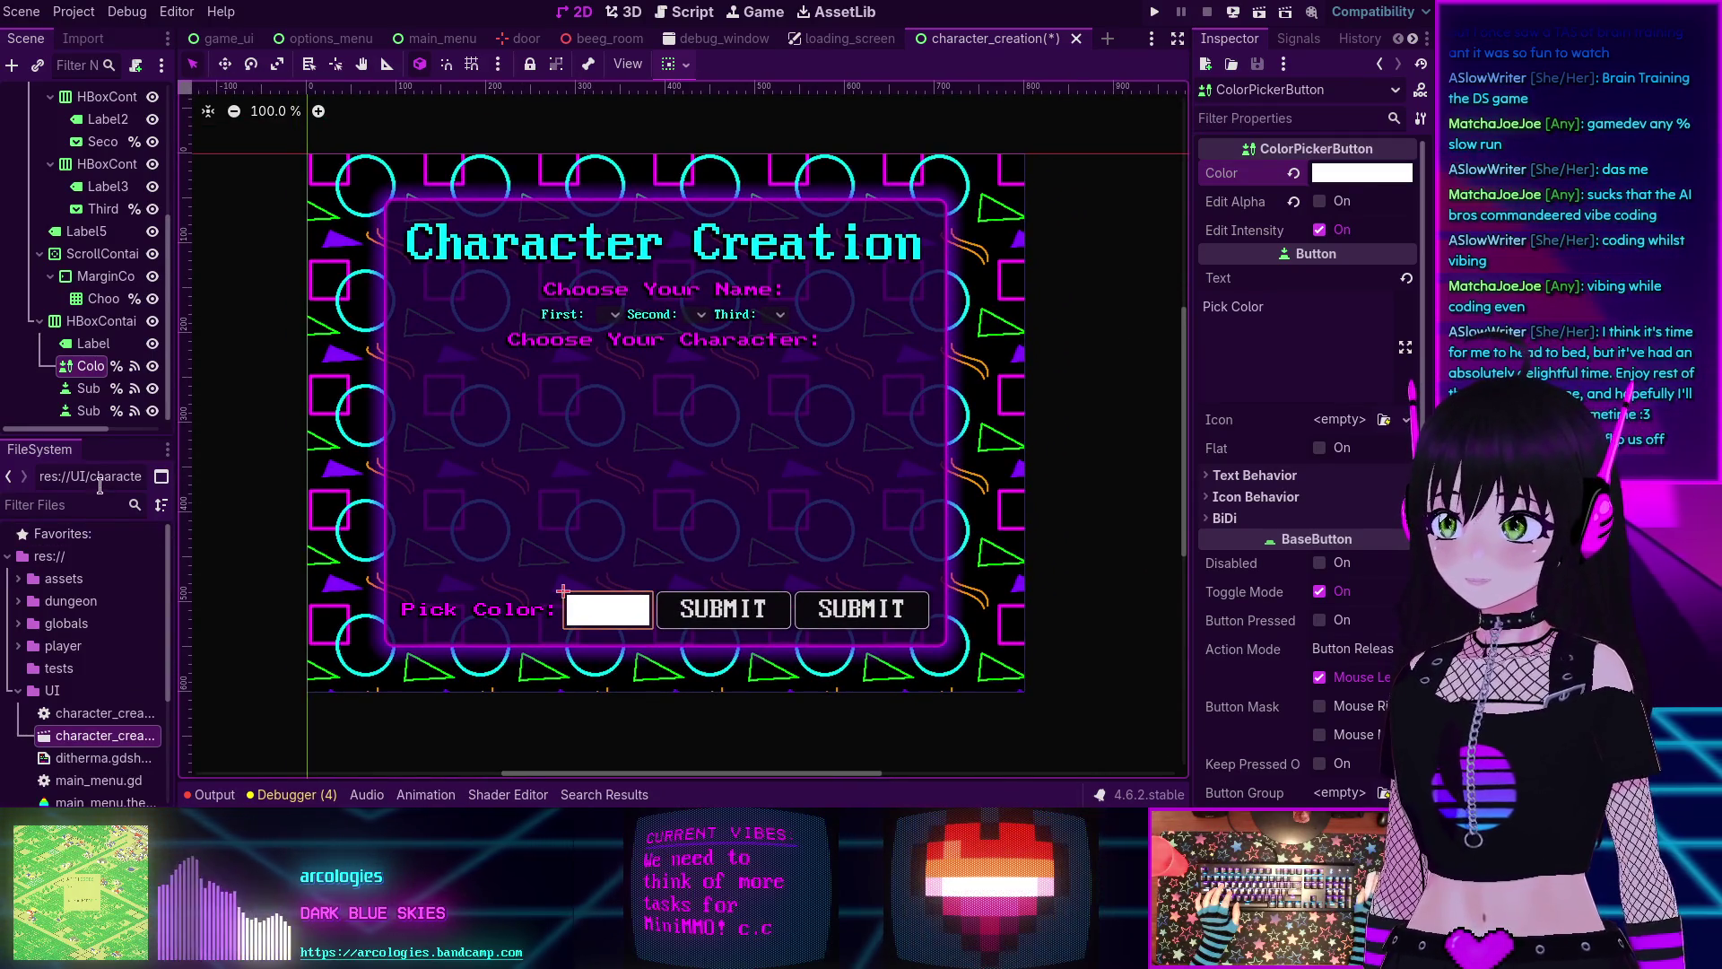
left_click(88, 387)
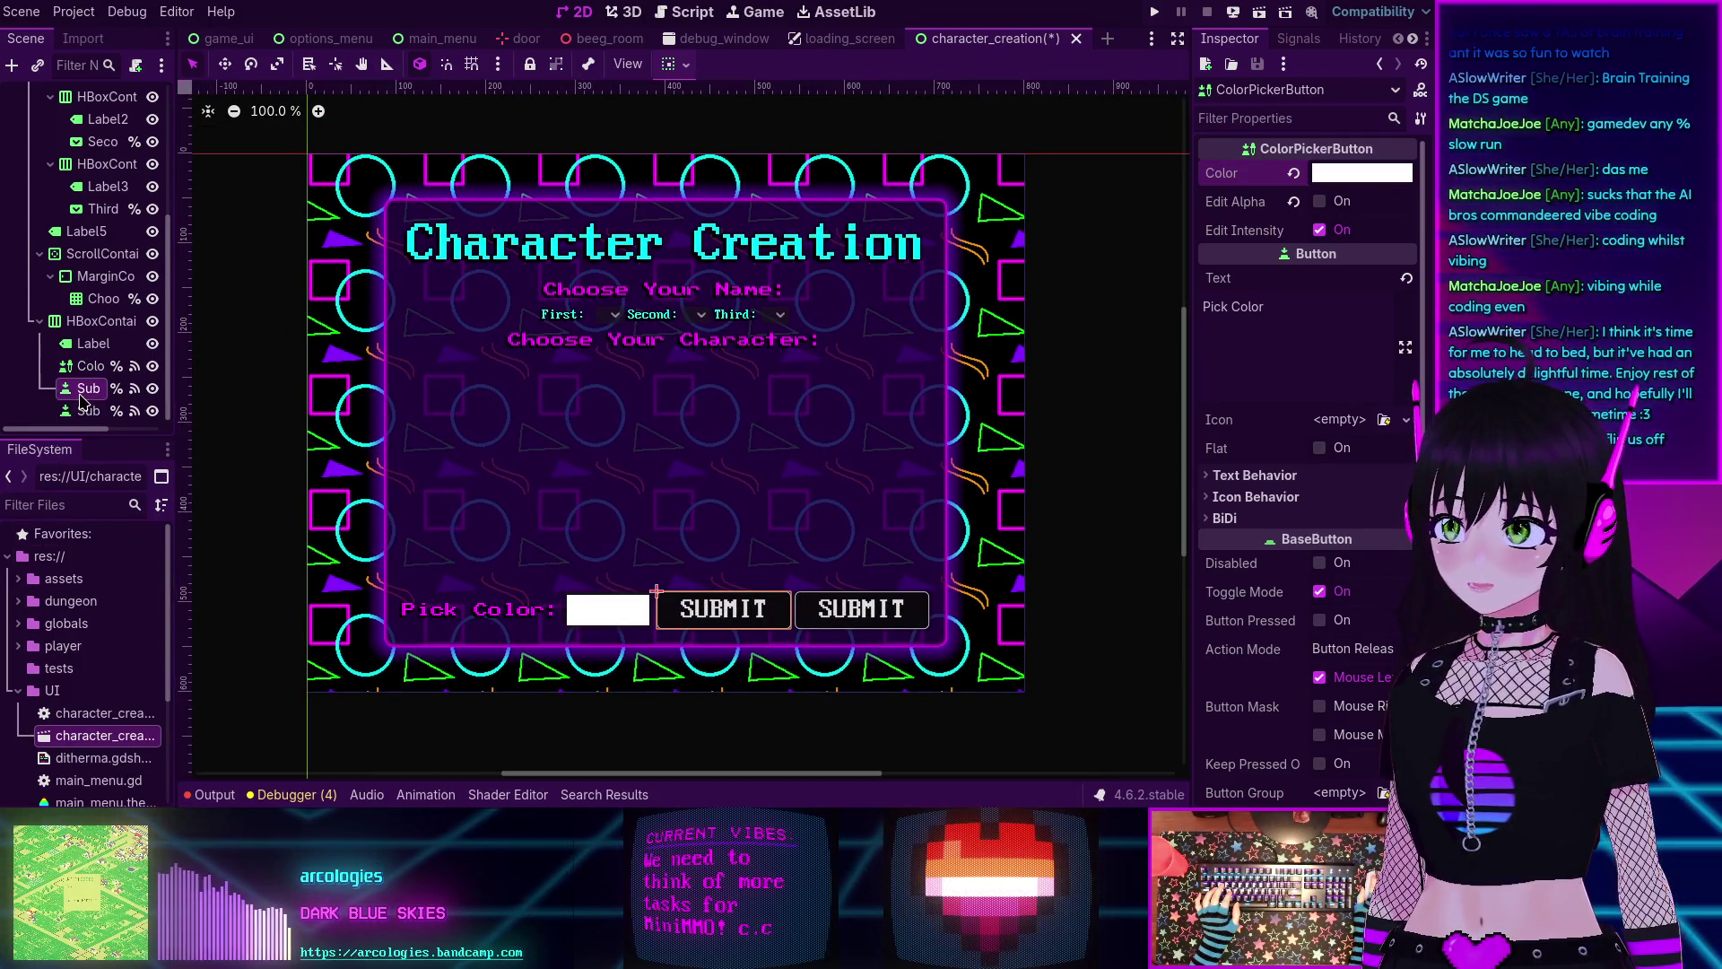
Disconnect the left SUBMIT button's pressed() signal from its _on_submit_button handler.
left_click(1297, 40)
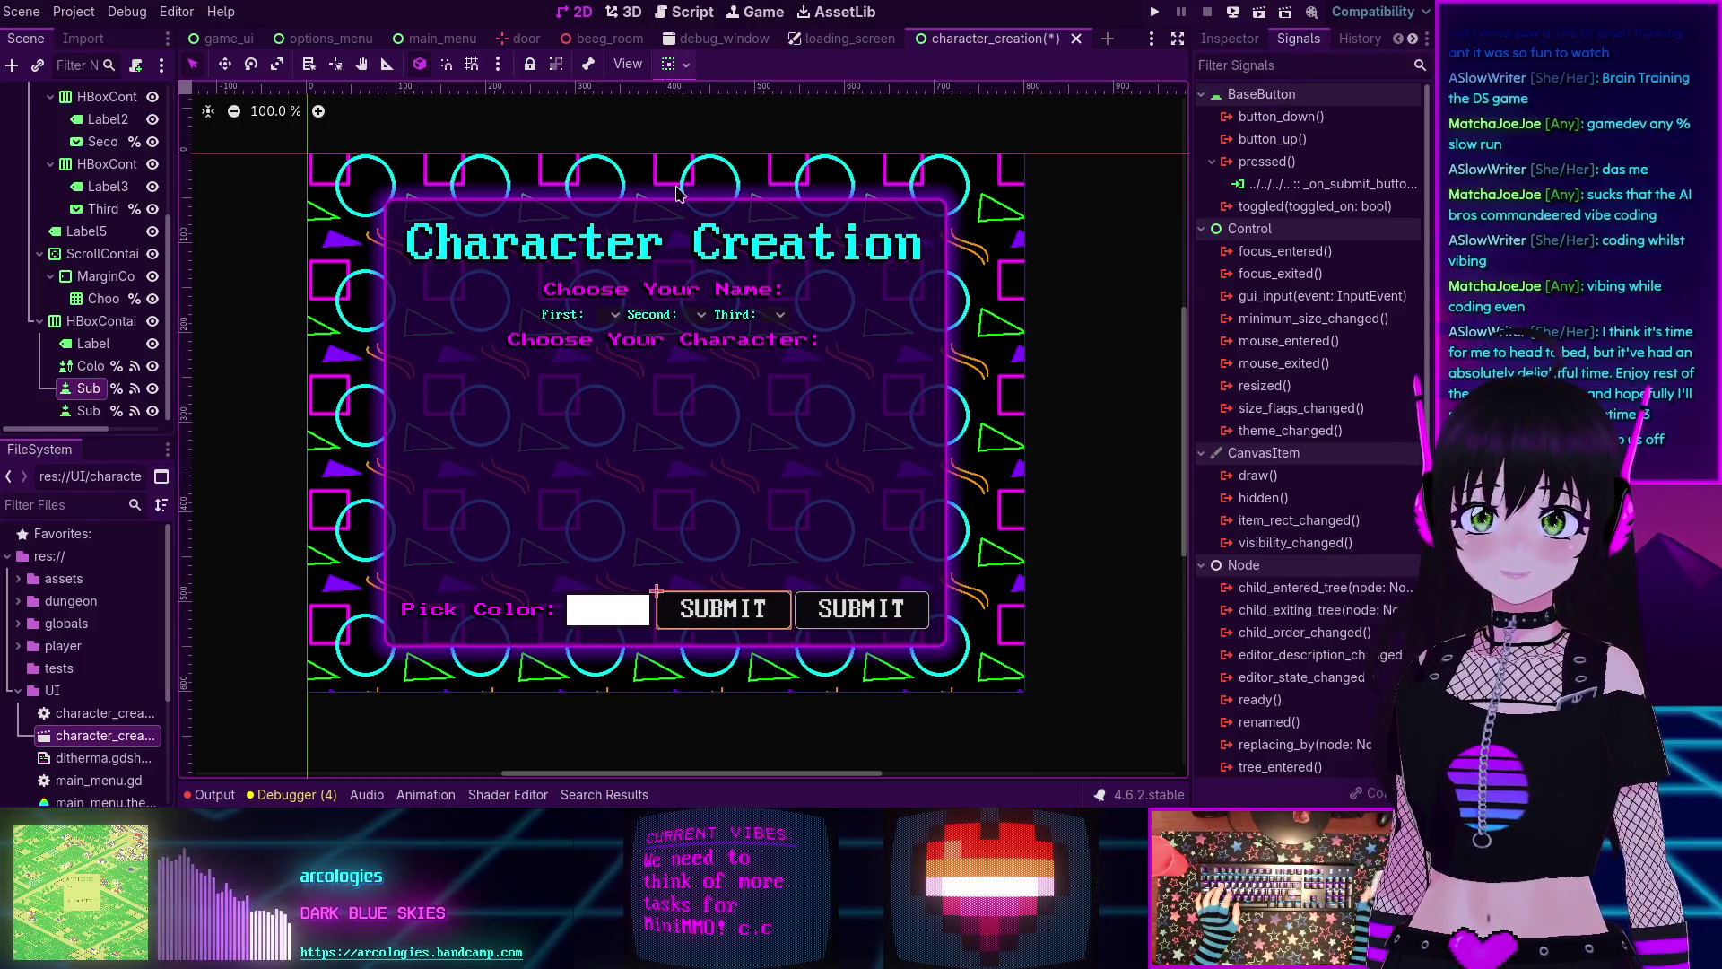
left_click(90, 413)
left_click(88, 388)
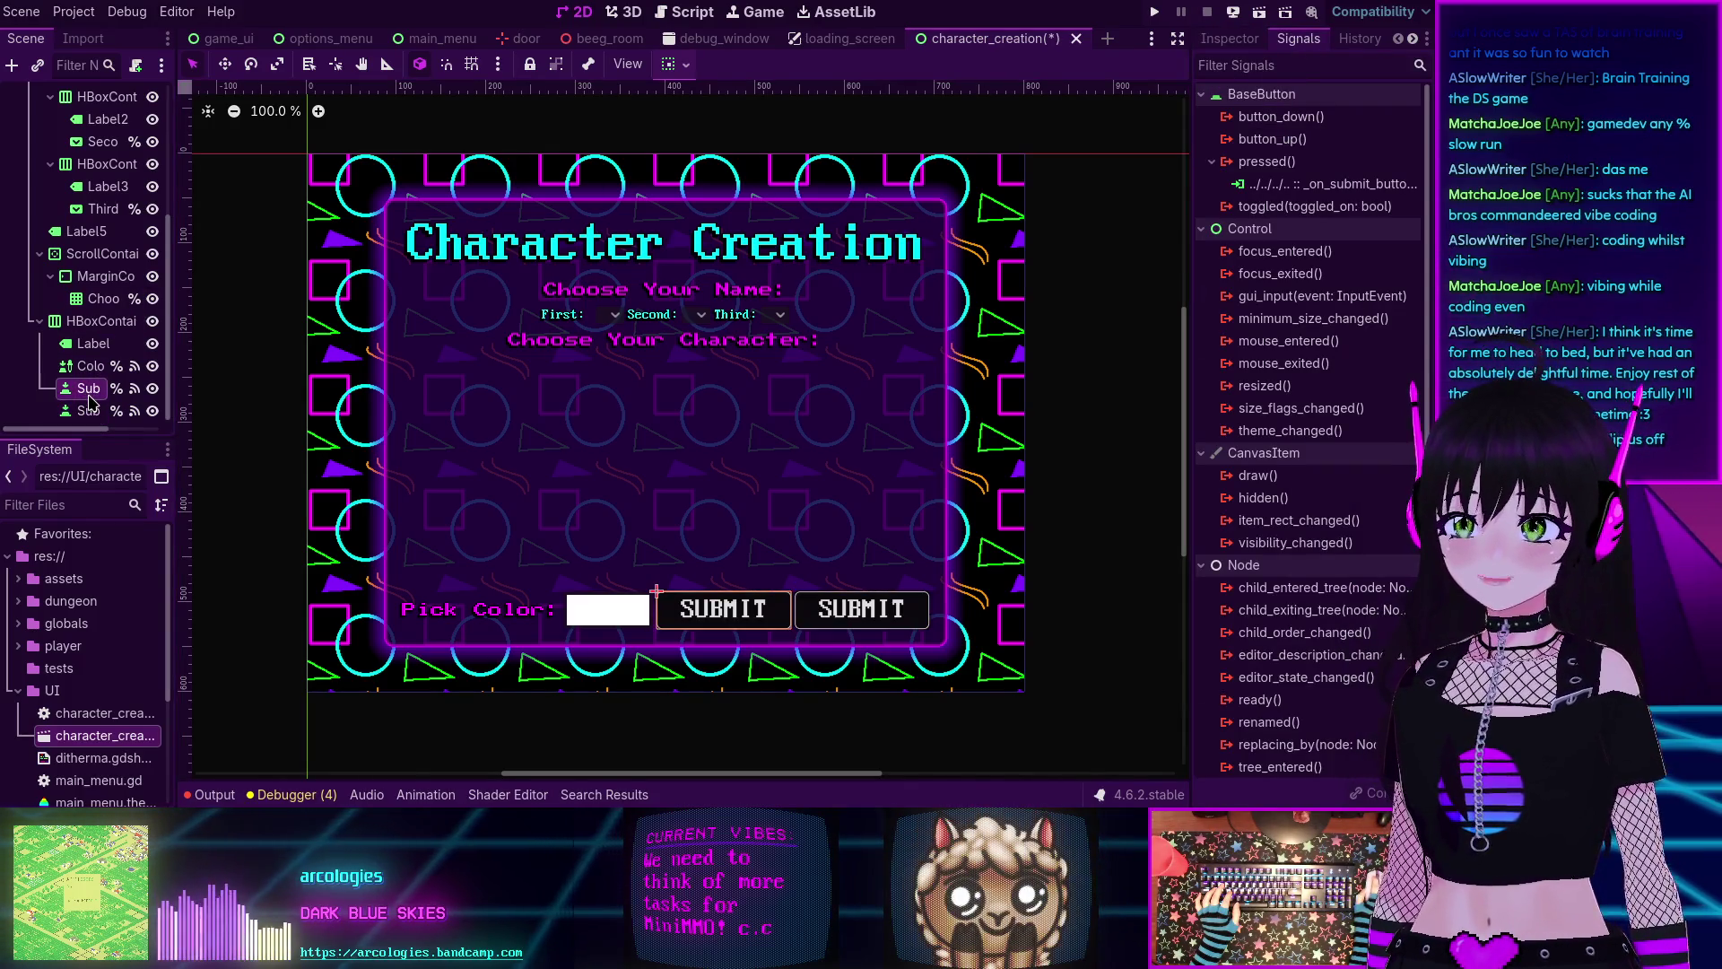
right_click(1278, 184)
left_click(1325, 246)
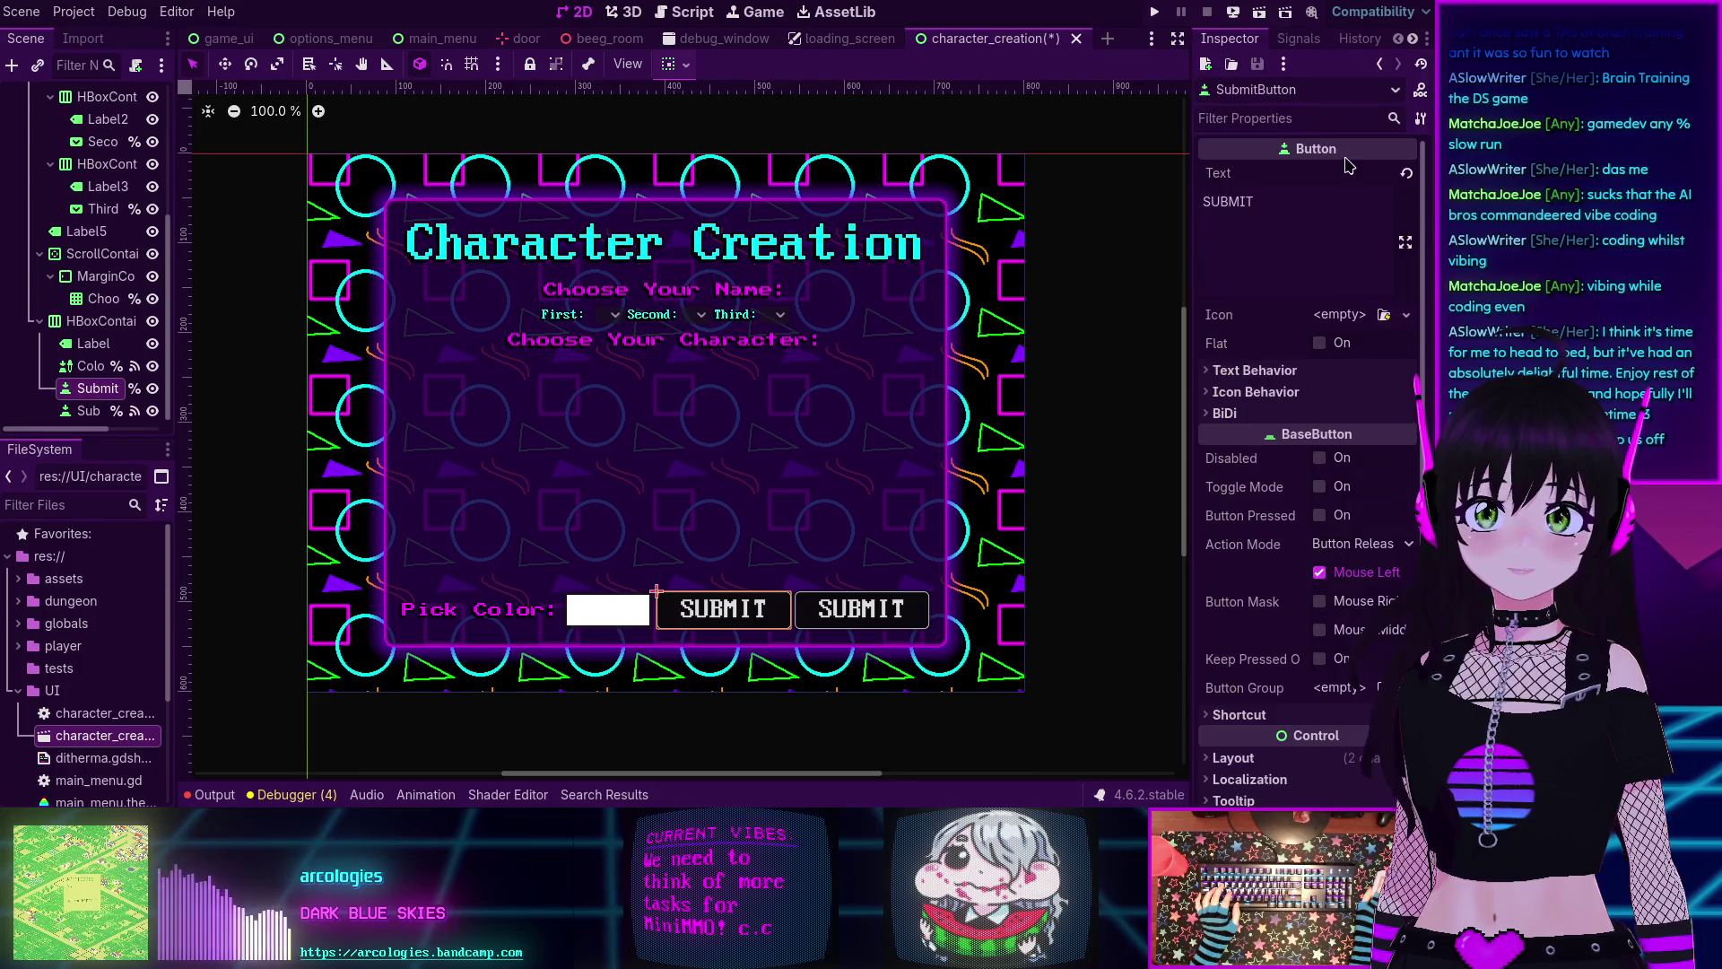
left_click(1230, 38)
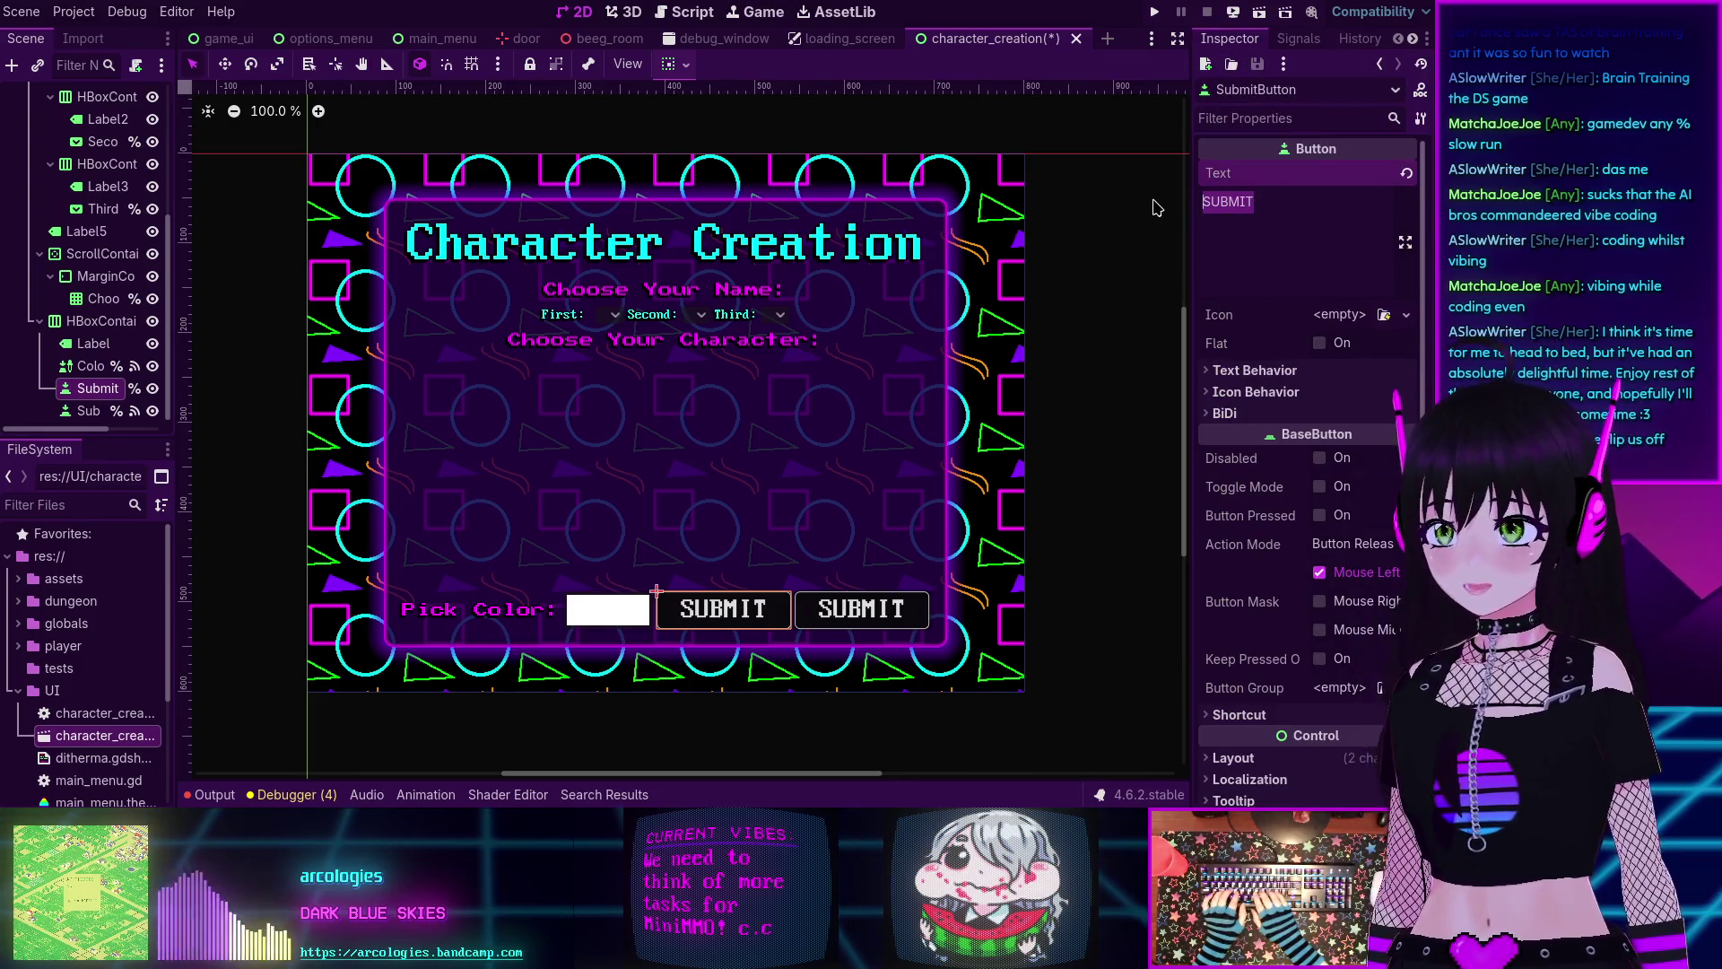
Change the button's Text to BACK and move its node to the top of HBoxContainer.
type("Ba")
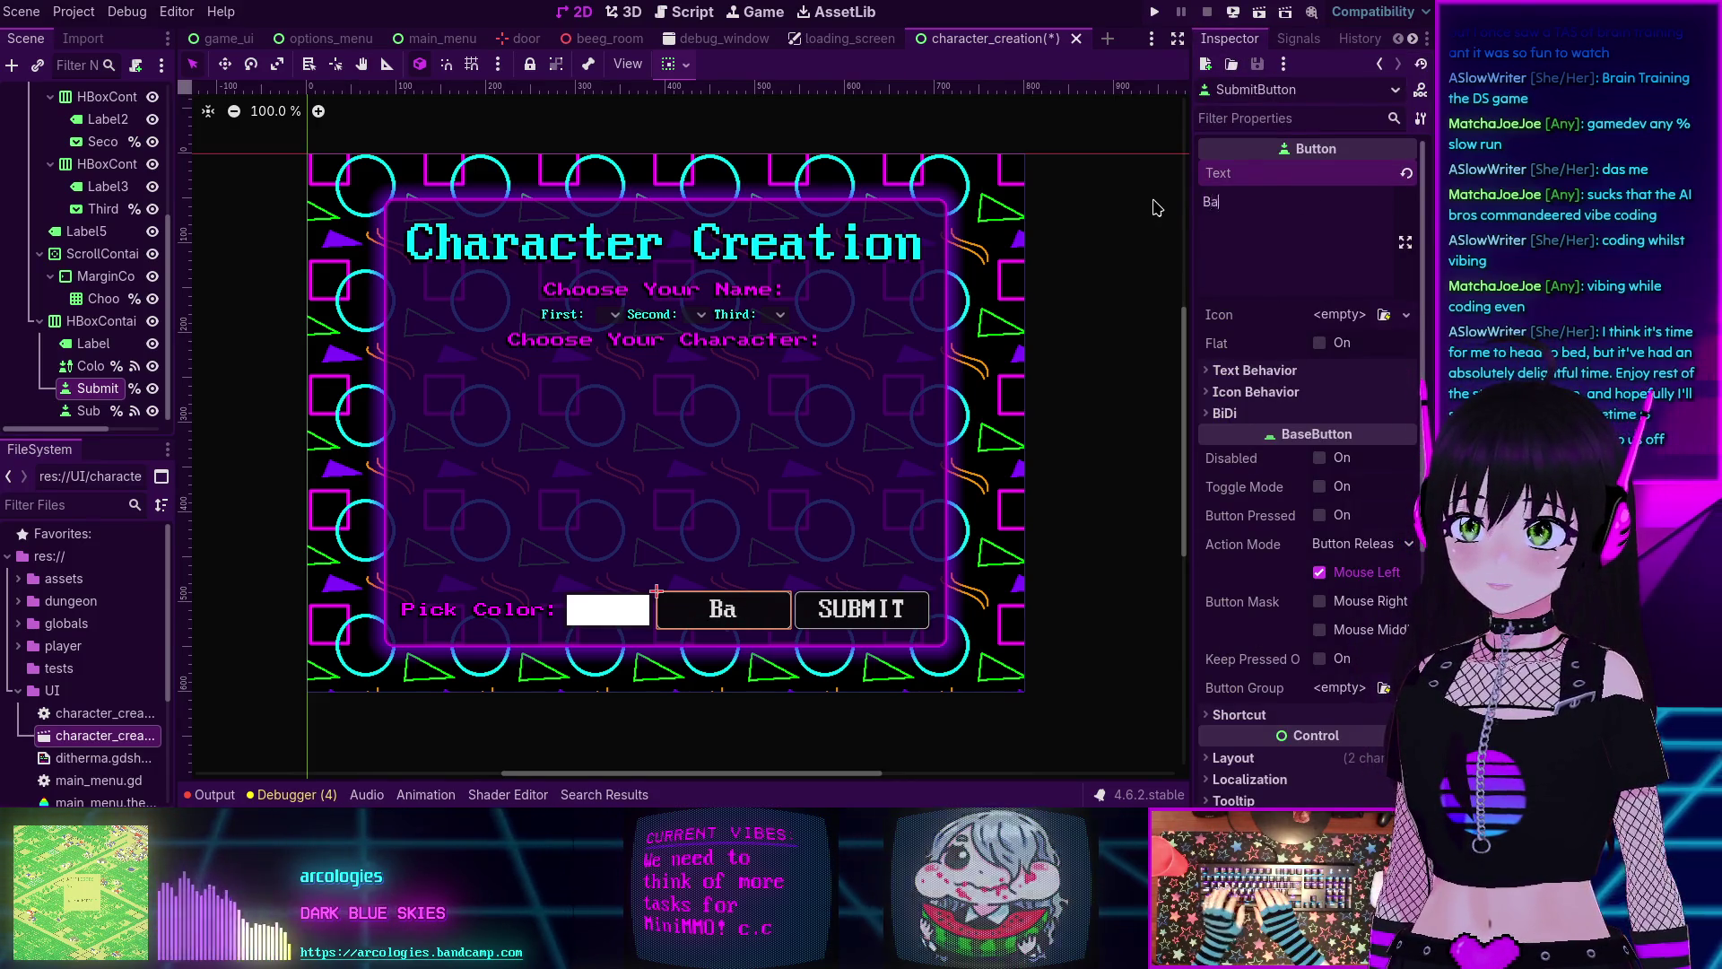
key("BackSpace")
type("ACK")
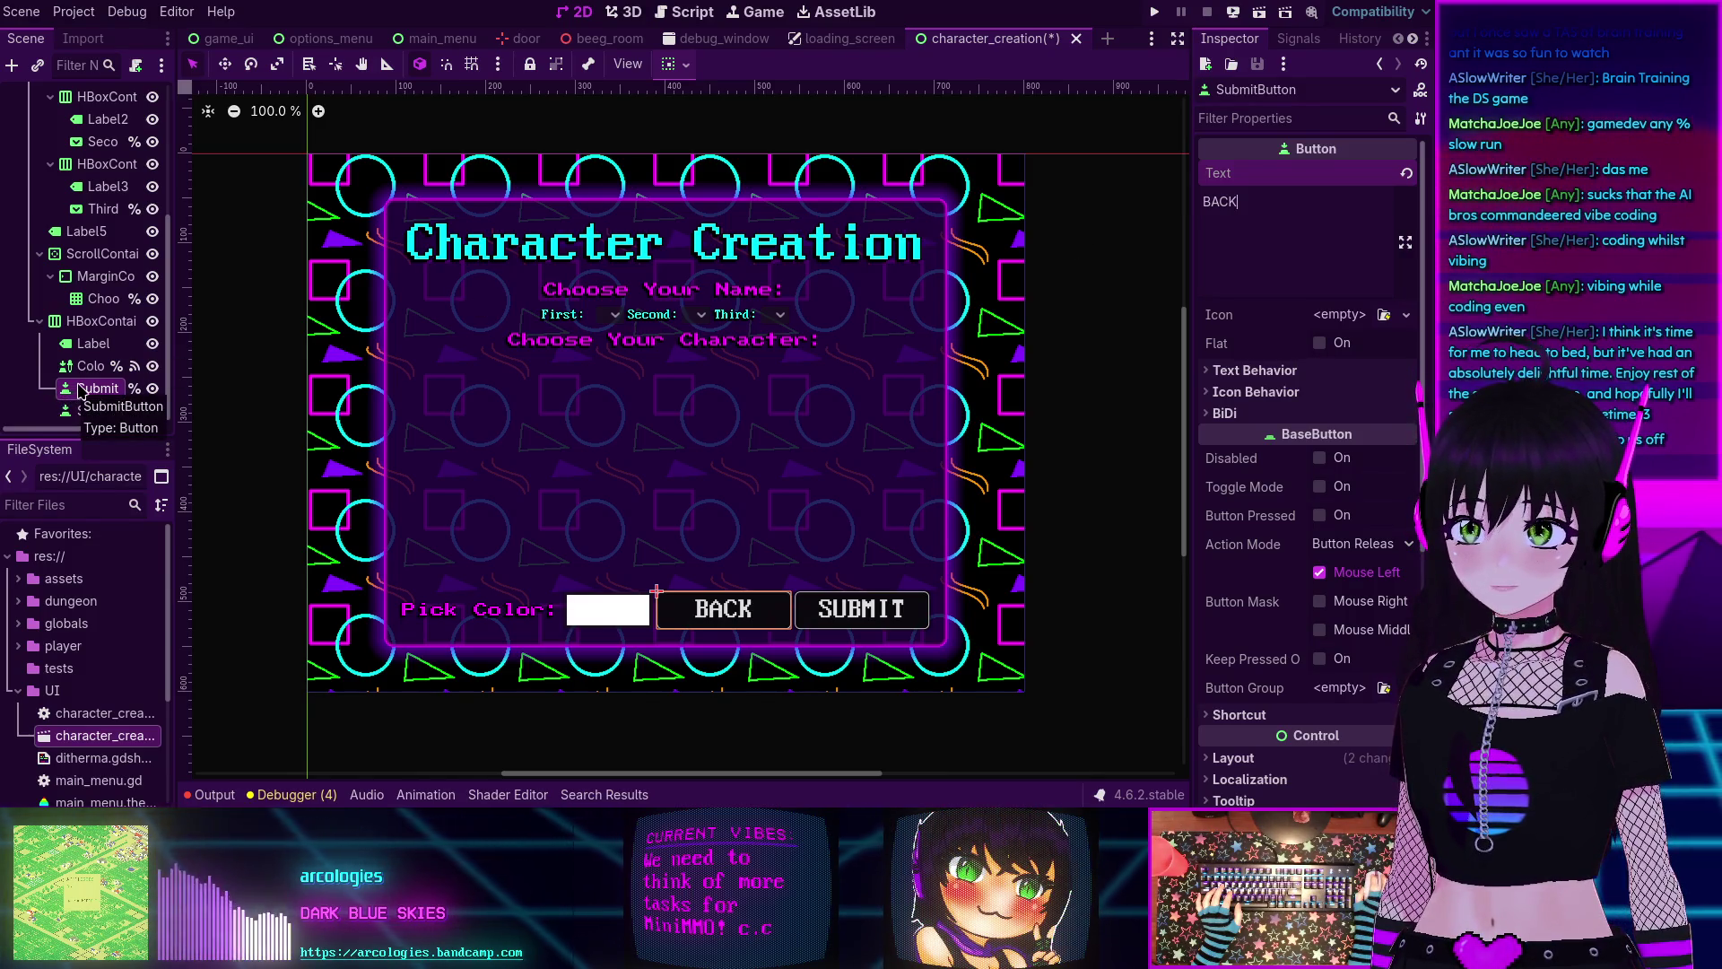
left_click_drag(83, 395, 82, 344)
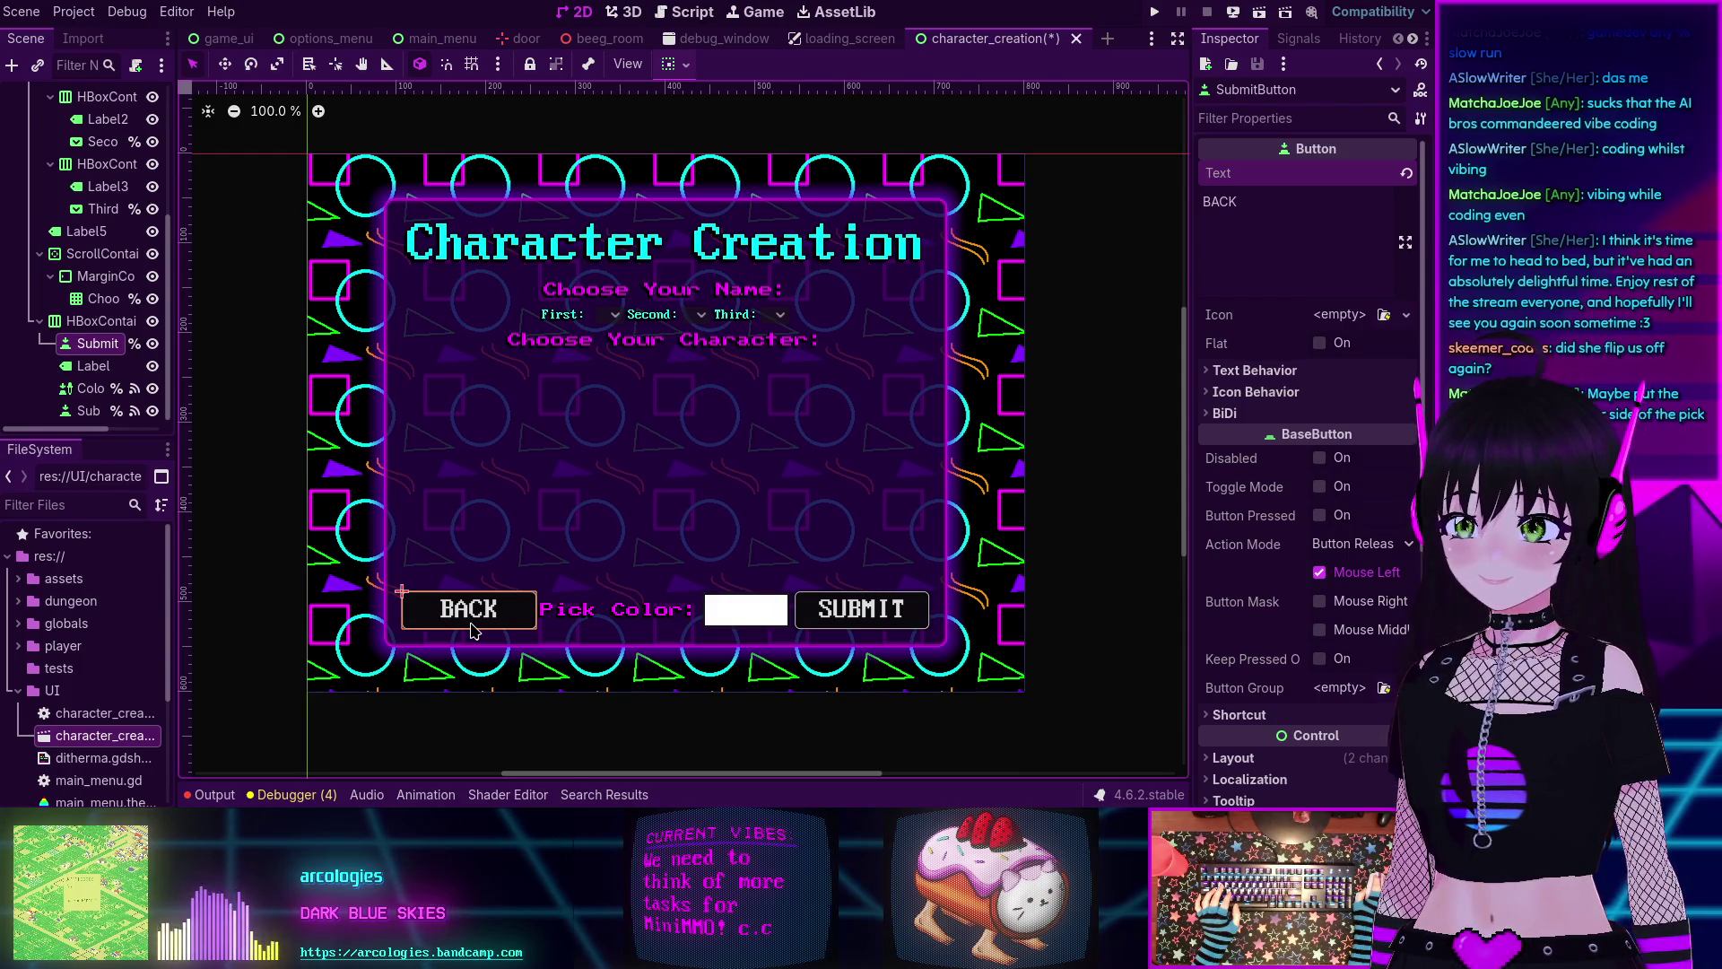
Enable HBoxContainer2's Separation theme constant override and set it to 20.
left_click(101, 320)
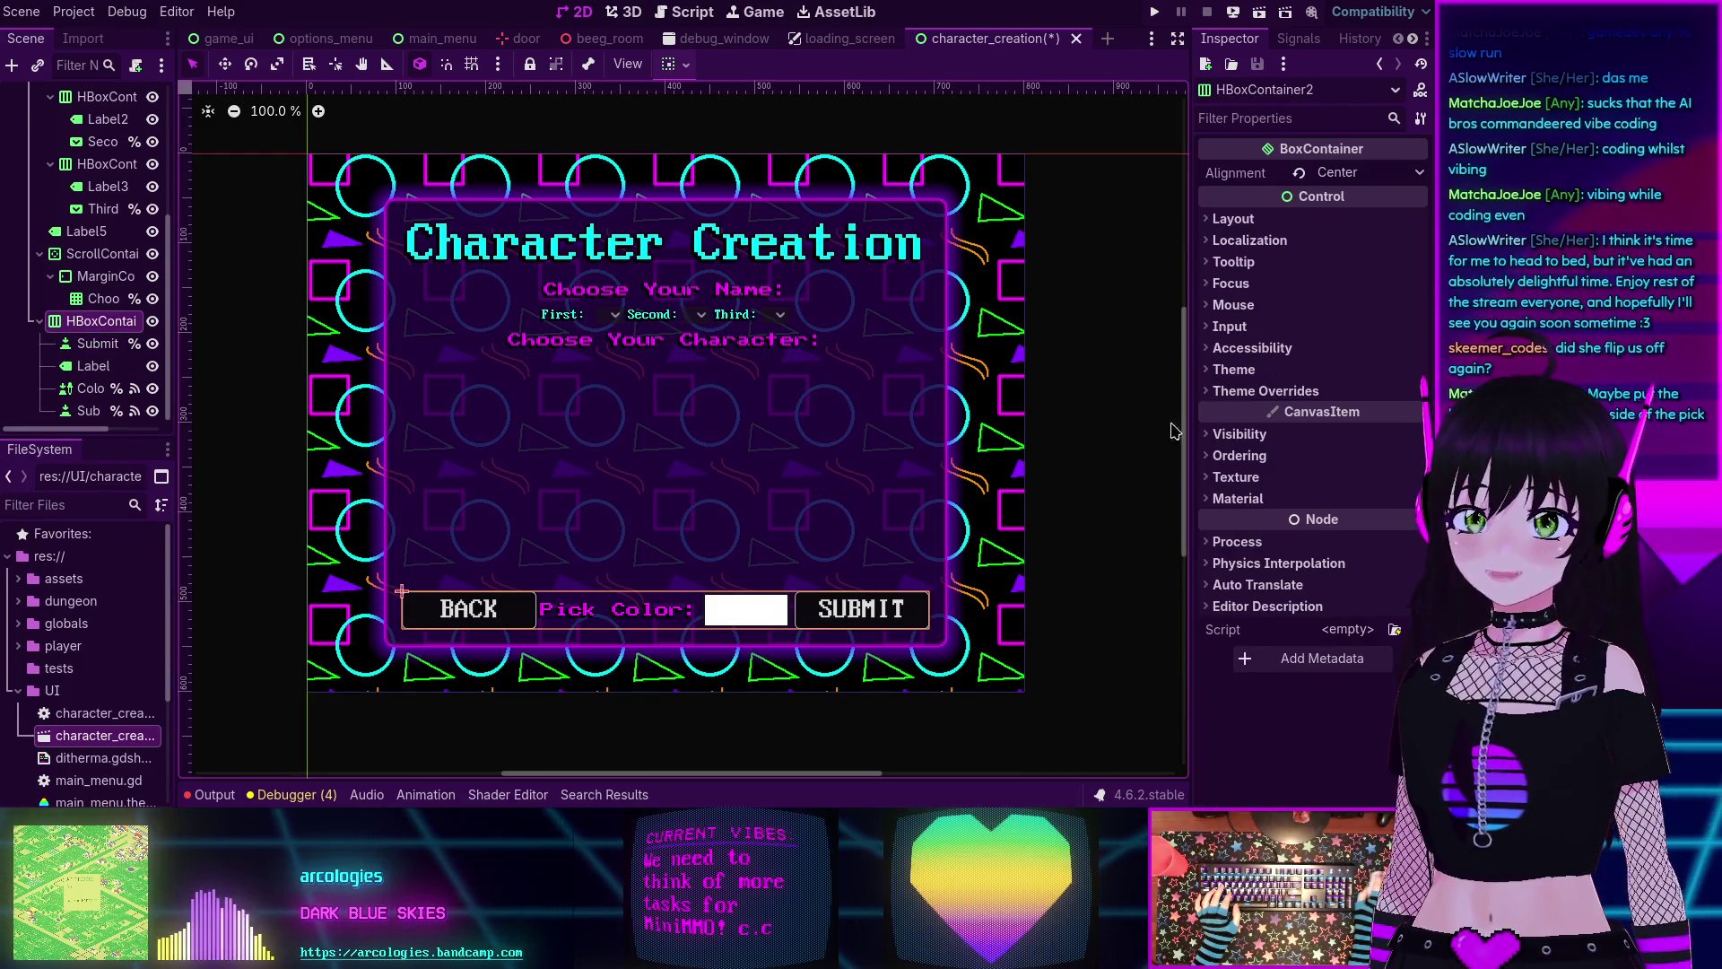
left_click(1229, 219)
left_click(1229, 219)
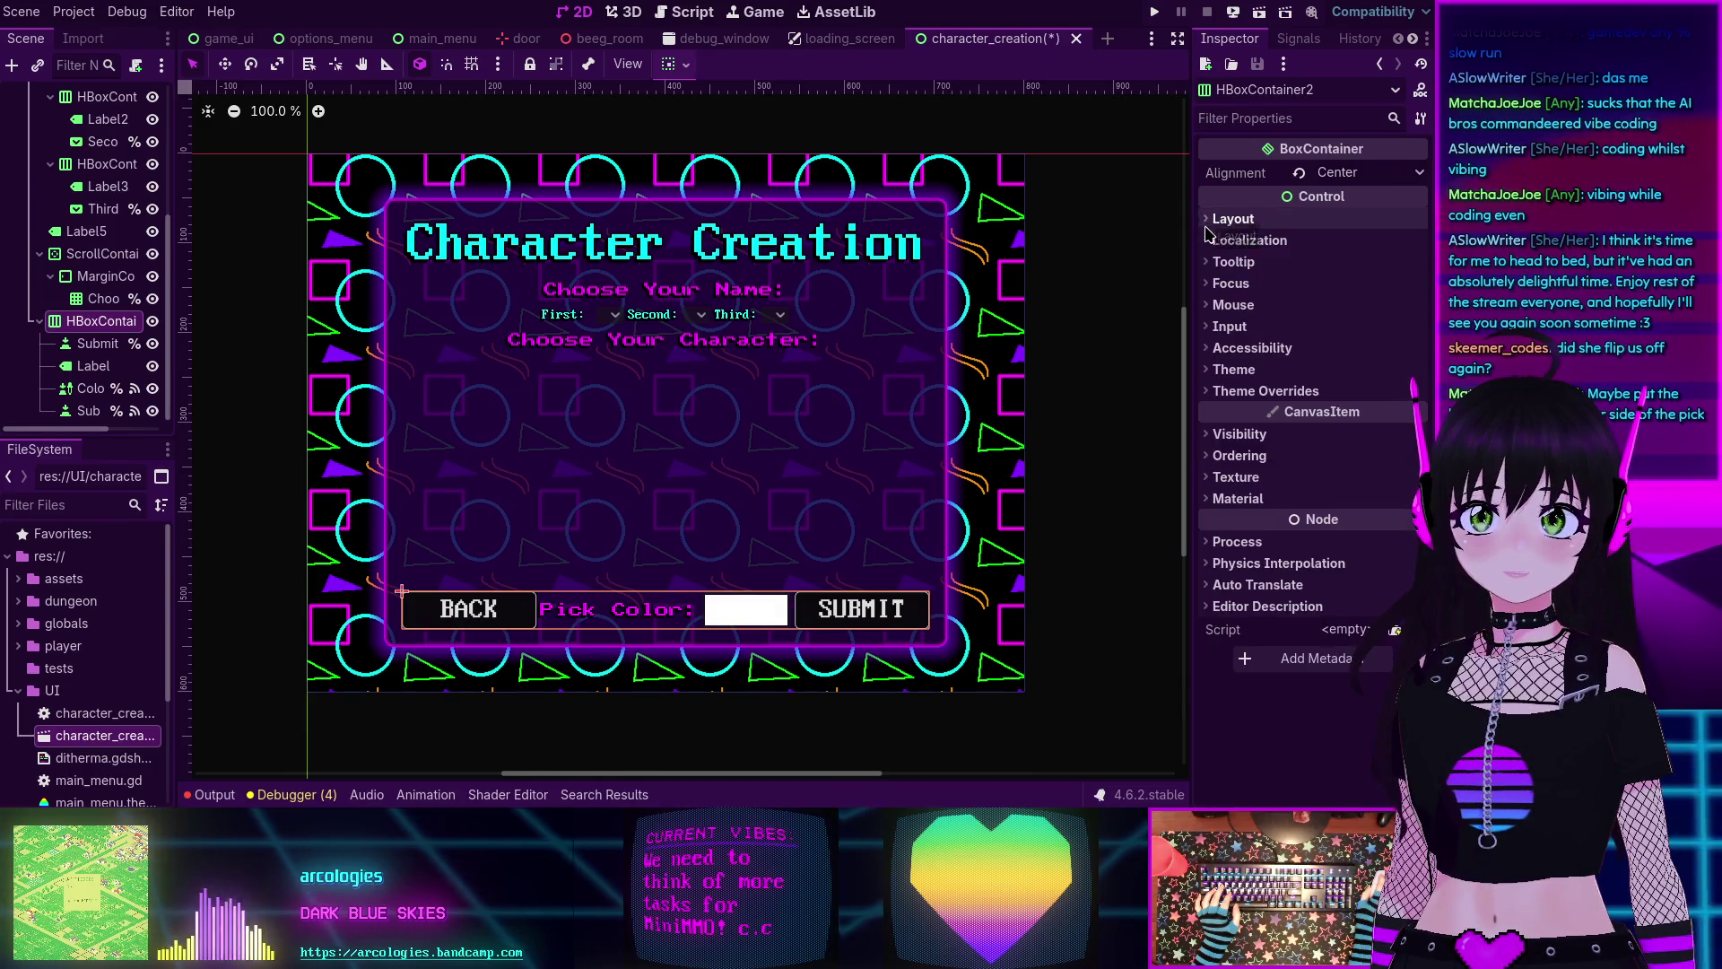
left_click(1255, 391)
left_click(1253, 412)
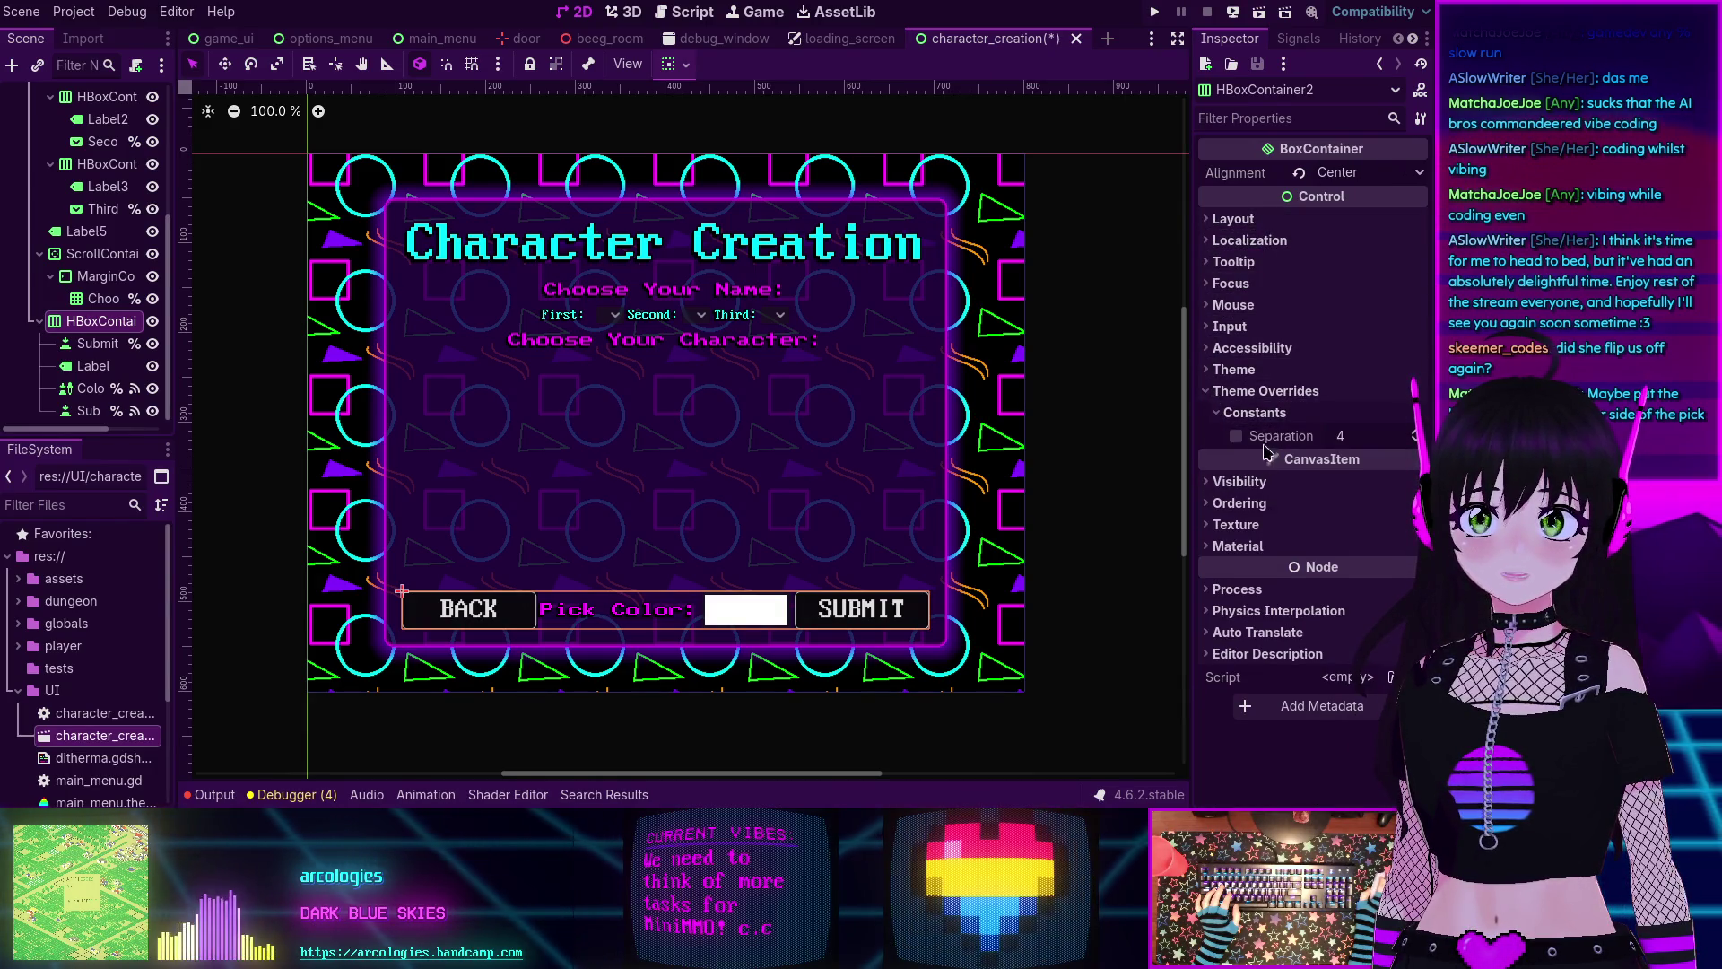
left_click(1236, 437)
left_click(1378, 435)
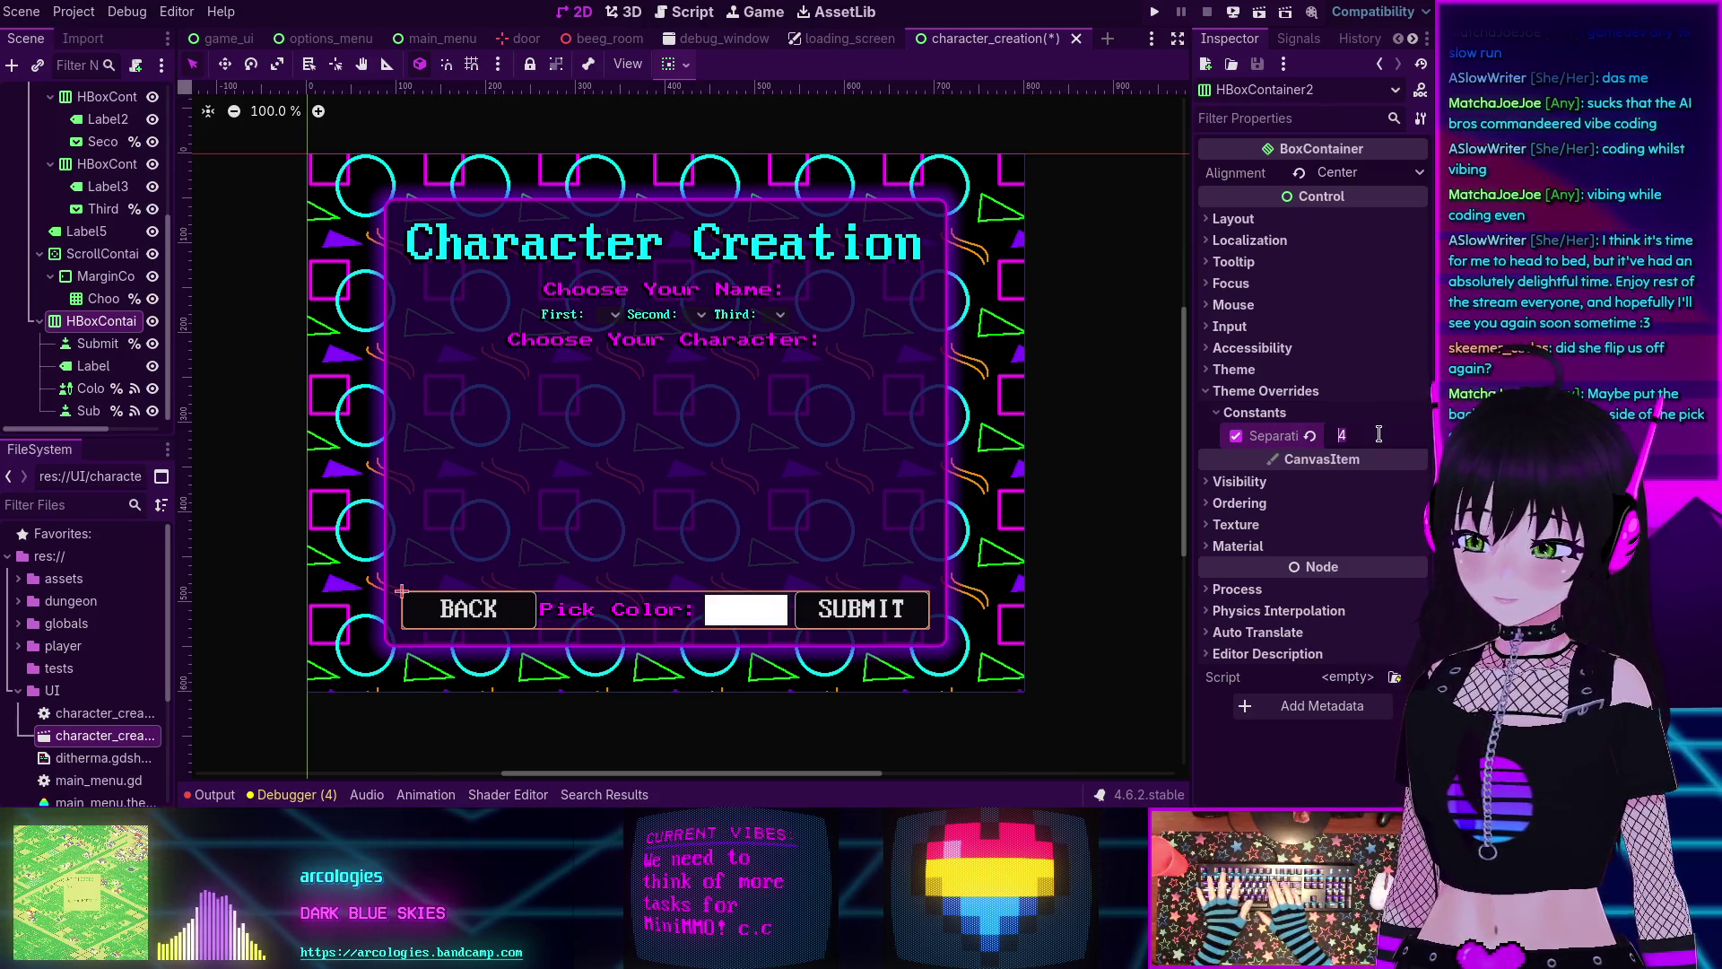
type("20")
key("Return")
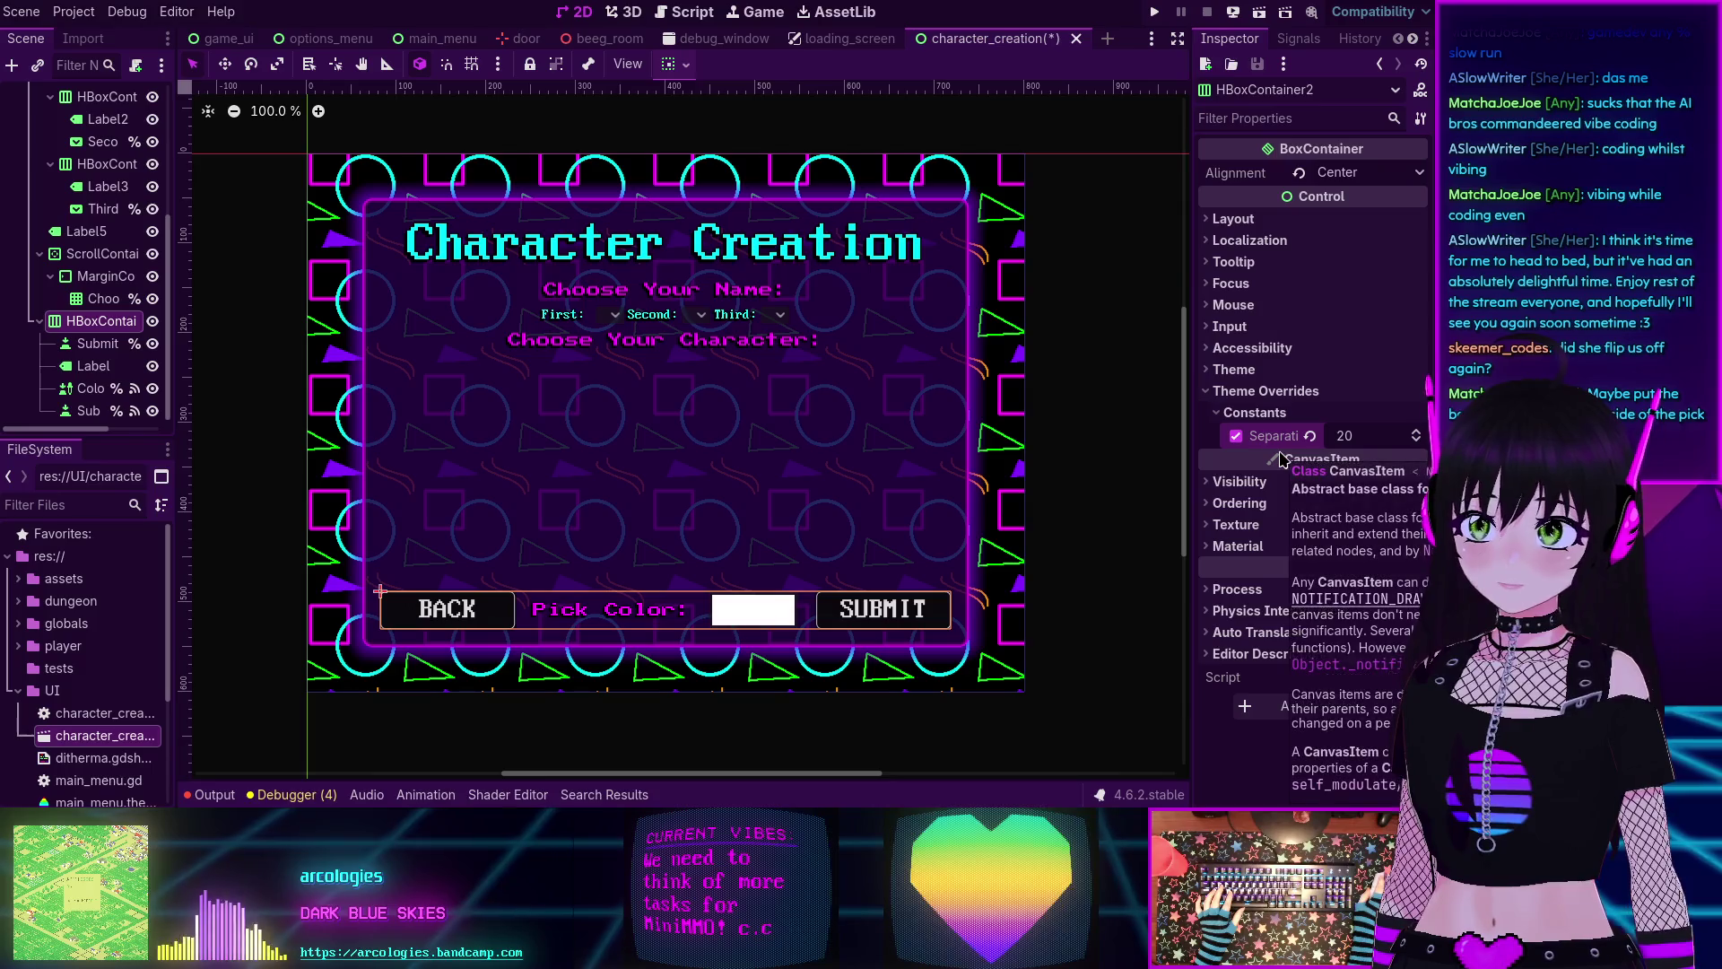
Compare the Pick Color label and swatch, then lower the container separation to 10.
left_click(93, 366)
left_click(94, 389)
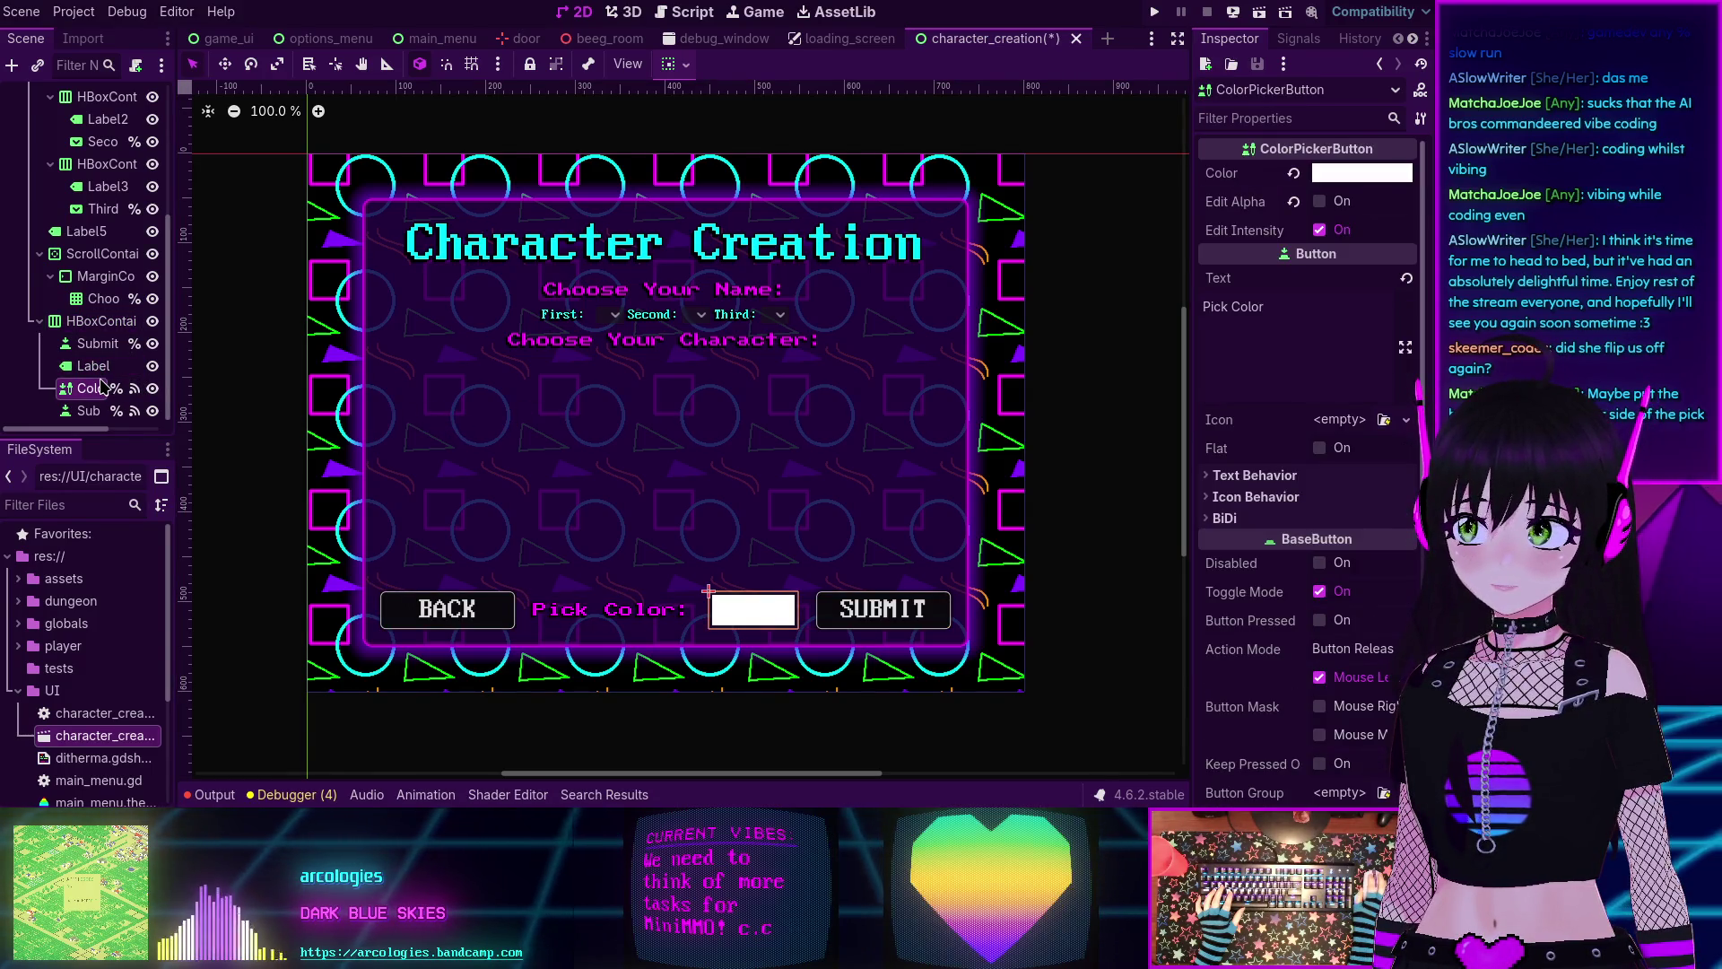
left_click(93, 369)
left_click(93, 388)
left_click(94, 367)
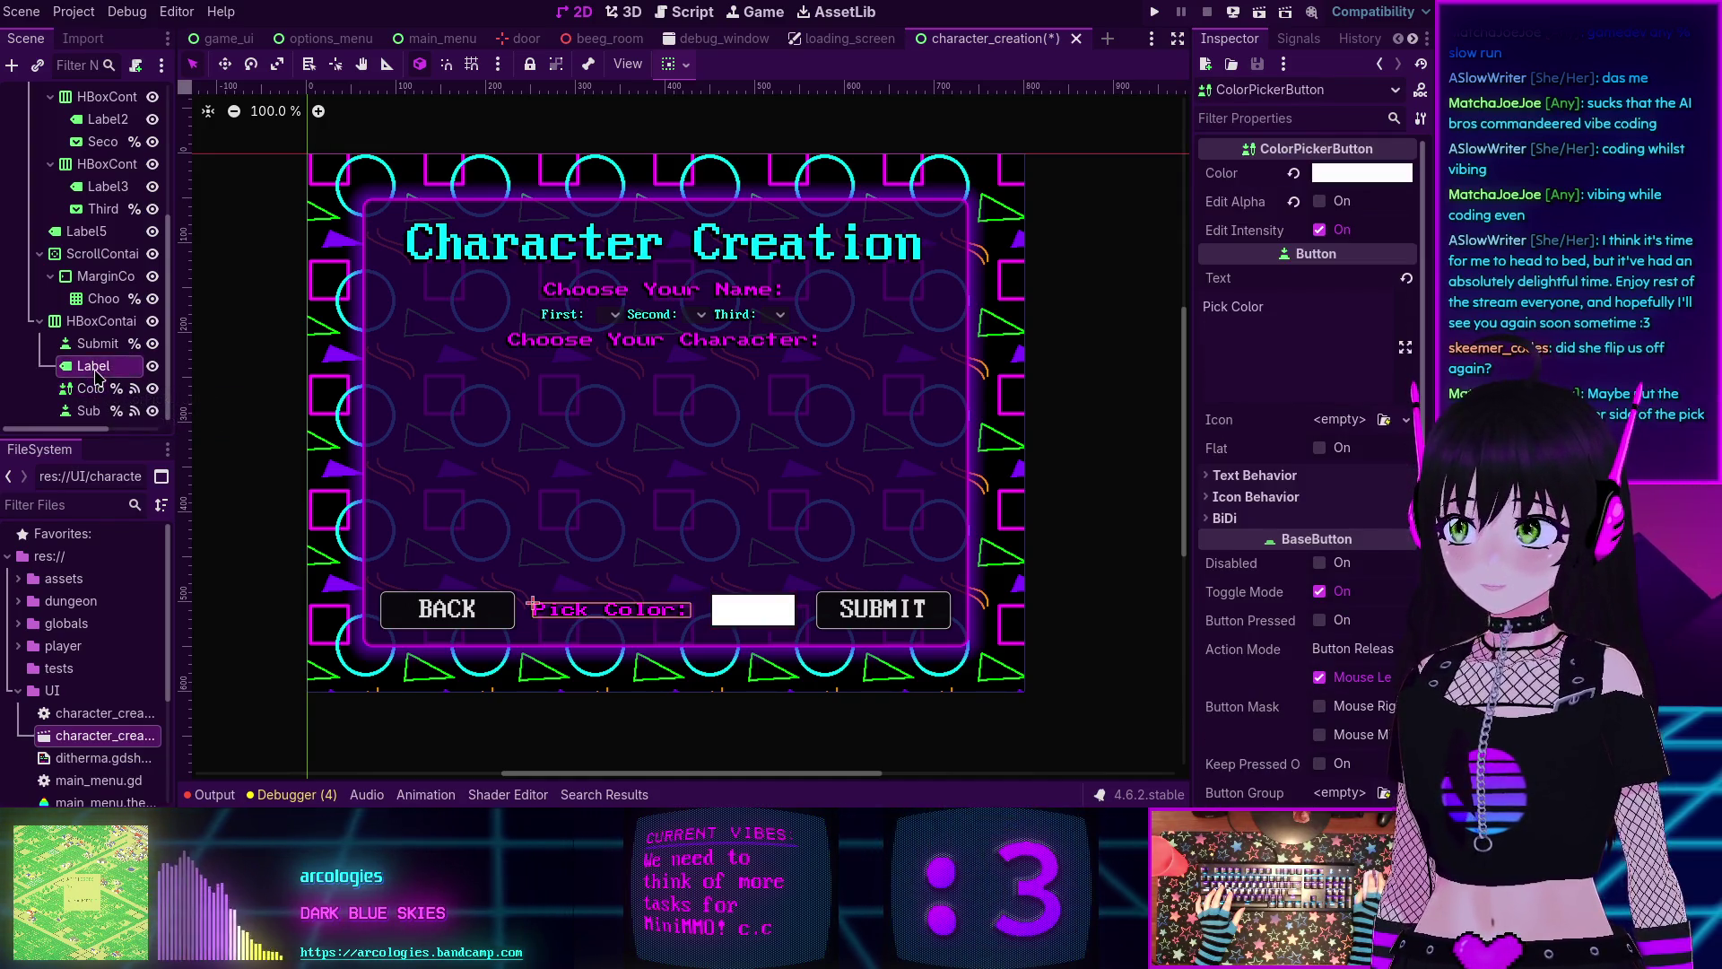
left_click(98, 322)
key("ctrl+a")
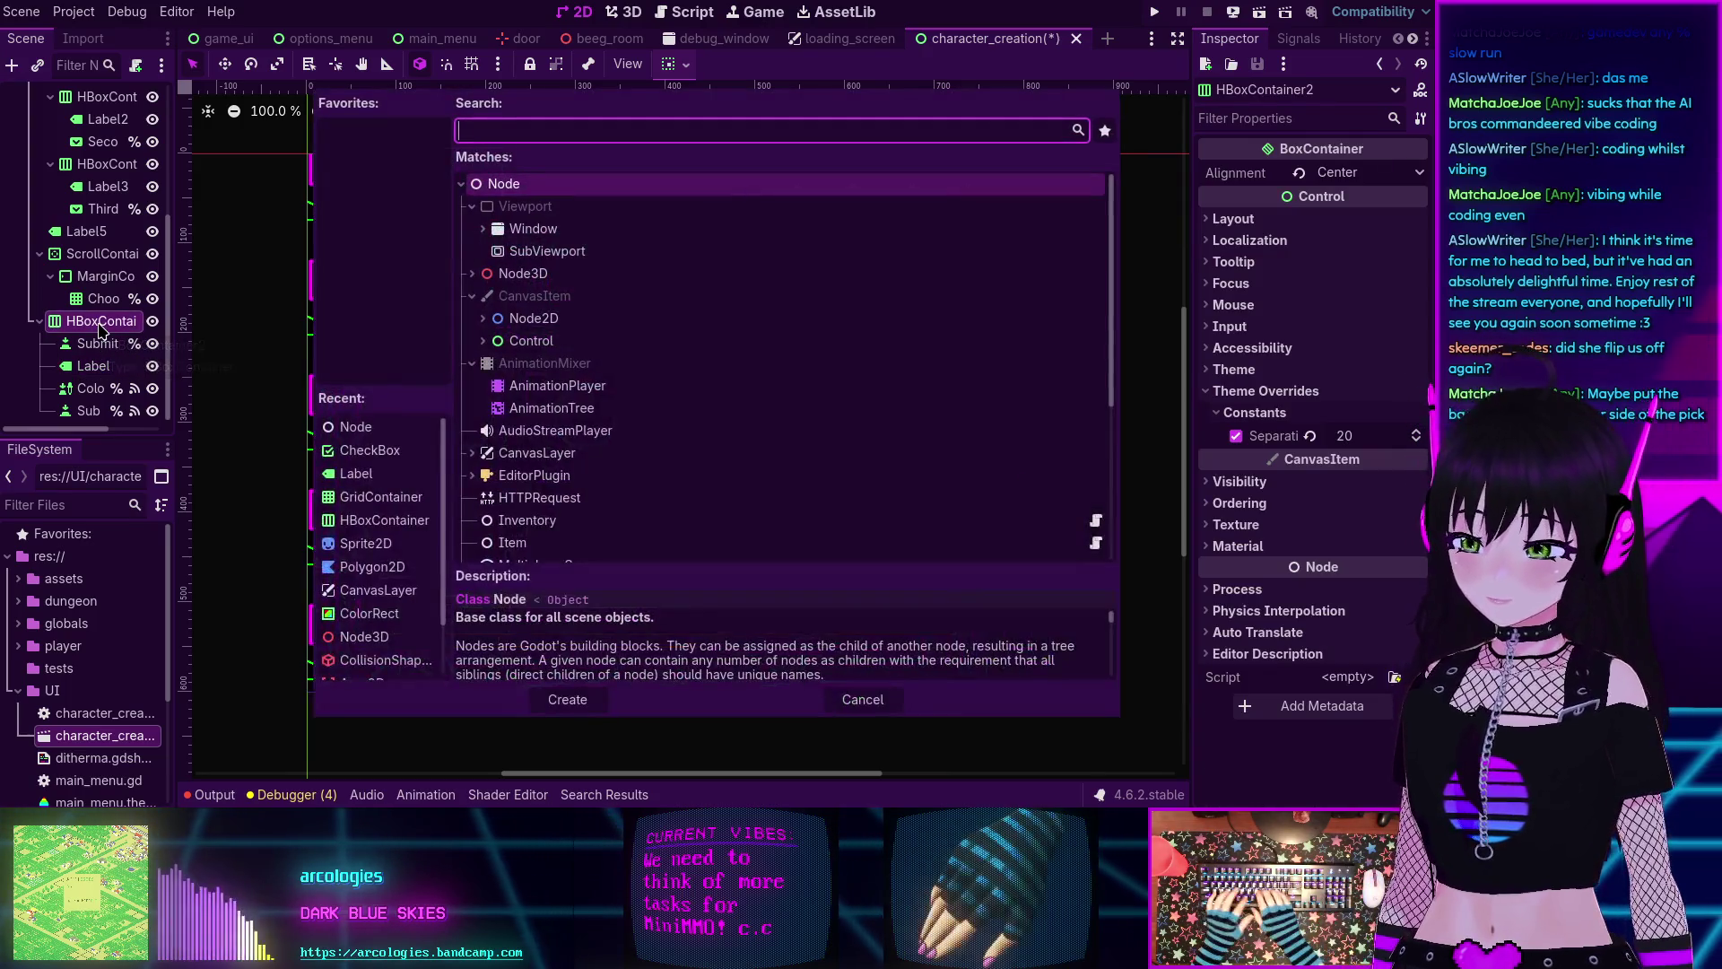
left_click(886, 709)
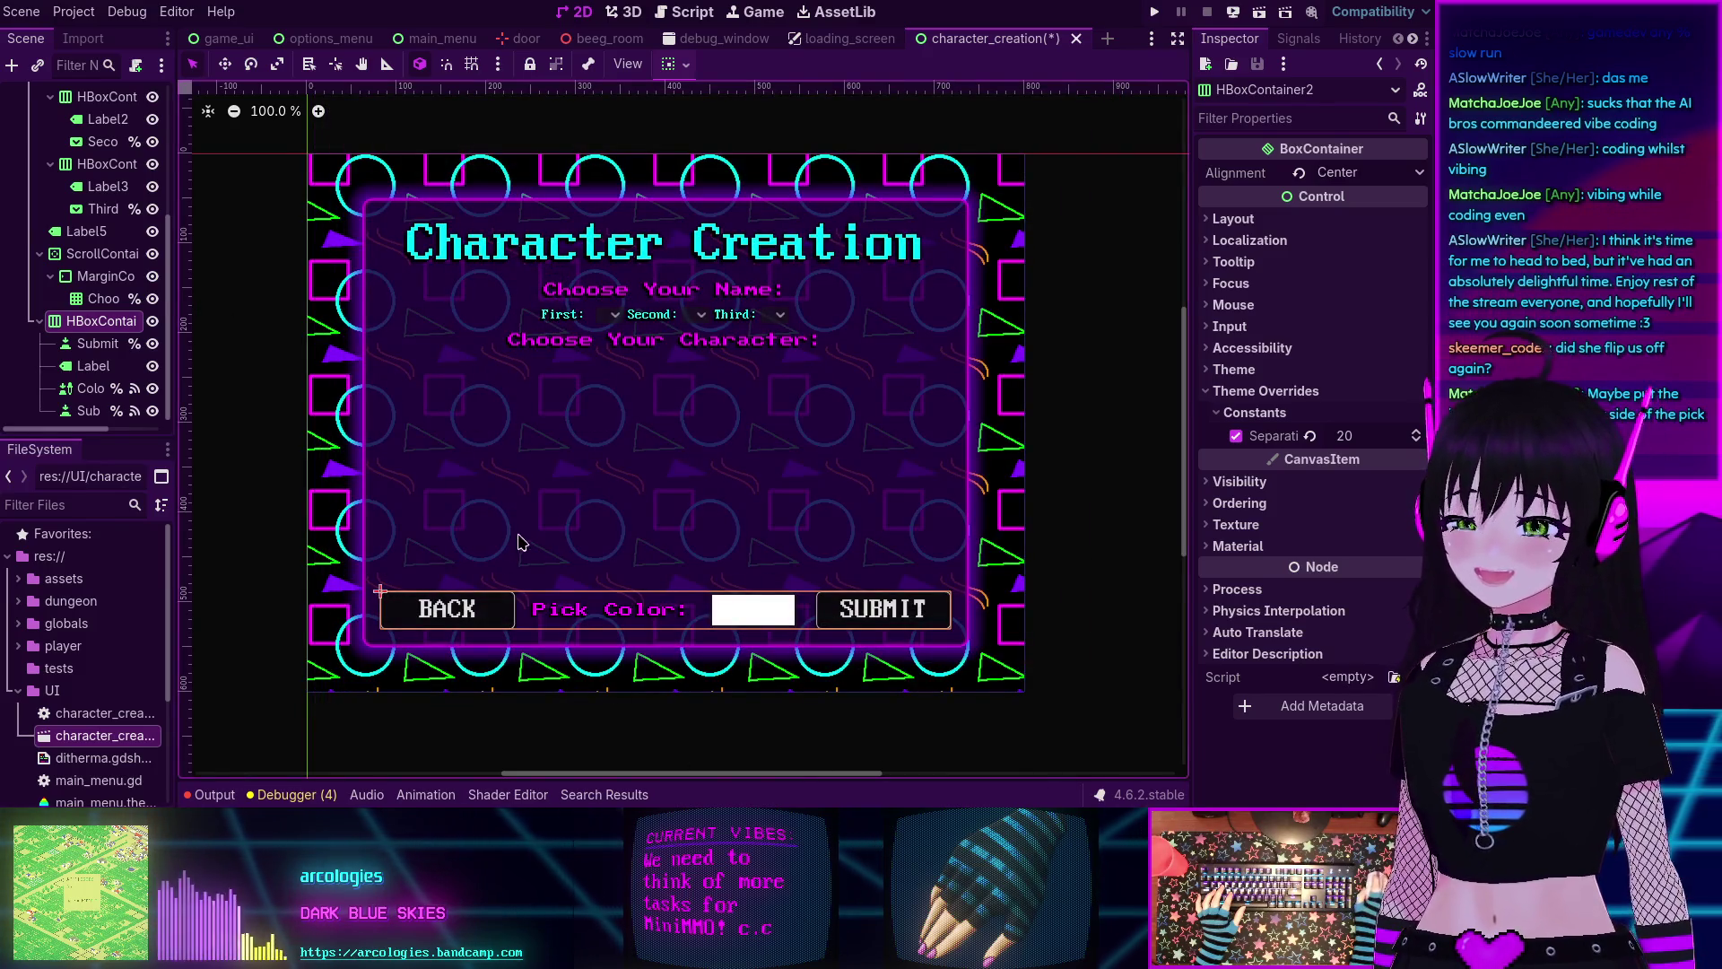
double_click(1350, 438)
type("10")
key("Return")
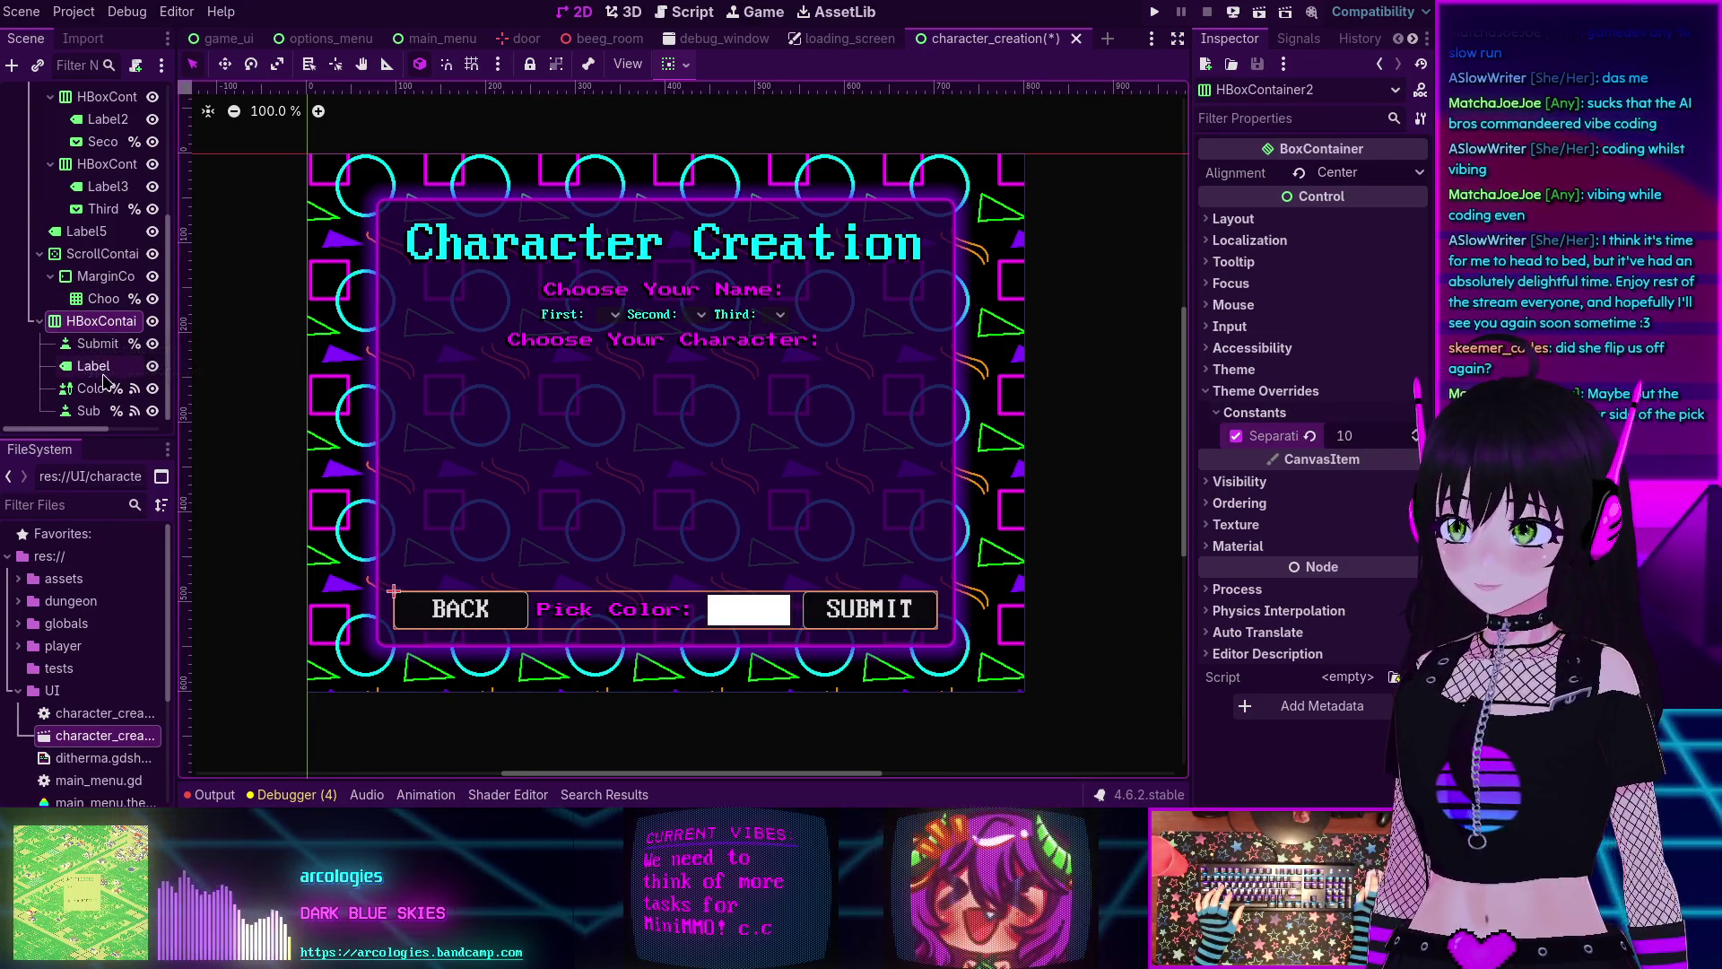
Rename the BACK button's node to BackButton.
left_click(94, 350)
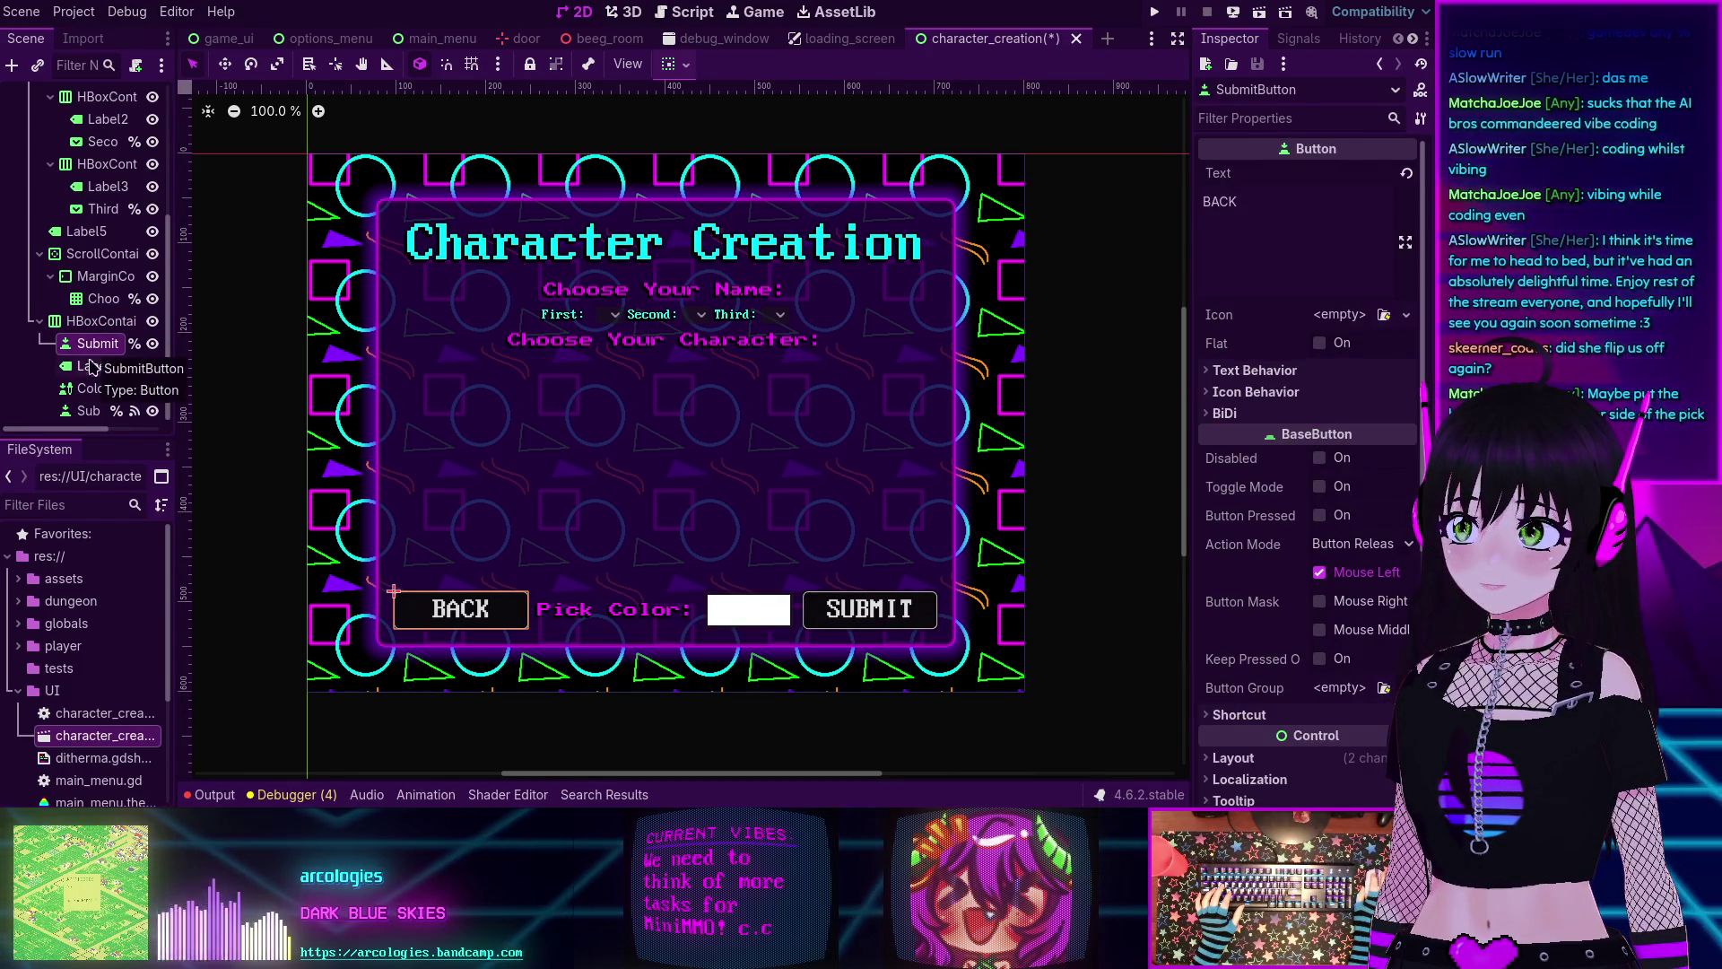
left_click(90, 414)
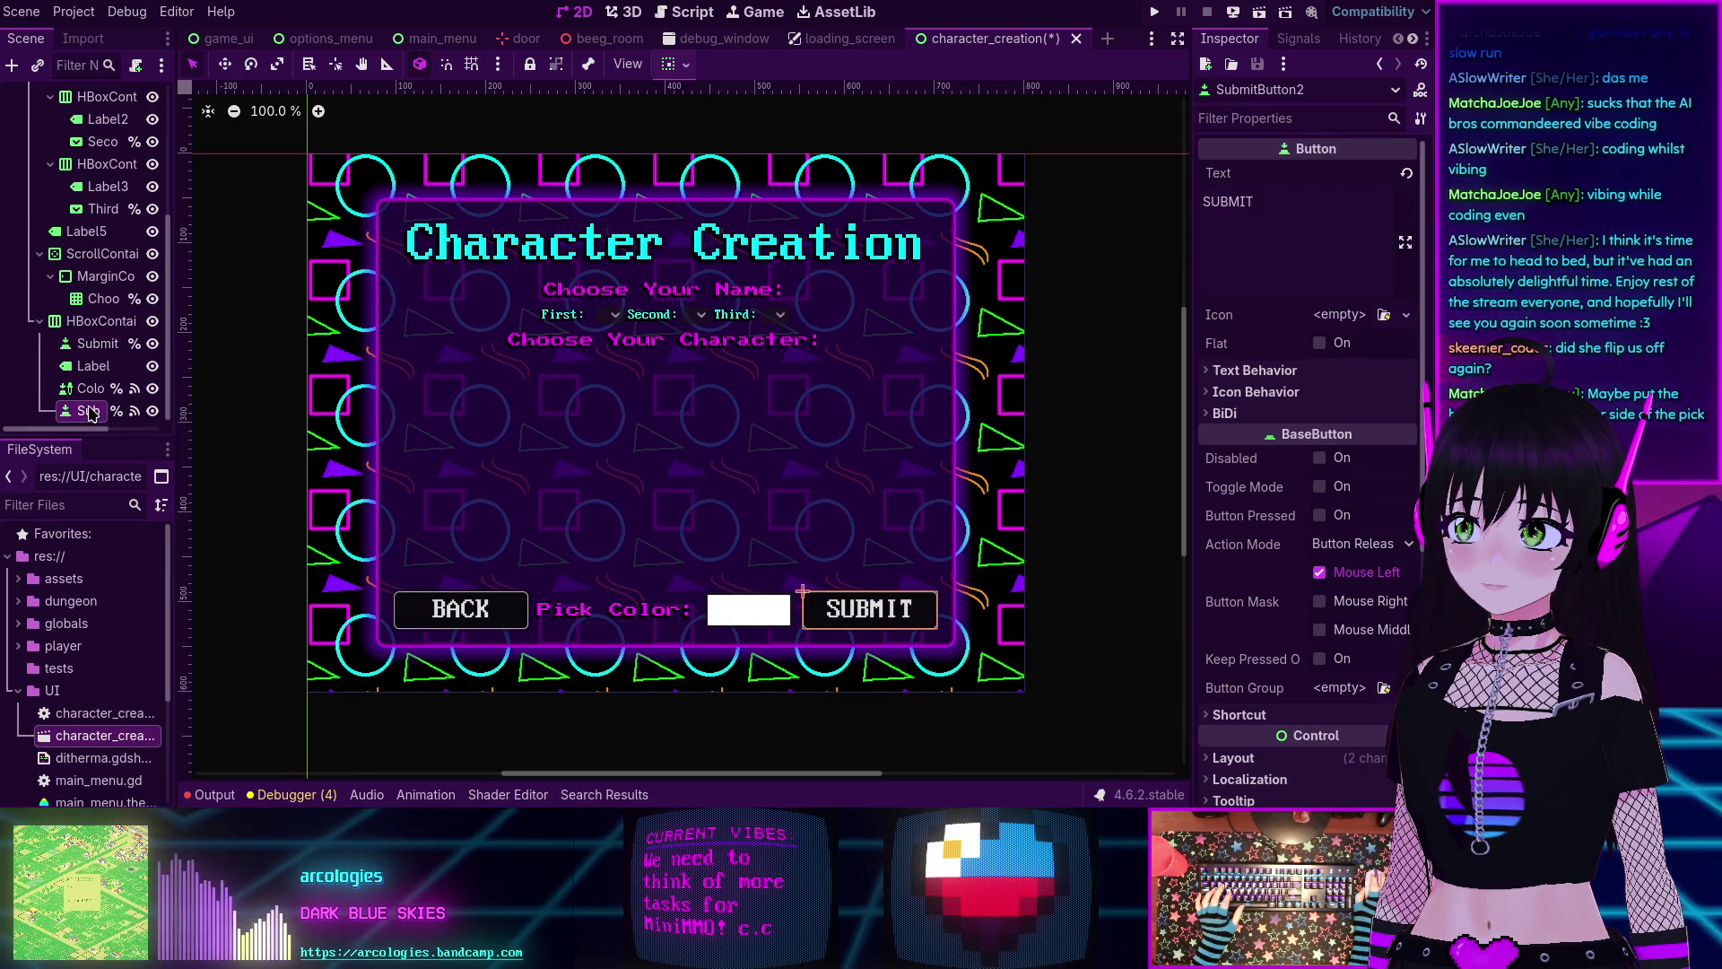
left_click(93, 348)
type("Back")
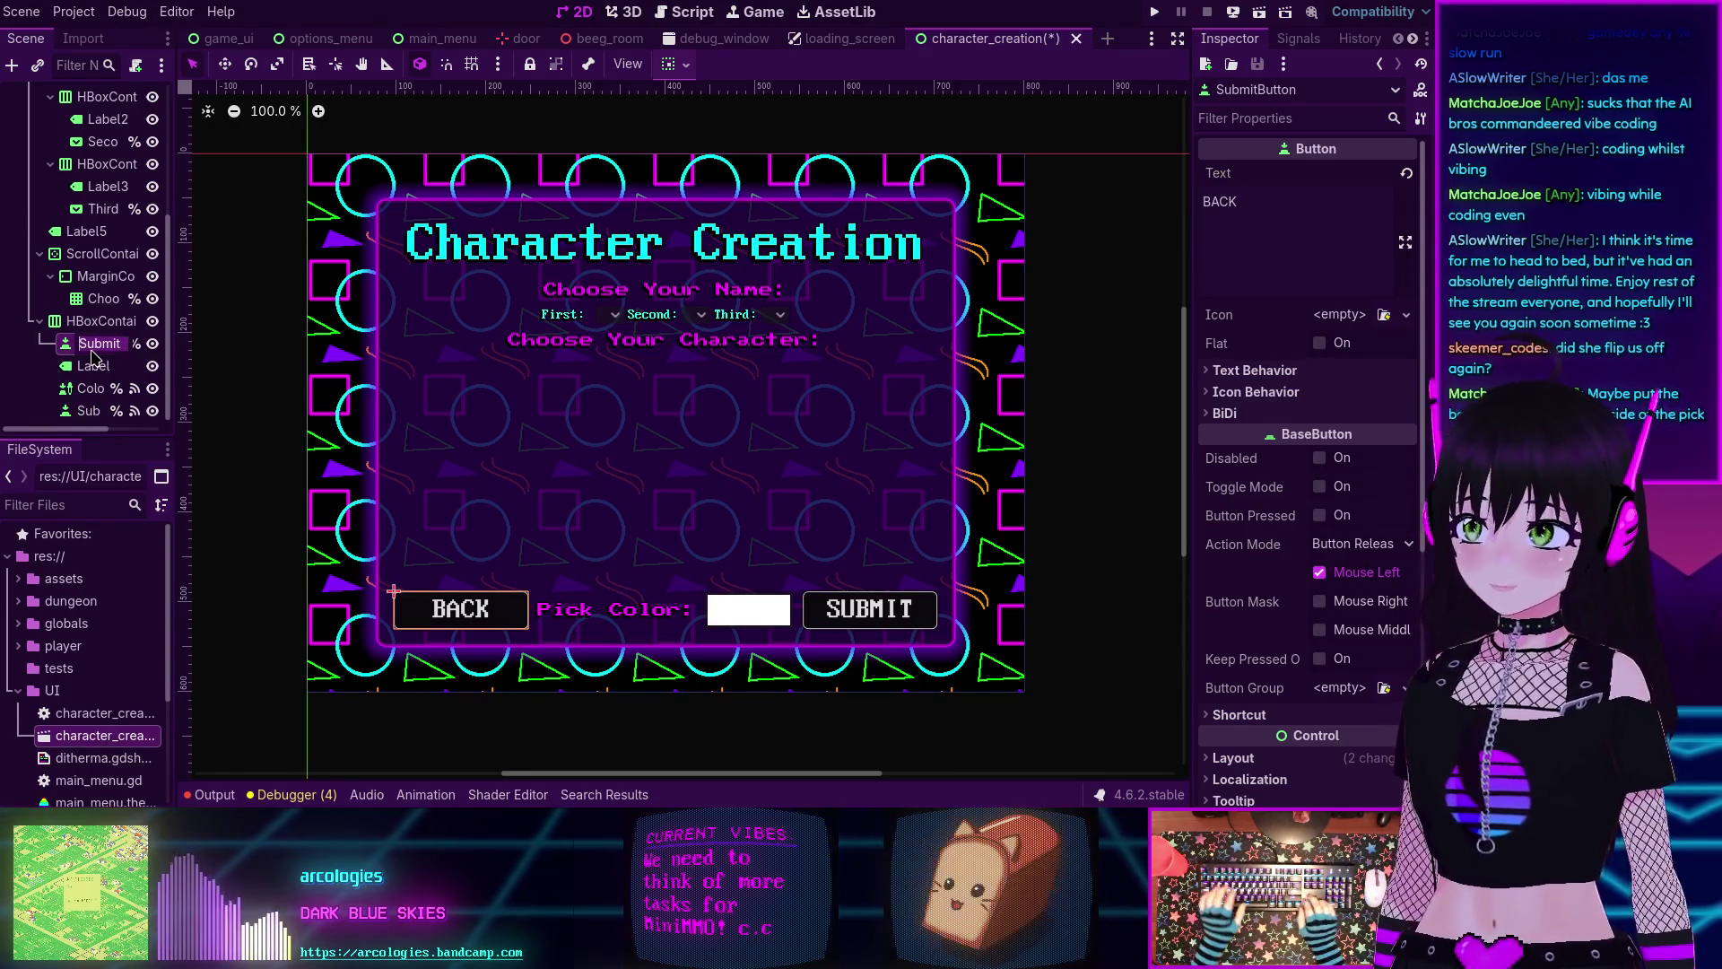
type("Button")
Finish naming the BACK node BackButton and the SUBMIT node SubmitButton, then show BackButton's Signals.
key("Return")
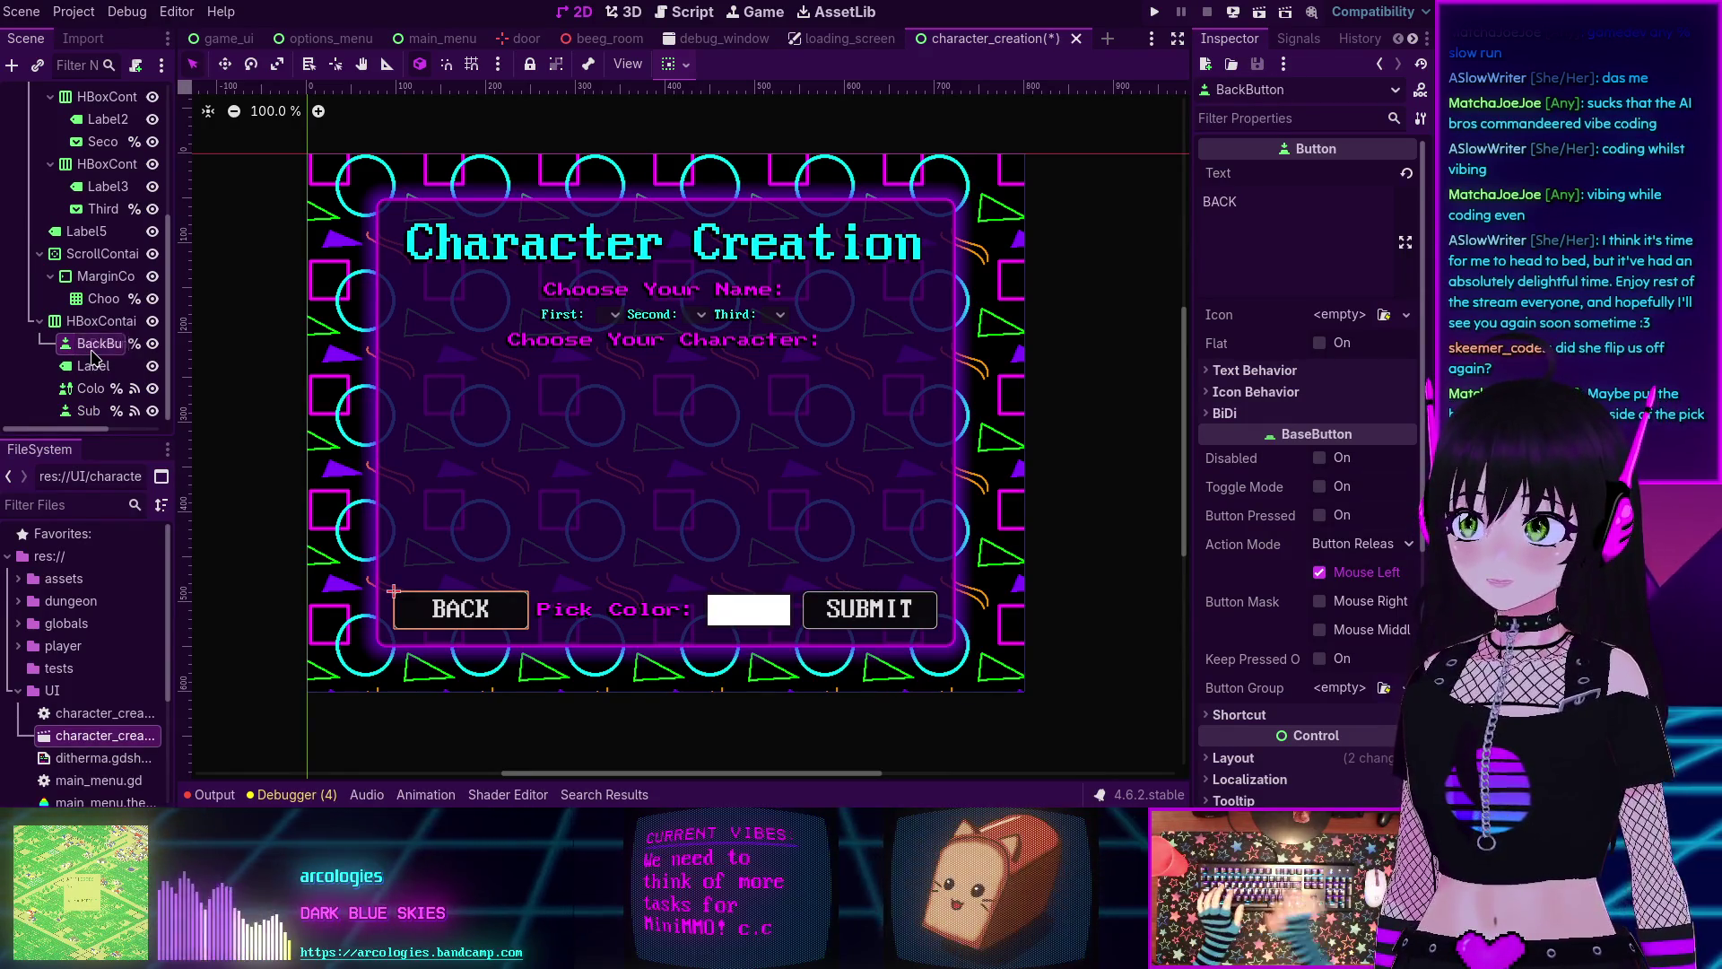
double_click(100, 410)
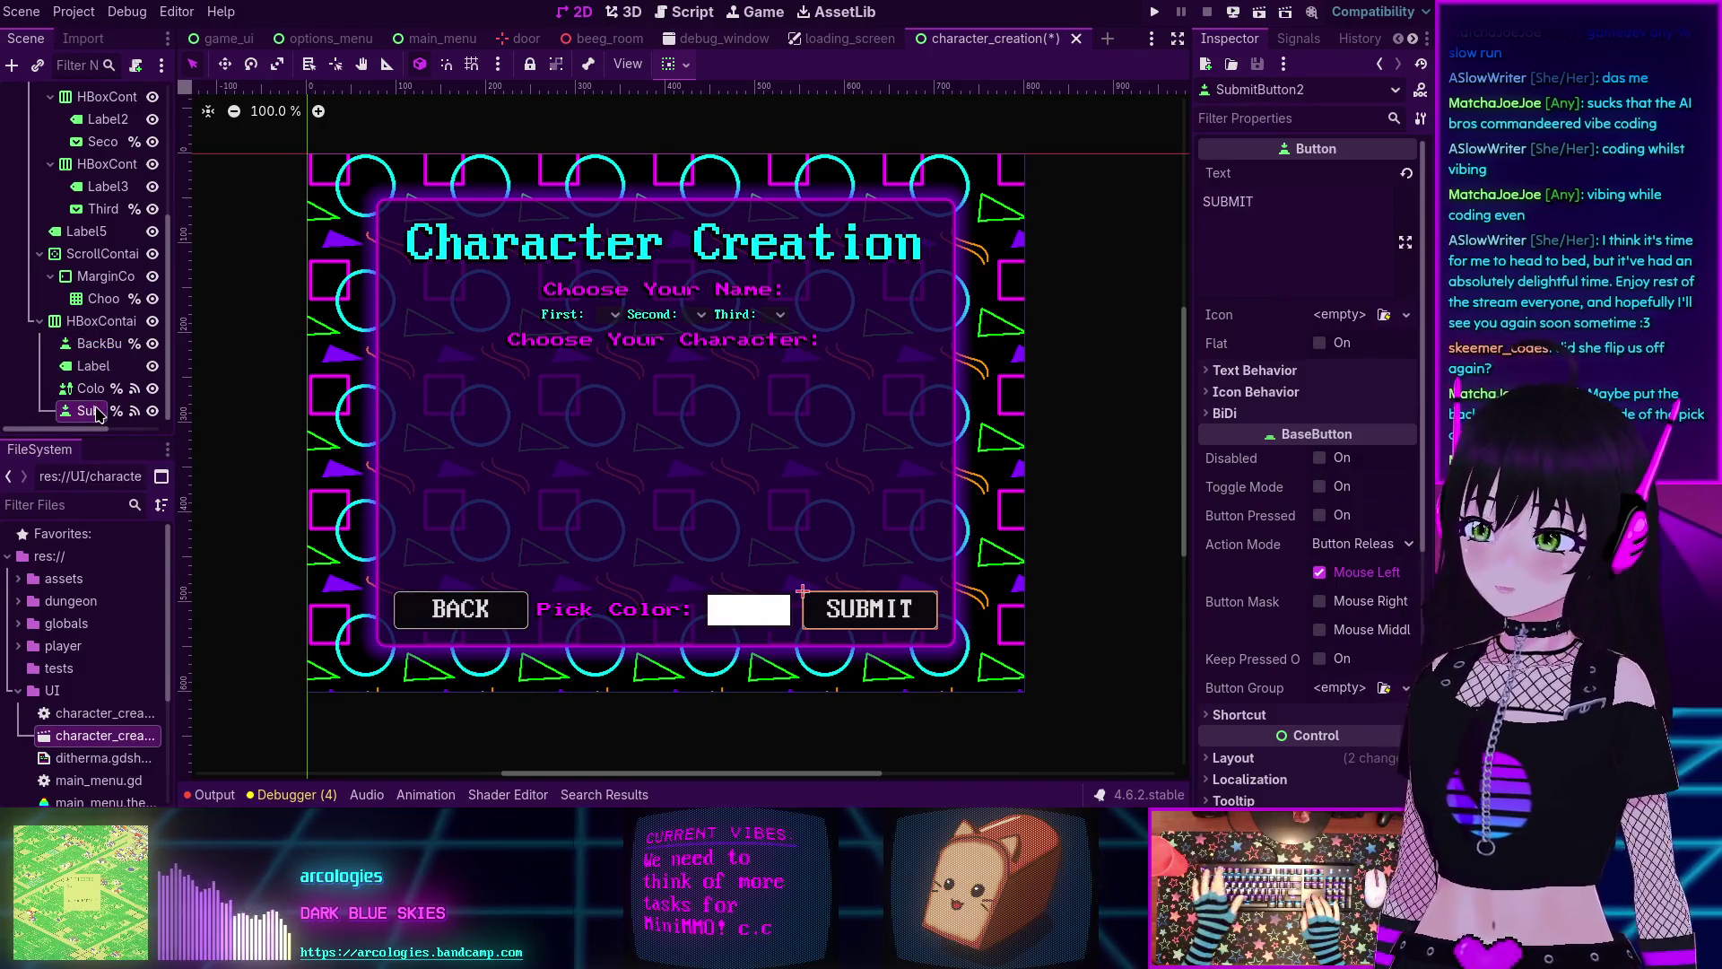
key("Return")
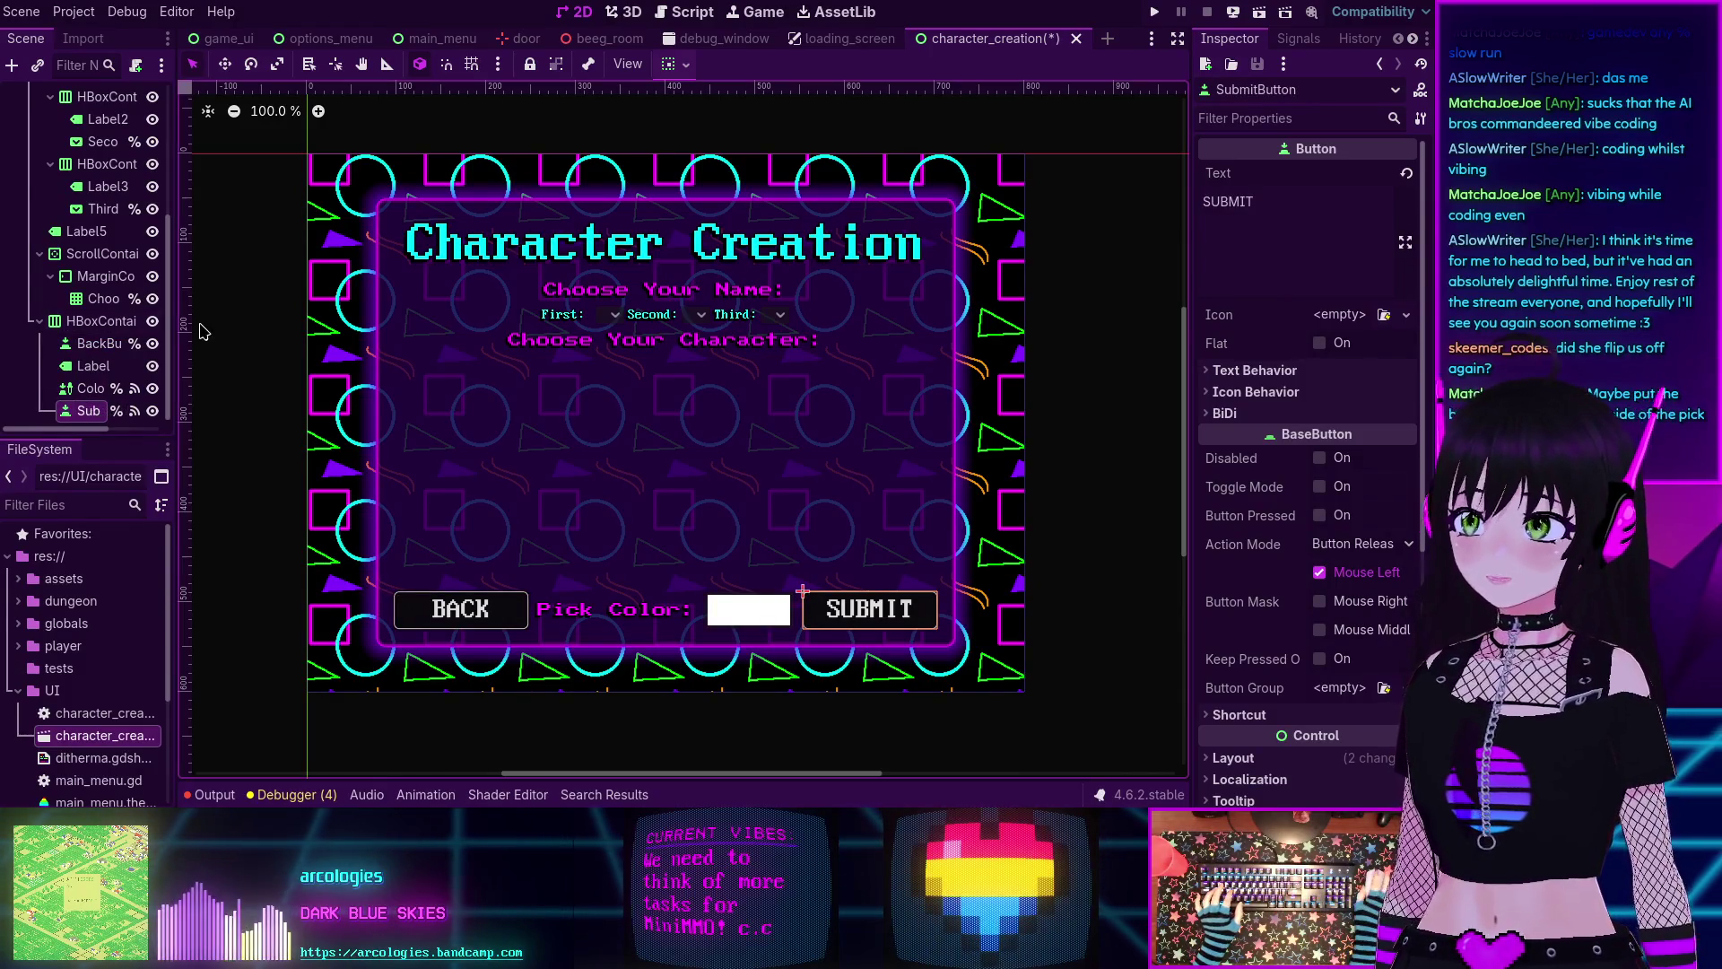
left_click(105, 349)
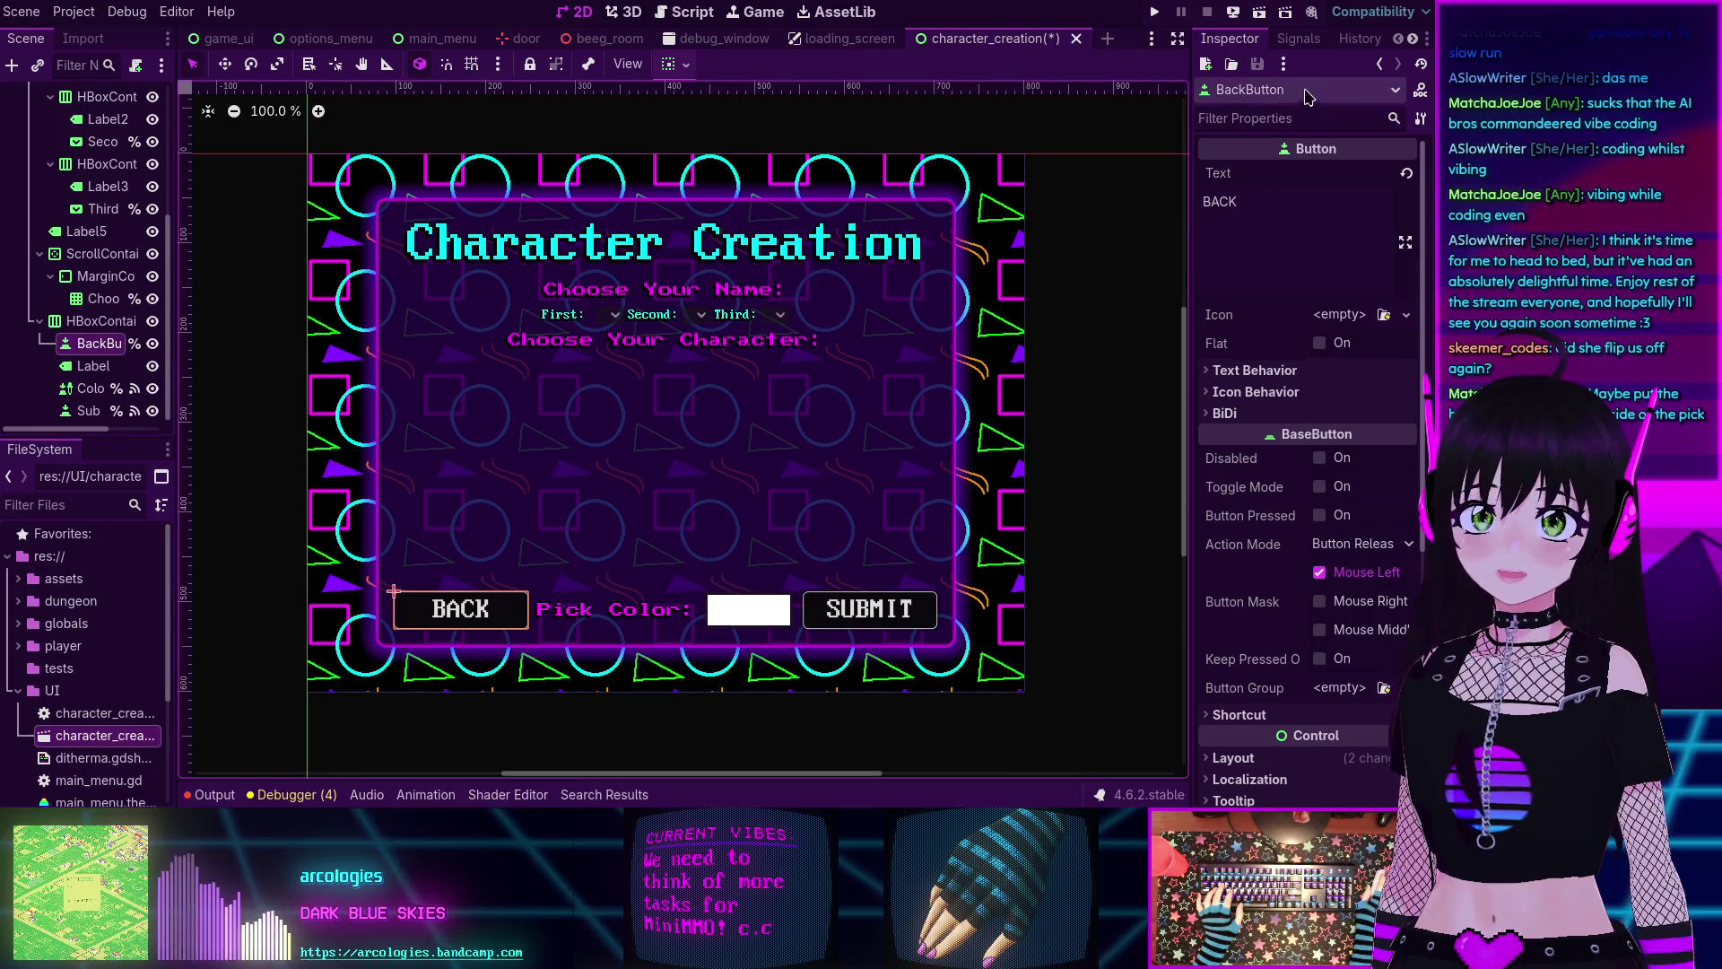
left_click(1297, 38)
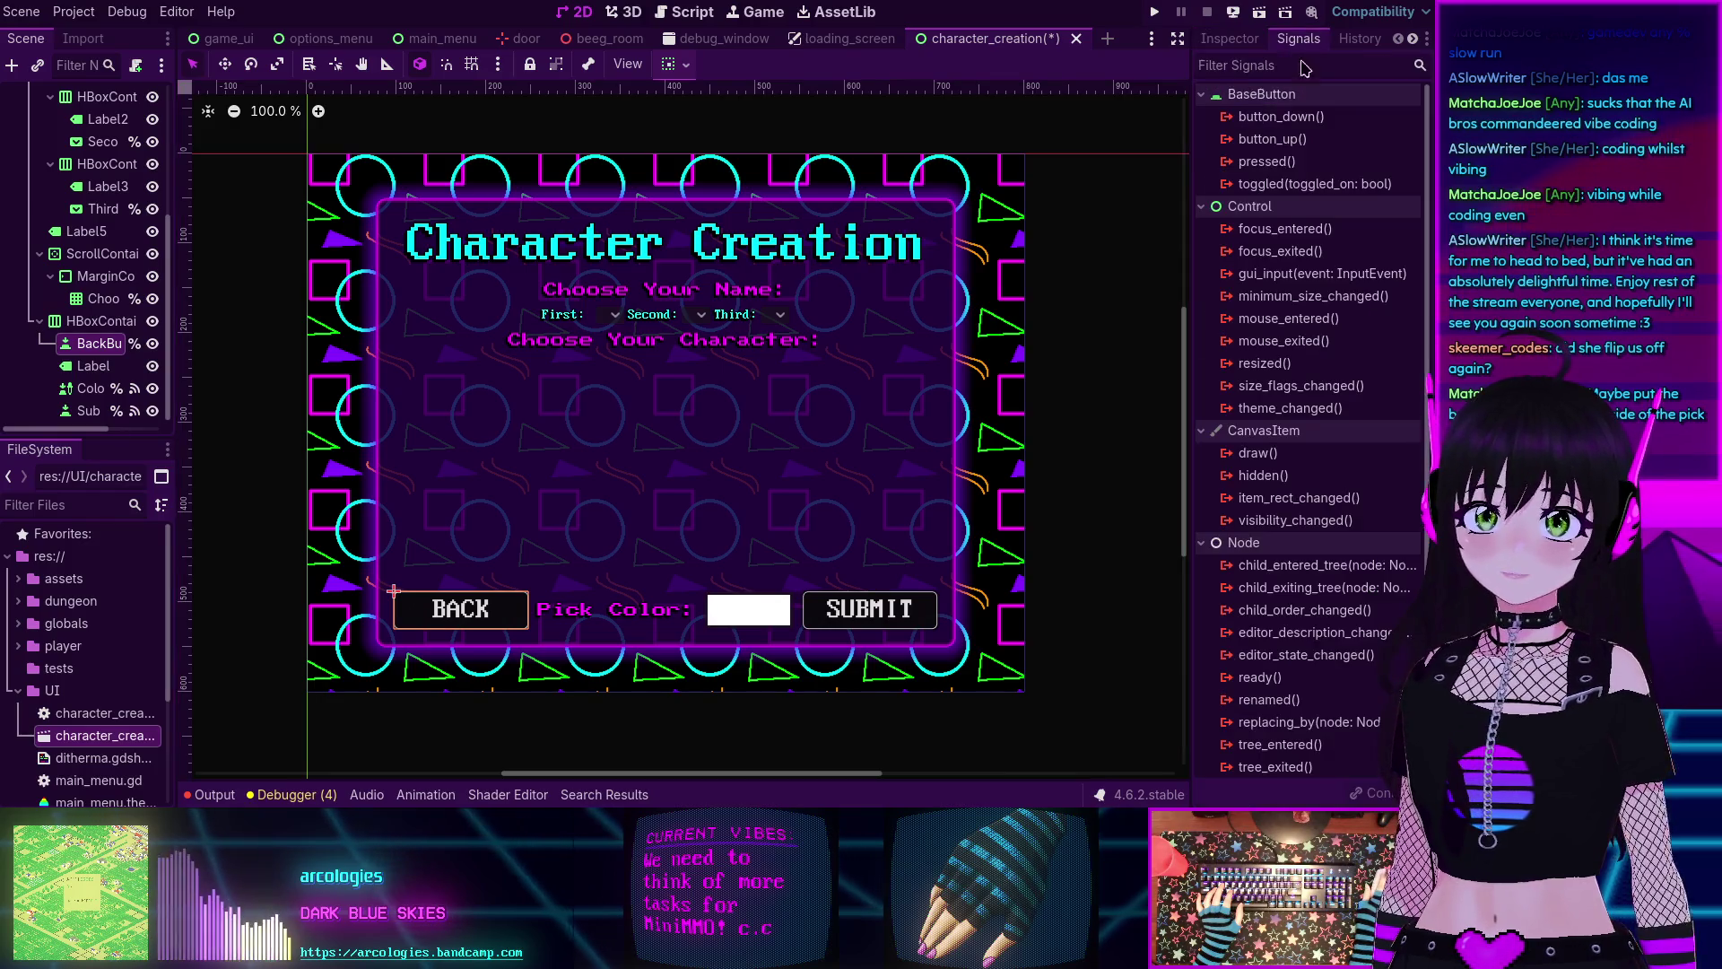
Connect BackButton's pressed() signal to a new _on_back_button_pressed handler and select its pass body.
double_click(1265, 162)
left_click(642, 609)
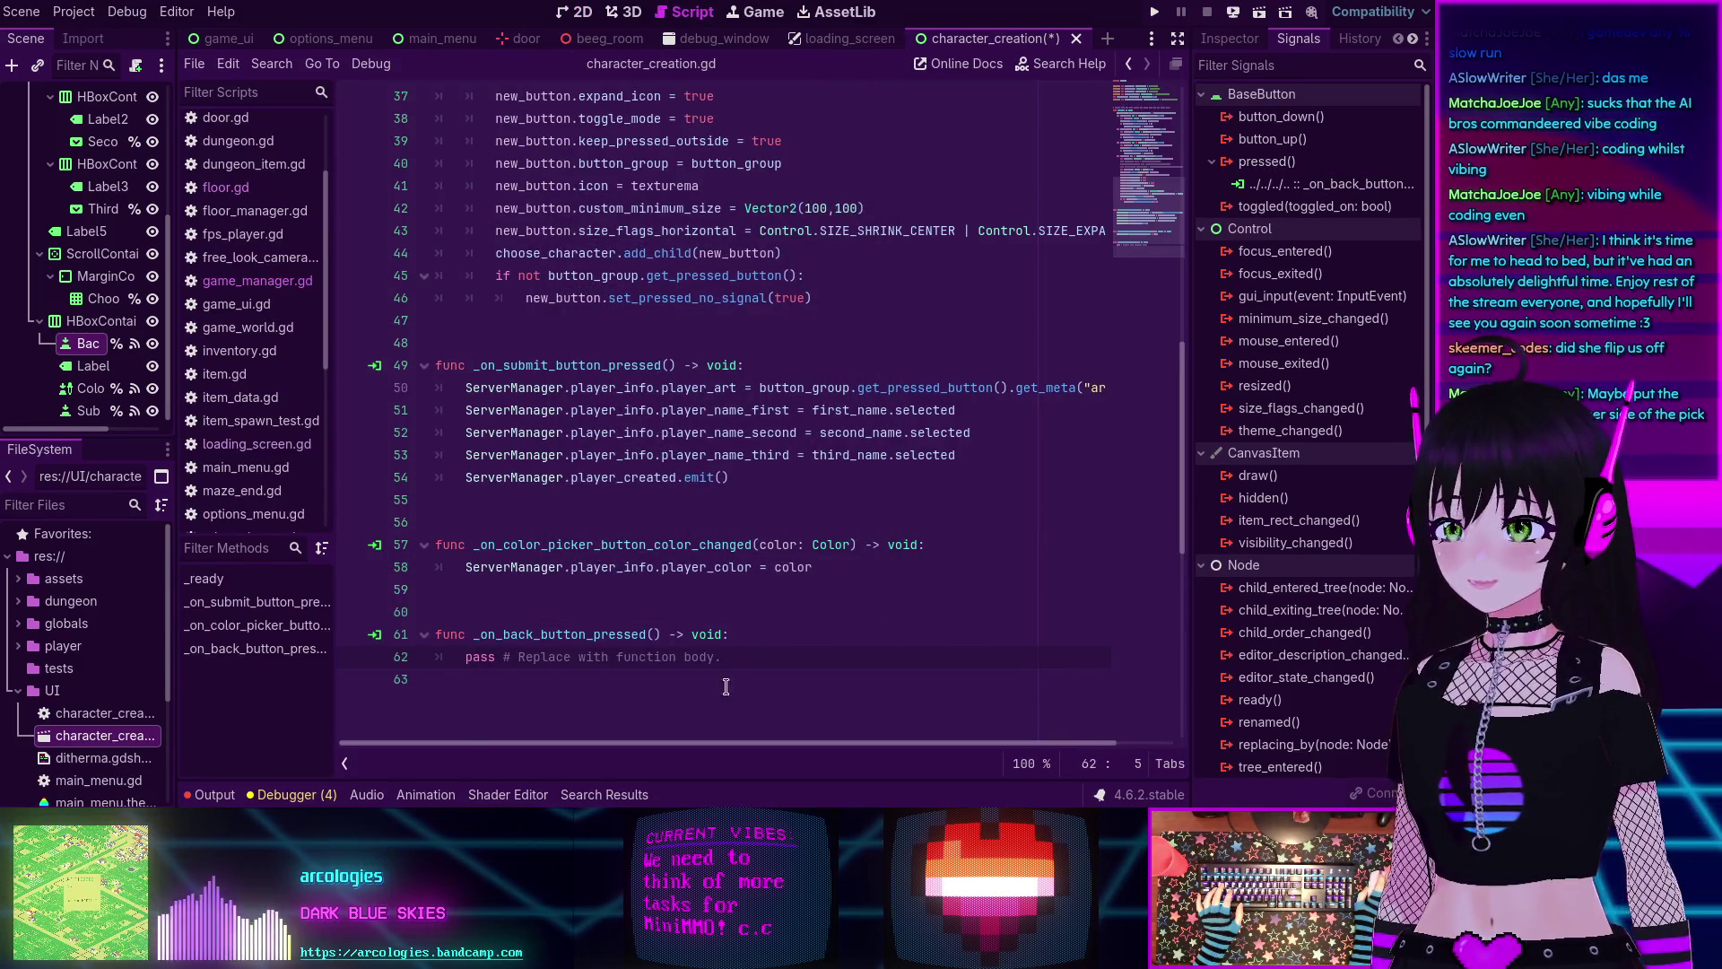
left_click_drag(737, 659, 461, 645)
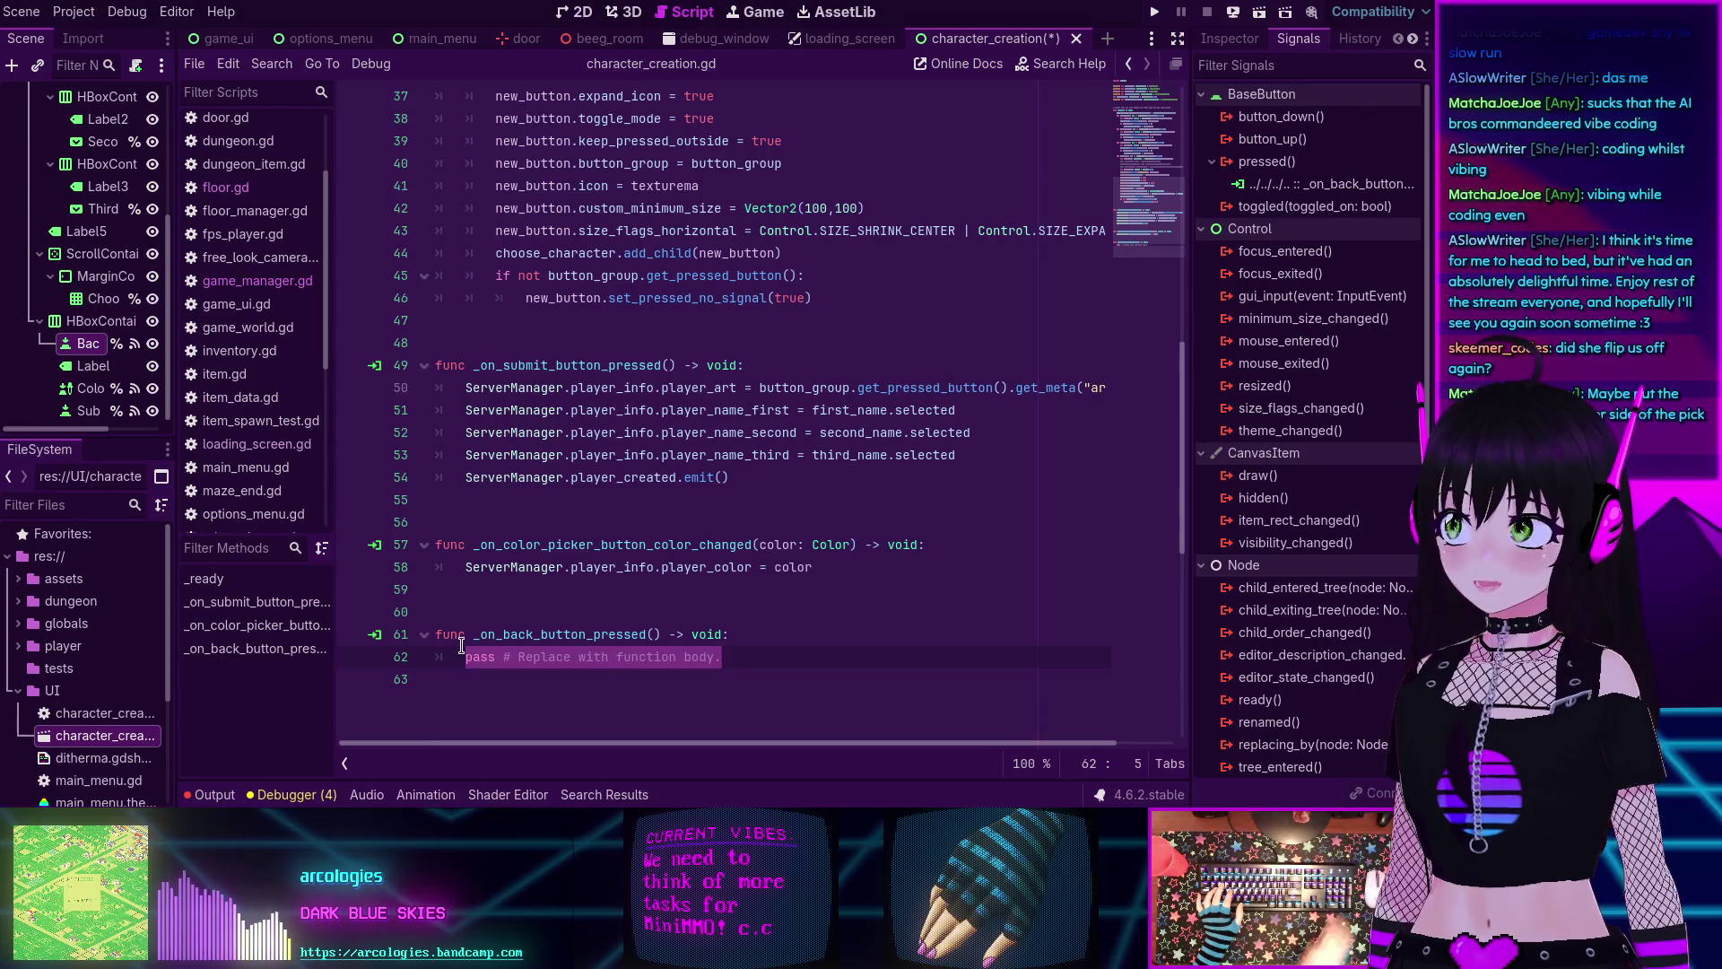
Make the handler call GameManager.update_game_state(GameManager.GAME_STATE.MAIN_MENU) and save.
type("Game")
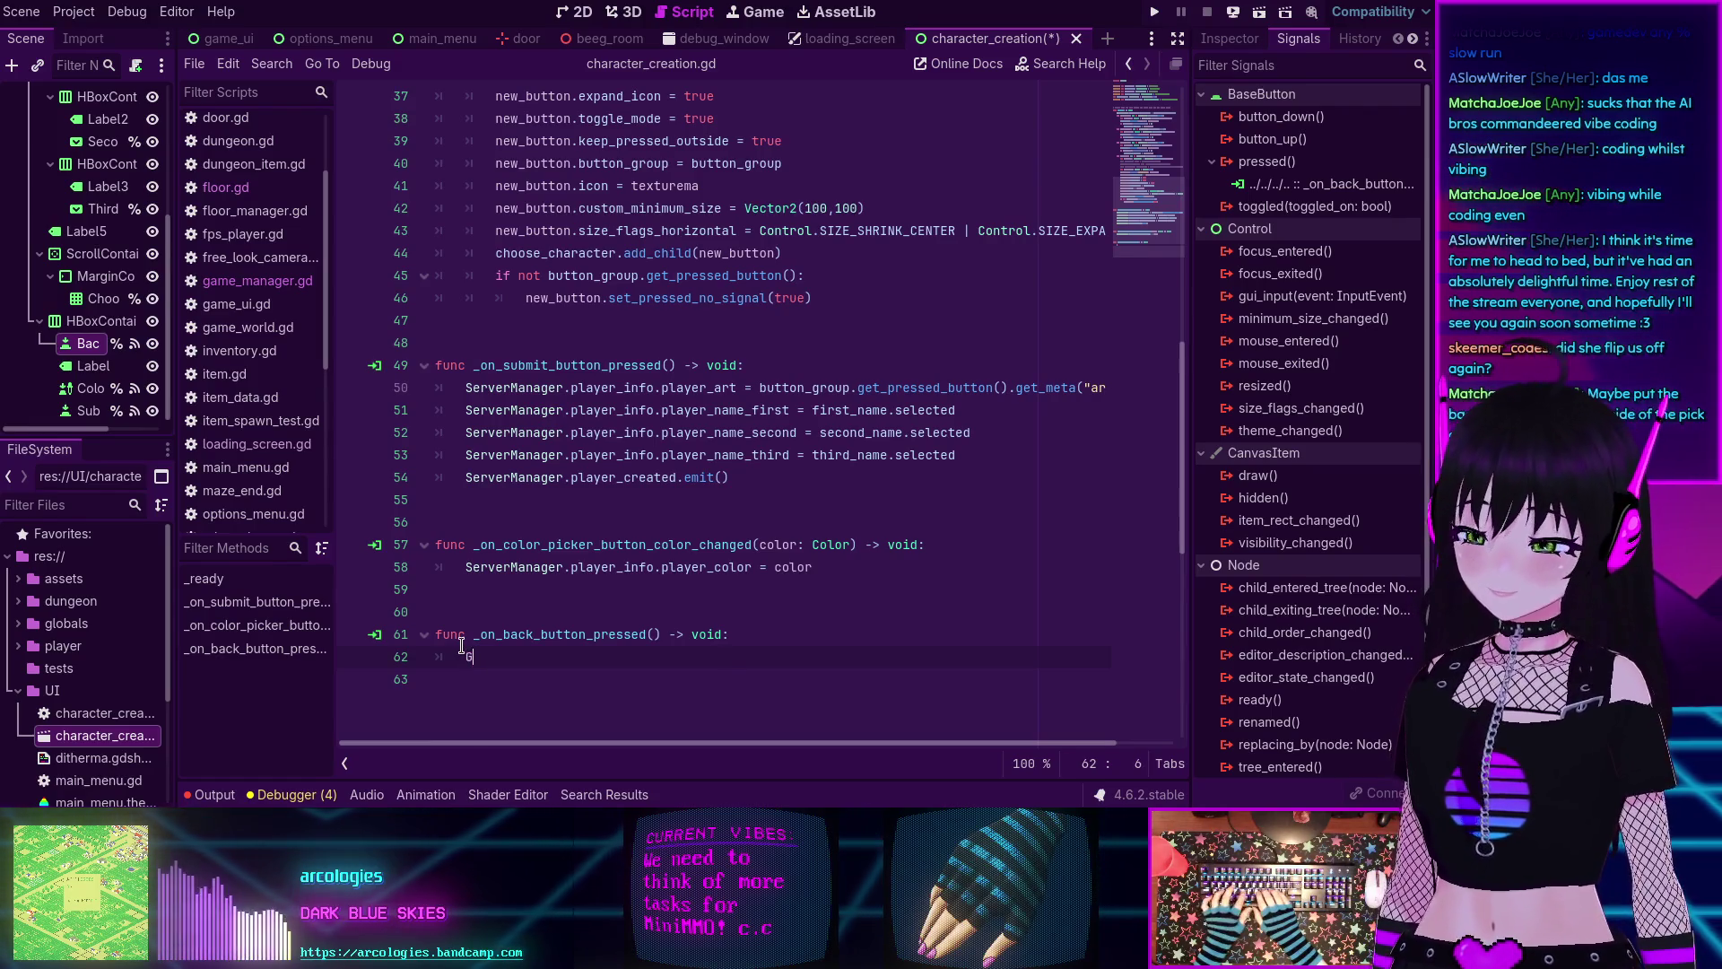
key("Down")
key("Return")
type(".up")
key("Return")
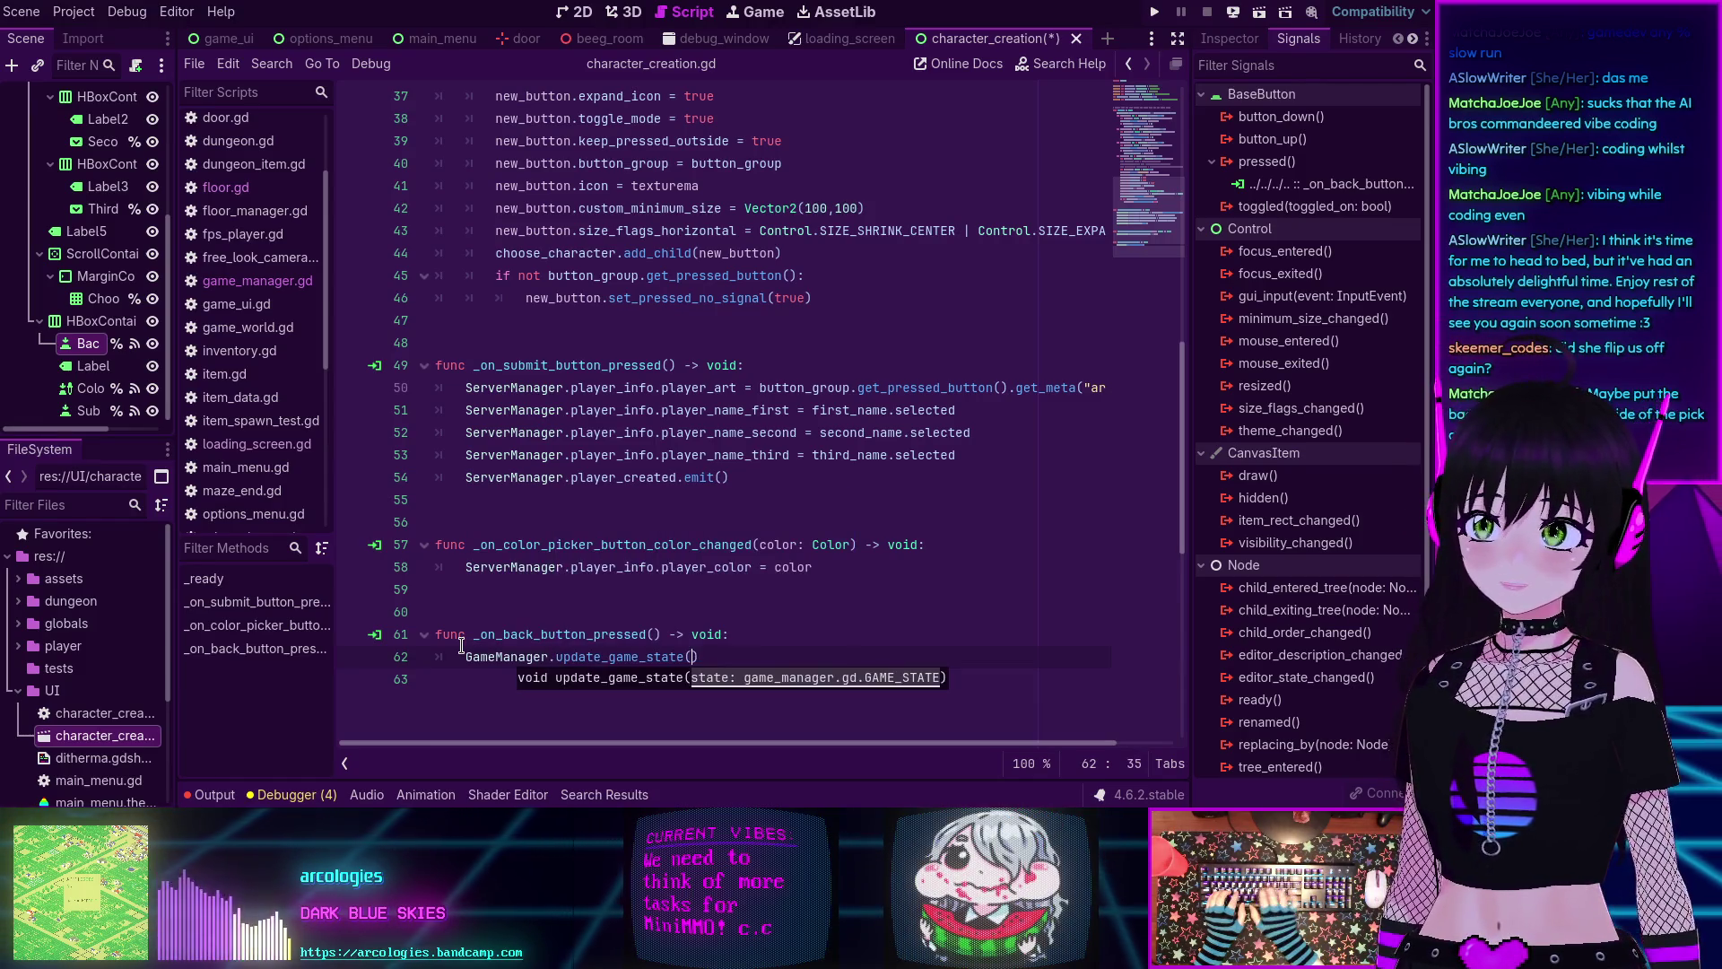
type("G")
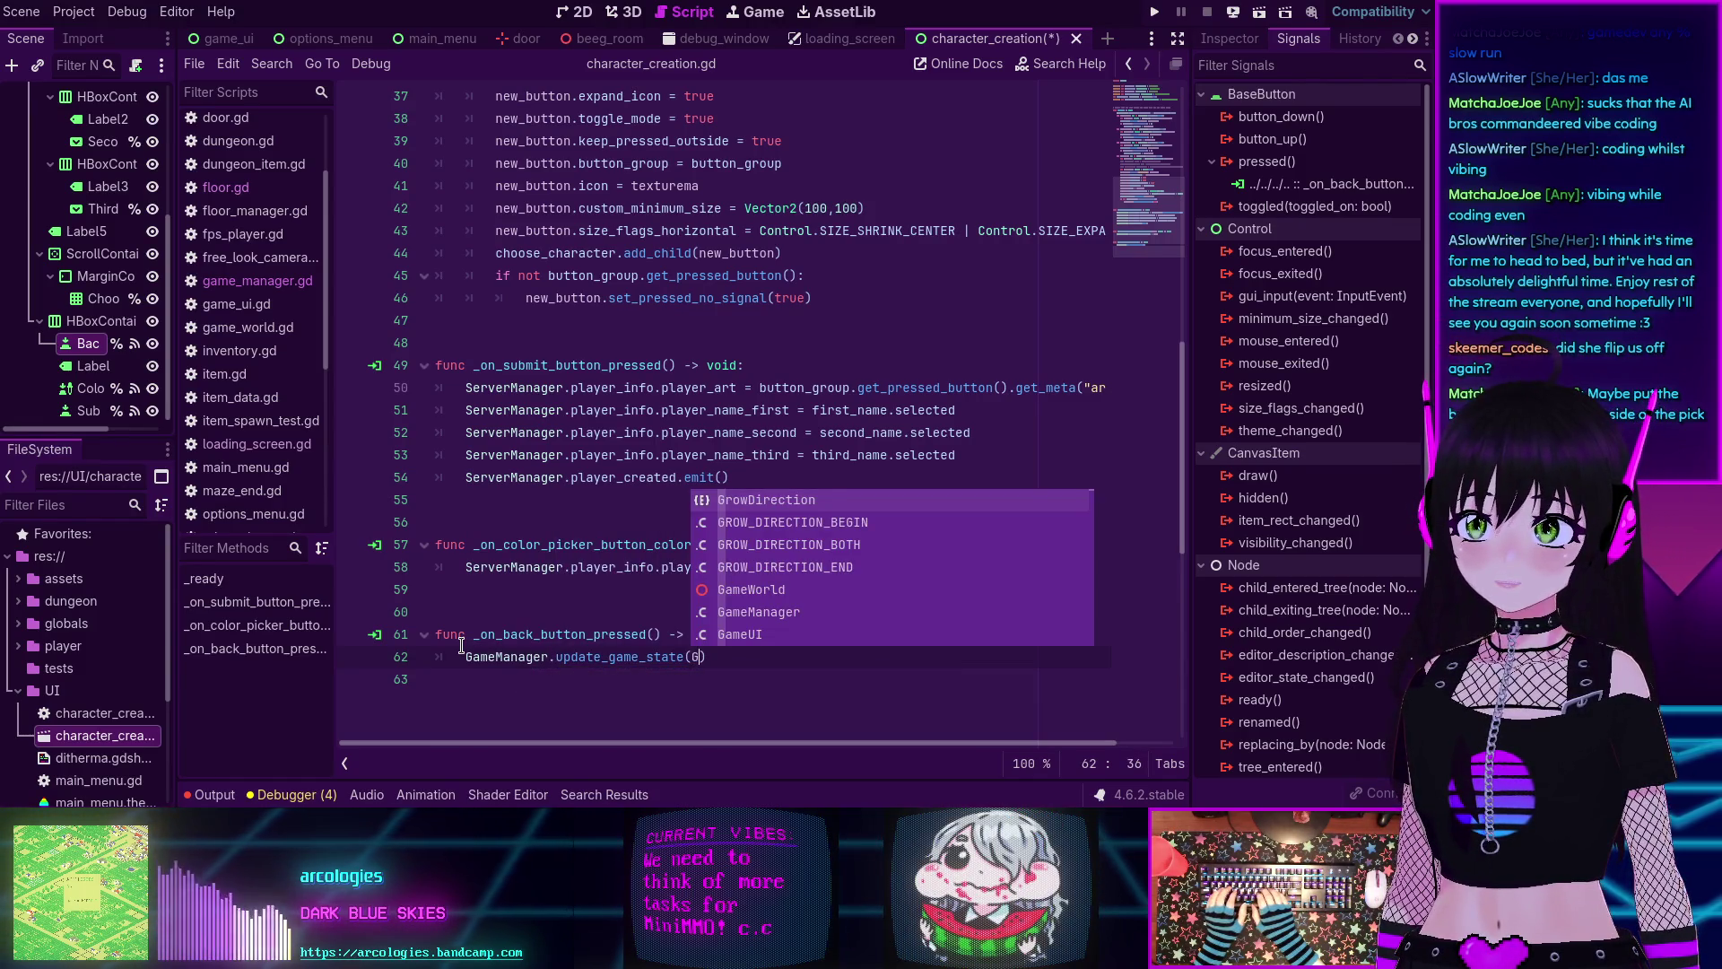
type("ame")
key("Down")
key("Return")
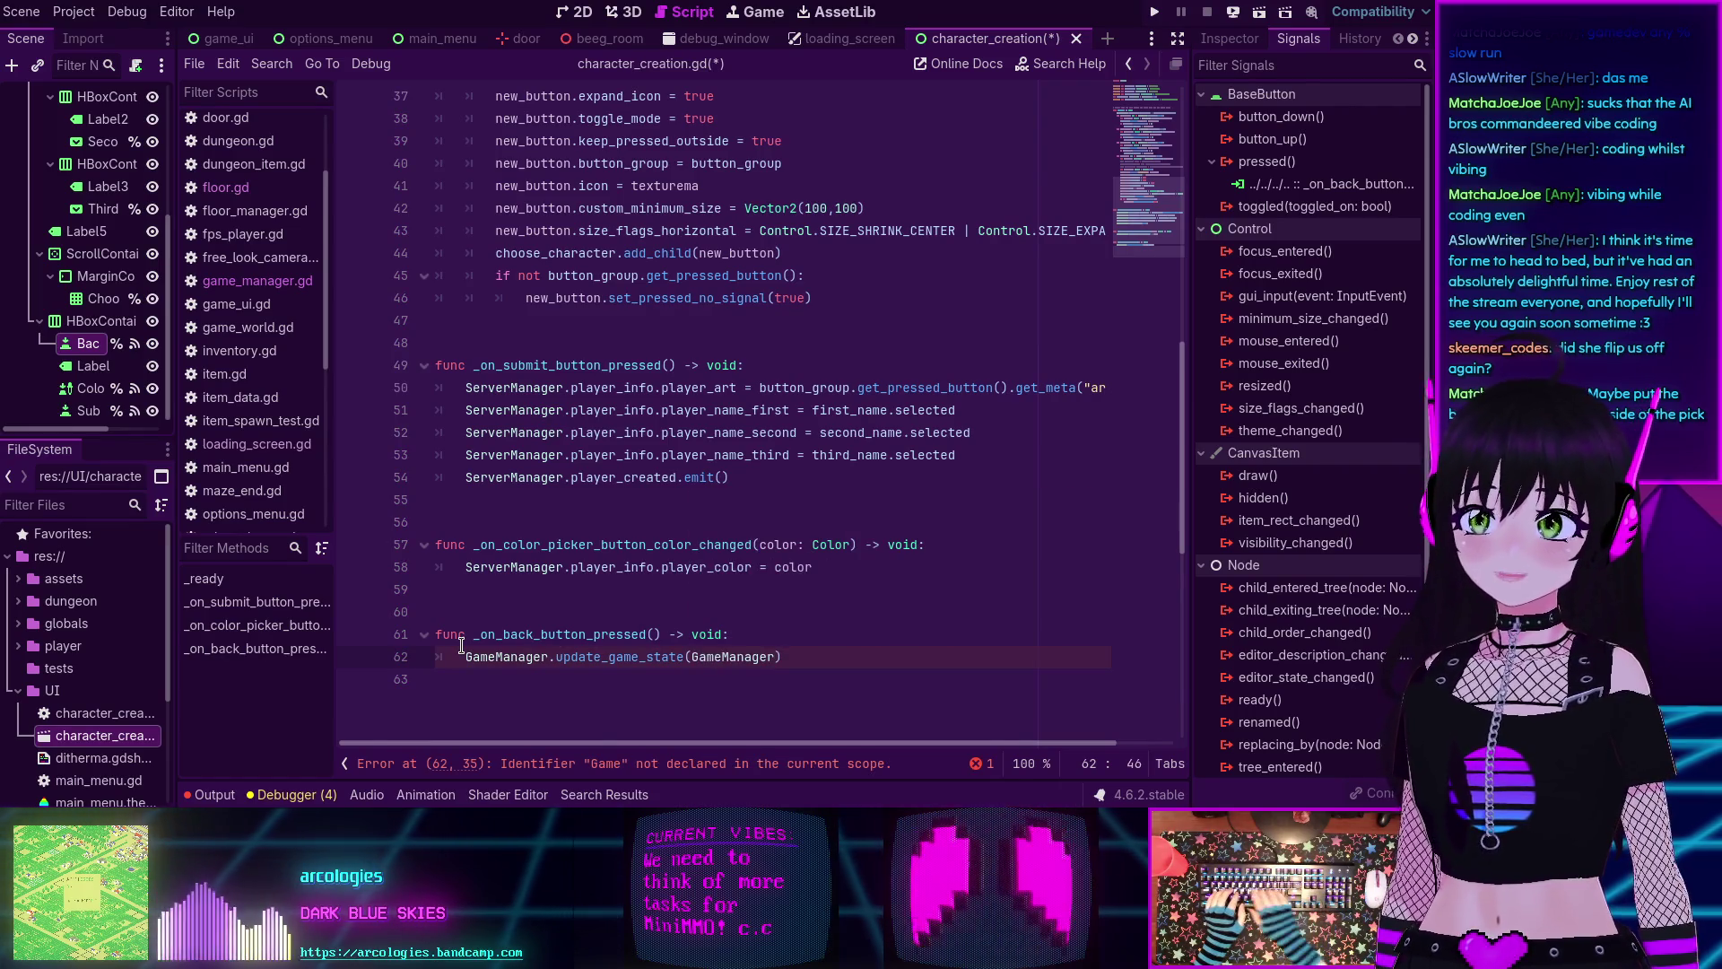
type(".G")
key("Return")
type(".")
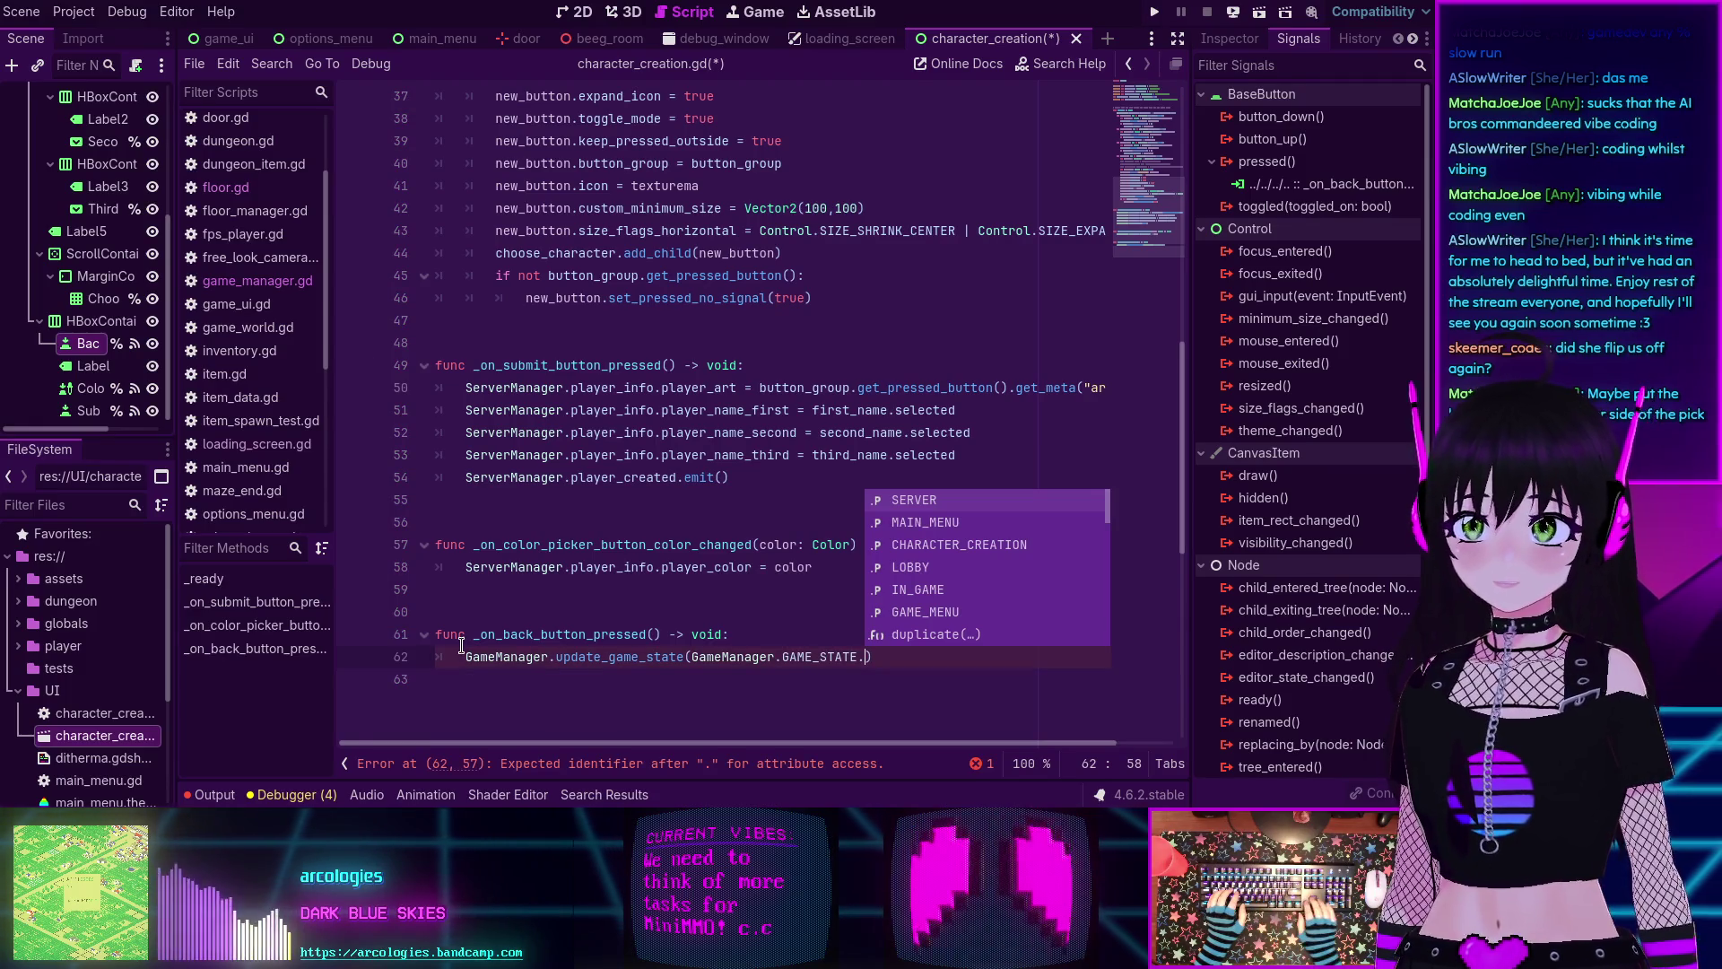
key("Down")
key("Return")
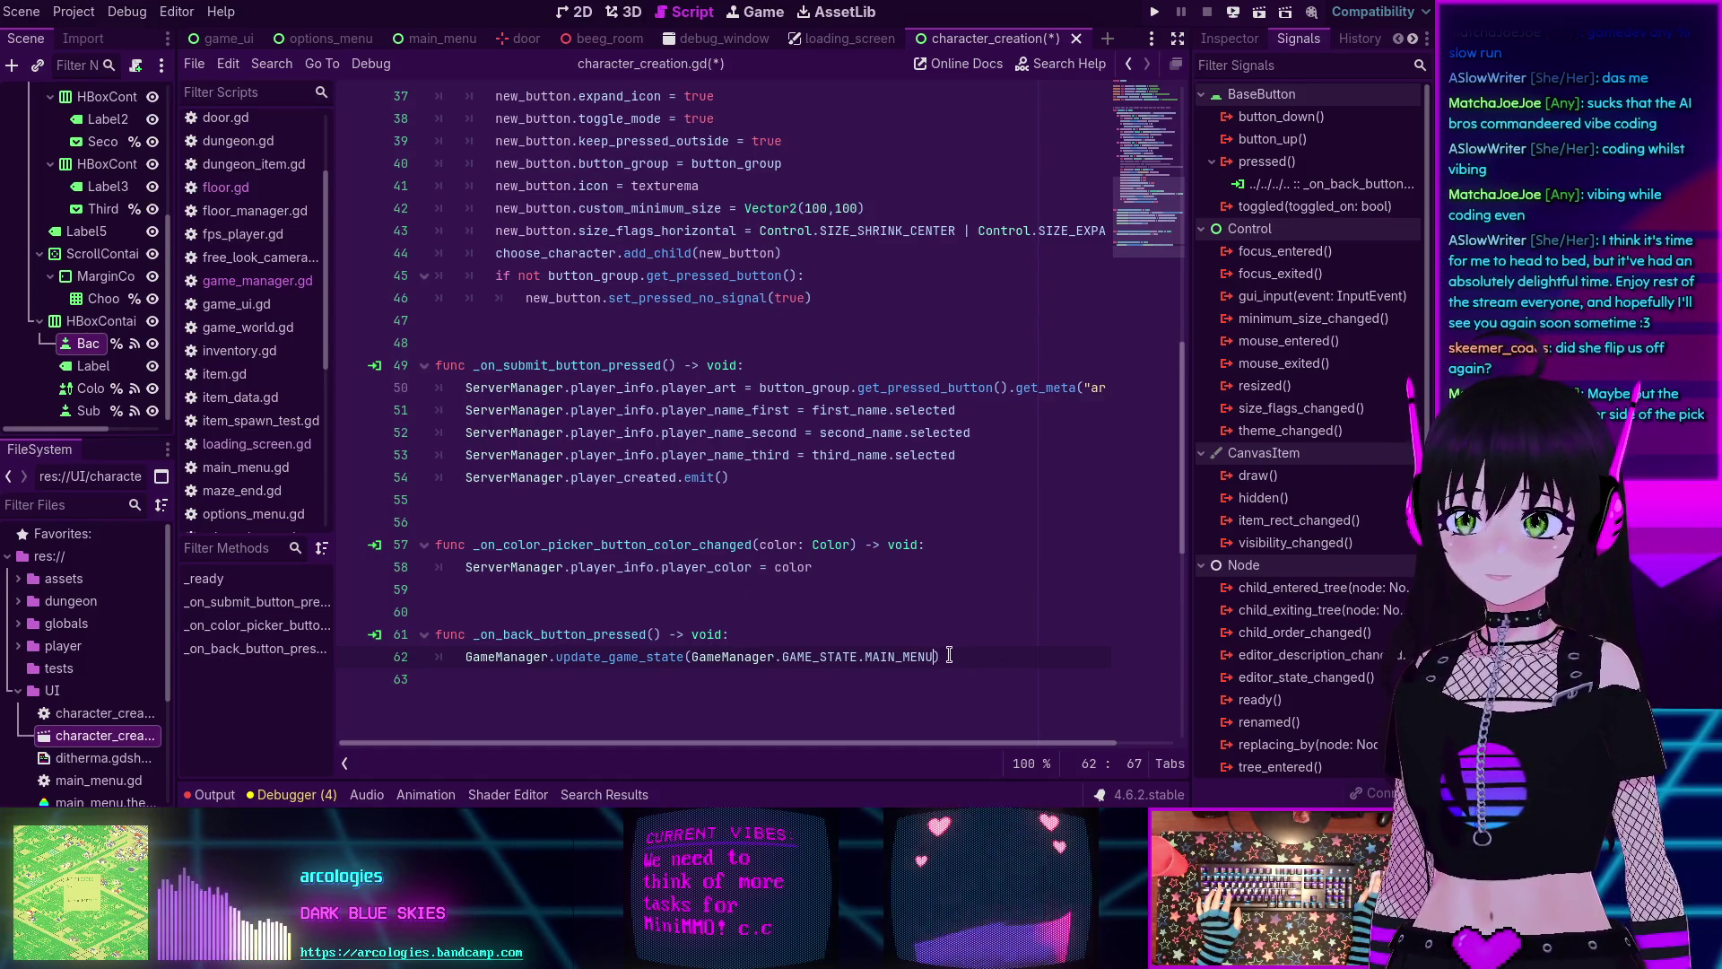
key("ctrl+s")
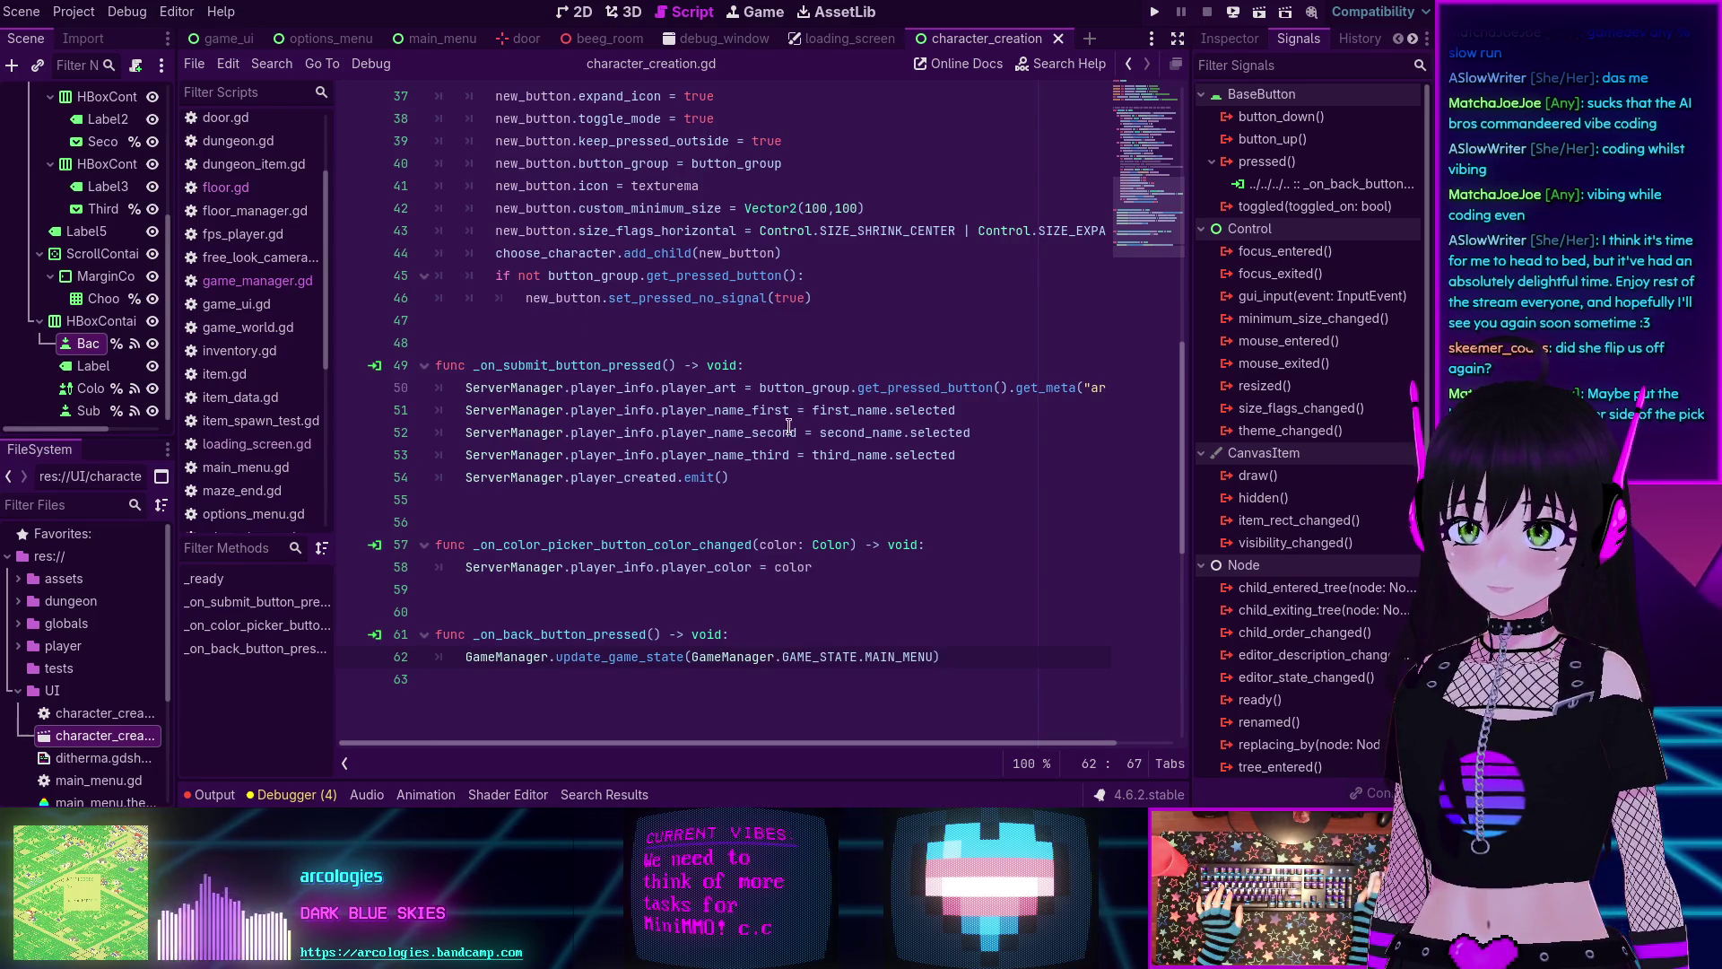
Review the player info assignment lines in the submit handler.
left_click_drag(465, 388, 733, 437)
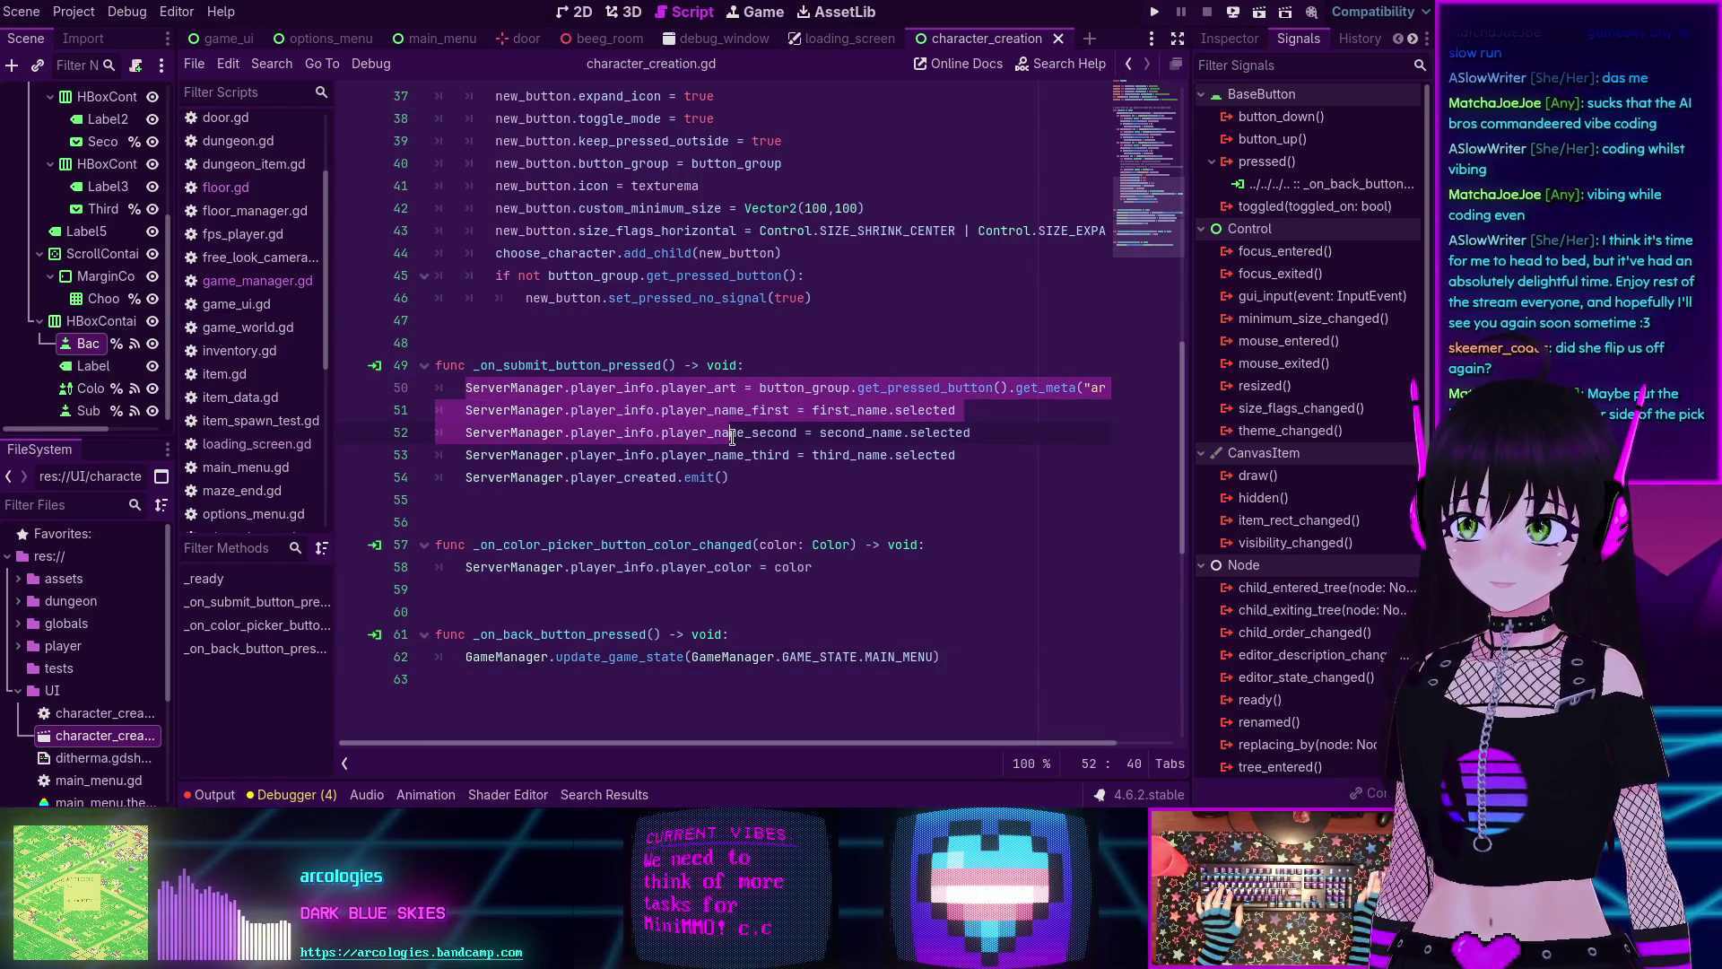
left_click(799, 491)
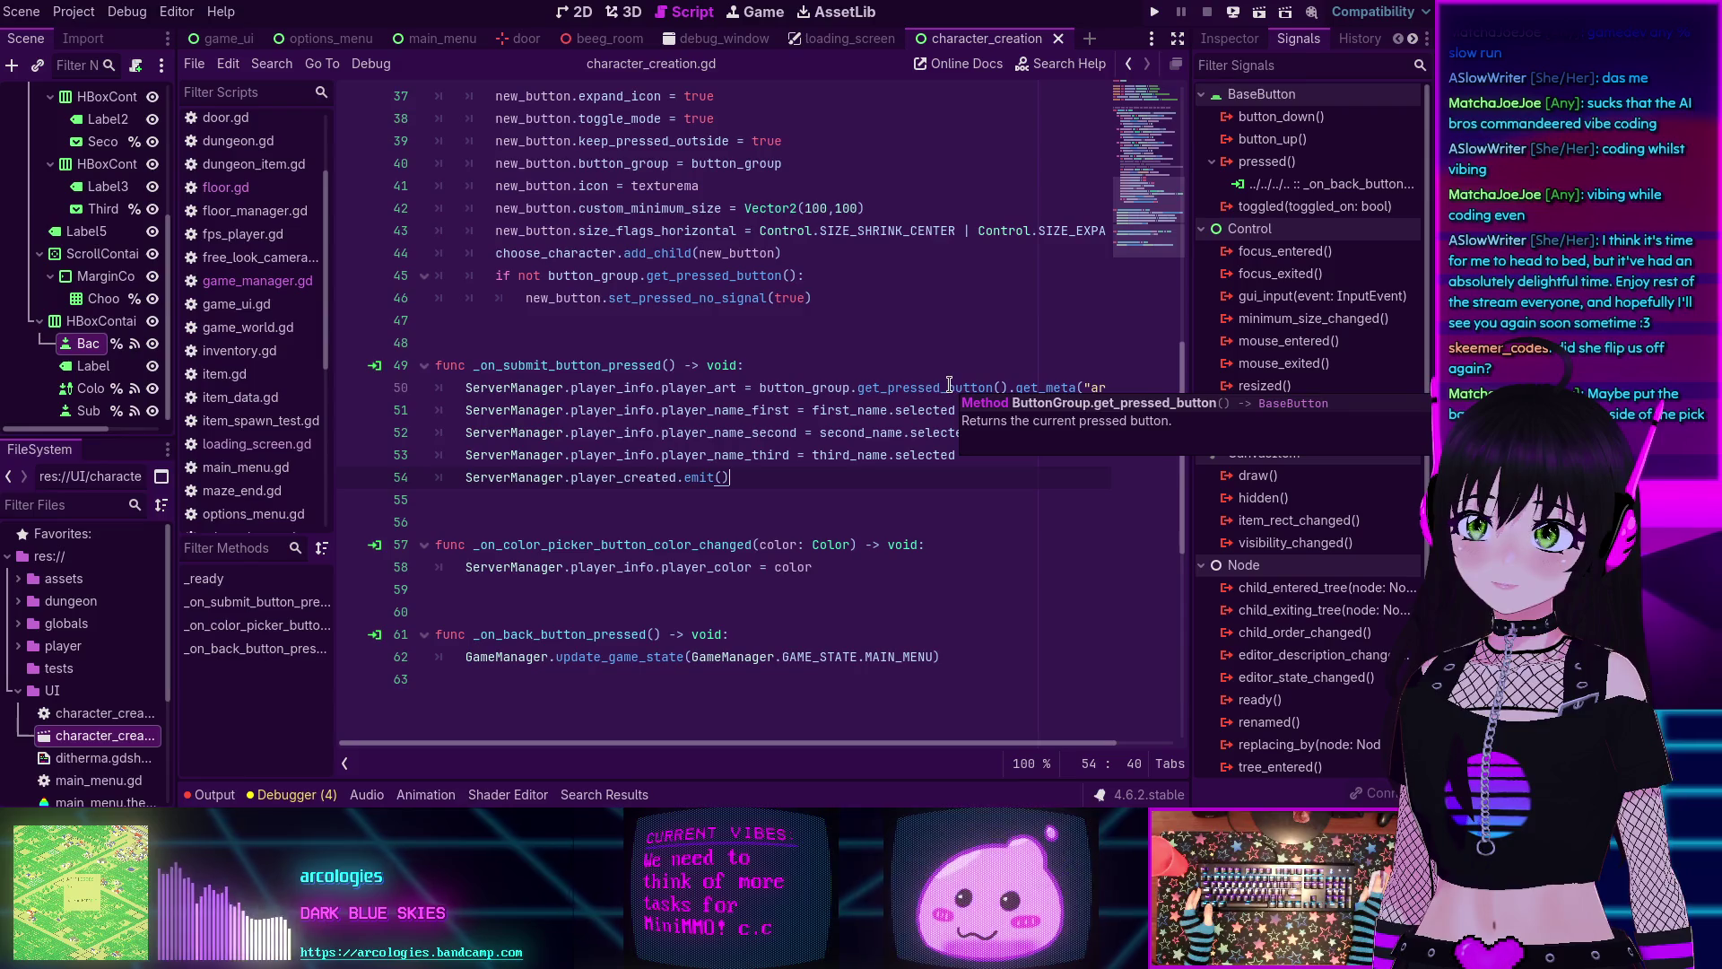
left_click_drag(663, 743, 722, 743)
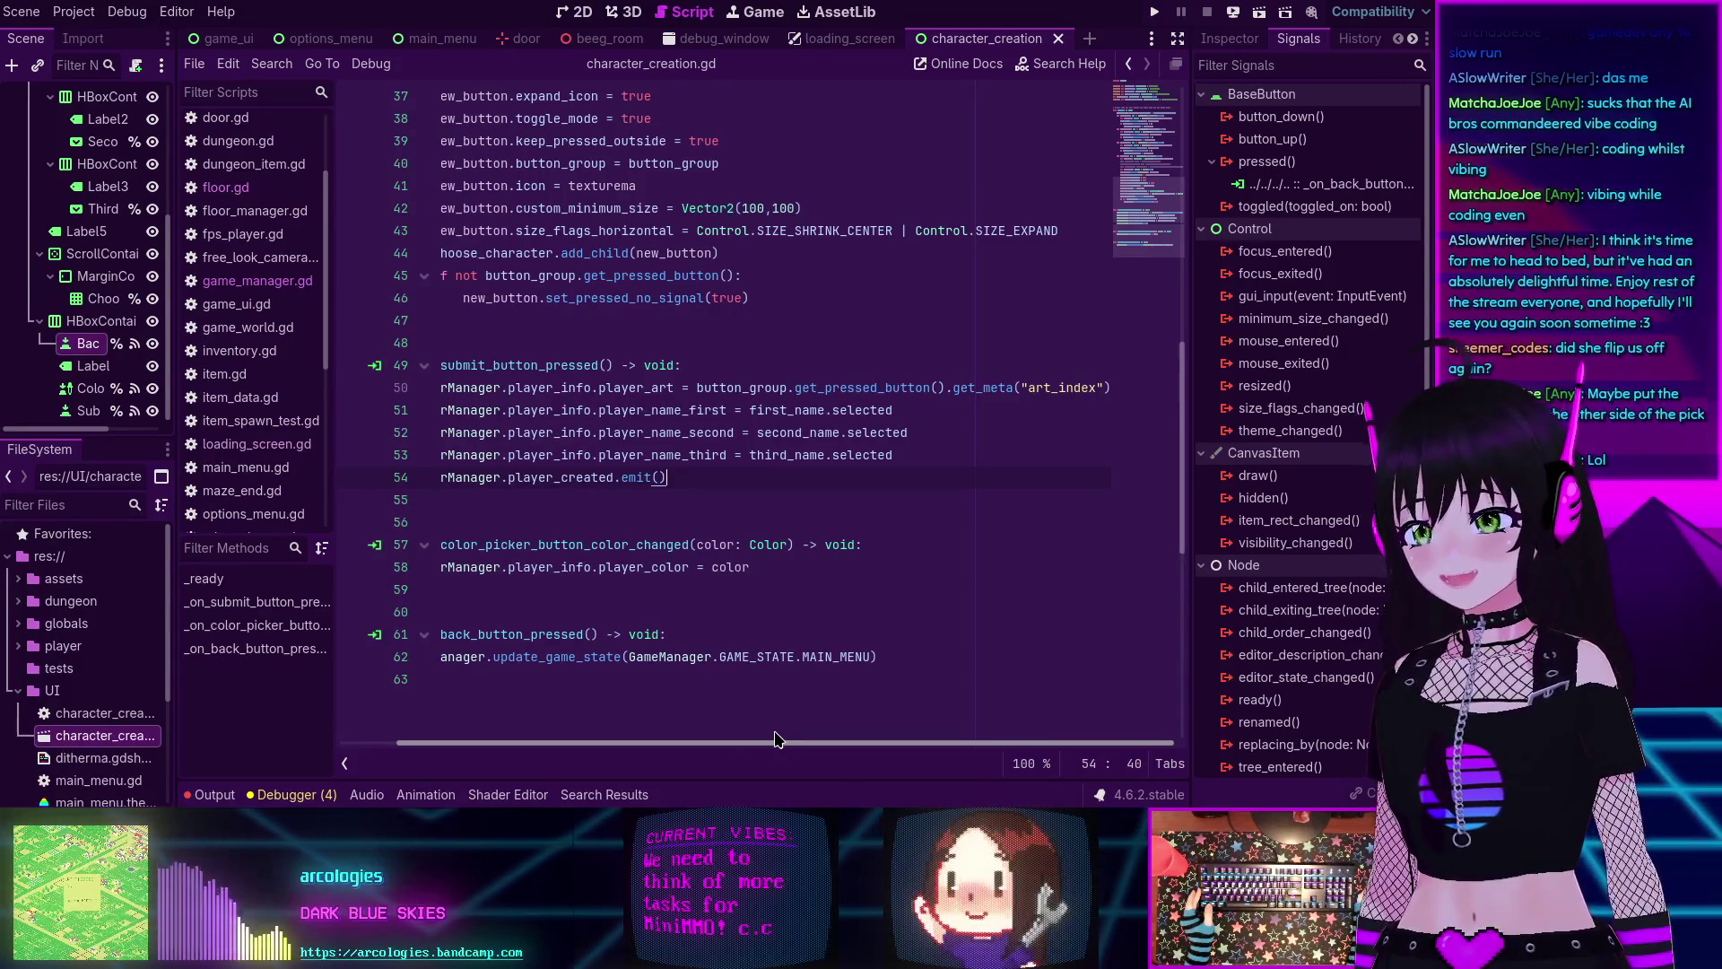
left_click_drag(775, 743, 718, 742)
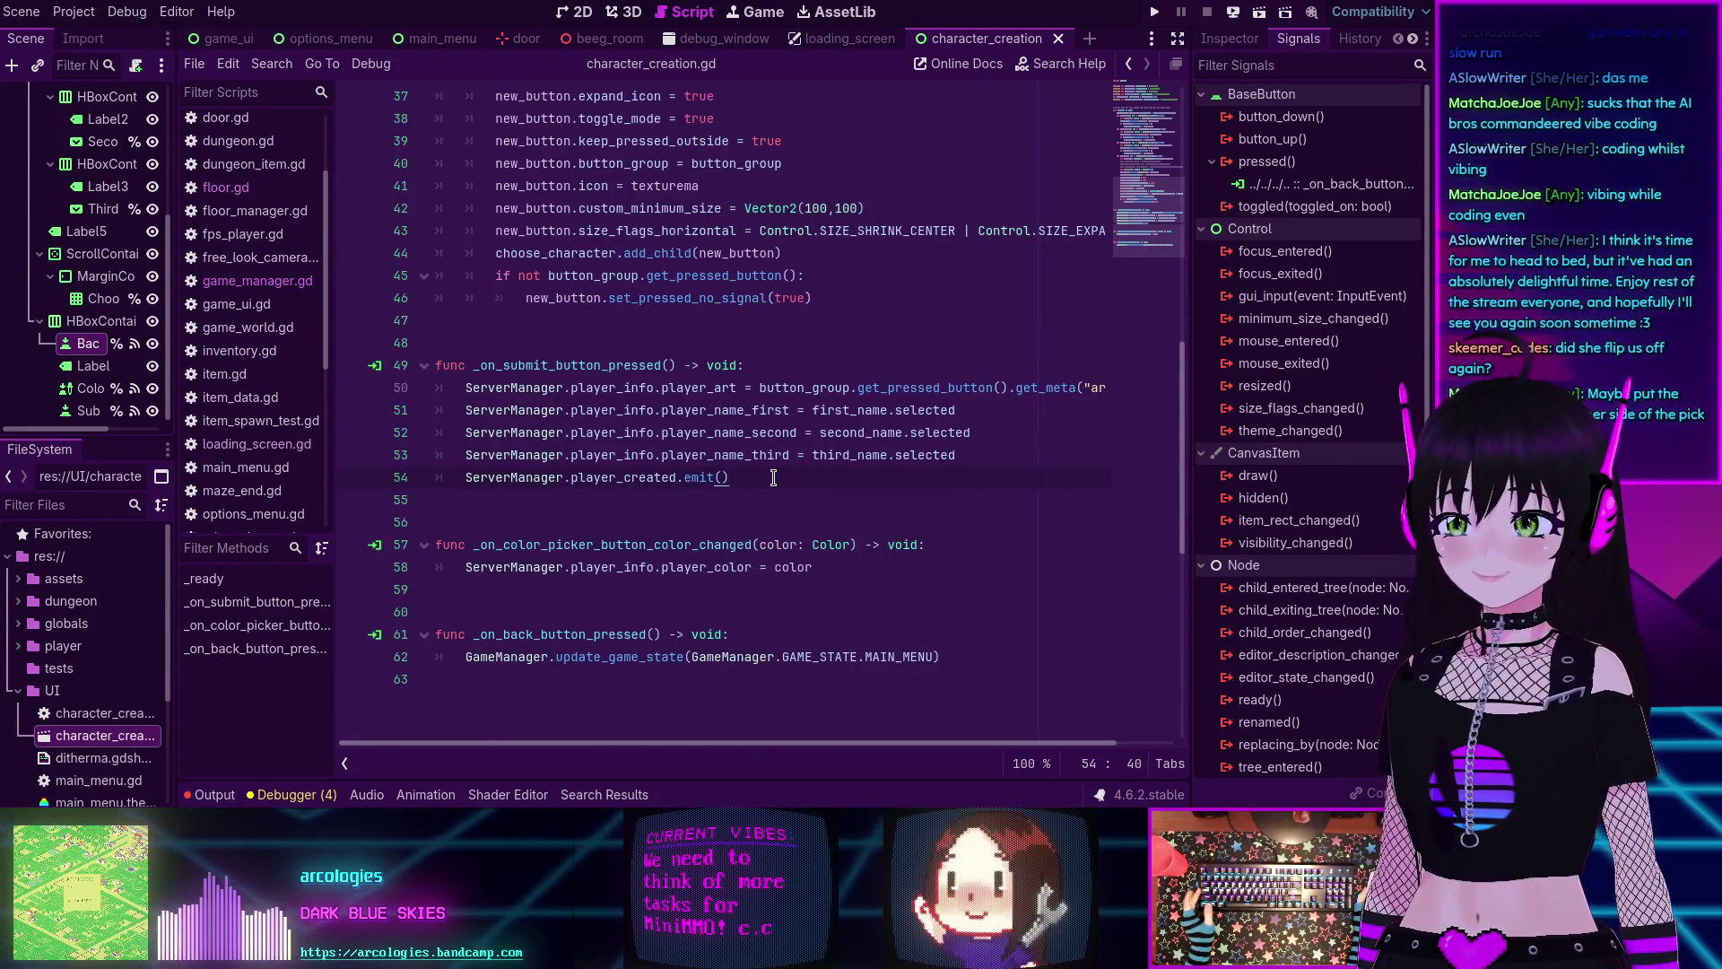
Jump from player_created on line 54 to its declaration in server_manager.gd.
mouse_move(954, 392)
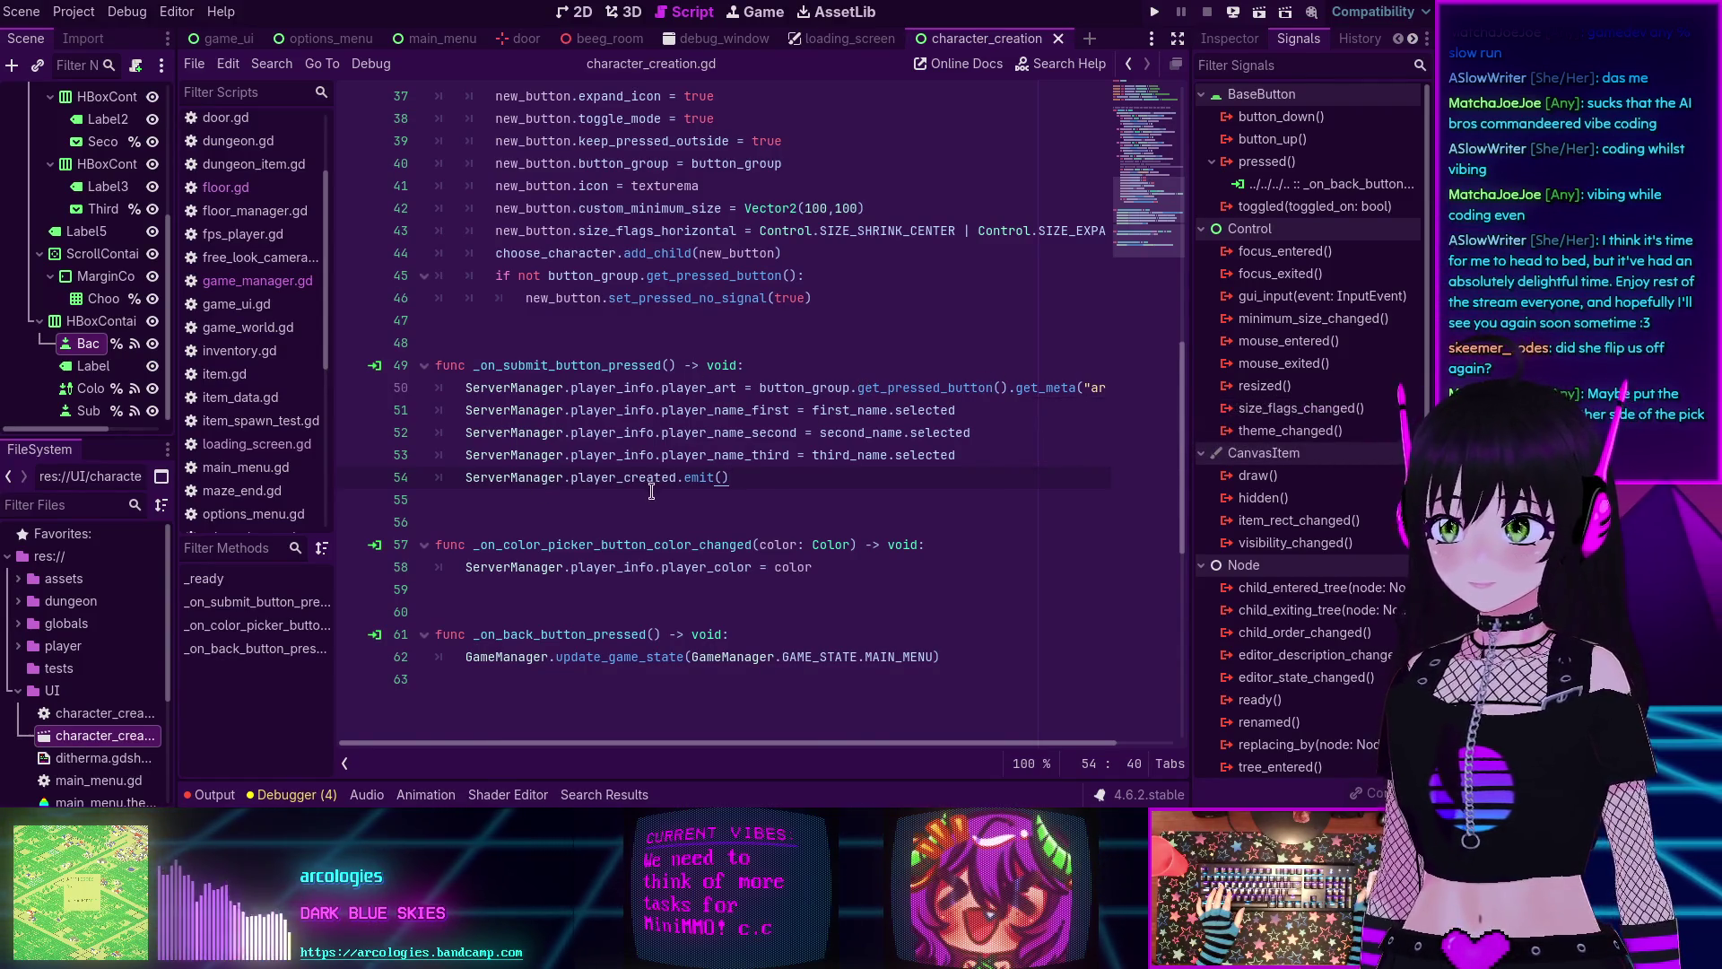
mouse_move(627, 479)
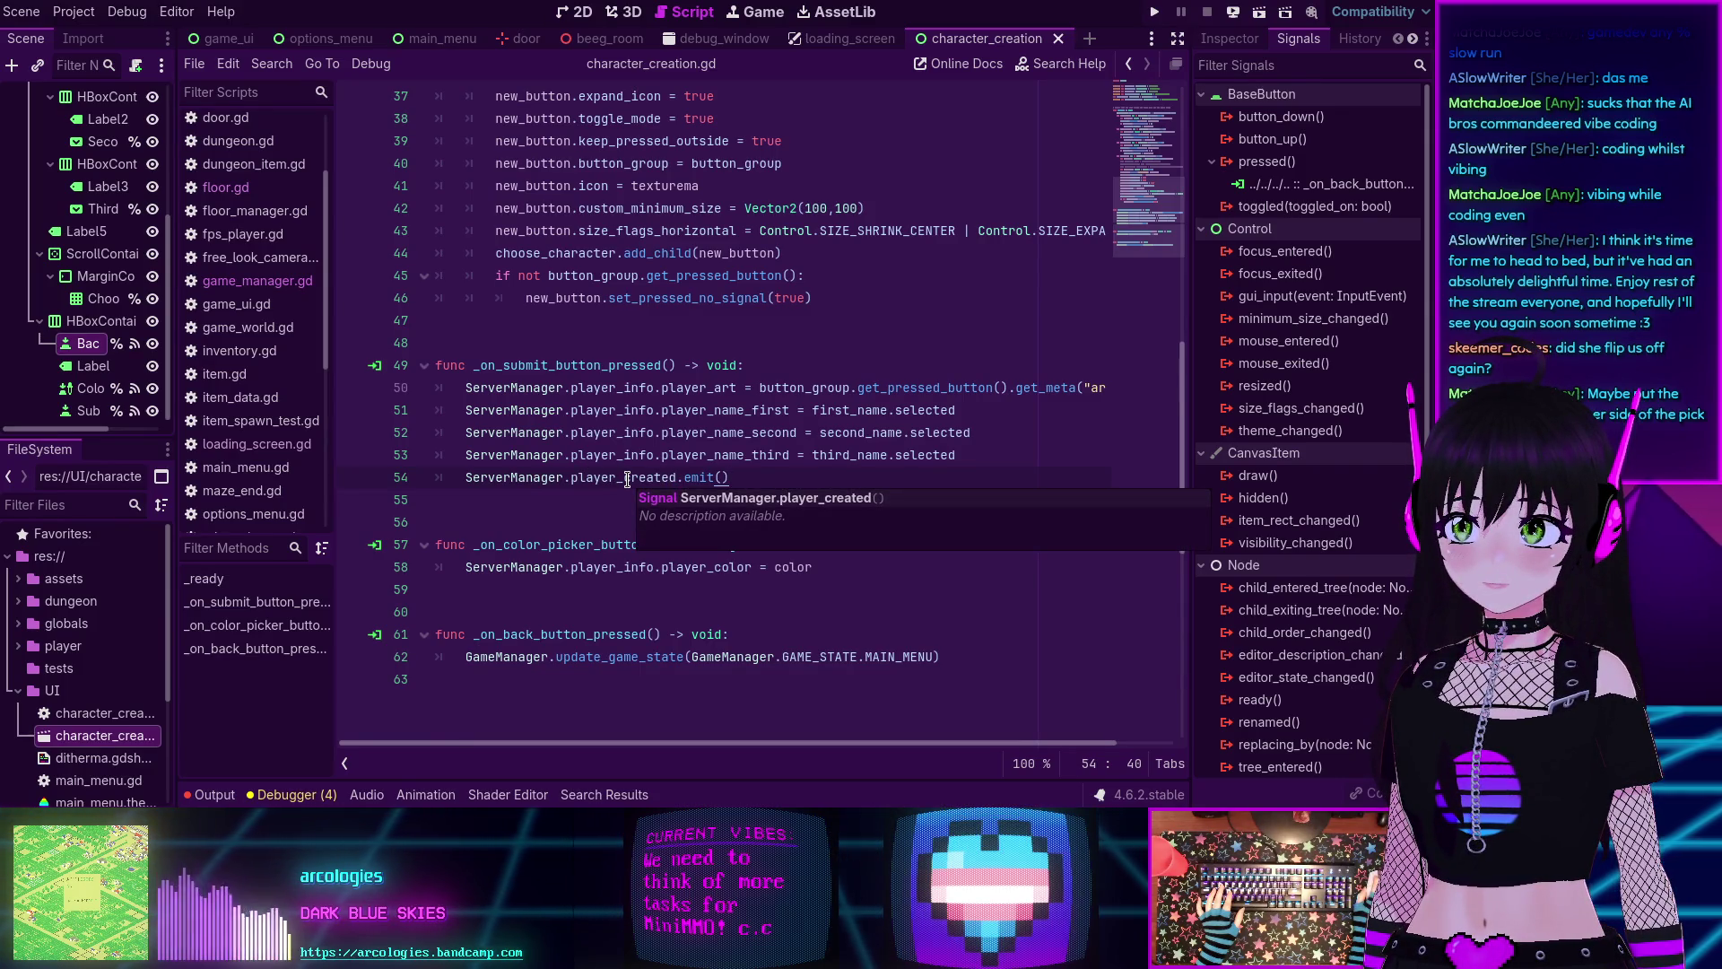
double_click(620, 478)
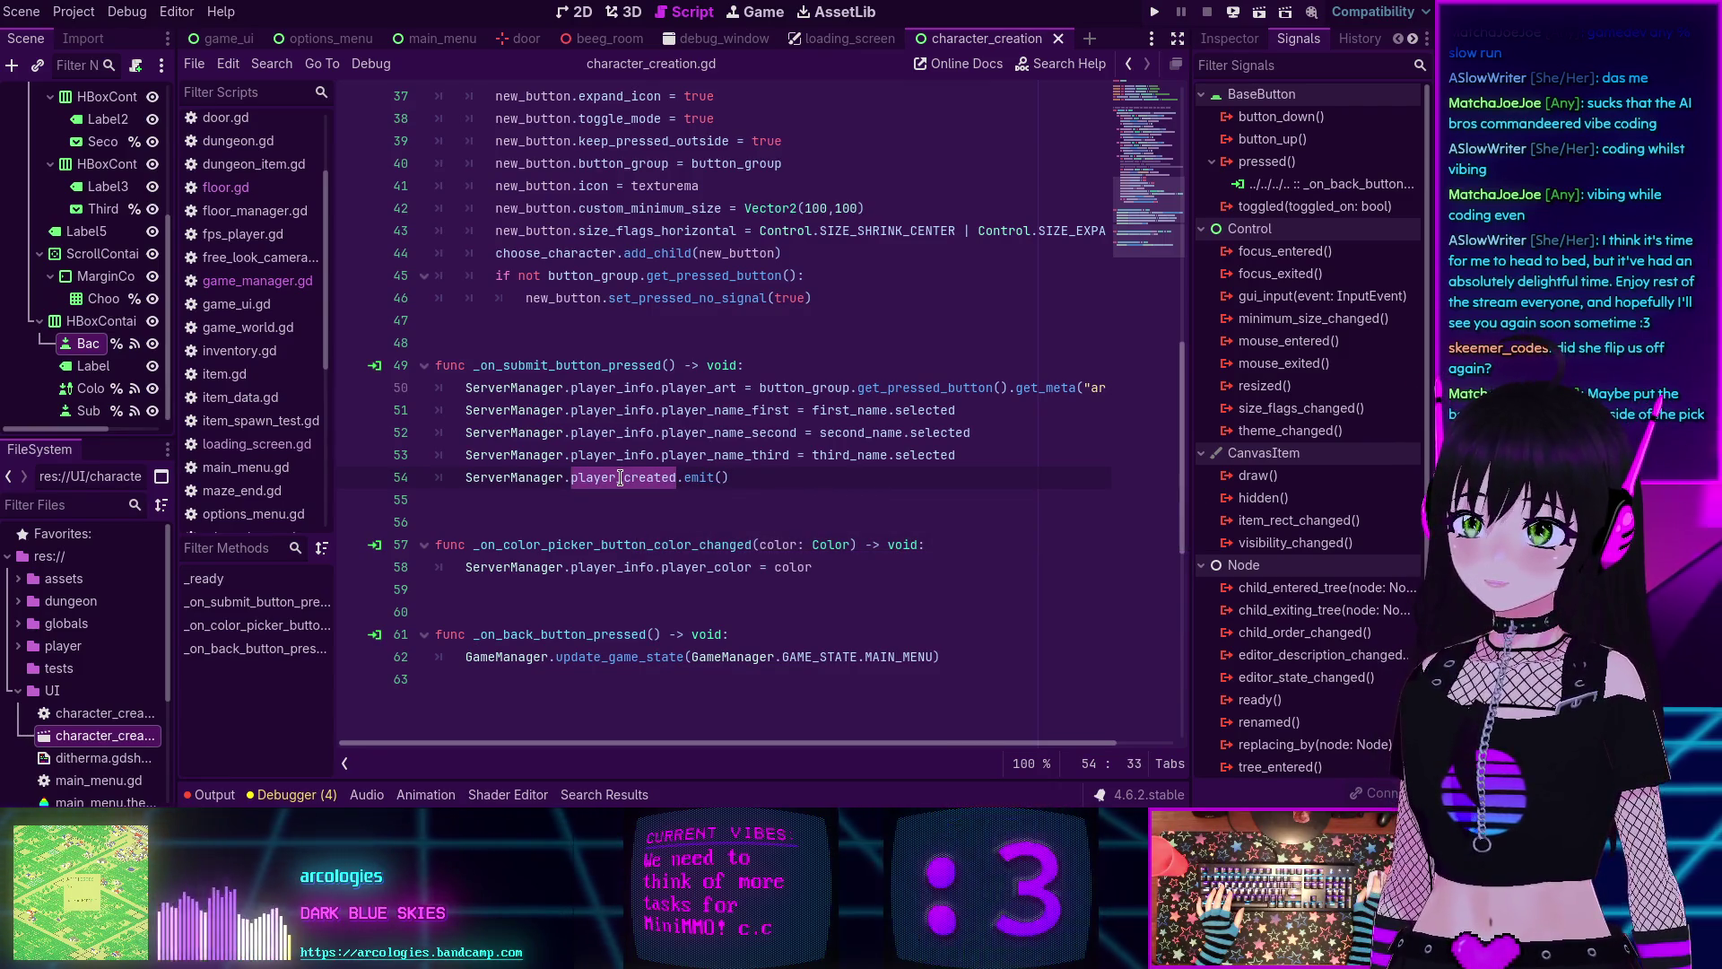
left_click(621, 478, "ctrl")
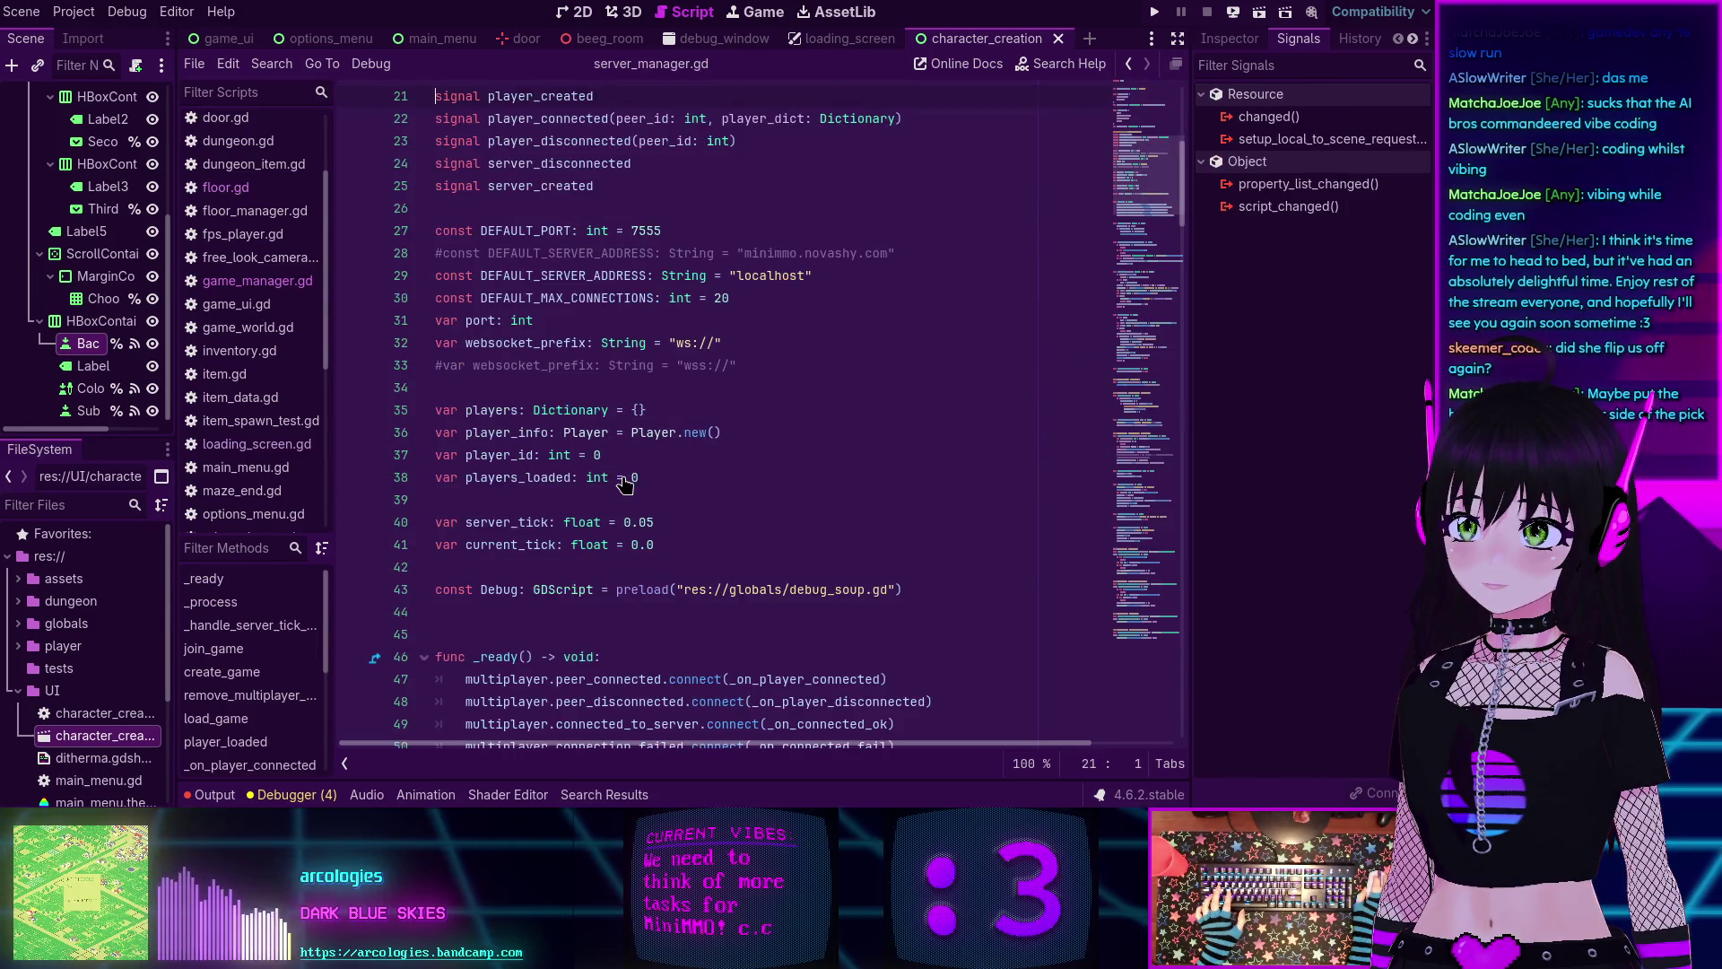
Search the project for player_created and open the _on_player_created match in main_menu.gd.
scroll(570, 346, "up", 2)
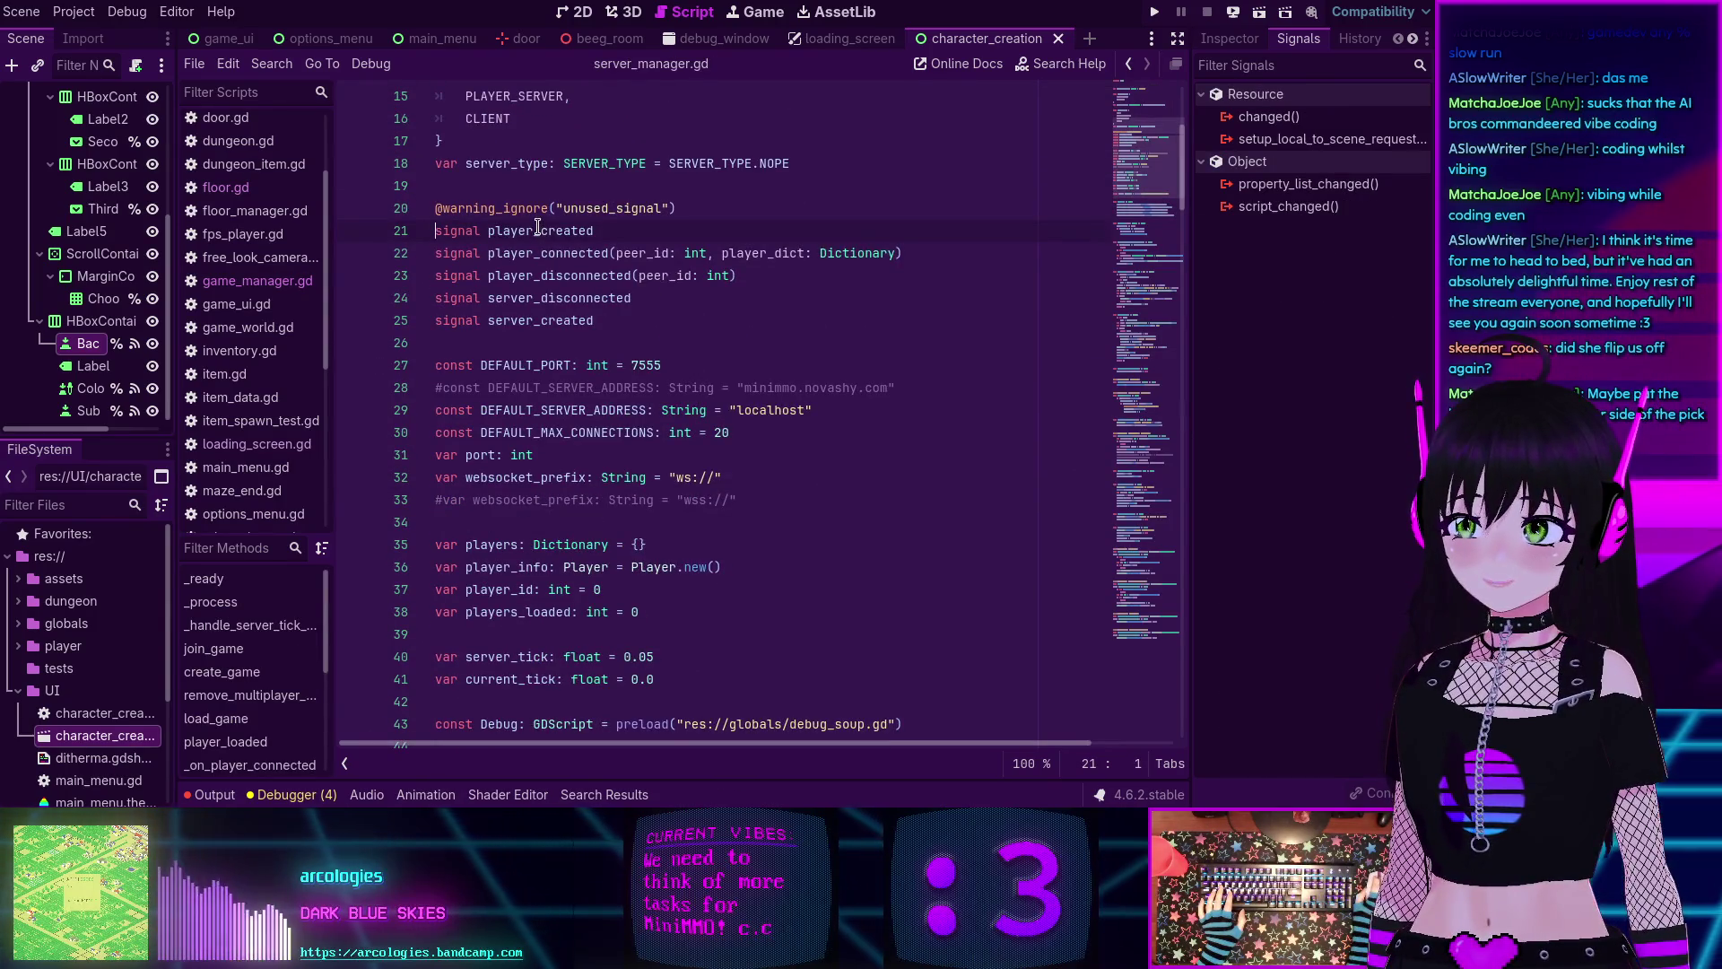
scroll(584, 234, "down", 5)
scroll(1031, 270, "down", 10)
scroll(907, 314, "up", 15)
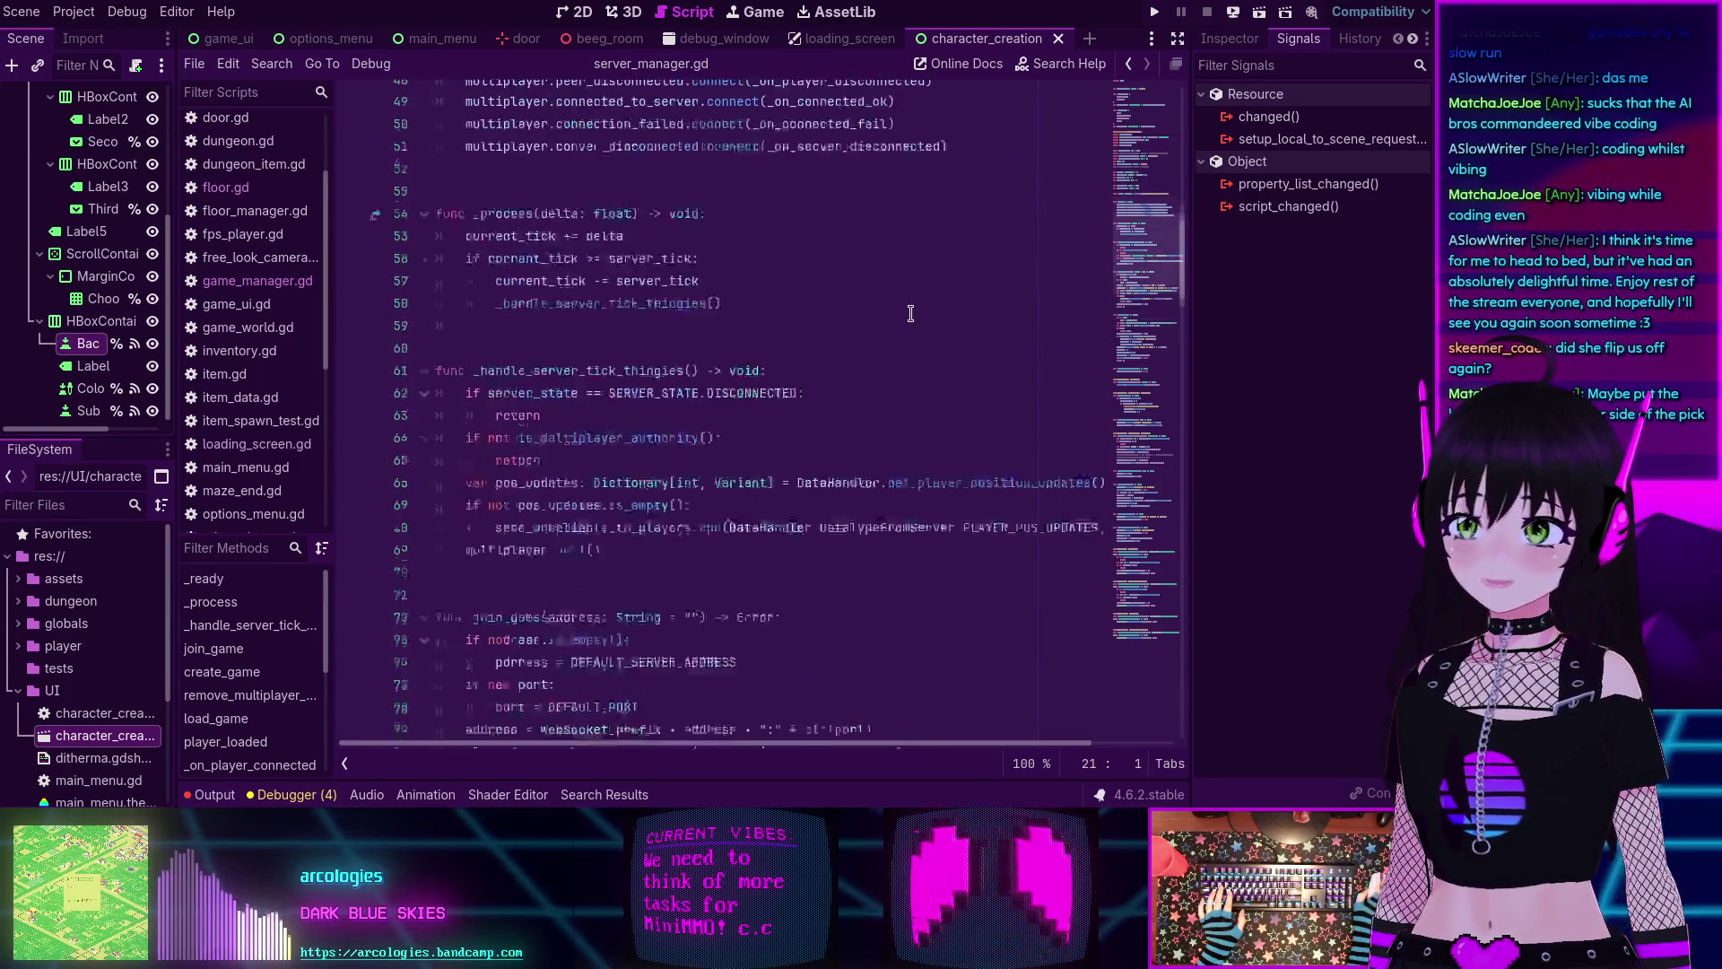
double_click(541, 230)
key("ctrl+shift+f")
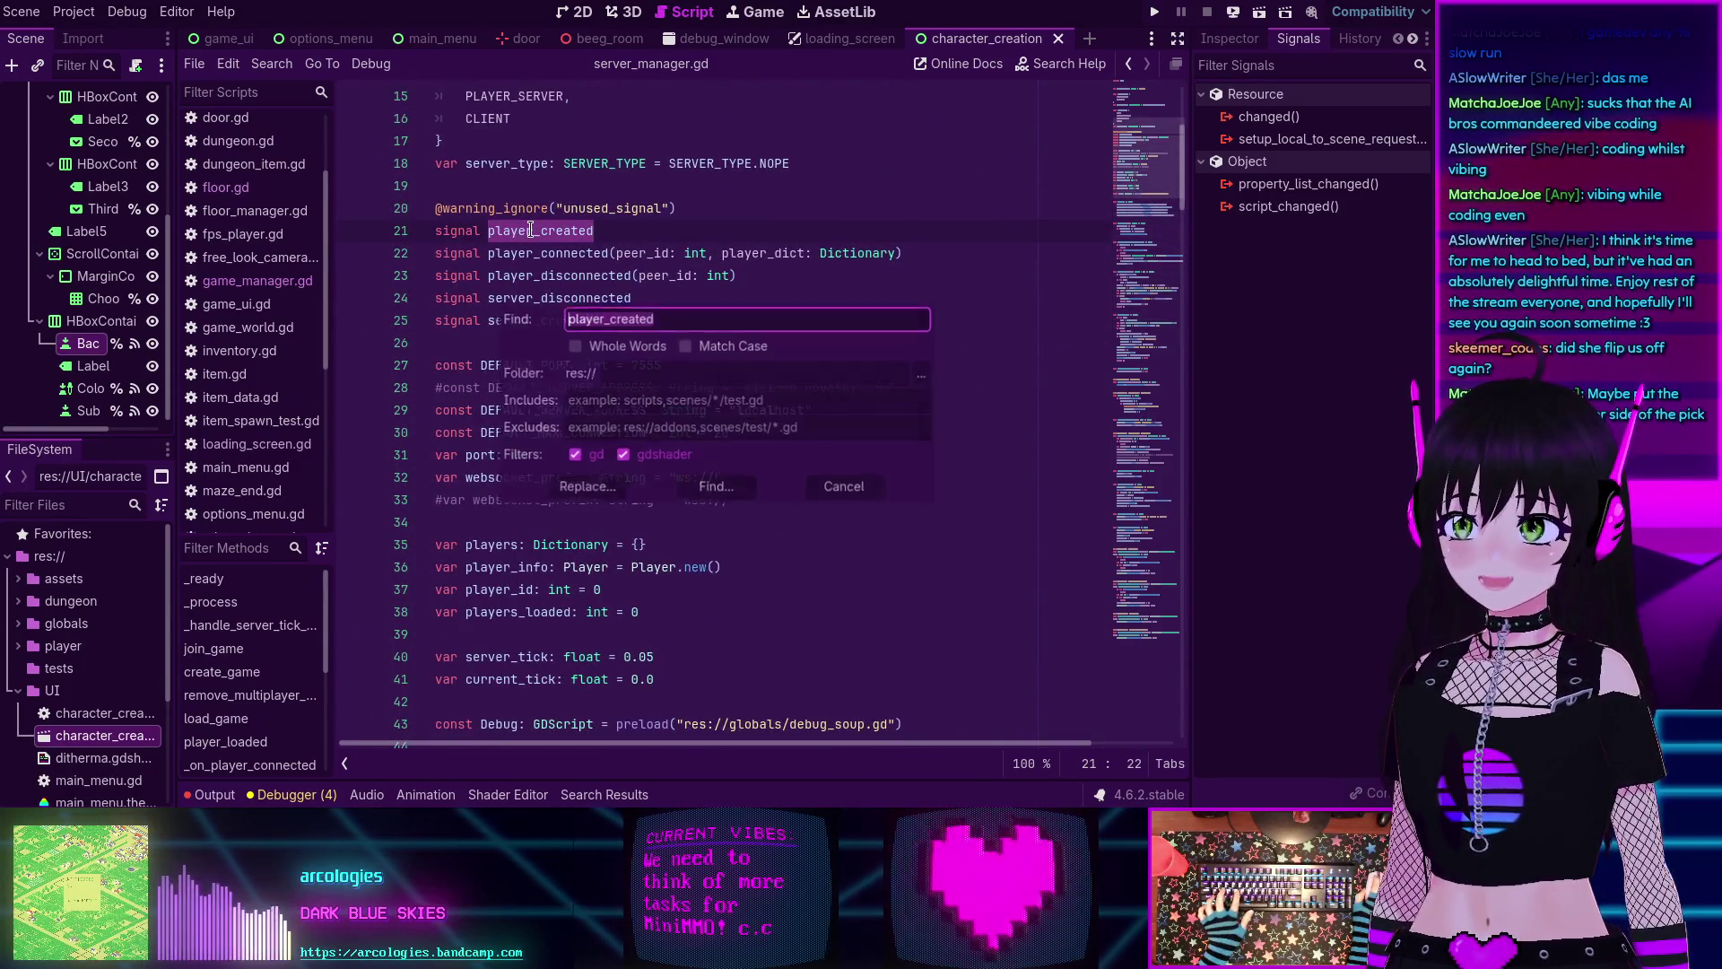
left_click(713, 490)
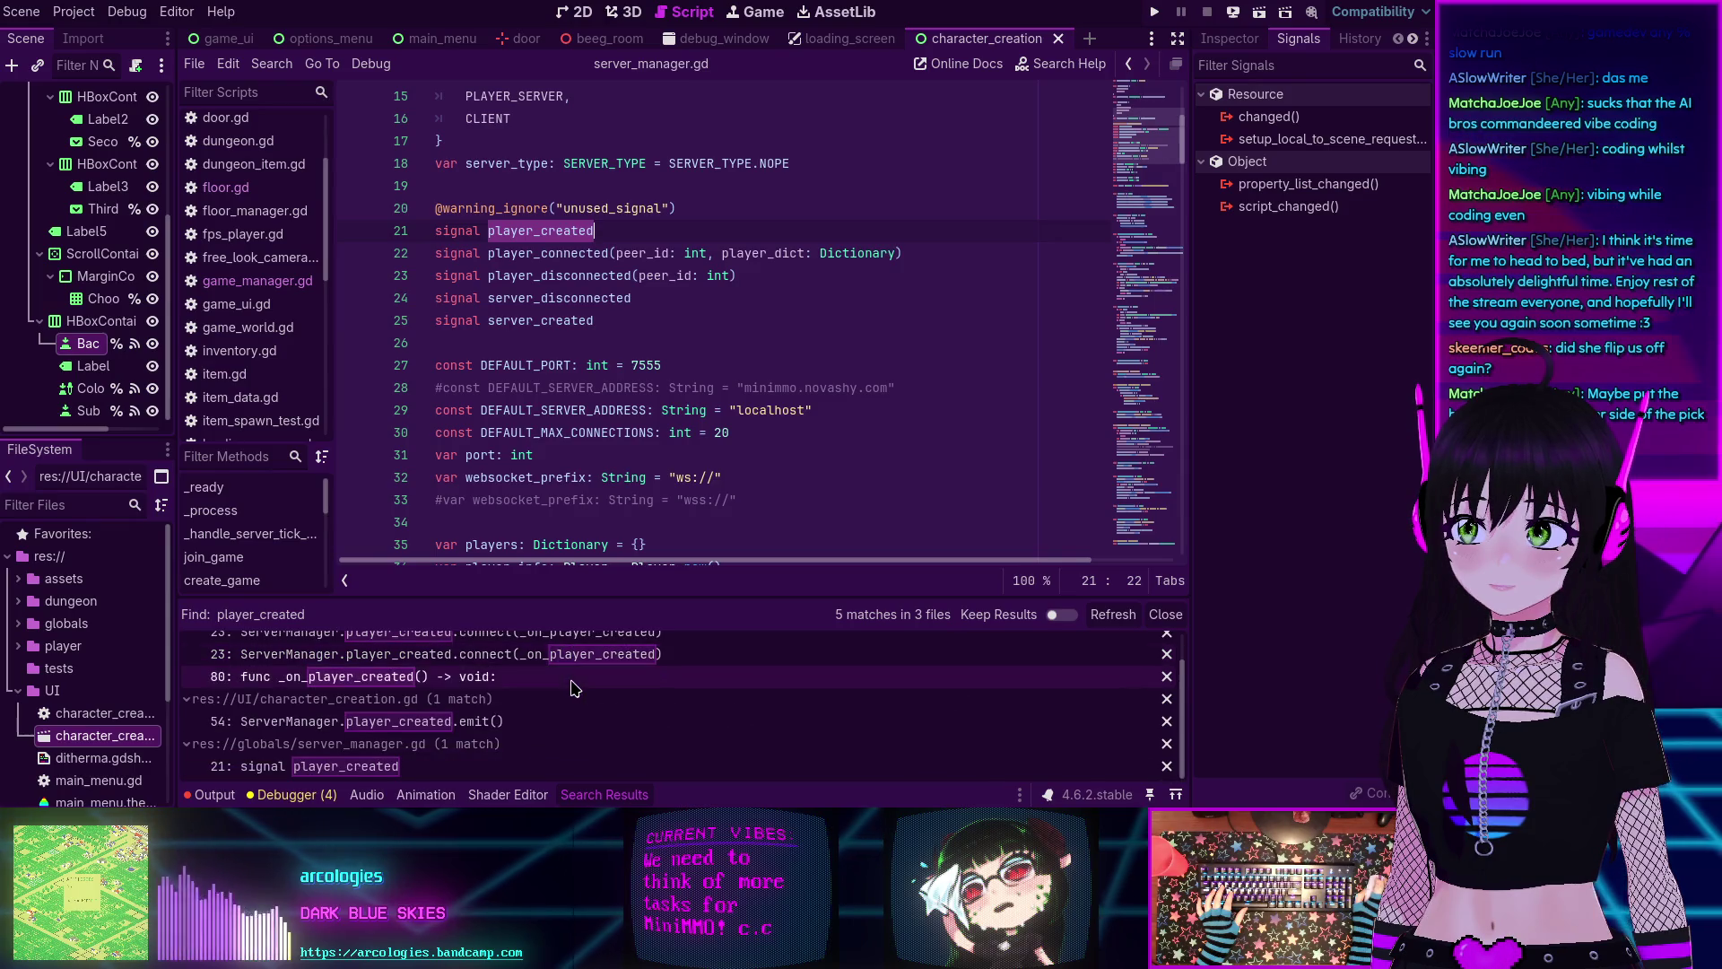
scroll(551, 709, "down", 2)
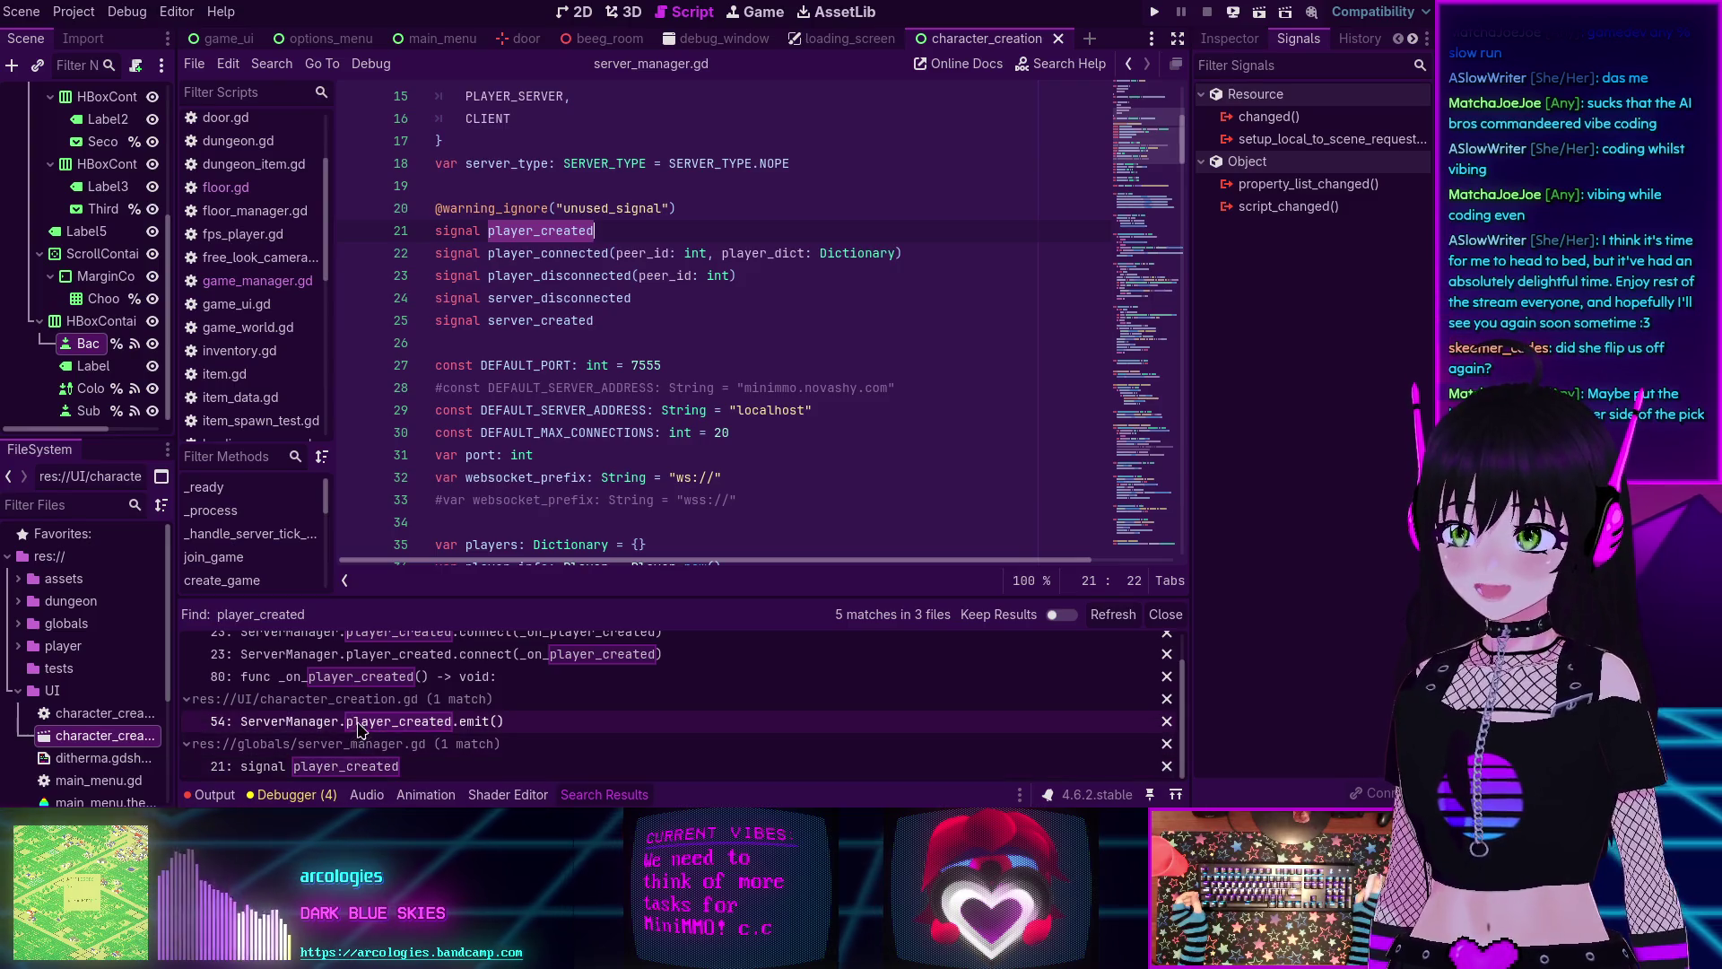
scroll(359, 731, "up", 2)
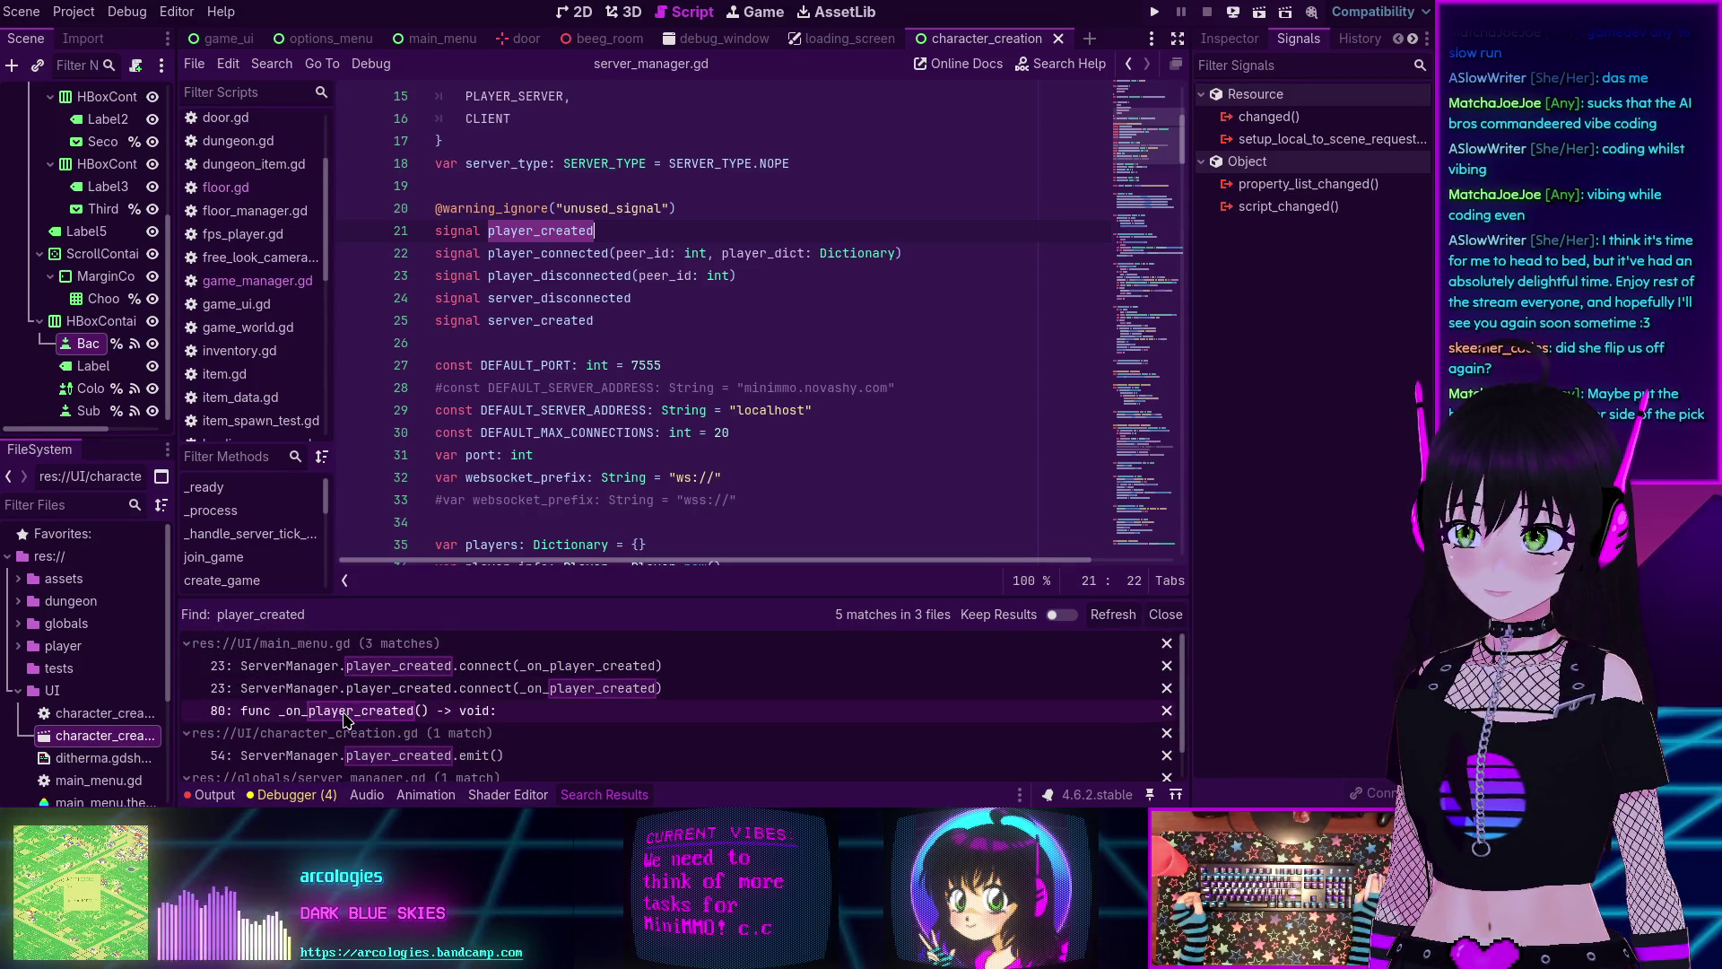
left_click(343, 711)
Bring up the main_menu scene in the 2D view.
scroll(551, 371, "up", 1)
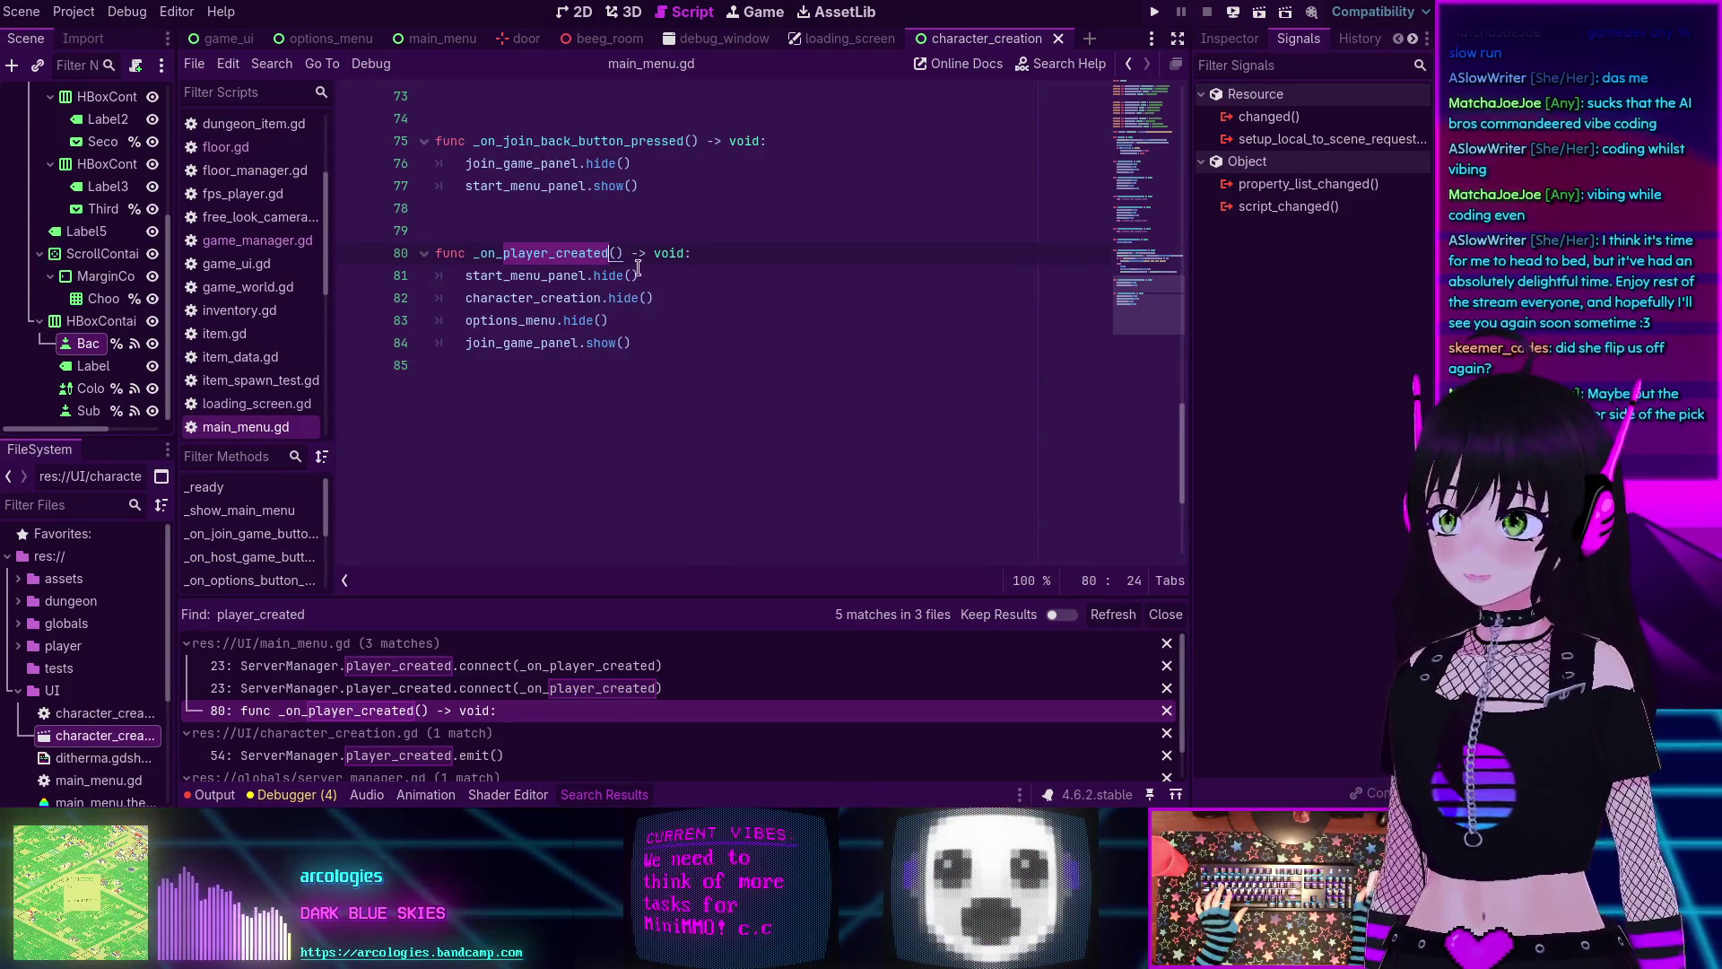
left_click(439, 38)
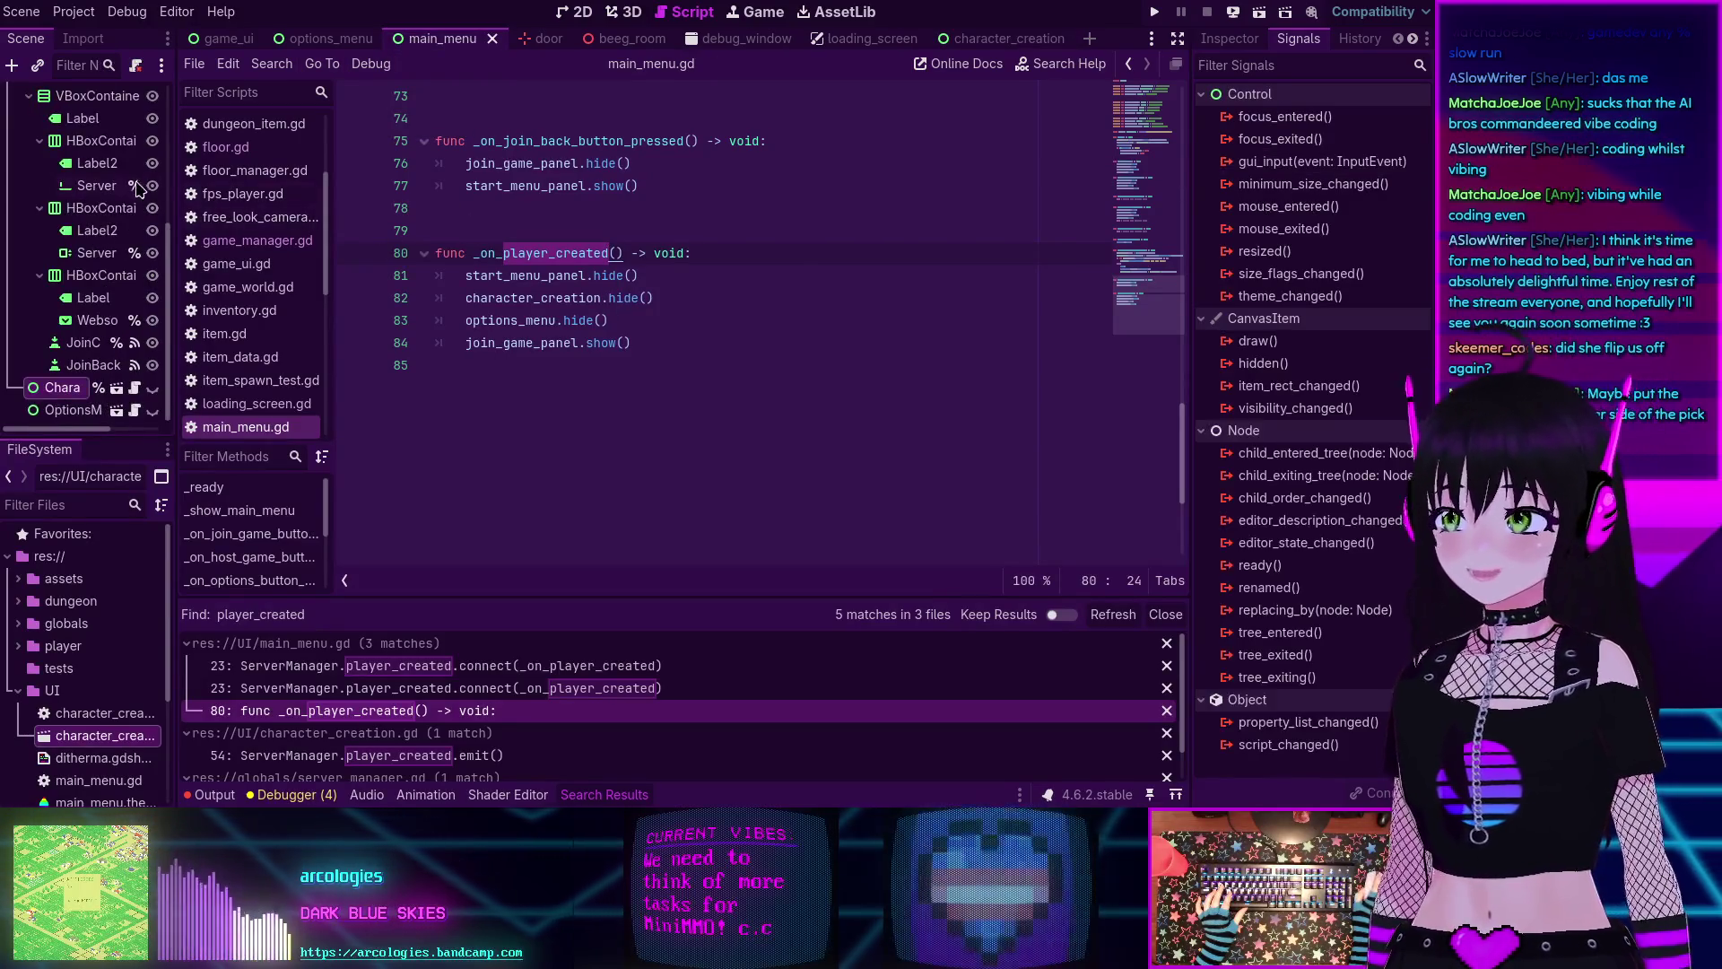
scroll(99, 215, "up", 5)
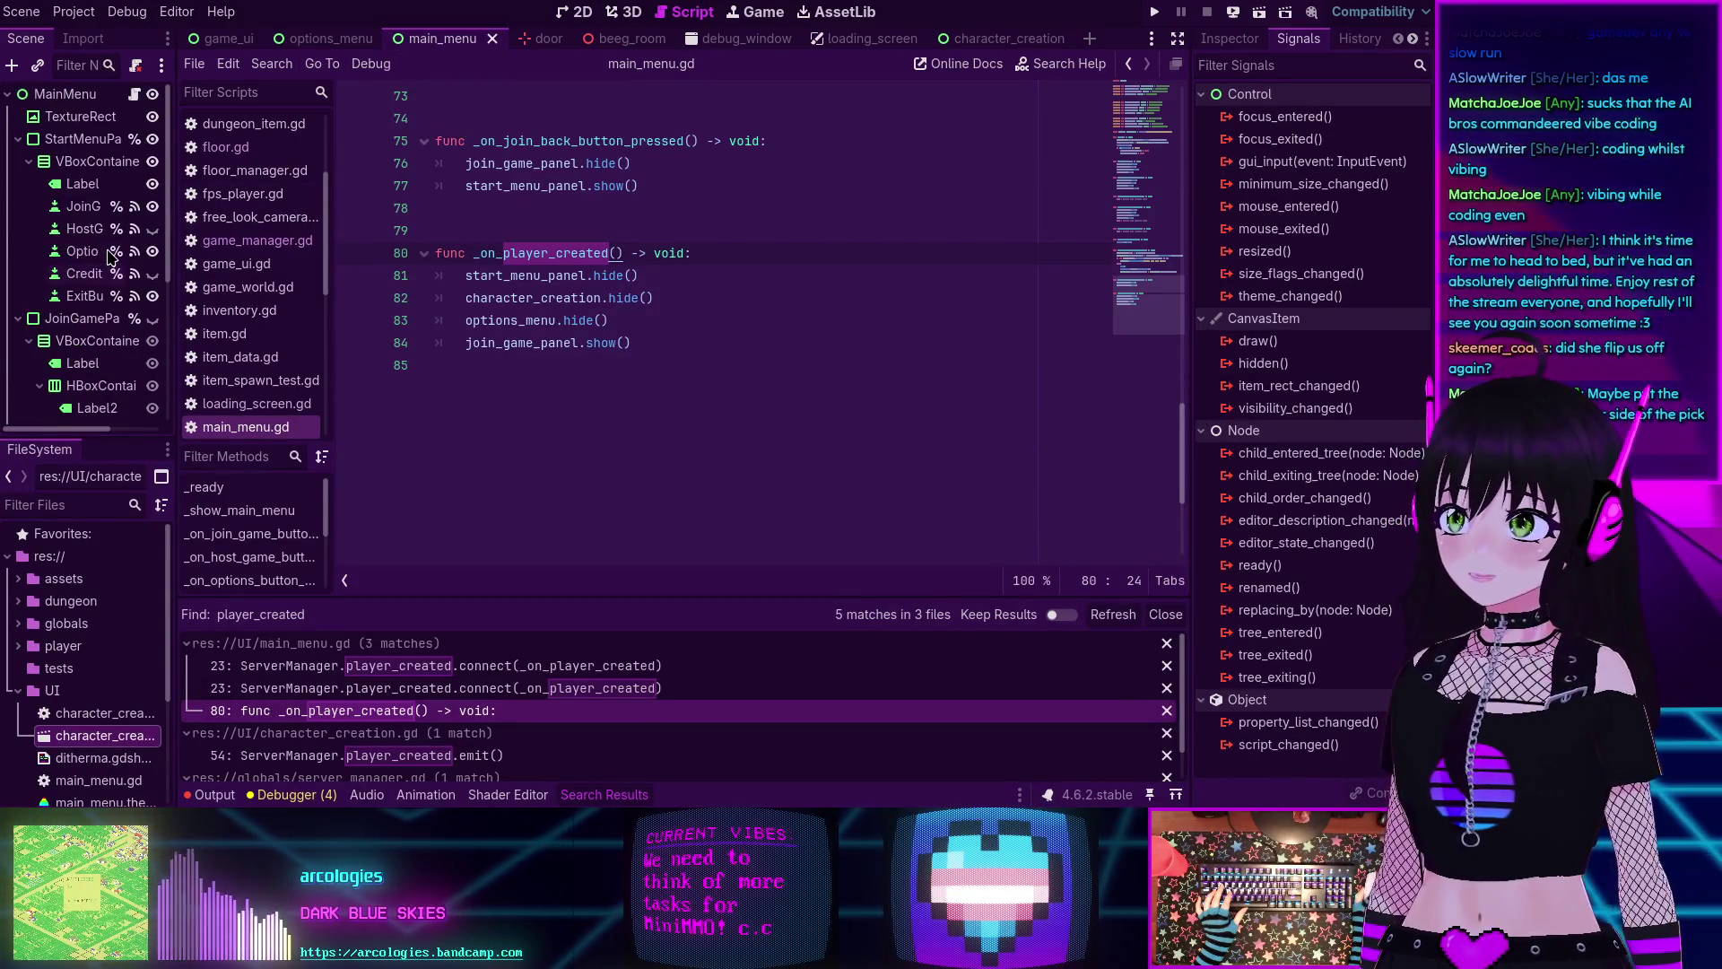
left_click(588, 15)
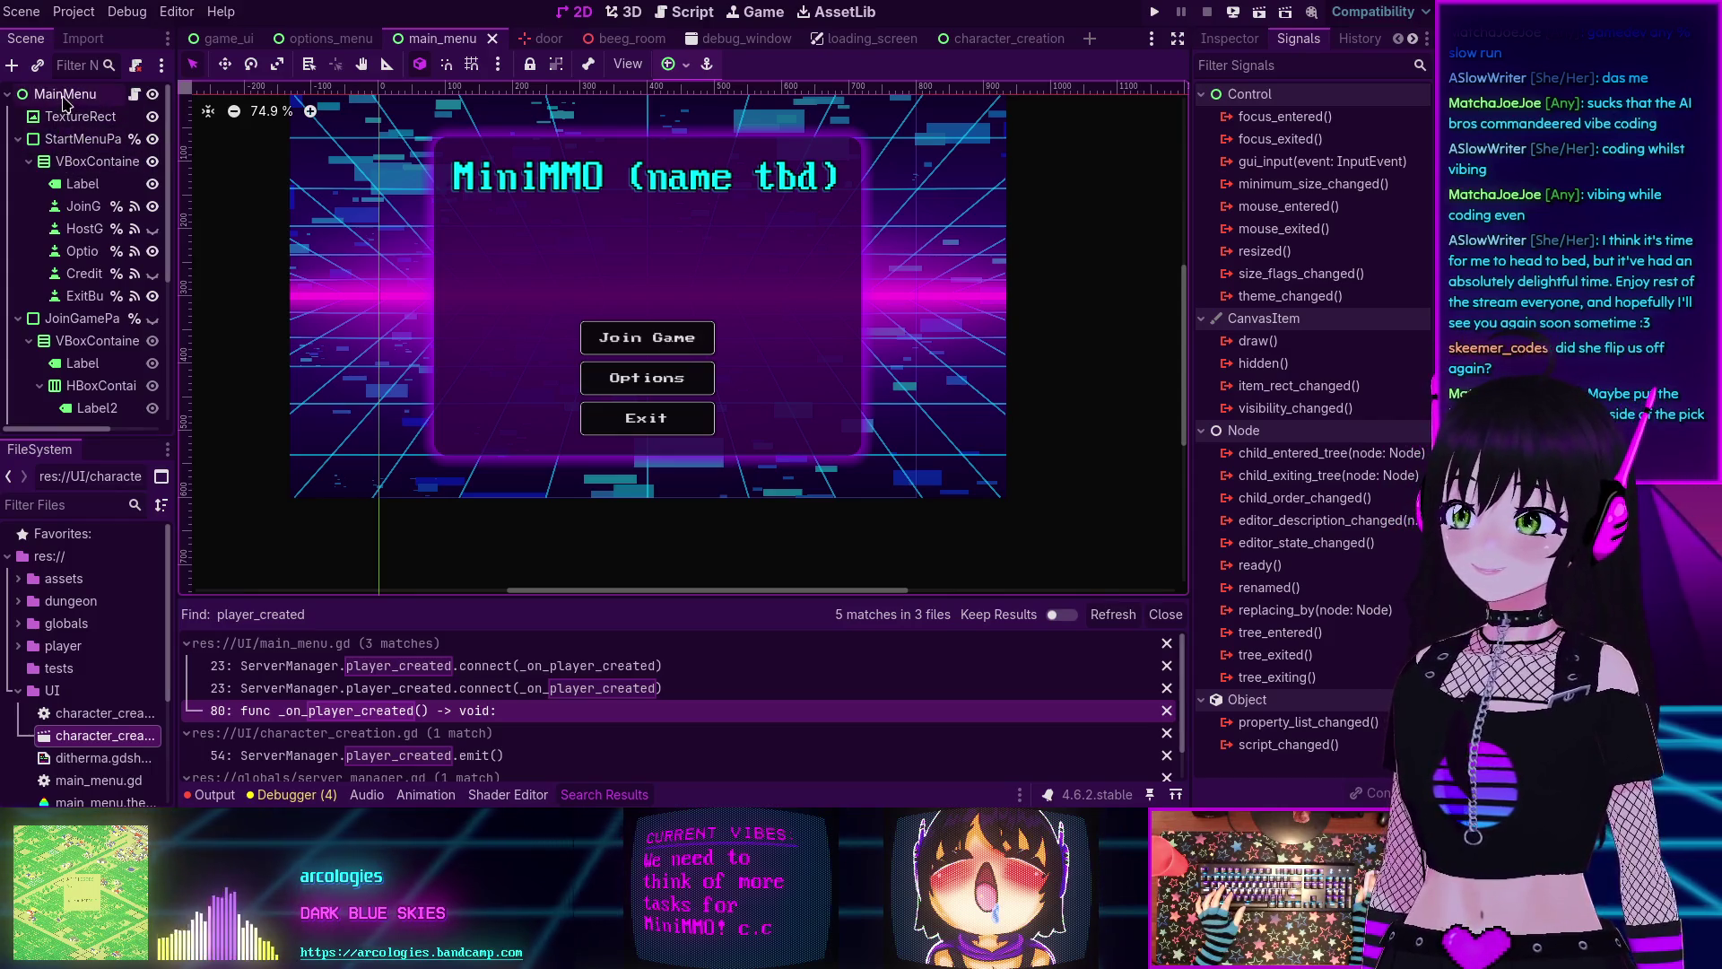
Collapse StartMenuPanel and JoinGamePanel in the main_menu scene tree.
left_click(18, 139)
left_click(18, 161)
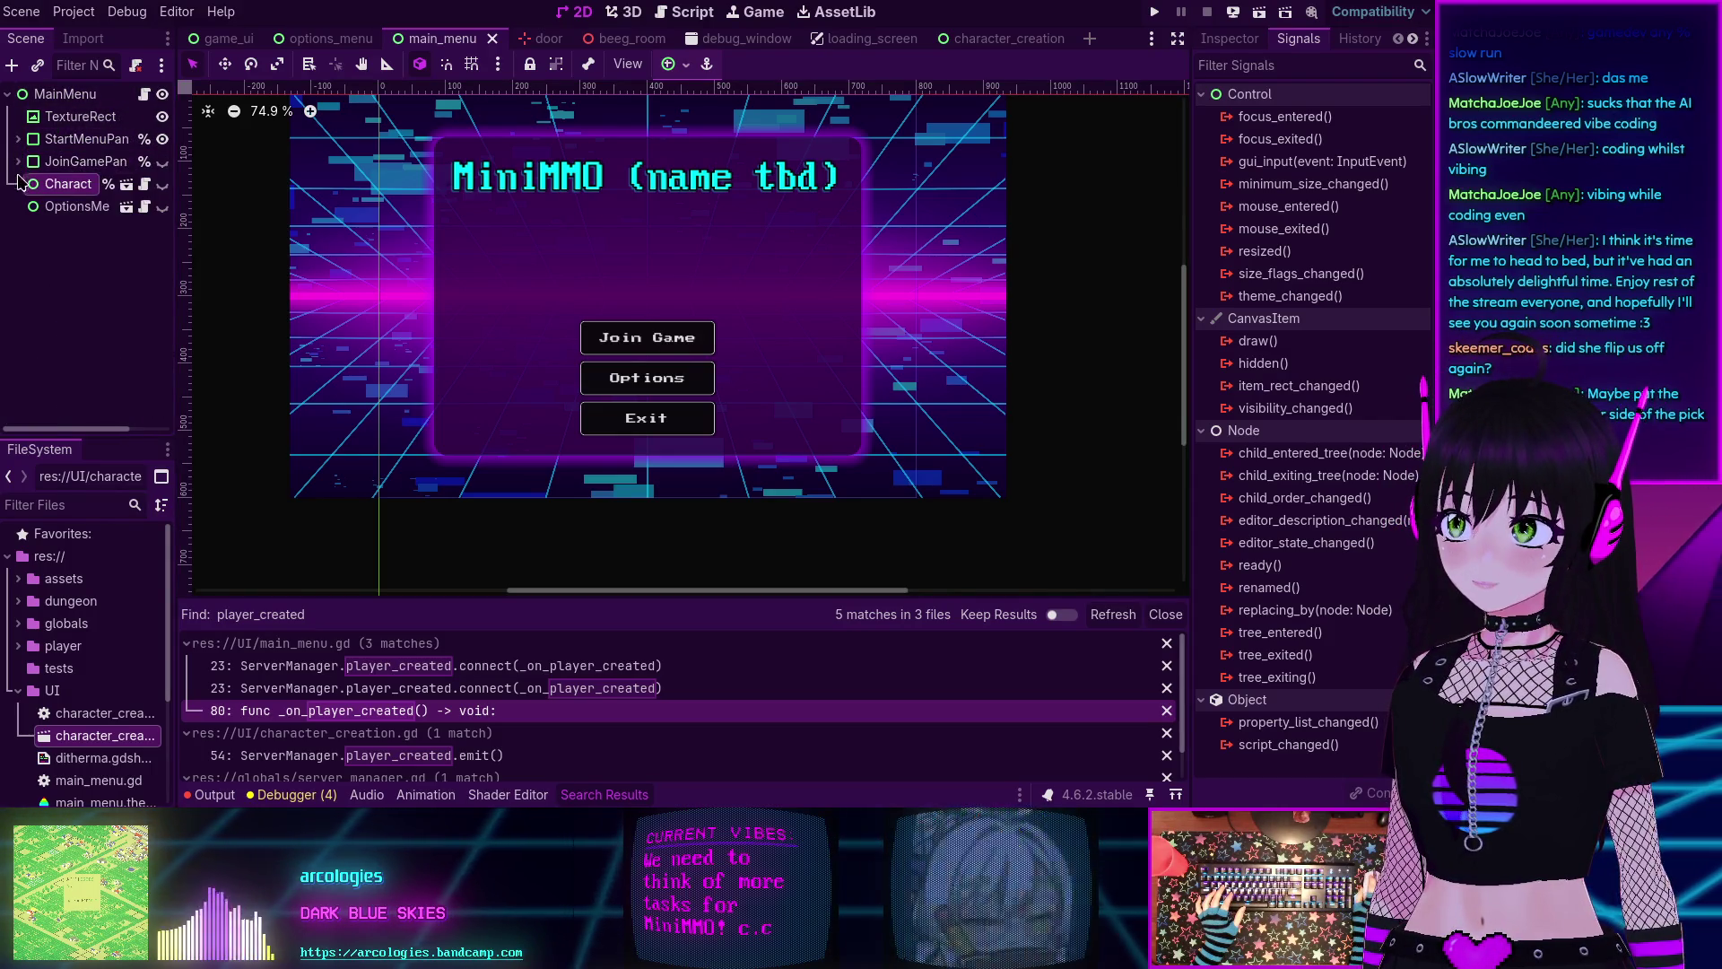
left_click(58, 144)
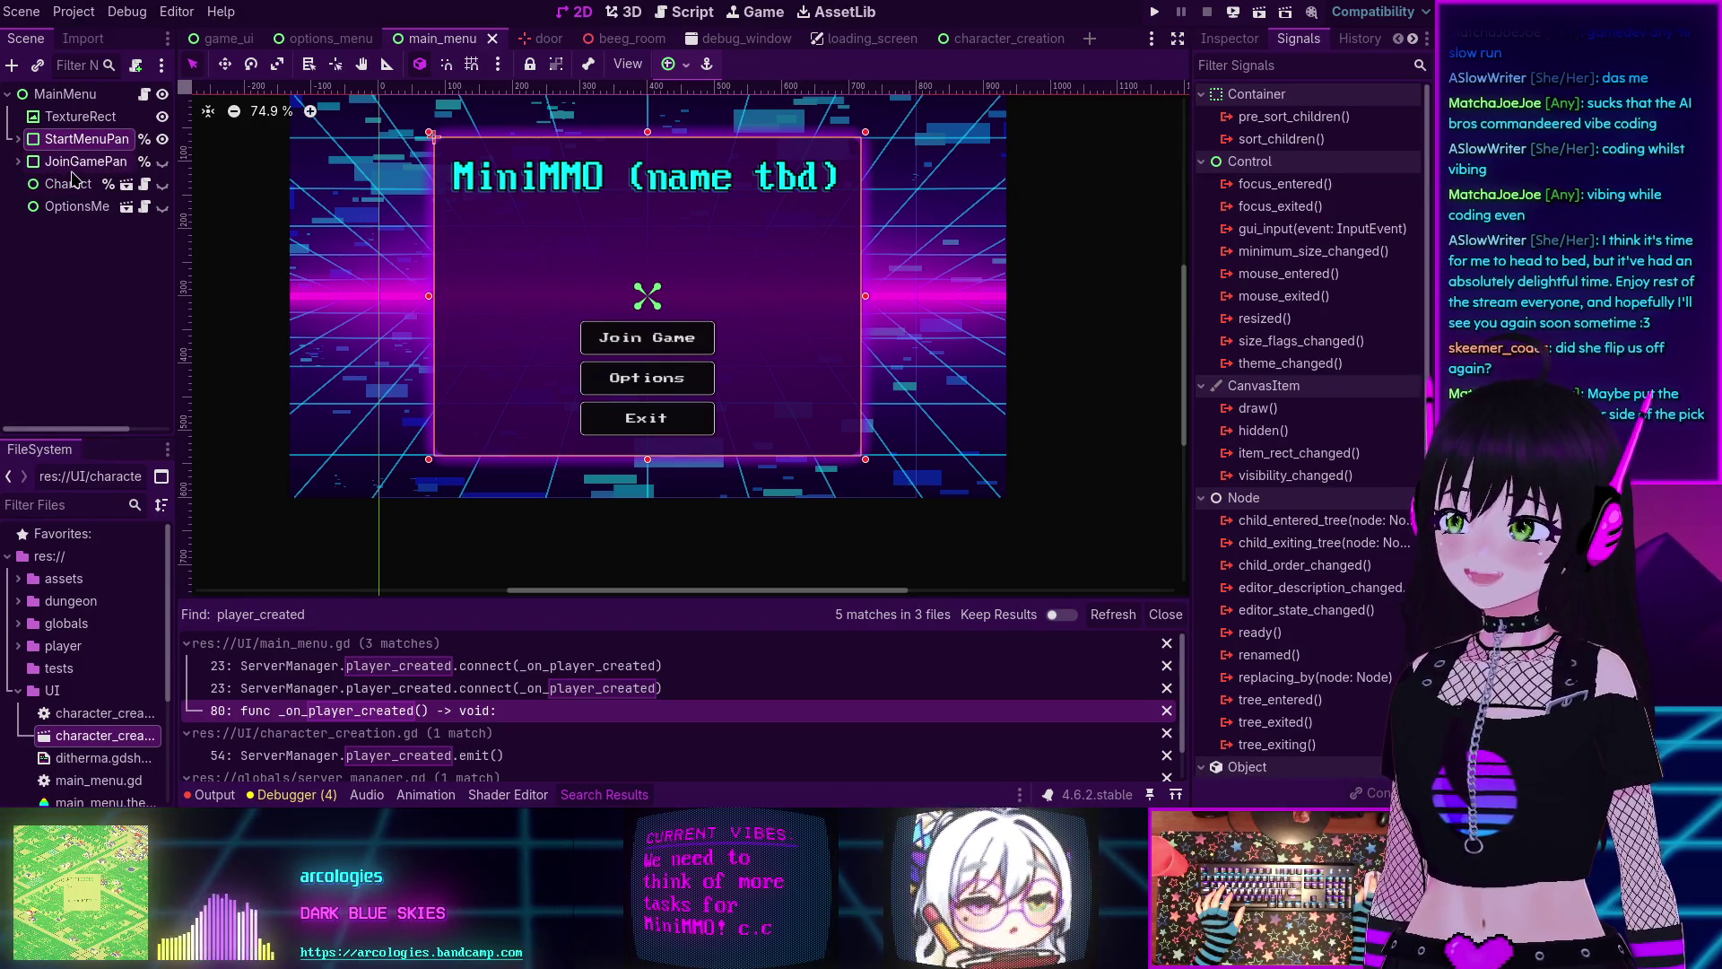
left_click(18, 139)
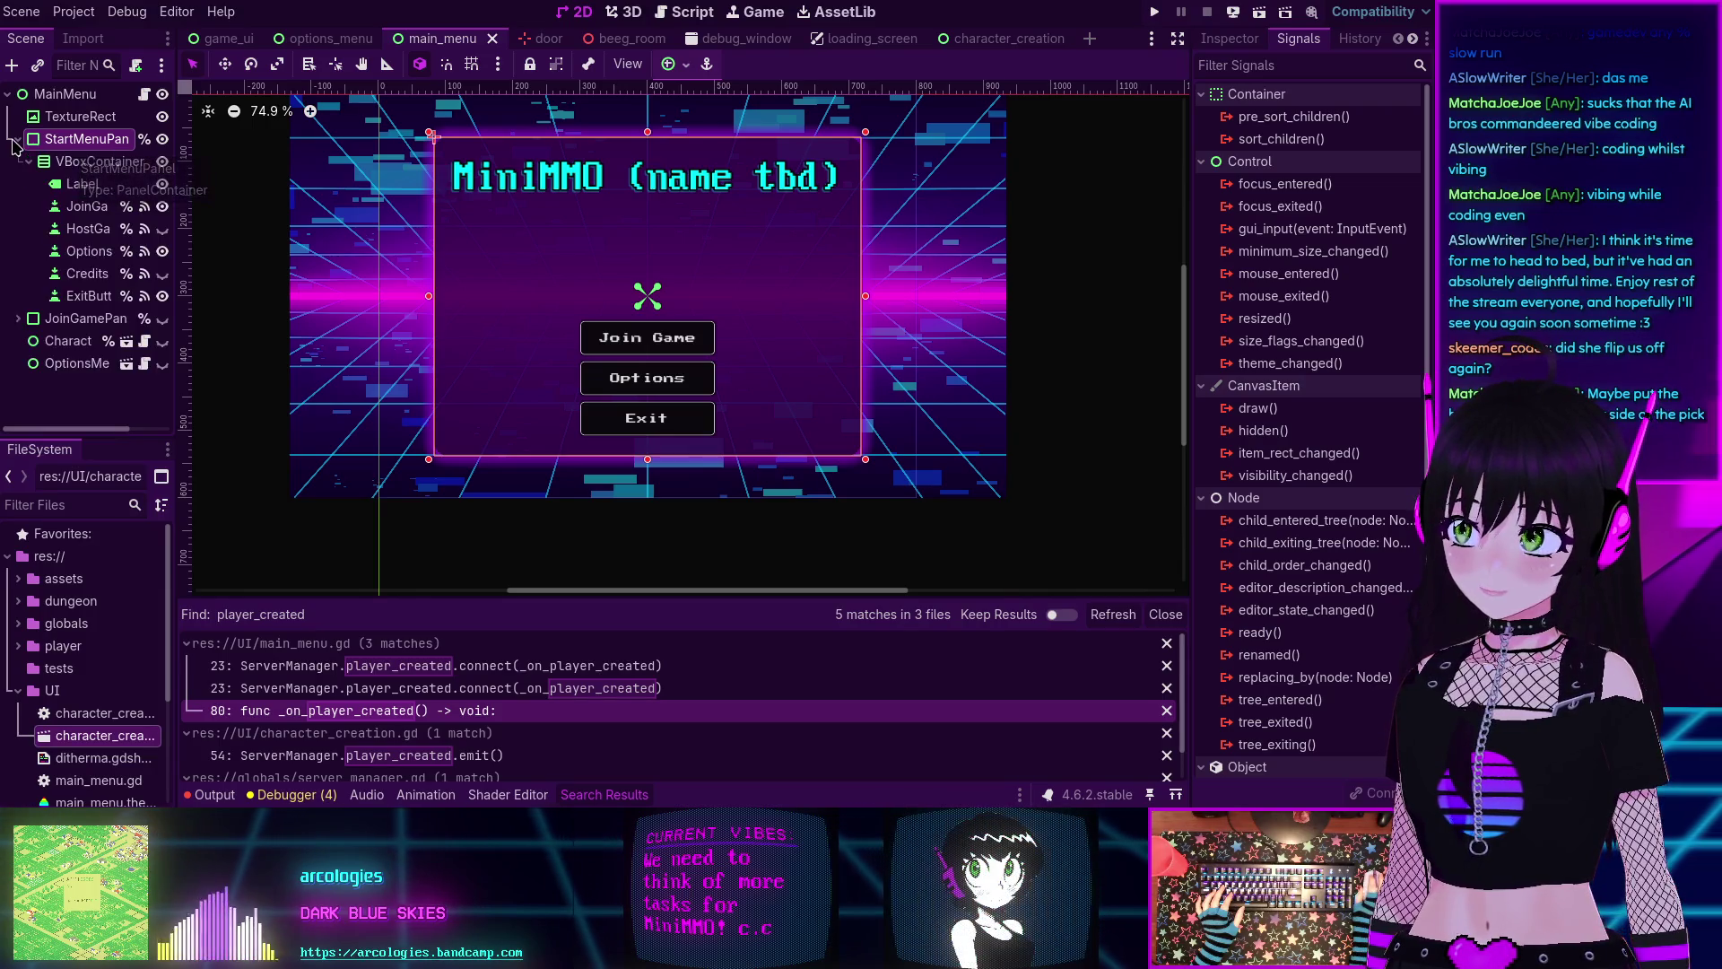
left_click(17, 140)
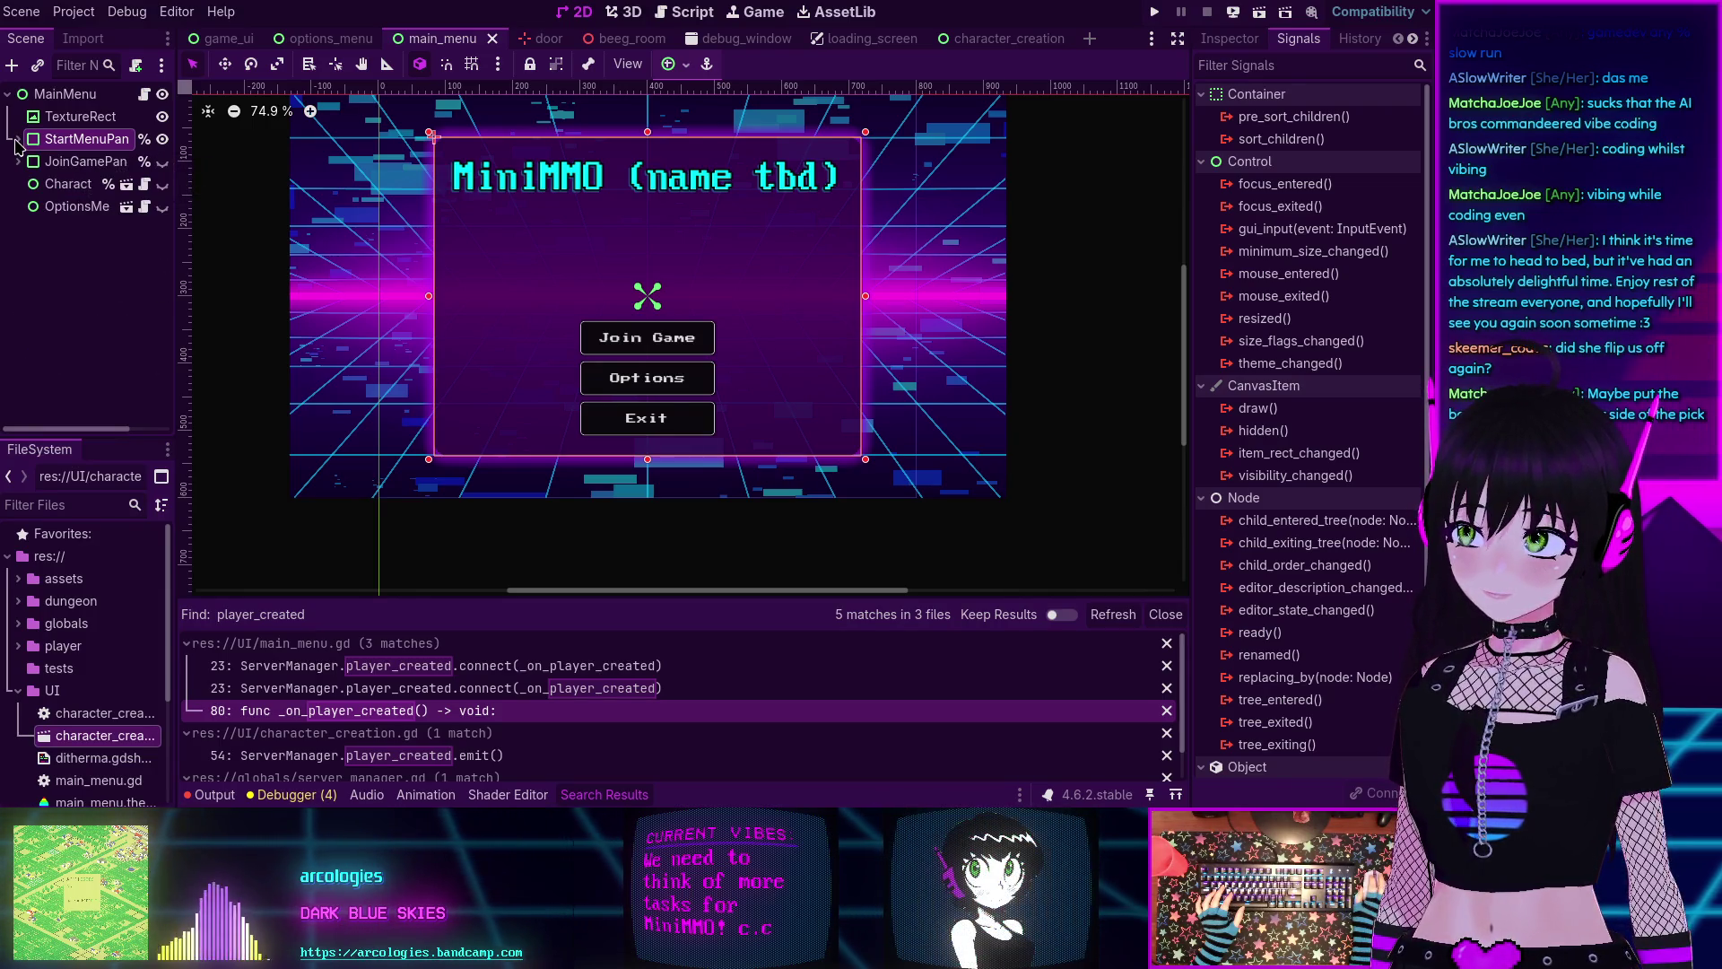
Briefly show then hide JoinGamePanel, CharacterCreation and OptionsMenu, then open character_creation.gd.
left_click(164, 162)
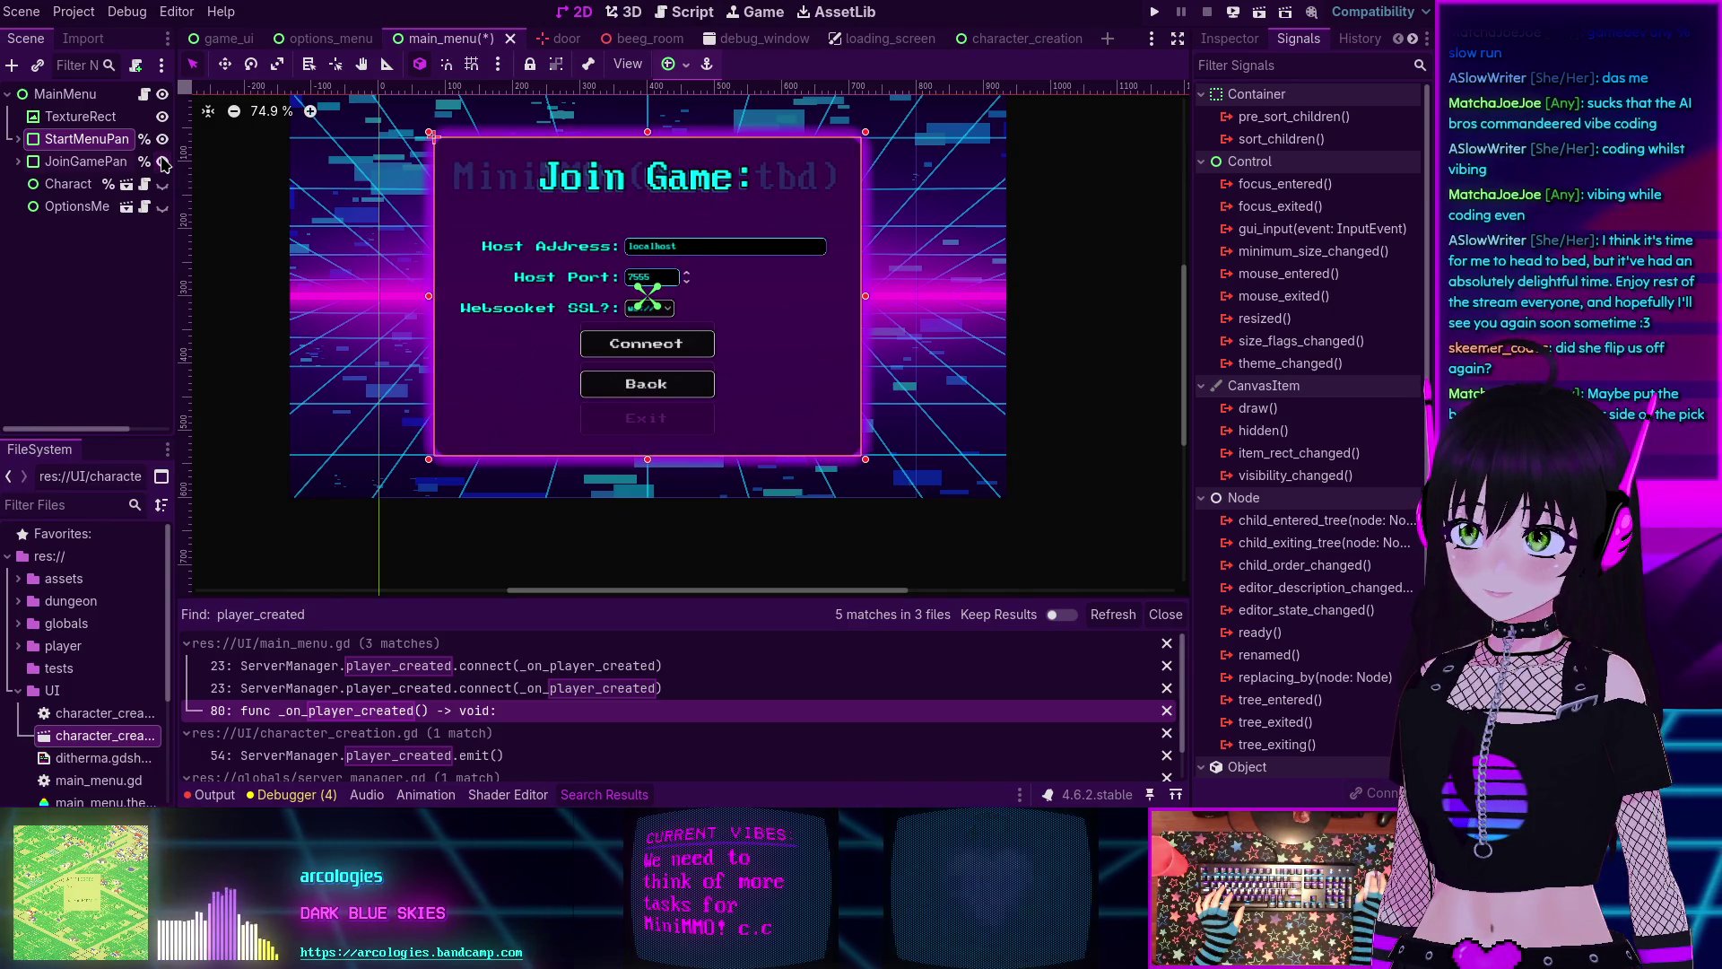
left_click(162, 161)
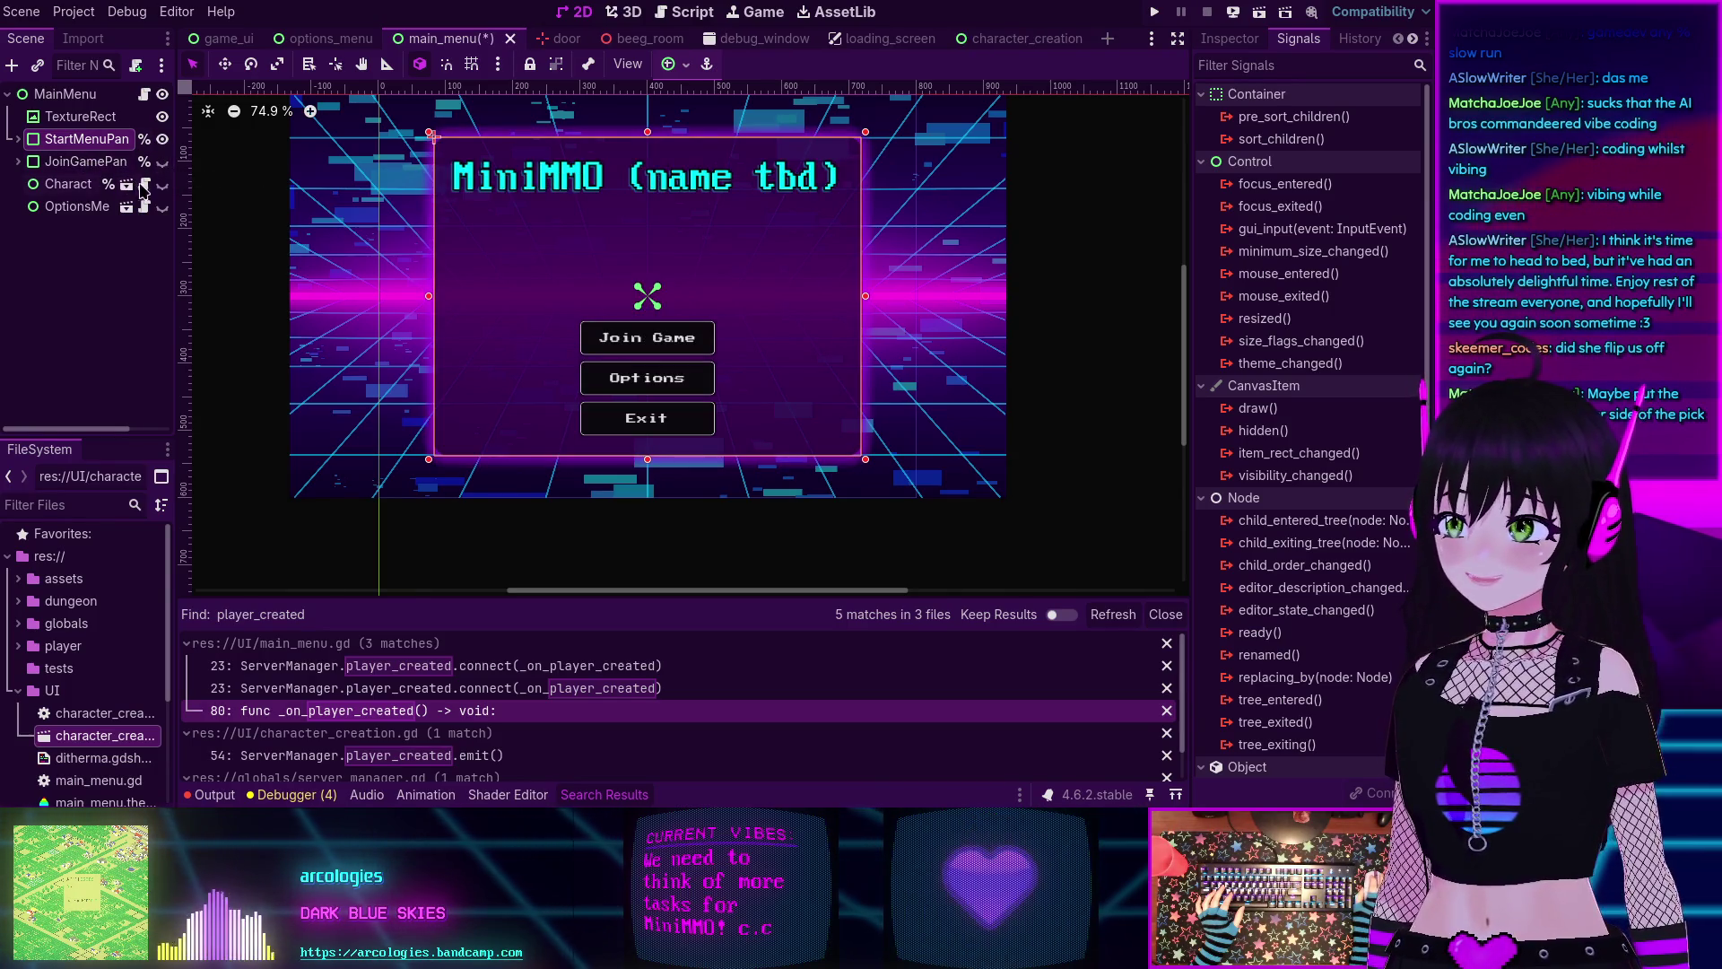
left_click(163, 185)
left_click(162, 184)
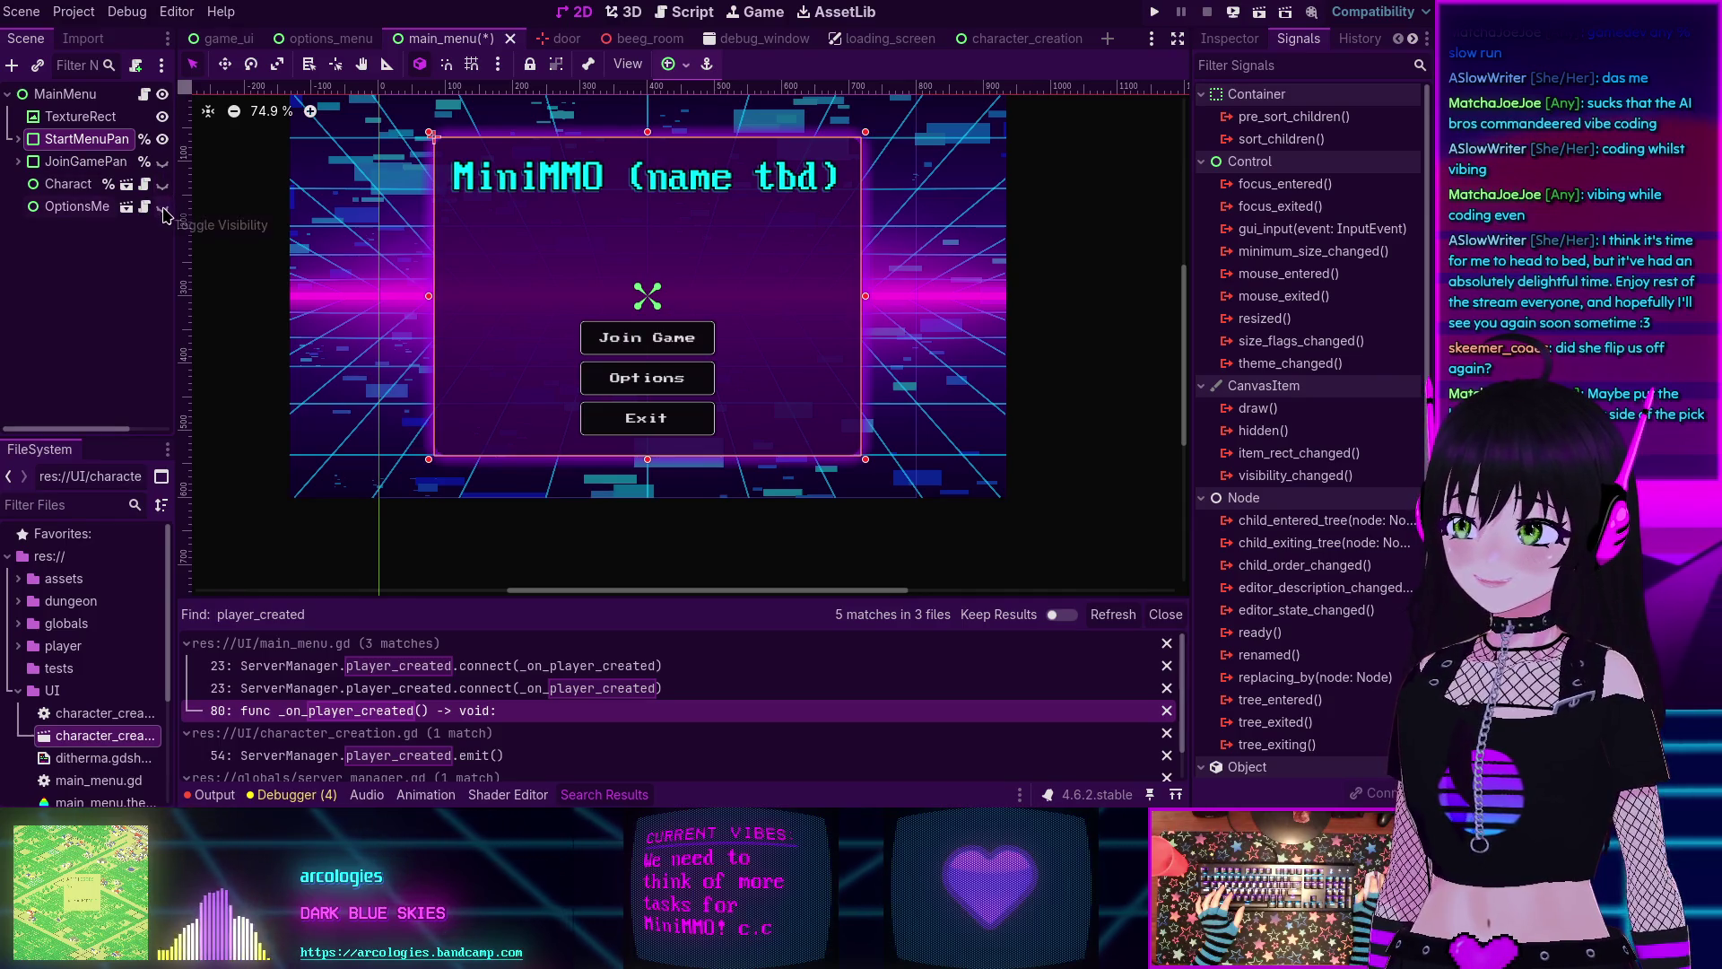
left_click(163, 208)
left_click(163, 209)
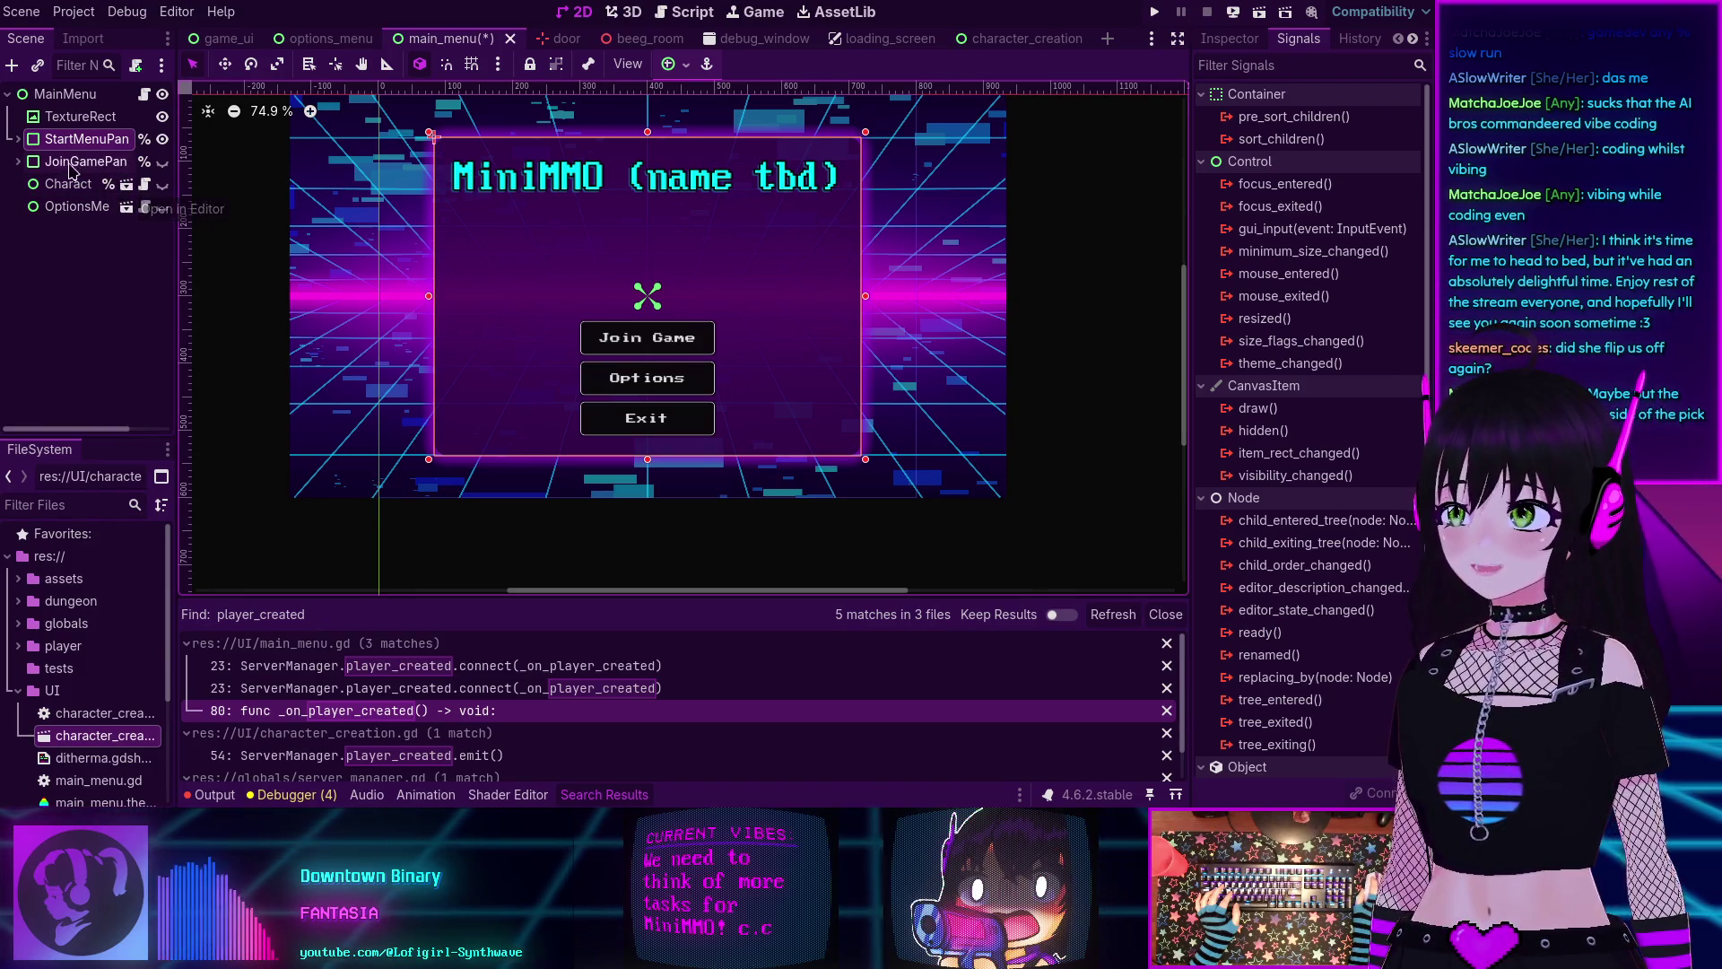
left_click(145, 183)
scroll(524, 241, "up", 8)
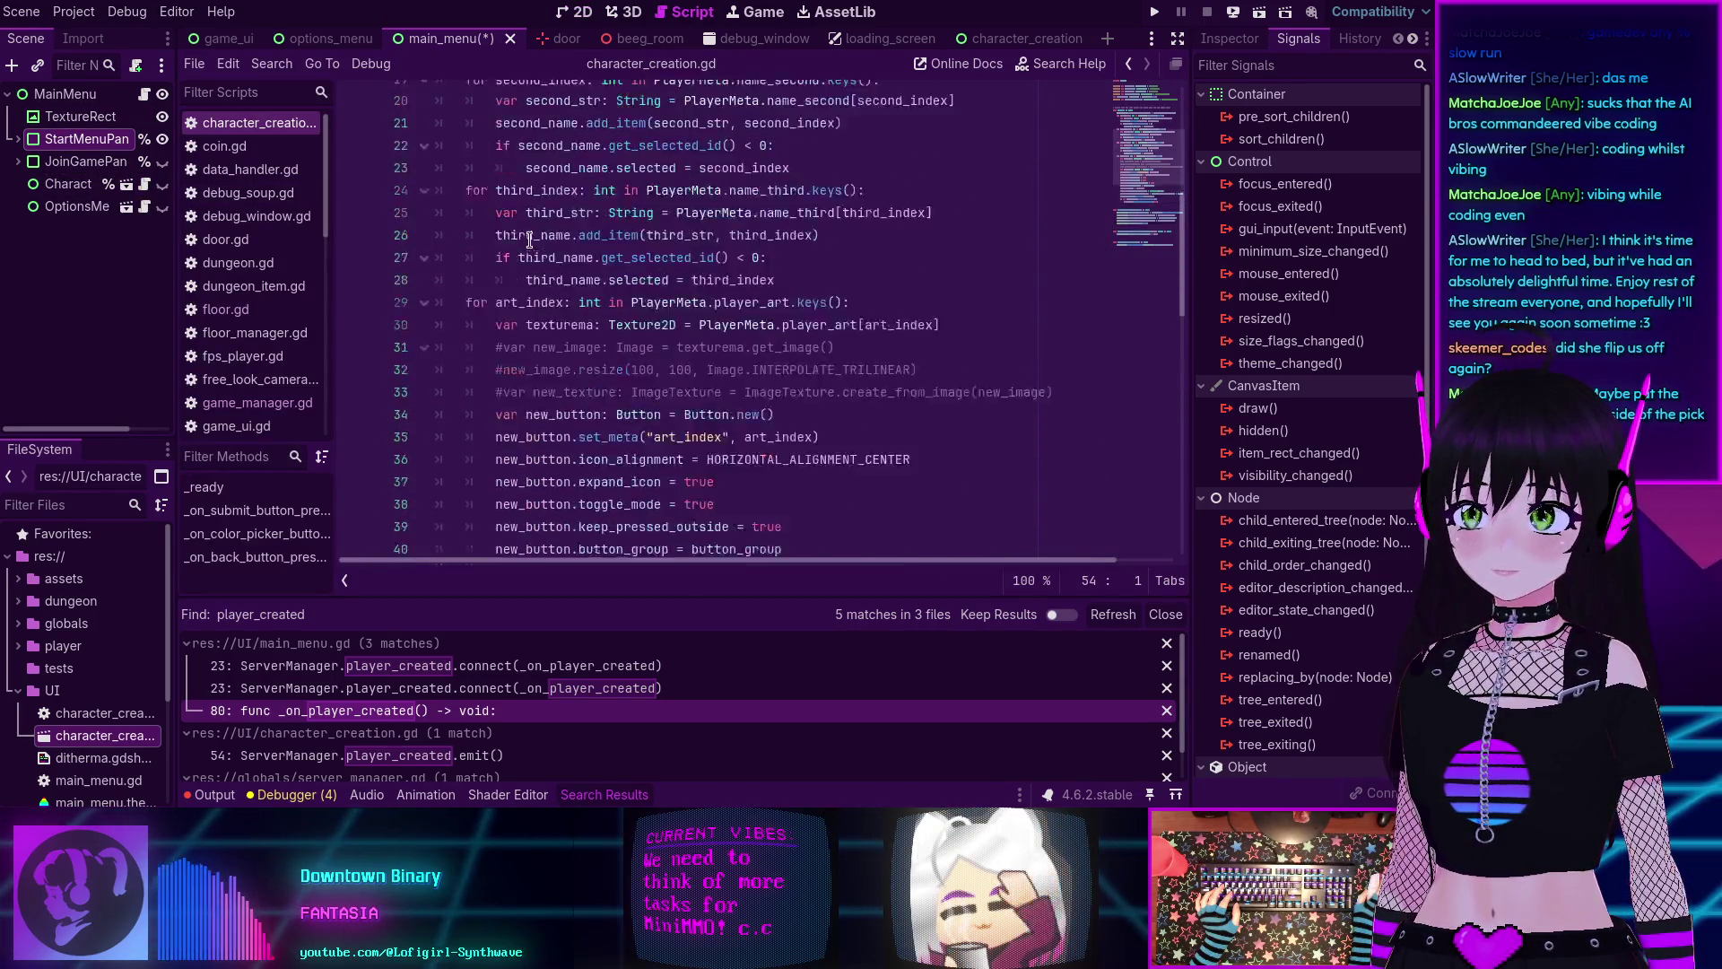
Scroll through character_creation.gd, hide the Search Results panel, then open main_menu.gd.
scroll(533, 240, "down", 1)
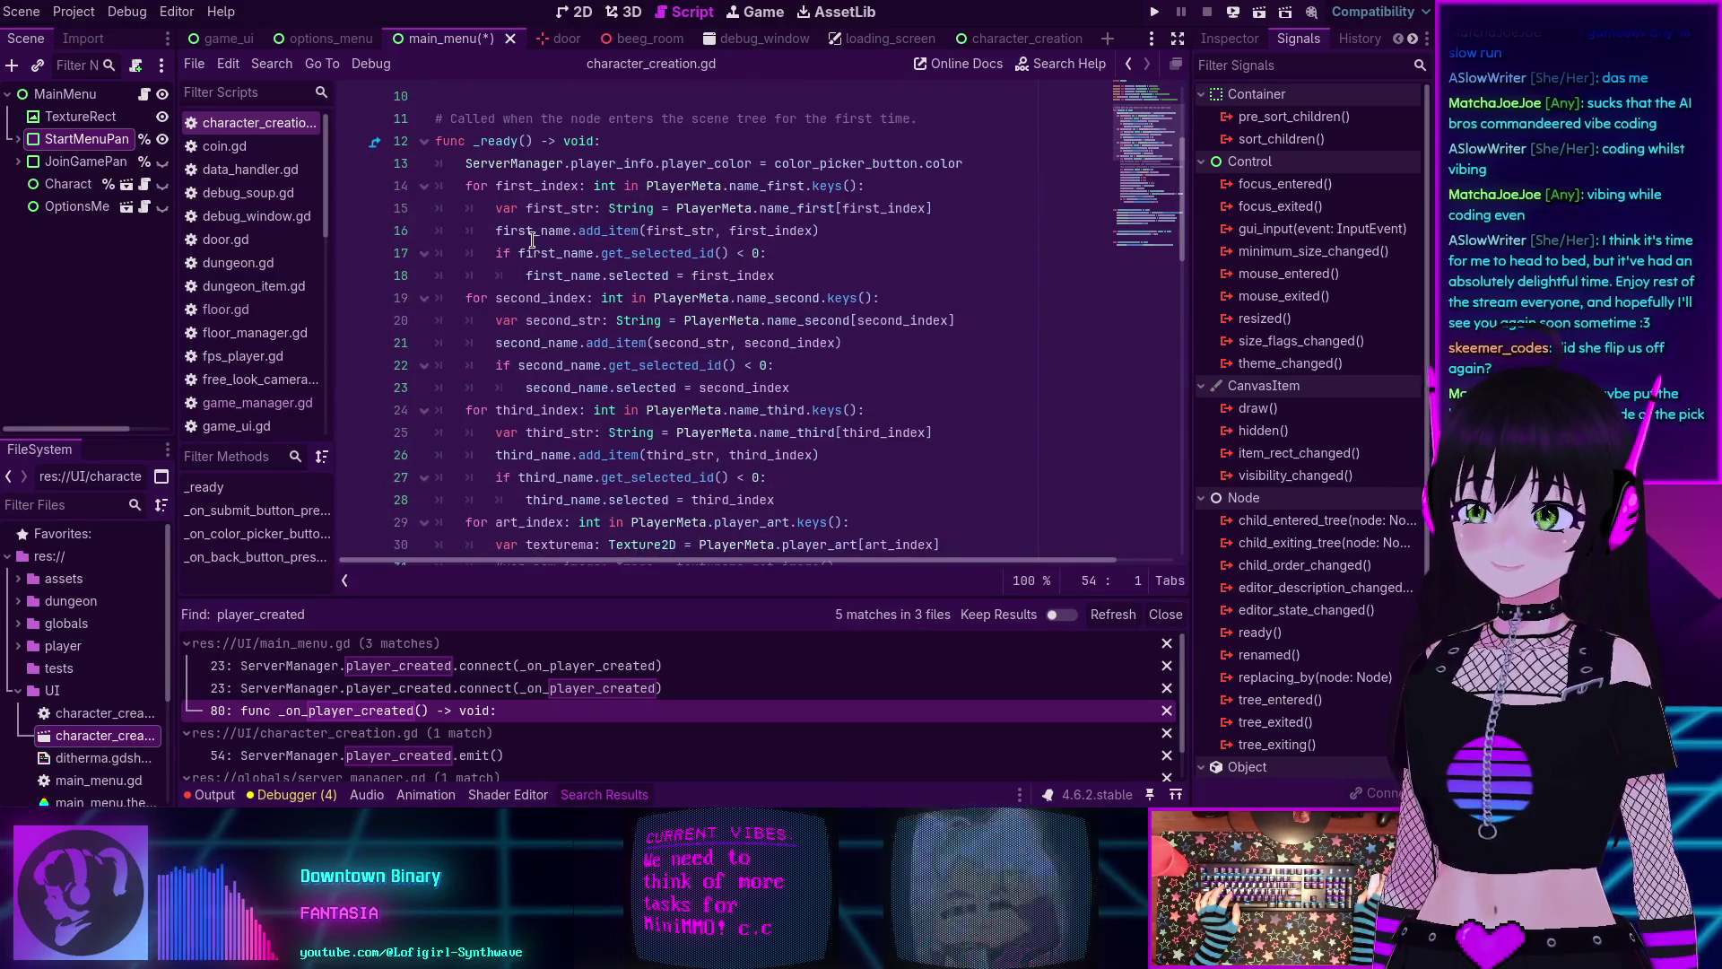
scroll(593, 276, "up", 3)
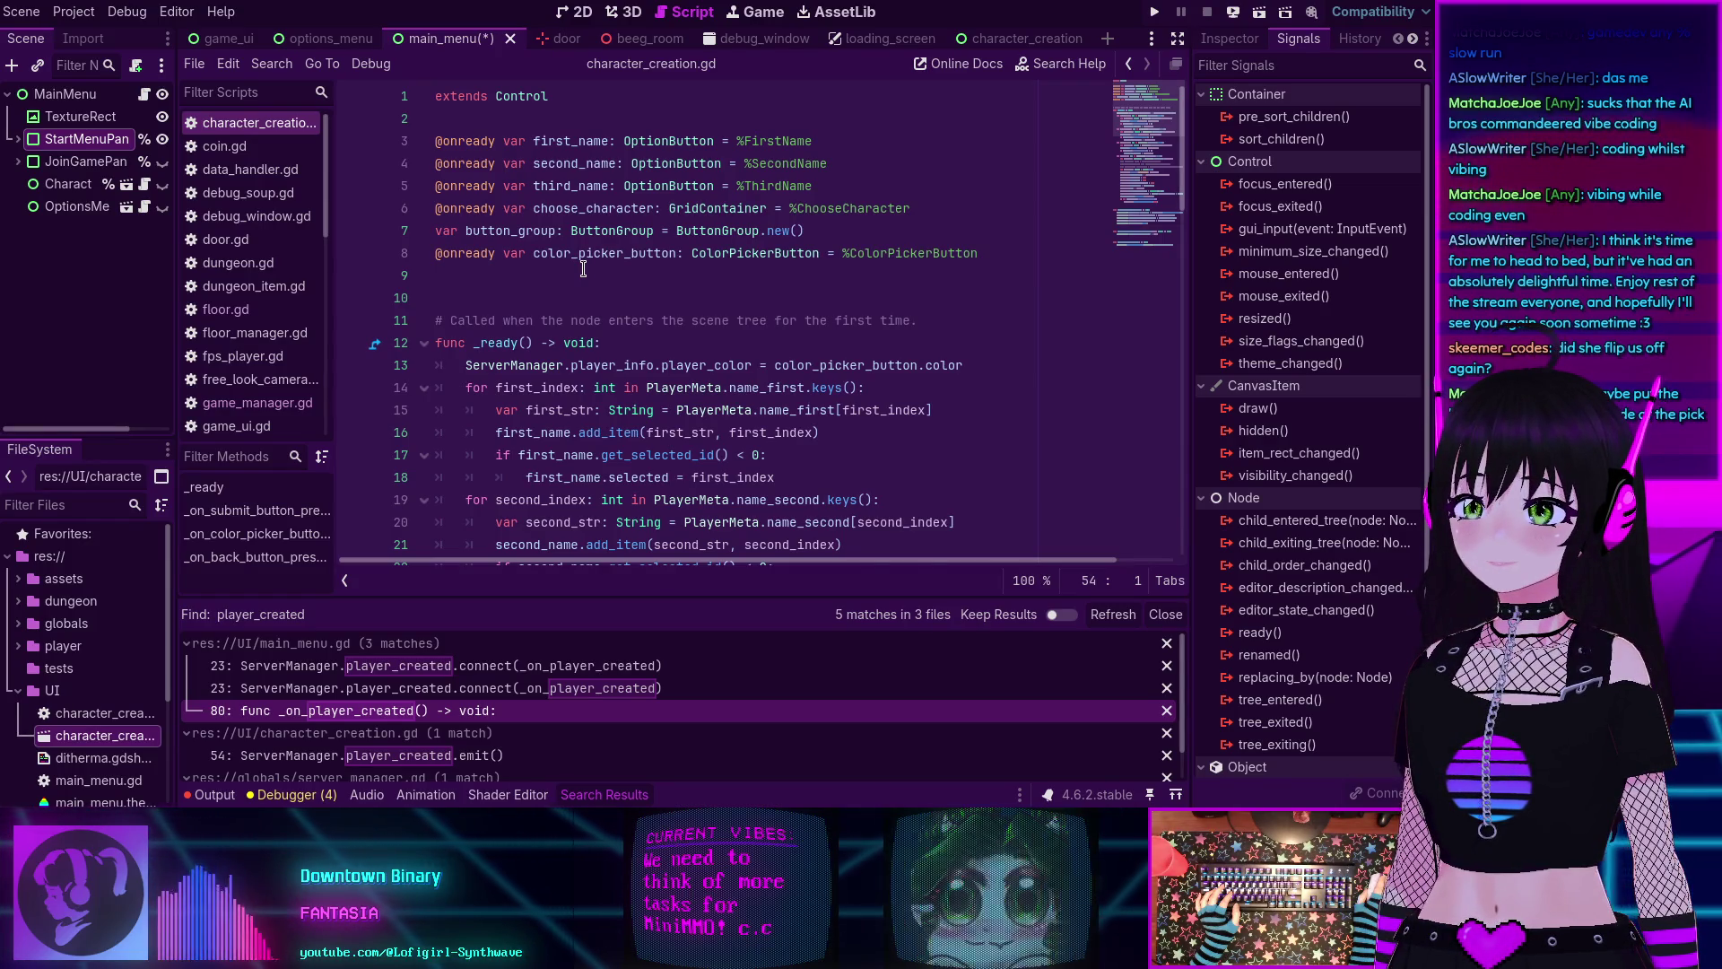
scroll(583, 269, "down", 2)
key("Escape")
scroll(609, 345, "down", 2)
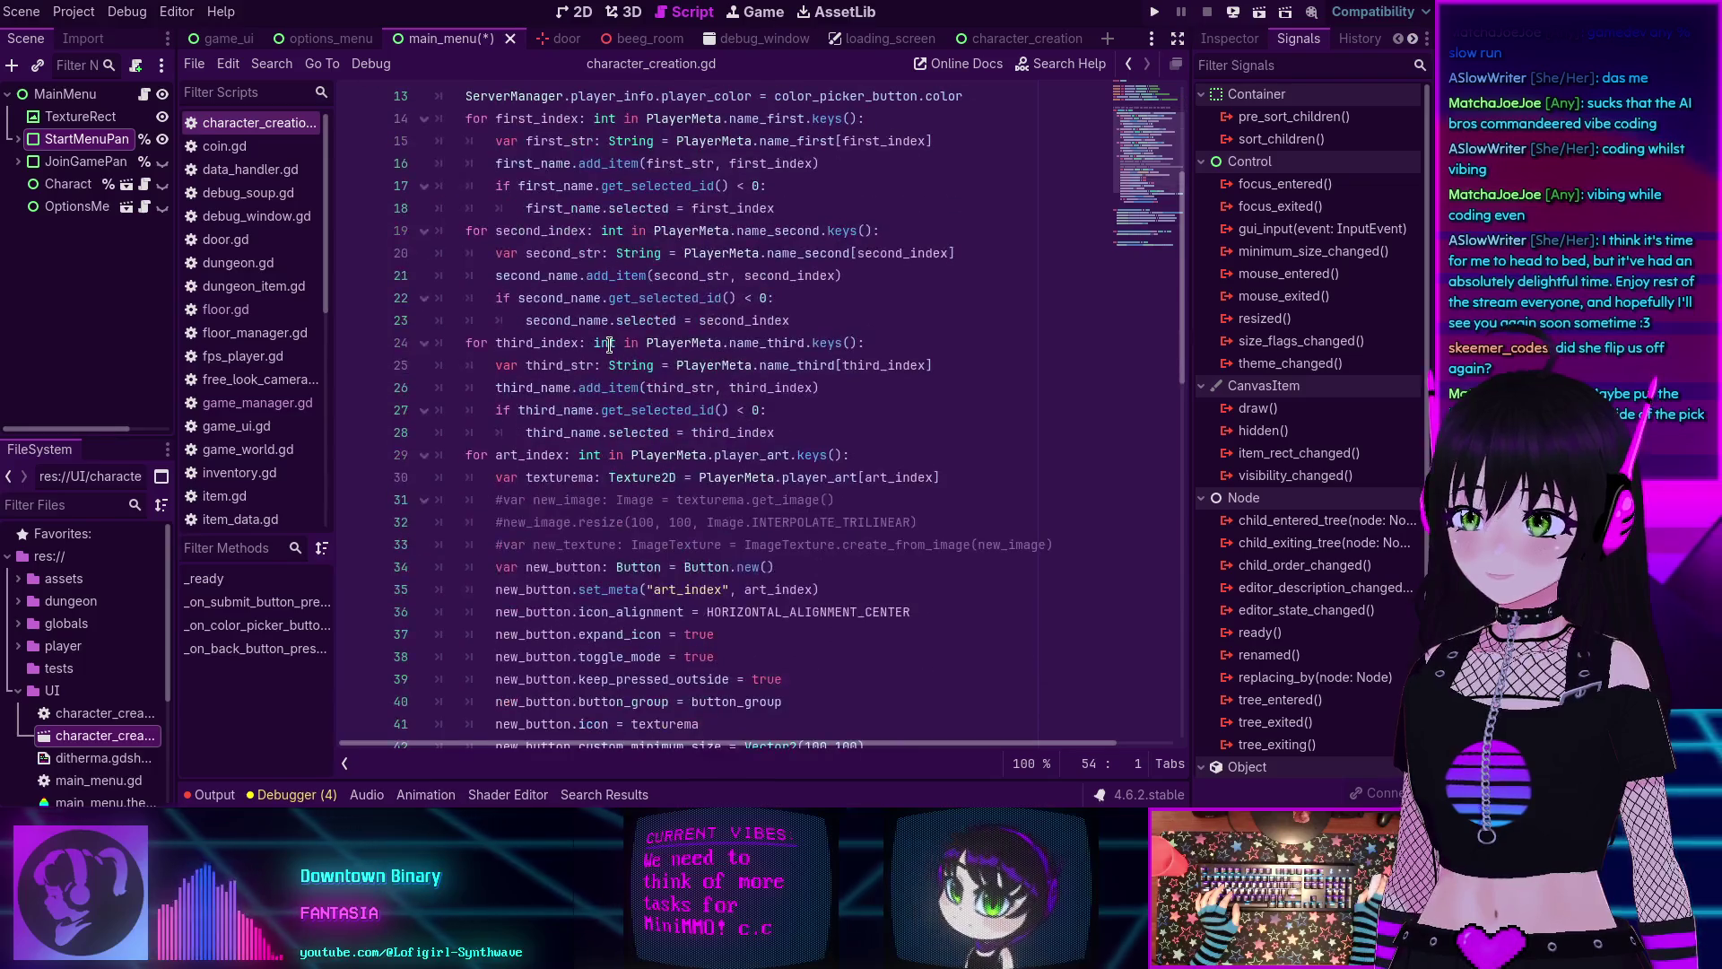
scroll(539, 309, "up", 3)
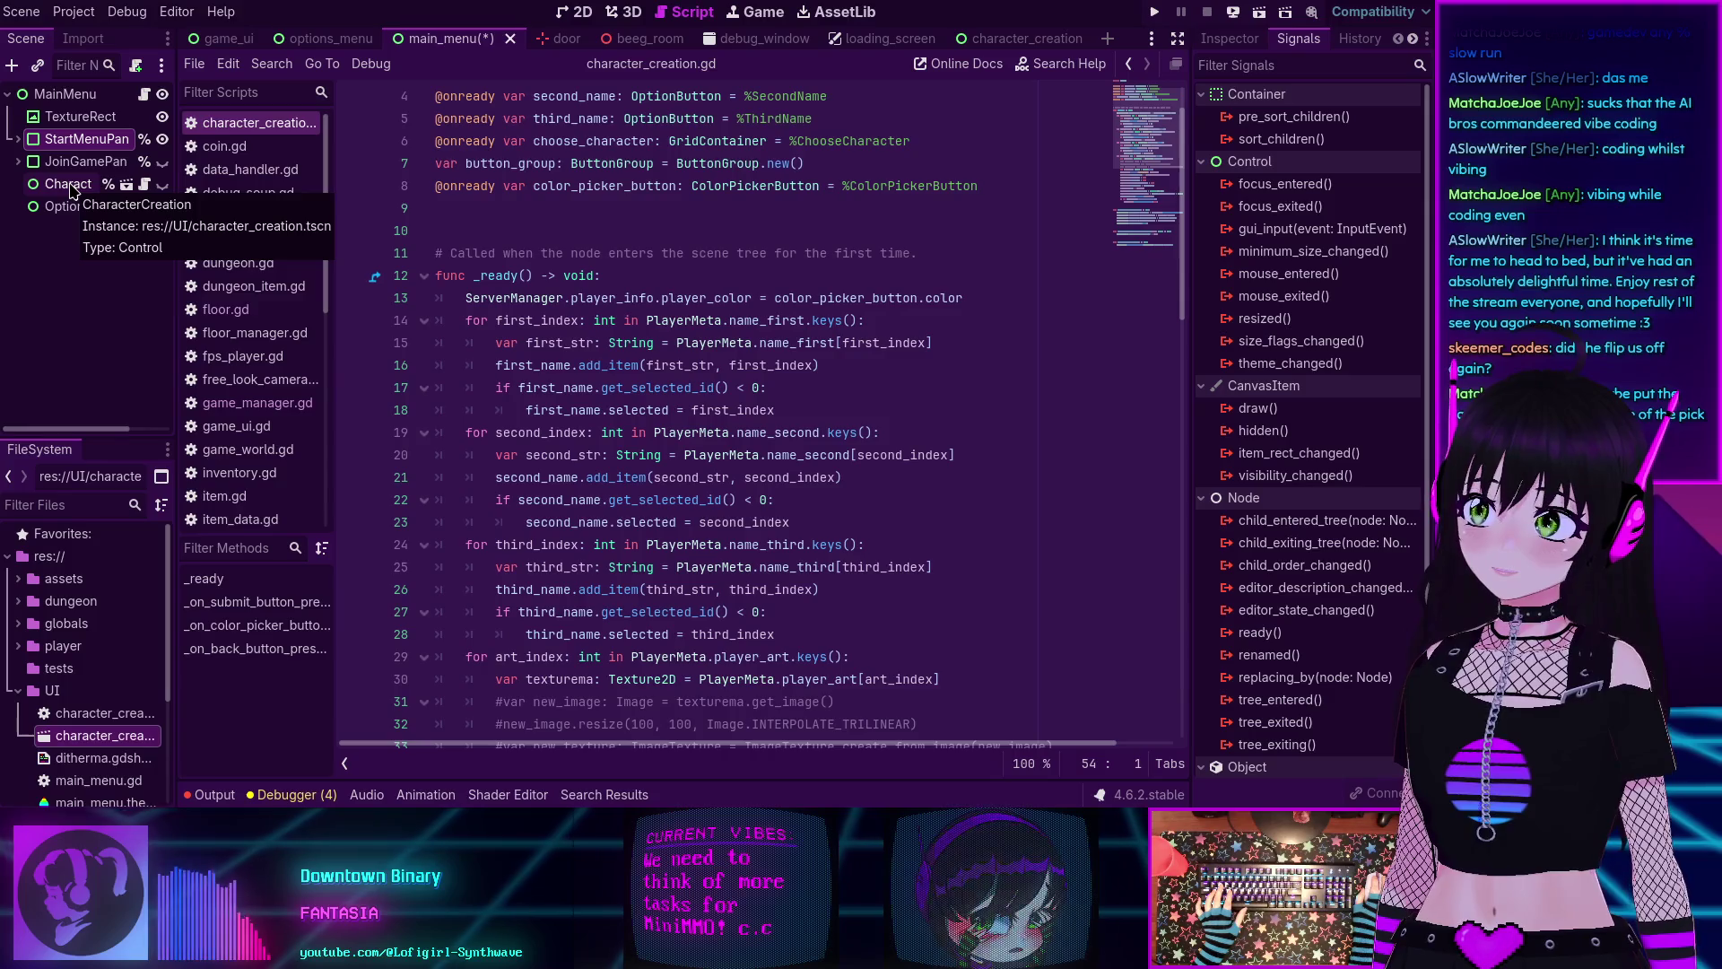
left_click(143, 94)
Scroll through main_menu.gd to review _on_player_created and the button handlers.
scroll(659, 376, "up", 15)
scroll(664, 377, "up", 6)
scroll(661, 375, "down", 9)
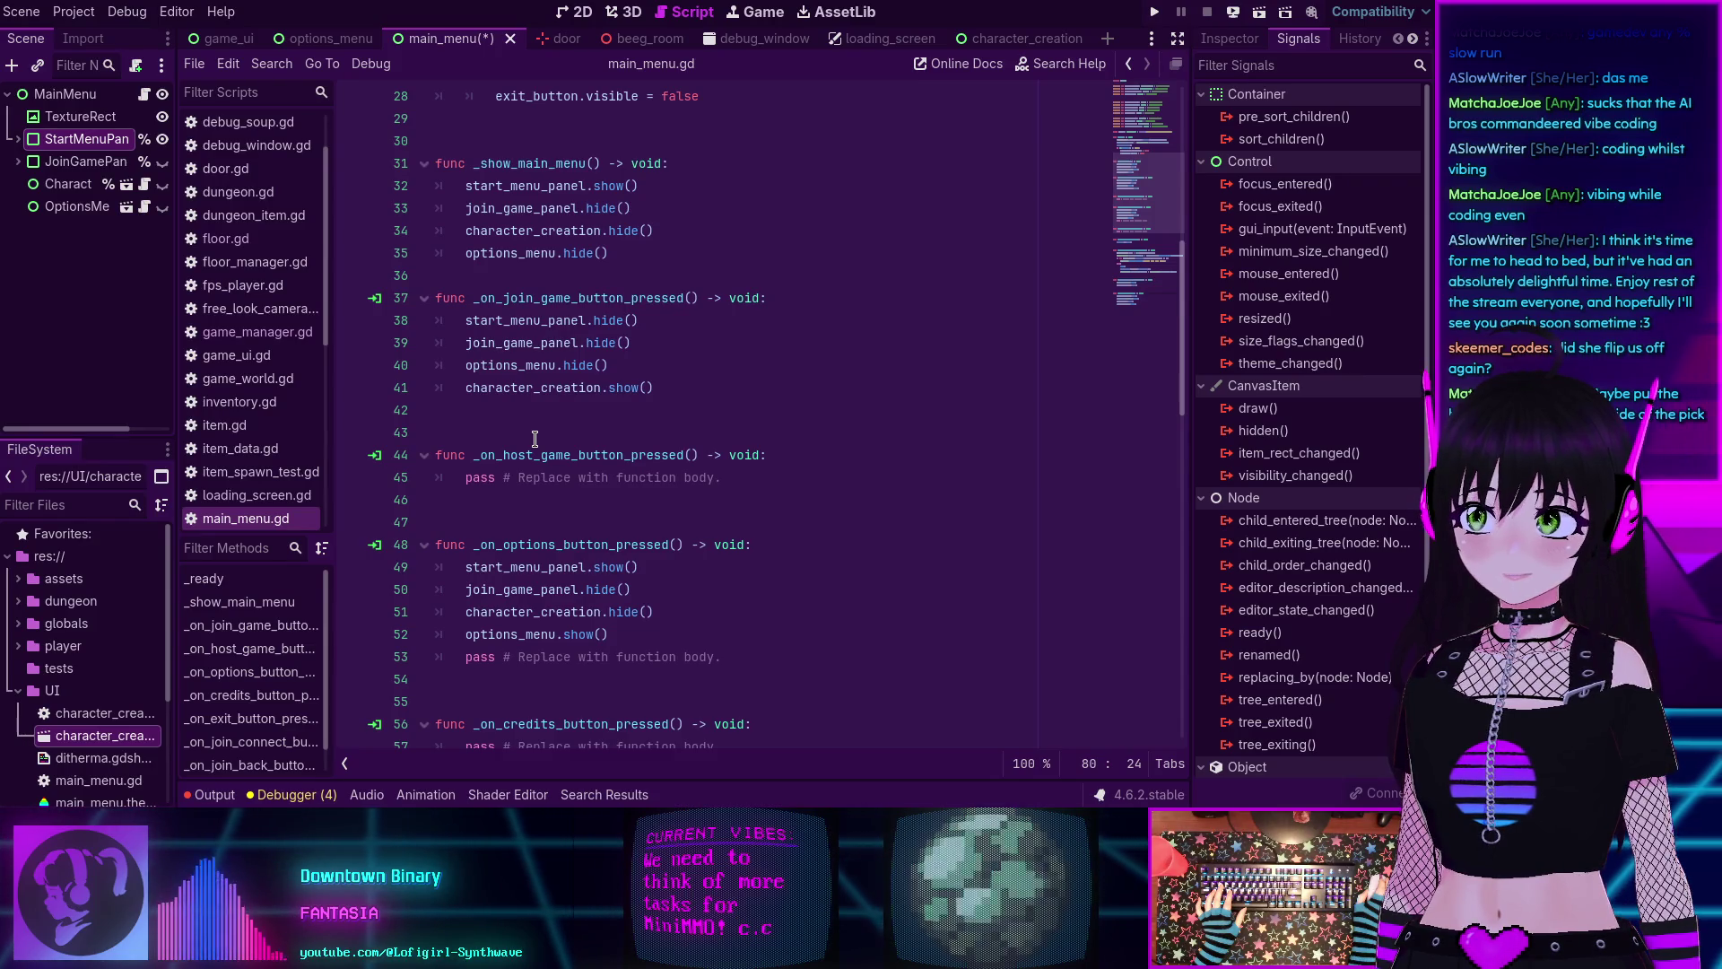
scroll(535, 438, "down", 2)
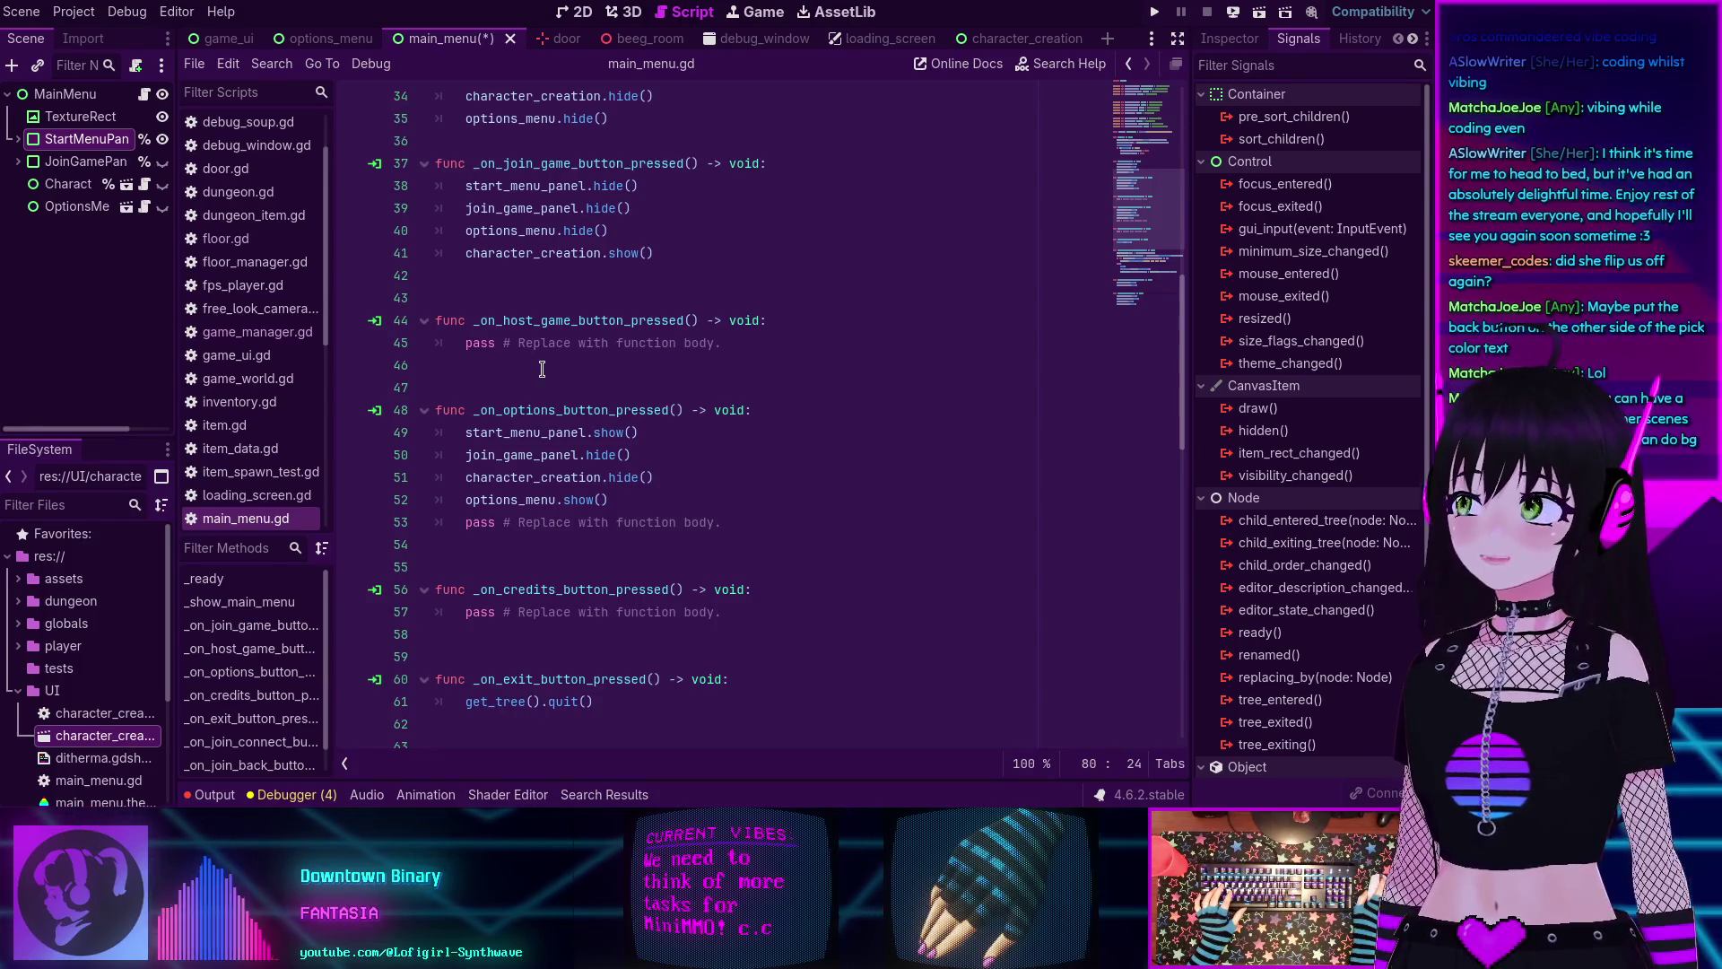
scroll(547, 369, "down", 7)
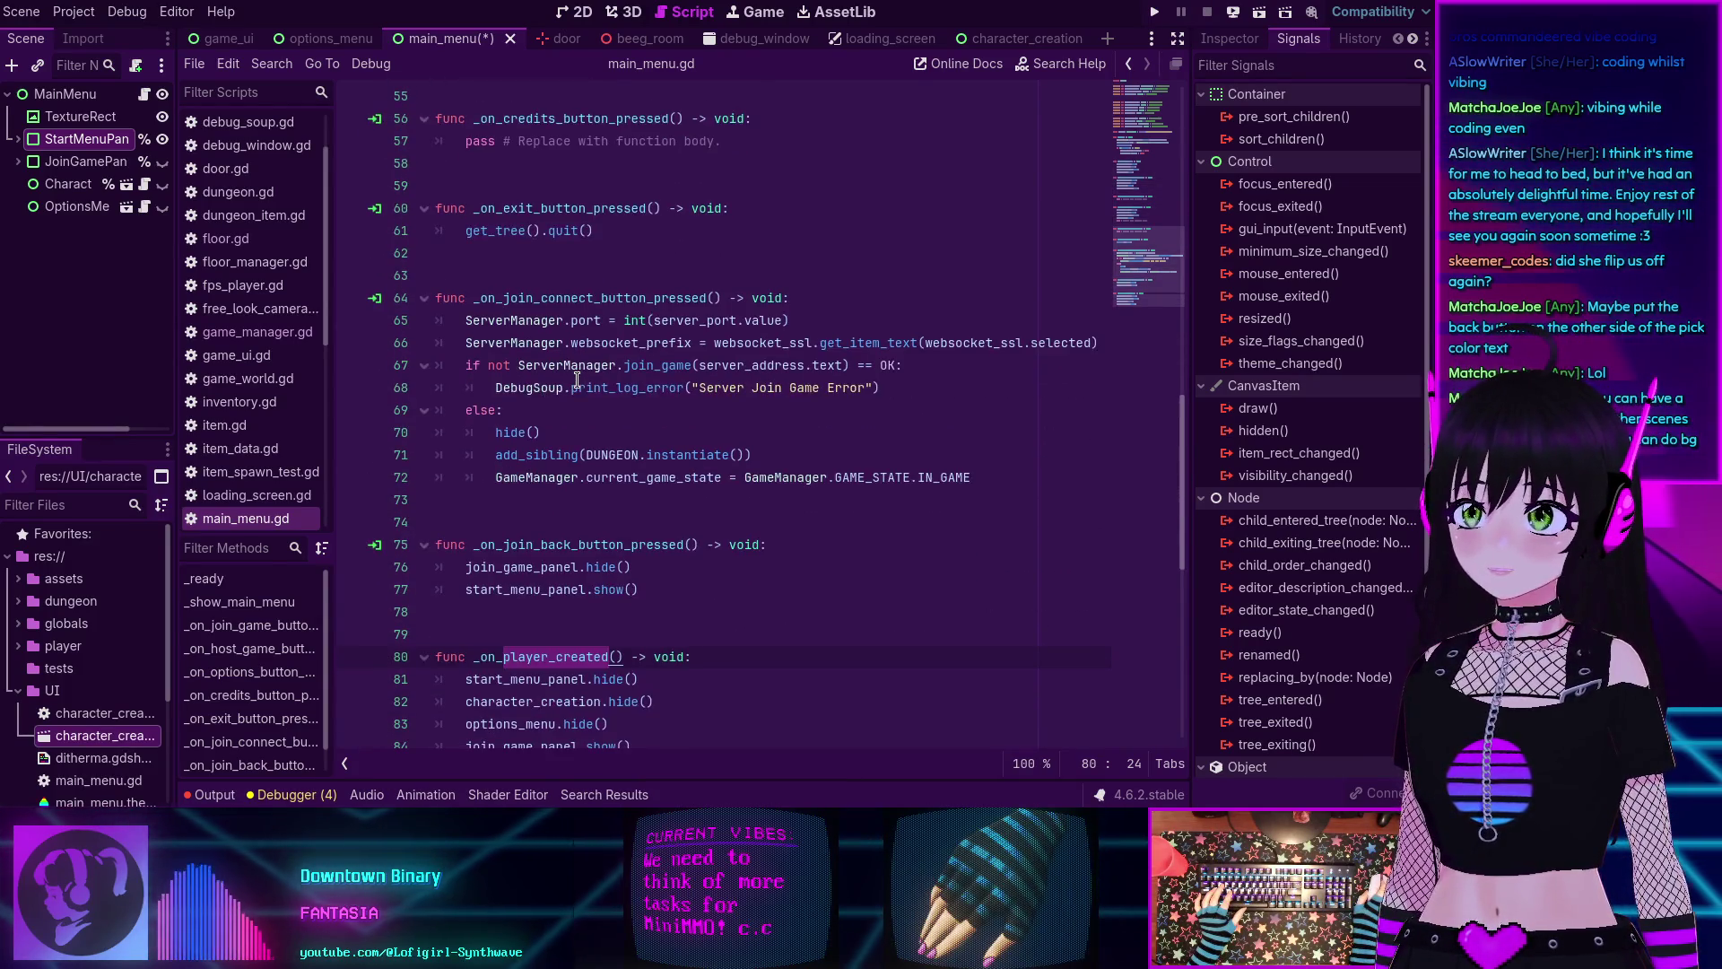
scroll(576, 377, "down", 1)
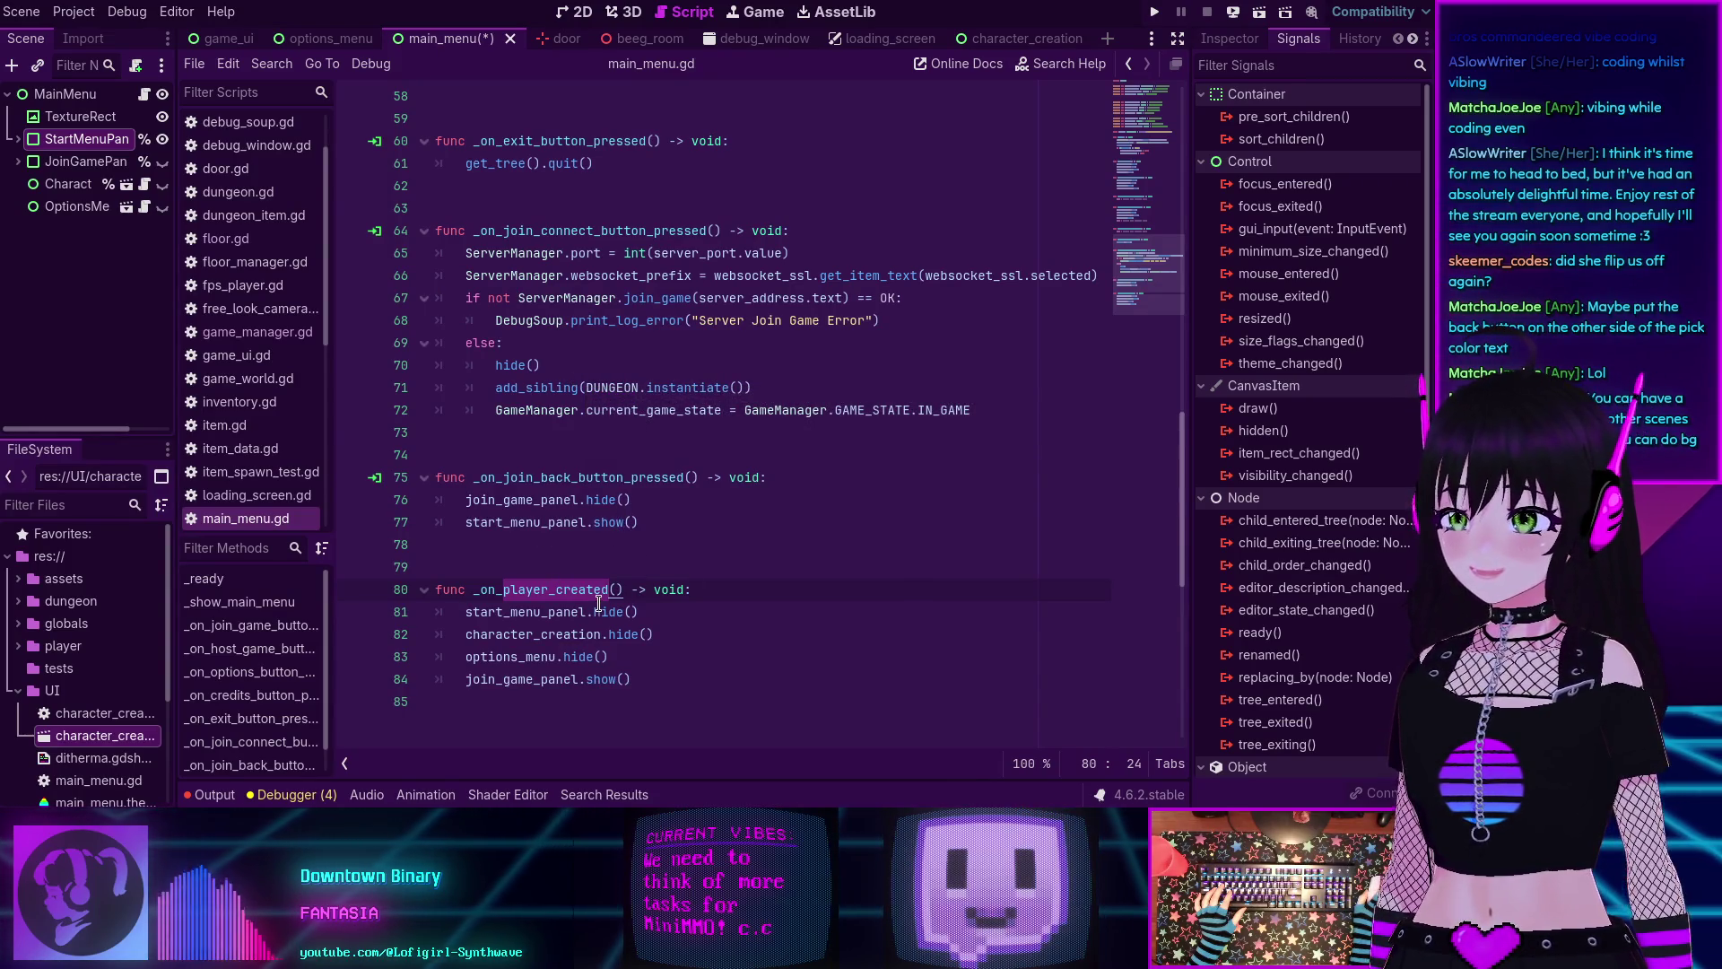
mouse_move(600, 603)
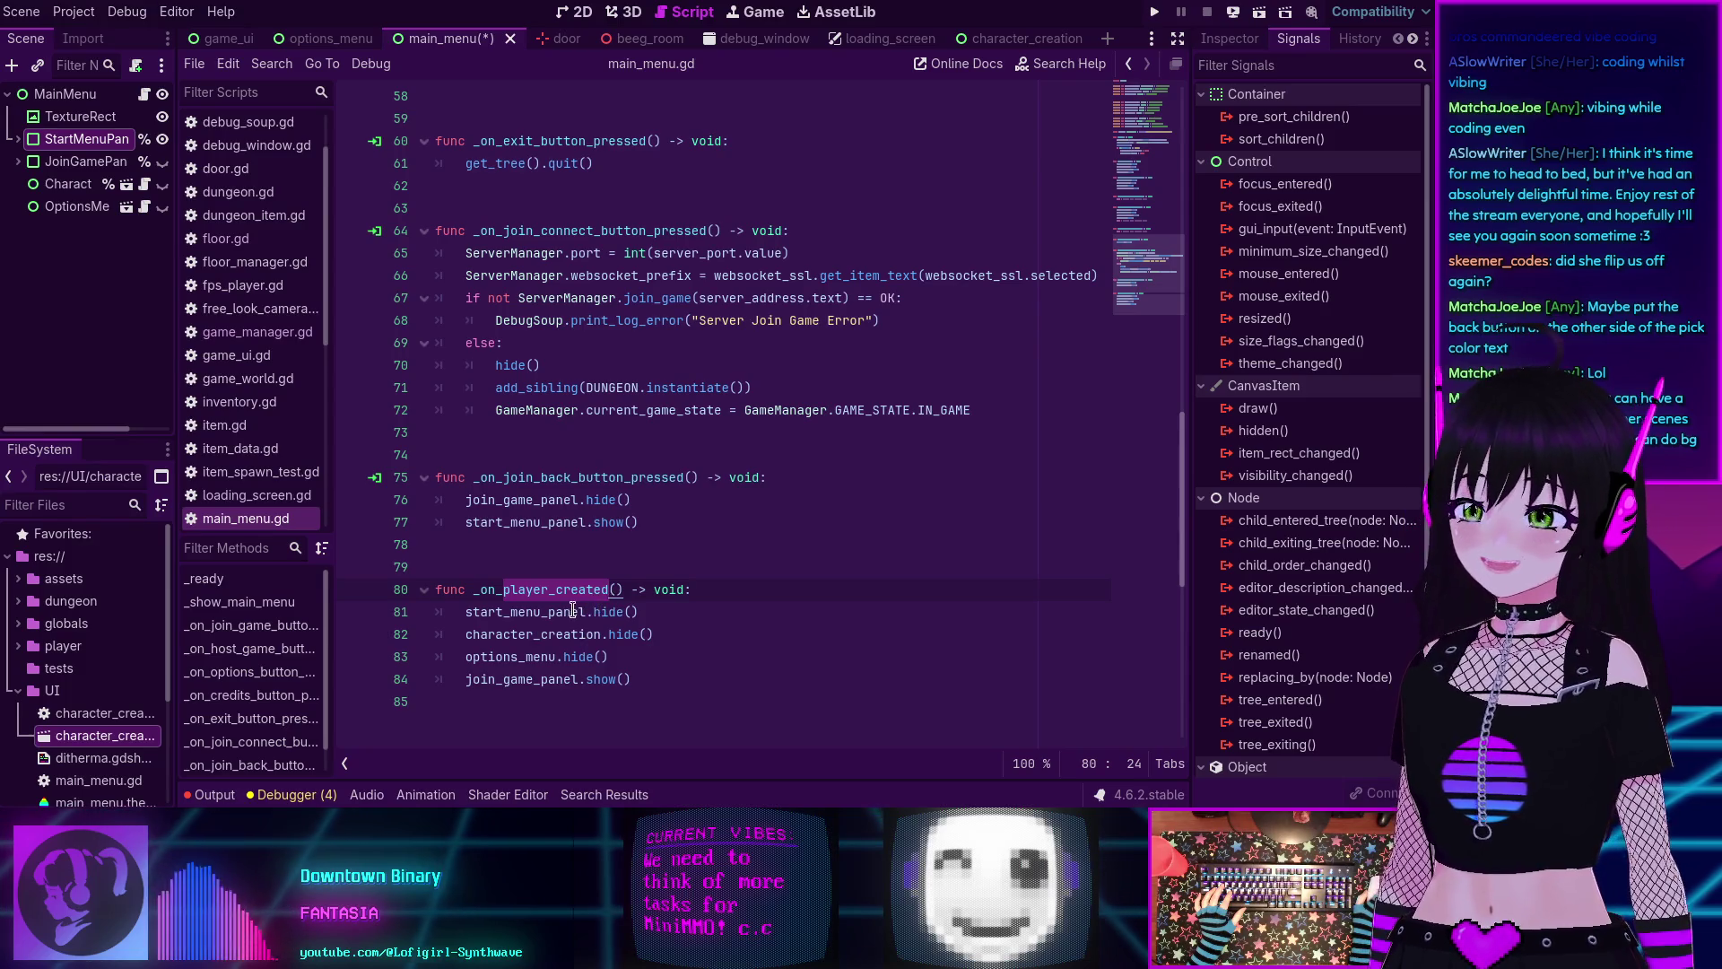
scroll(572, 610, "up", 15)
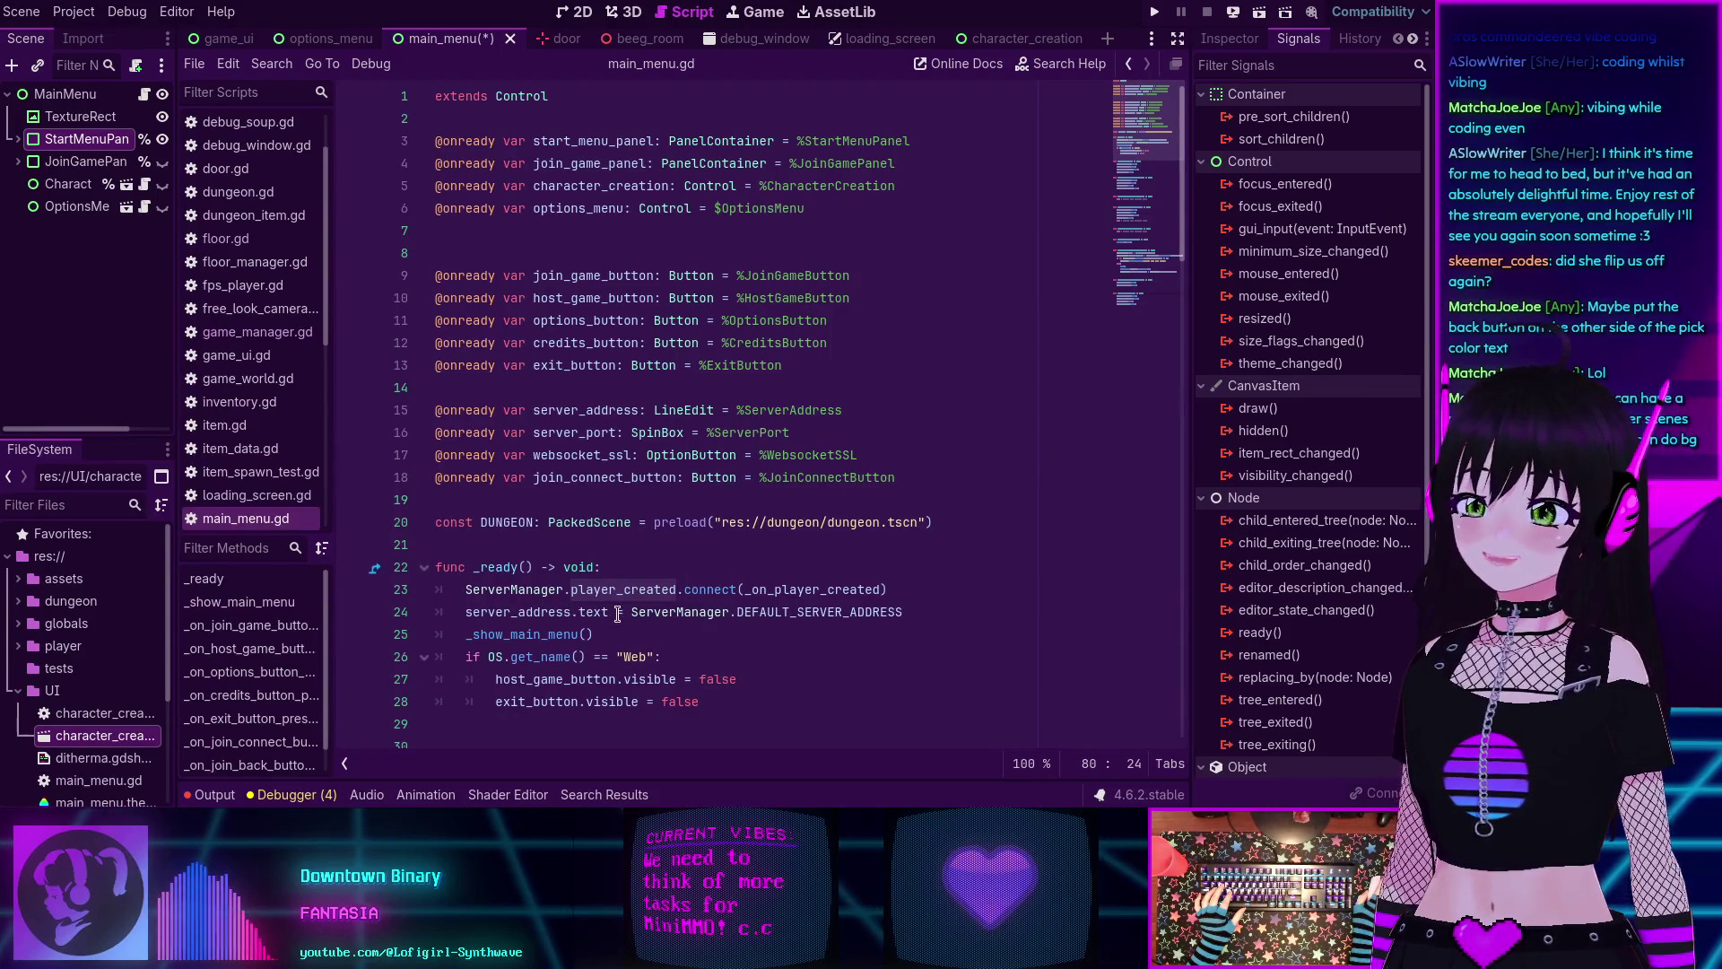
scroll(617, 616, "down", 3)
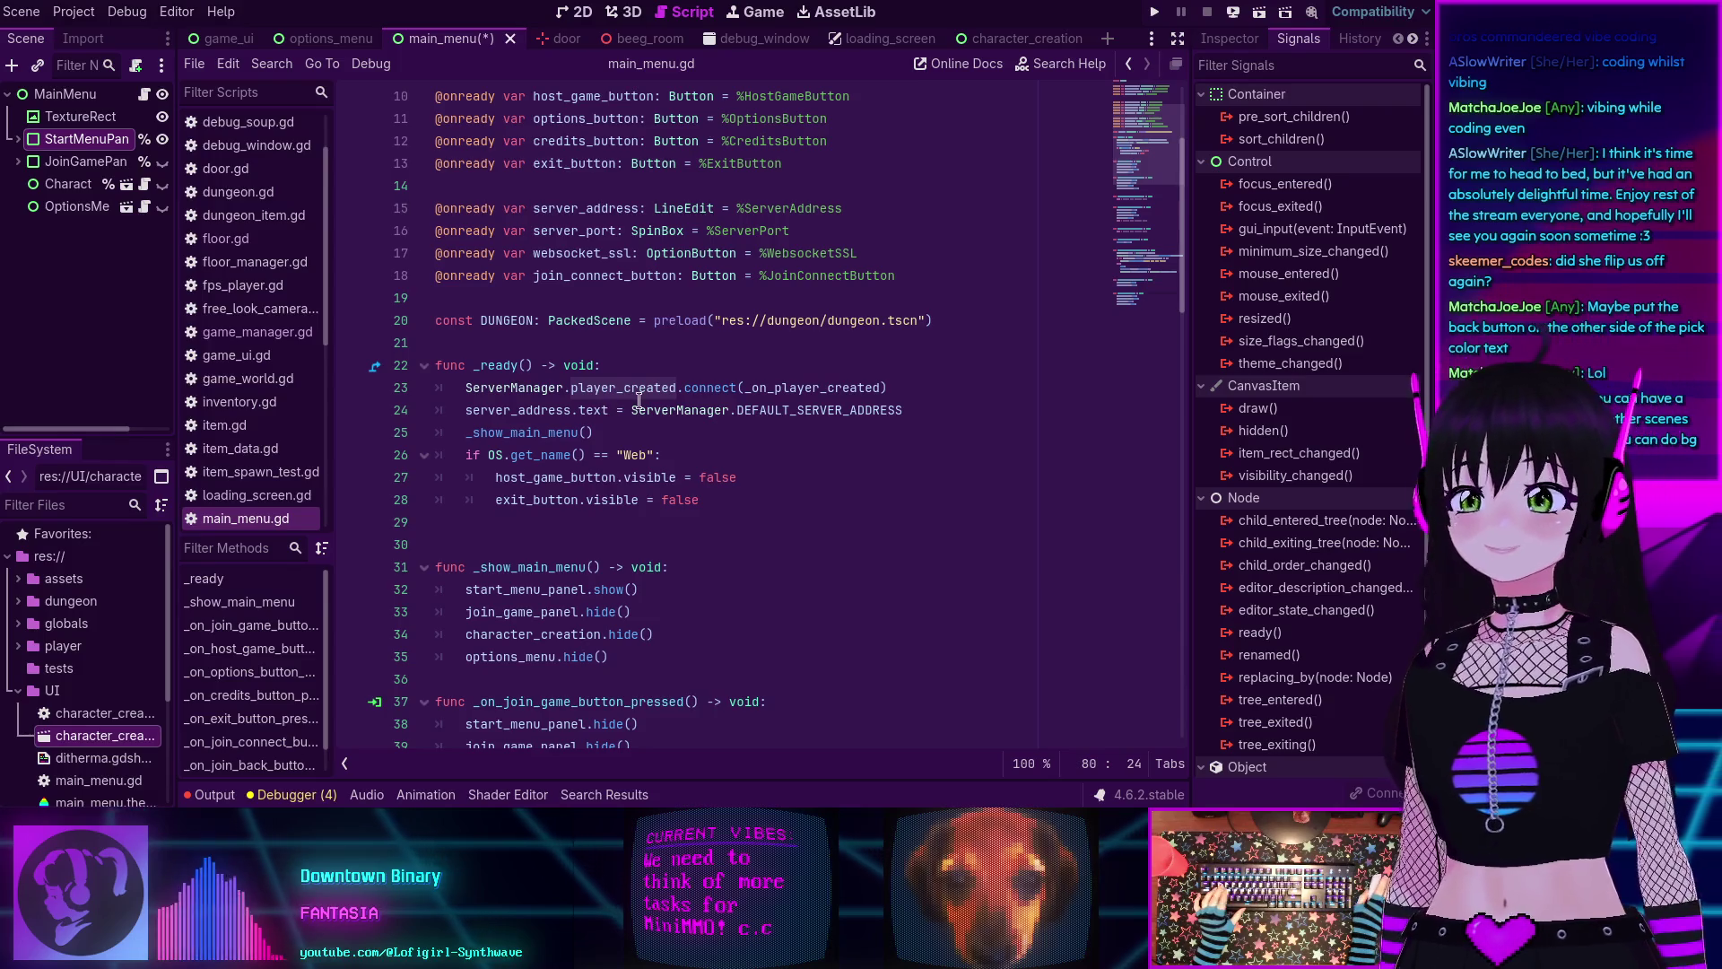
mouse_move(644, 409)
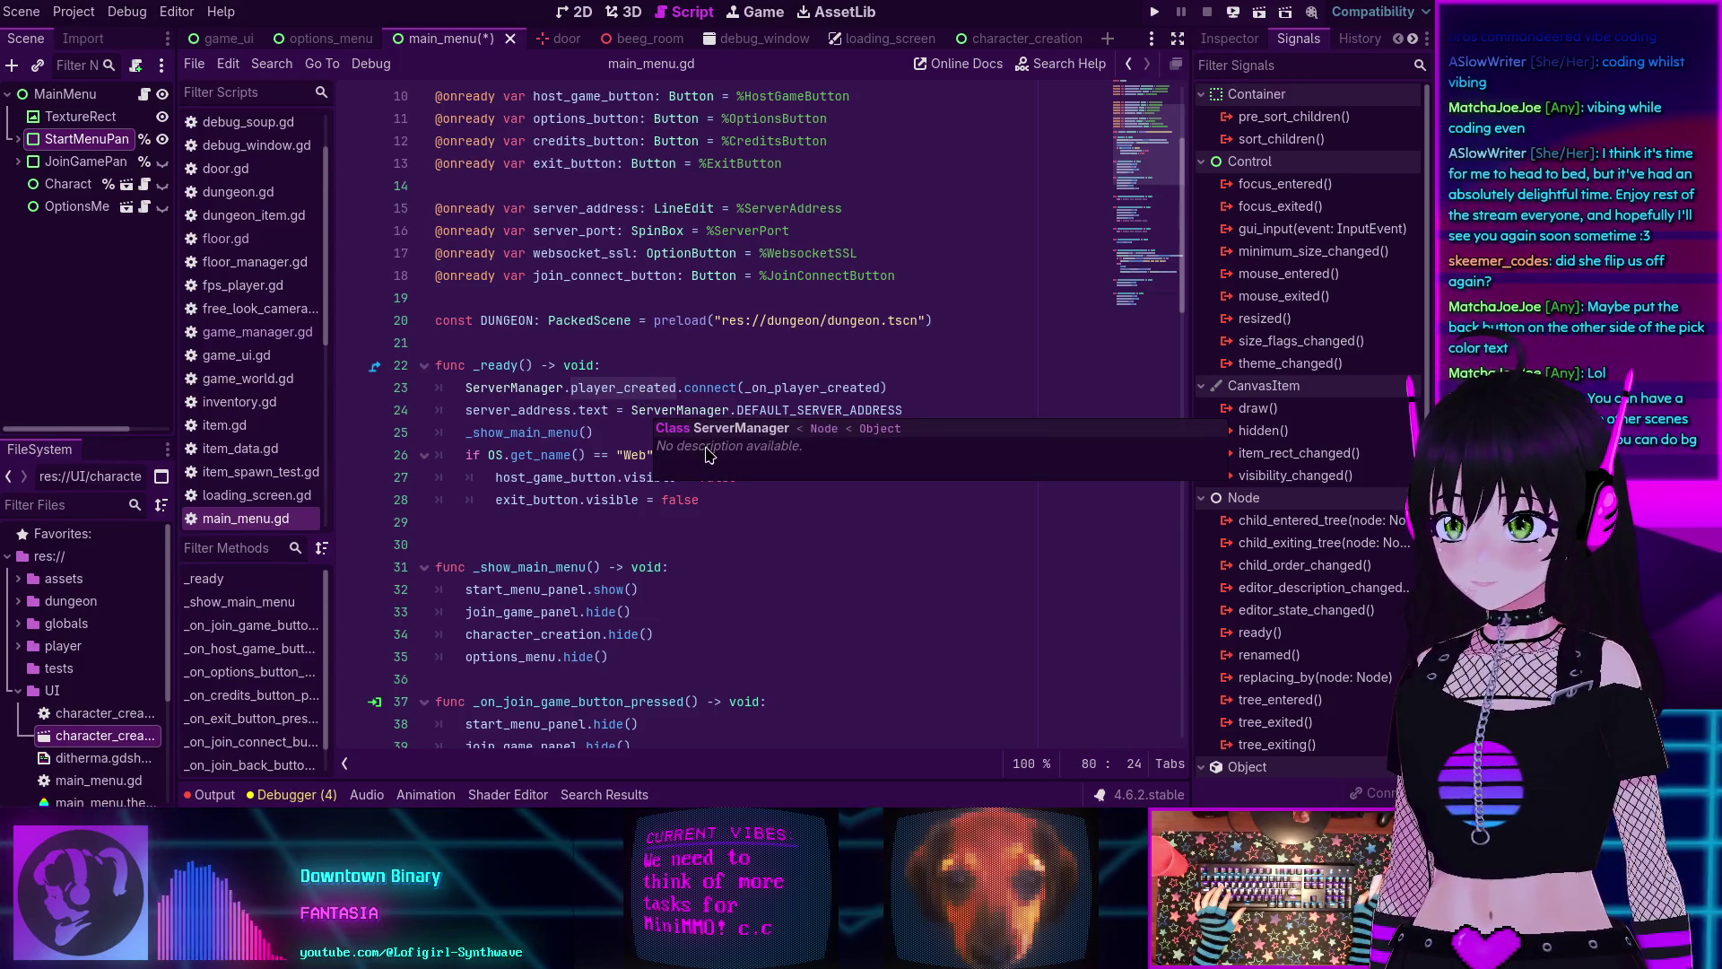
mouse_move(578, 476)
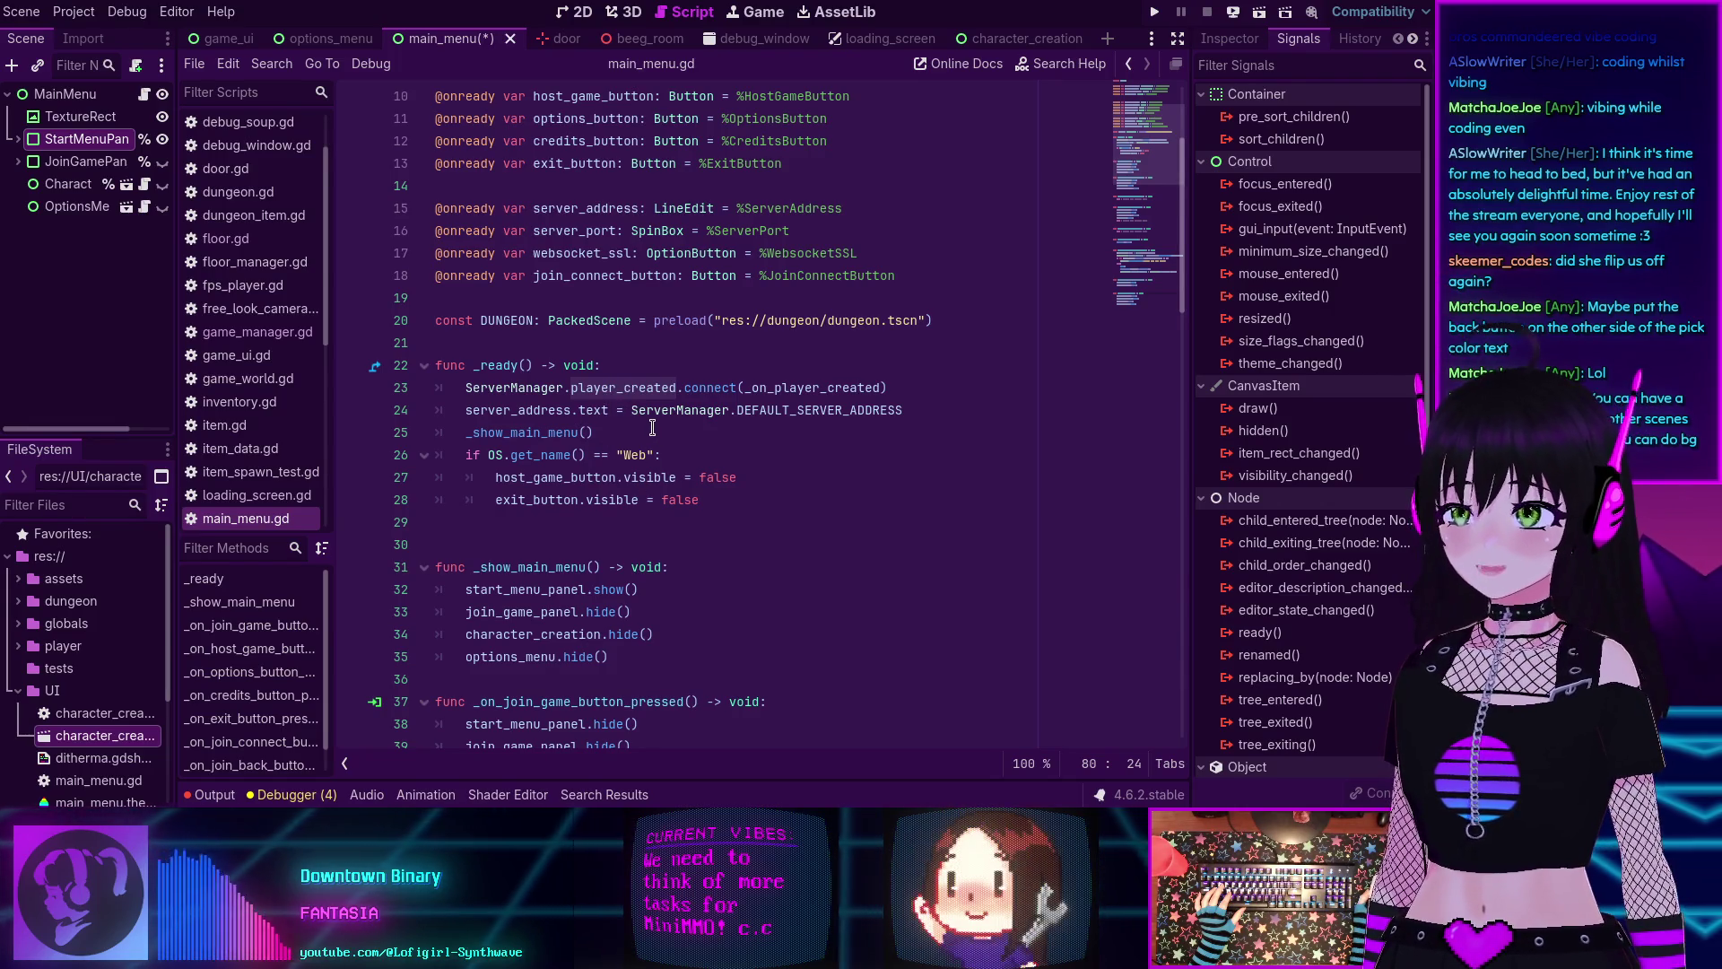
scroll(652, 428, "down", 2)
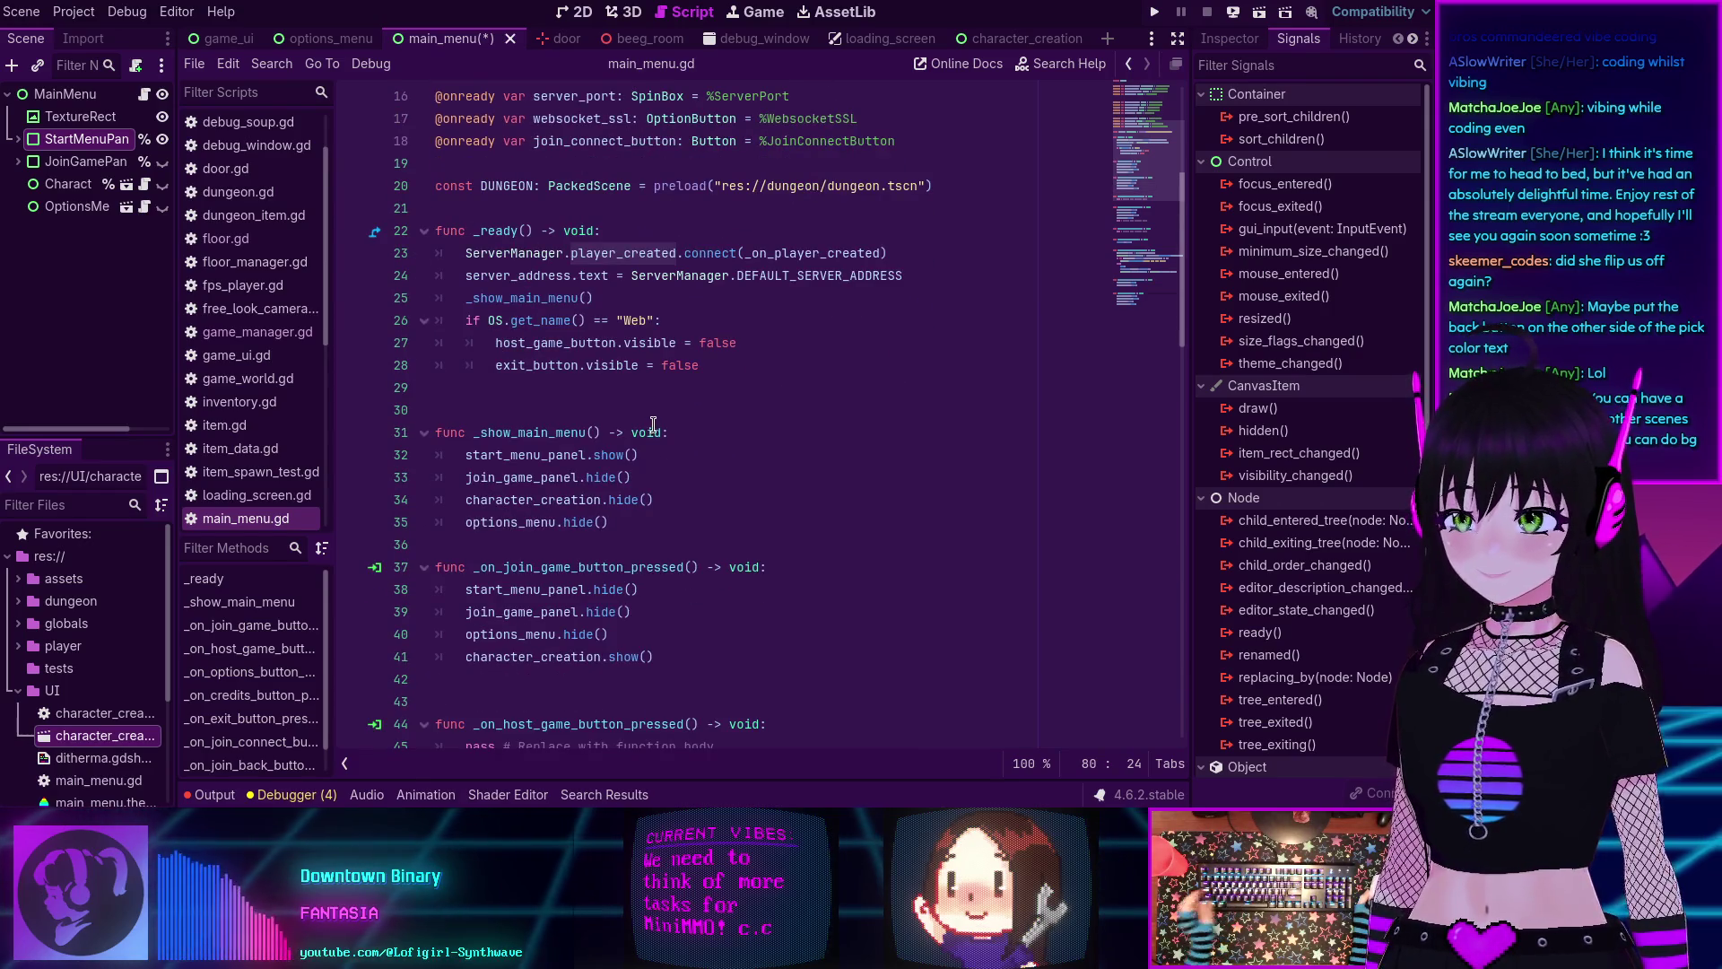
scroll(656, 408, "down", 6)
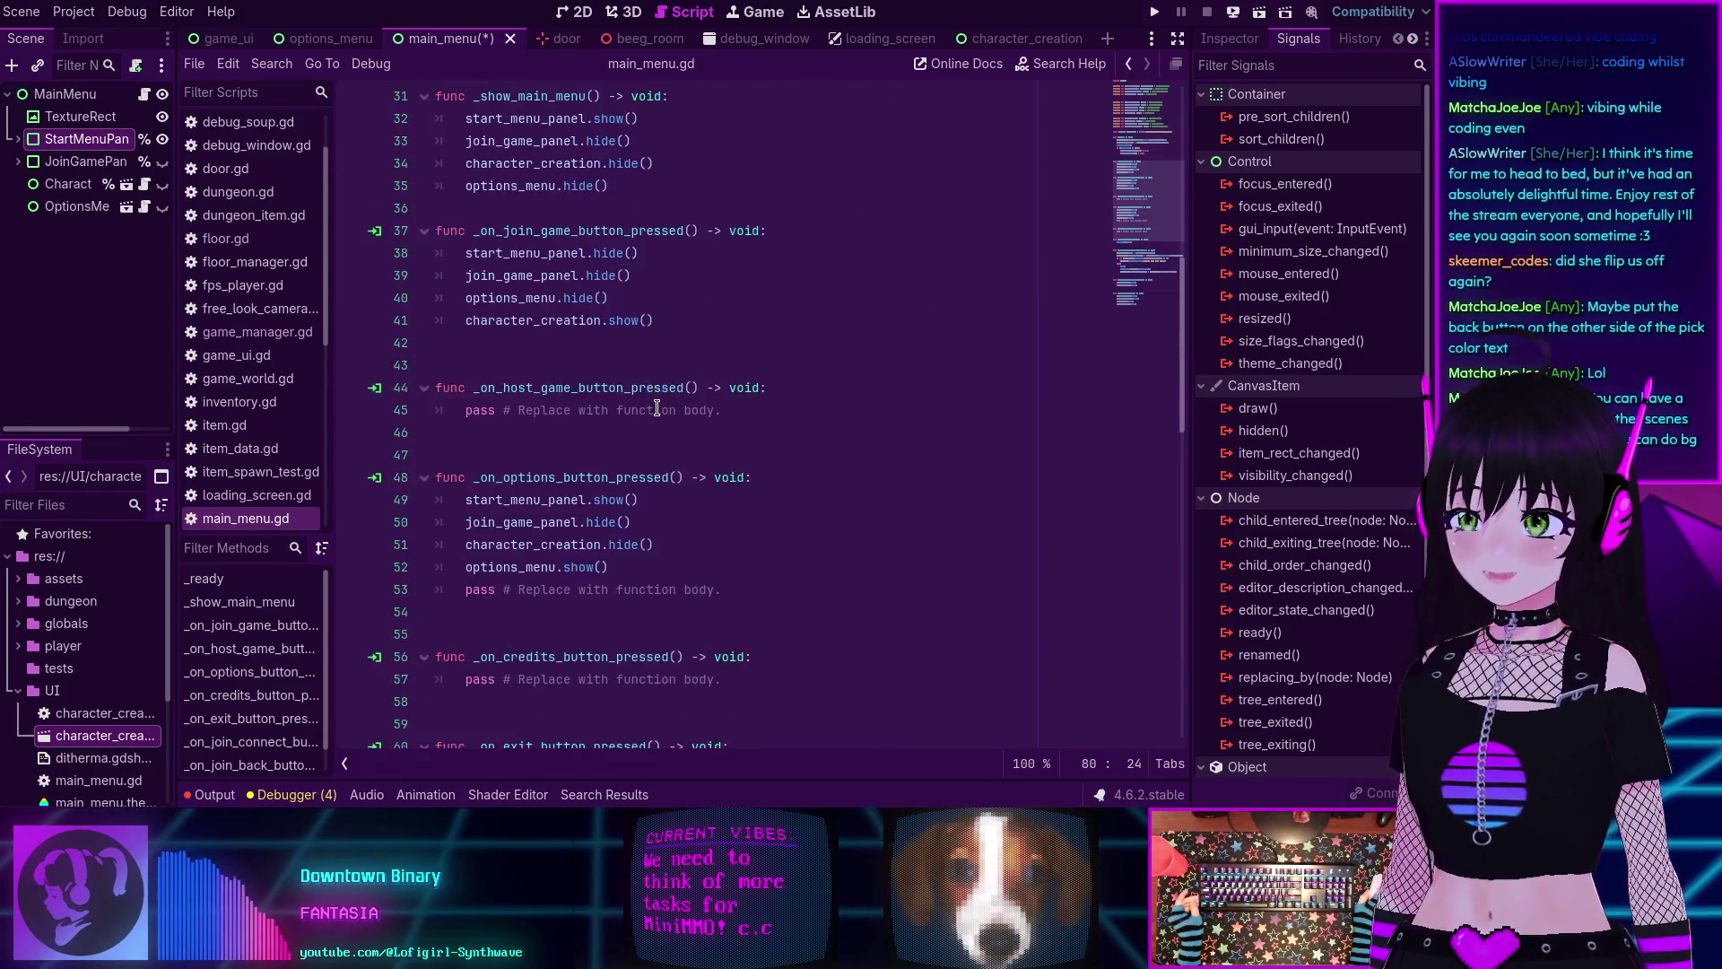
scroll(659, 404, "down", 5)
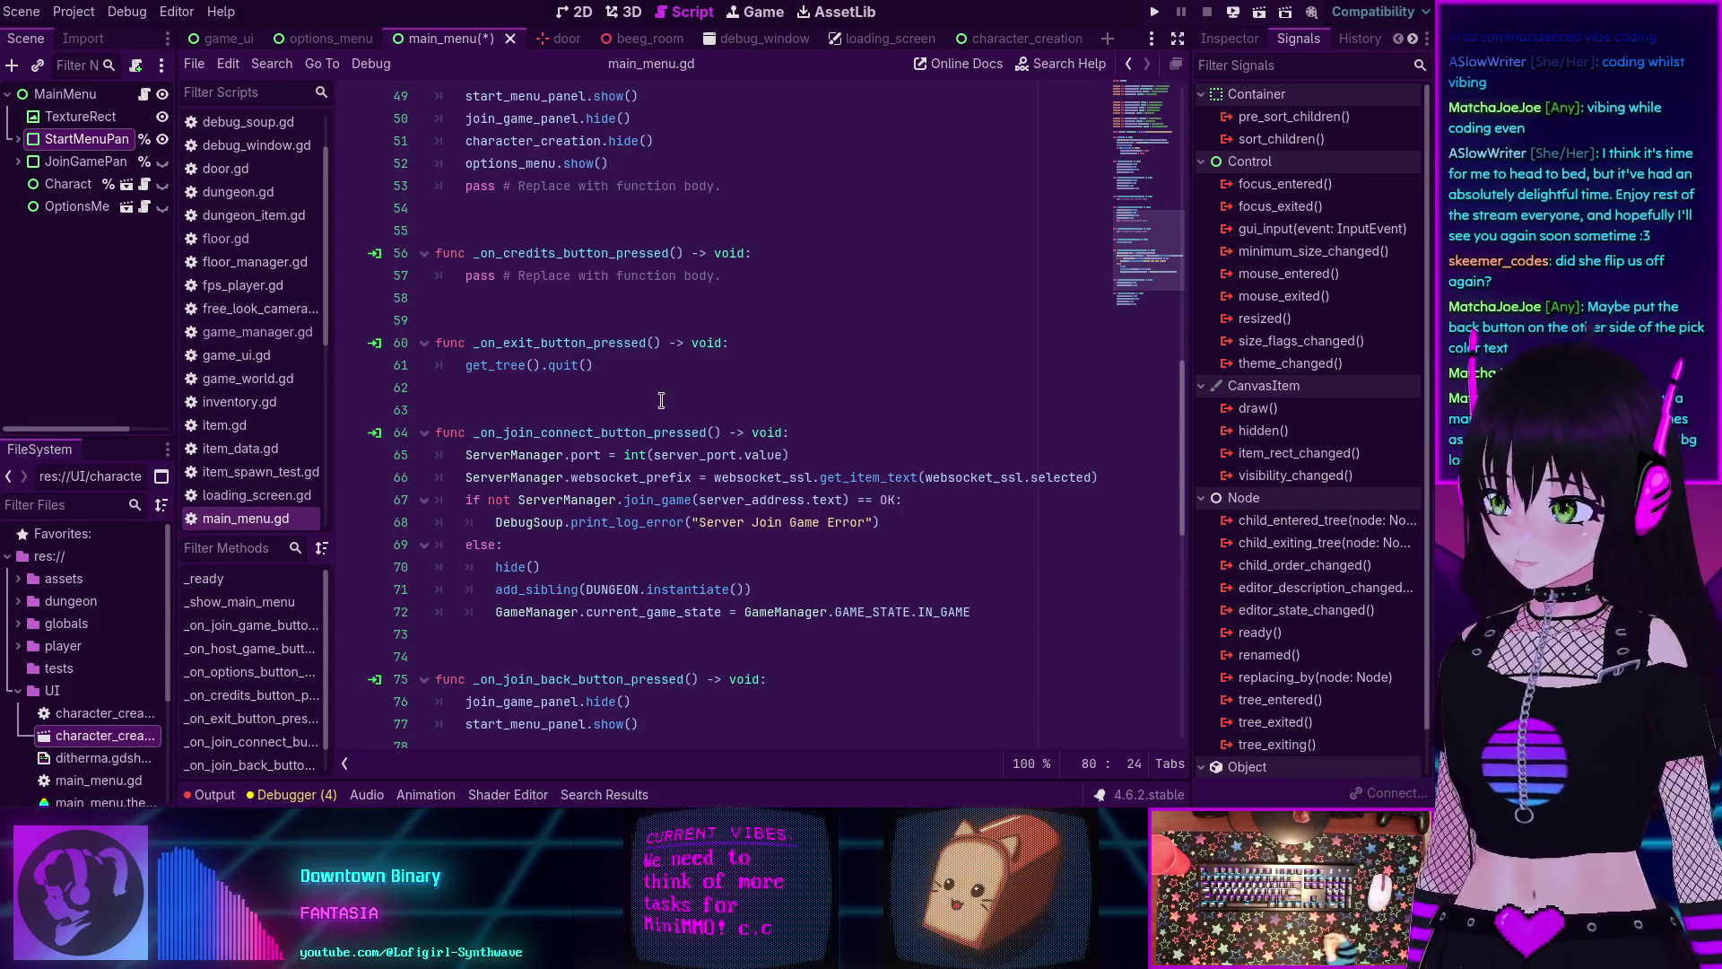
mouse_move(767, 450)
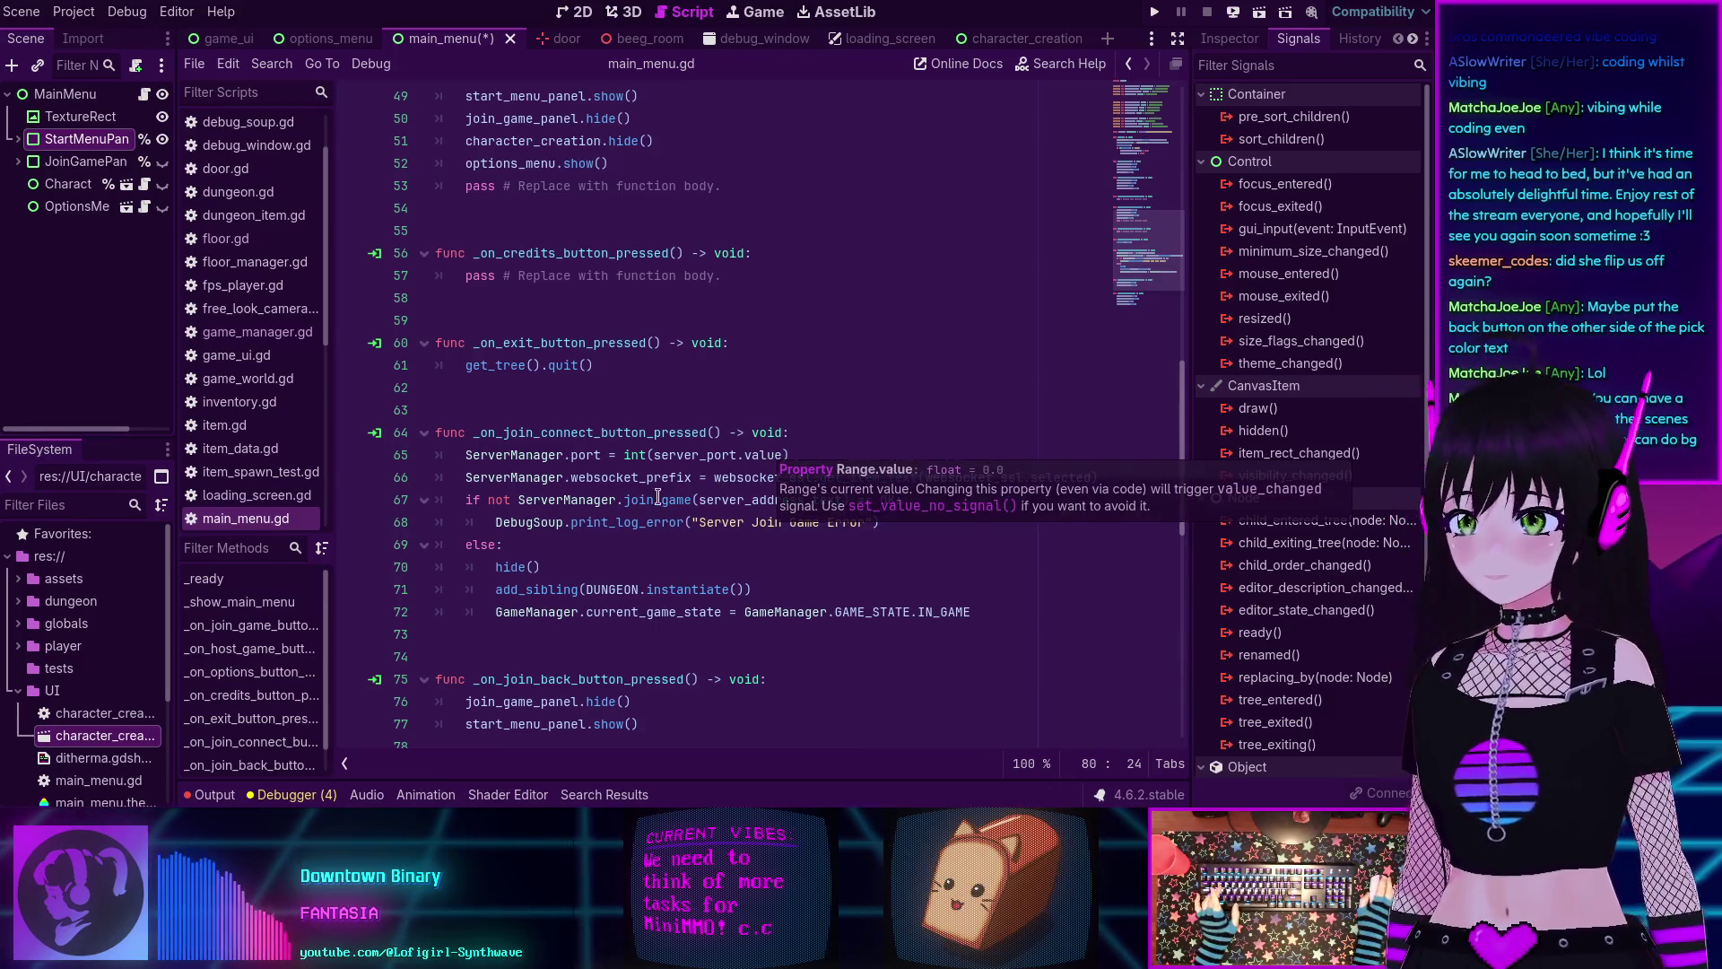
scroll(635, 475, "down", 5)
scroll(635, 476, "up", 20)
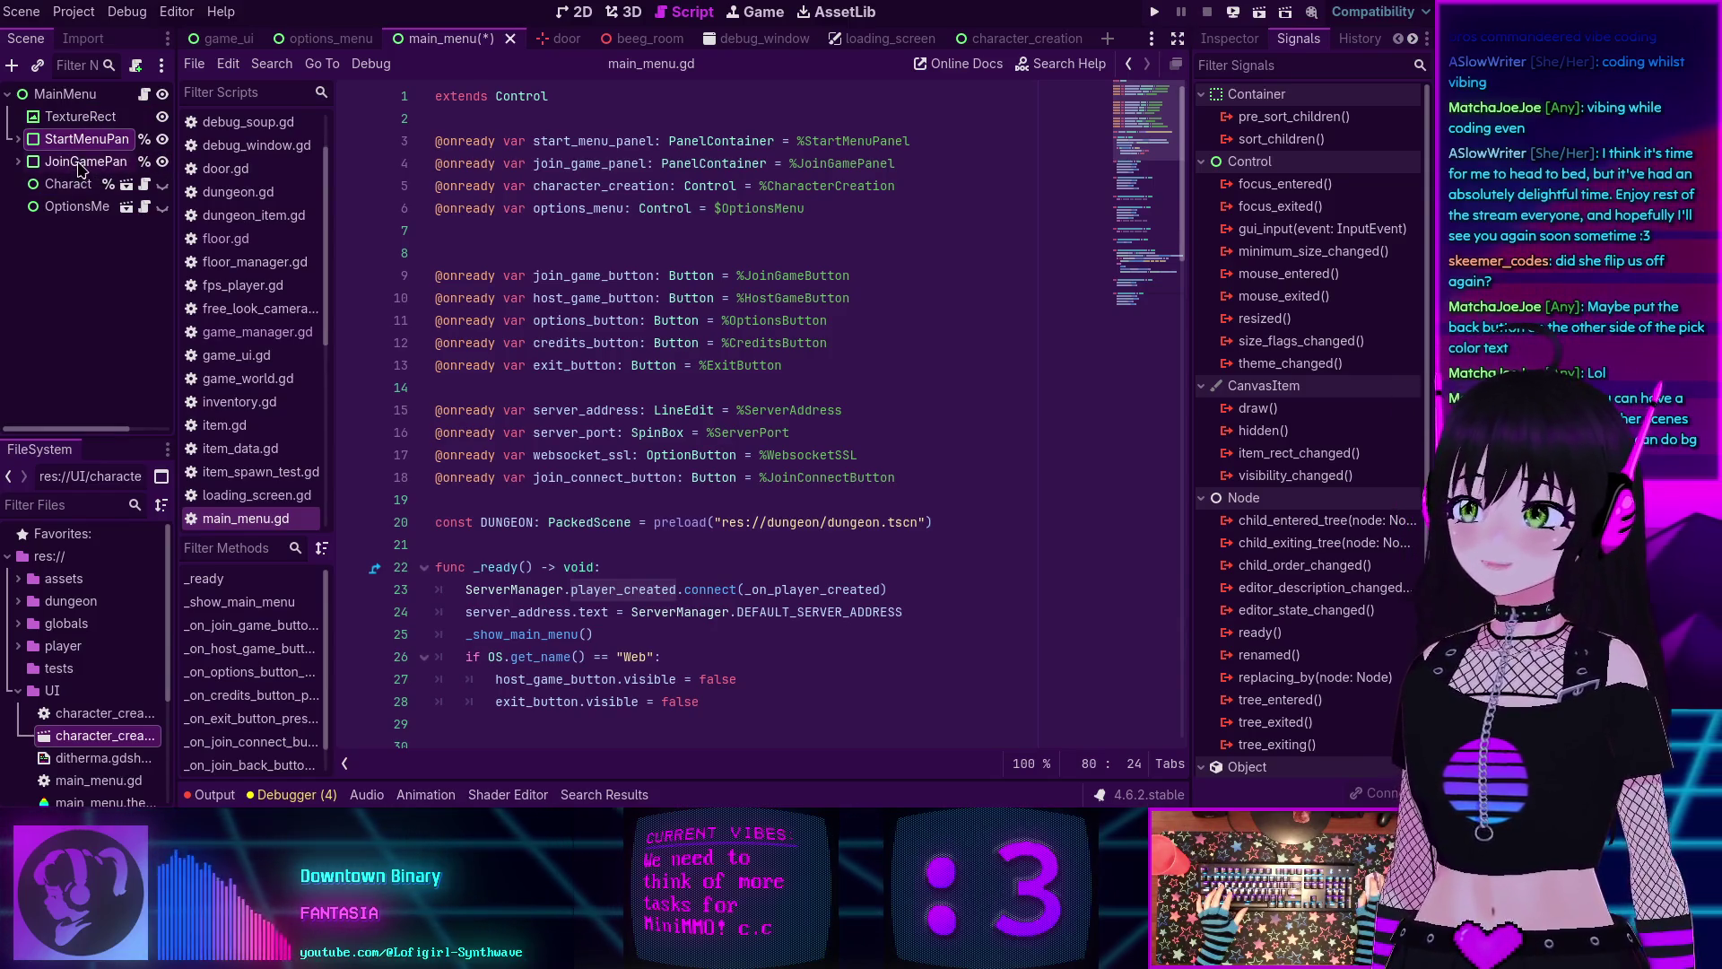
Expand StartMenuPanel's buttons in the Scene dock and return to the 2D main menu layout.
left_click(18, 162)
left_click(18, 163)
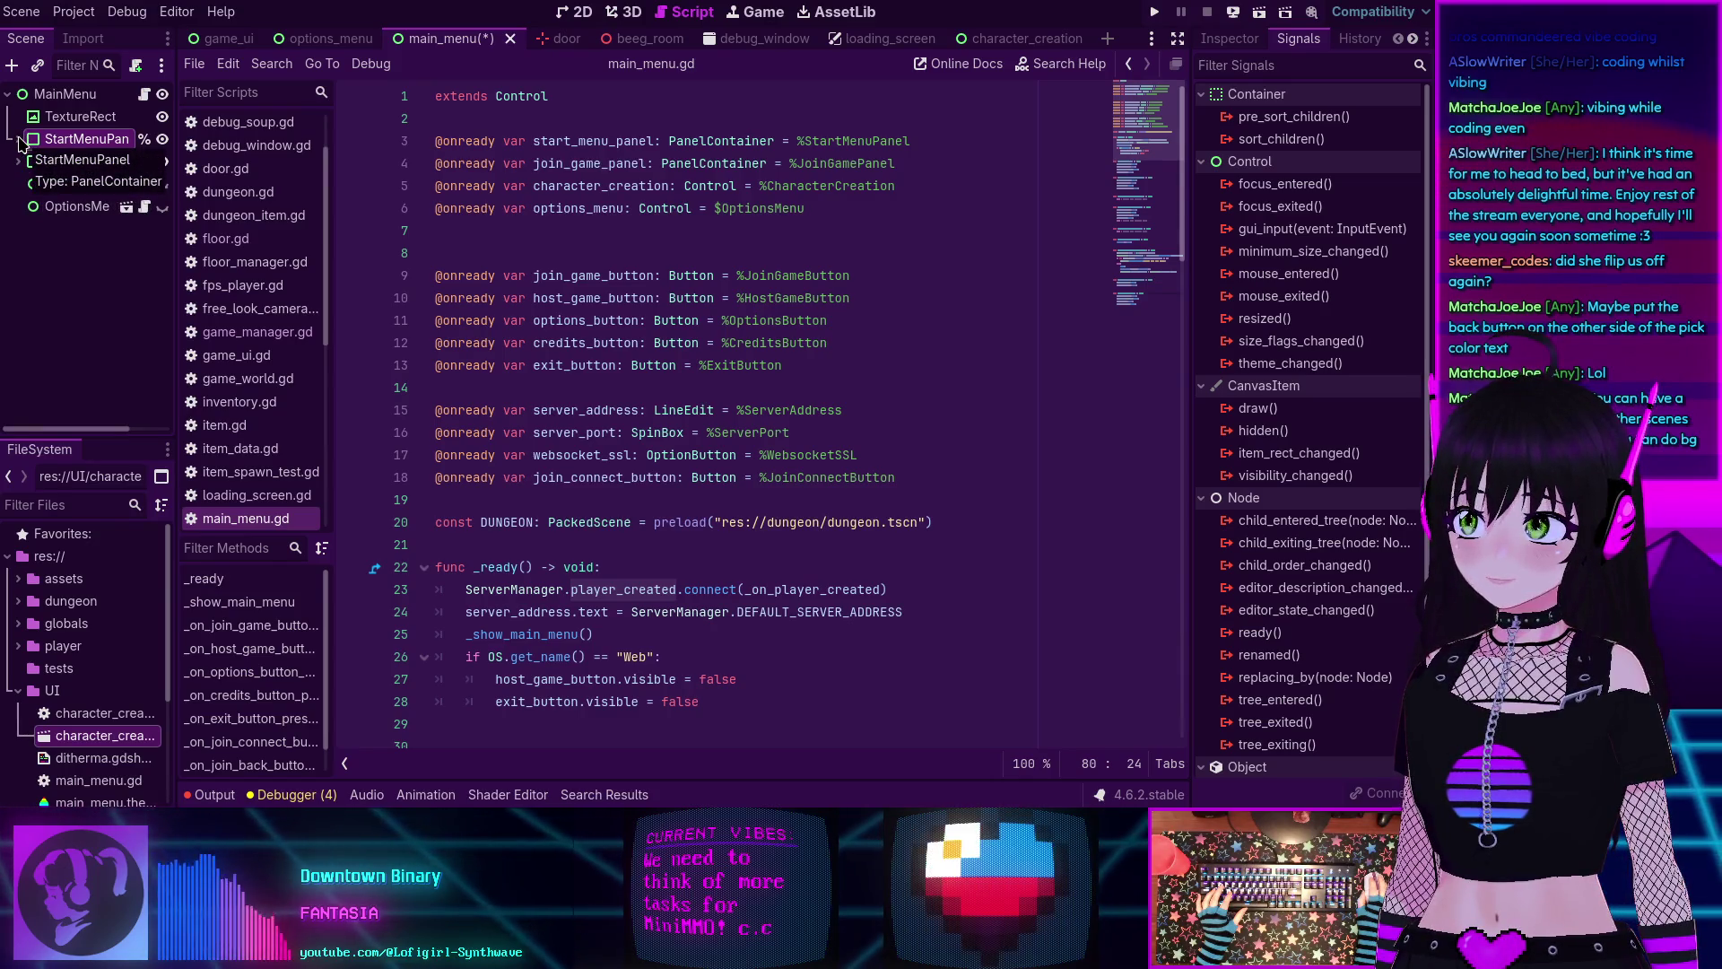
left_click(19, 139)
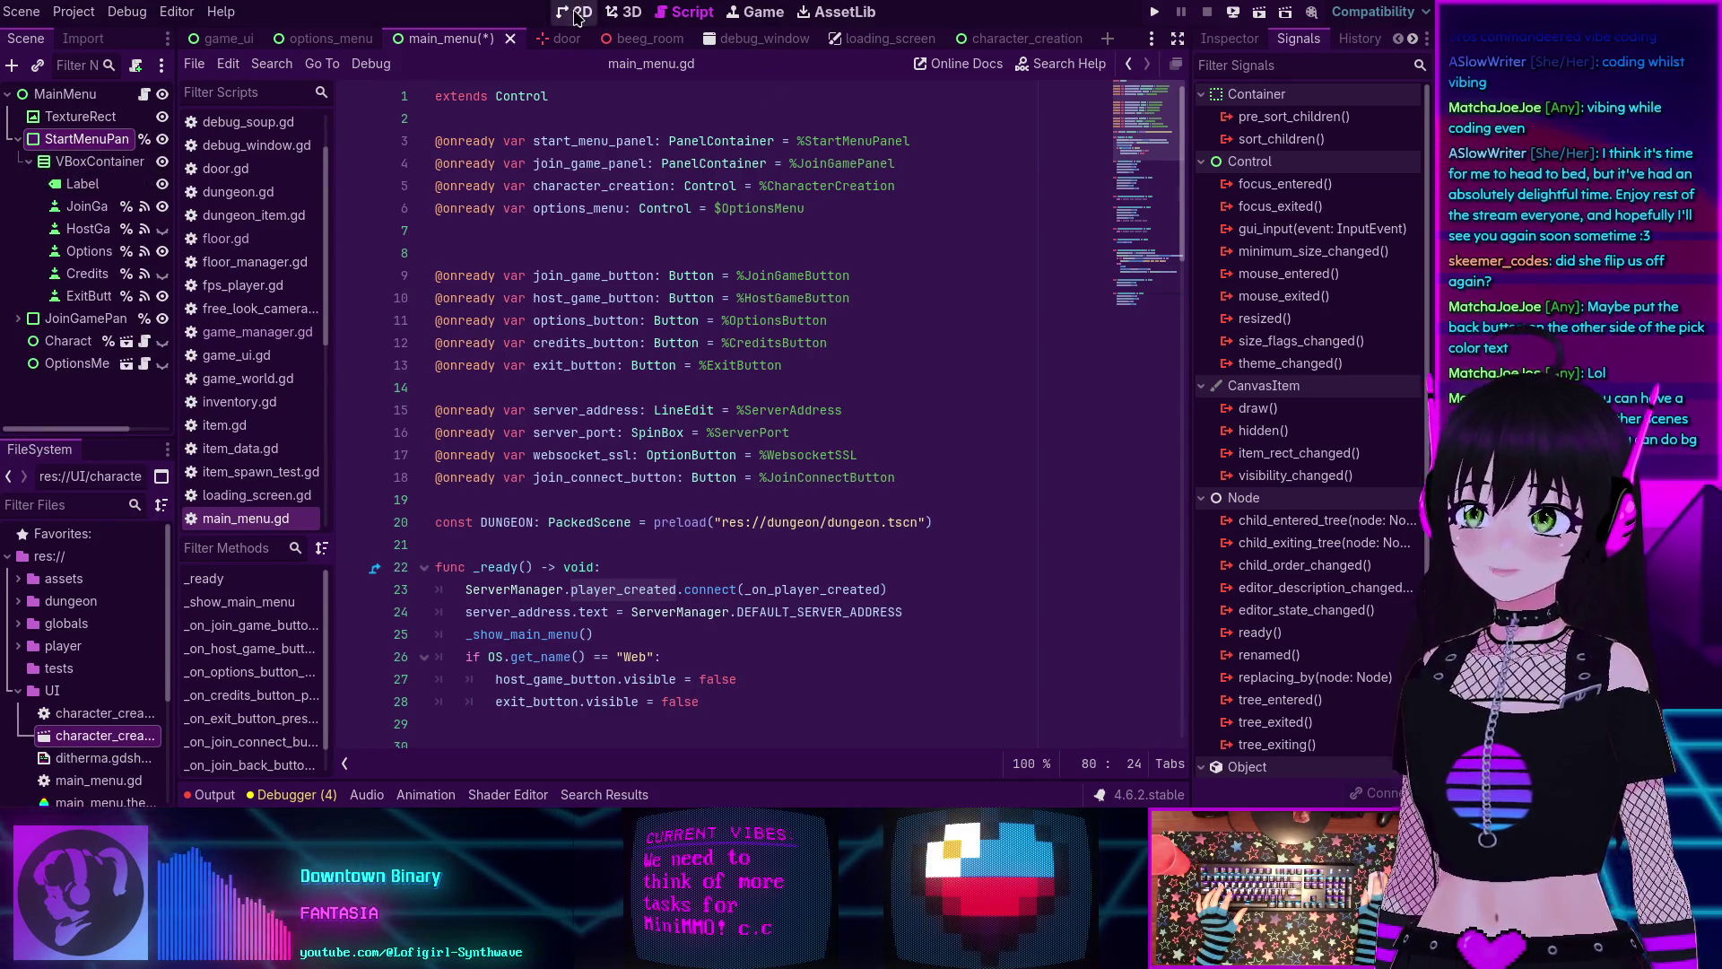
left_click(577, 14)
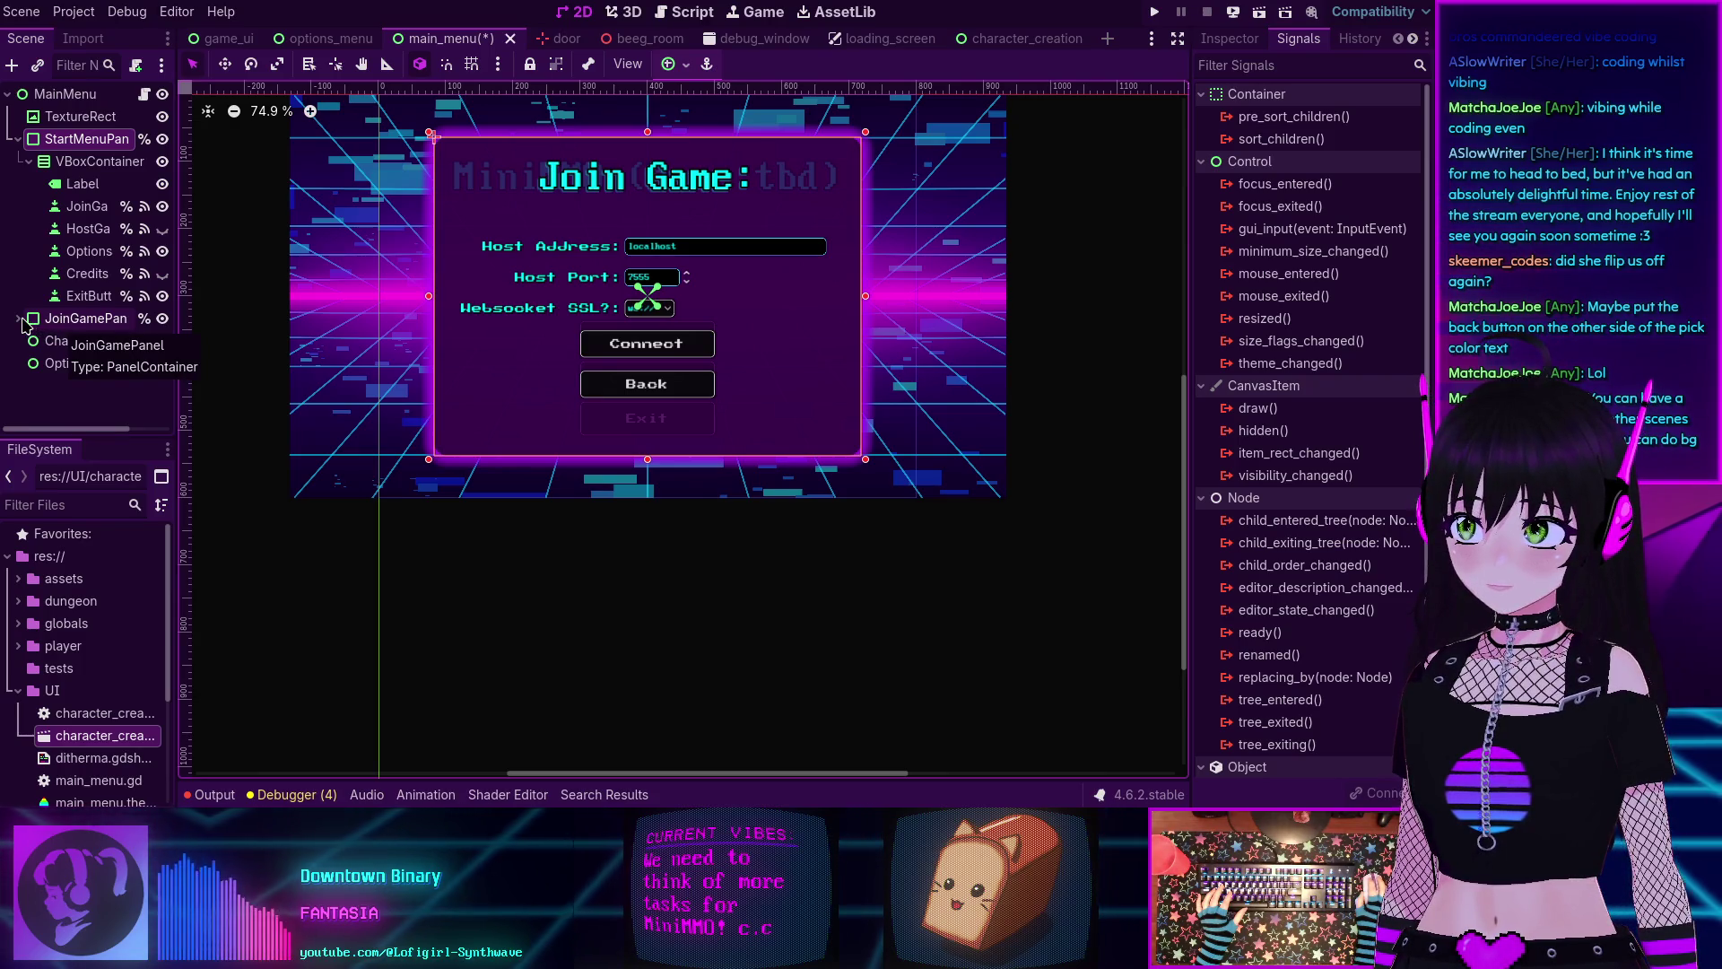
Review main_menu.gd's panel show/hide code, expanding JoinGamePanel's children alongside.
left_click(684, 12)
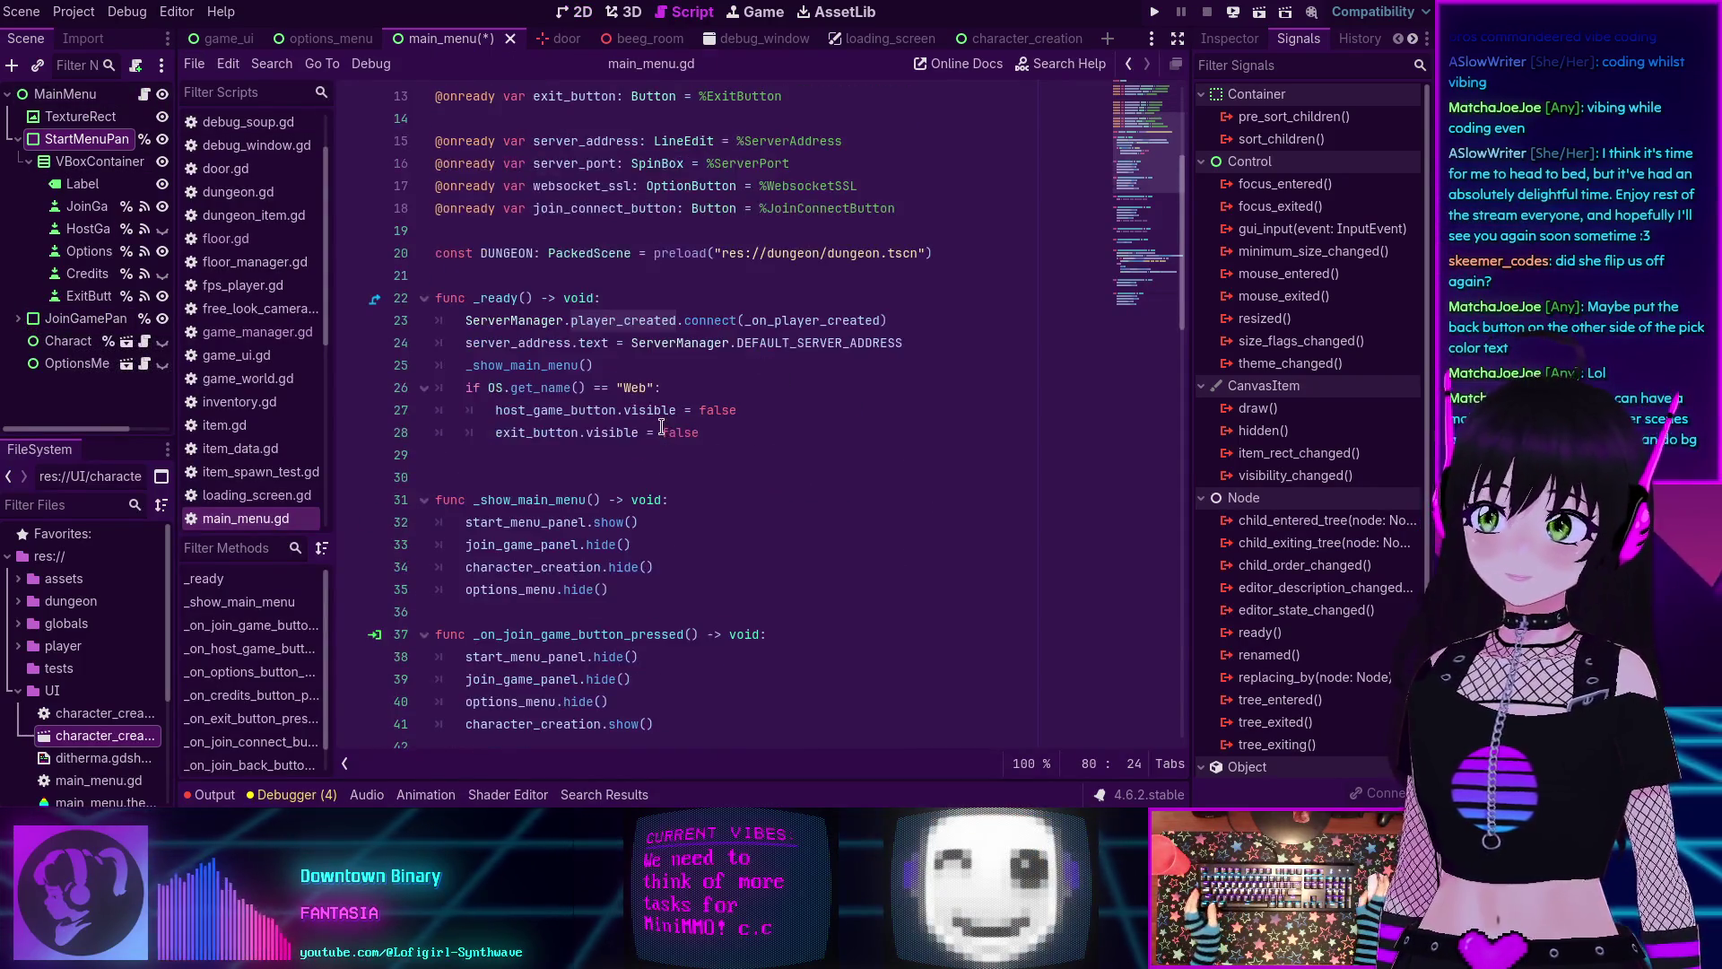
scroll(661, 427, "down", 5)
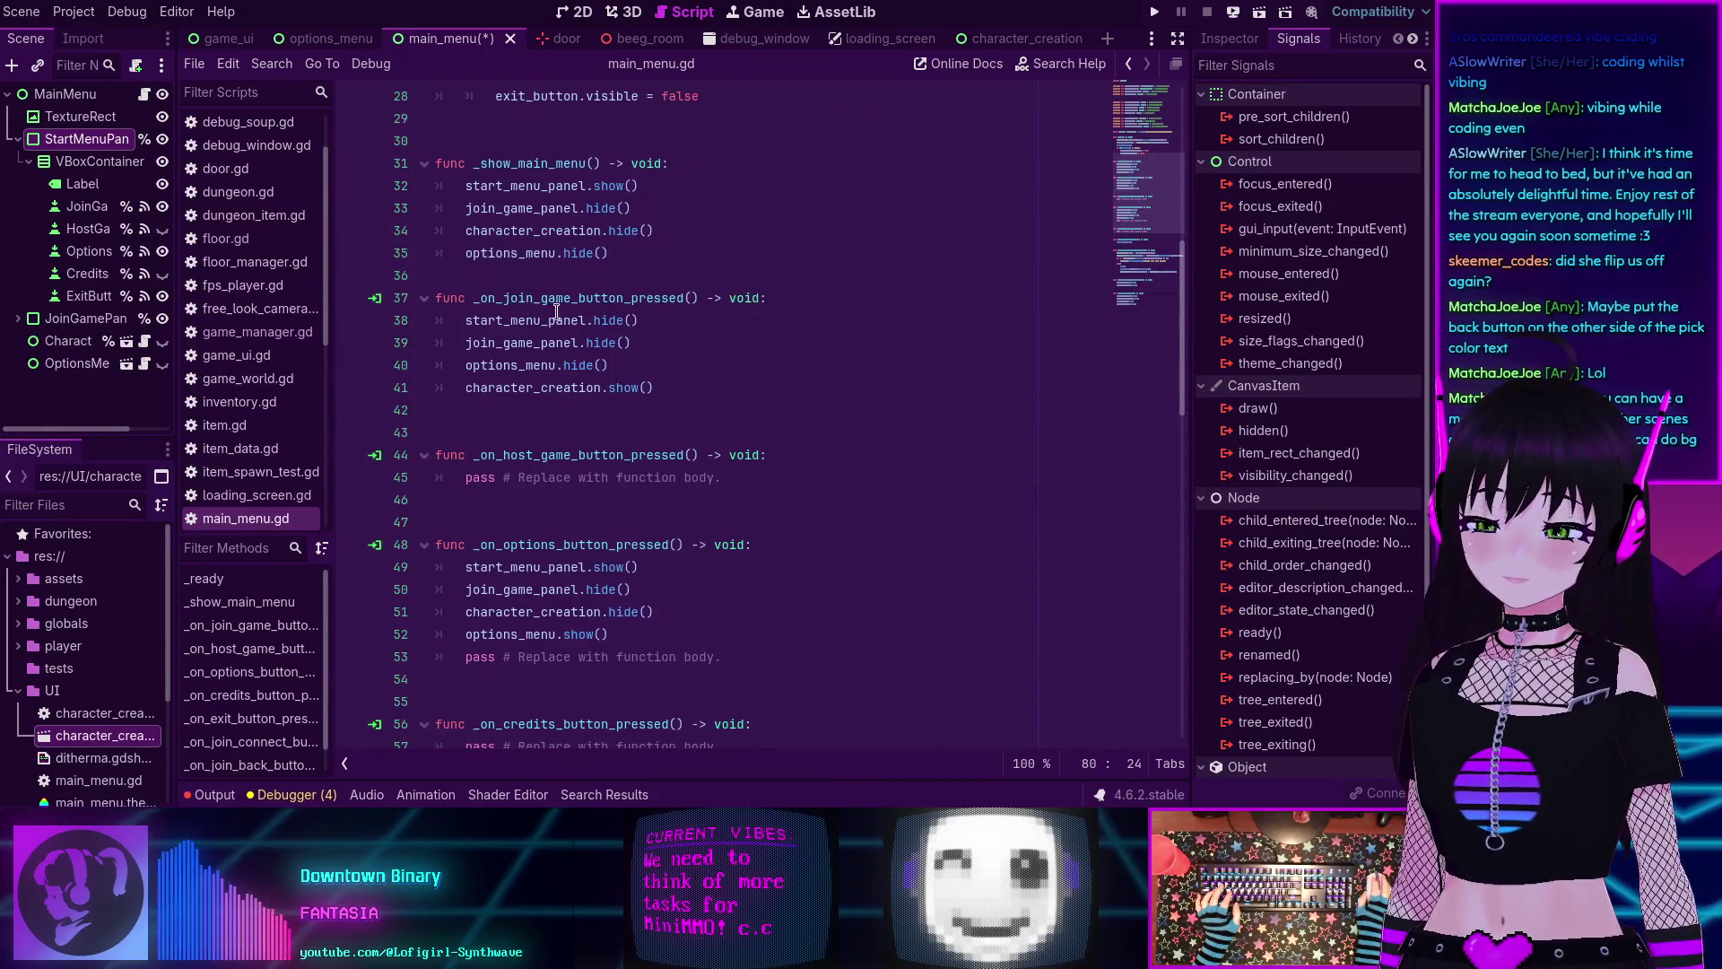
left_click(18, 318)
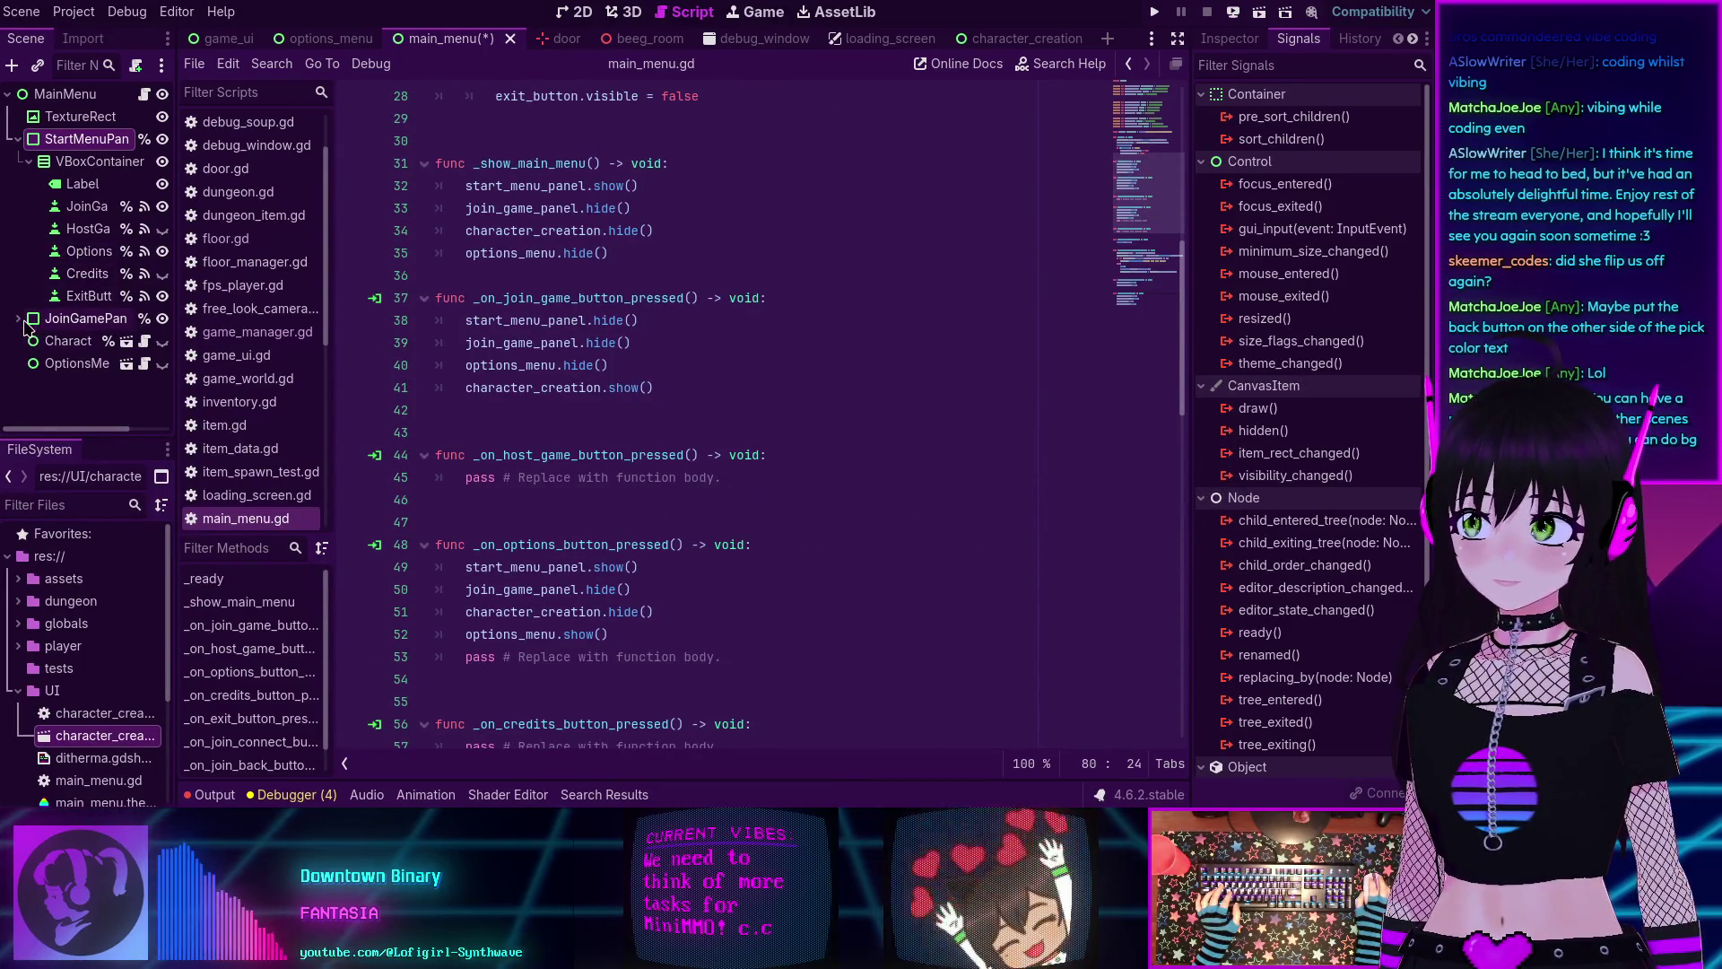
scroll(80, 330, "down", 5)
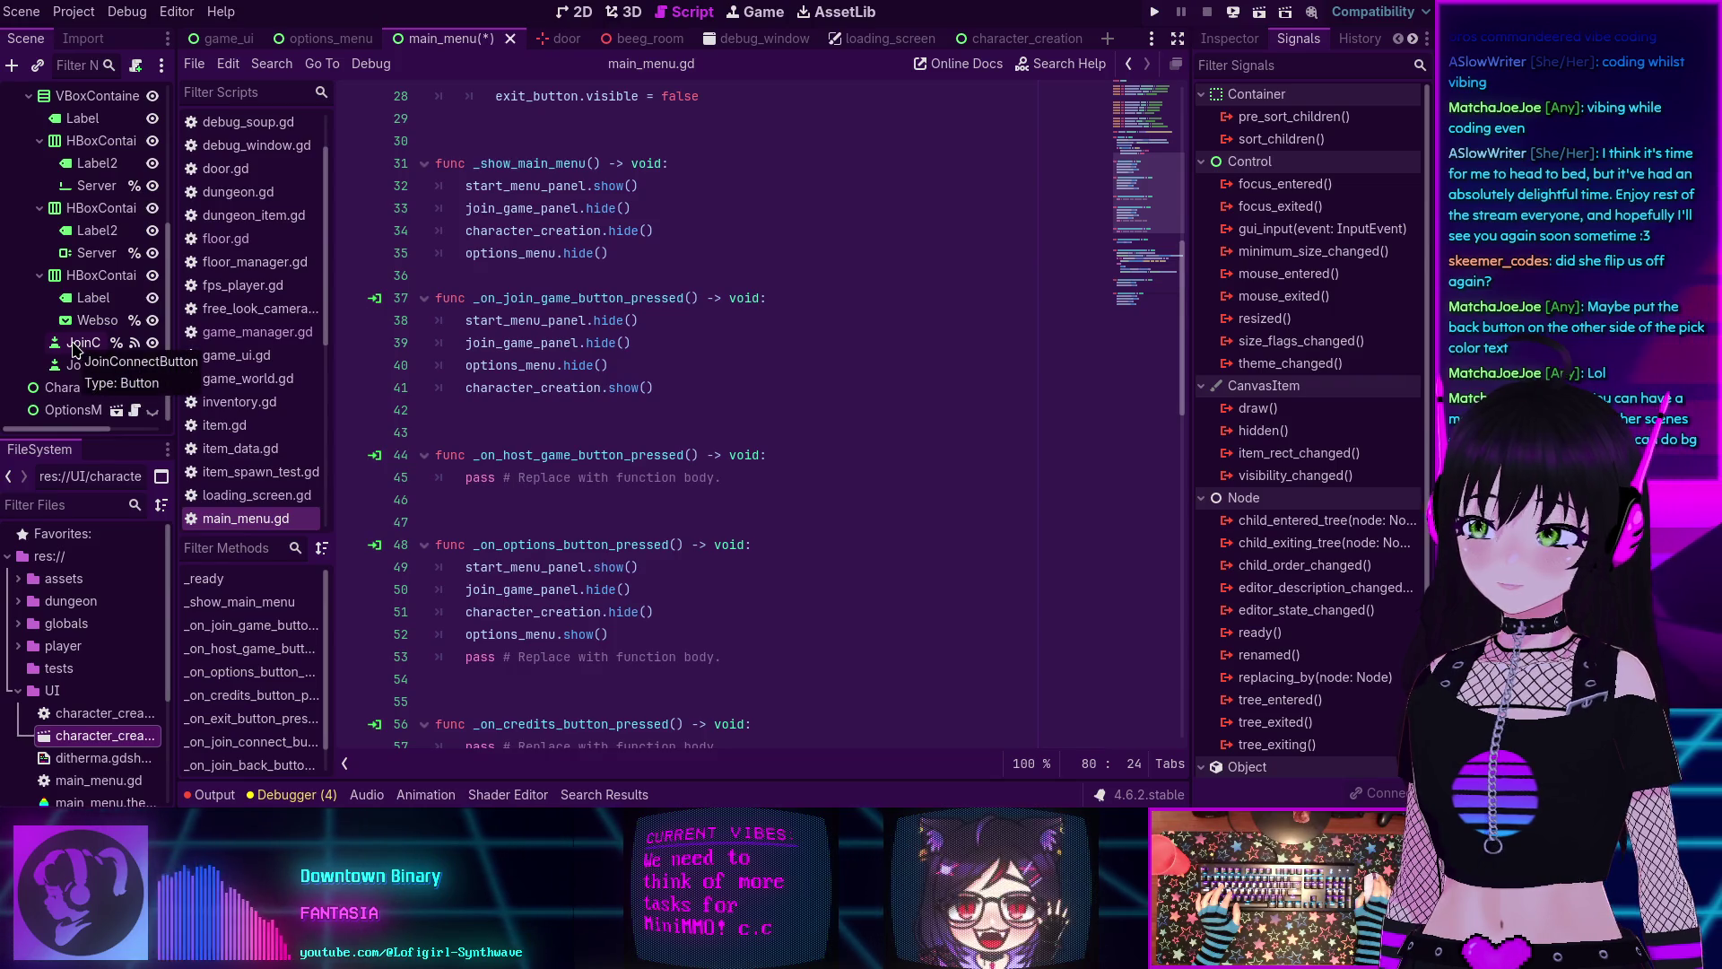
scroll(74, 349, "up", 5)
scroll(630, 399, "down", 5)
scroll(630, 399, "down", 2)
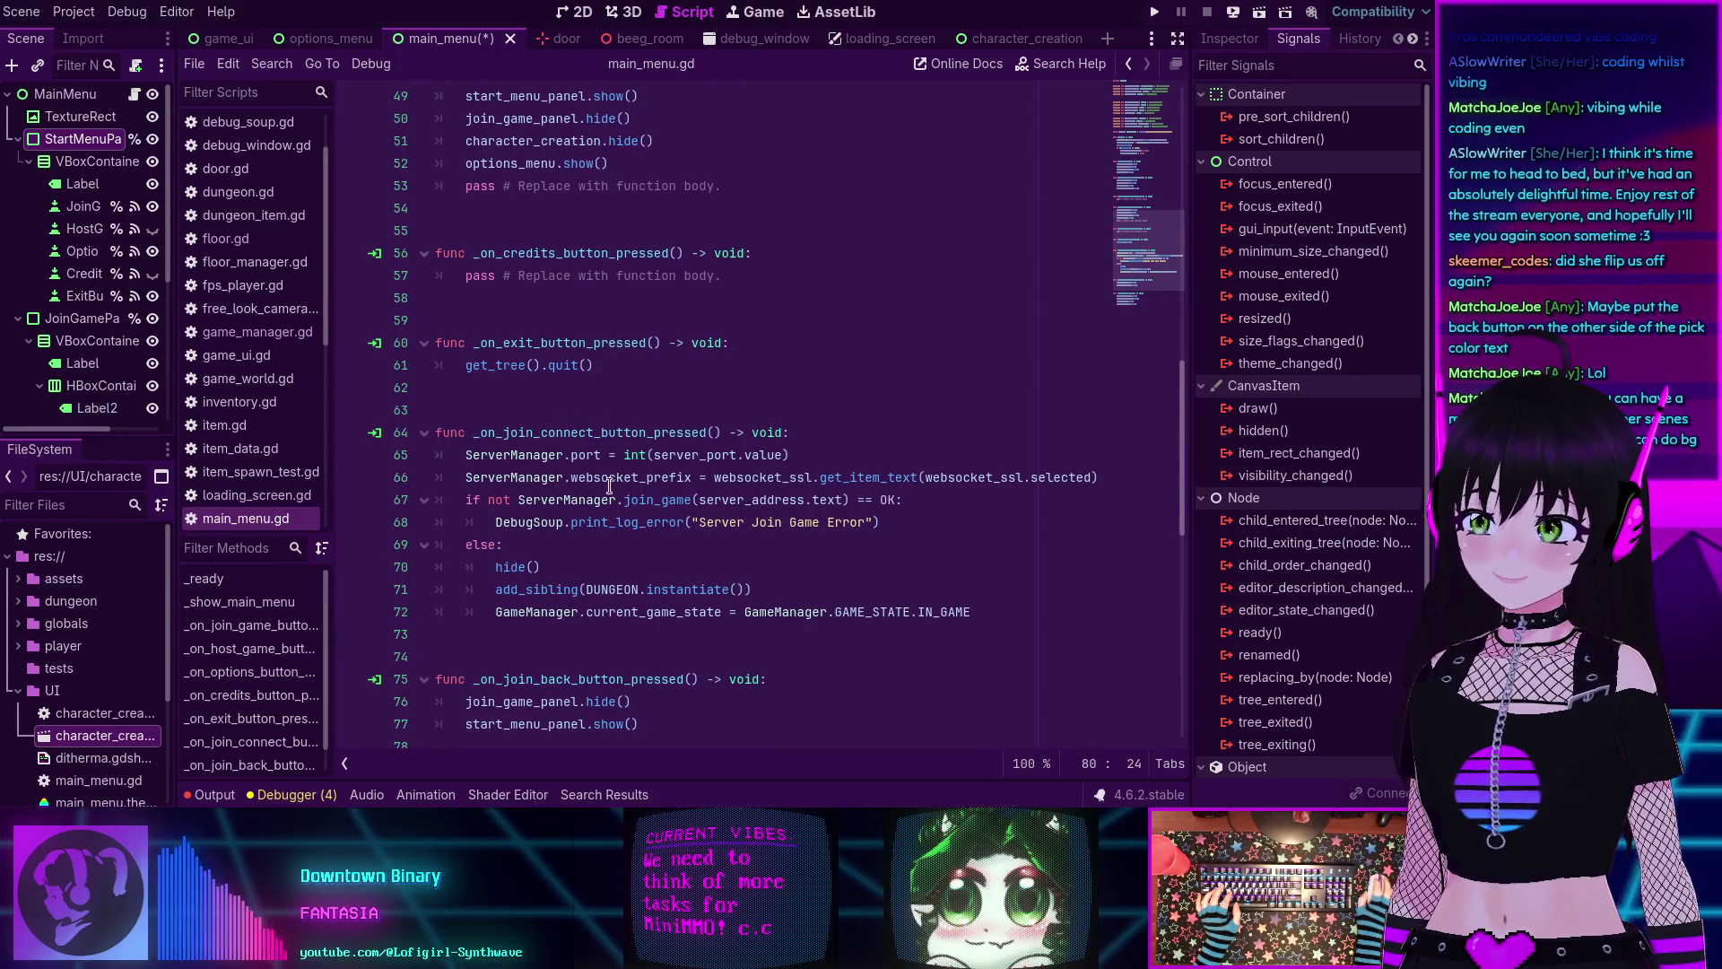
scroll(619, 480, "down", 1)
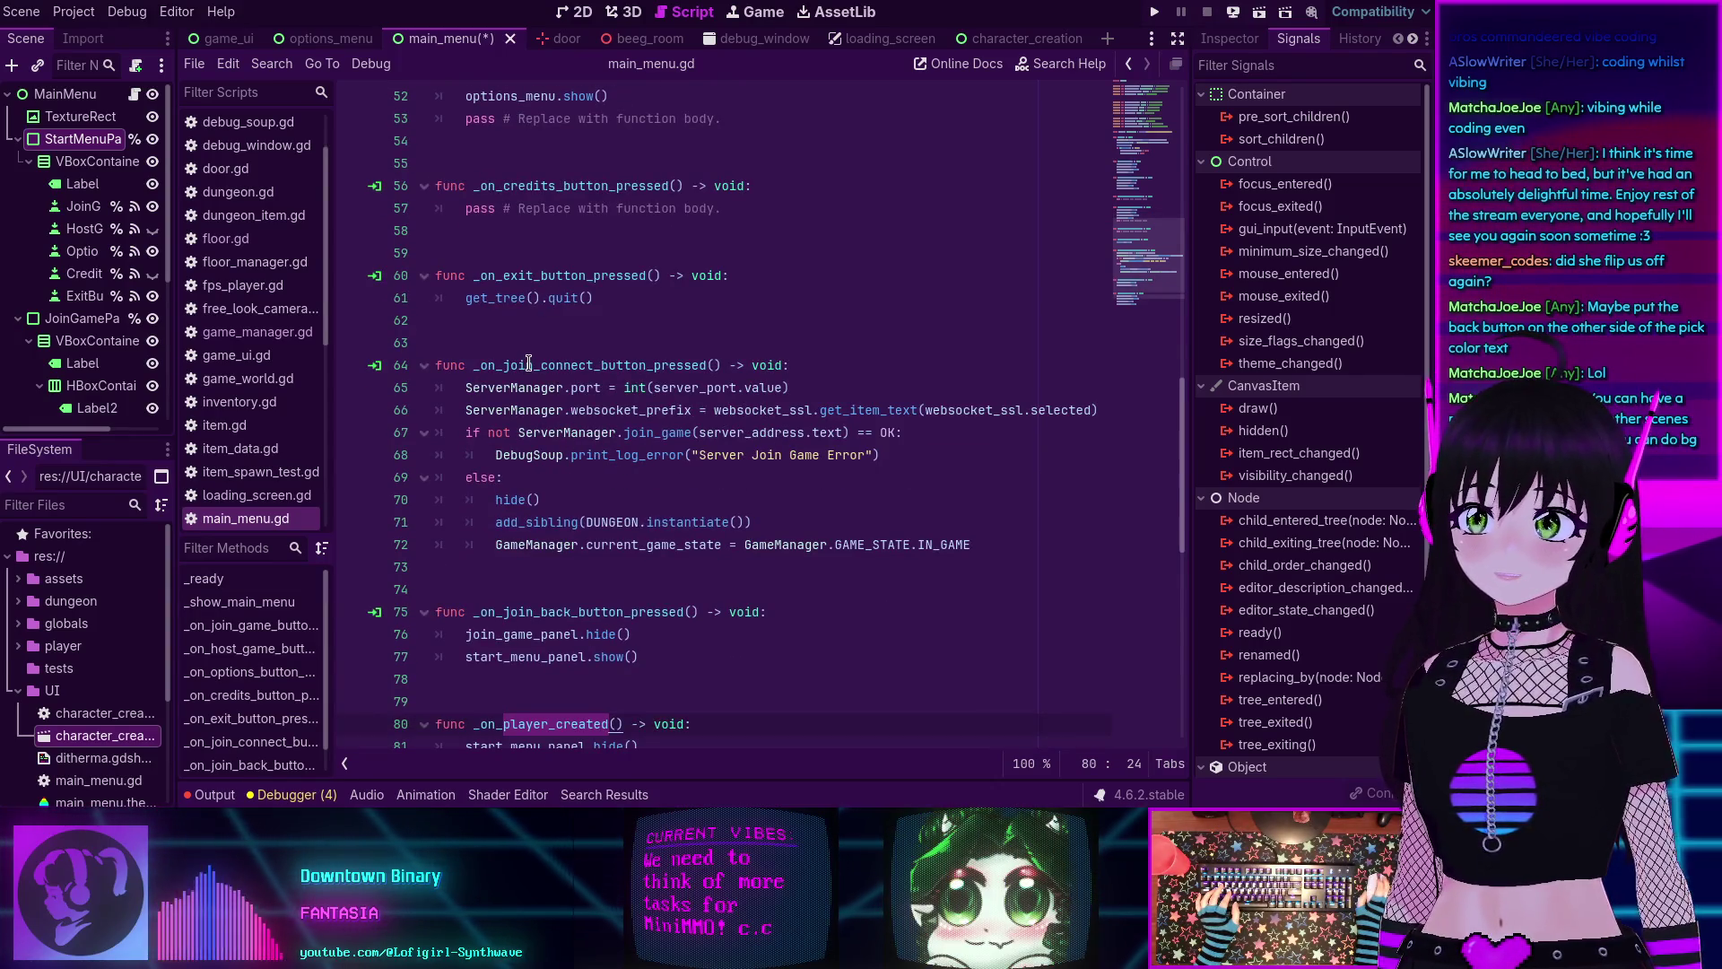
scroll(529, 362, "up", 17)
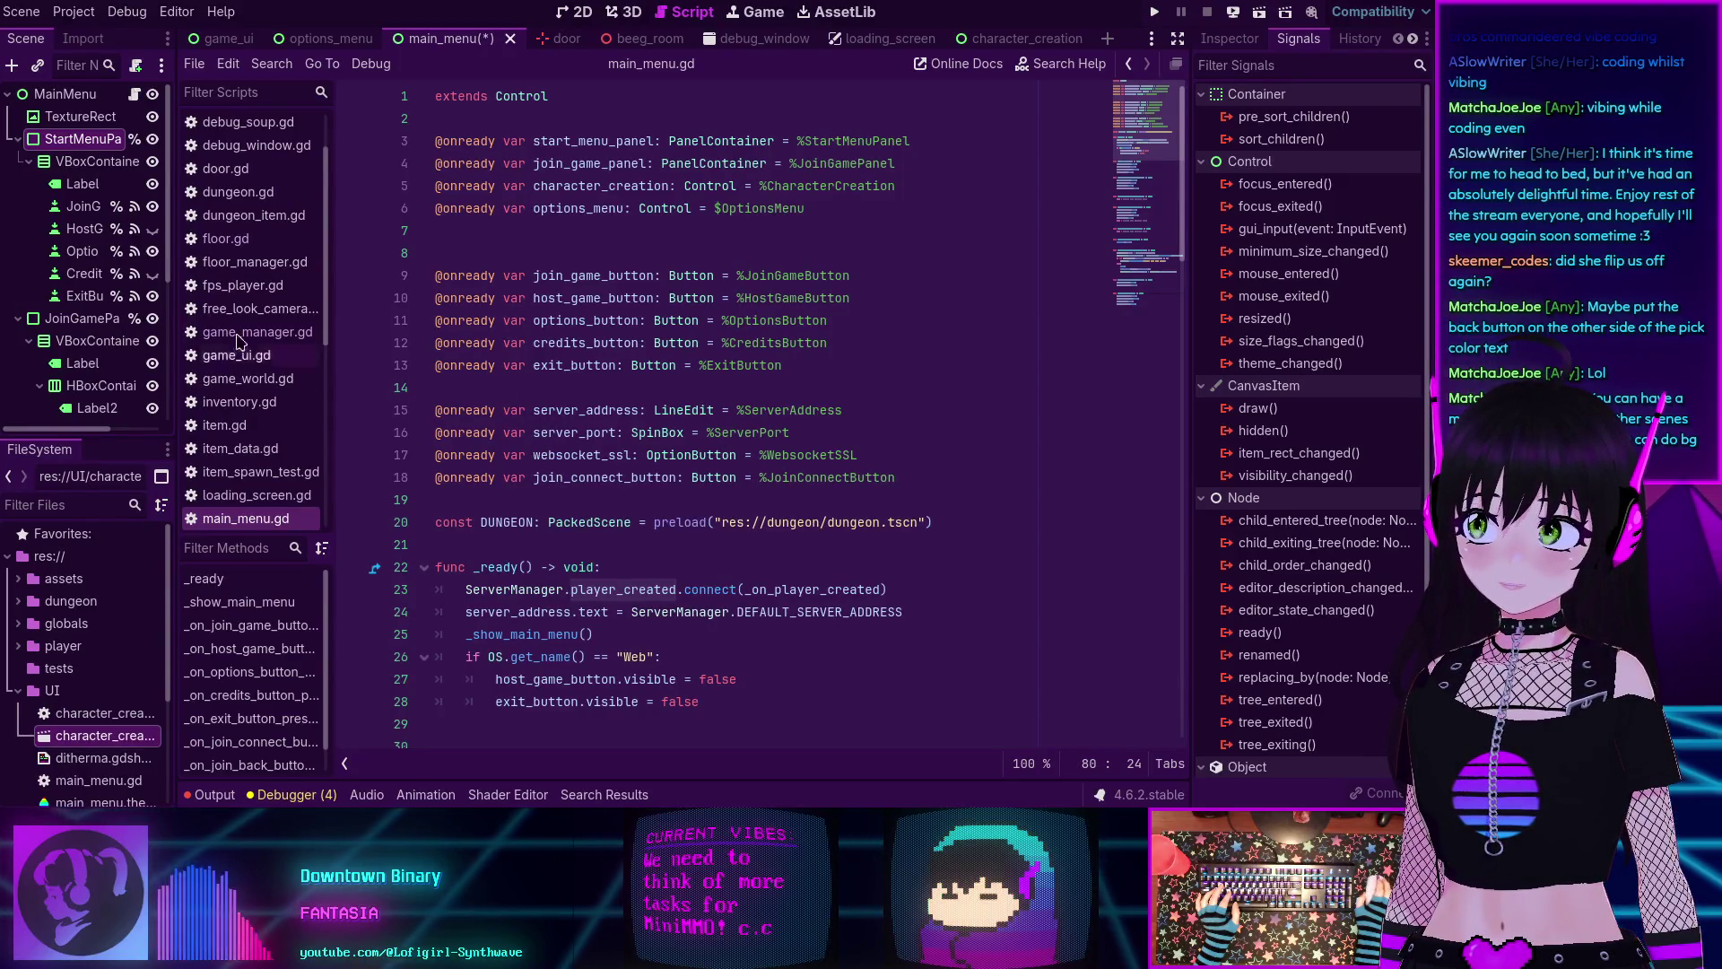
left_click(18, 319)
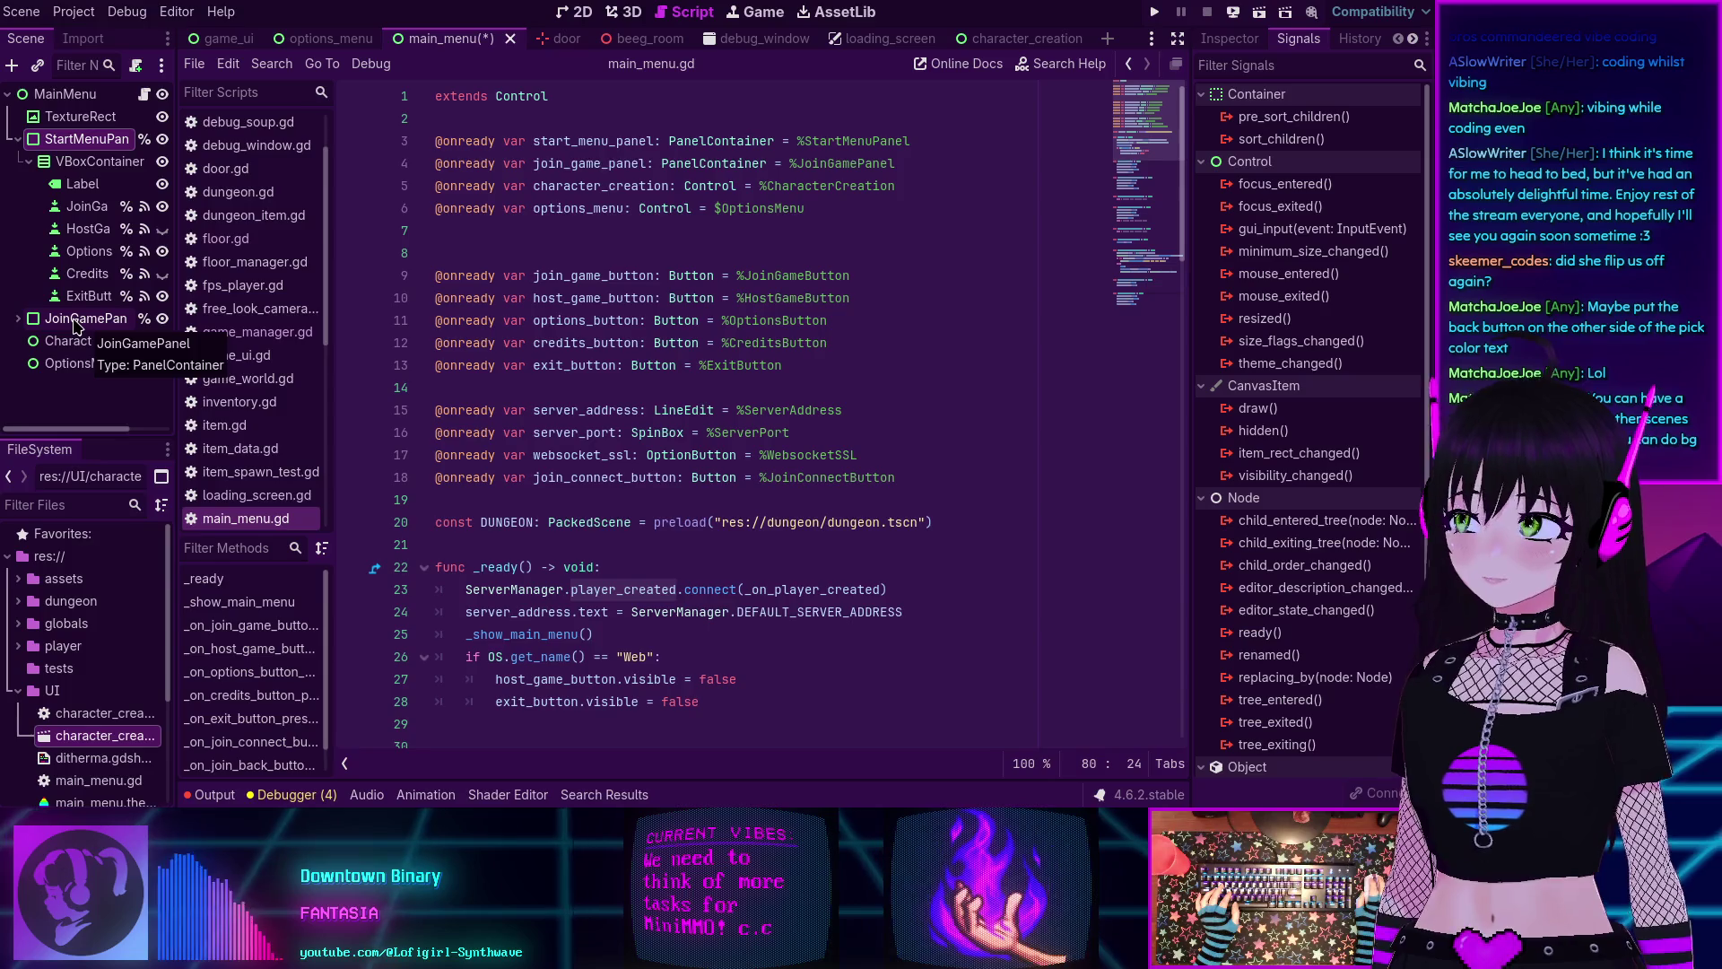
Select JoinGamePanel and bring up its node context menu.
left_click(76, 321)
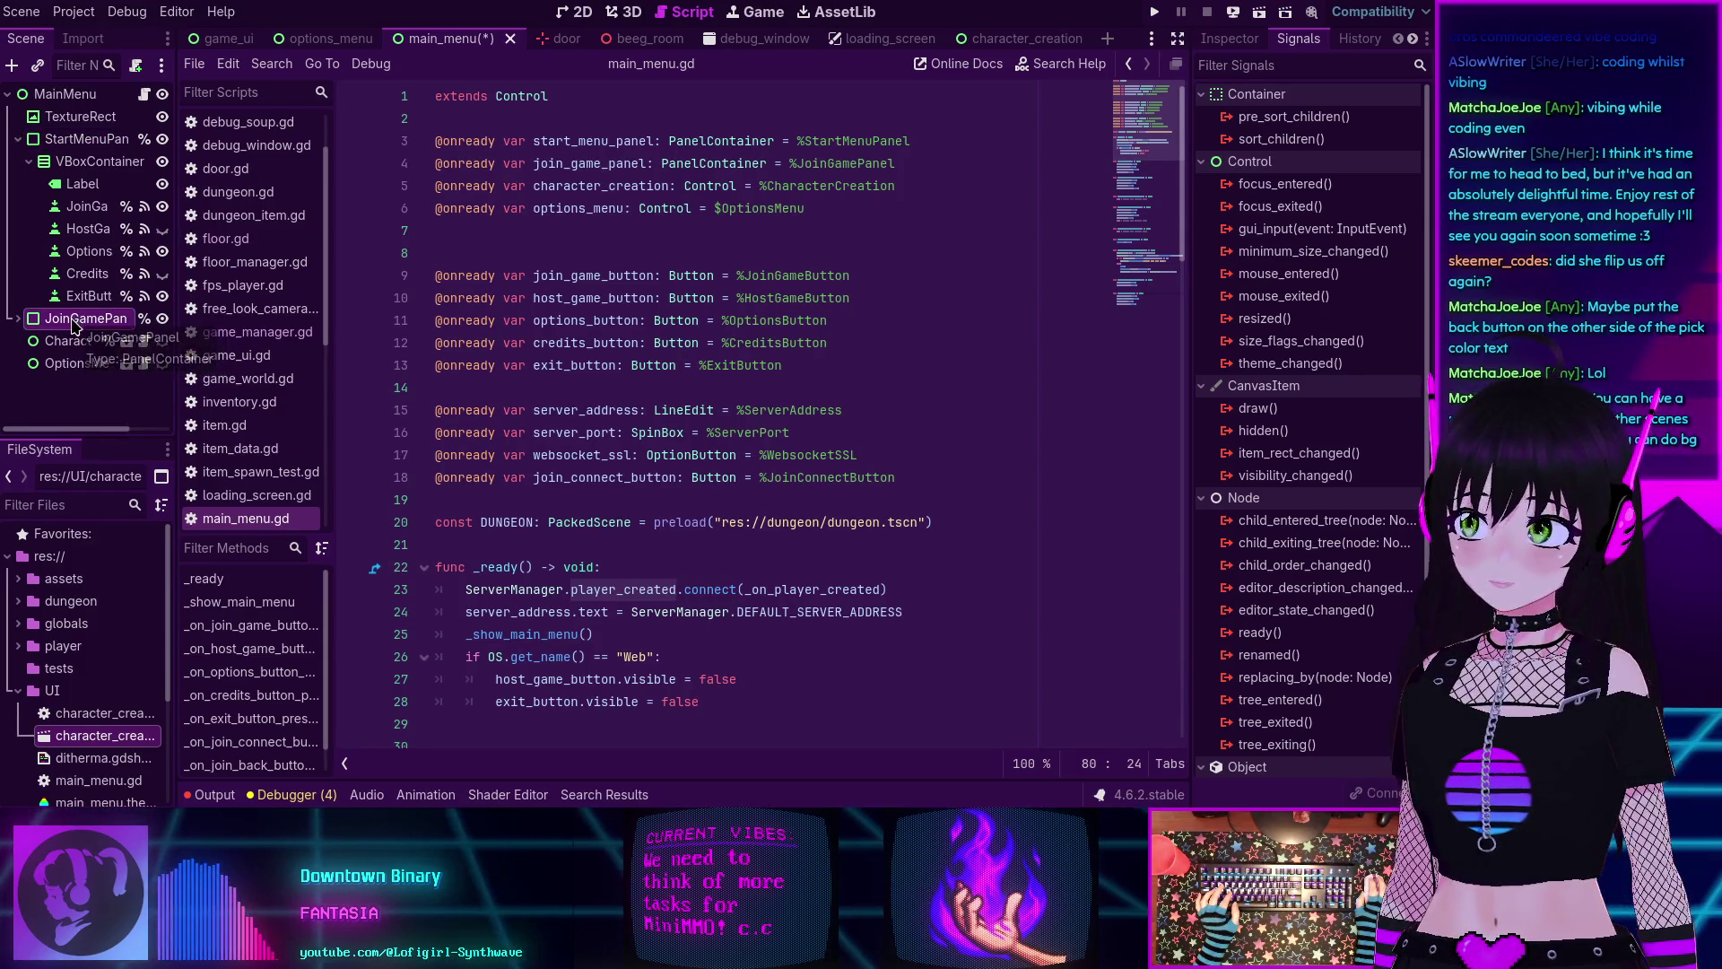
left_click(86, 368, "shift")
right_click(78, 323)
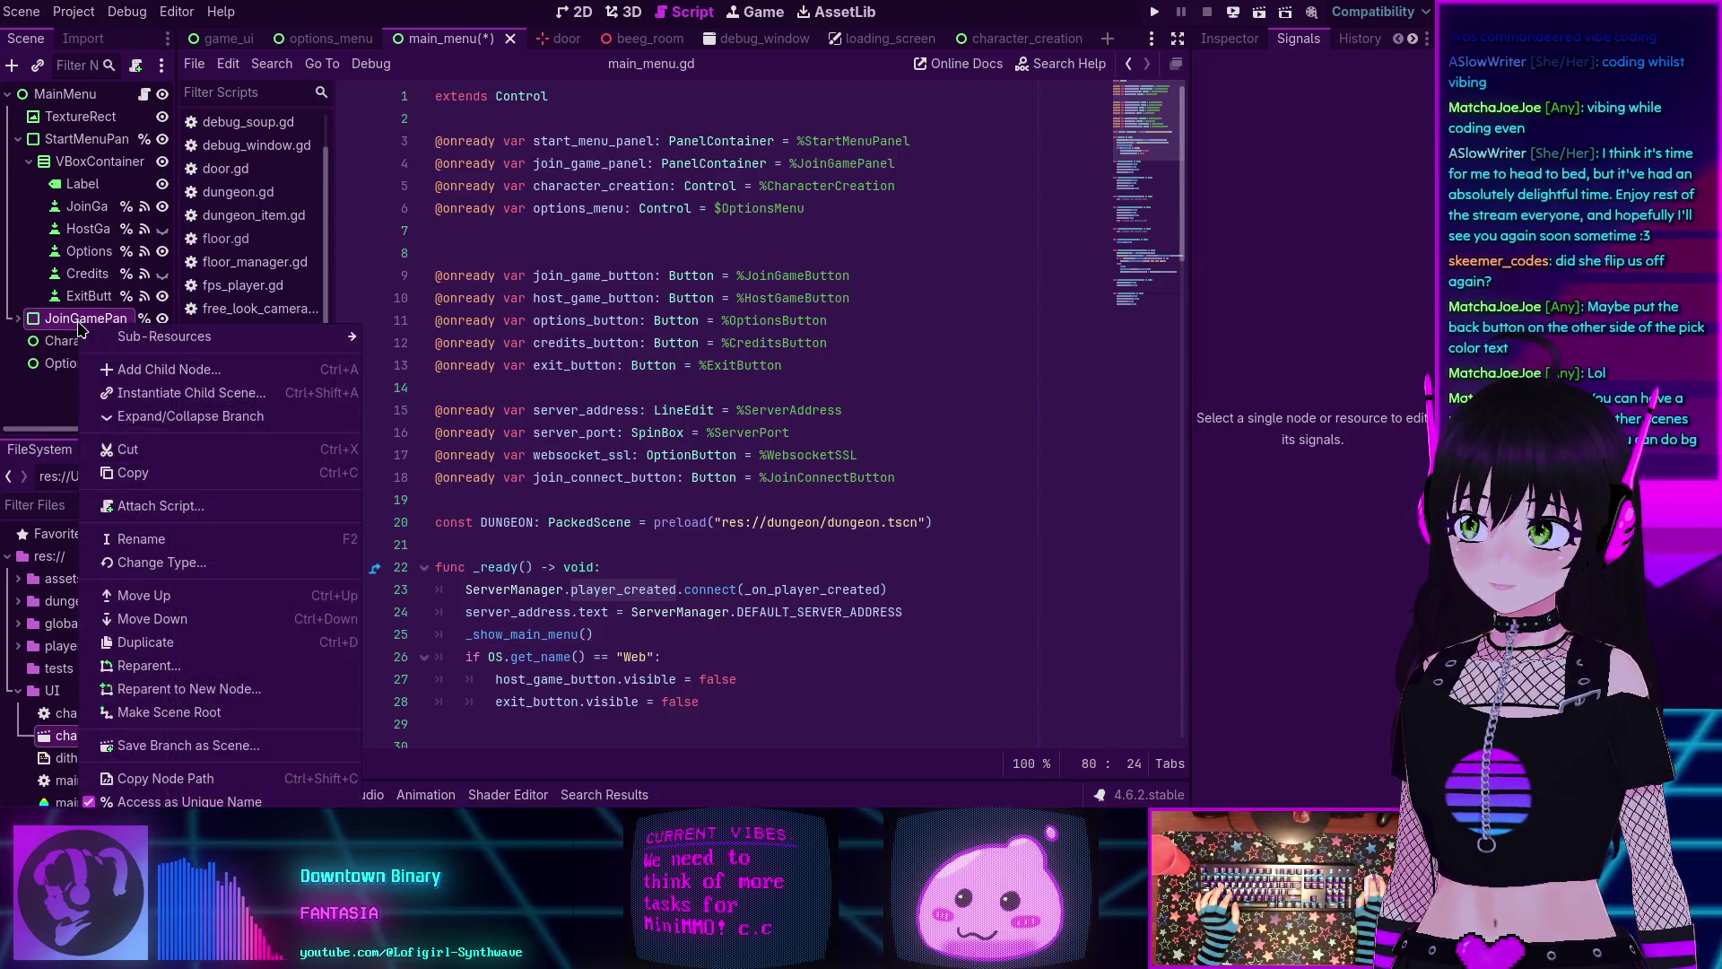
left_click(236, 748)
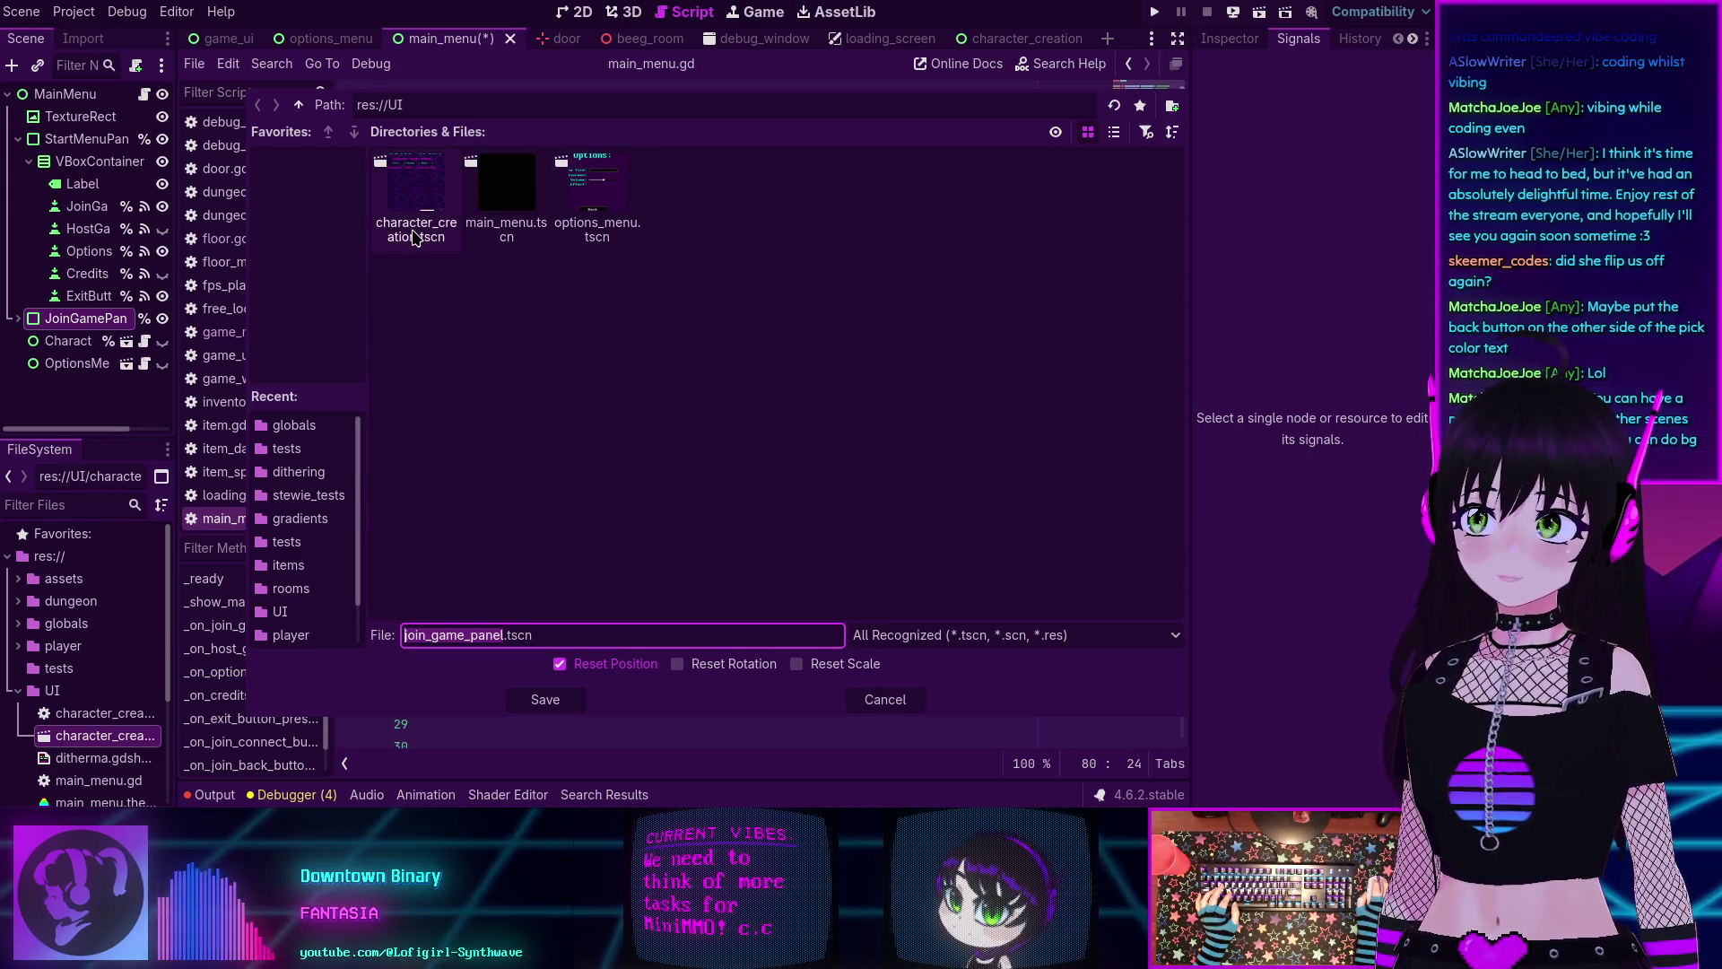
left_click(885, 700)
left_click(82, 321)
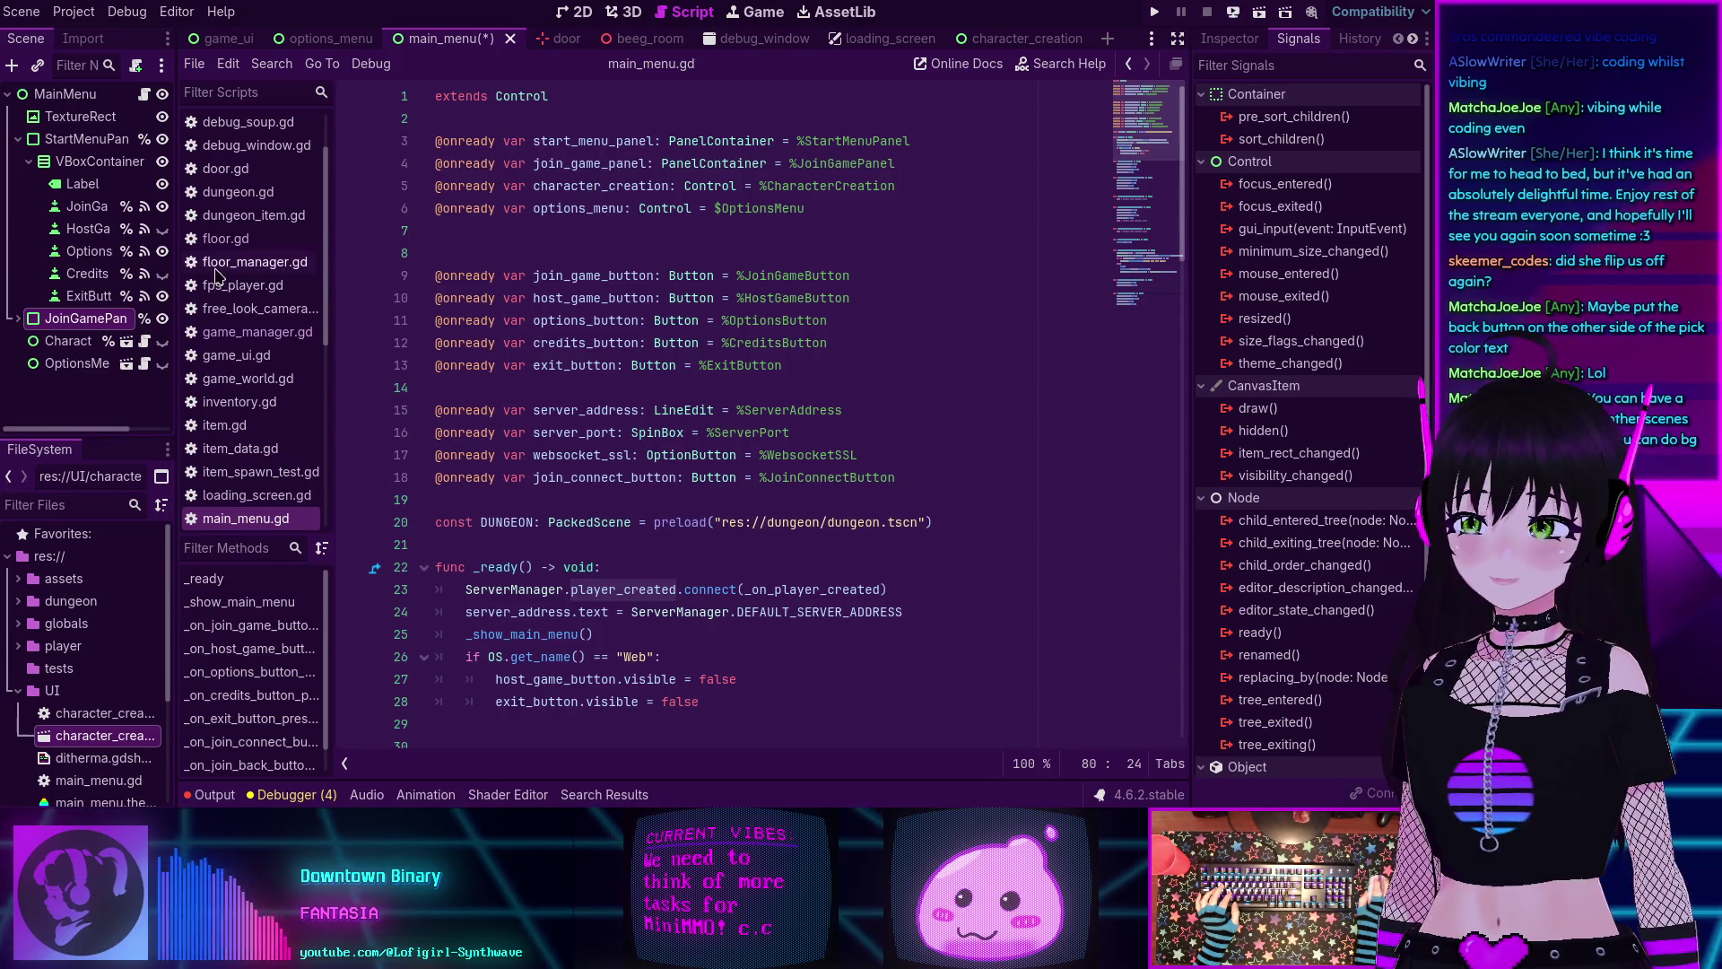
Rename JoinGamePanel to JoinGameMenu.
double_click(76, 320)
key("BackSpace")
key("BackSpace")
key("BackSpace")
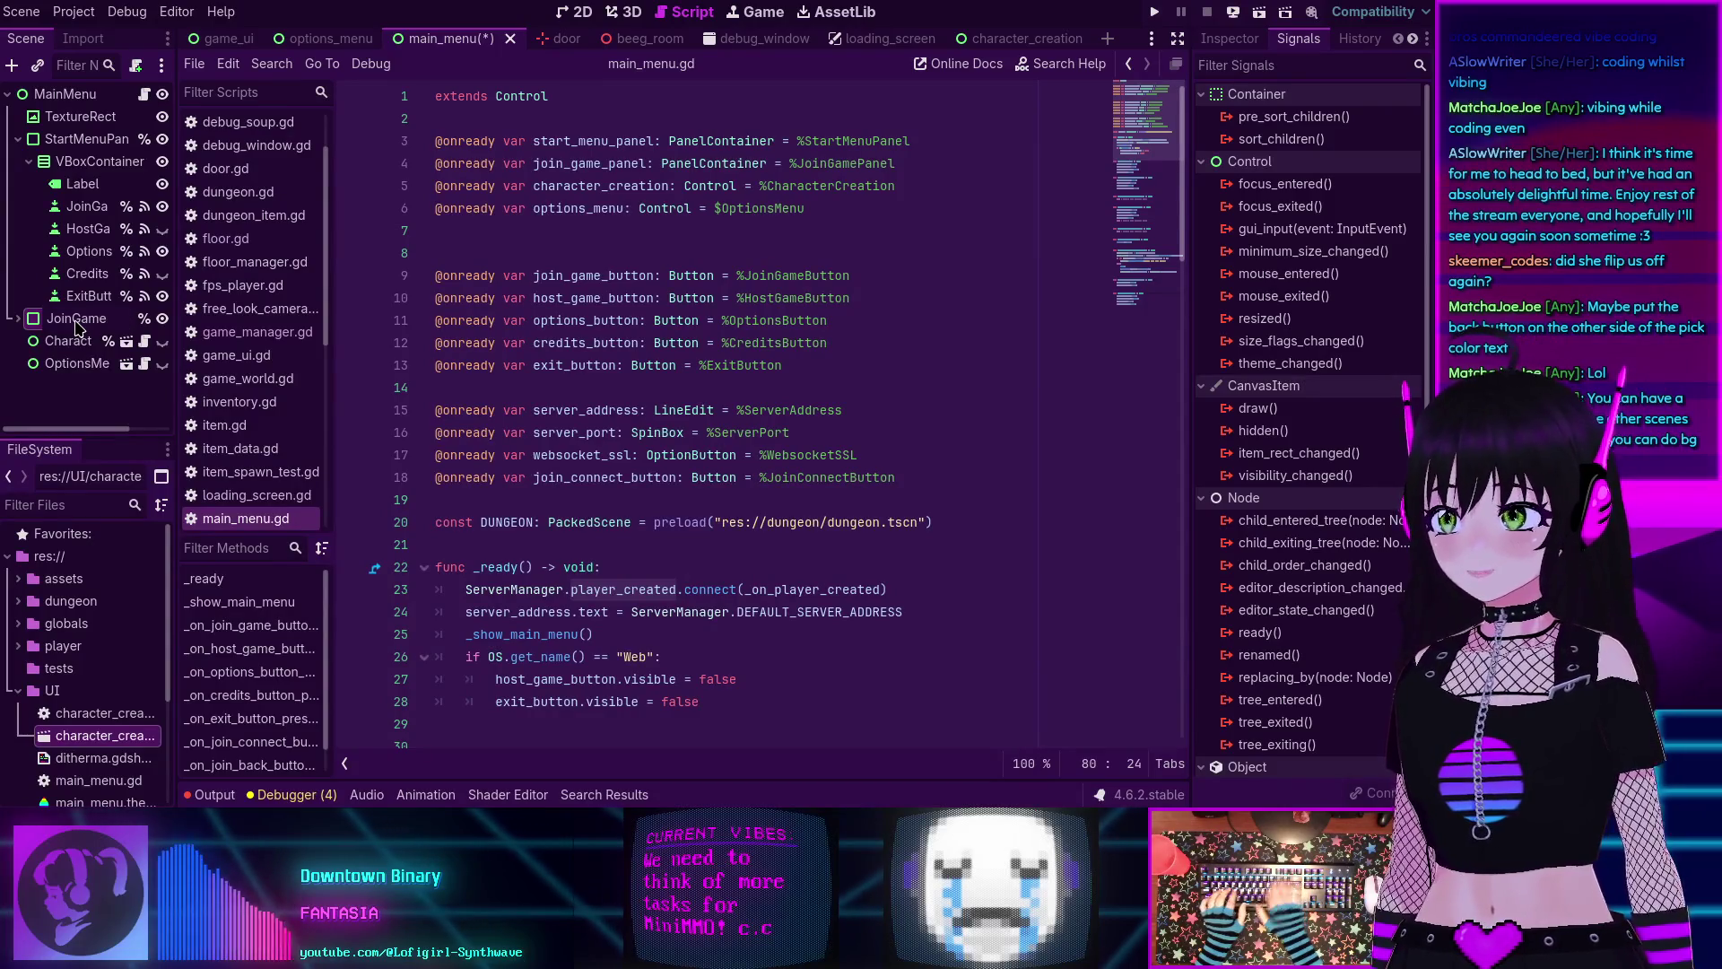
type("Menu")
key("Return")
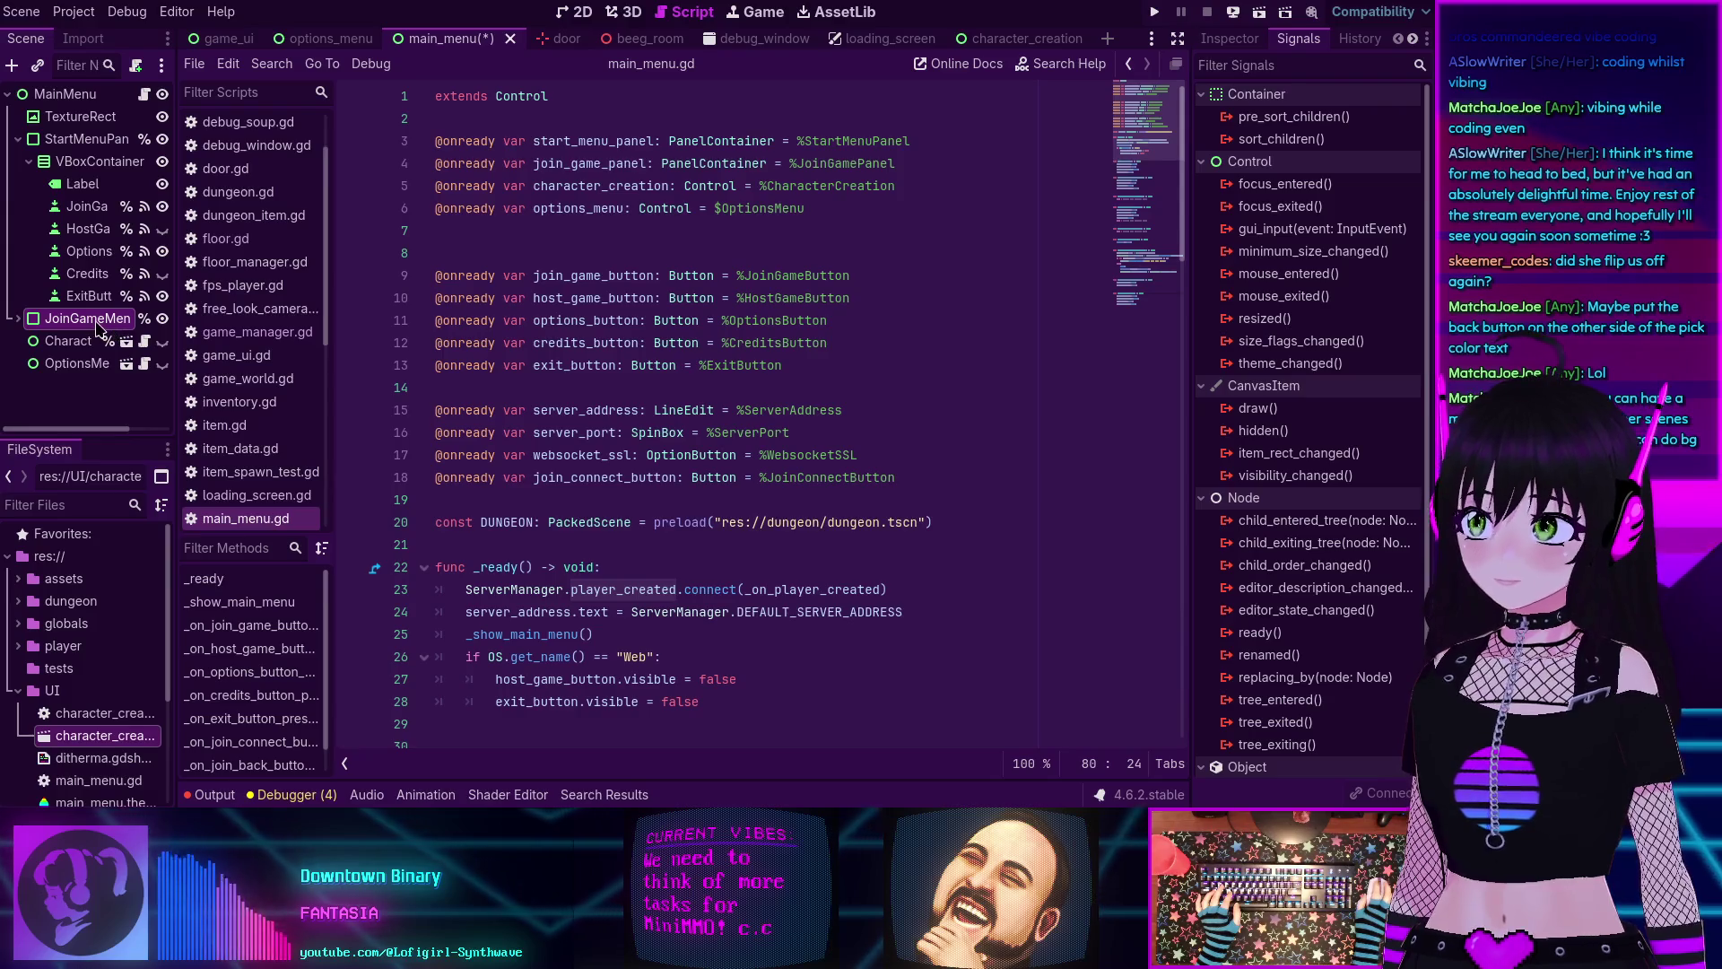
Click into the main_menu.gd code and right-click a node in the Scene dock.
left_click(770, 275)
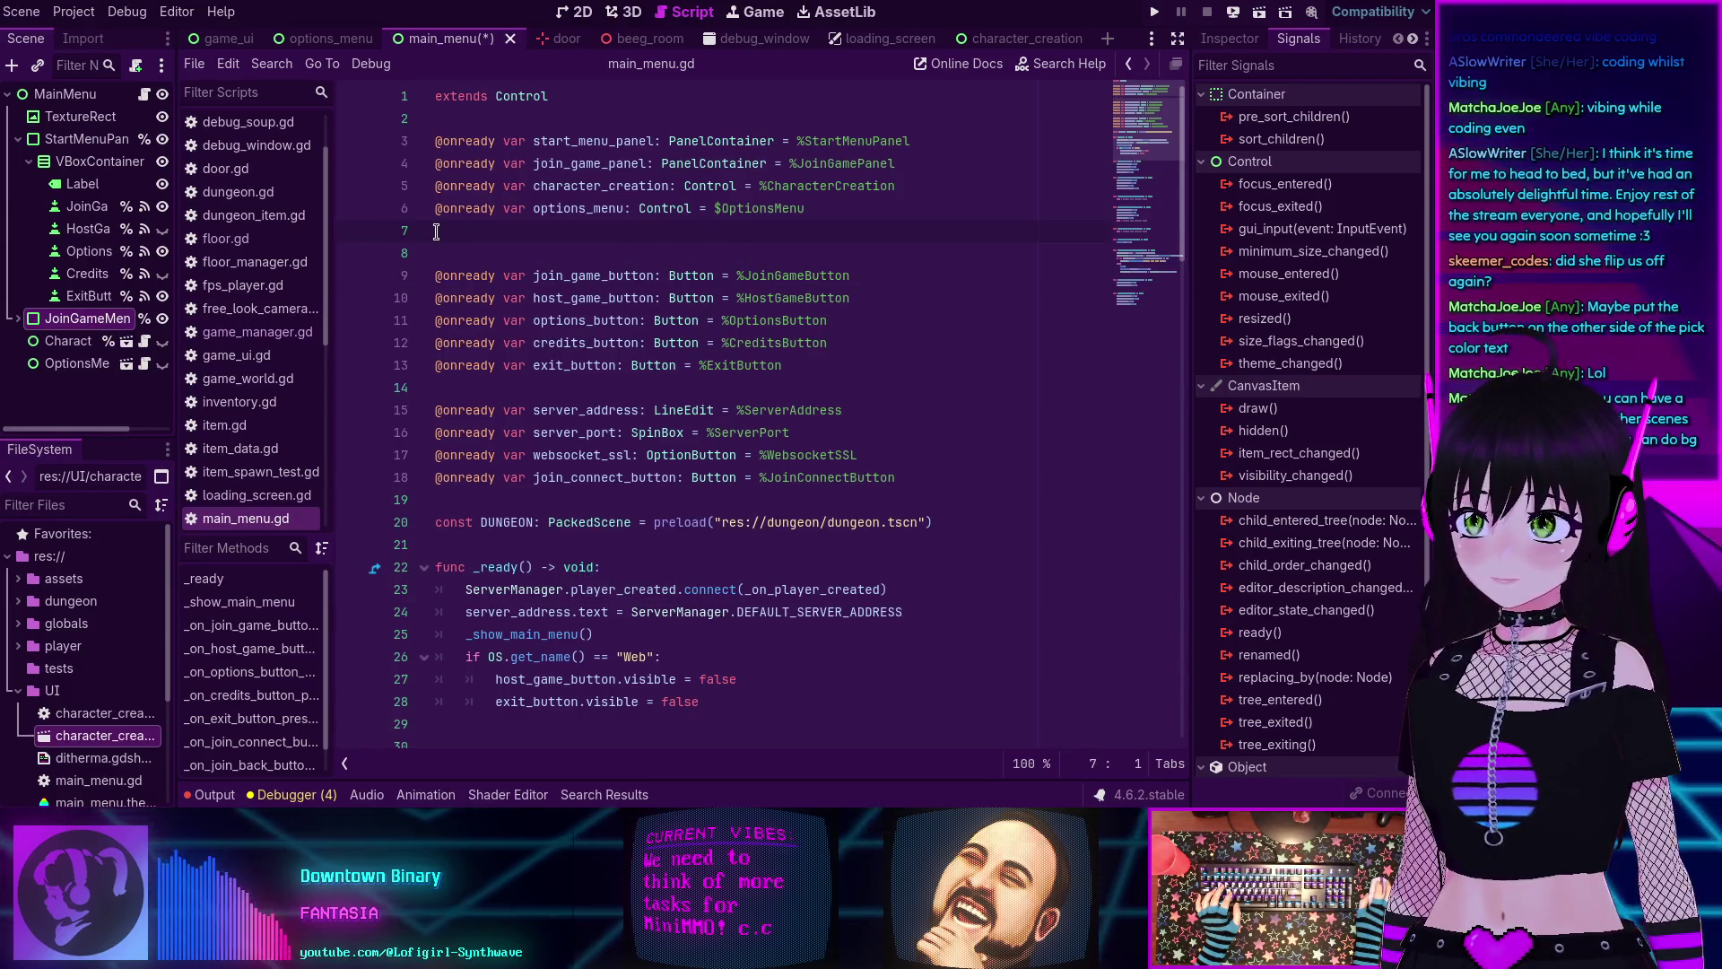
left_click(675, 276)
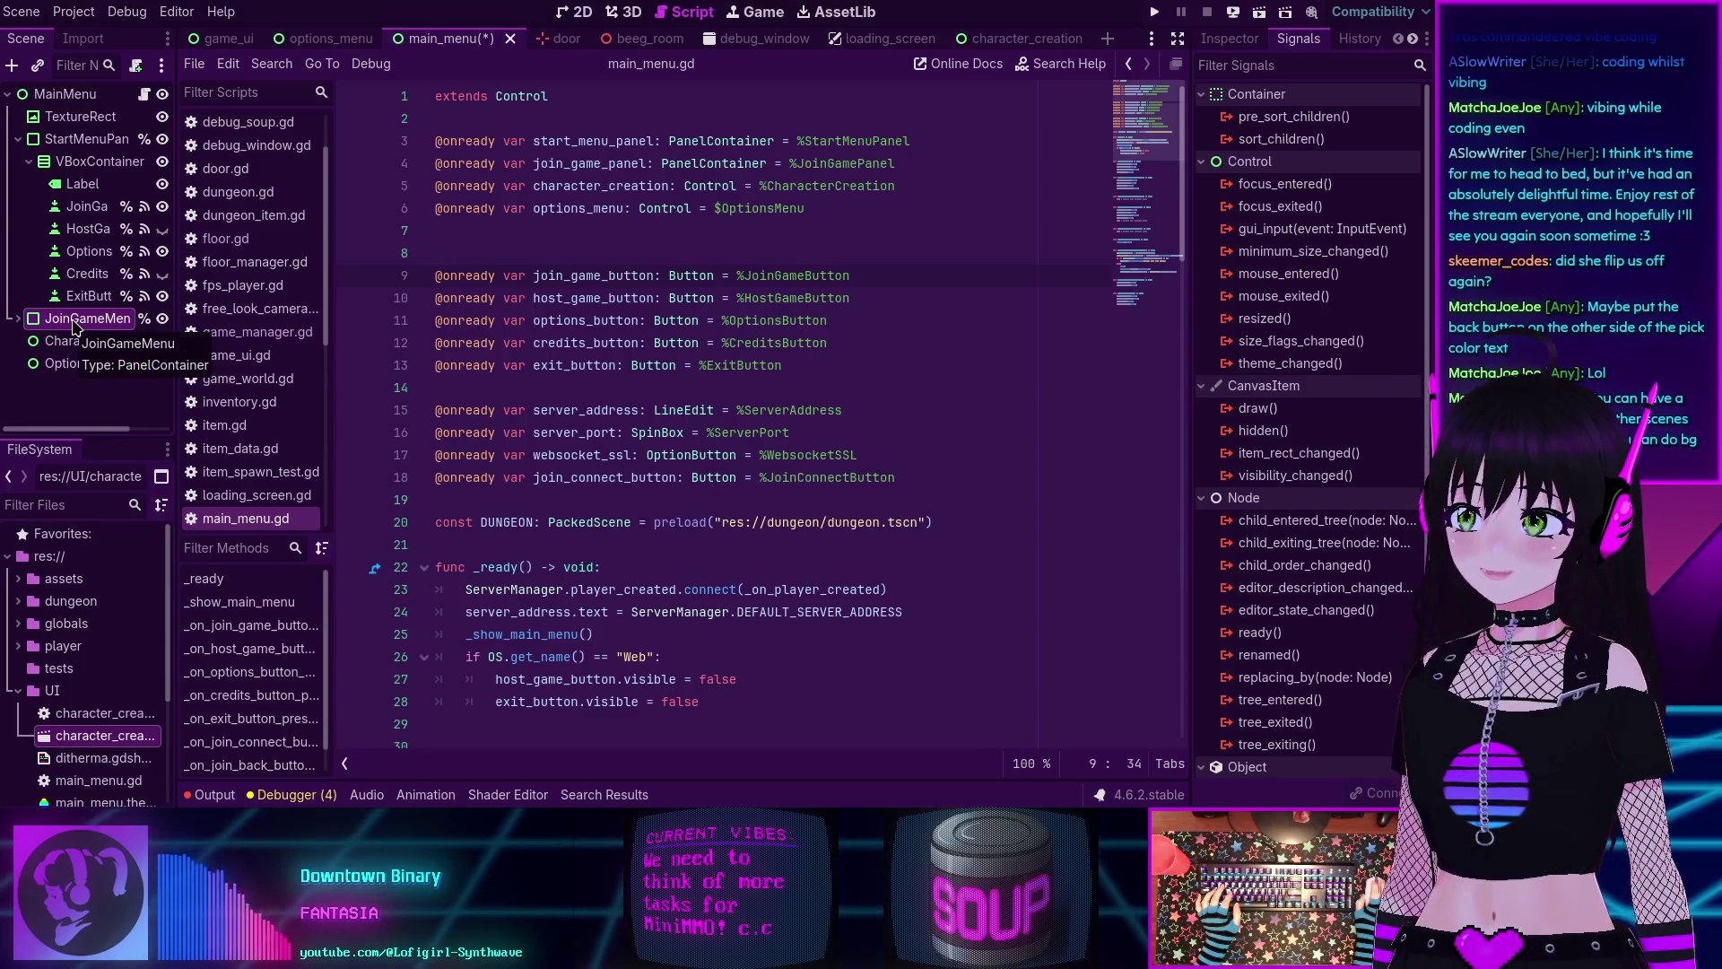
right_click(86, 301)
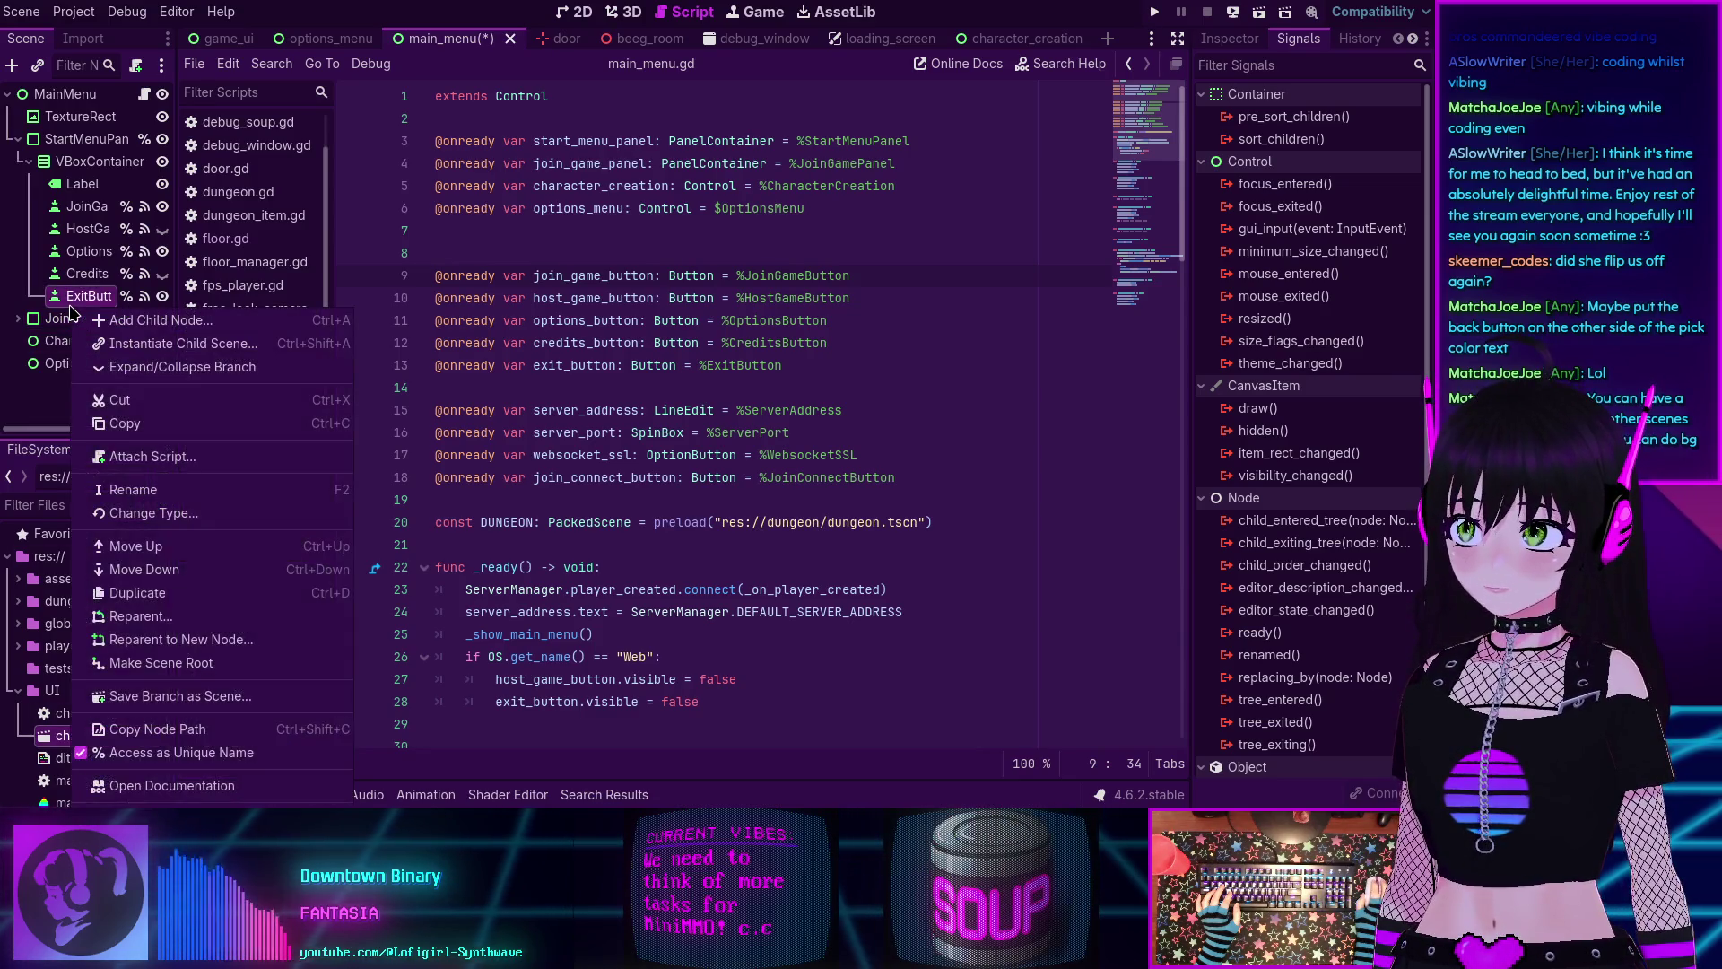
Save the JoinGameMenu branch as join_game_menu.tscn in res://UI, then switch to the browser.
left_click(86, 318)
right_click(86, 318)
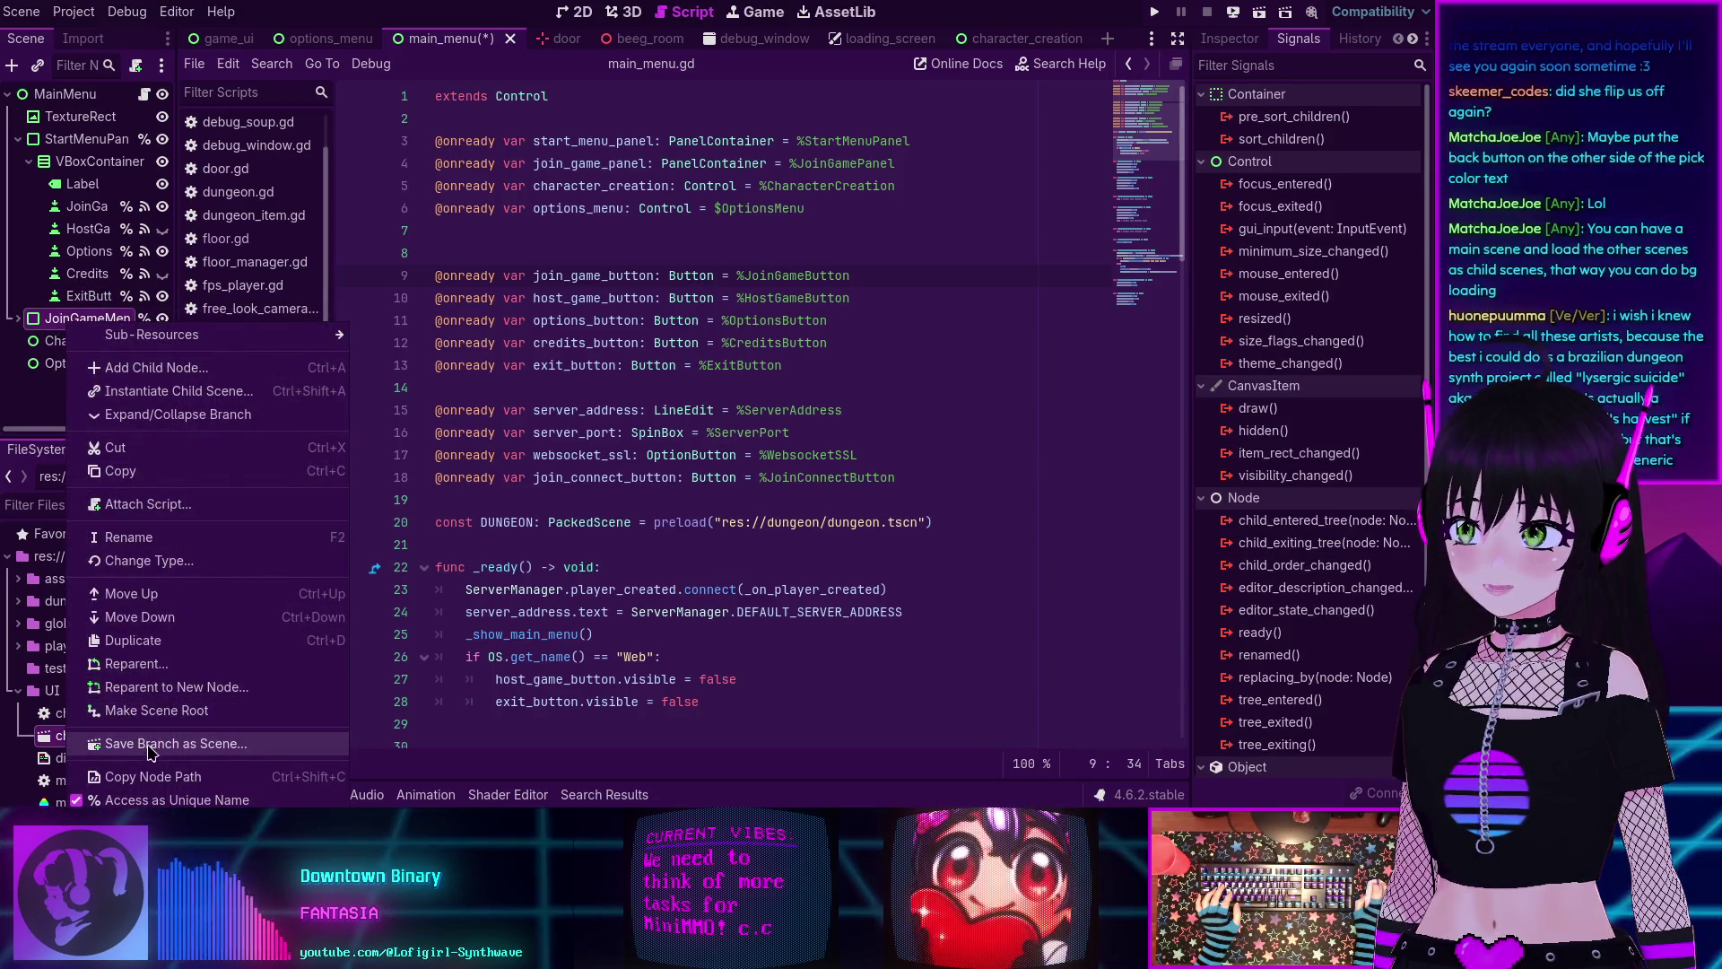
left_click(153, 744)
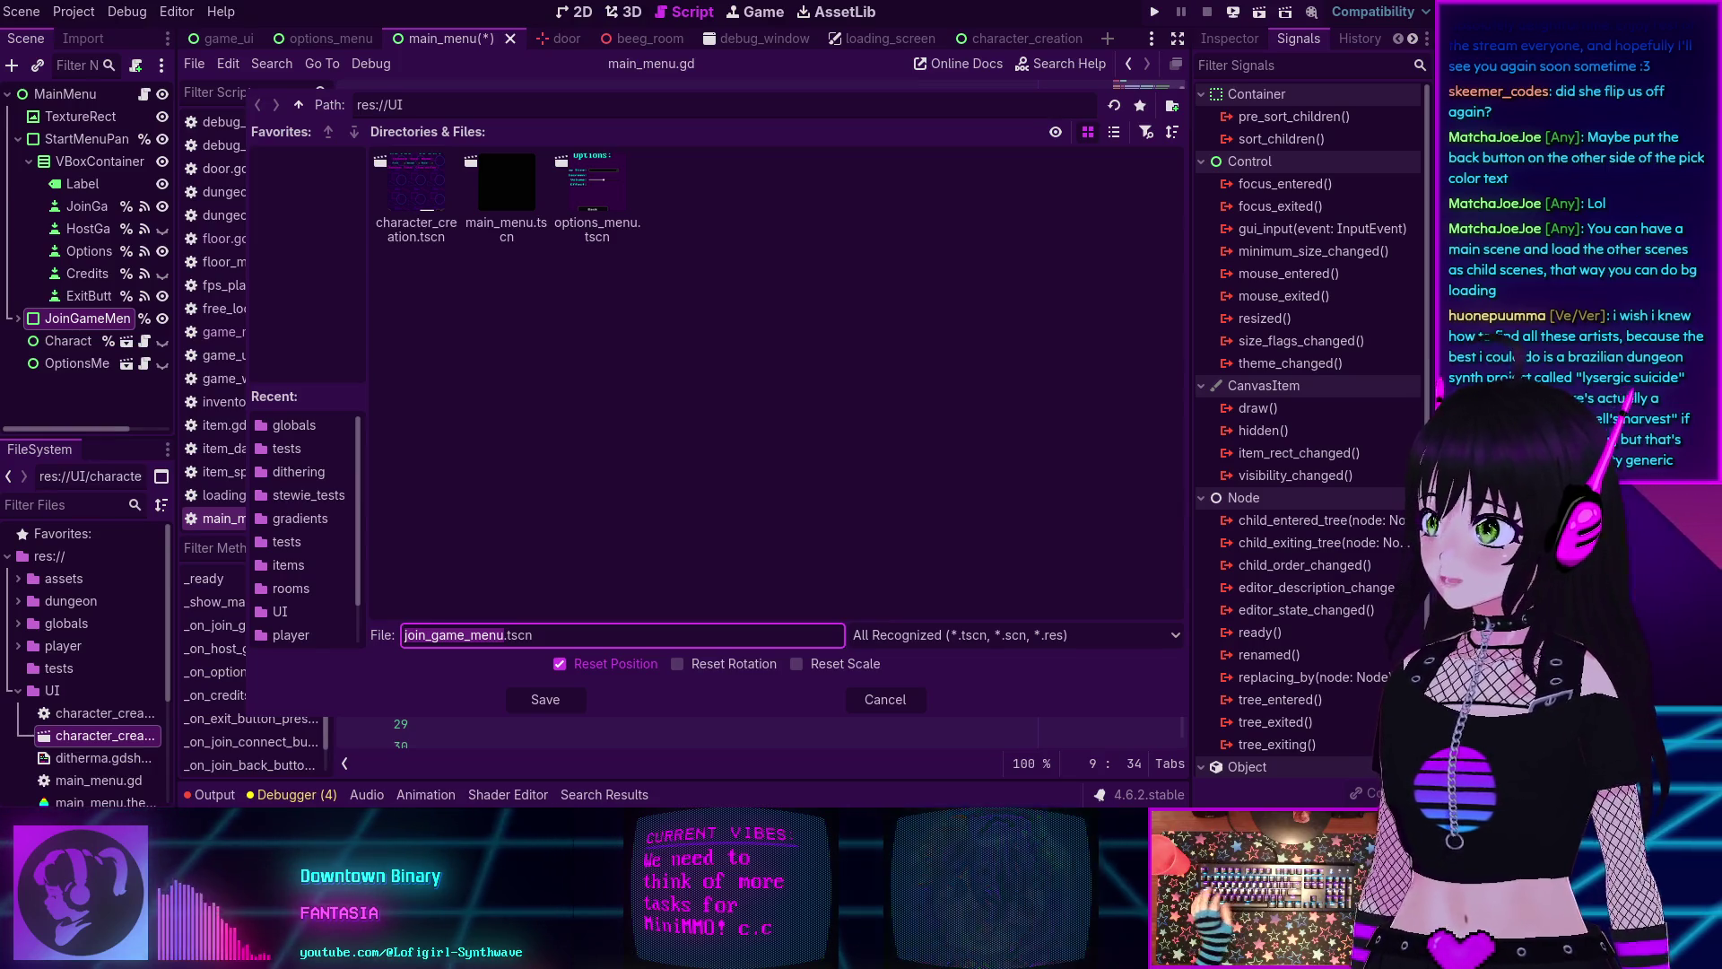
key("alt+Tab")
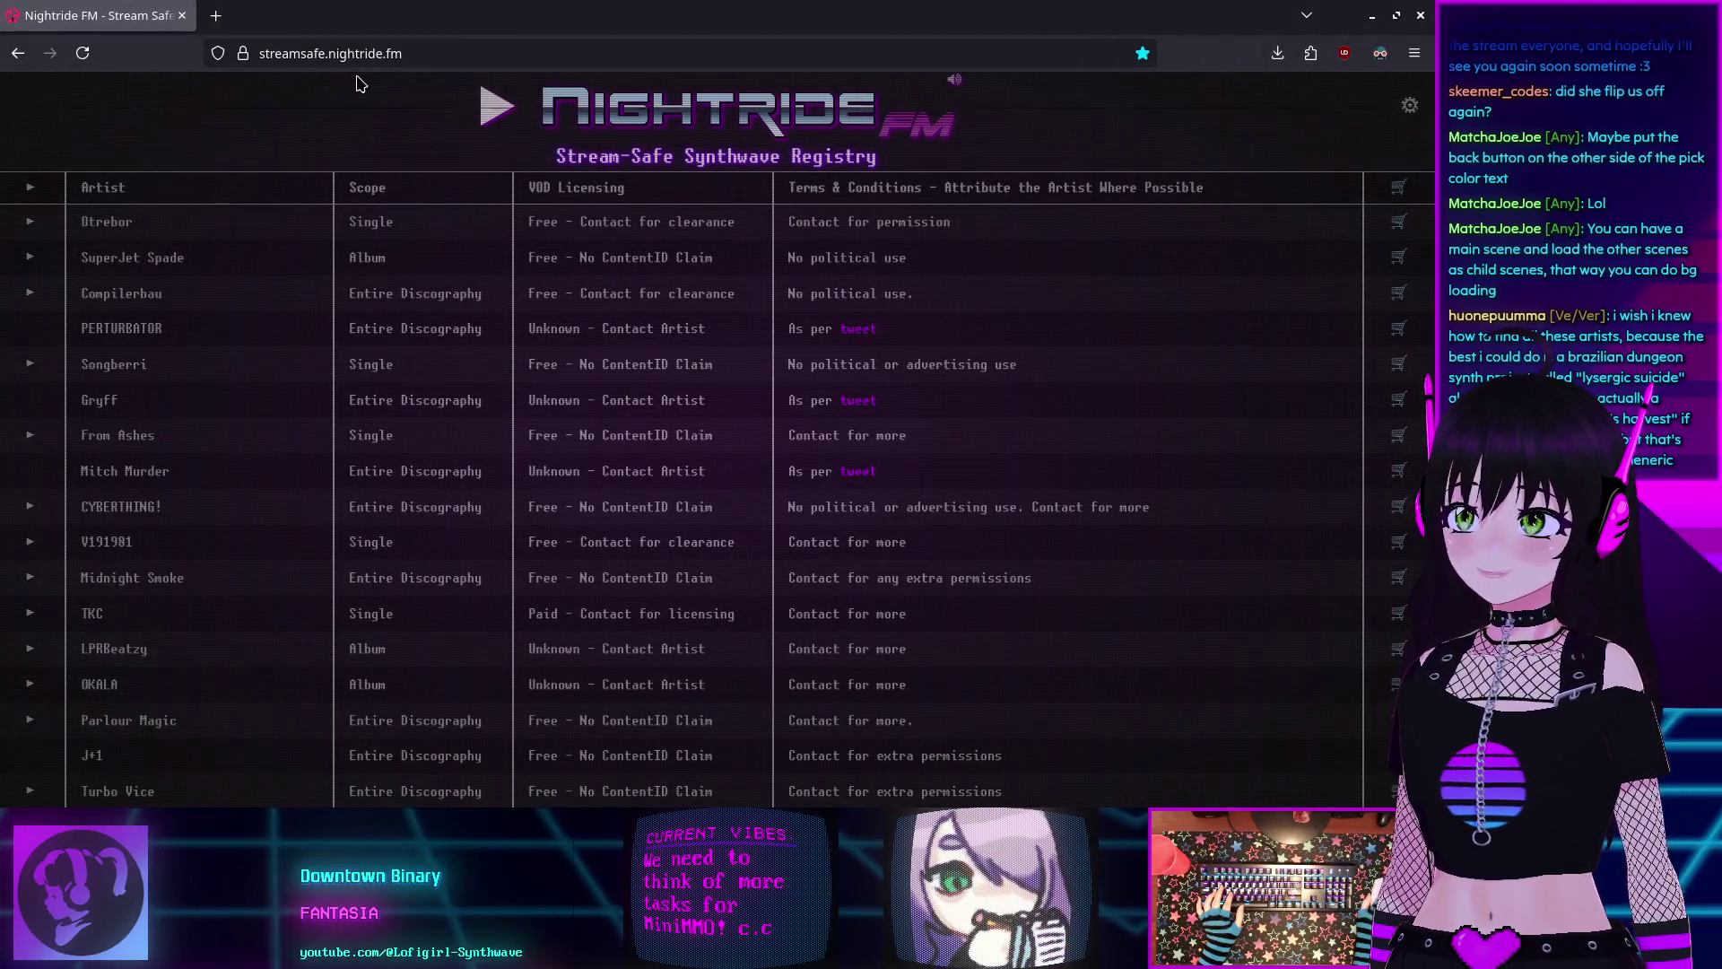
Browse the Stream-Safe Synthwave Registry's artist licensing table and select the streamsafe.nightride.fm address.
scroll(583, 269, "down", 5)
scroll(960, 346, "up", 5)
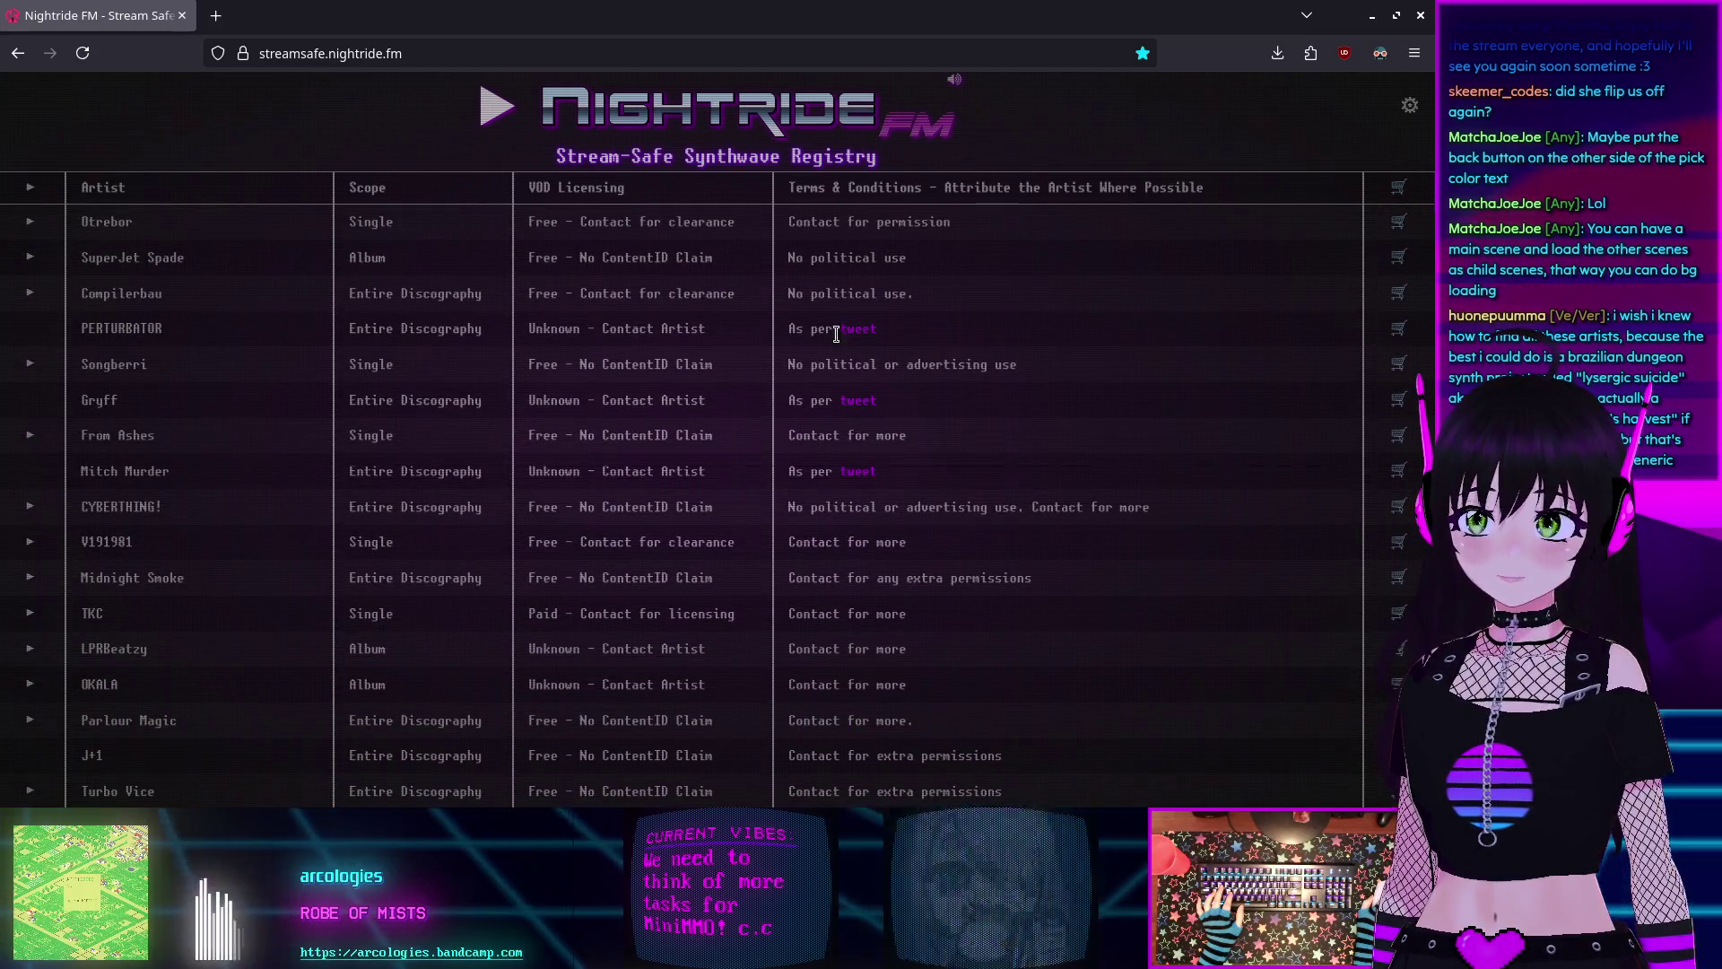
scroll(845, 376, "down", 10)
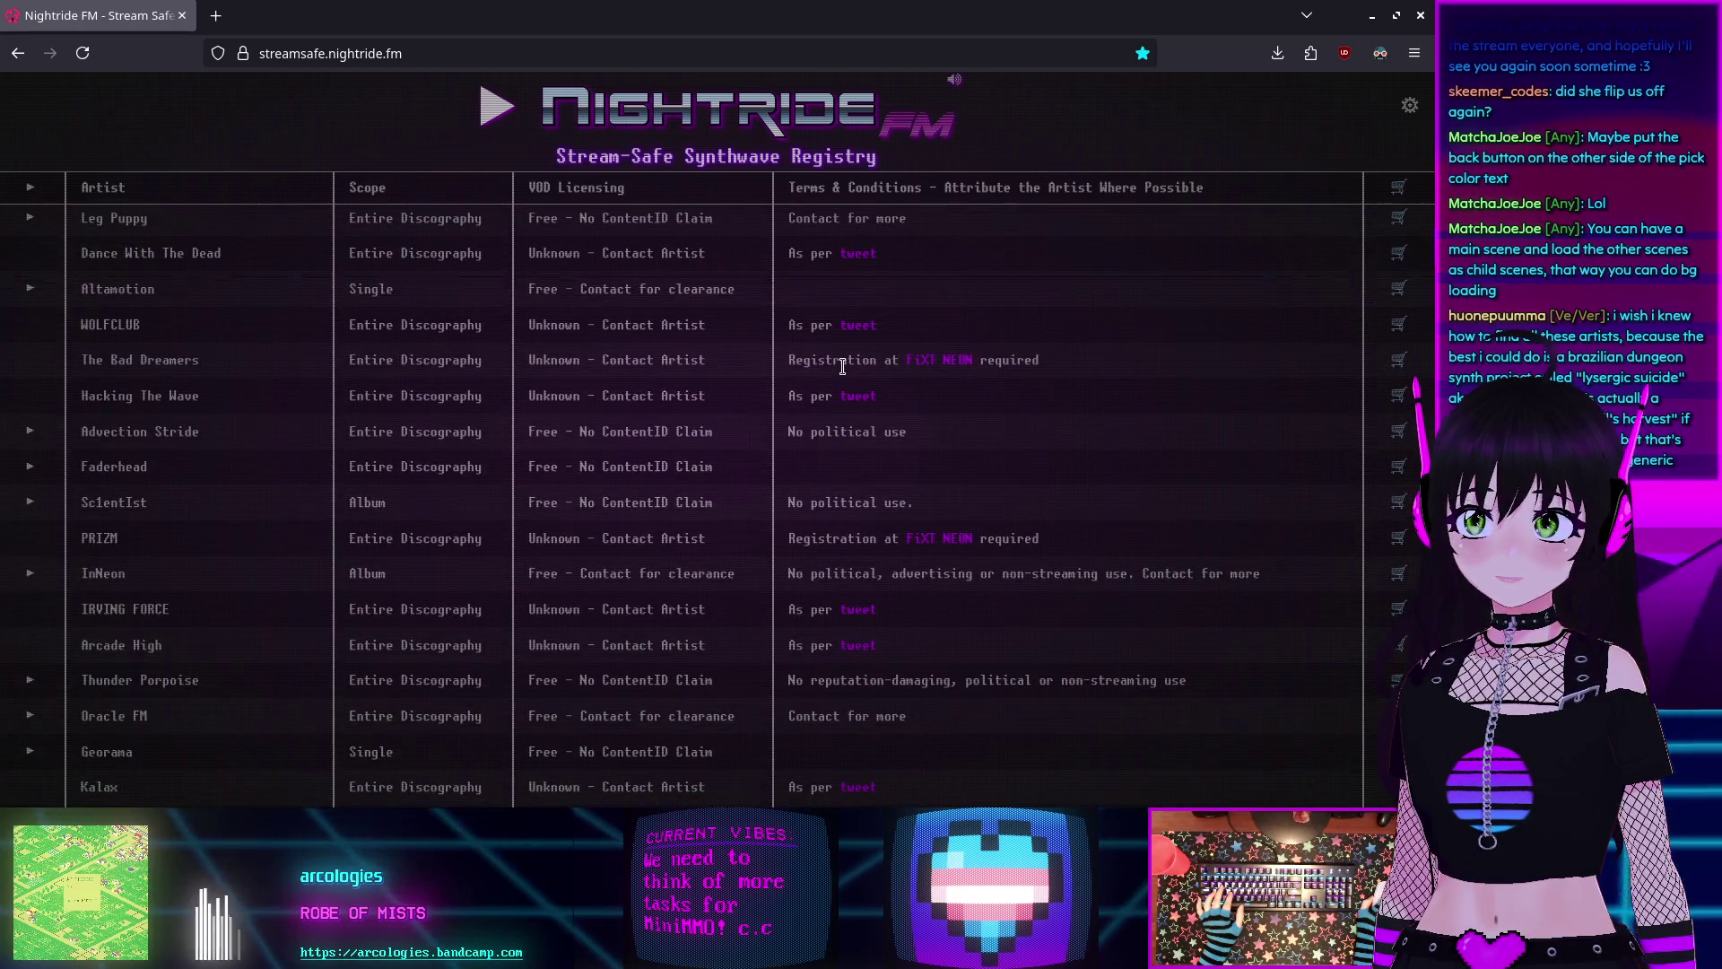
scroll(846, 373, "down", 5)
scroll(843, 371, "down", 10)
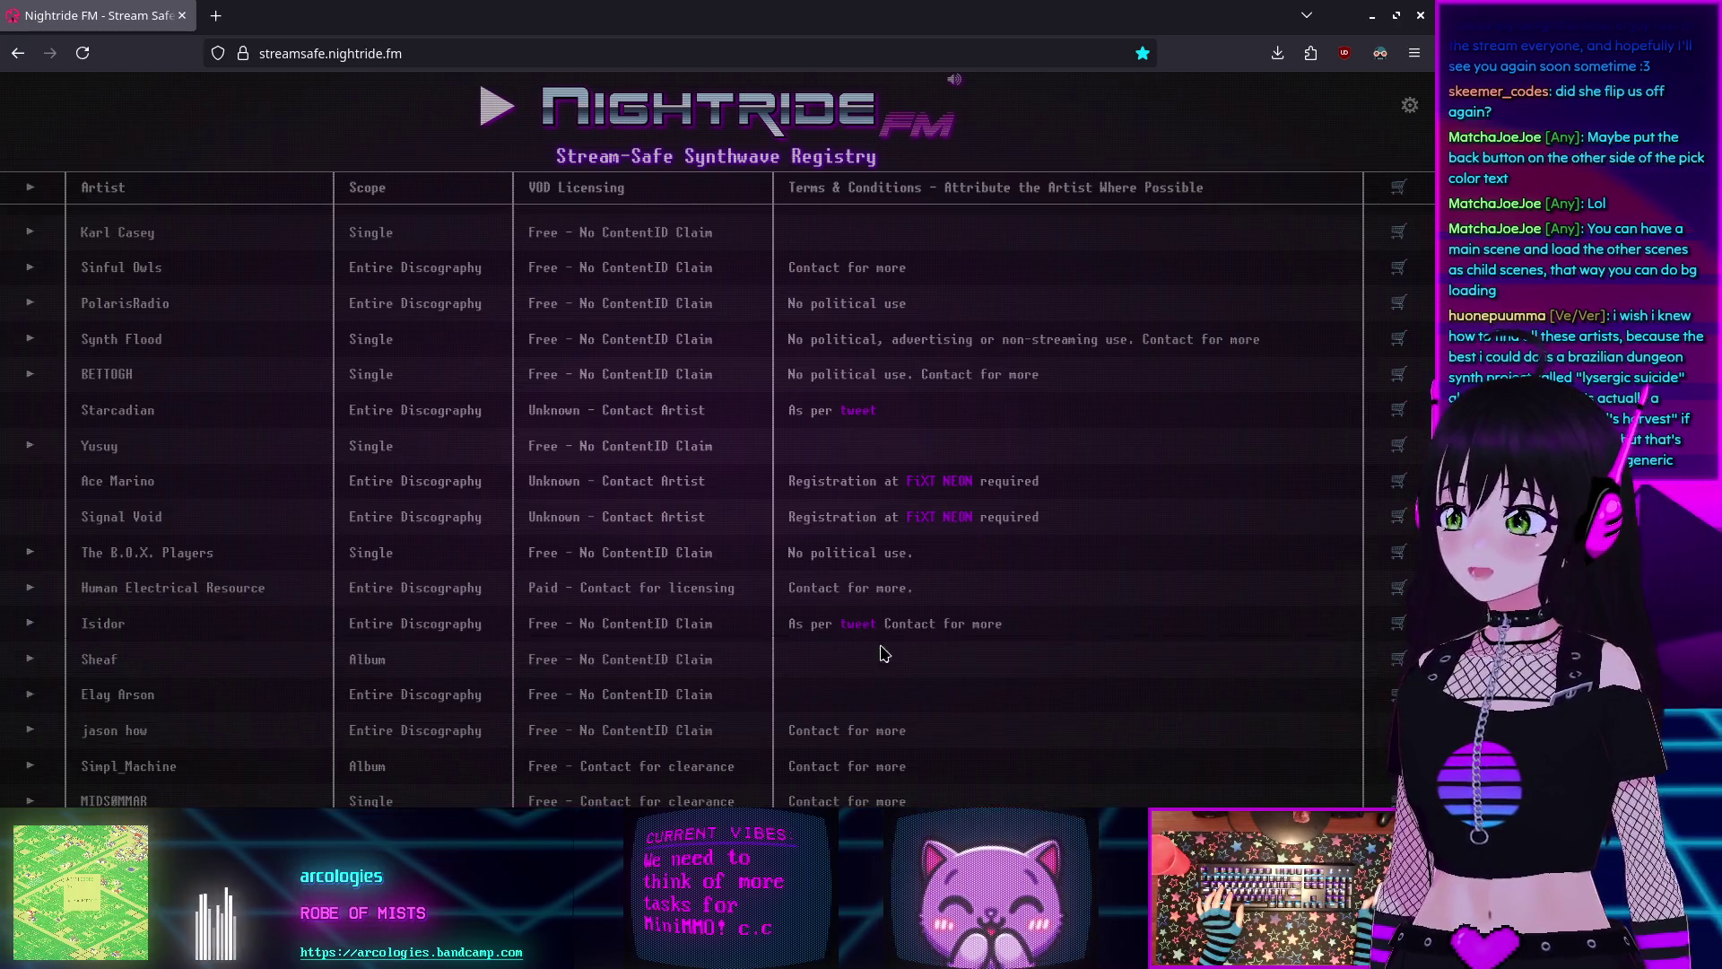
scroll(877, 524, "down", 10)
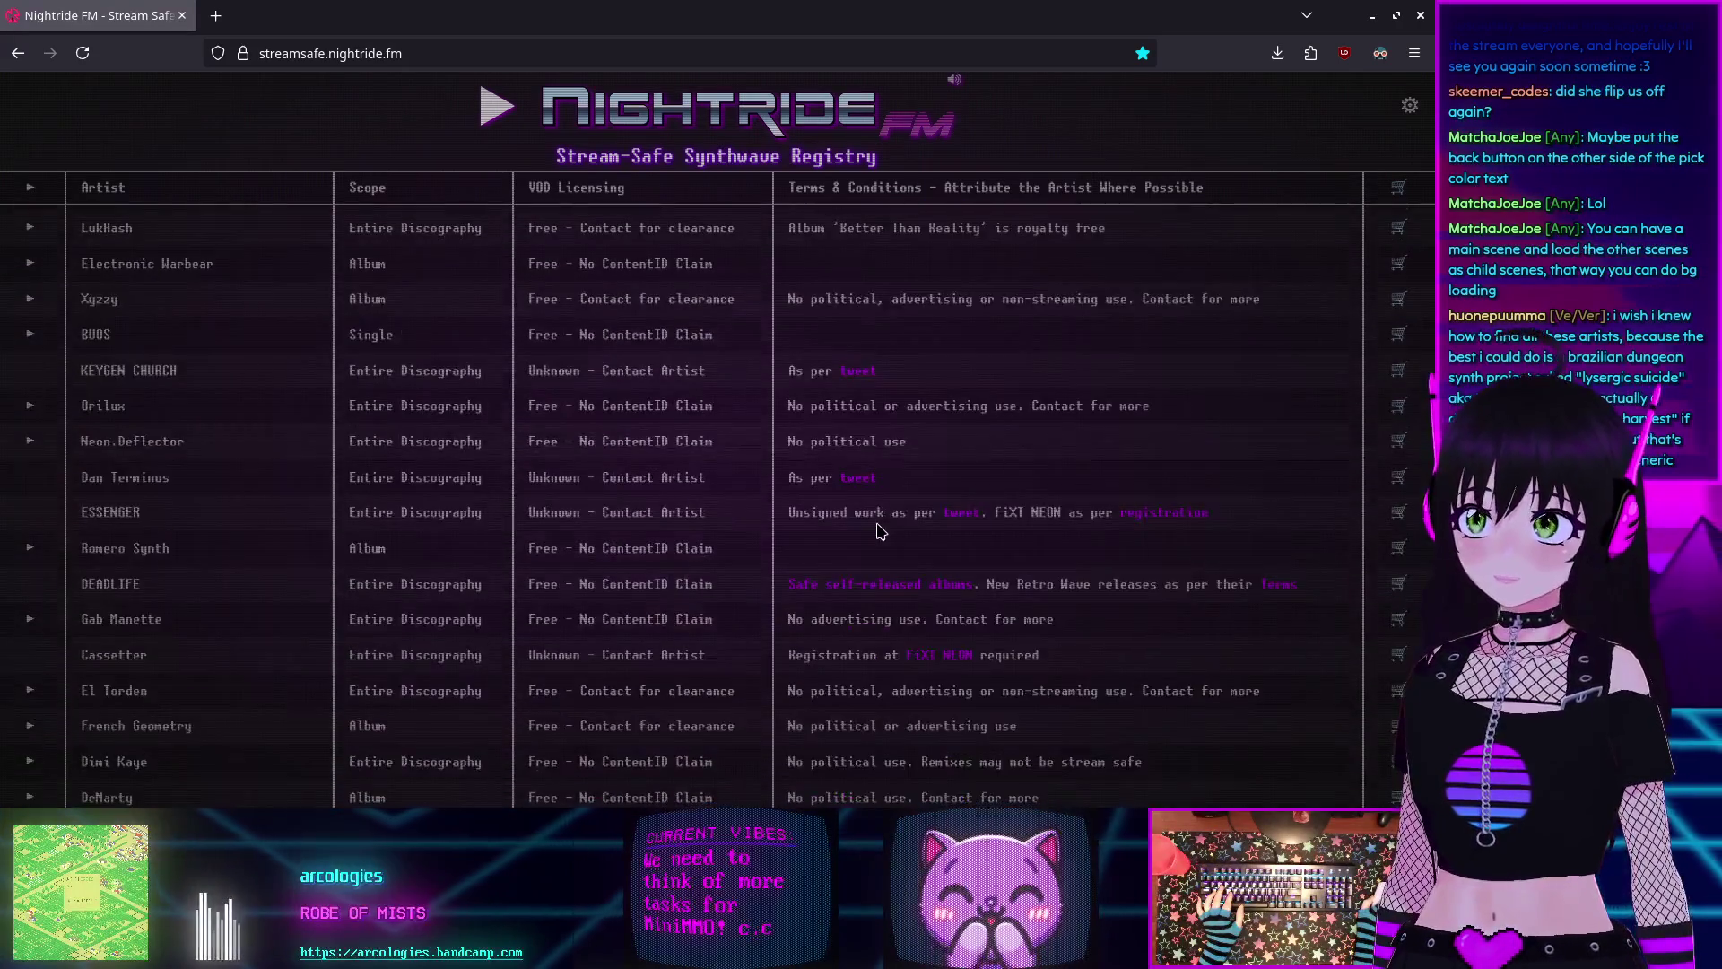
scroll(877, 523, "down", 15)
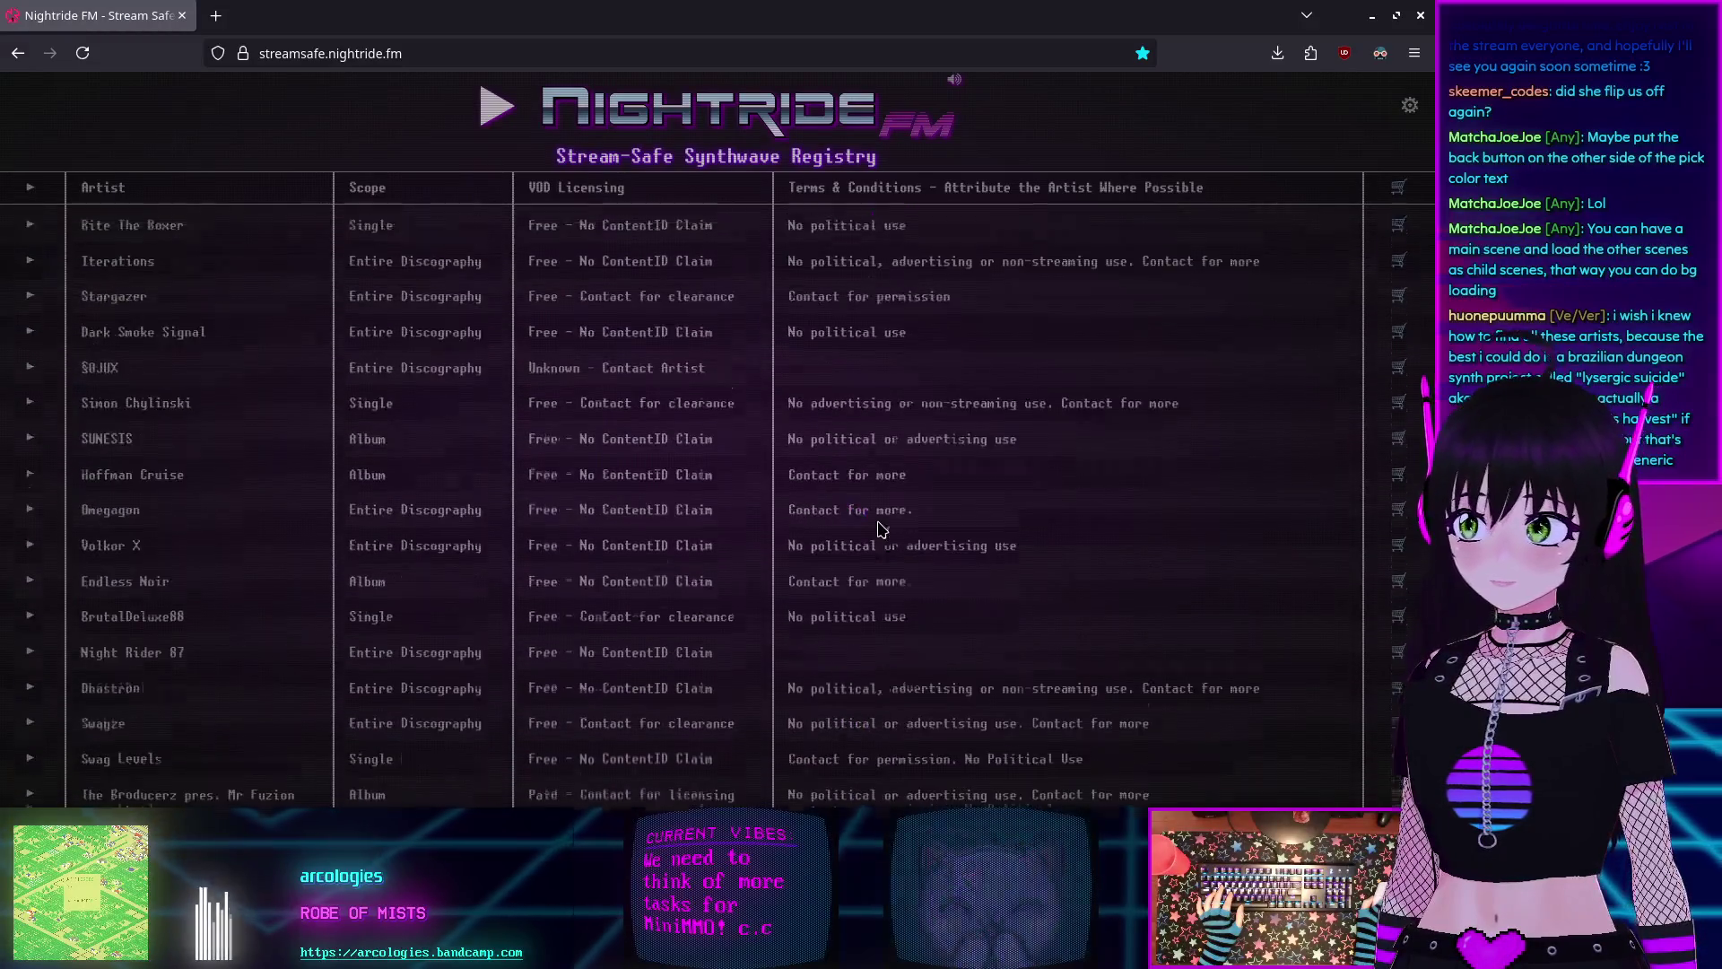
left_click(323, 53)
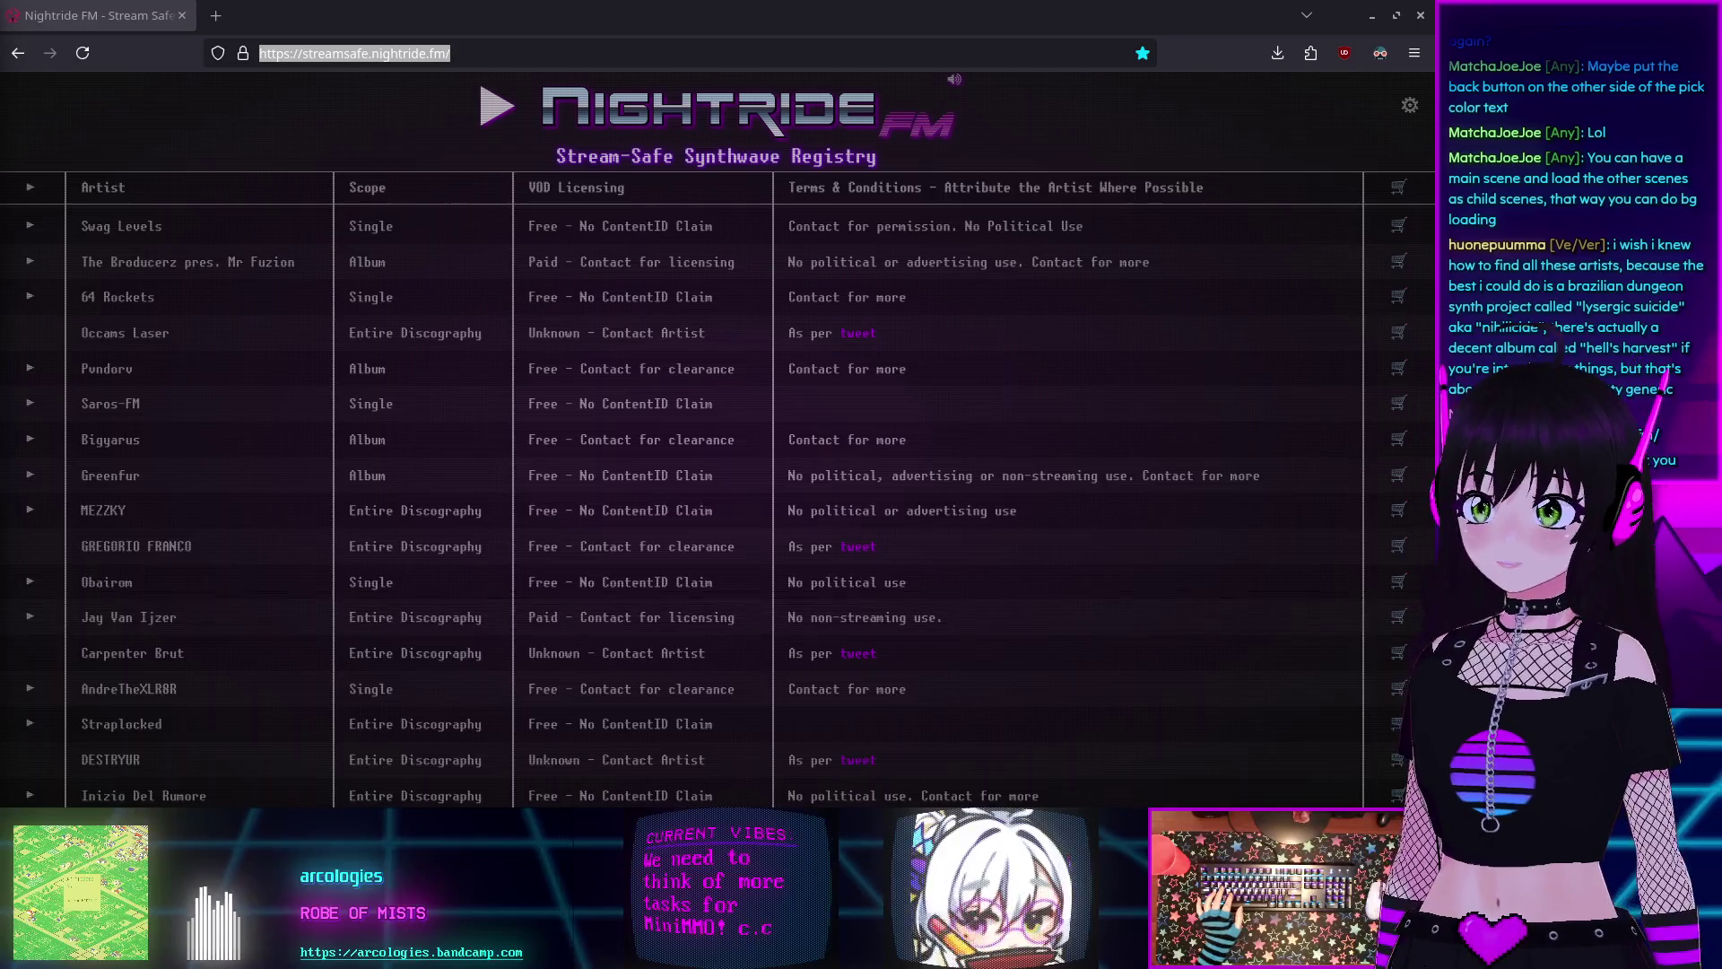
Look over the licensing list once more, then return to the Godot editor.
scroll(789, 503, "down", 15)
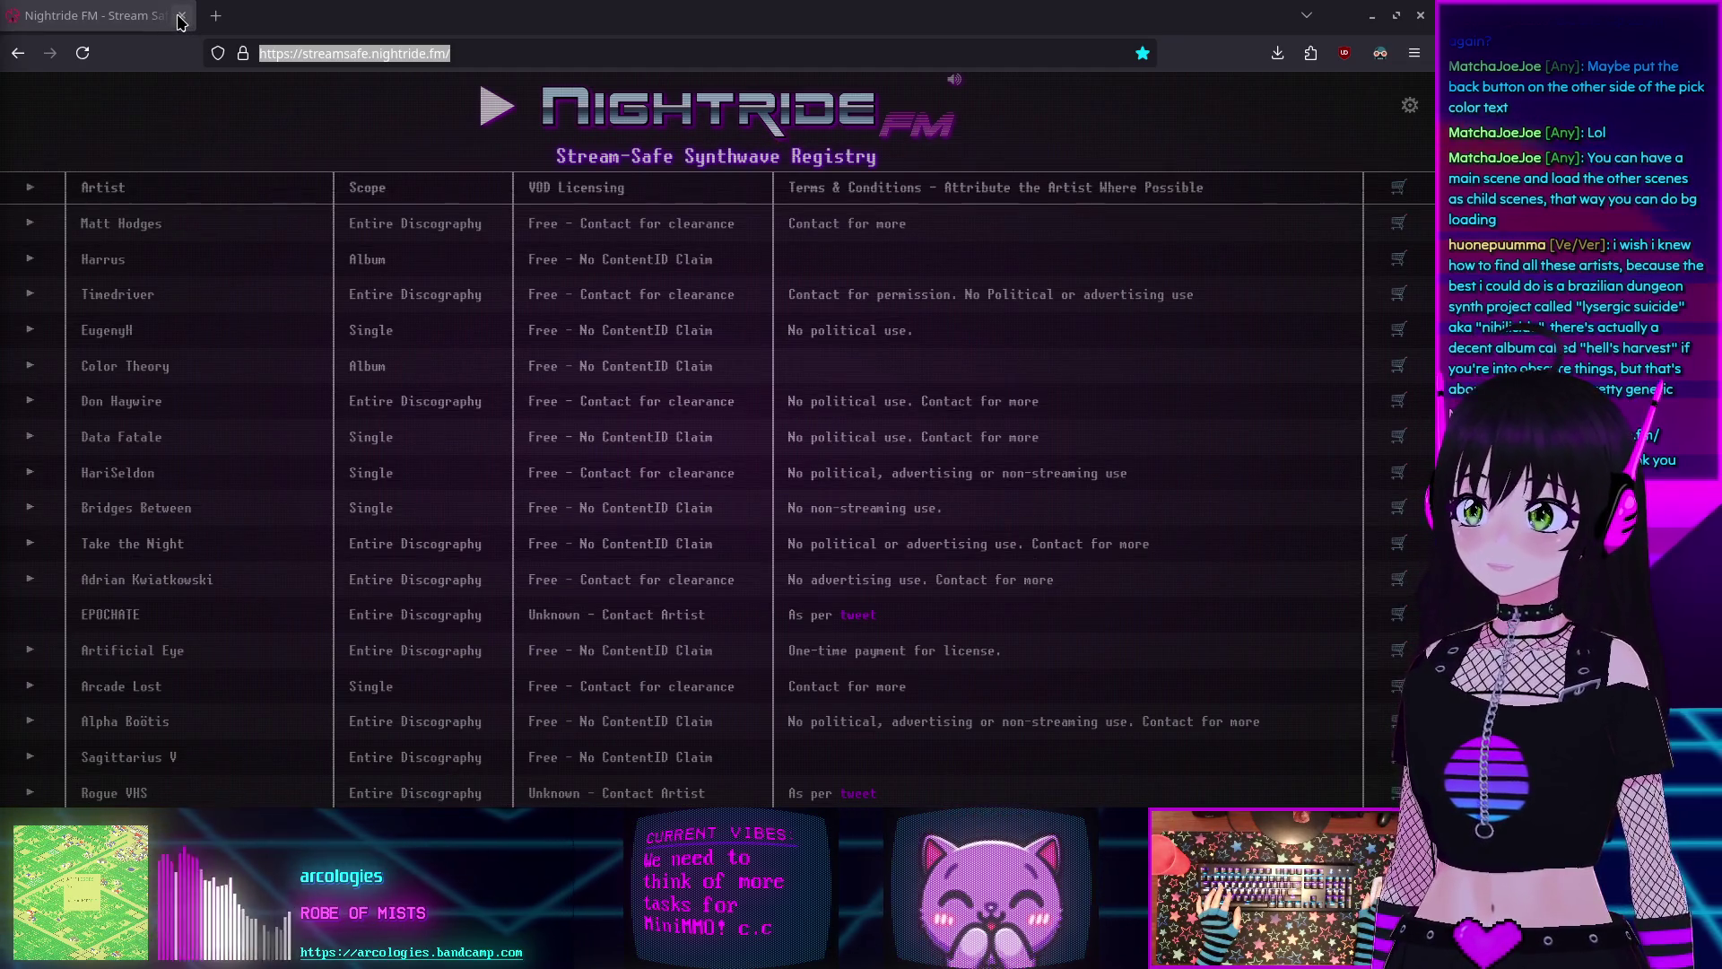
scroll(554, 407, "down", 15)
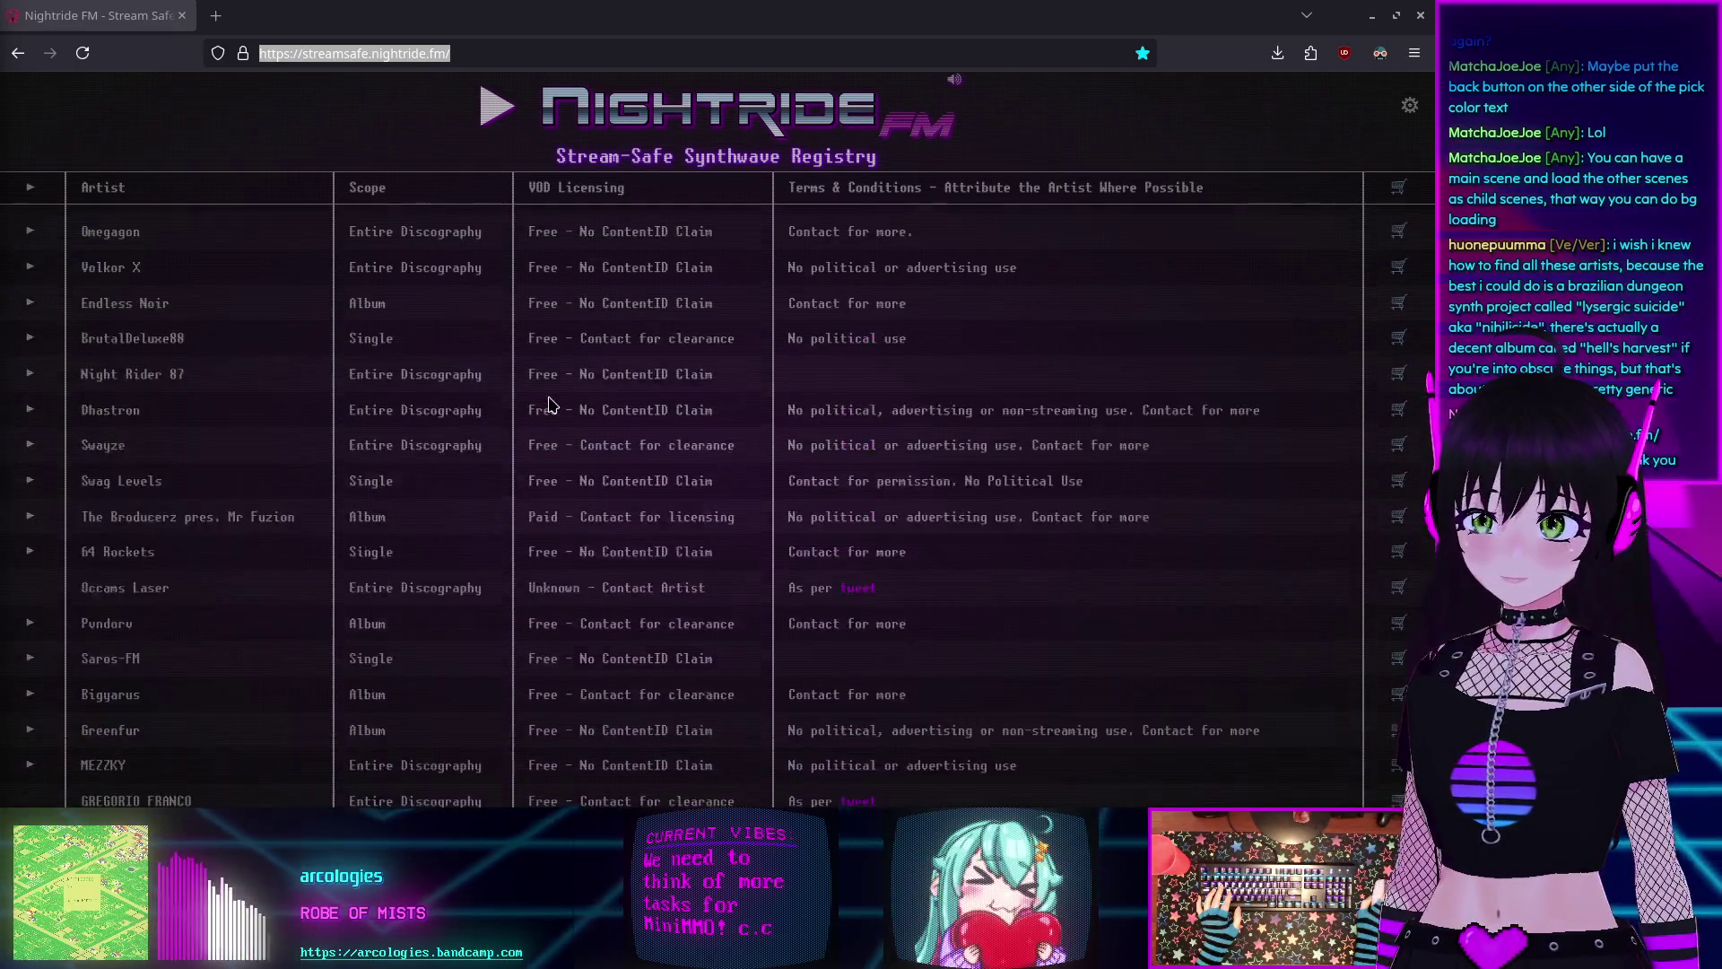
scroll(552, 404, "up", 3)
scroll(552, 407, "up", 10)
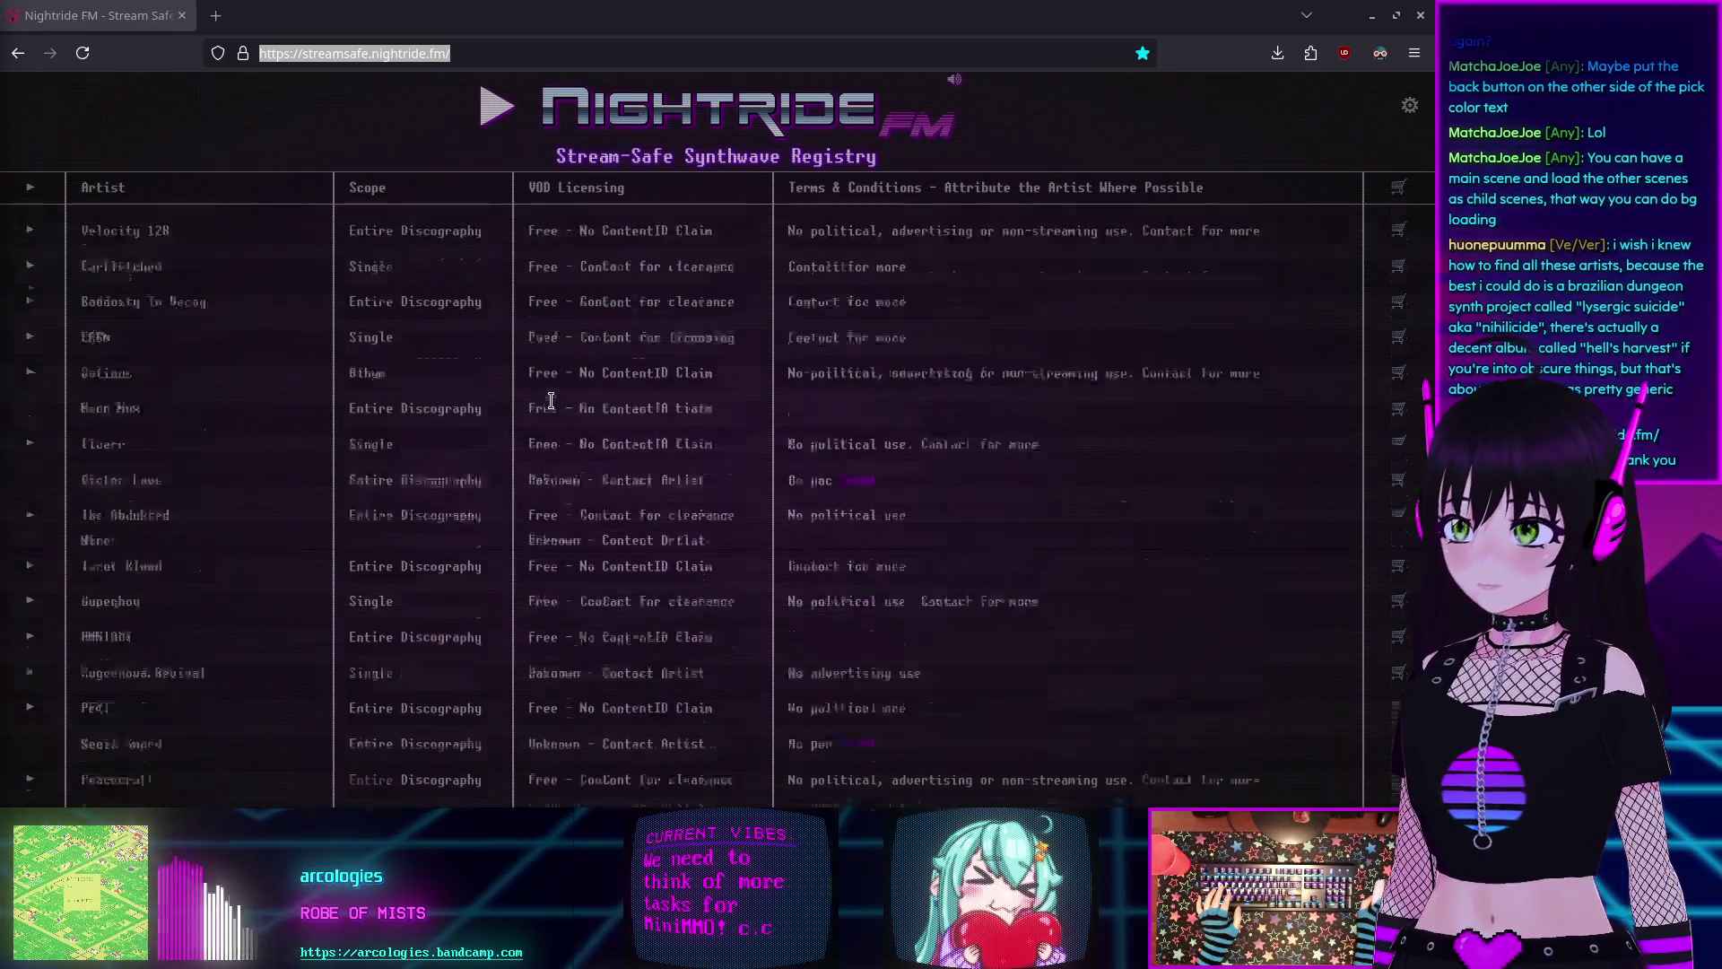
key("alt+Tab")
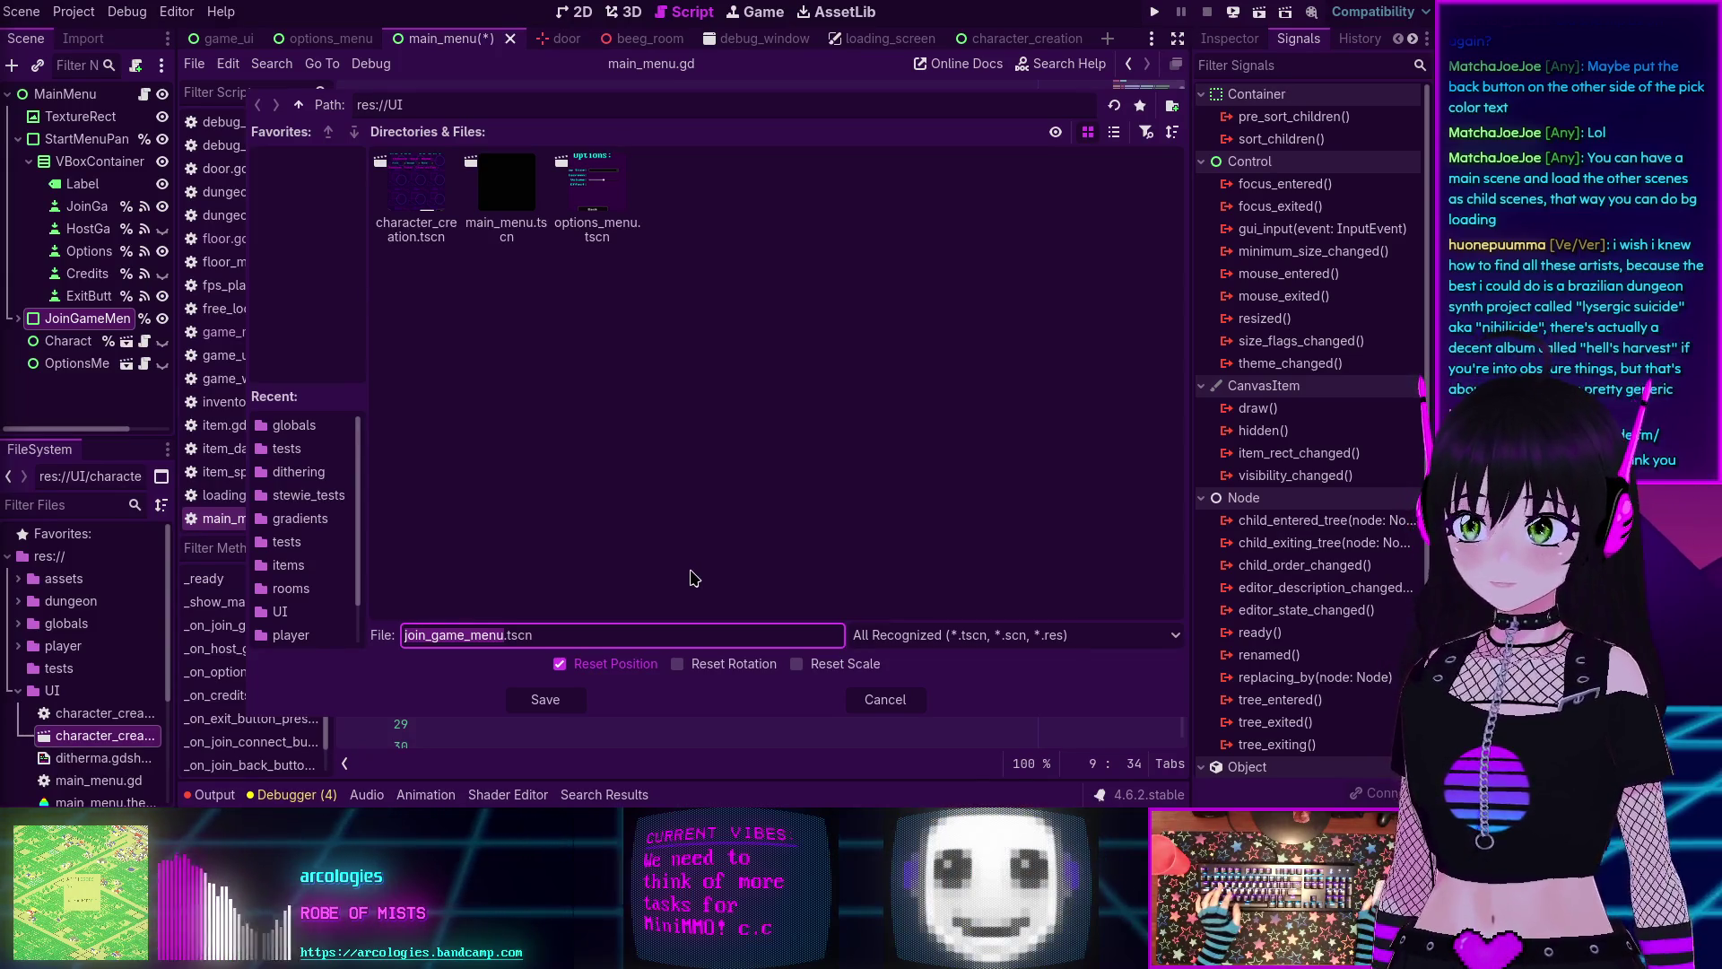
Save the Join Game panel as res://UI/join_game_menu.tscn.
left_click(546, 699)
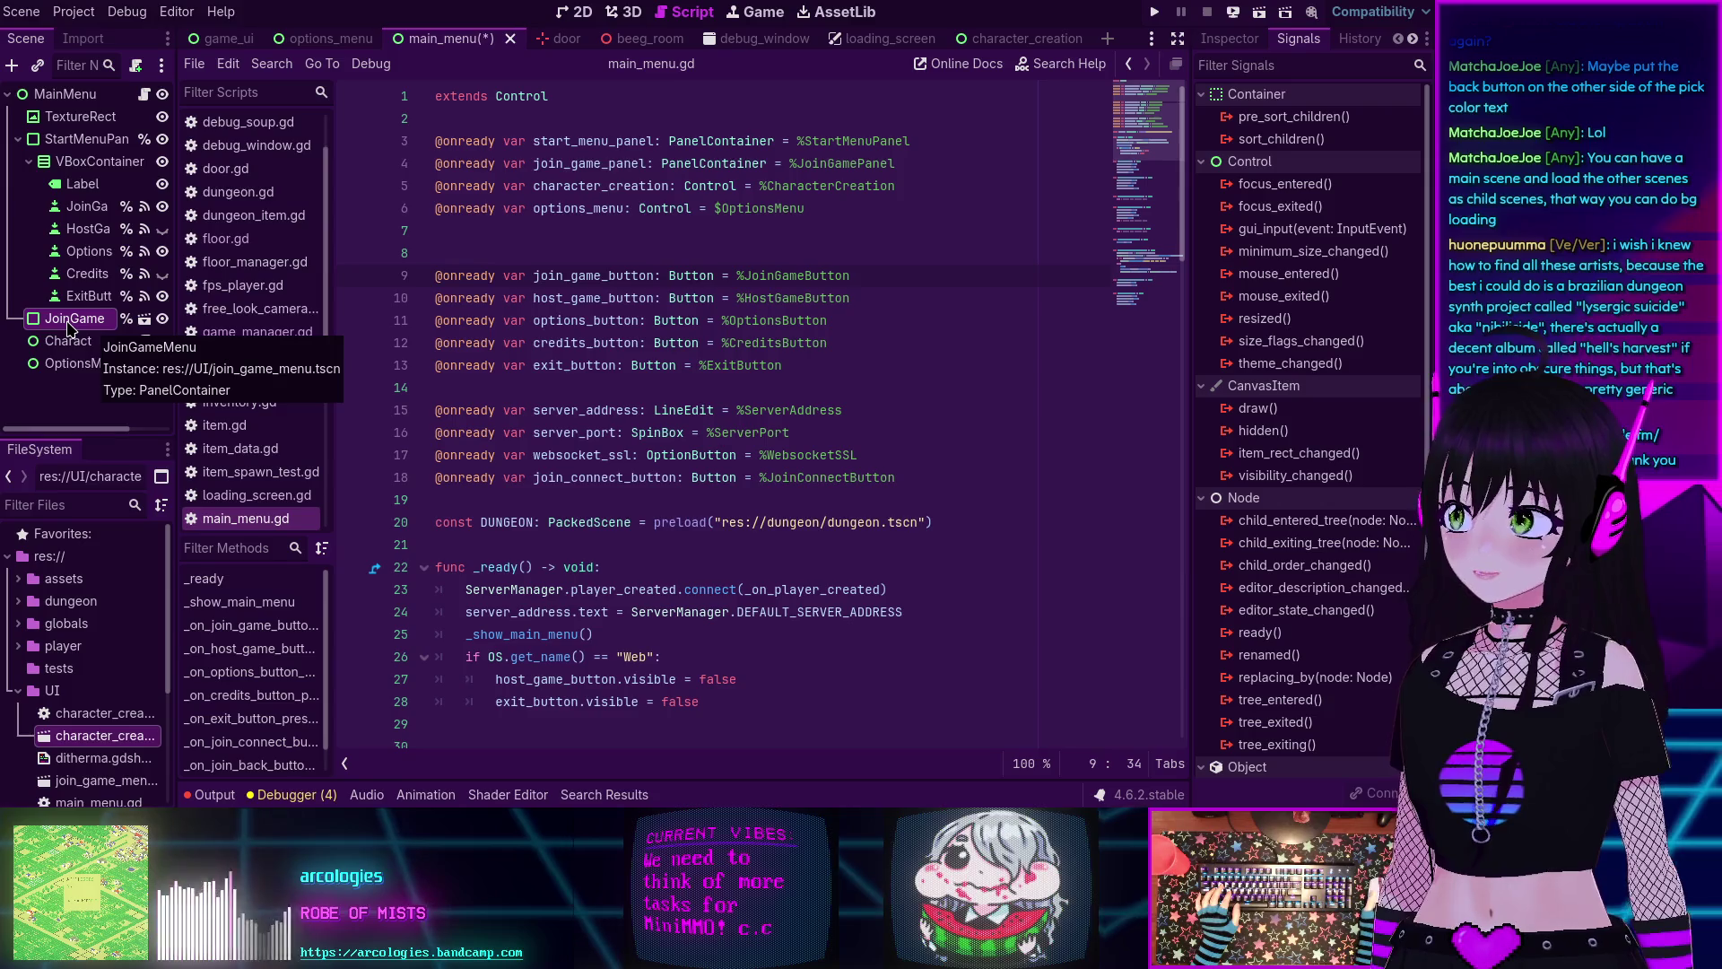
left_click(829, 592)
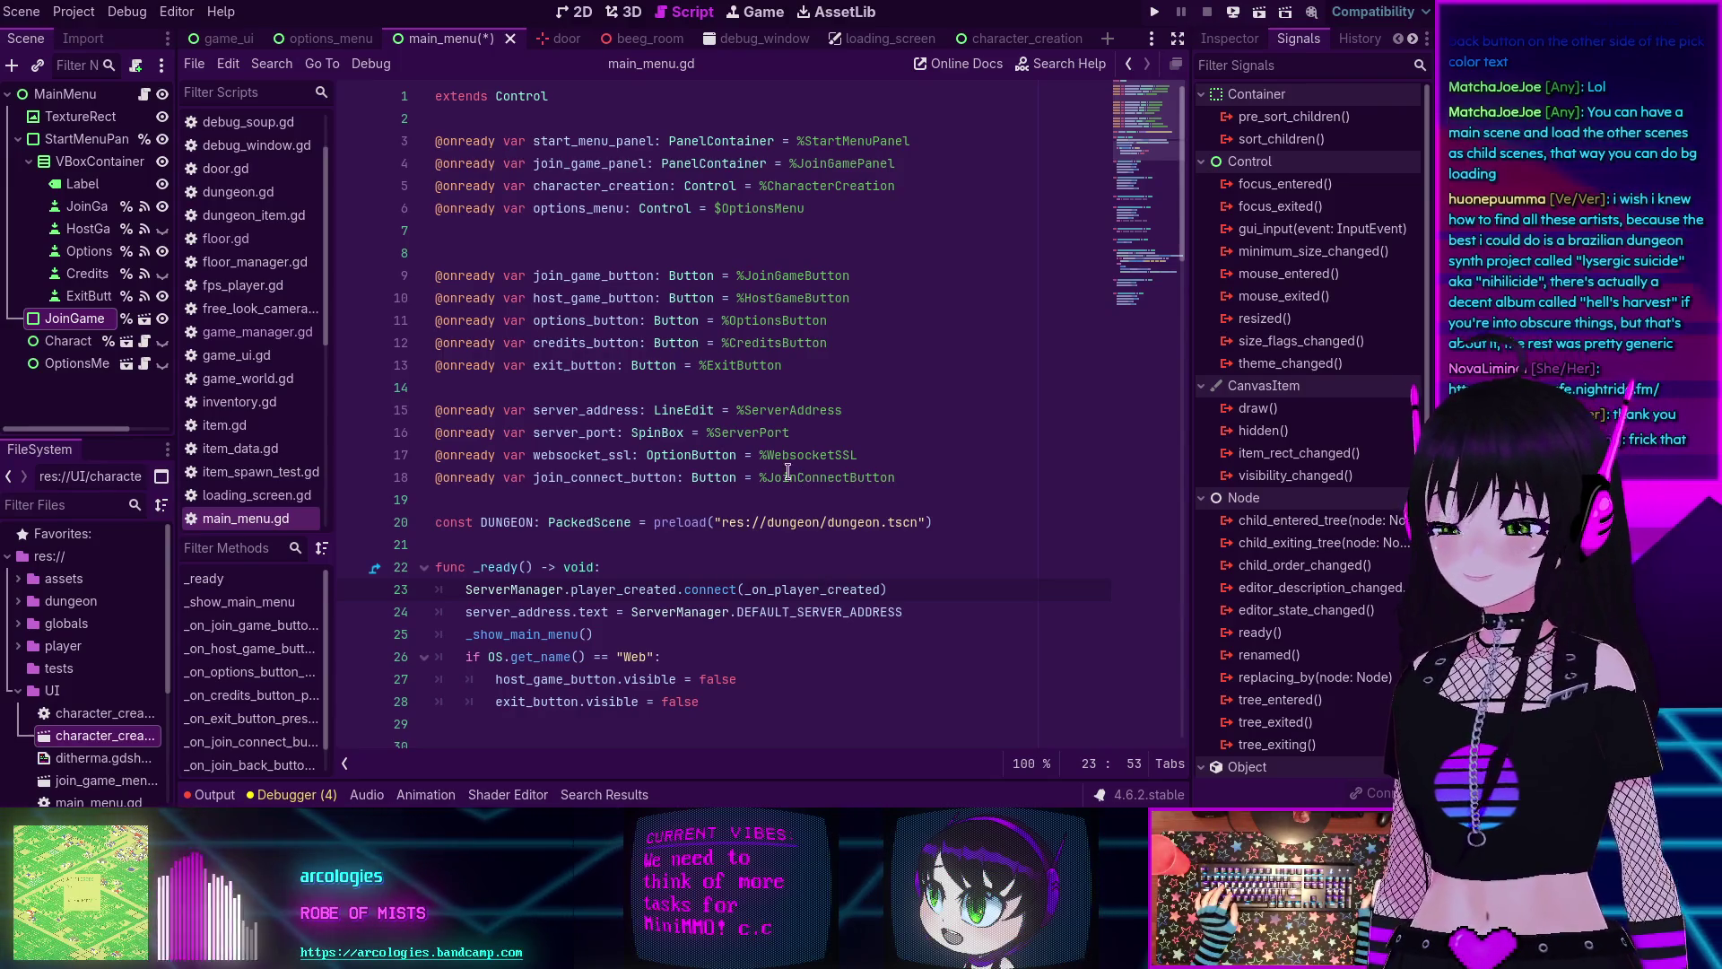
left_click(636, 571)
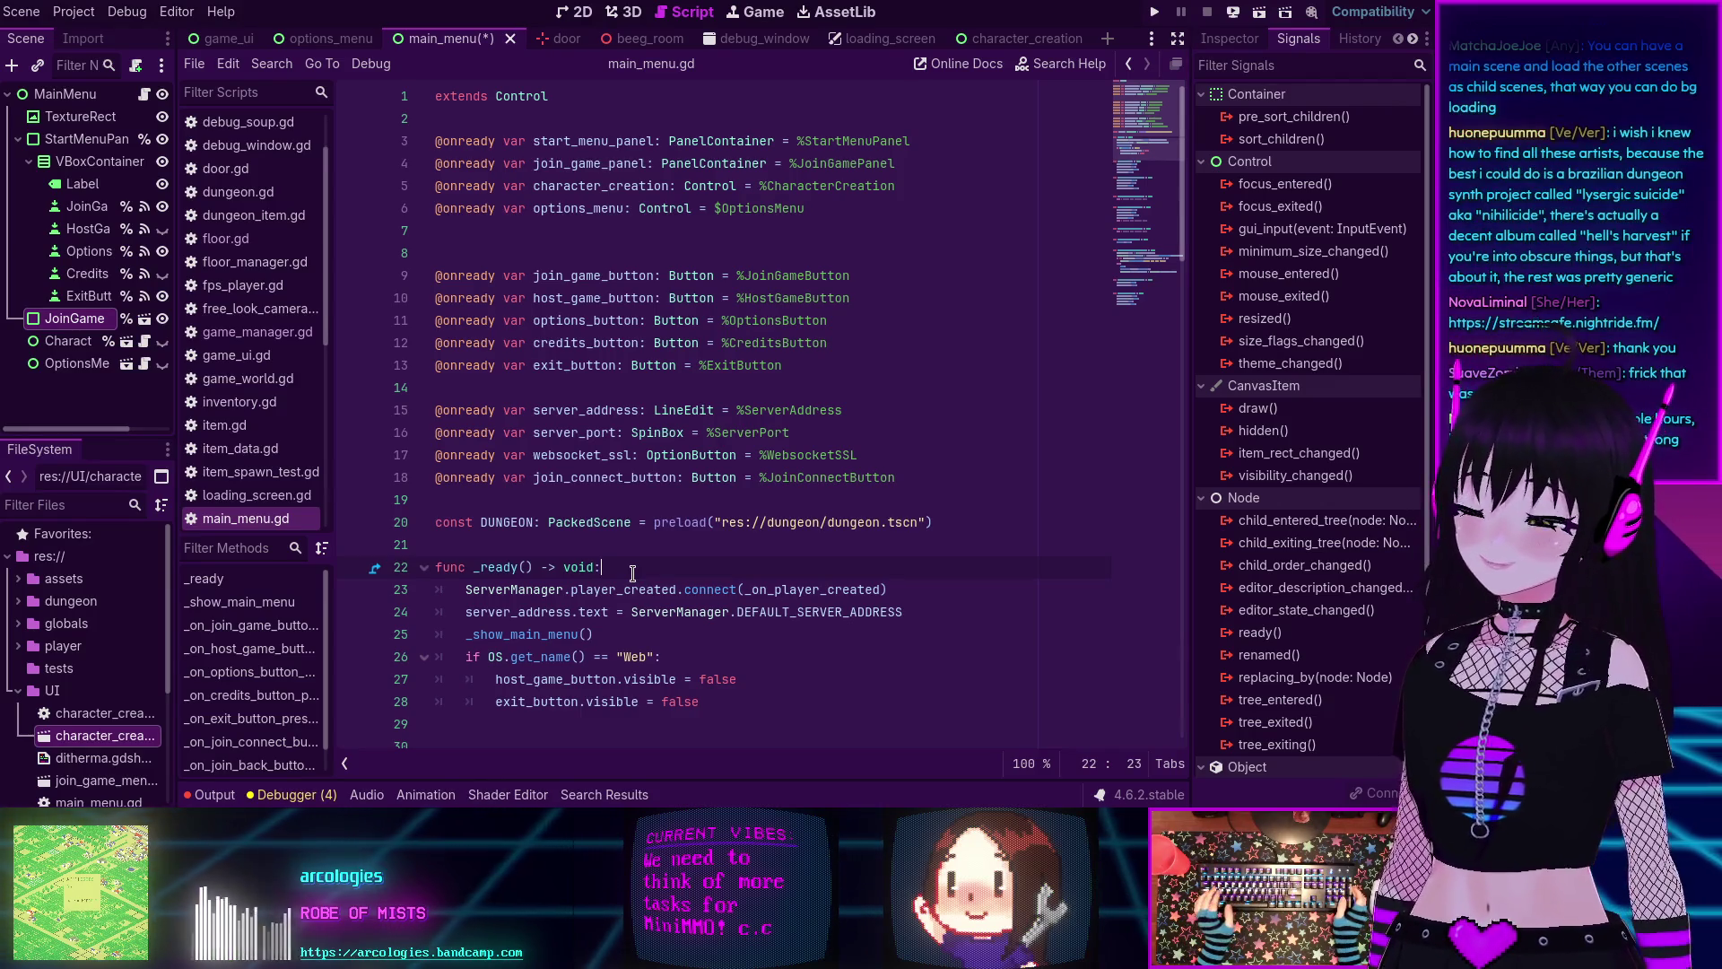
left_click(626, 541)
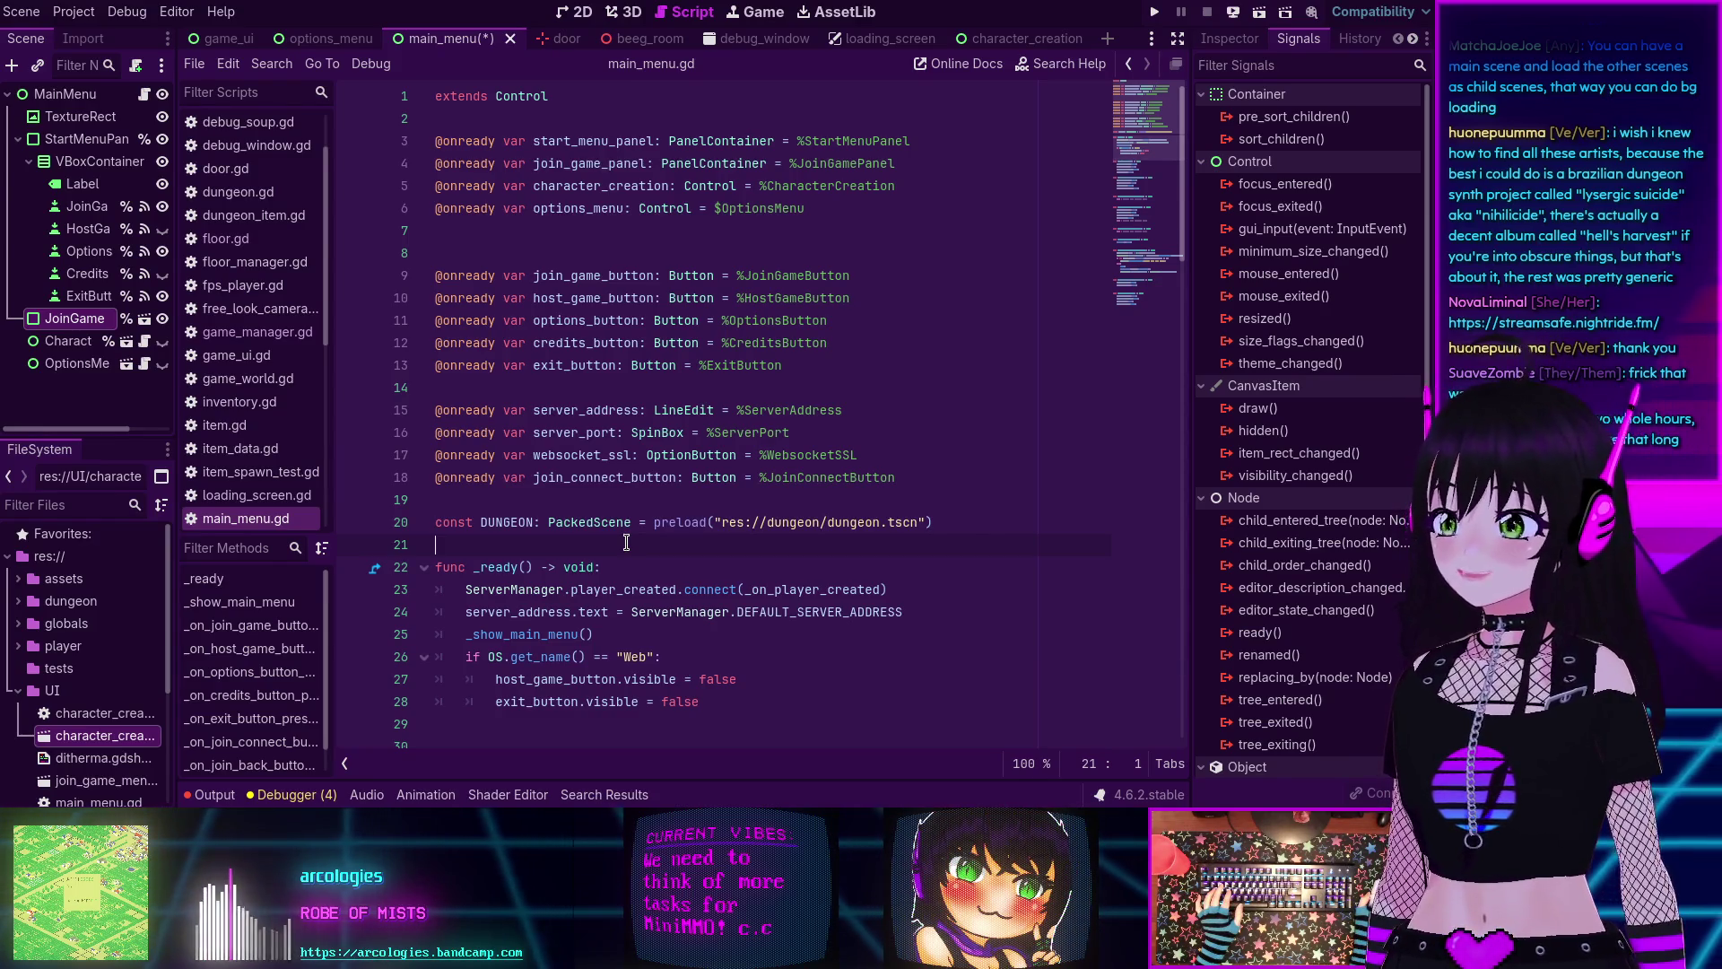
scroll(626, 543, "down", 5)
scroll(619, 544, "up", 3)
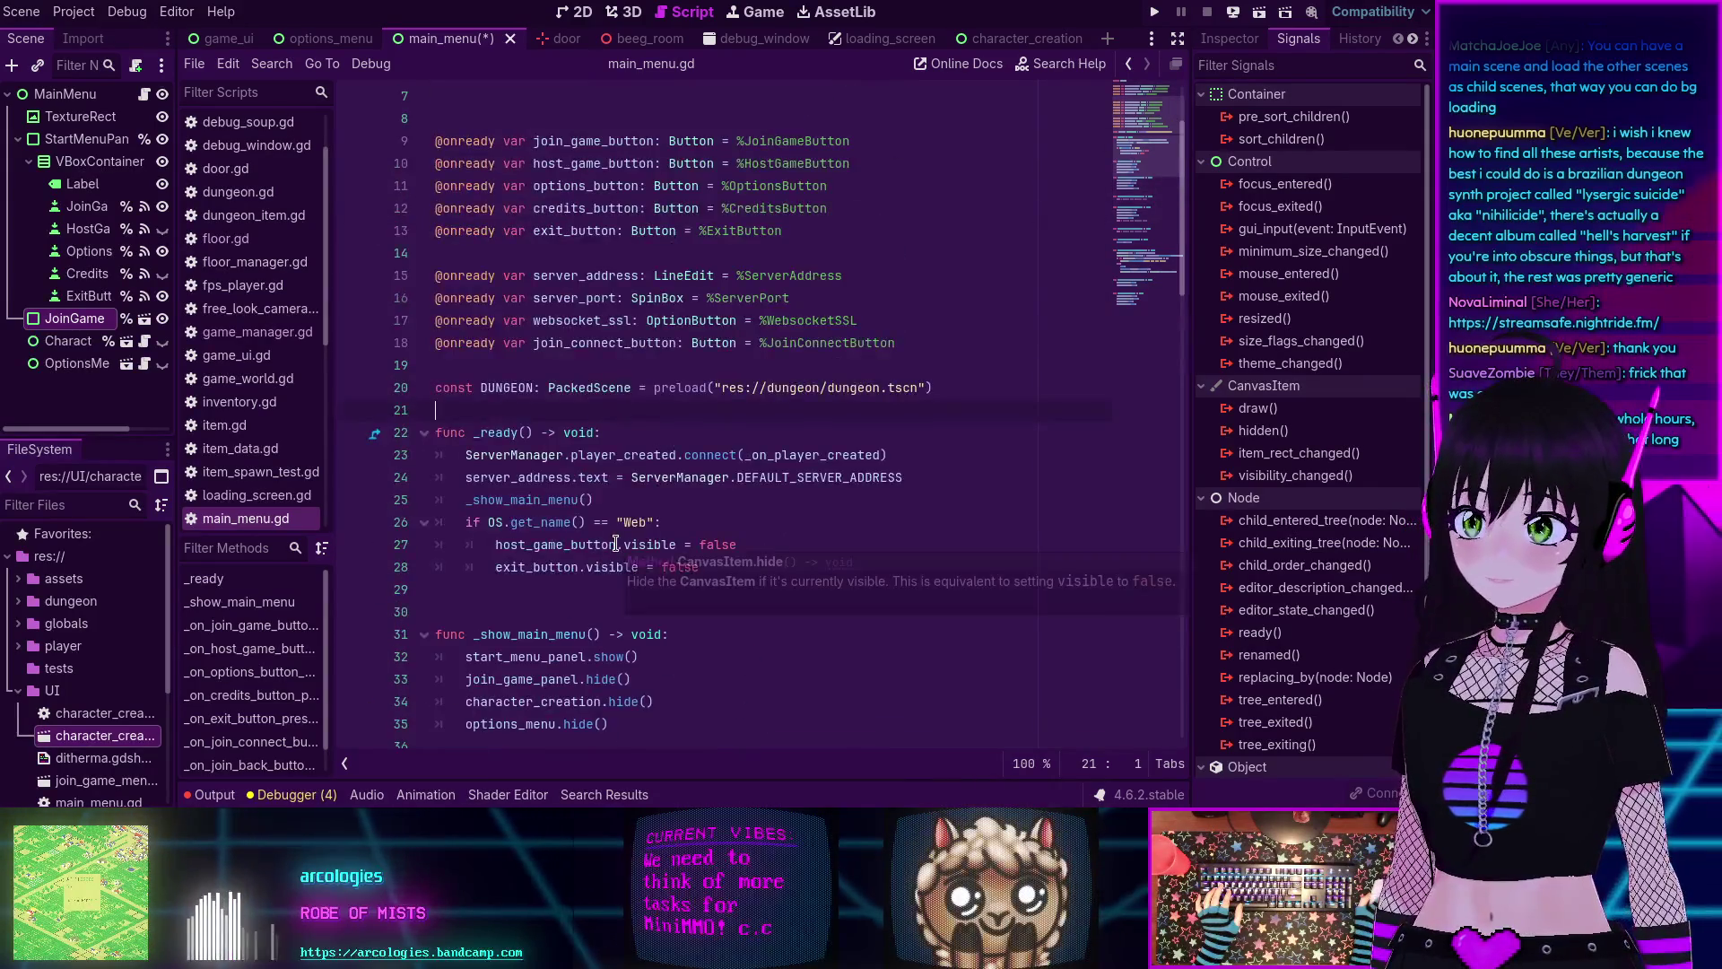
scroll(615, 543, "up", 2)
scroll(611, 543, "down", 5)
scroll(556, 534, "up", 2)
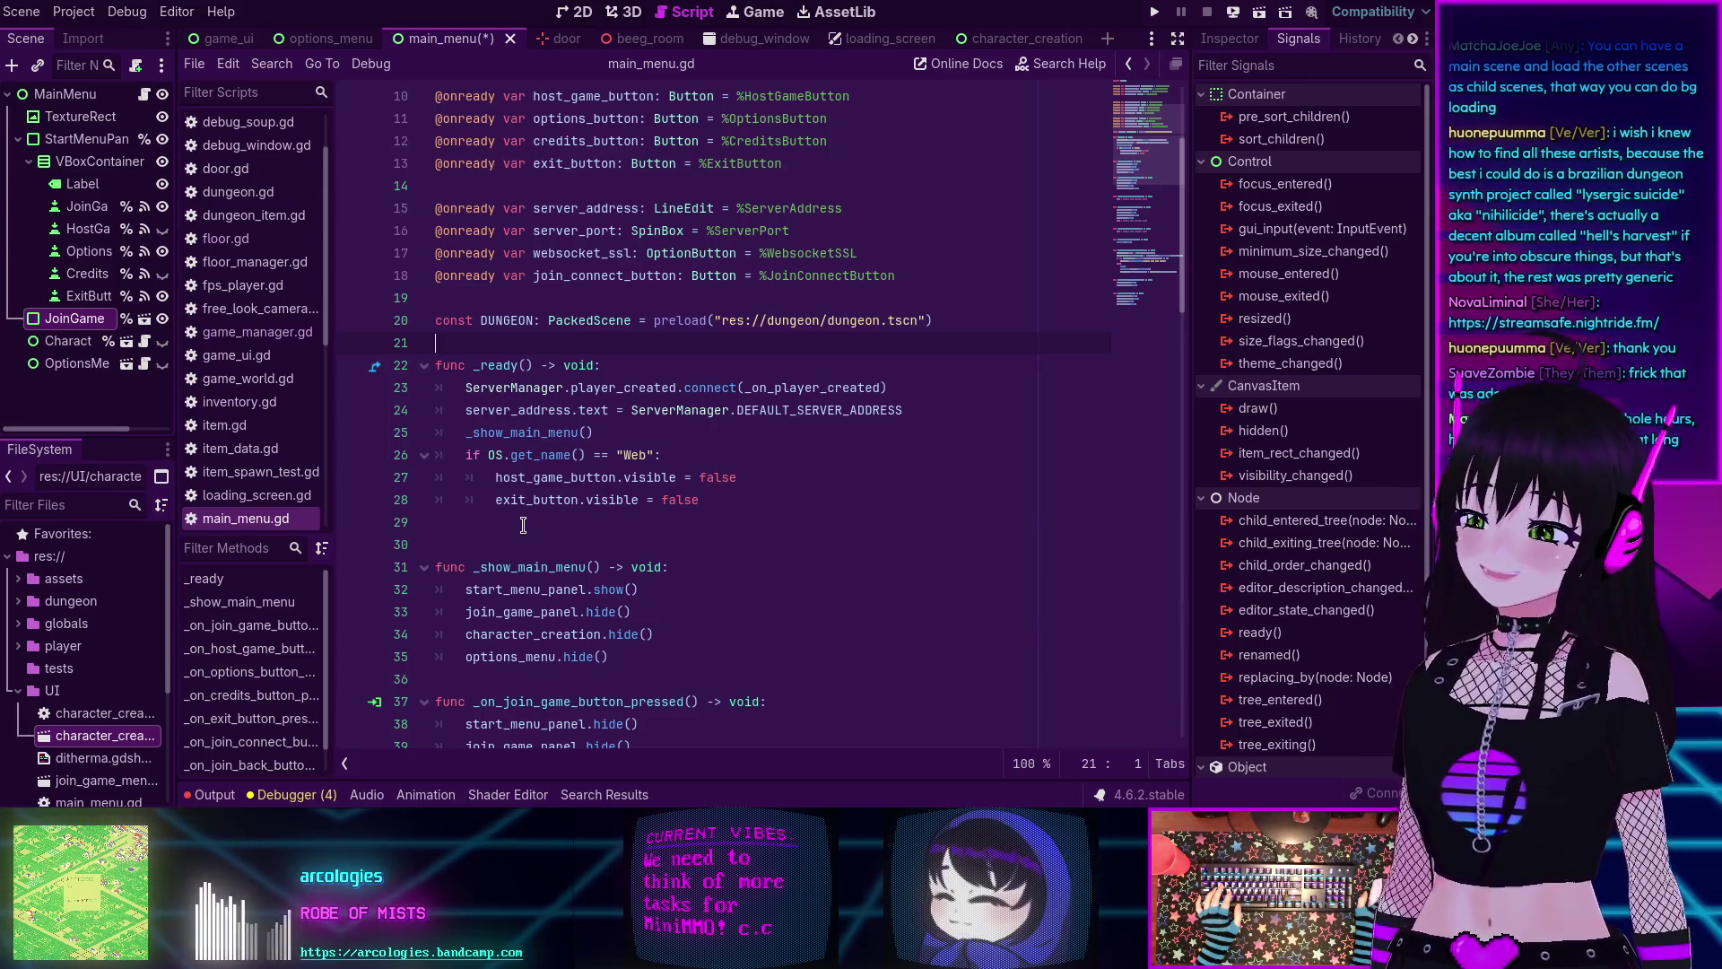
left_click(500, 534)
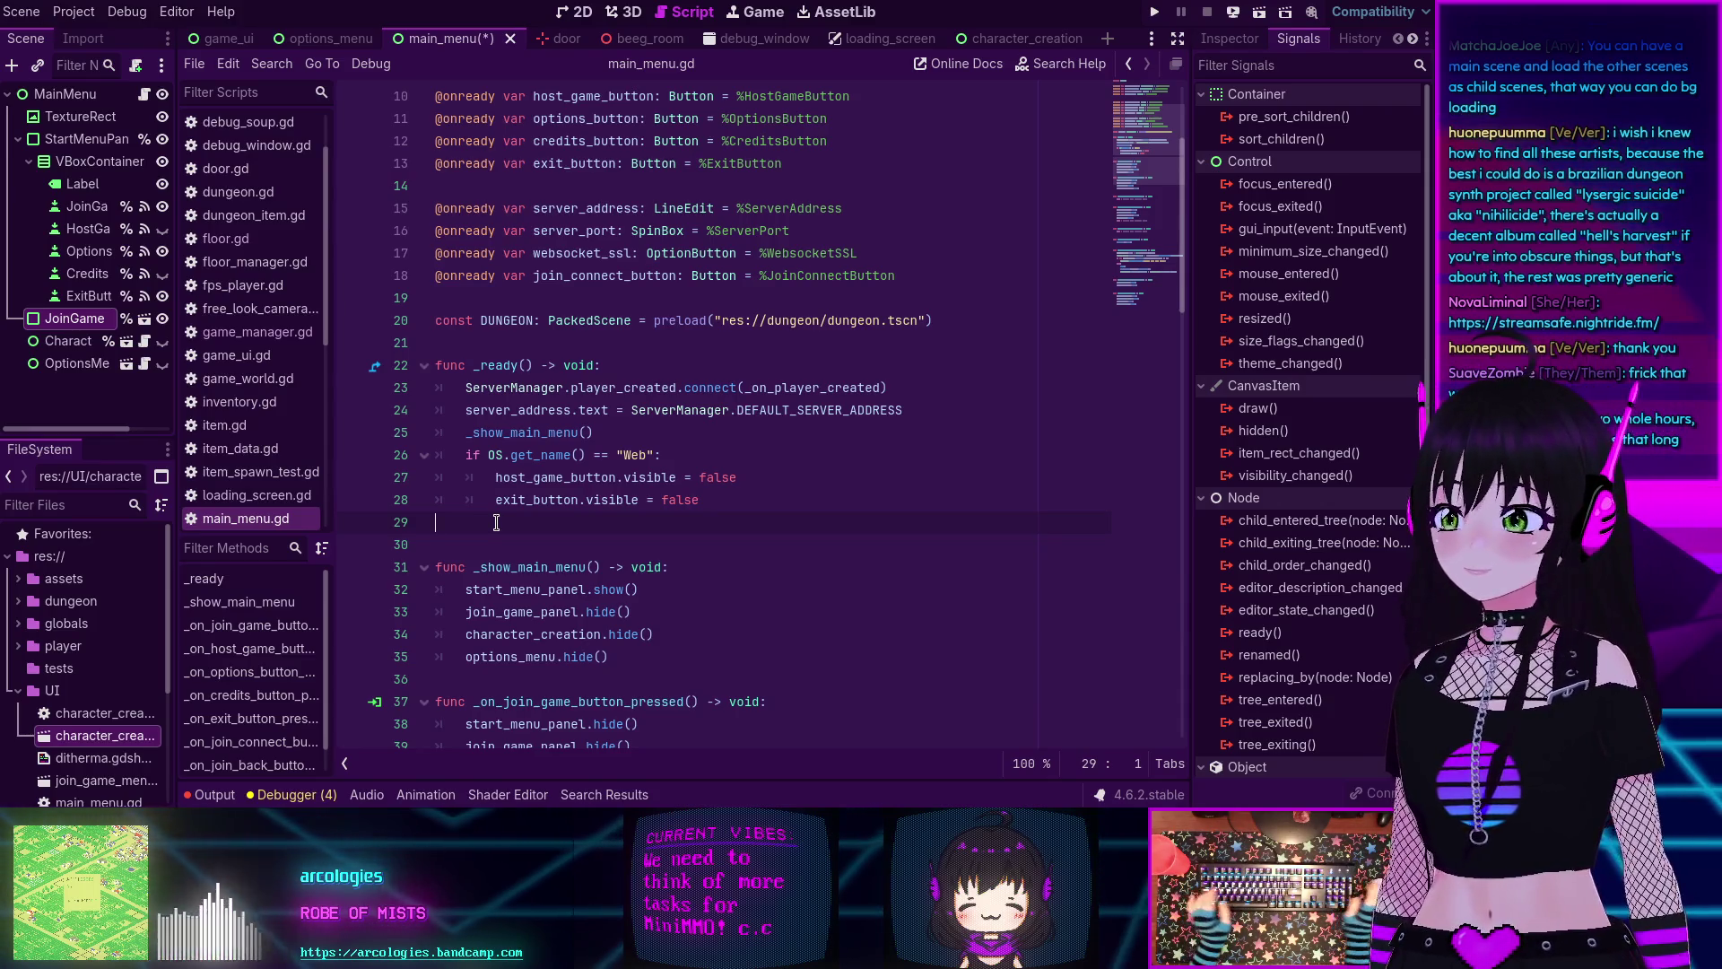
Show JoinGameMenu in the Inspector and insert a blank line after _show_main_menu in main_menu.gd.
left_click(1229, 38)
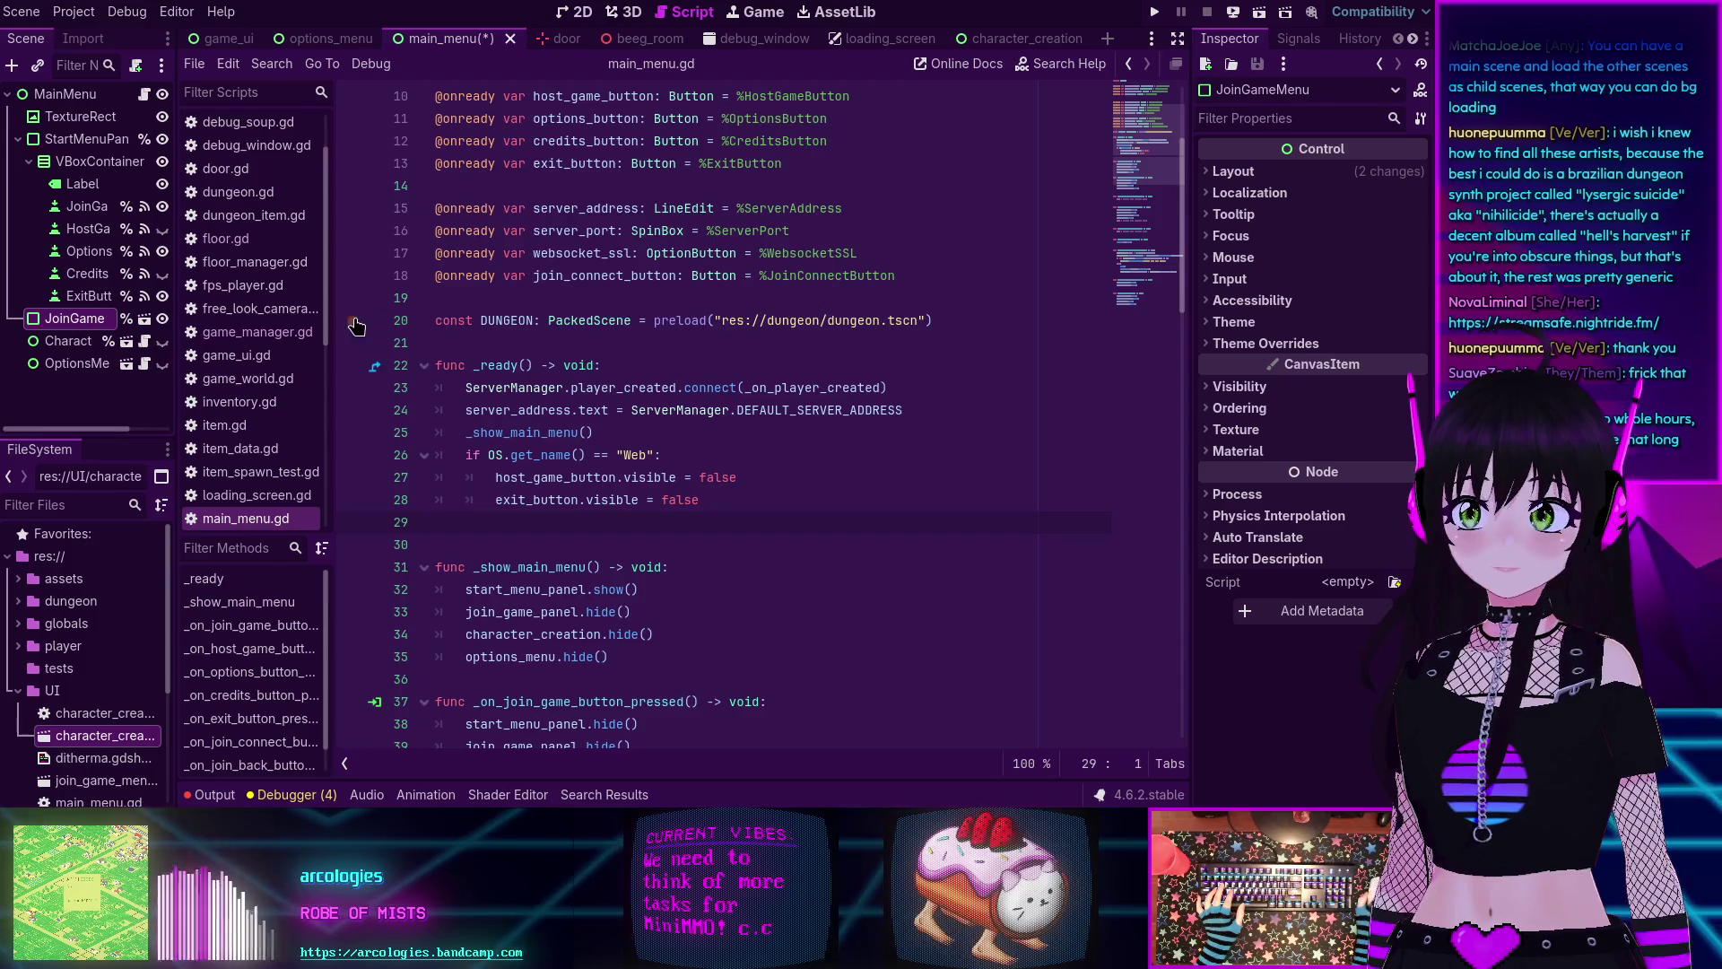
left_click(549, 499)
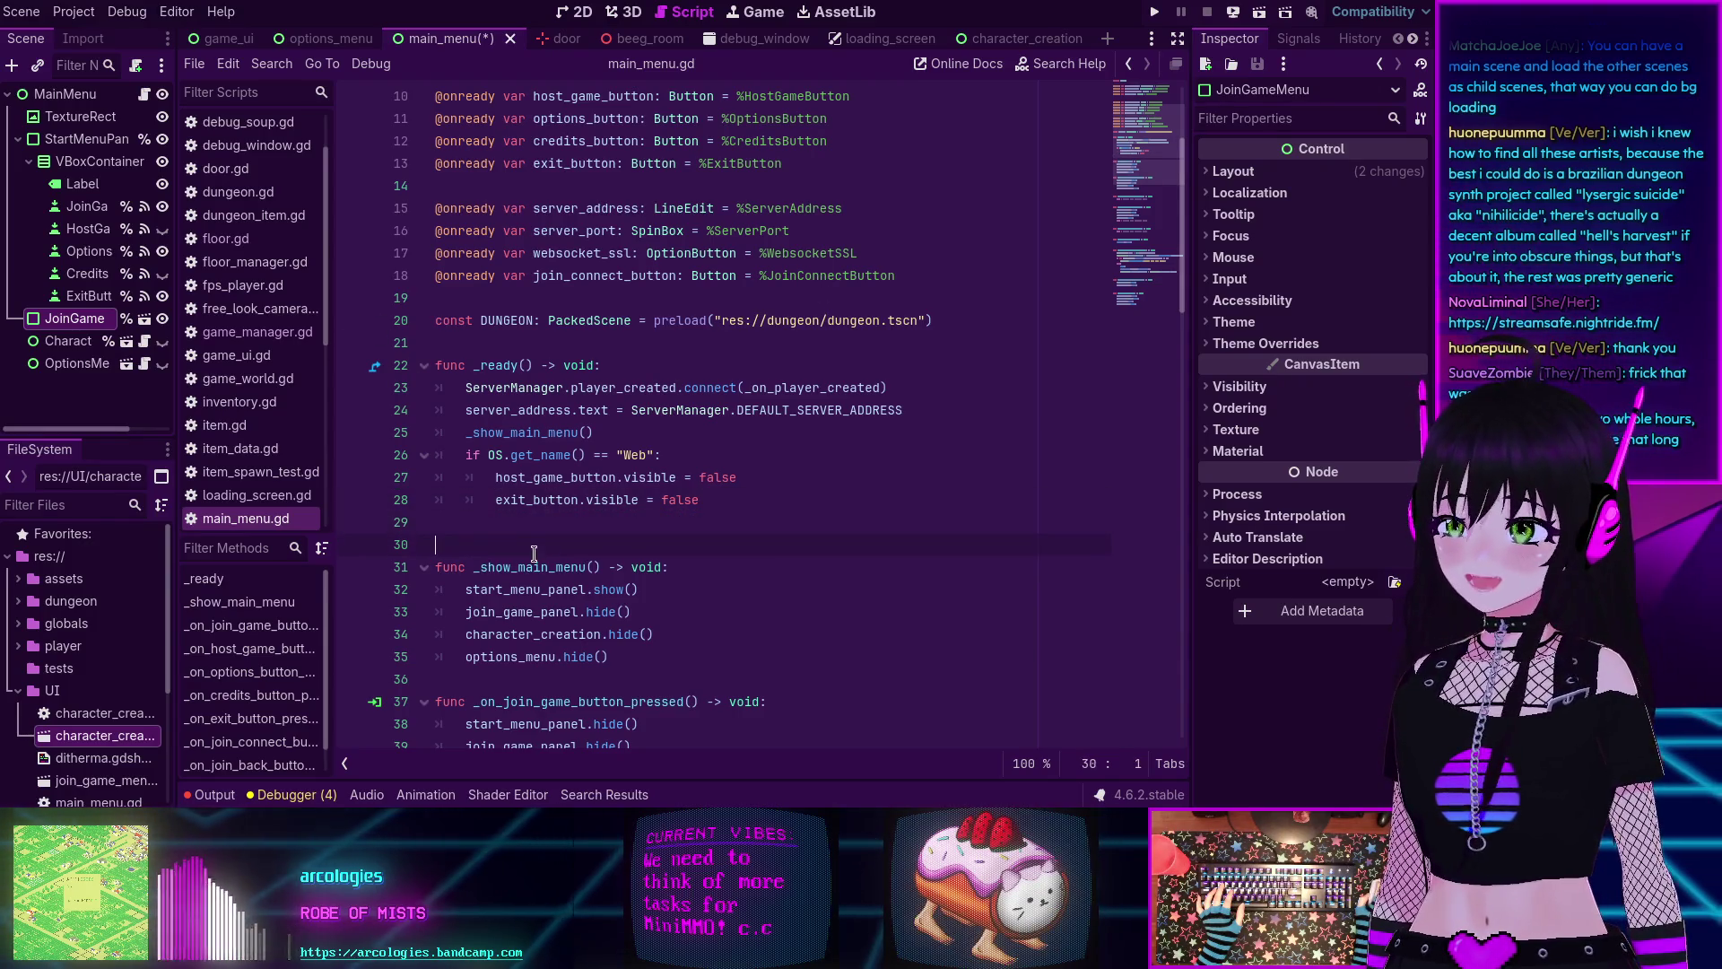
left_click(498, 524)
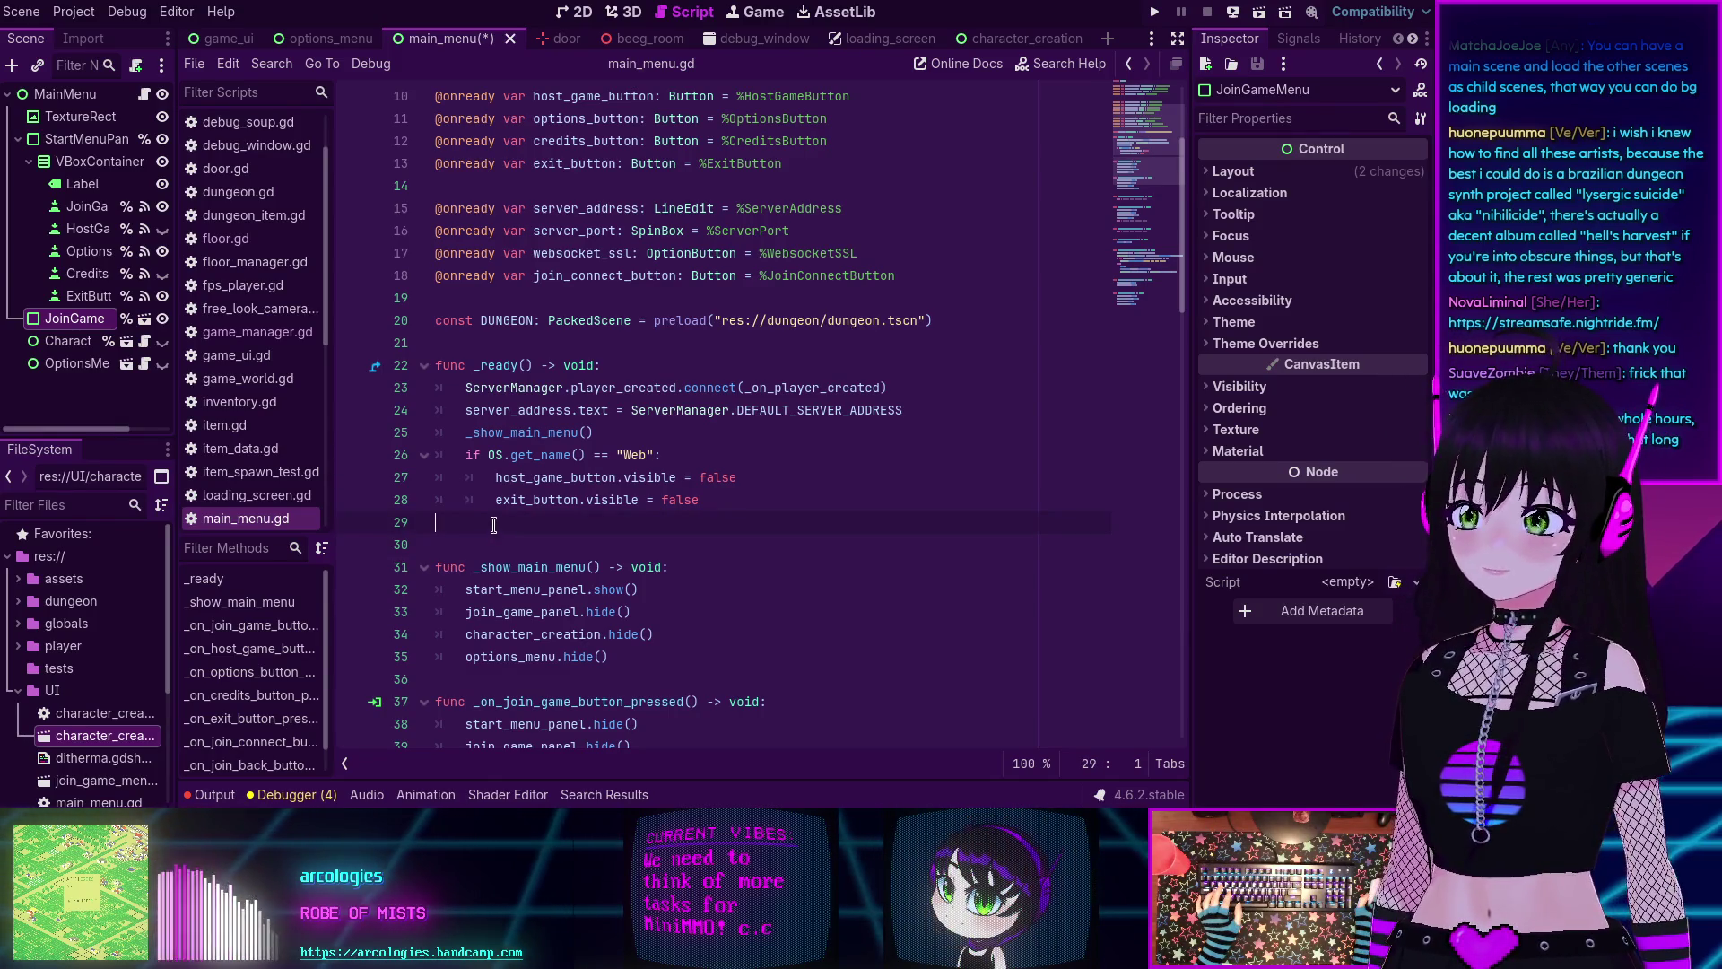
scroll(475, 489, "down", 6)
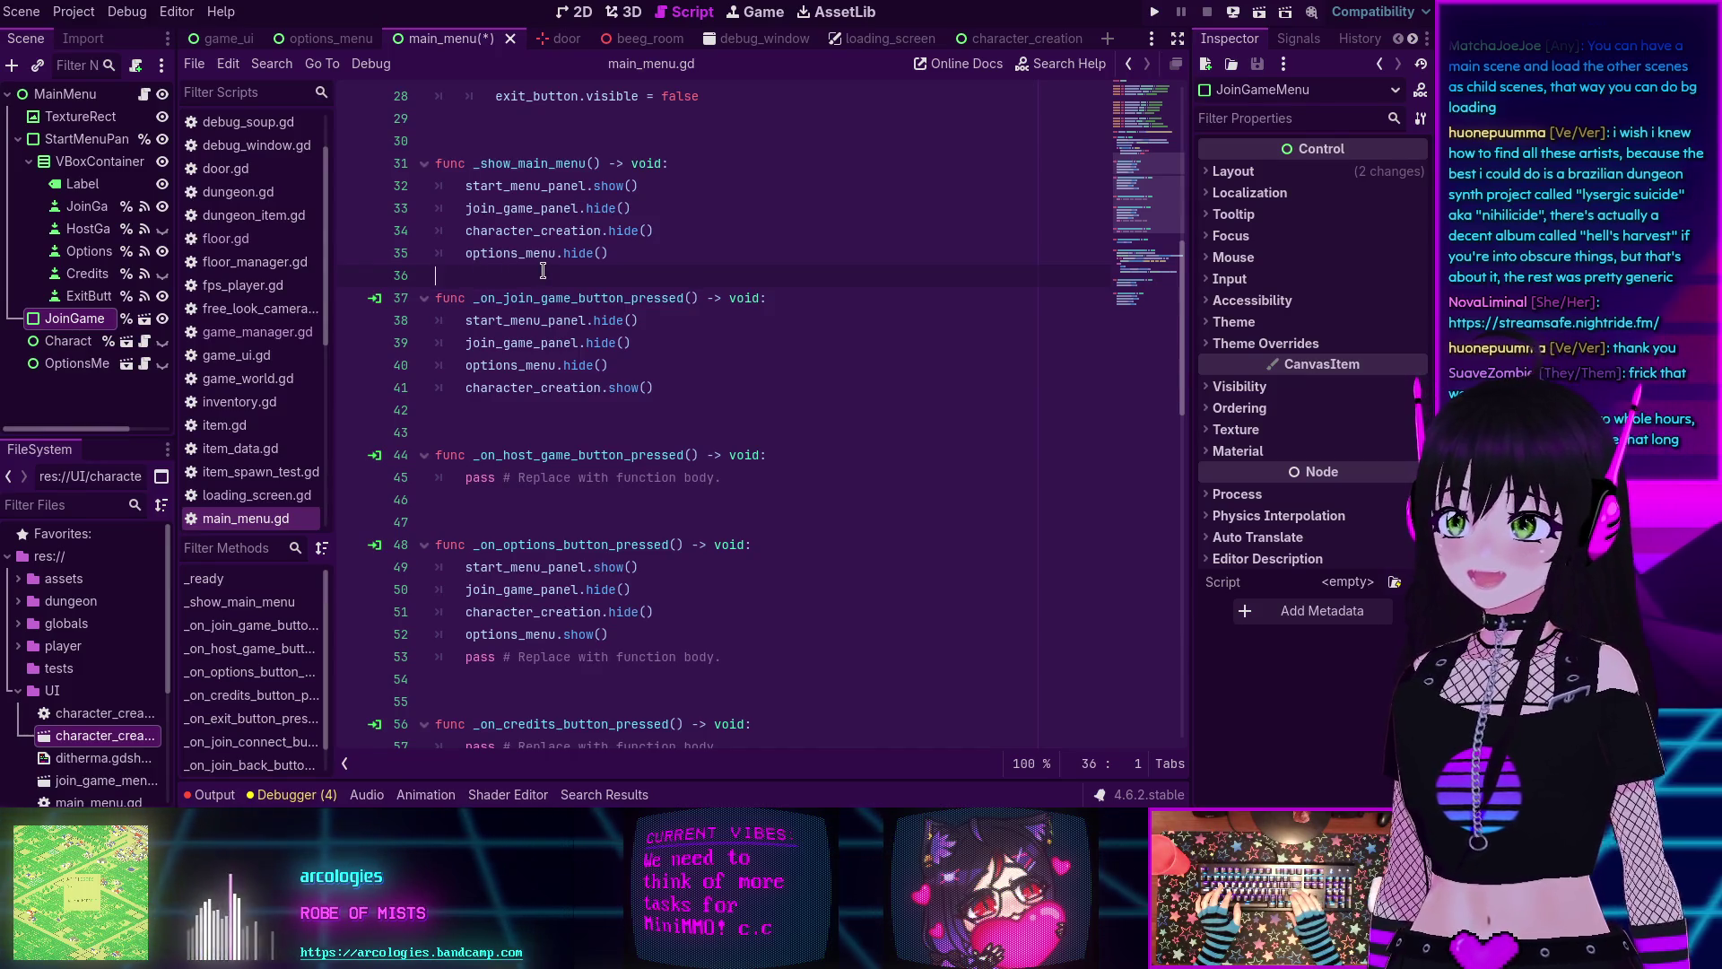
key("Return")
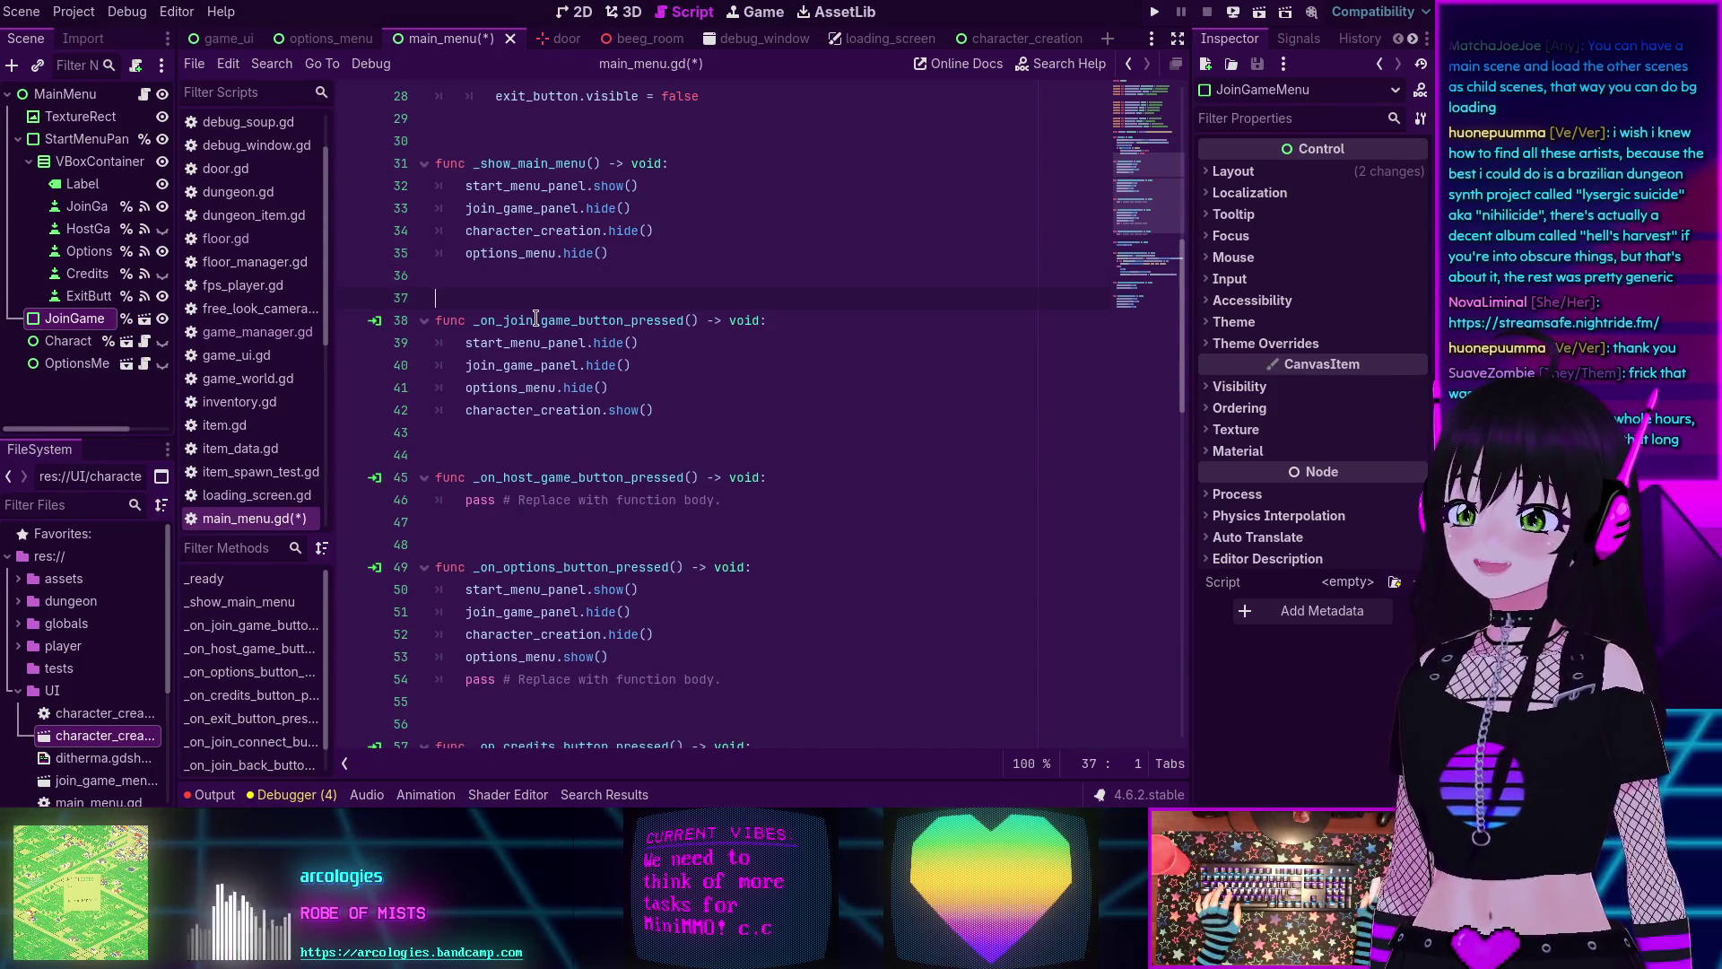
Return the caret to the blank line after _ready and save main_menu.gd and the scene.
scroll(535, 318, "down", 6)
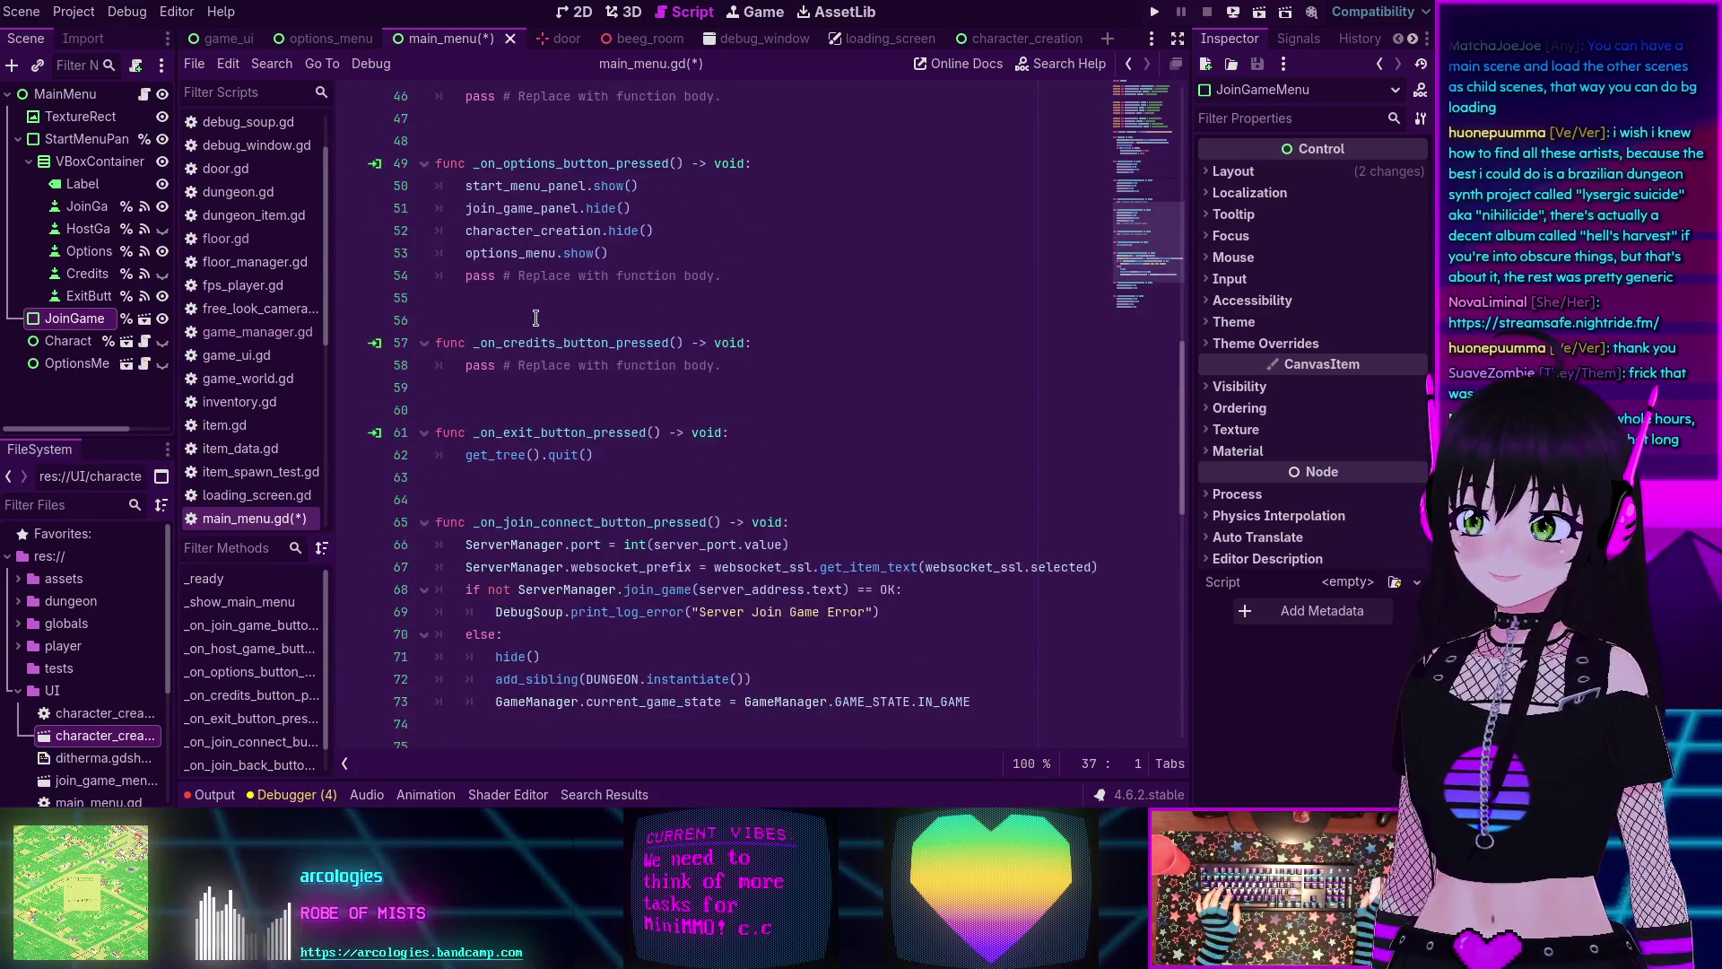
scroll(535, 318, "down", 5)
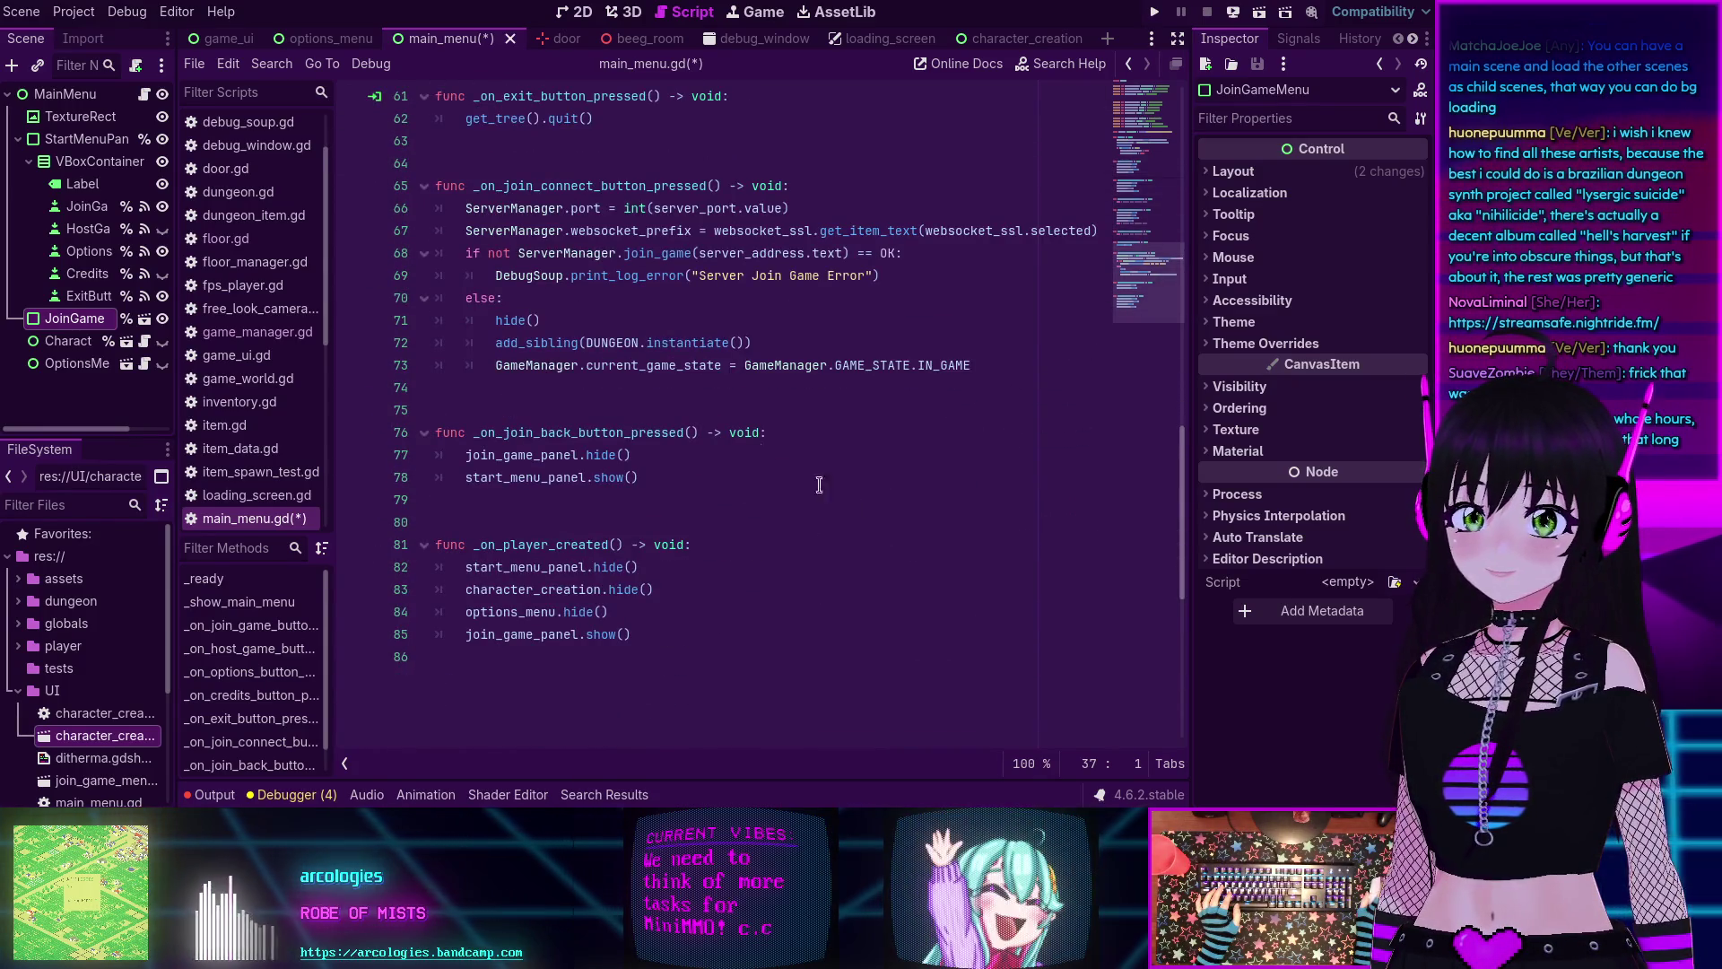
scroll(758, 452, "up", 18)
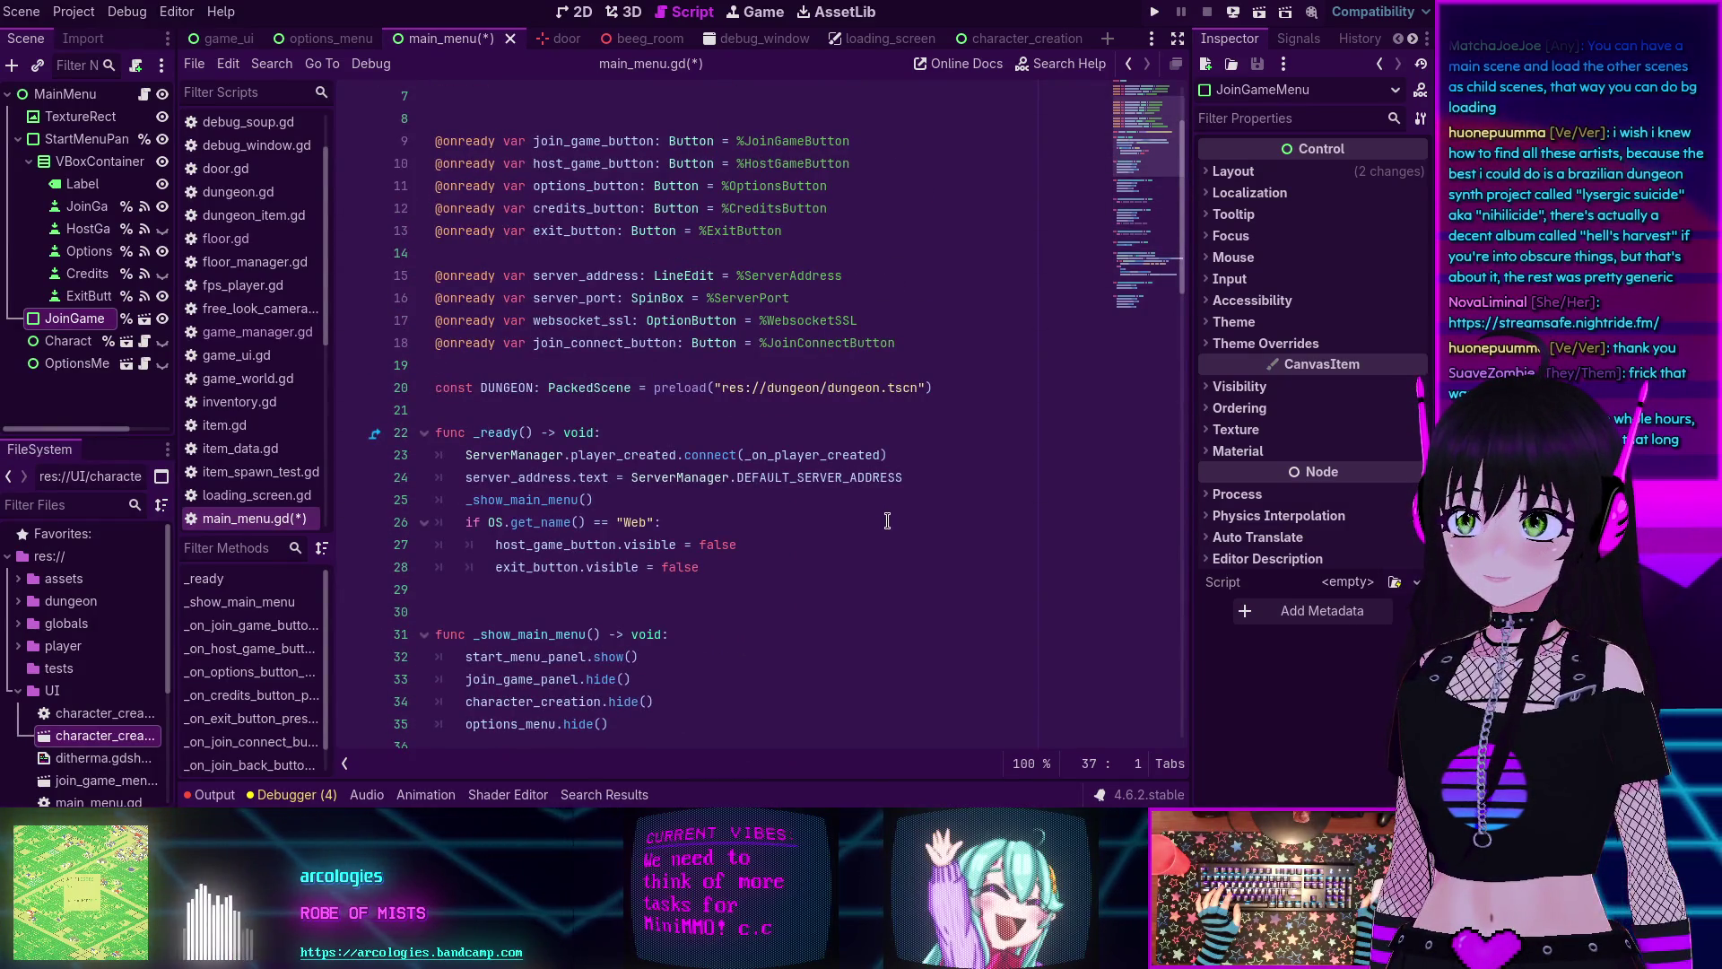
left_click(718, 589)
key("ctrl+s")
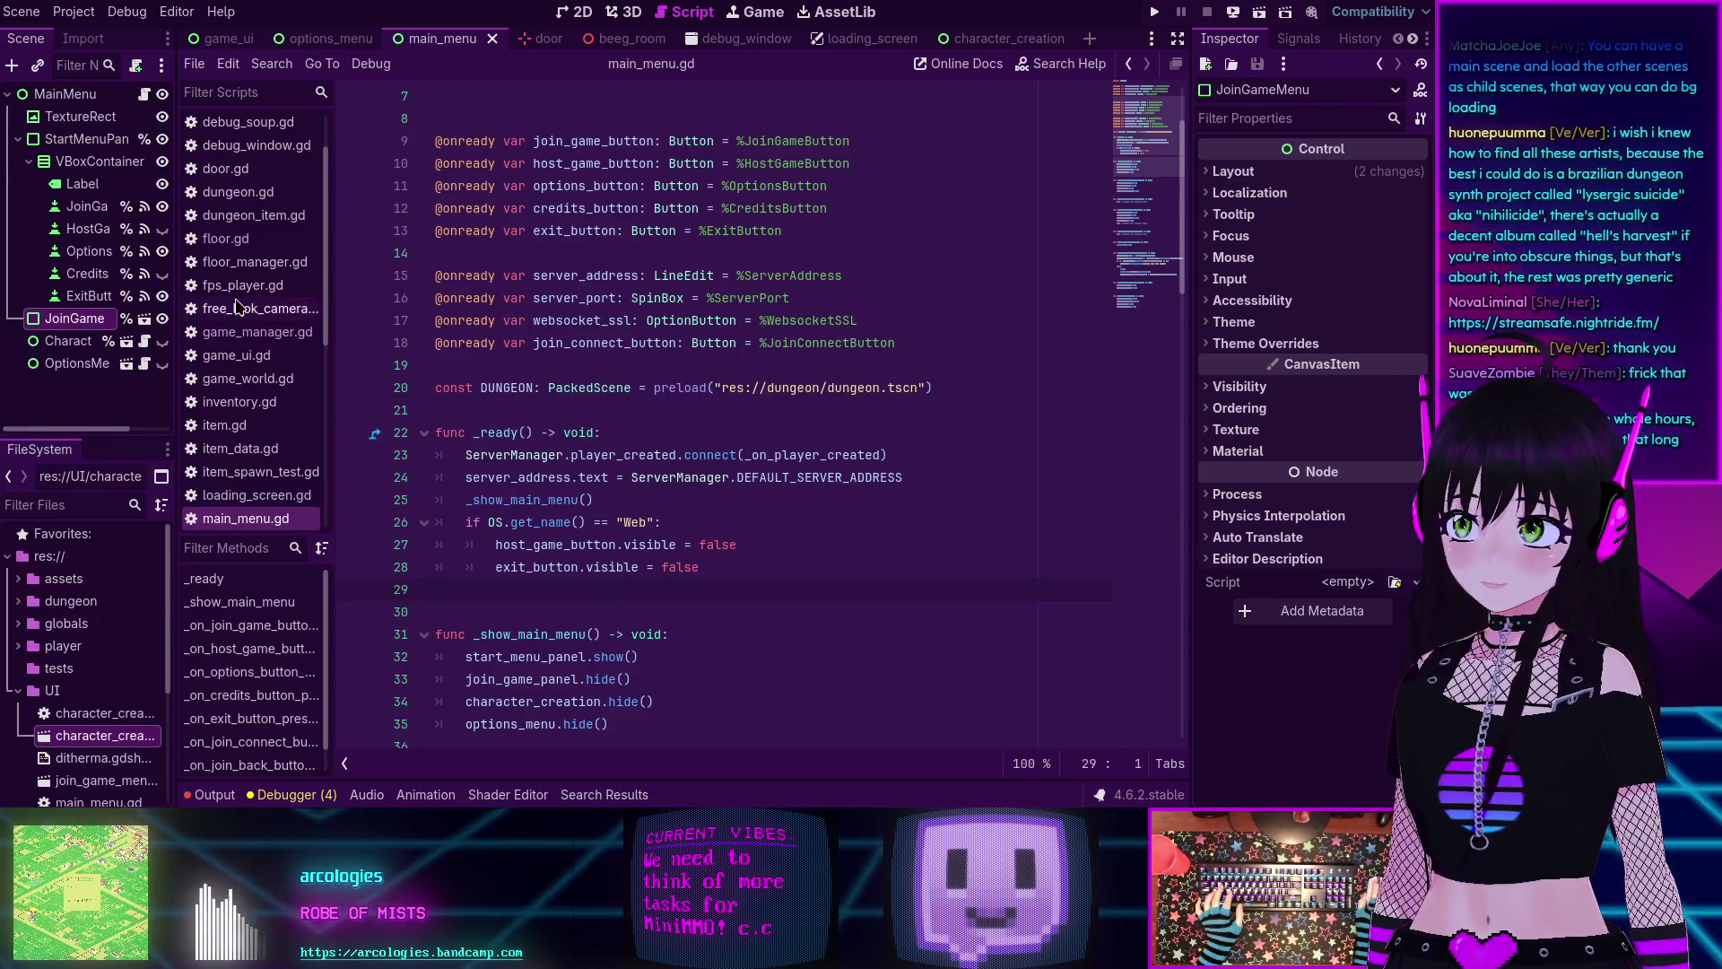
scroll(241, 310, "down", 3)
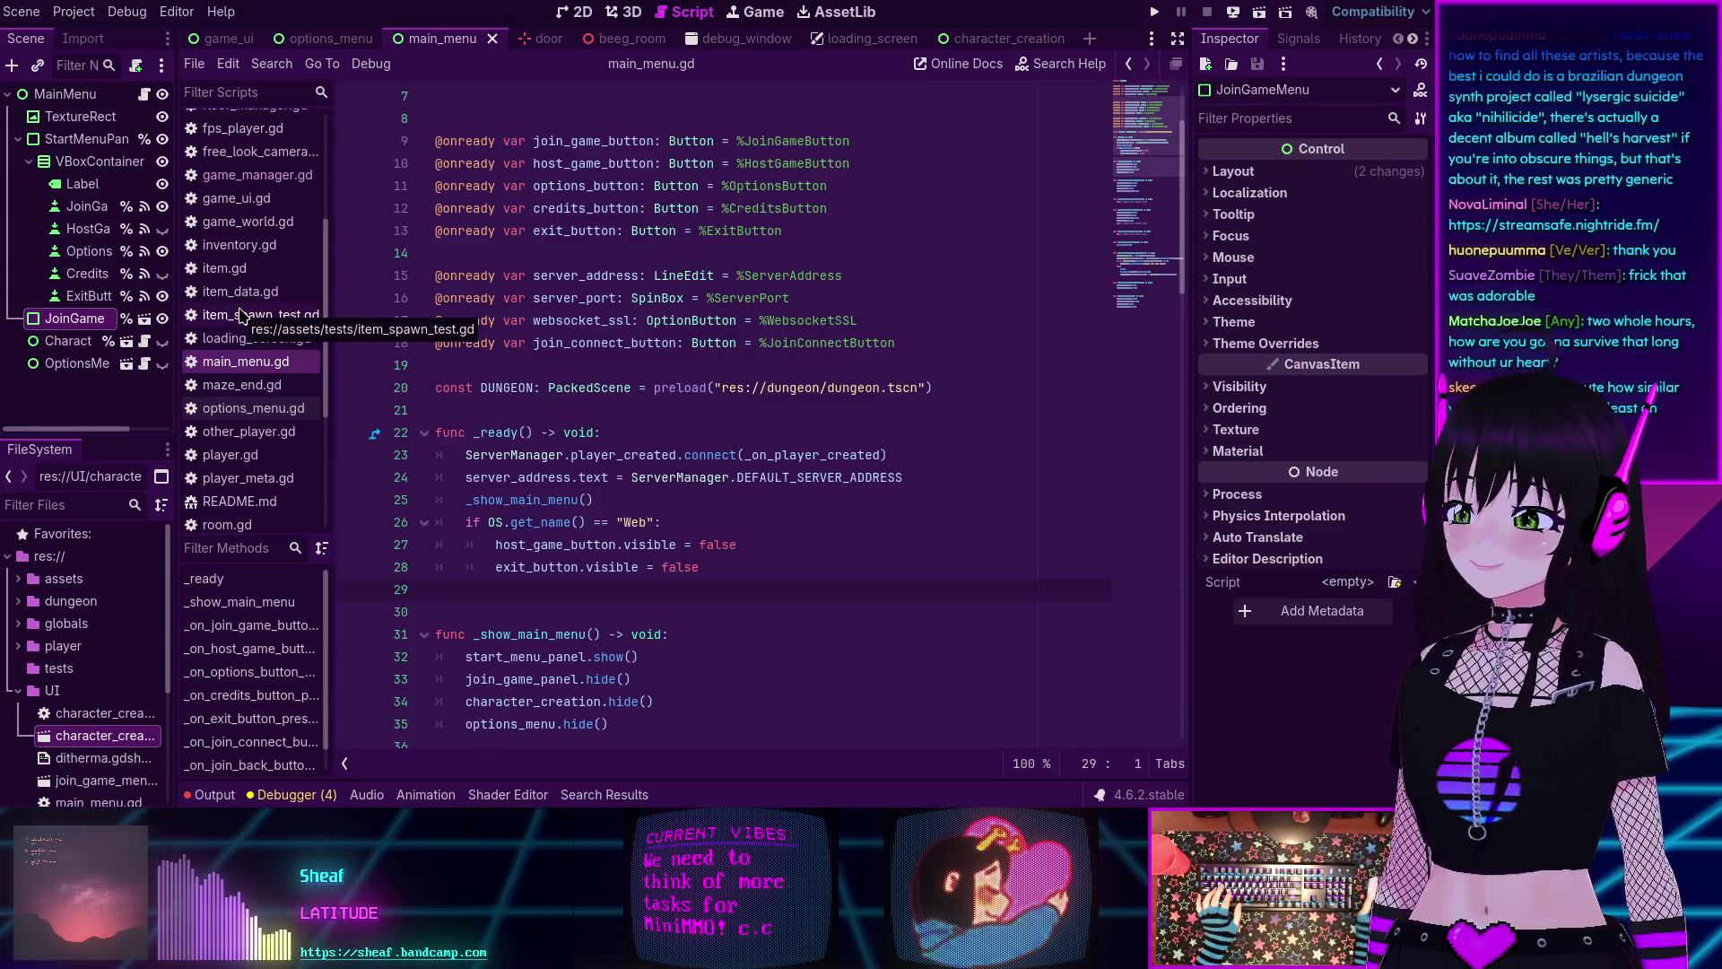
scroll(535, 398, "down", 3)
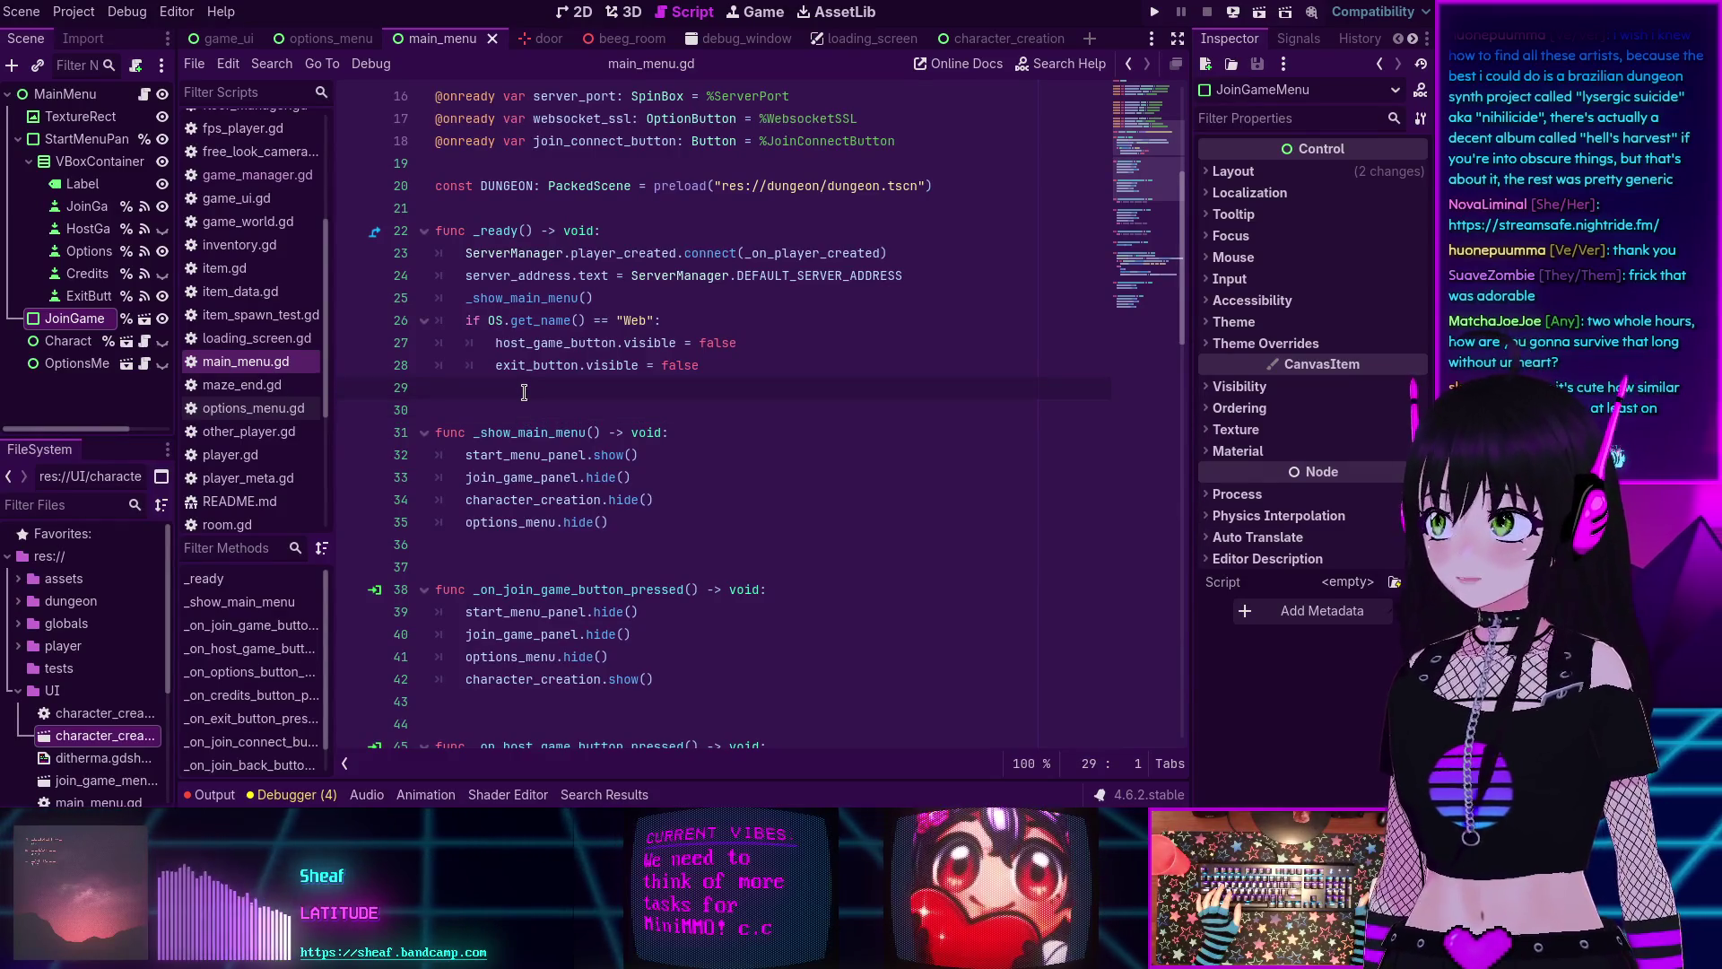
scroll(525, 392, "down", 2)
scroll(525, 392, "down", 1)
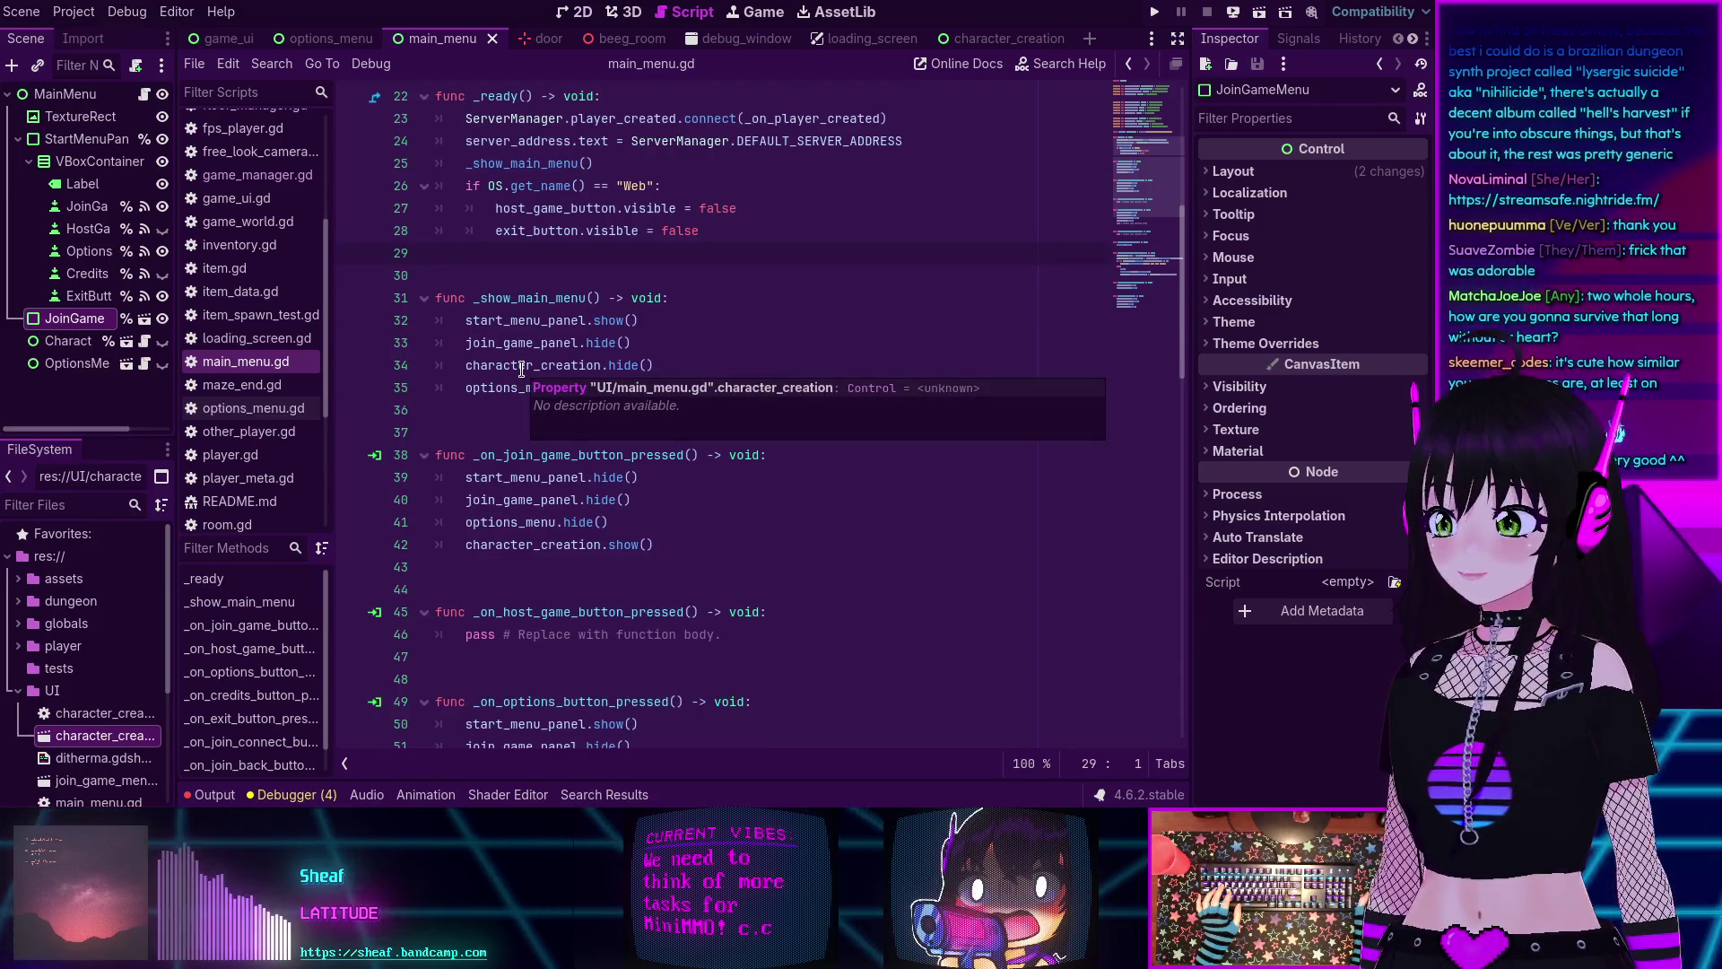
scroll(480, 419, "up", 2)
scroll(480, 419, "up", 3)
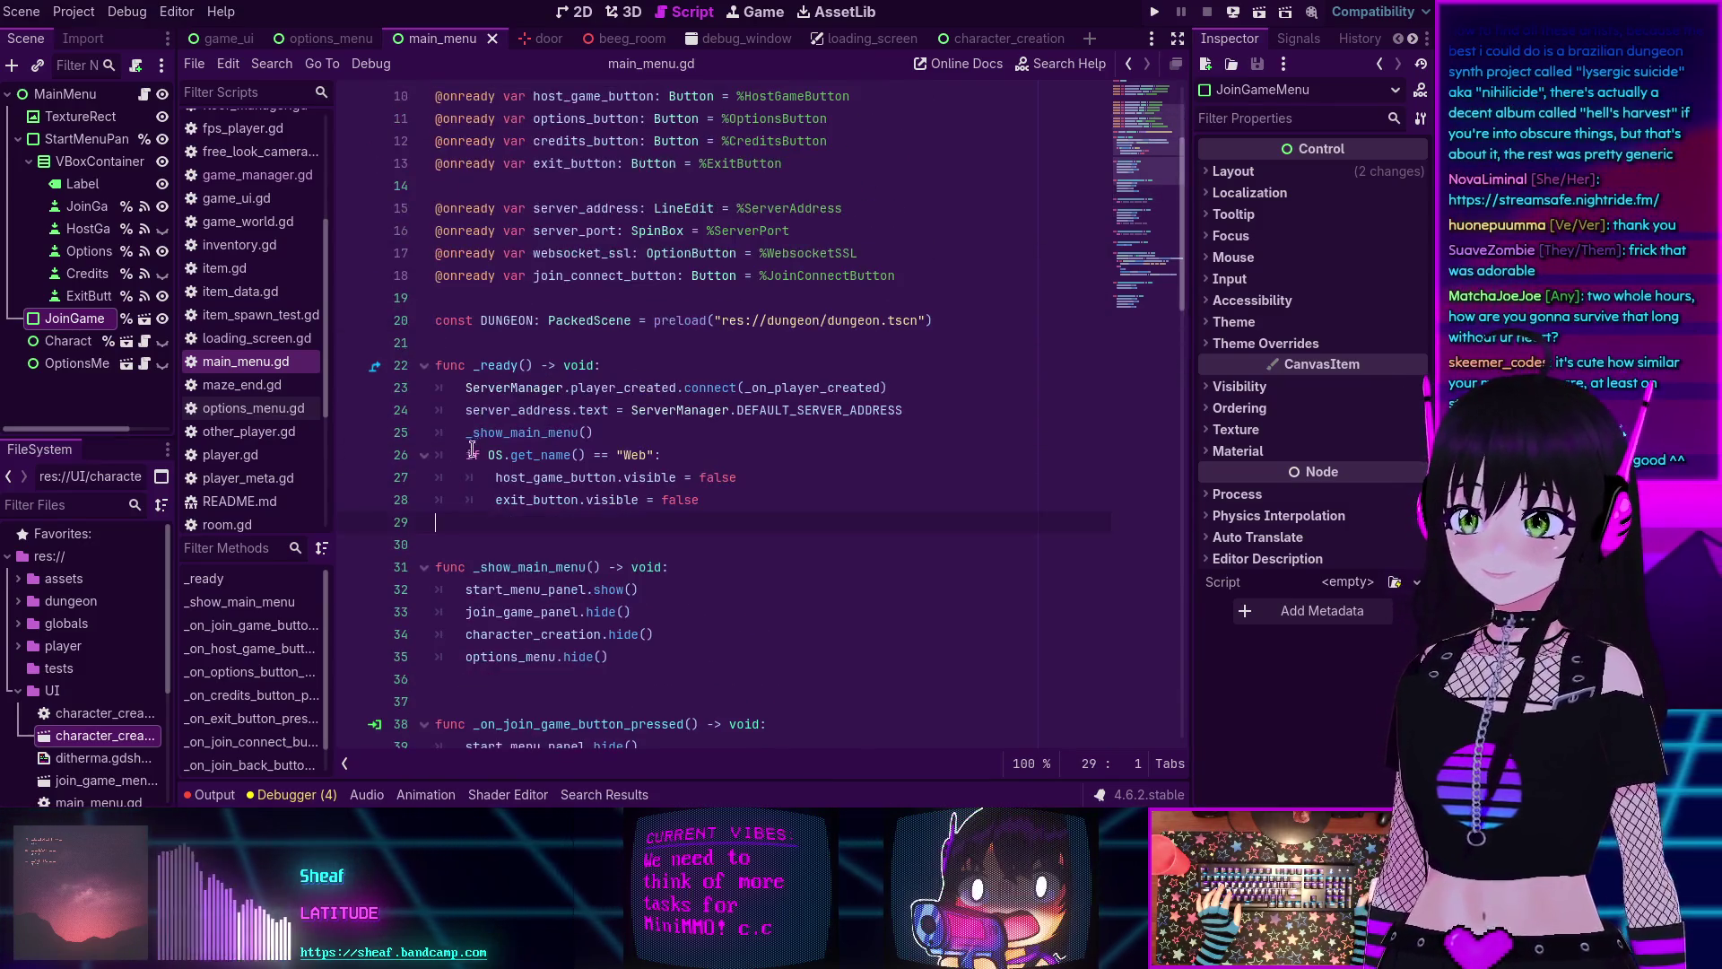
left_click(456, 544)
key("Up")
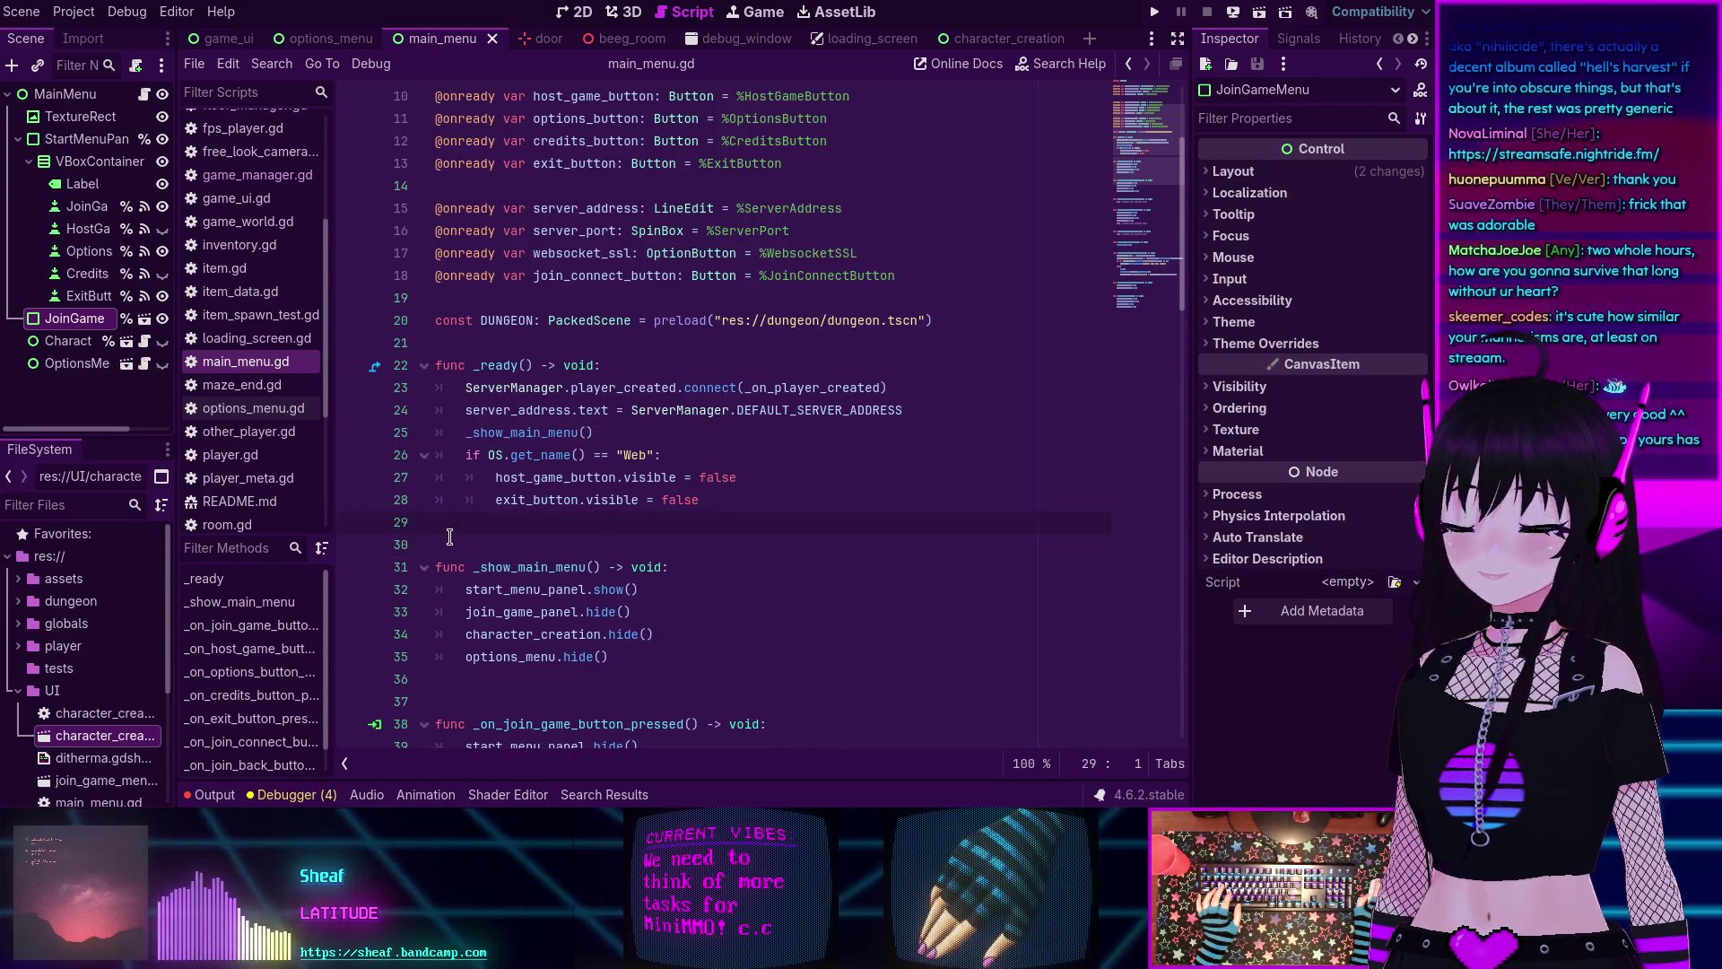
scroll(451, 535, "down", 3)
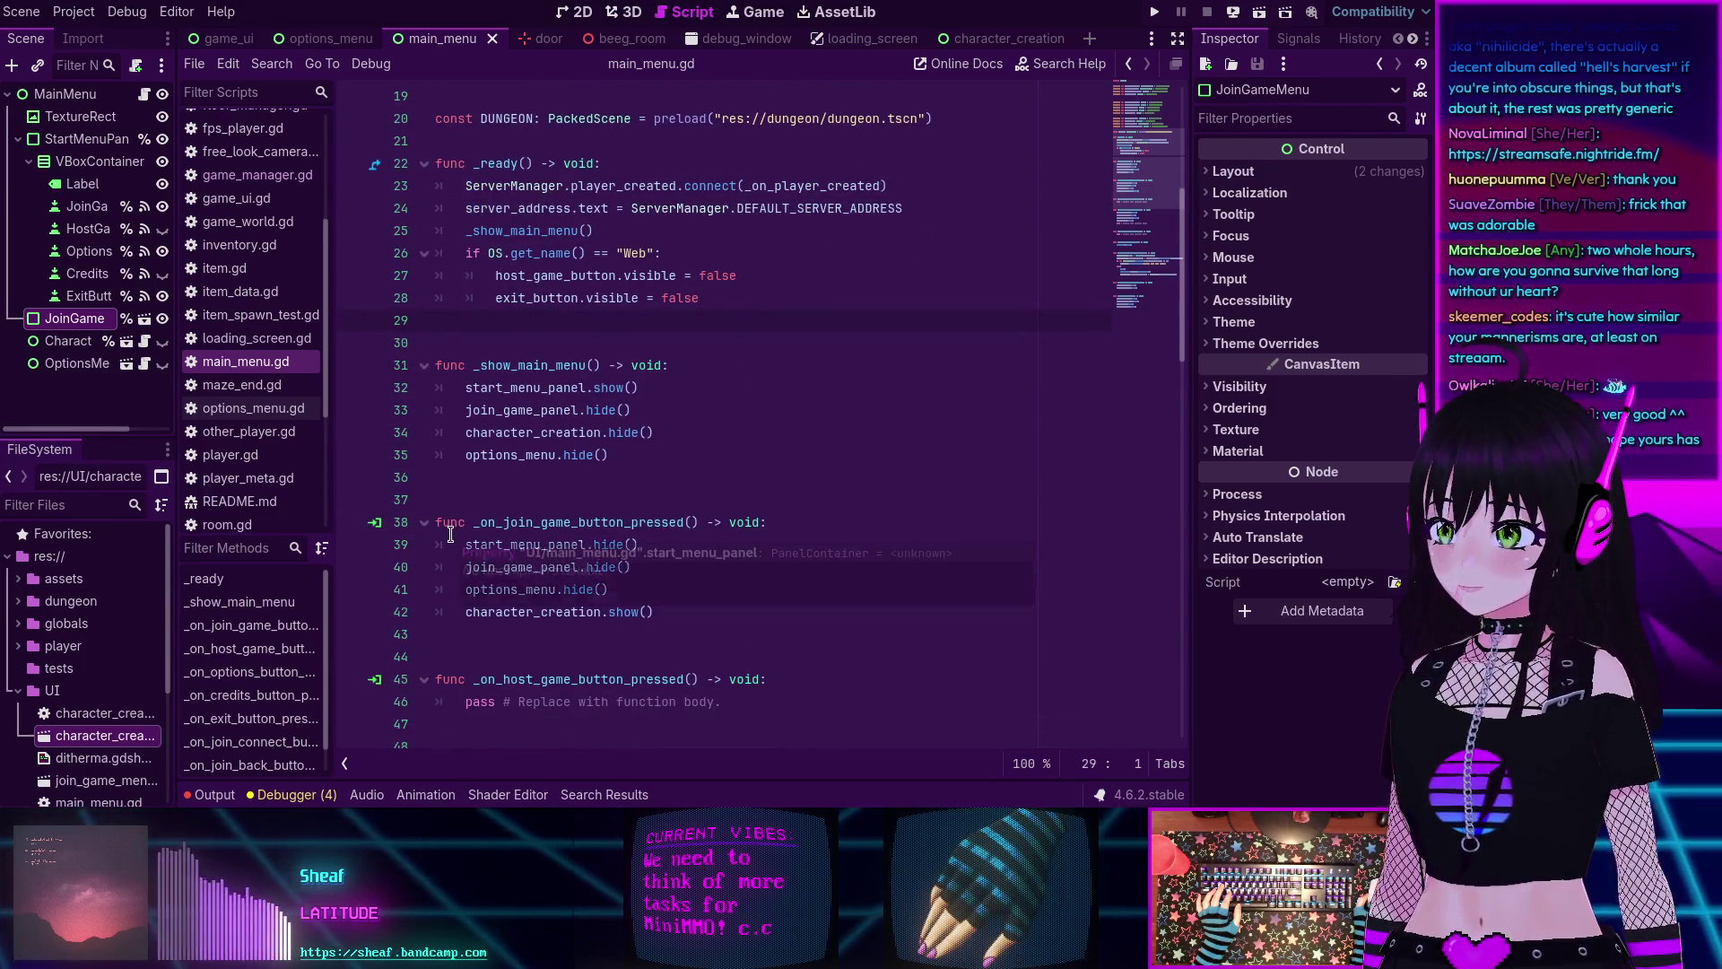
scroll(284, 470, "down", 5)
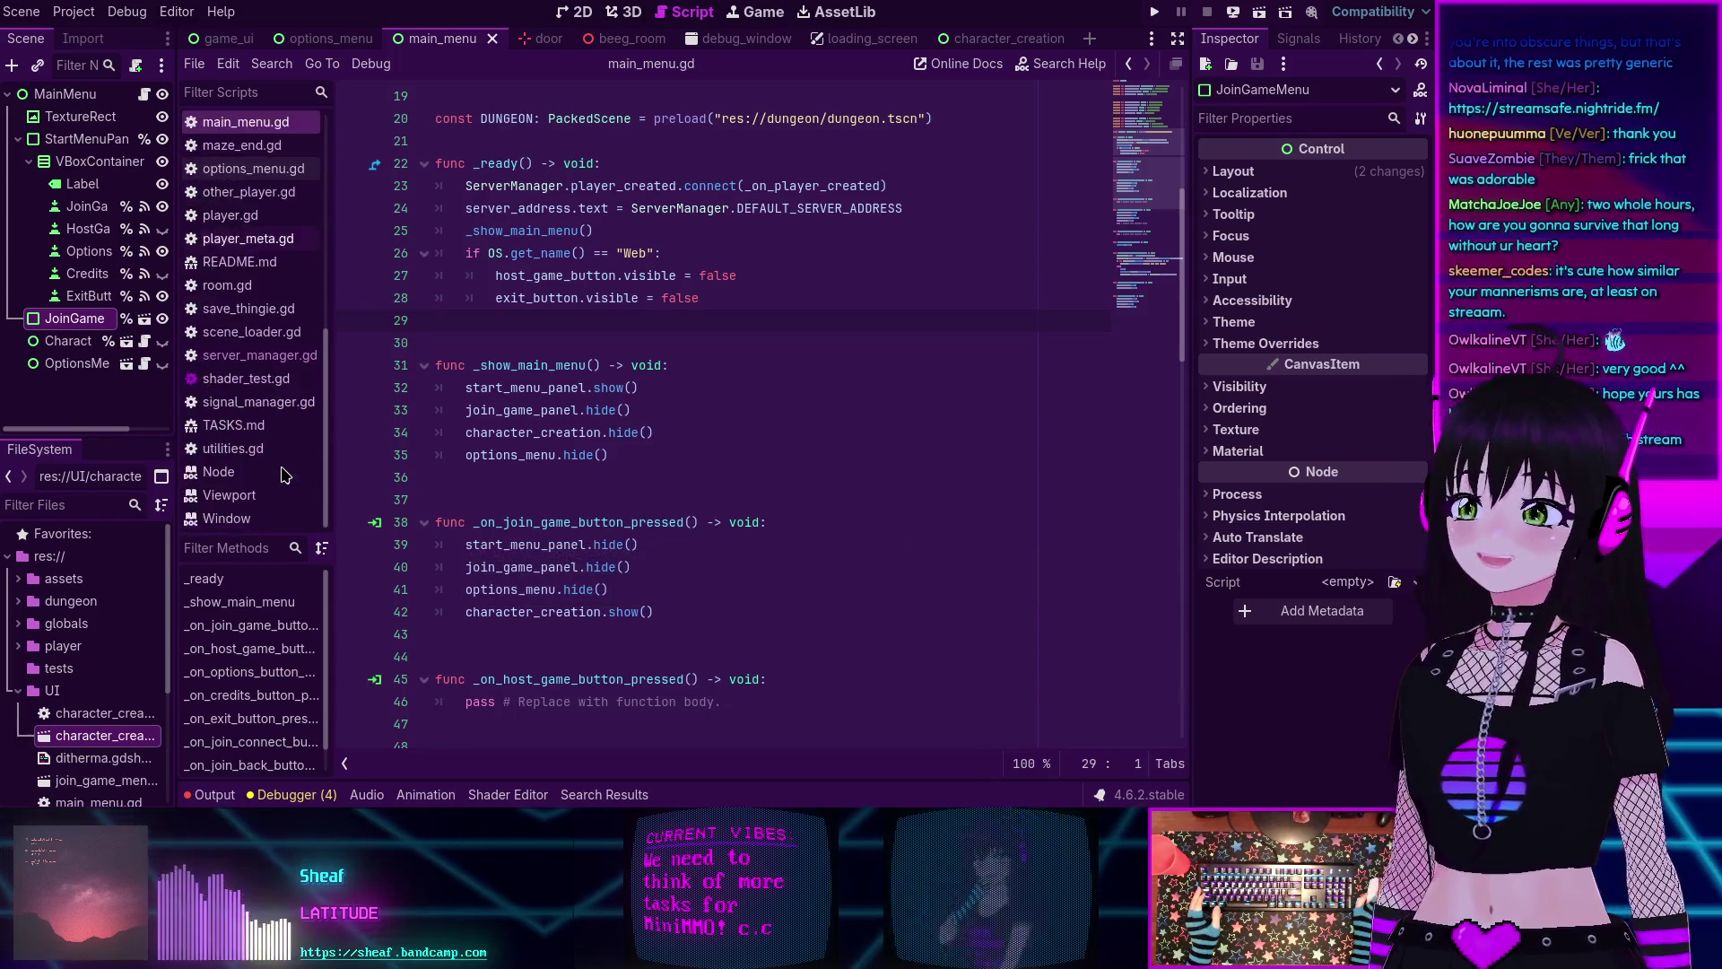
Open TASKS.md and place the caret at the end of the 'redo the way I'm handling game_state' task.
left_click(233, 424)
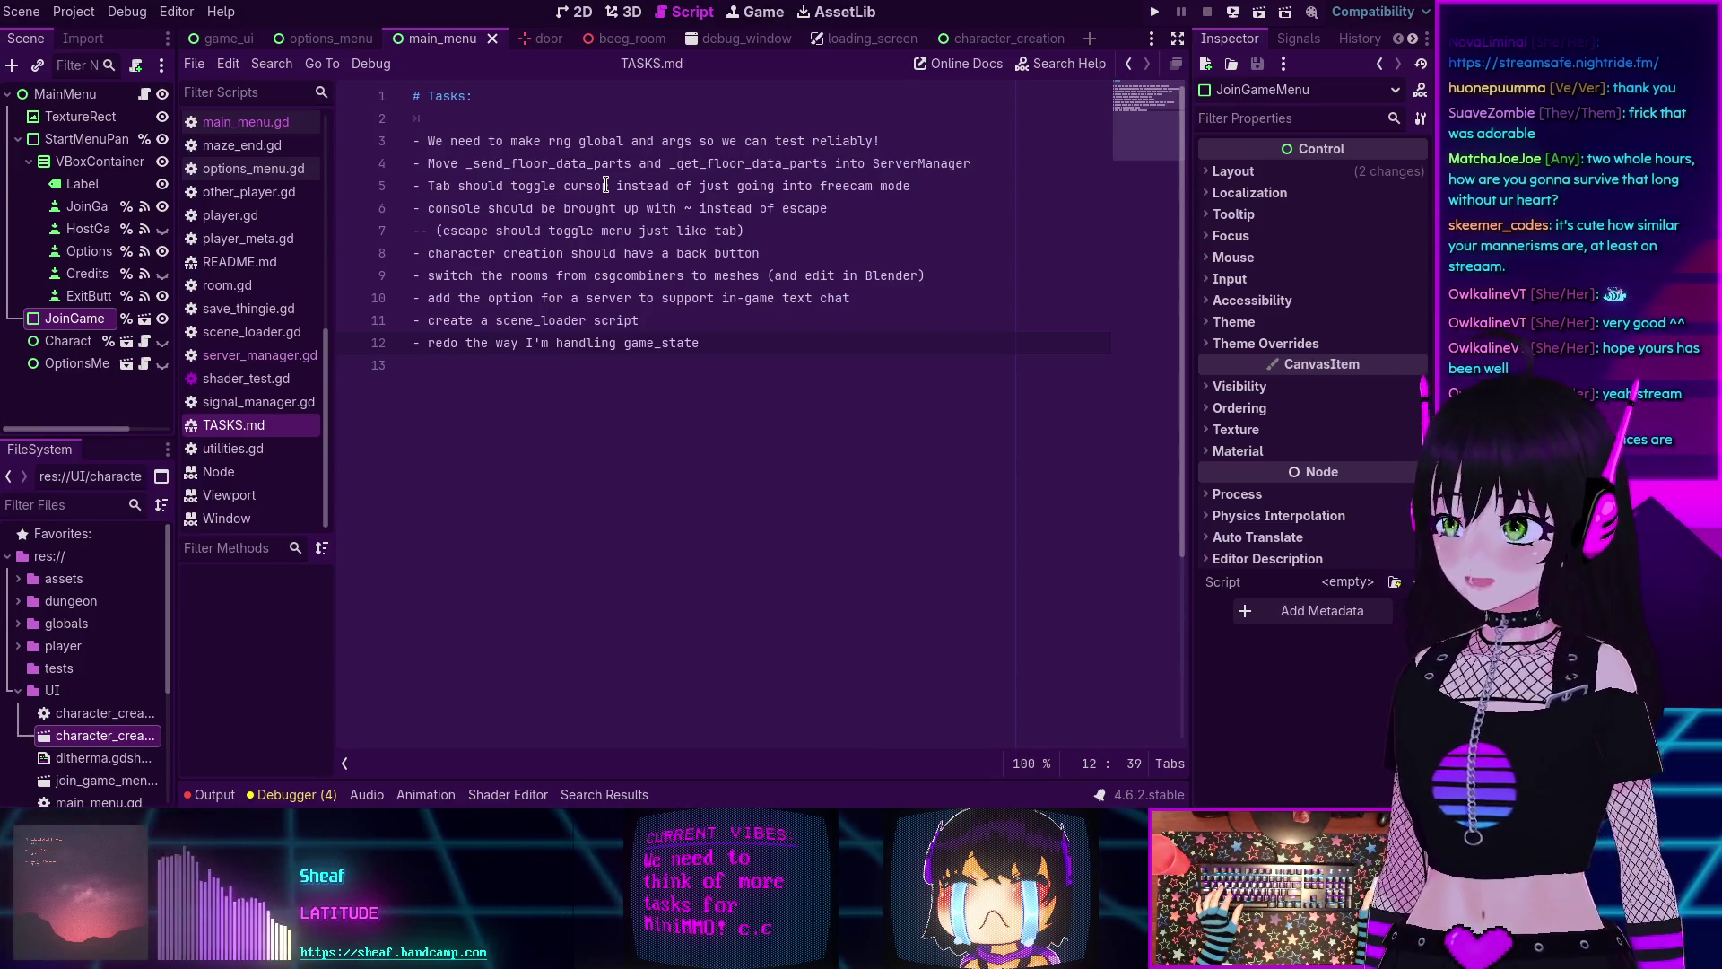
key("Up")
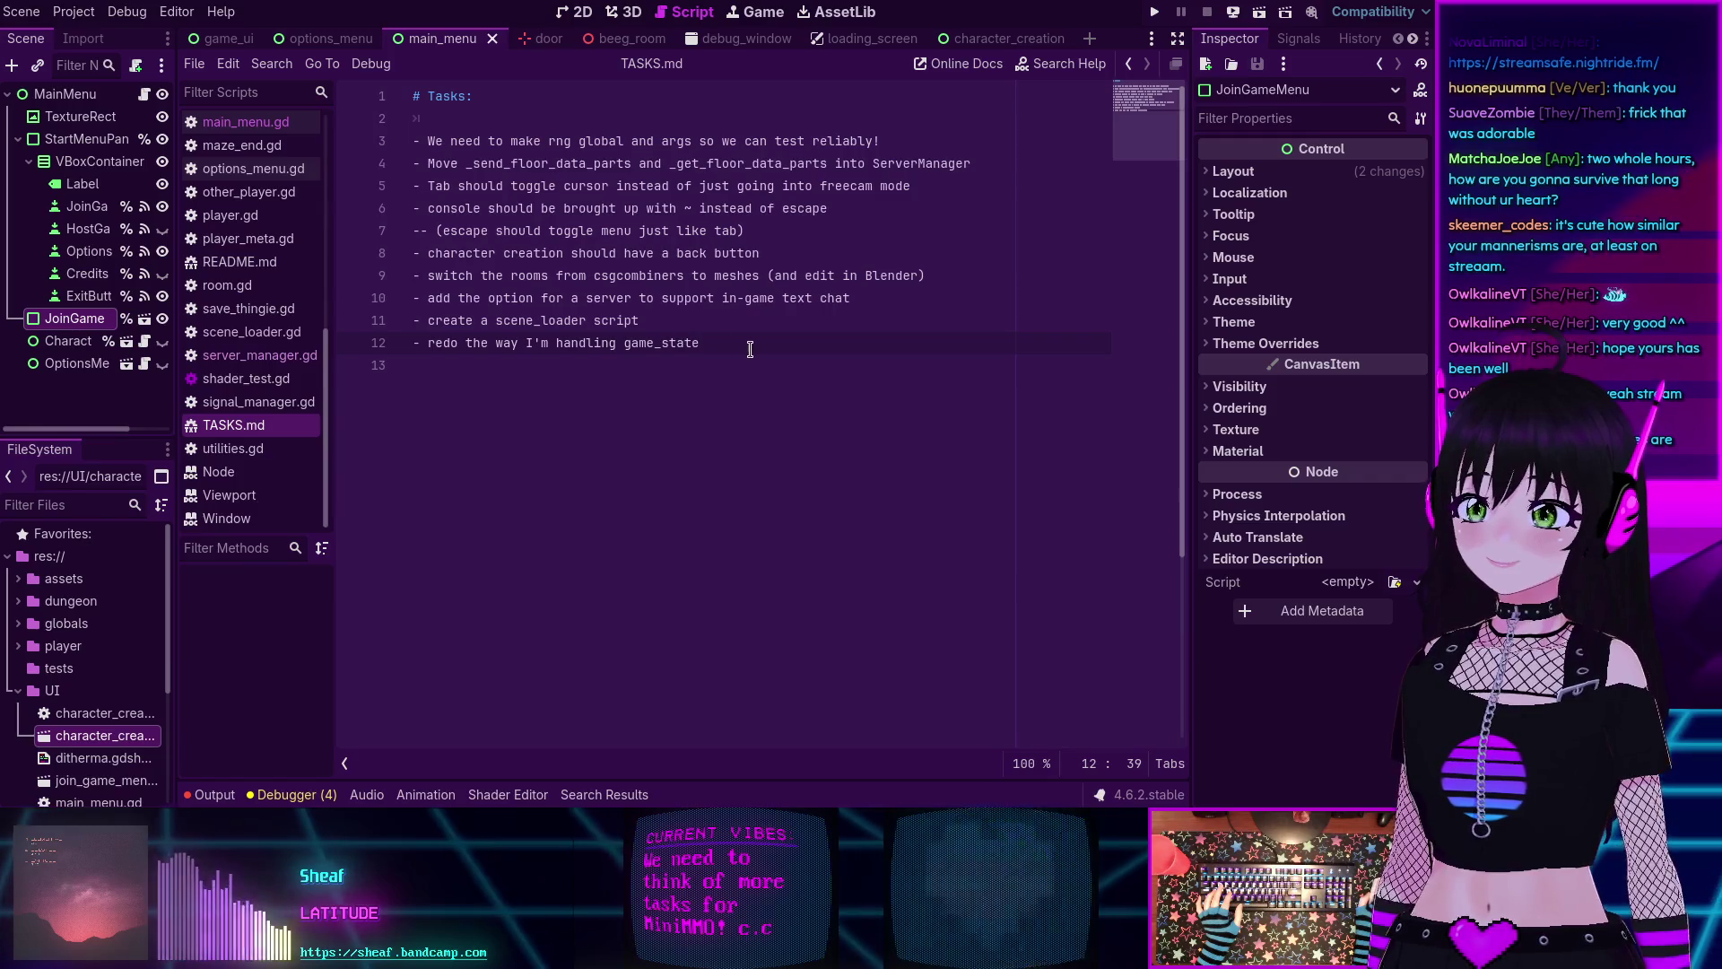
left_click(723, 337)
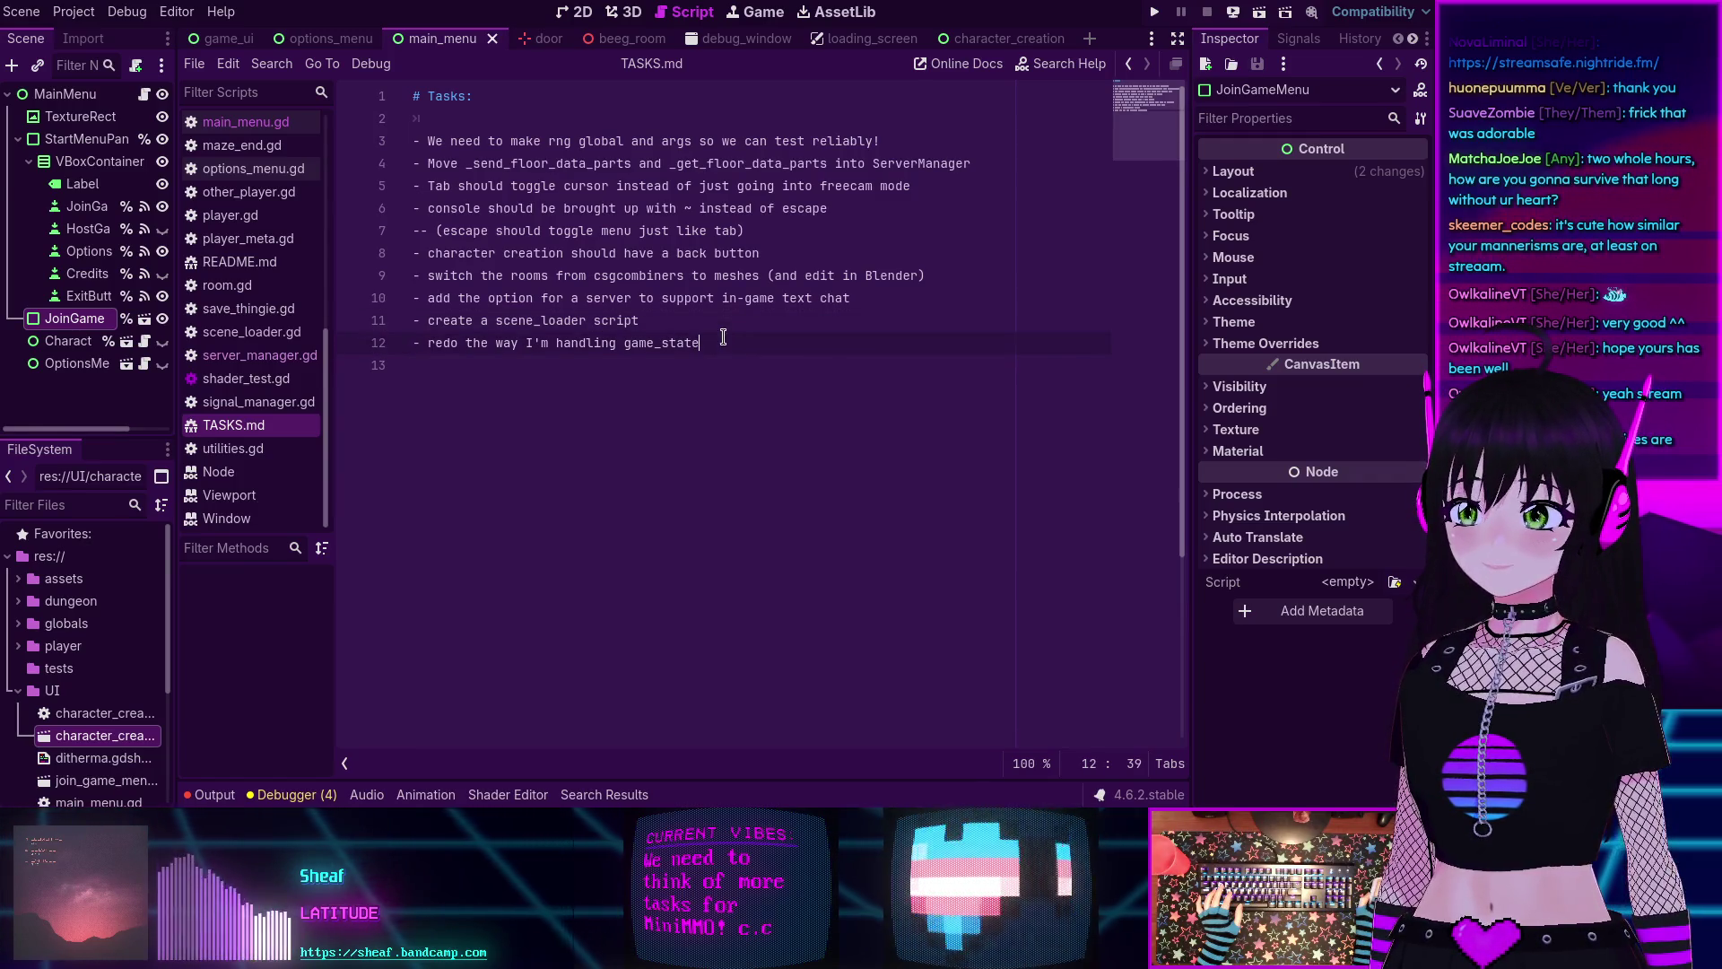
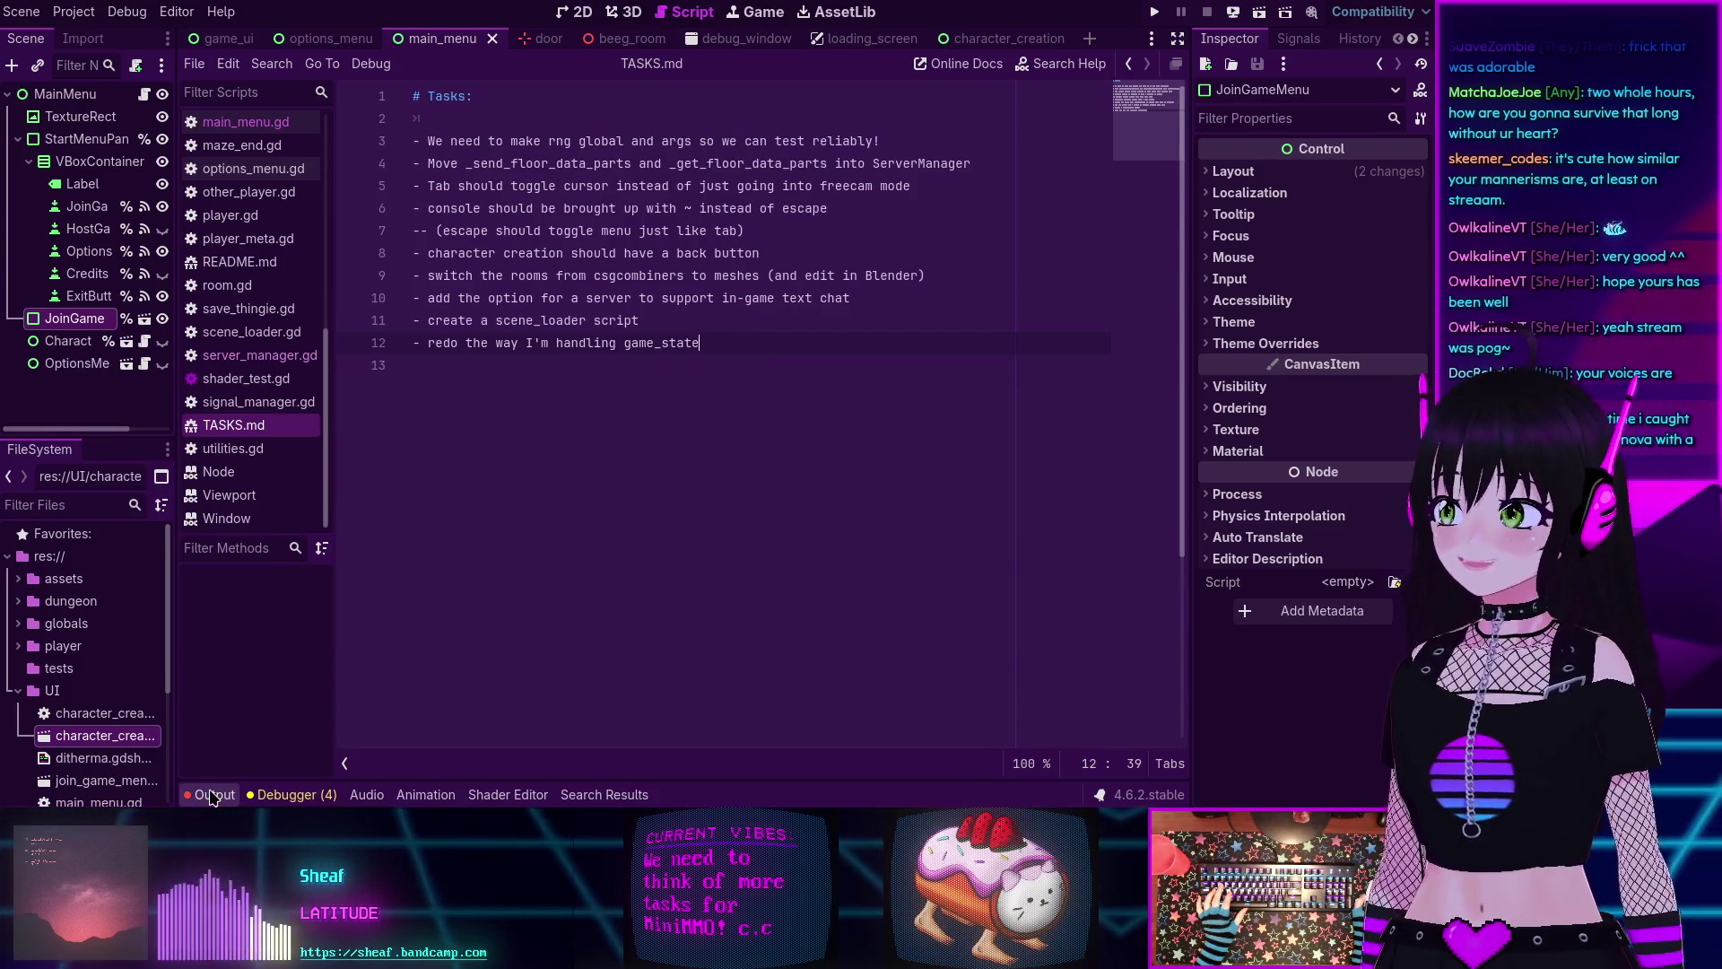
Open character_creation.gd and switch to the character_creation scene.
scroll(243, 366, "up", 10)
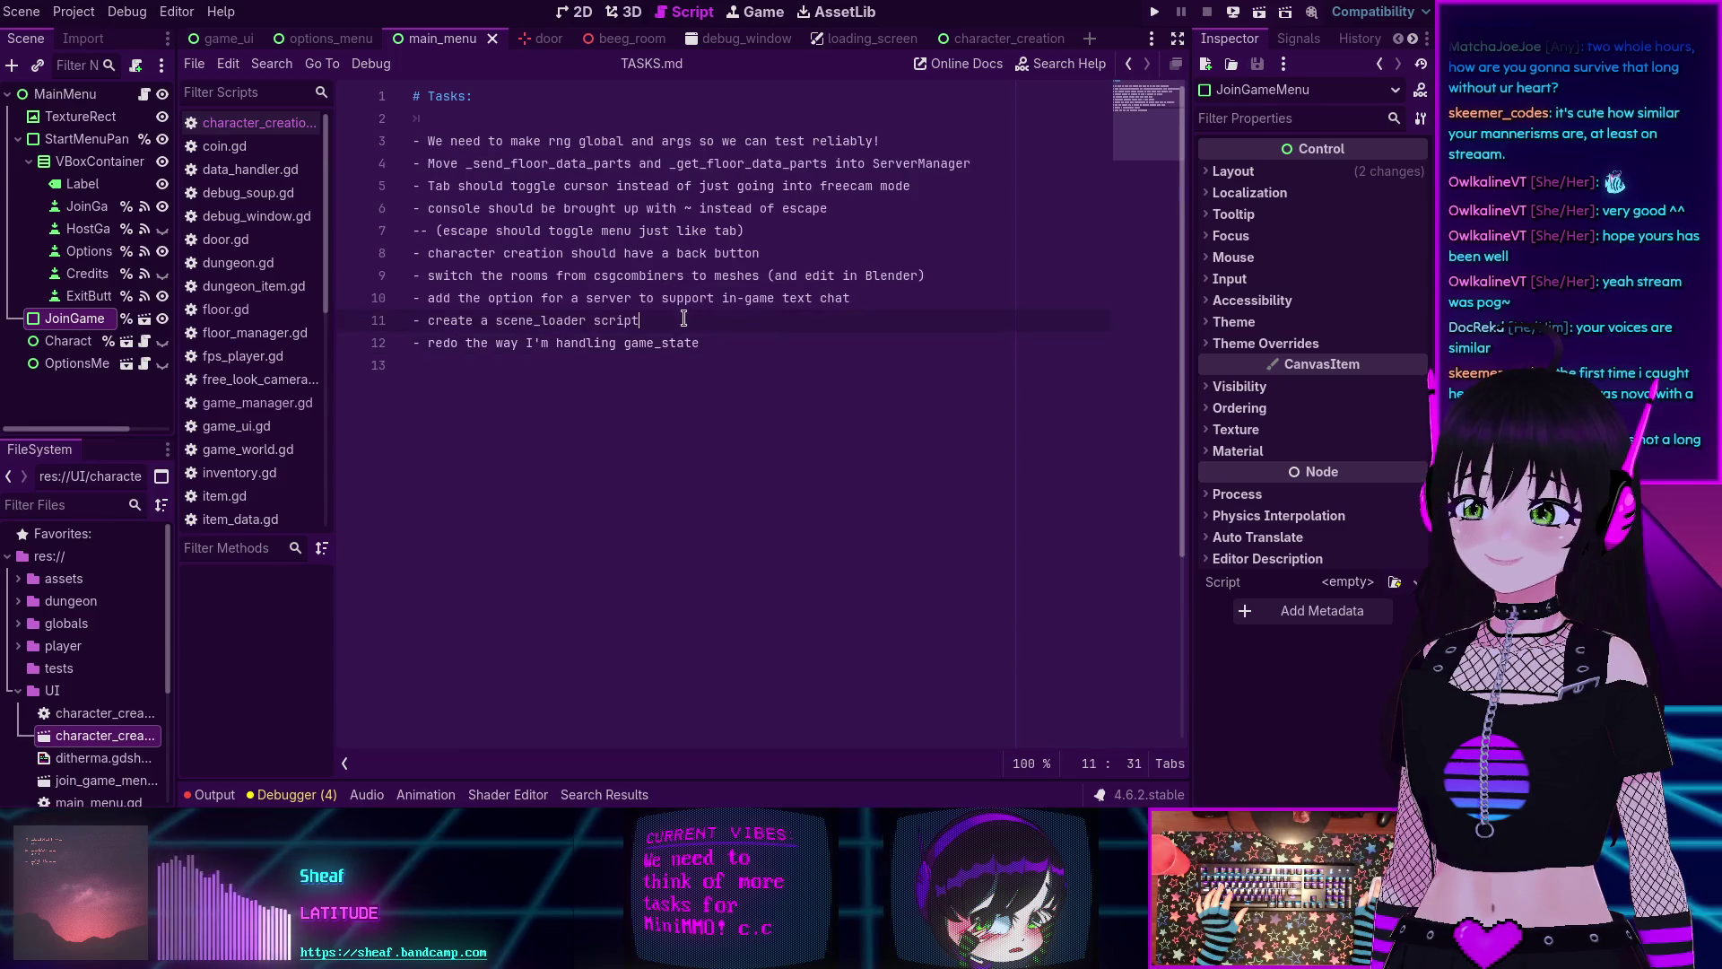
left_click(764, 341)
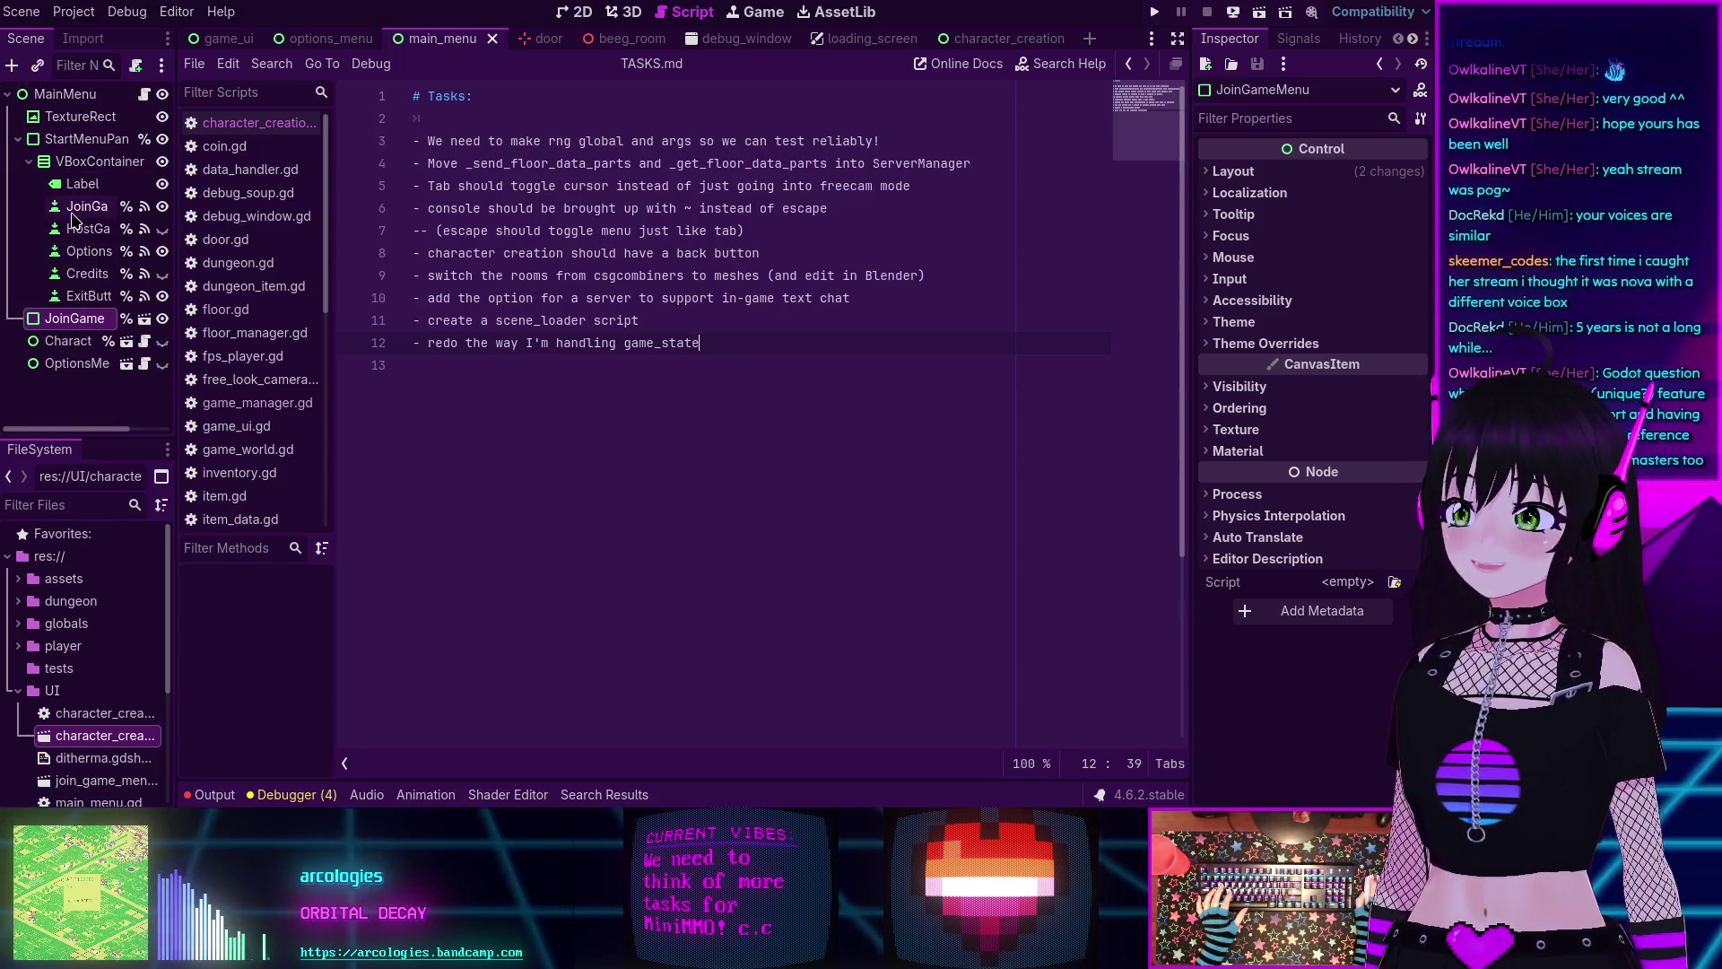
left_click(238, 123)
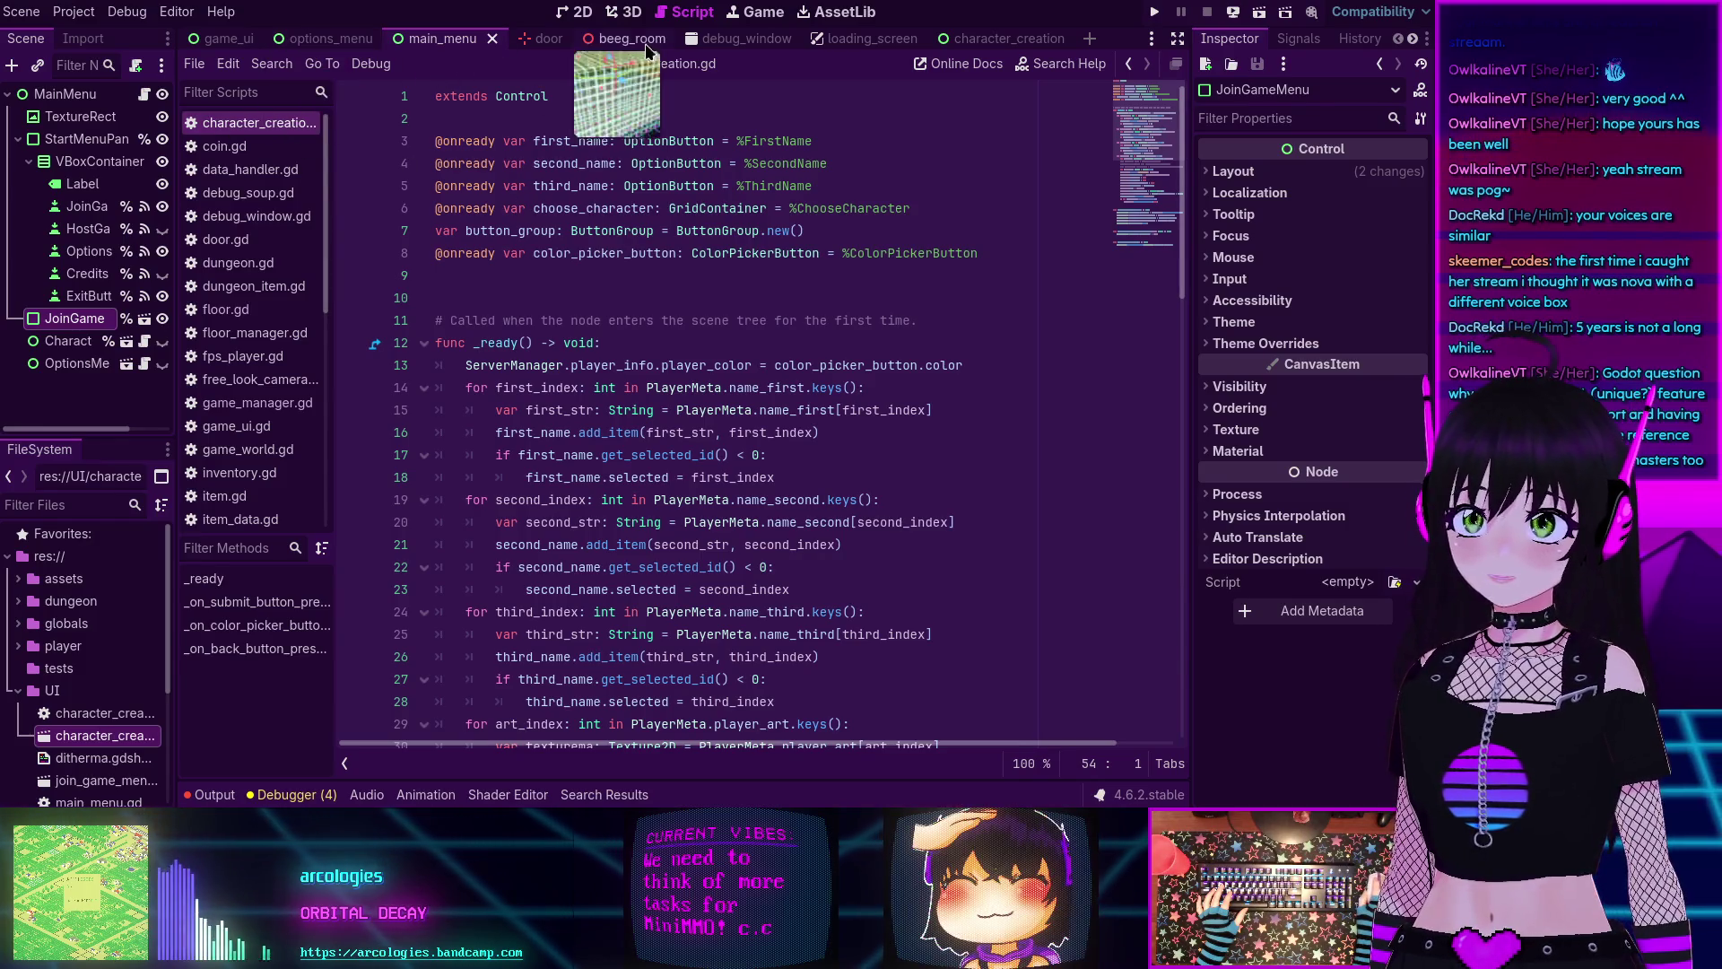
left_click(987, 39)
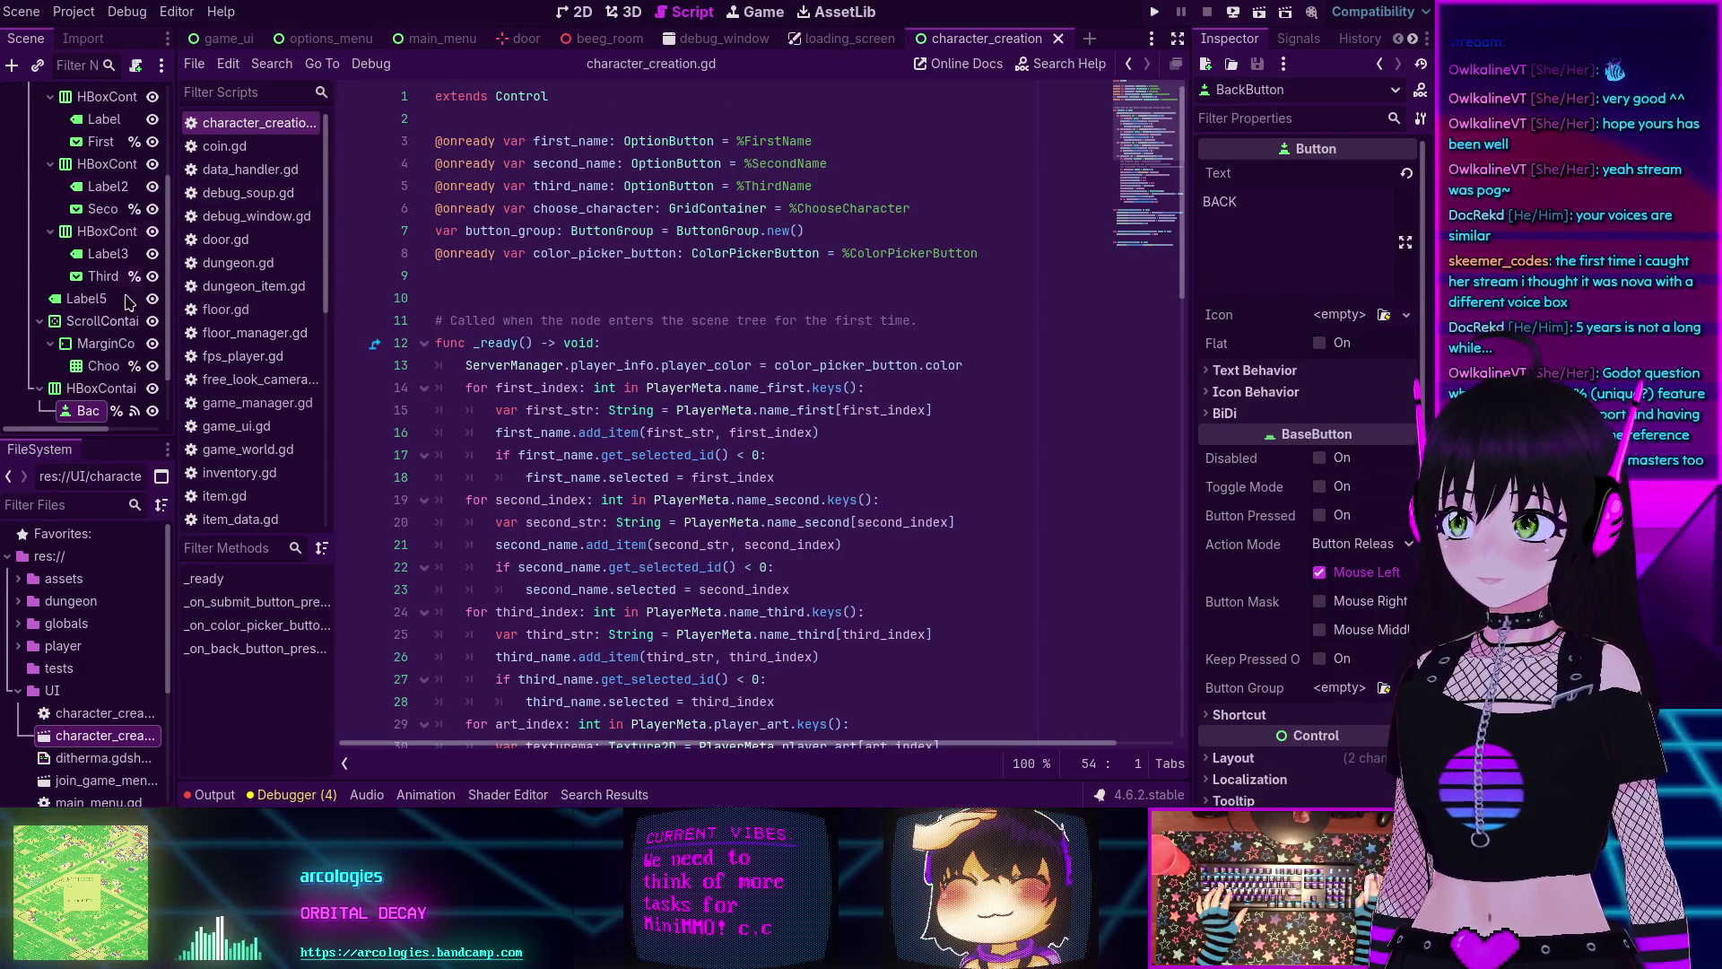
scroll(136, 273, "up", 5)
left_click(99, 296)
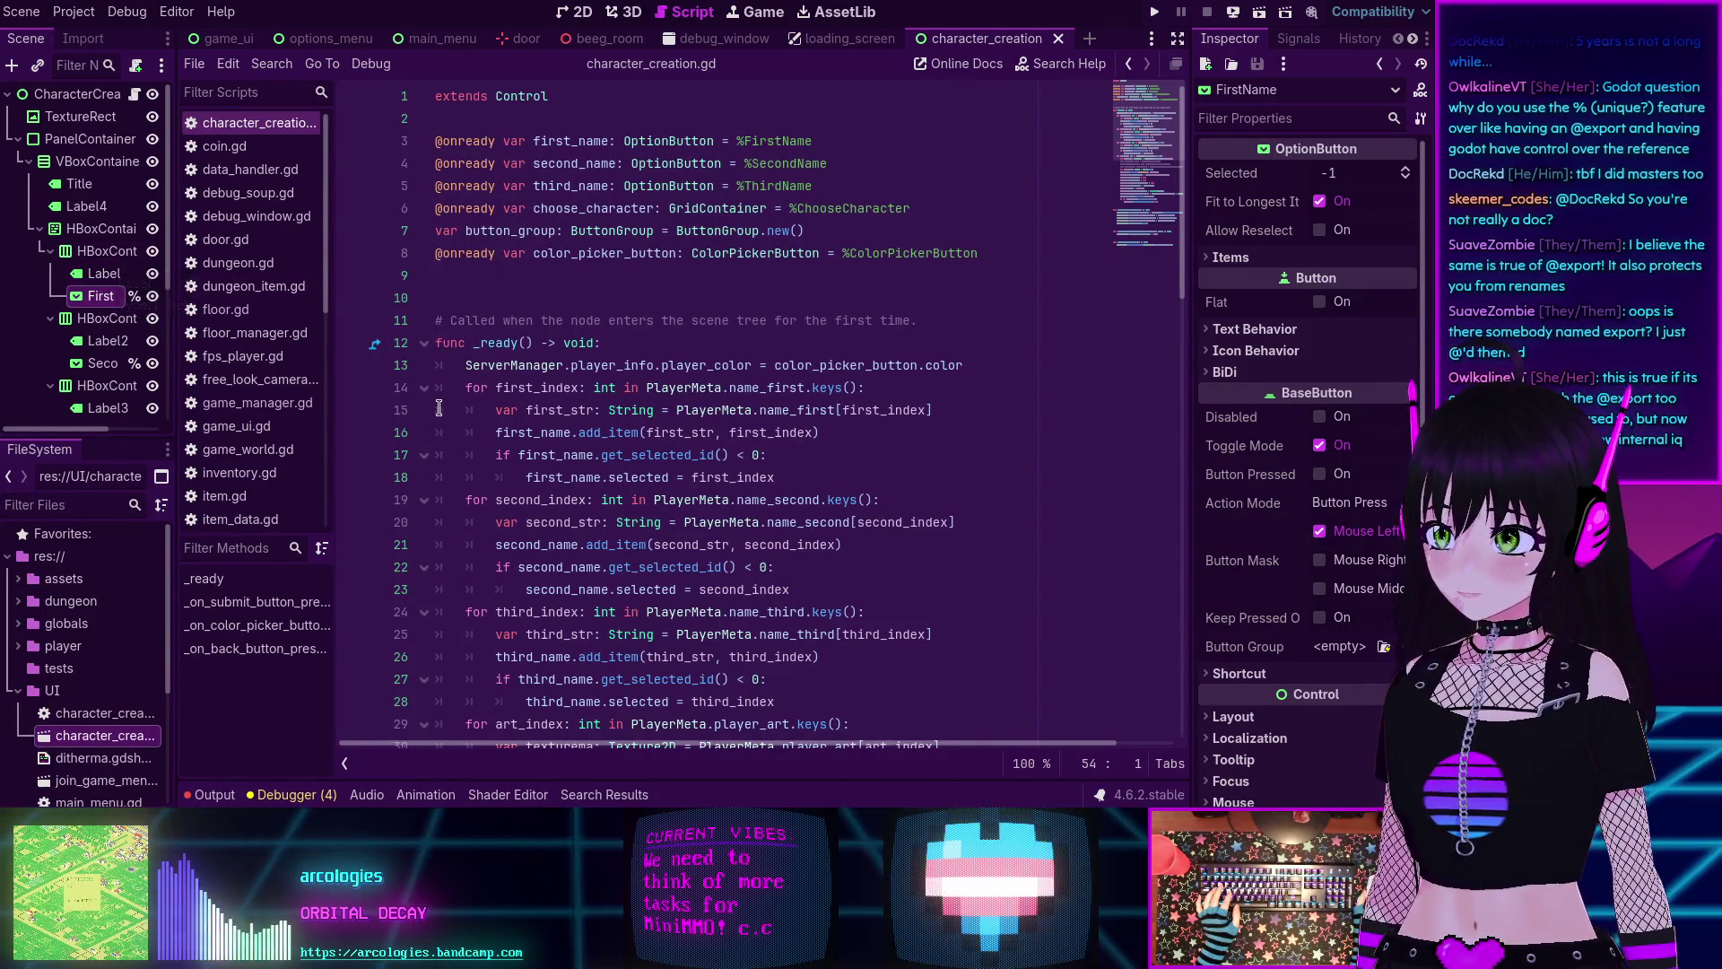
left_click(87, 189)
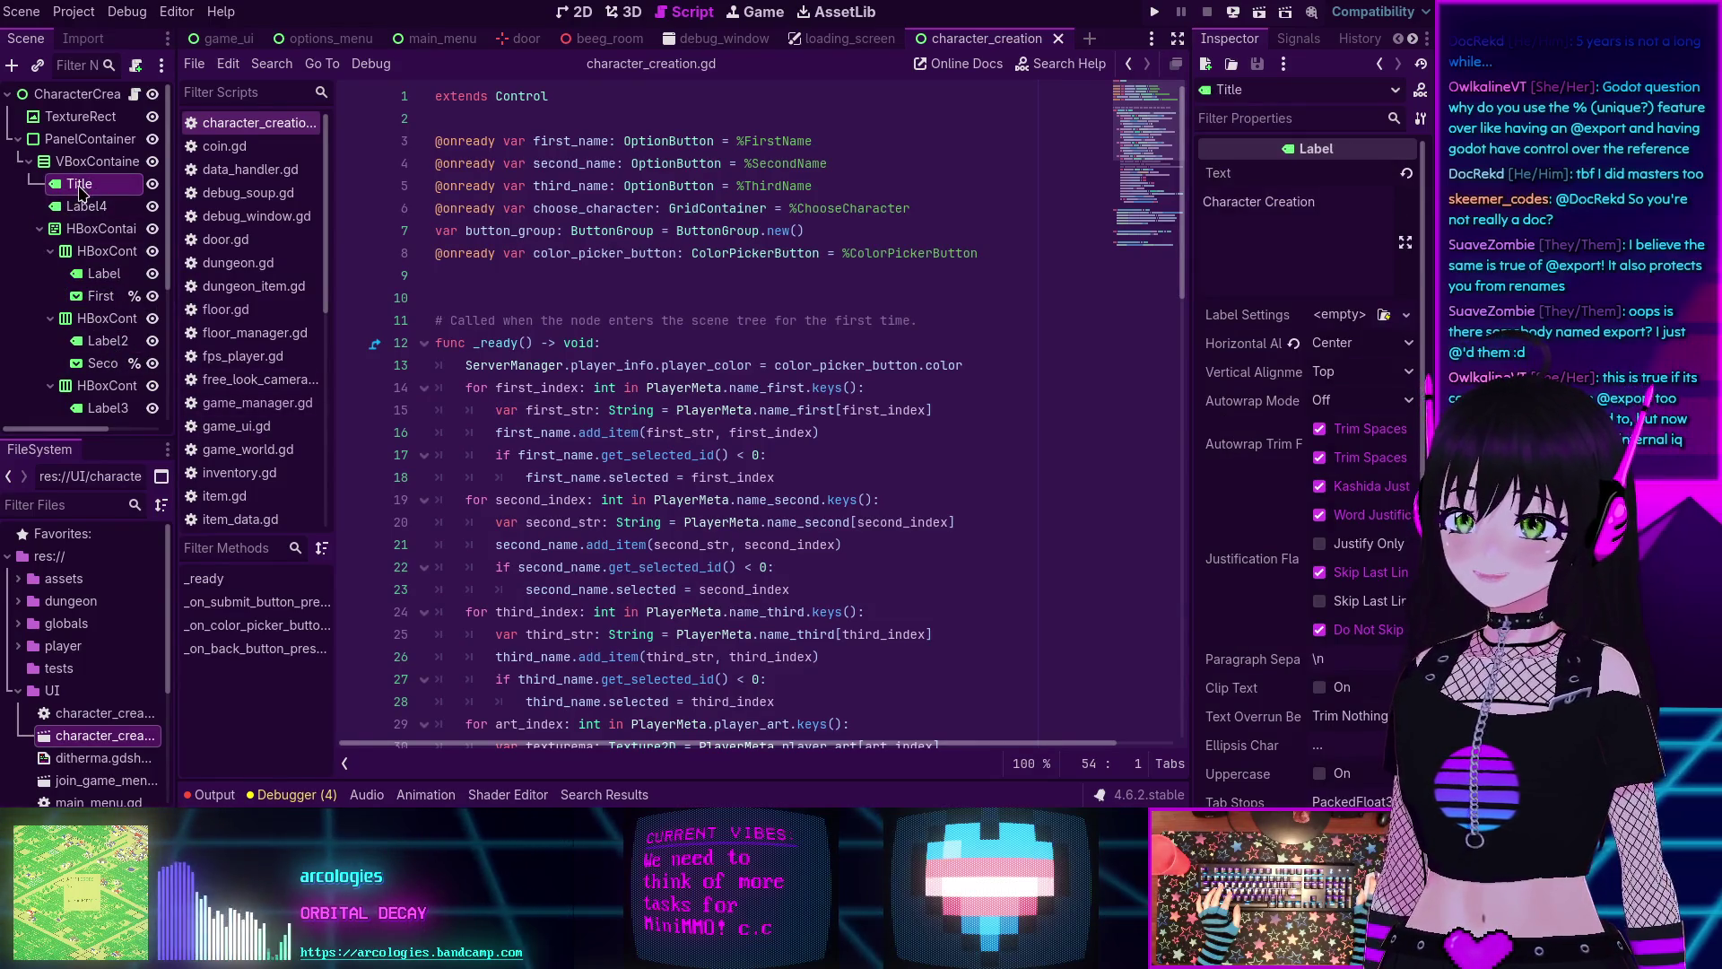
mouse_move(79, 183)
left_mouse_down()
mouse_move(339, 261)
mouse_move(531, 294)
left_mouse_up()
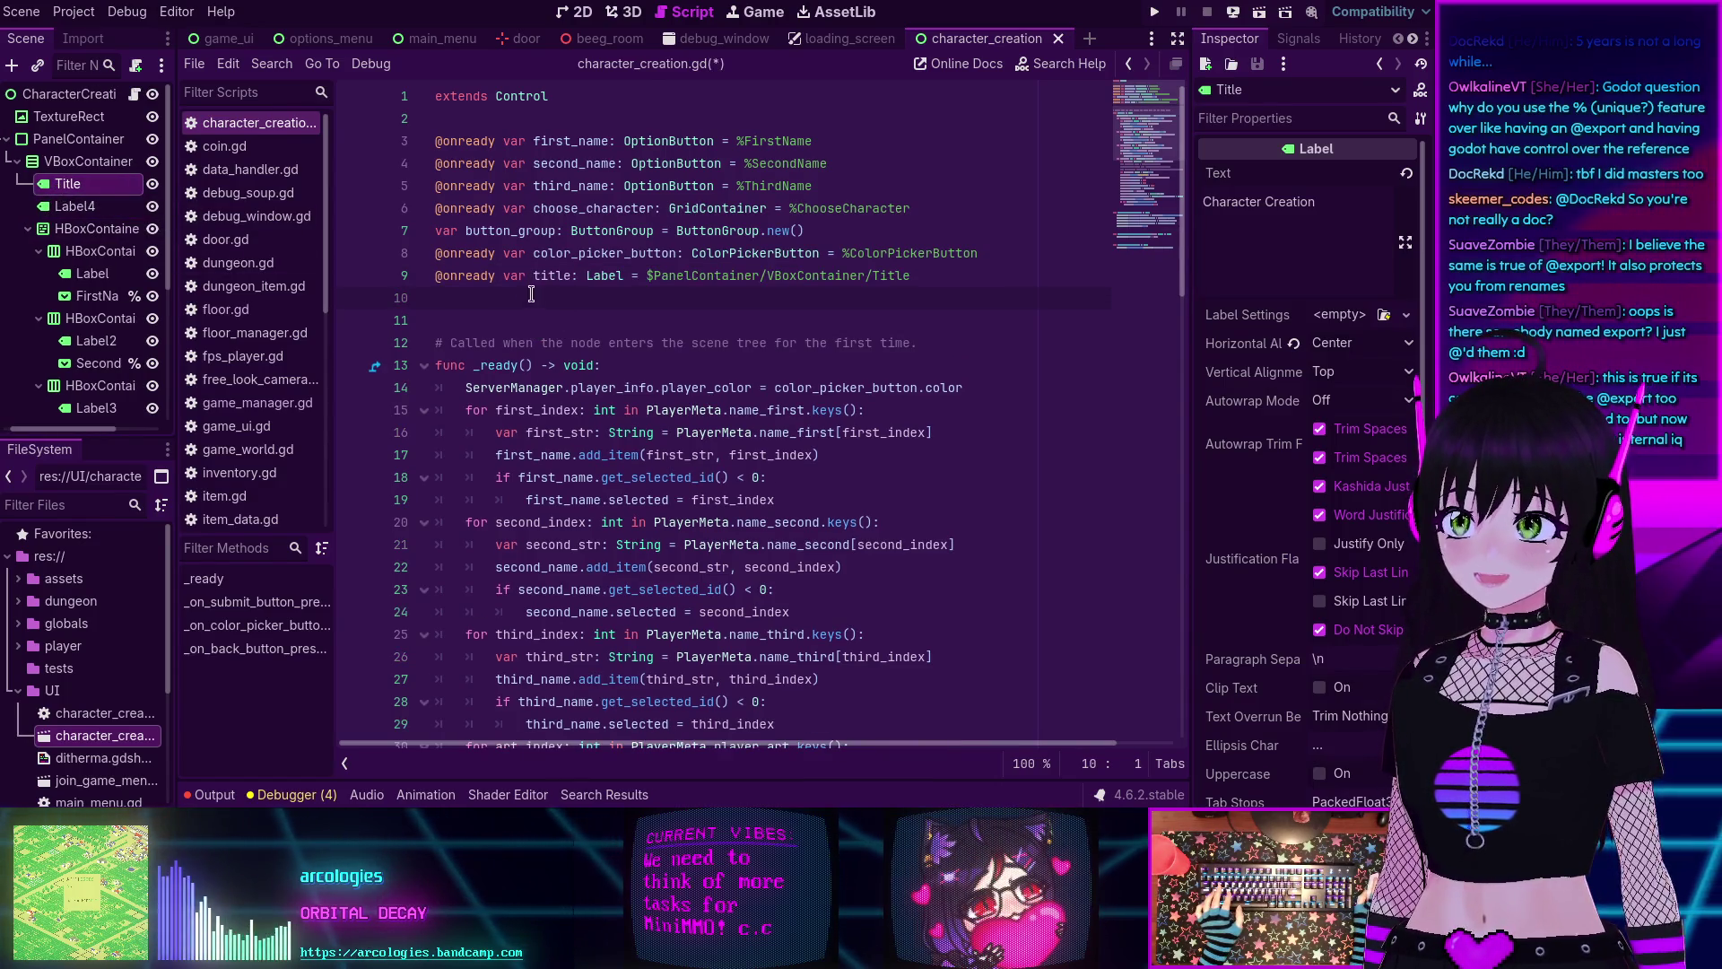
left_click(997, 251)
key("Return")
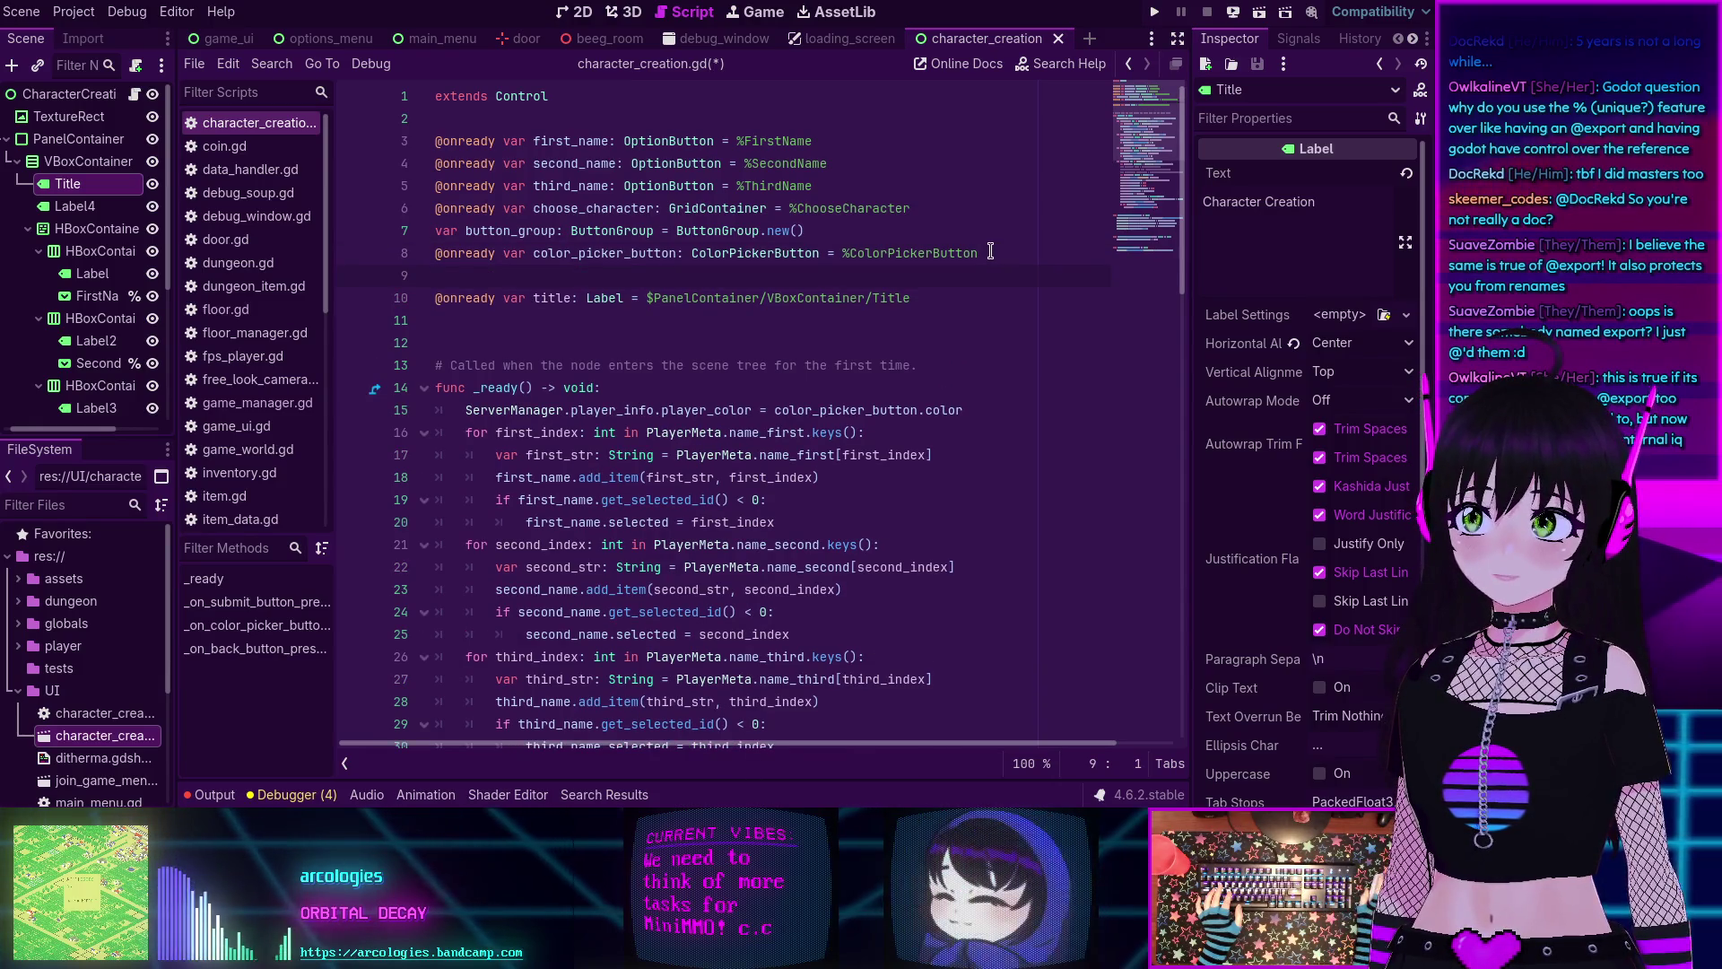
left_click(487, 323)
type("@export")
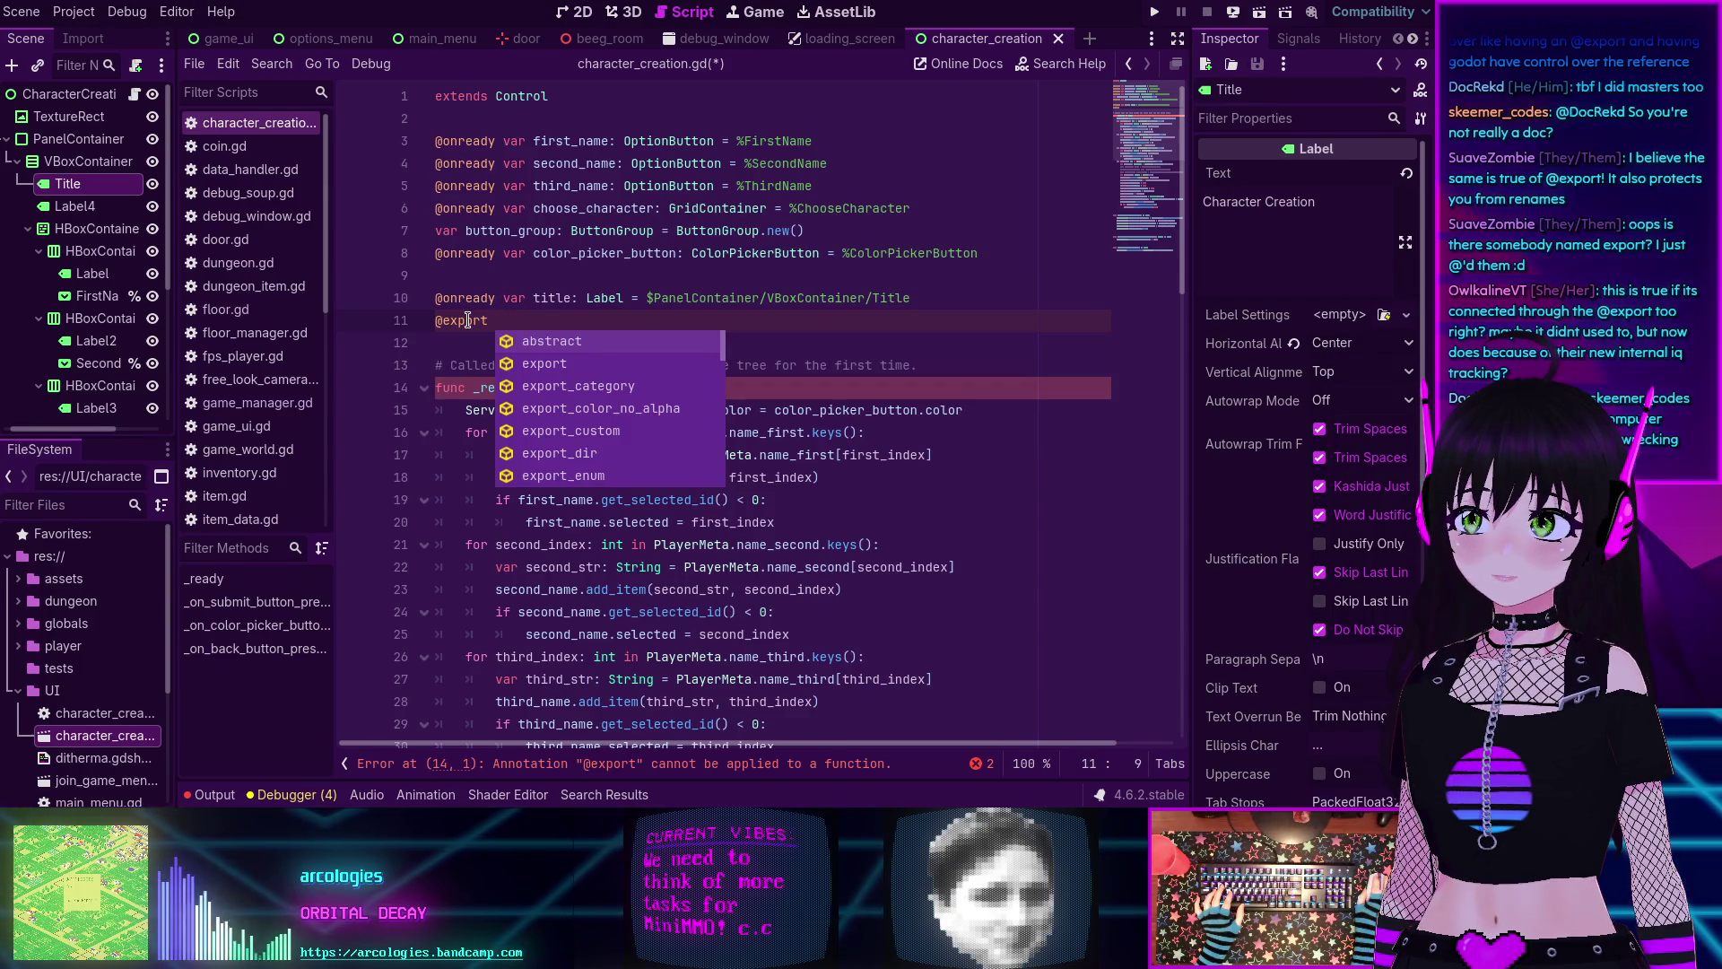
mouse_move(467, 320)
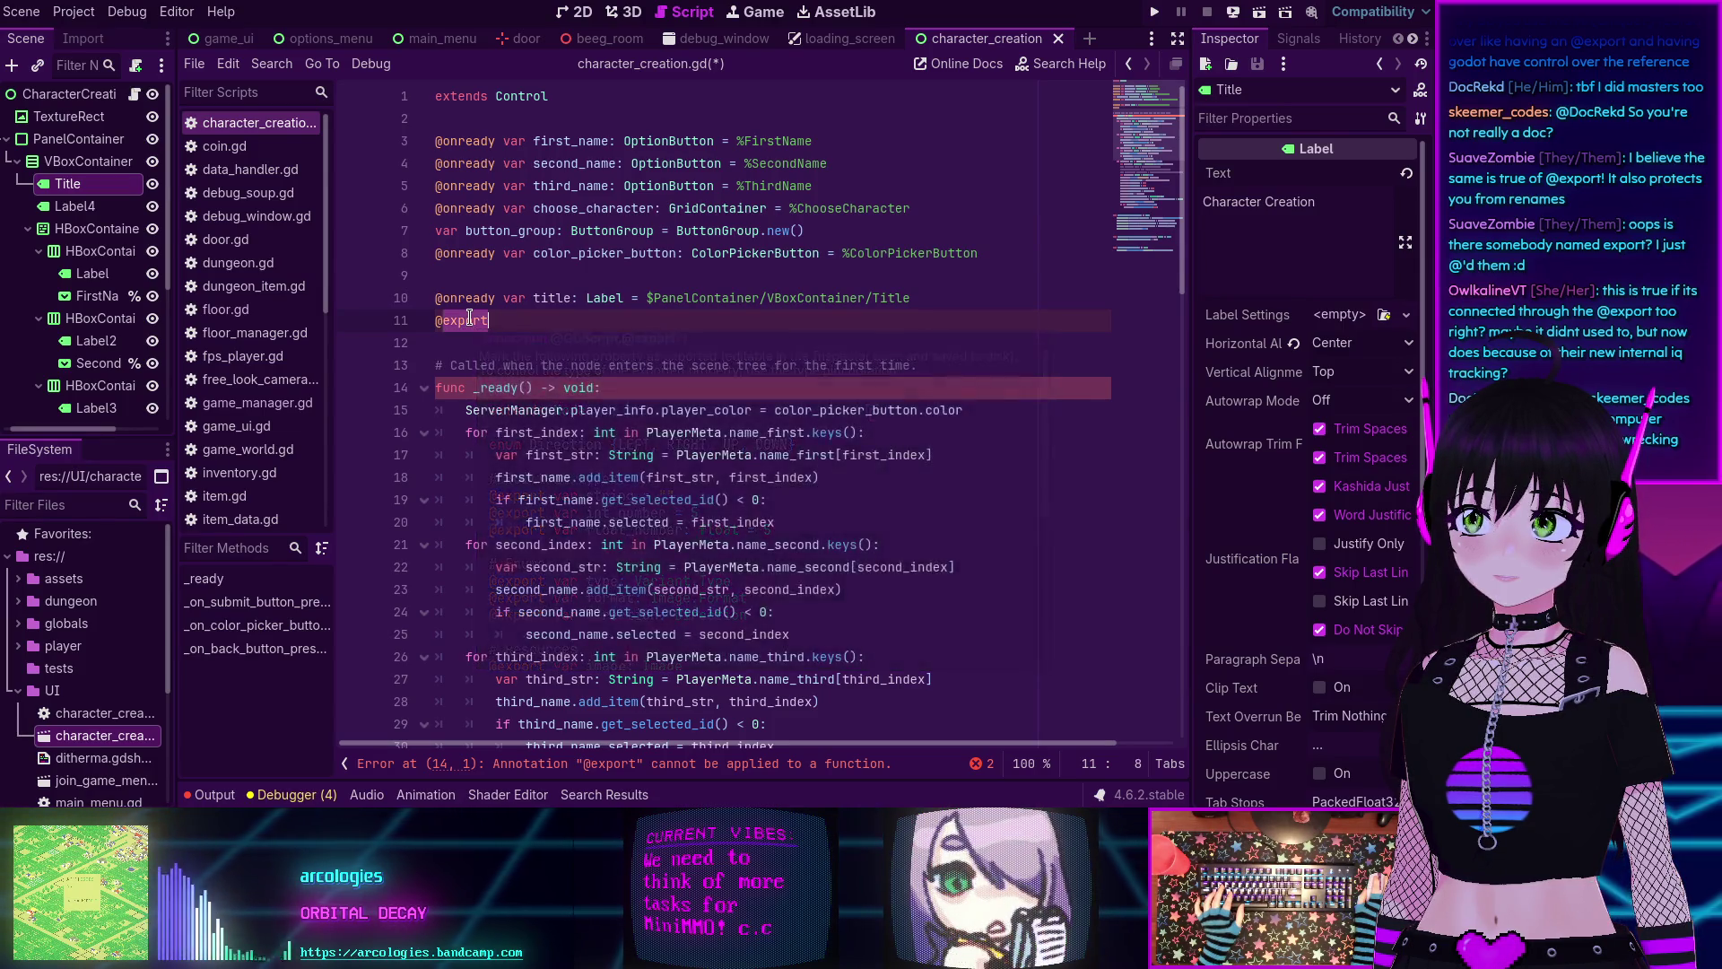
key("Up")
key("ctrl+shift+Left")
type("export")
left_click(484, 321)
key("BackSpace")
key("BackSpace")
key("BackSpace")
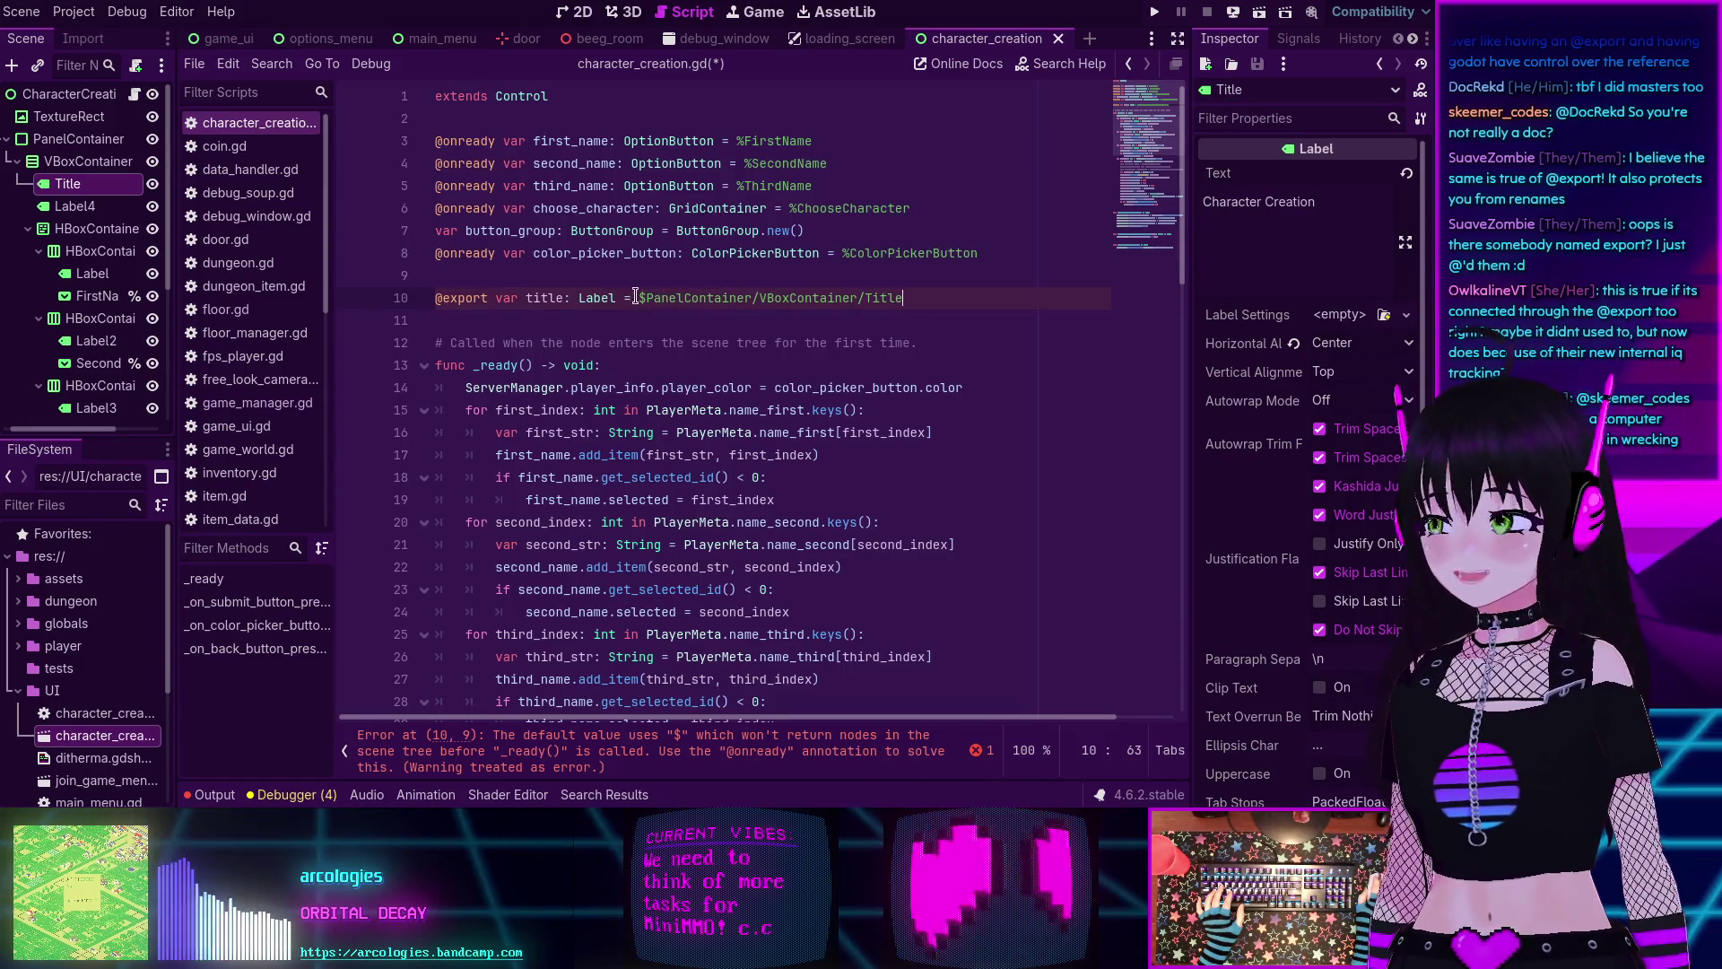
mouse_move(615, 291)
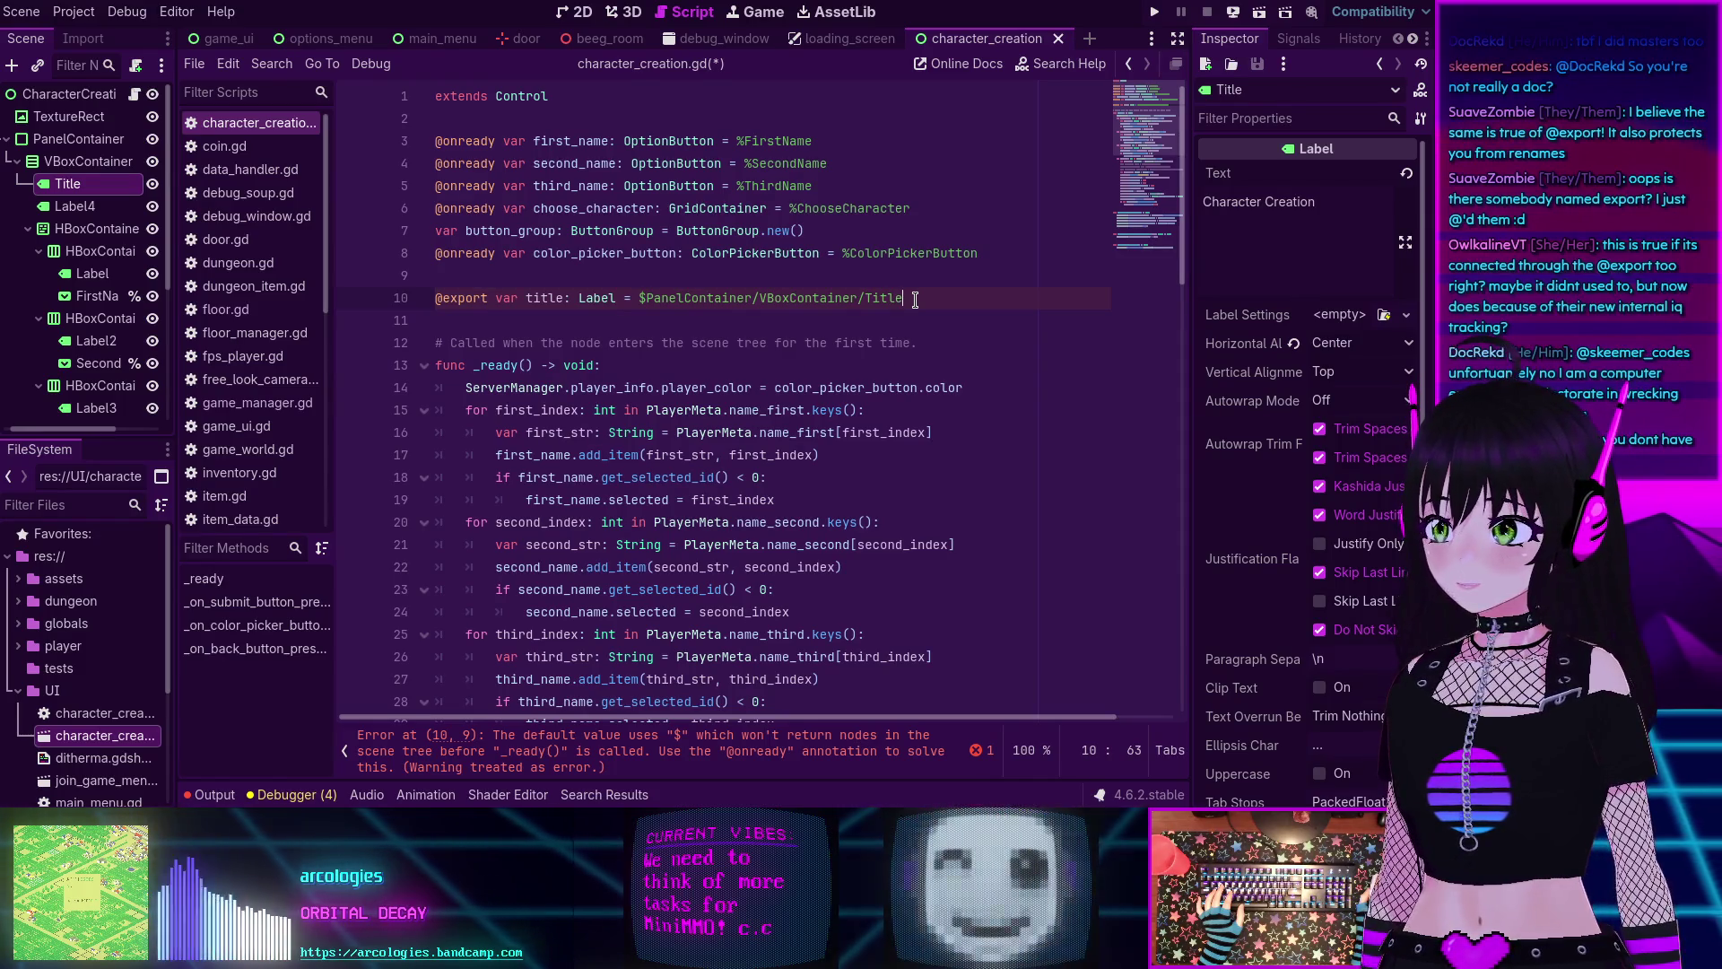
left_click(639, 298)
key("BackSpace")
key("BackSpace")
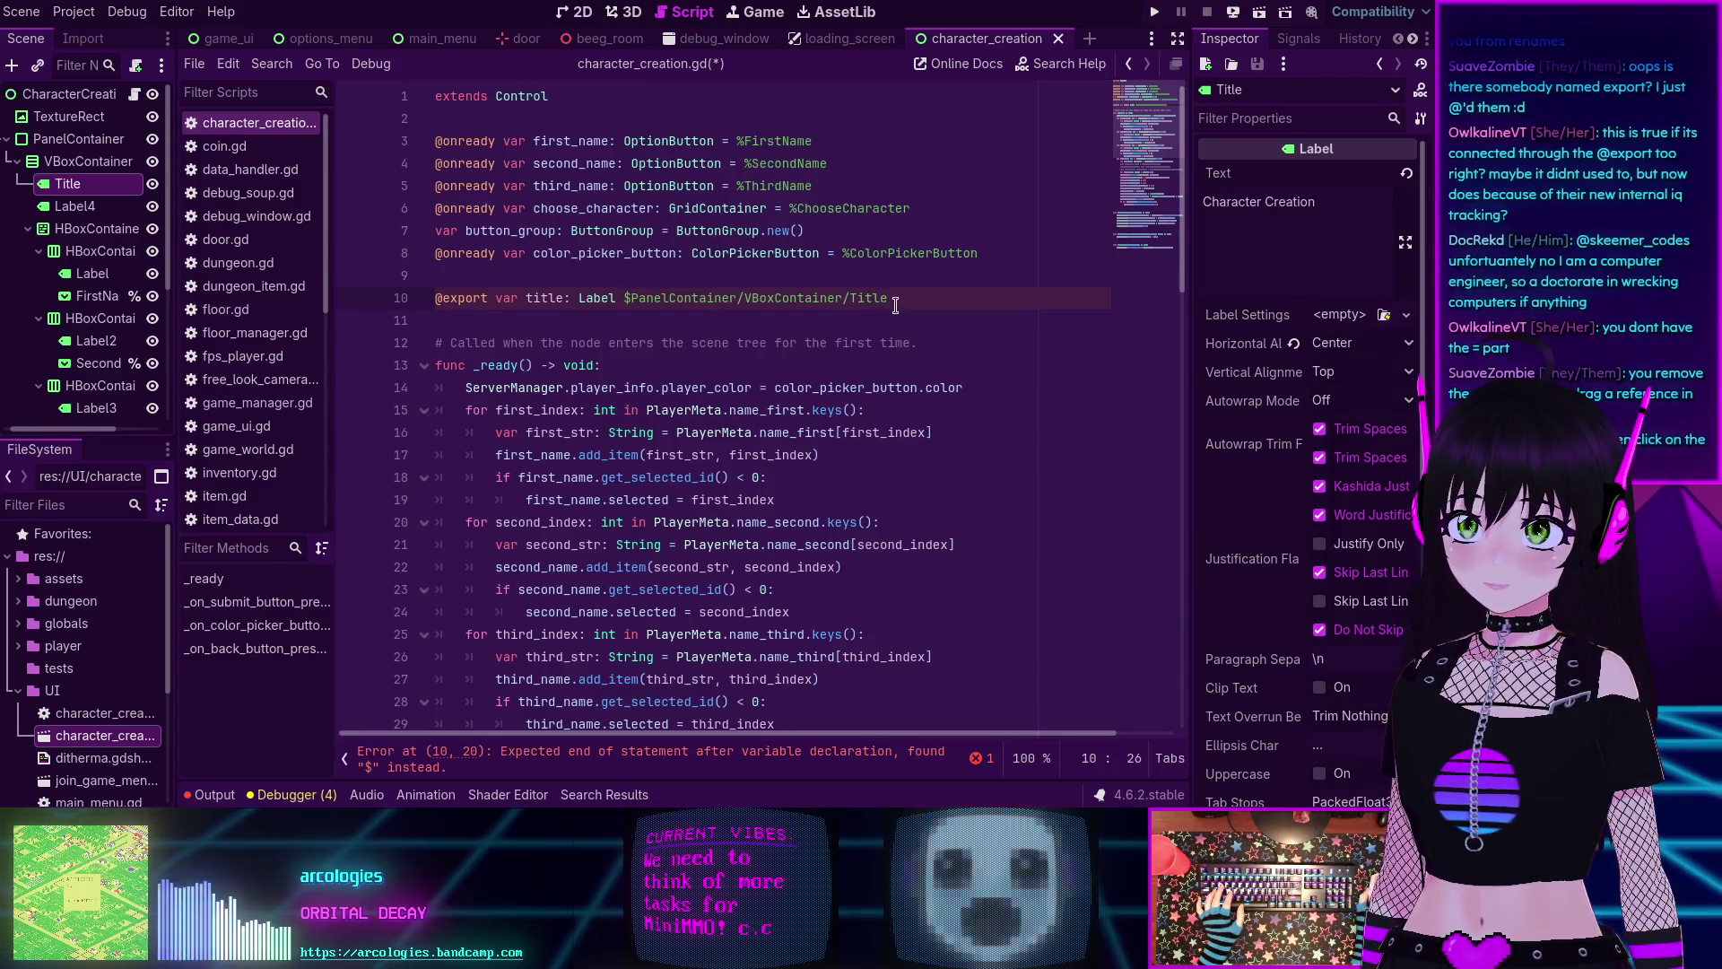
double_click(631, 300)
mouse_move(635, 290)
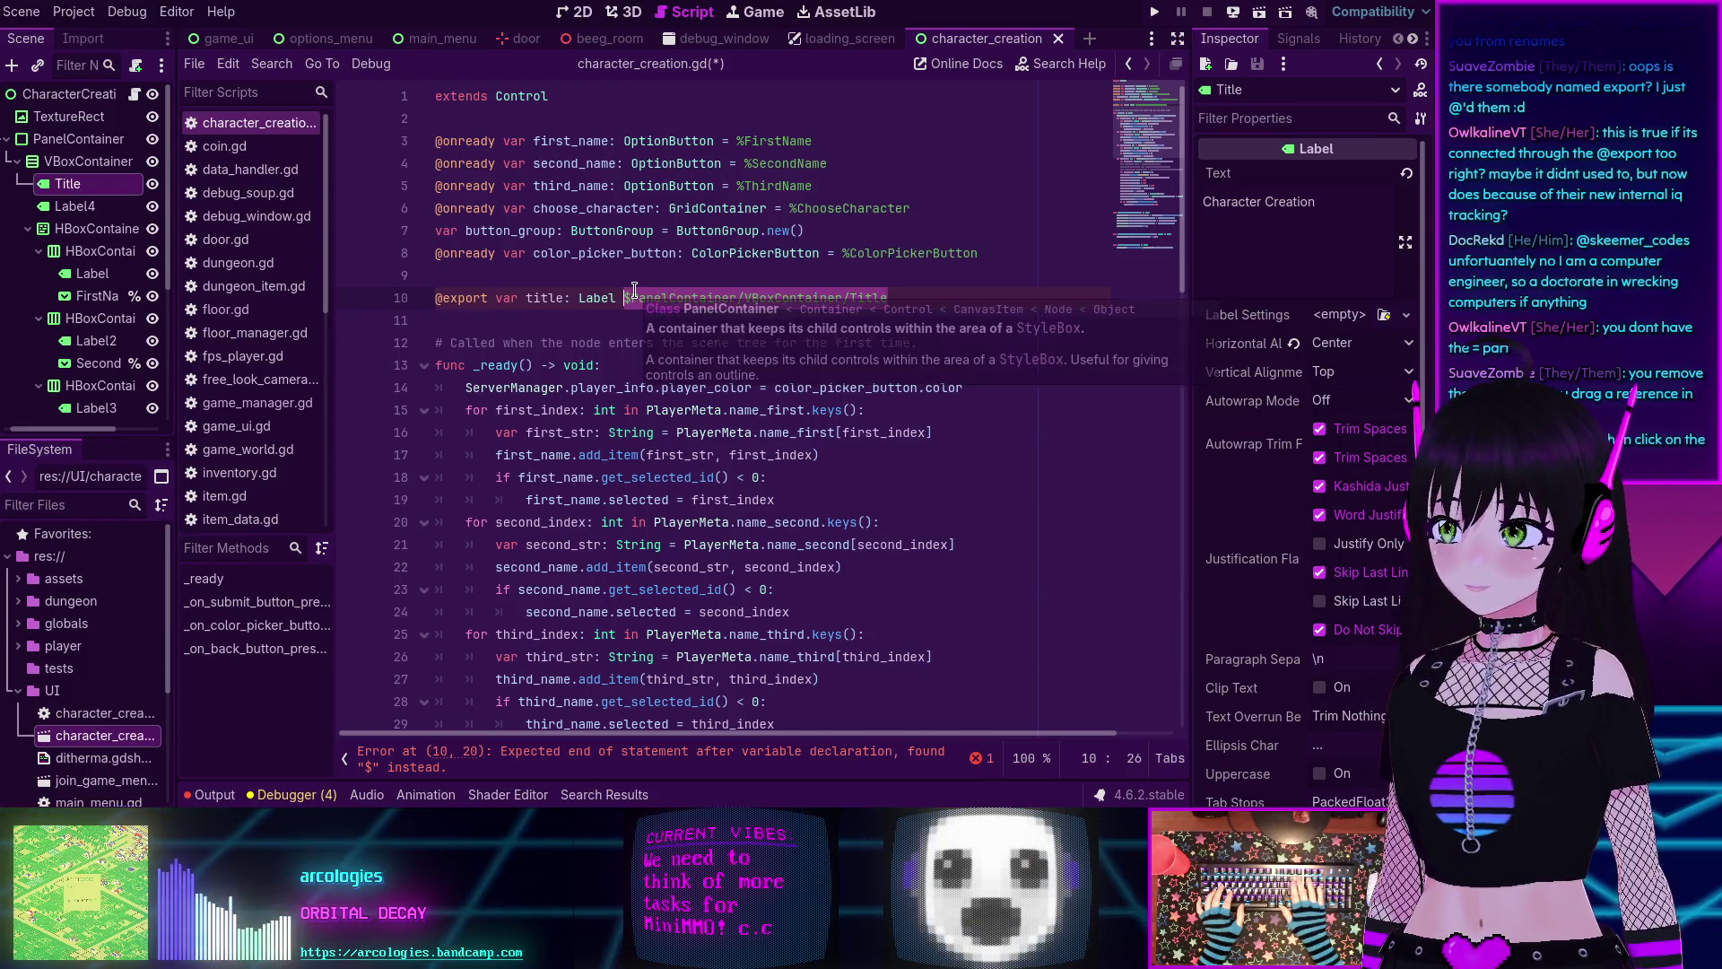
key("BackSpace")
key("BackSpace")
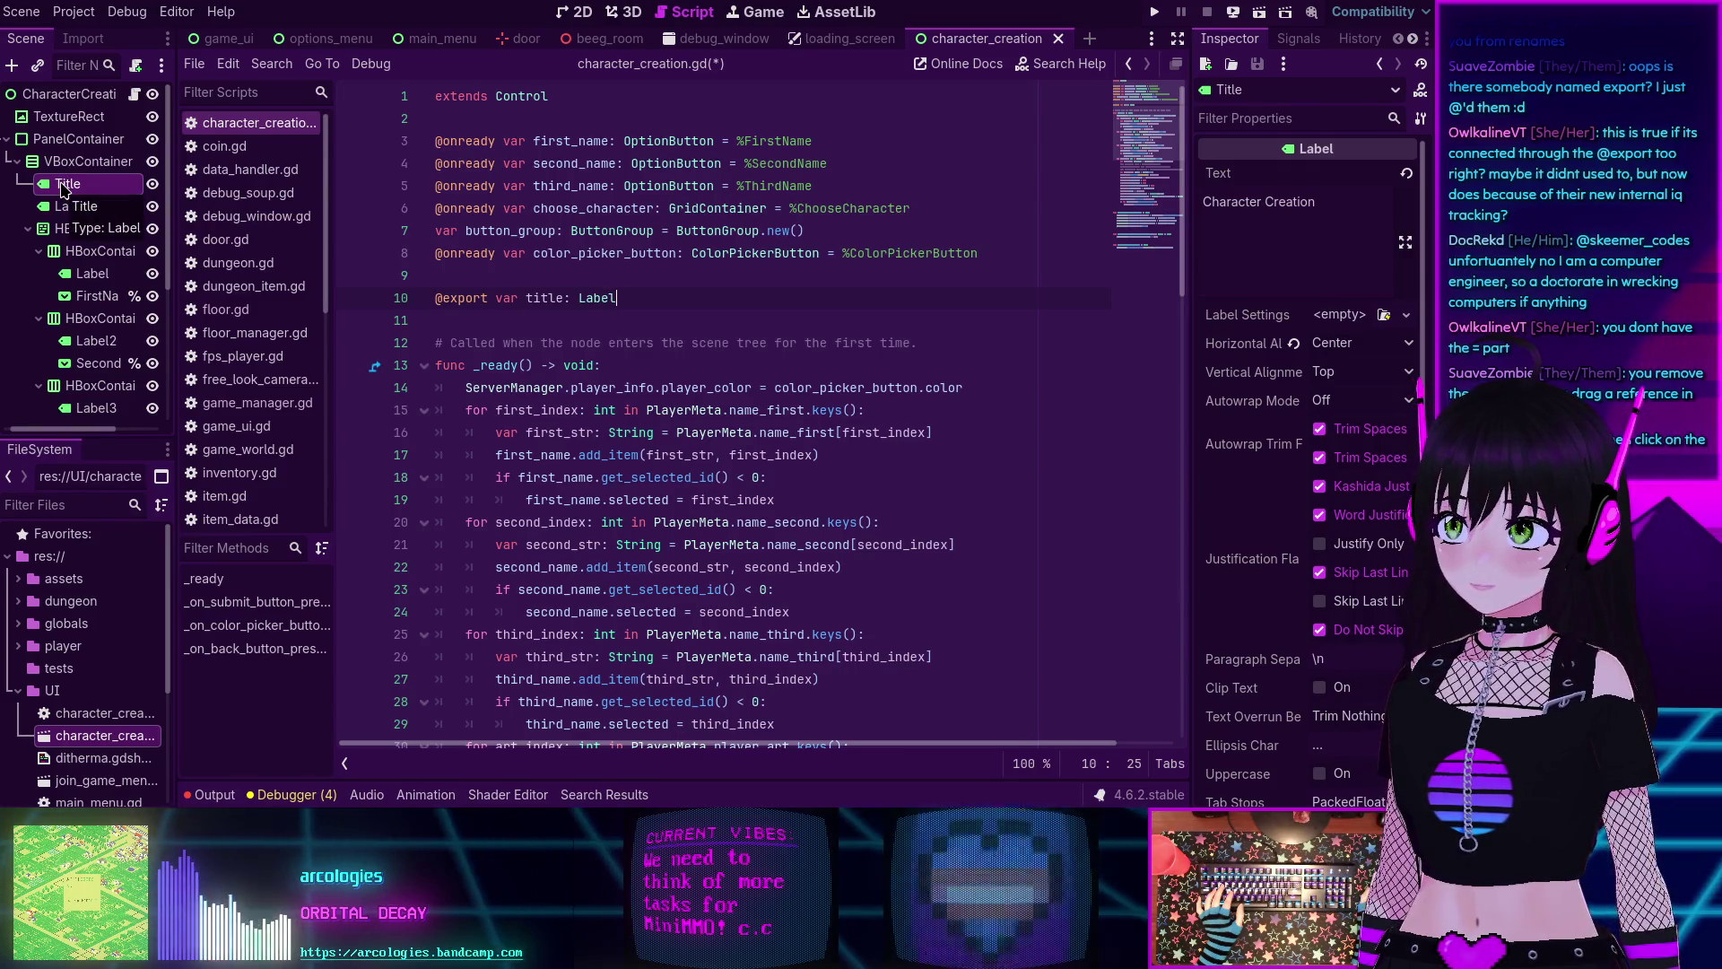
Undo the accidental Title path insert and select the CharacterCreation root to see its Title export.
mouse_move(63, 188)
left_mouse_down()
mouse_move(785, 208)
mouse_move(777, 303)
mouse_move(458, 303)
left_mouse_up()
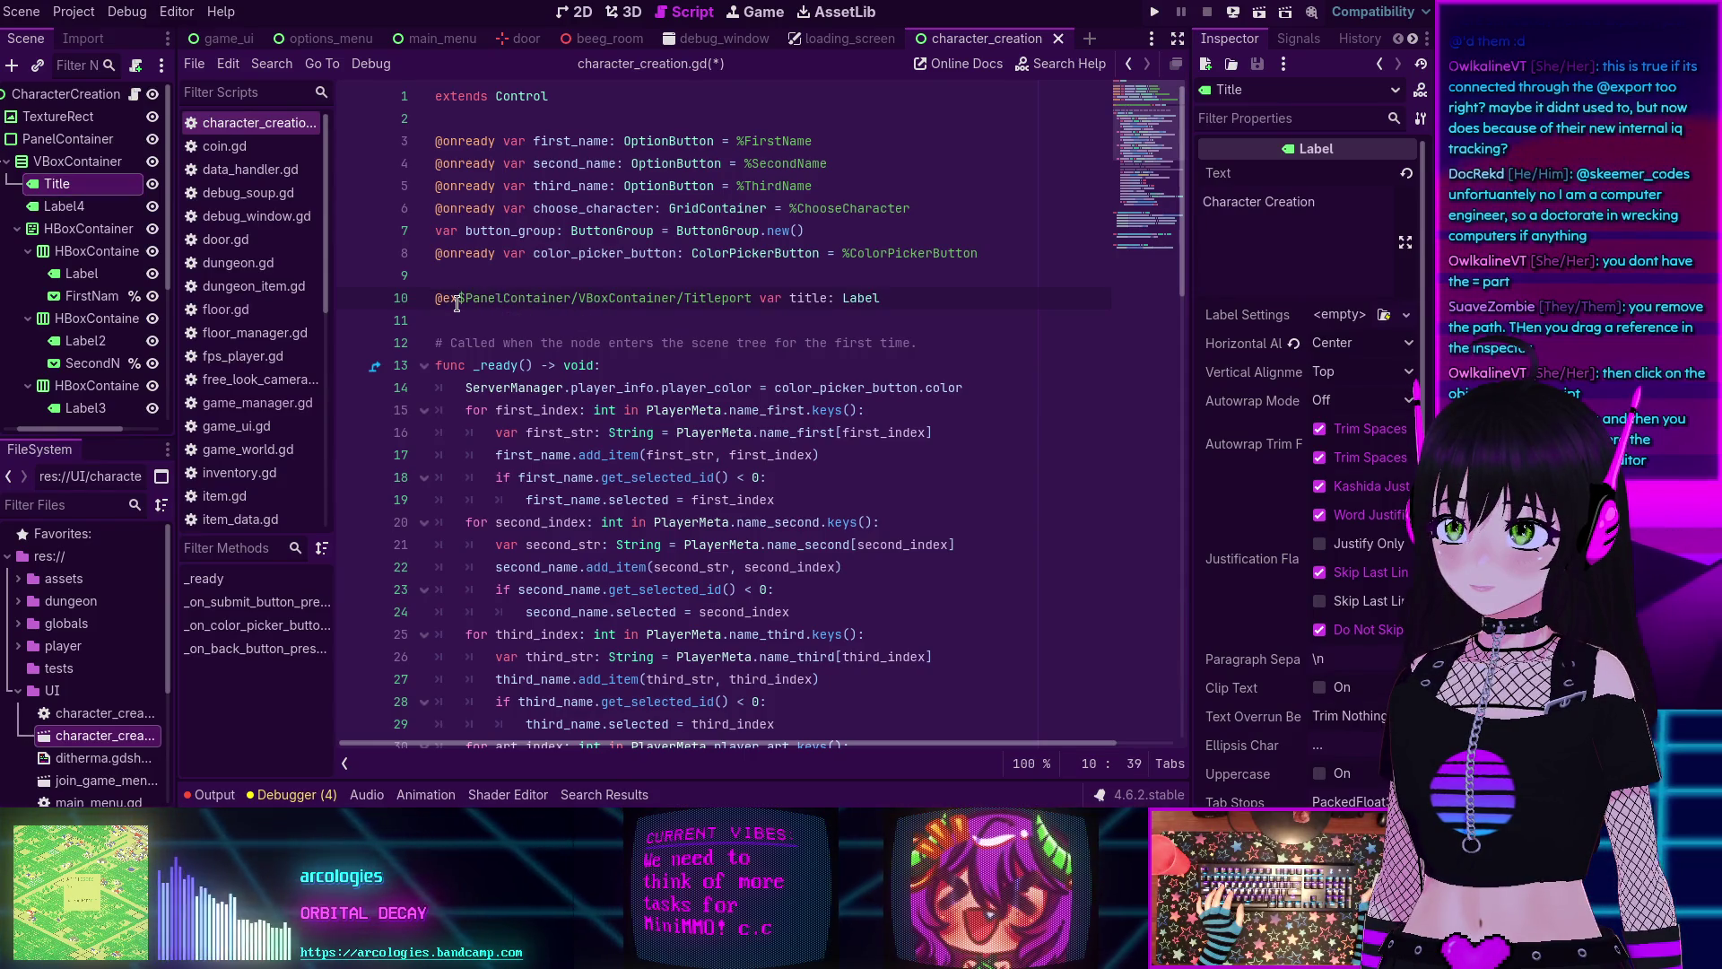
key("ctrl+z")
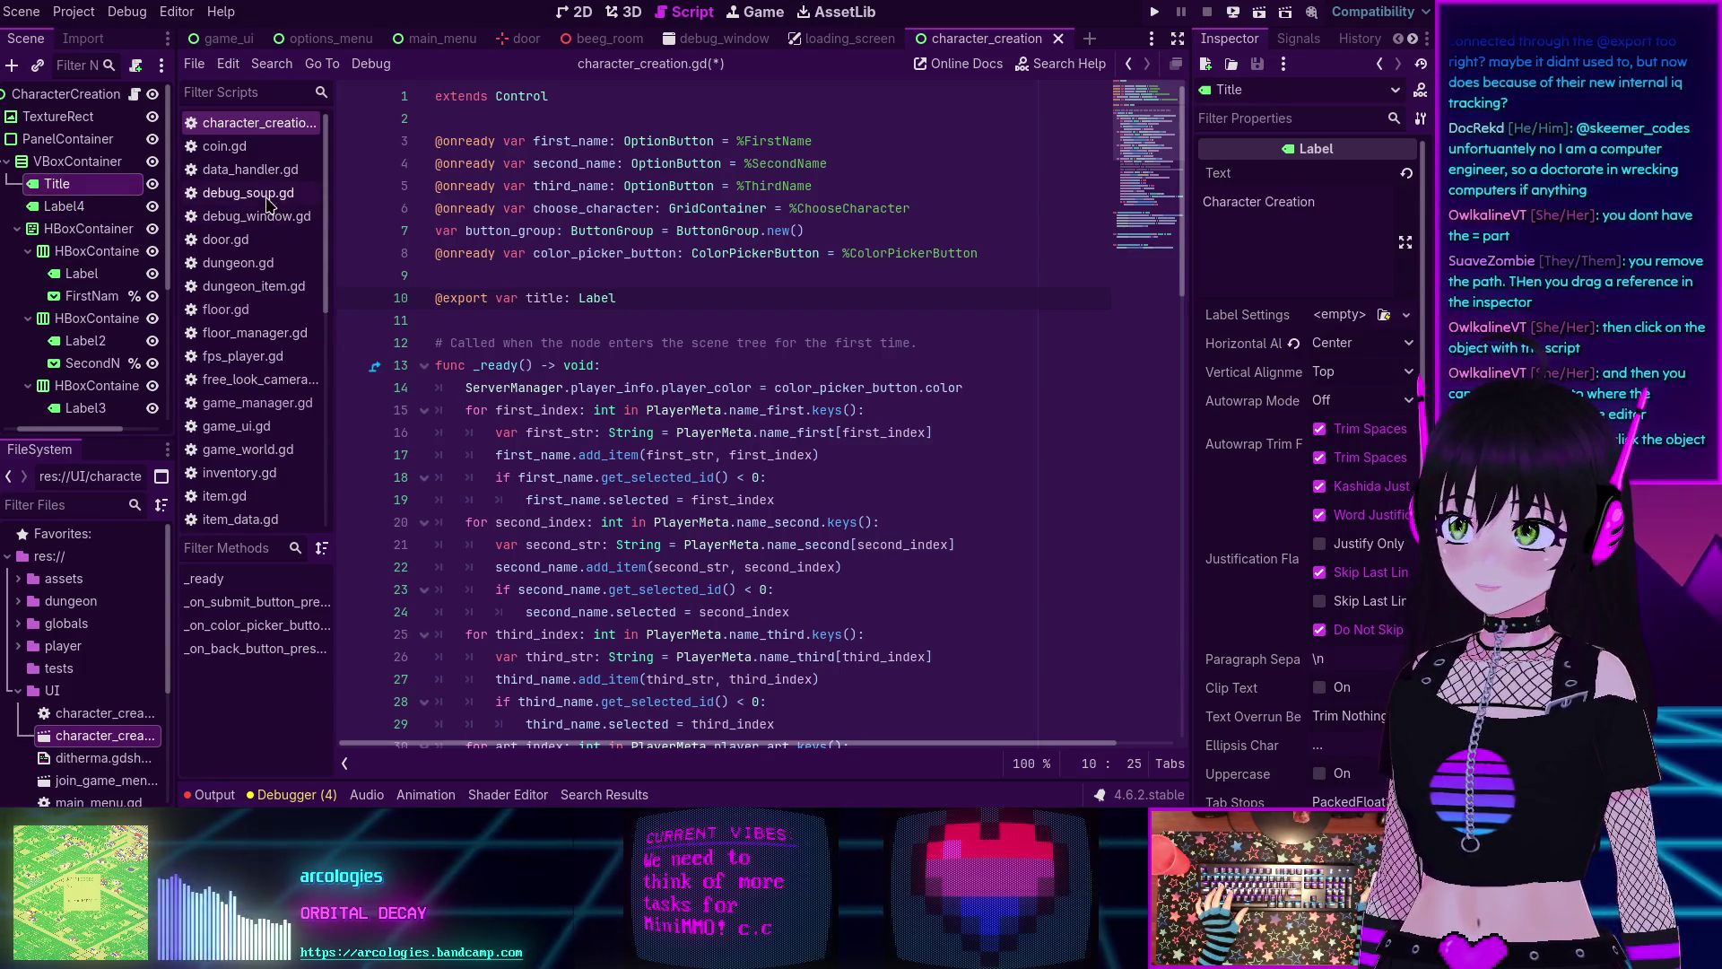
left_click(89, 100)
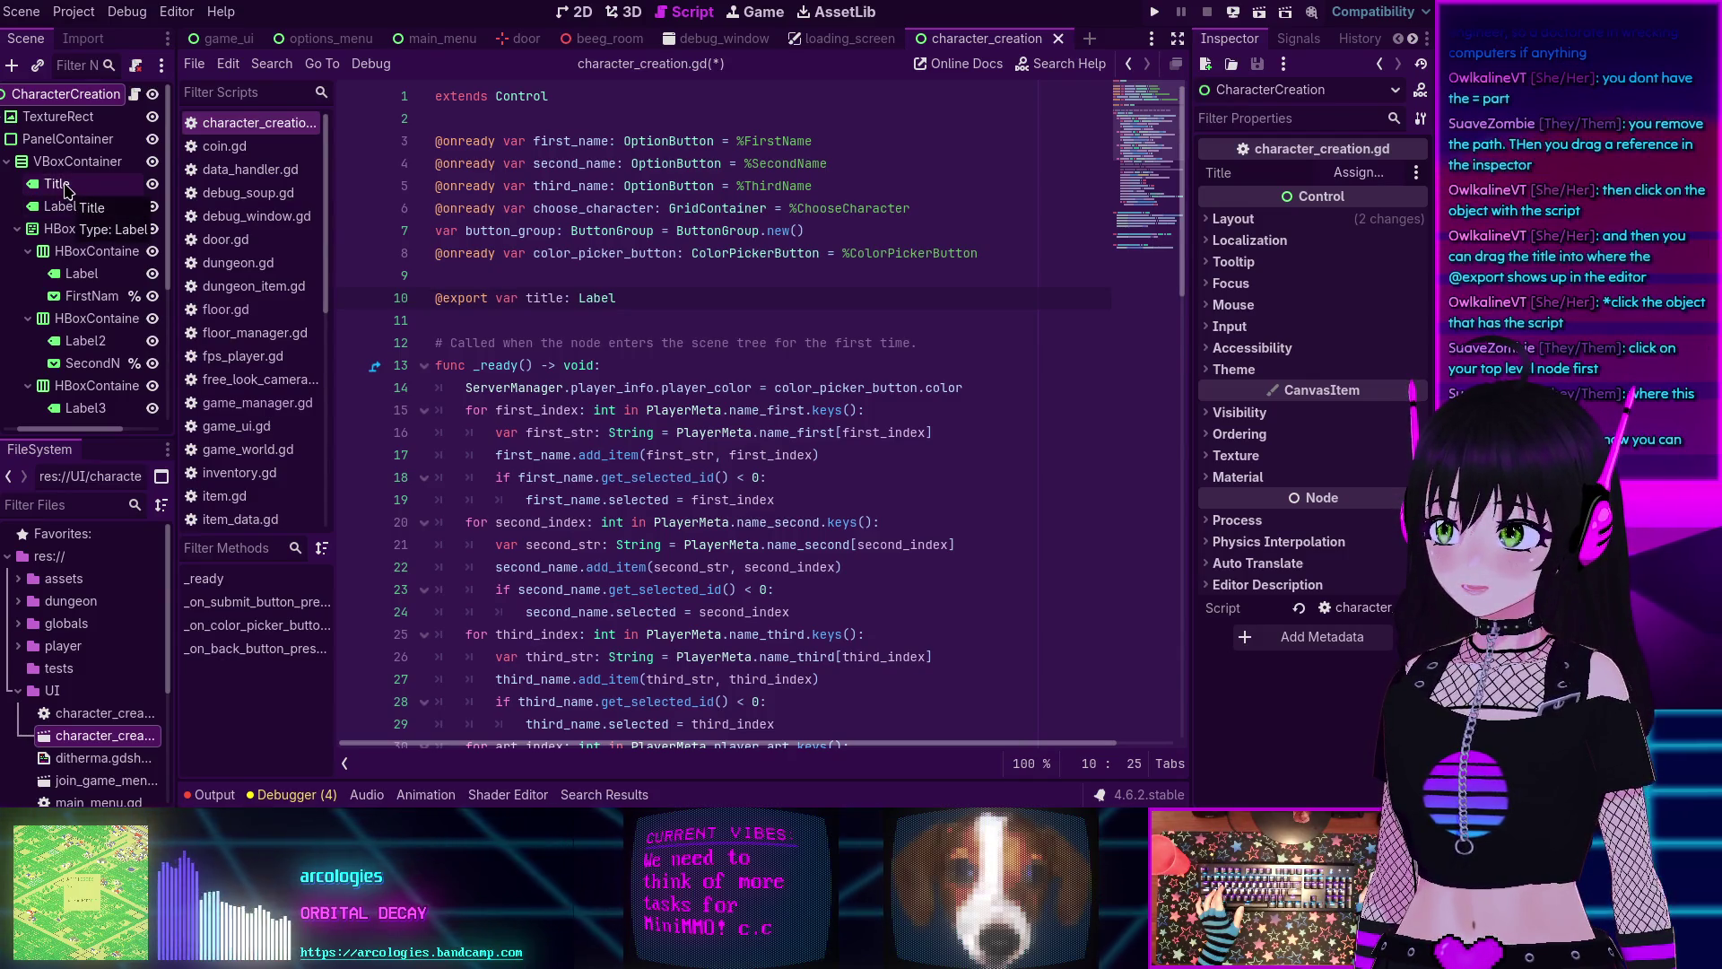
mouse_move(64, 189)
left_mouse_down()
mouse_move(1230, 168)
mouse_move(1282, 145)
mouse_move(1285, 268)
mouse_move(1268, 158)
left_mouse_up()
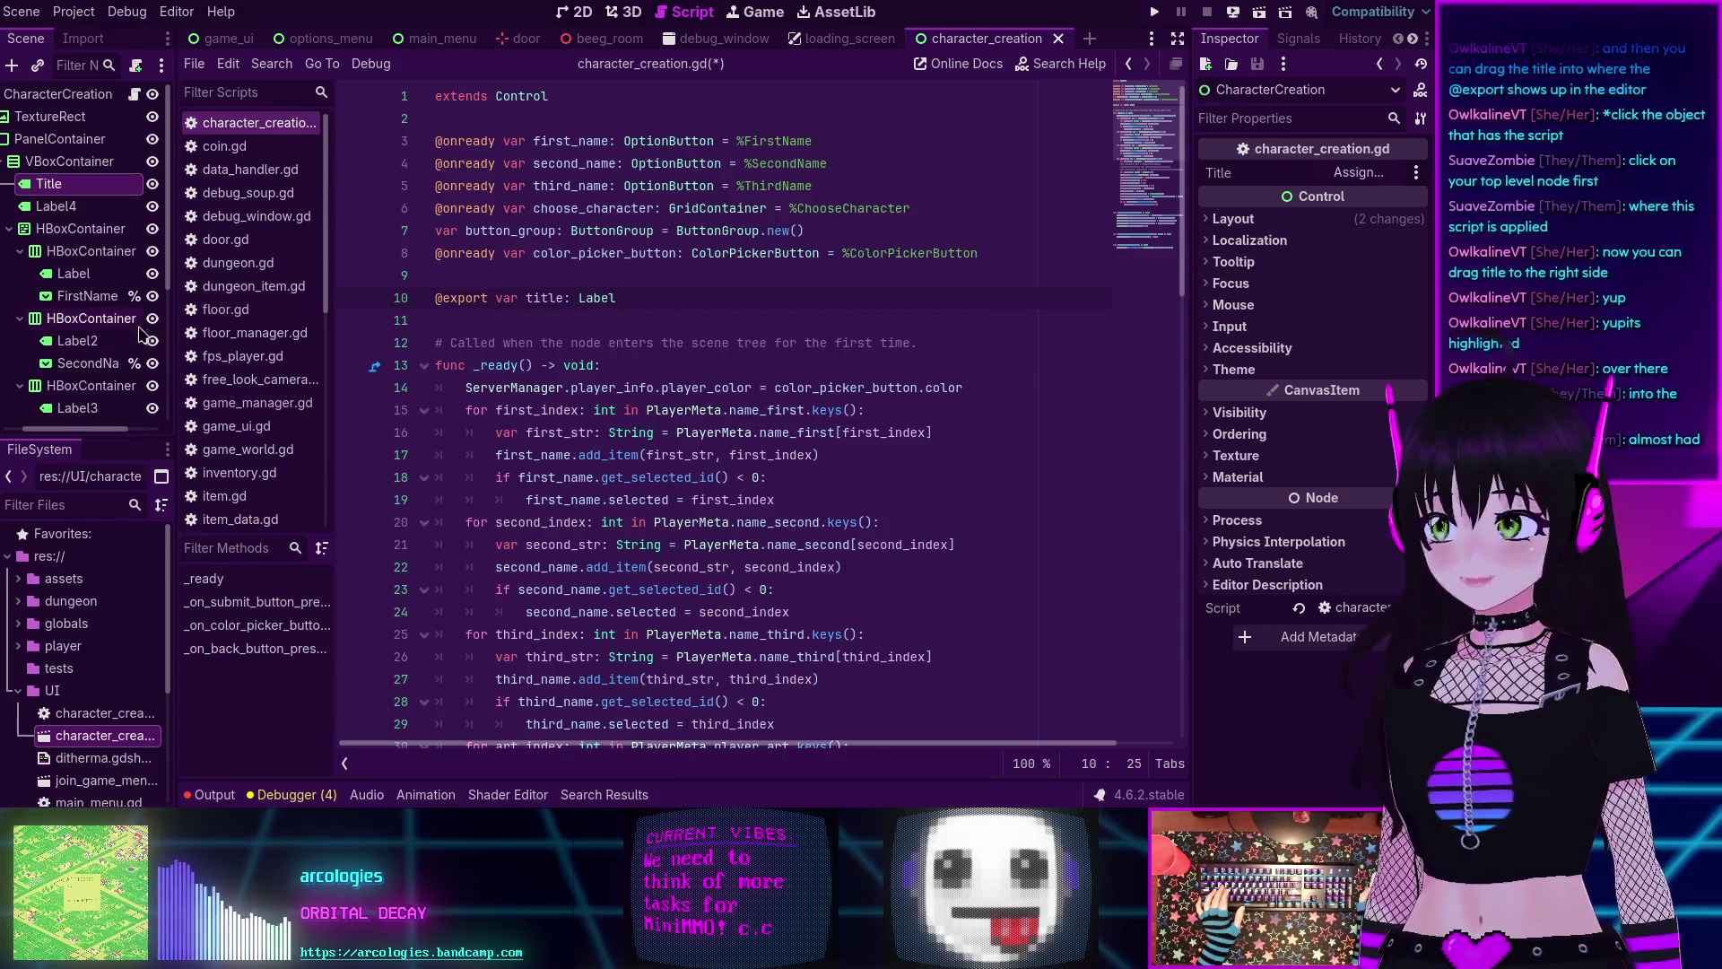
mouse_move(45, 183)
left_mouse_down()
mouse_move(693, 199)
mouse_move(1359, 172)
left_mouse_up()
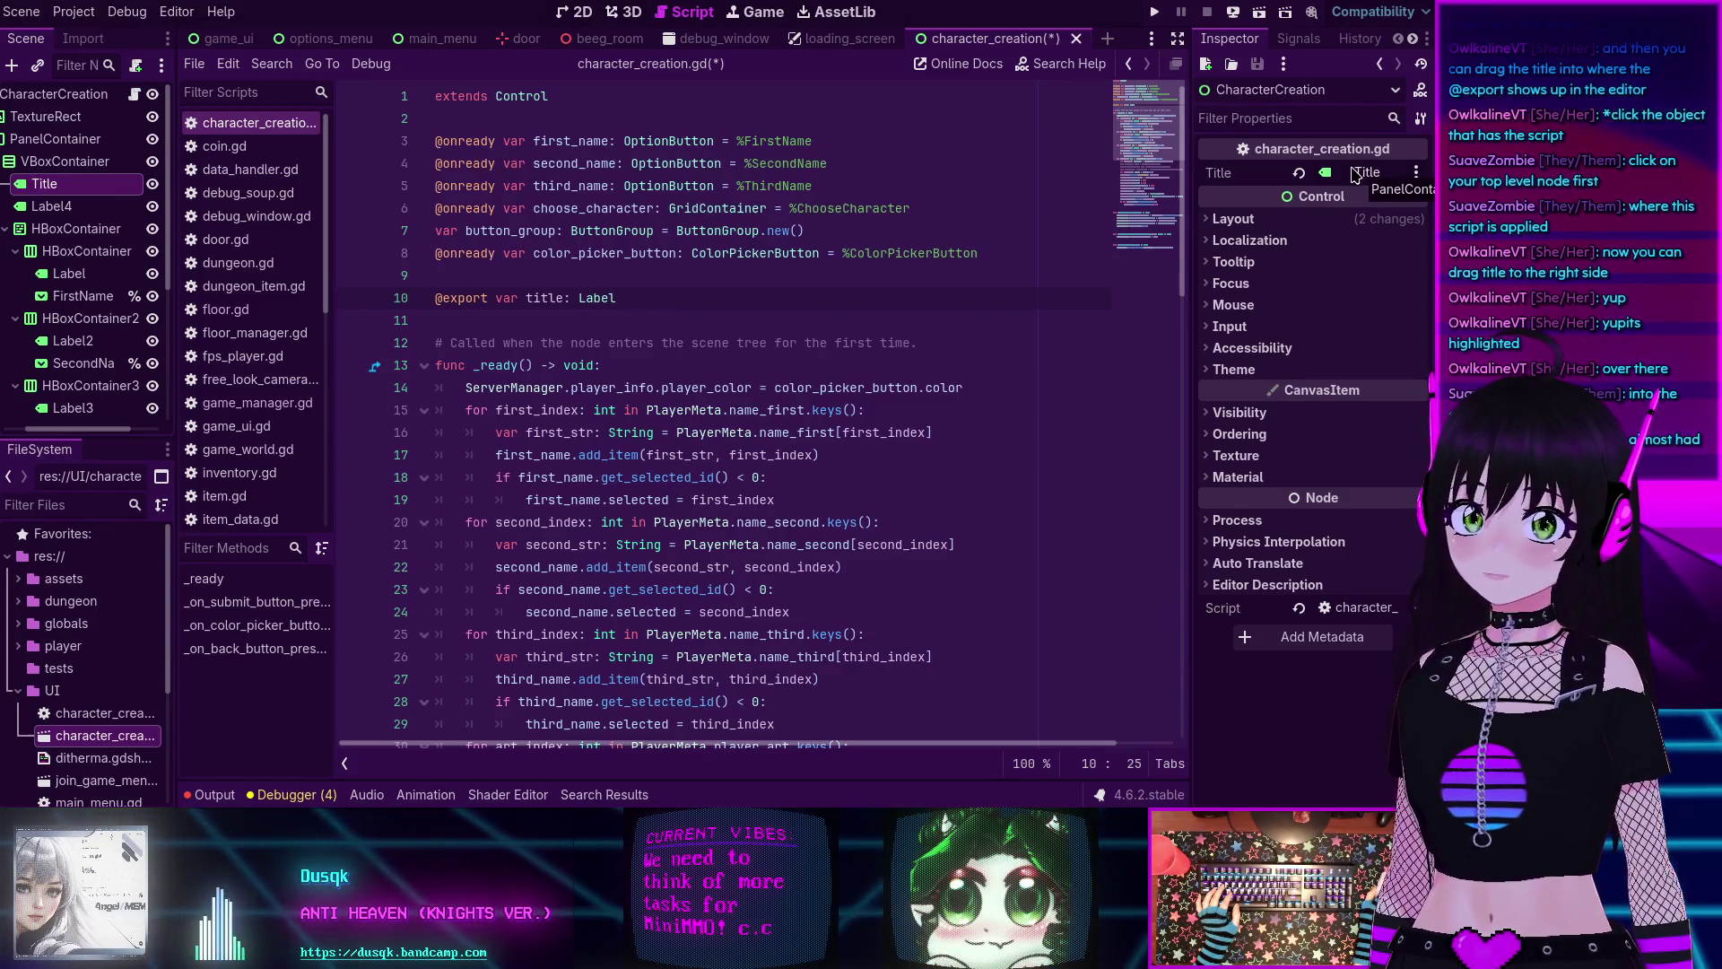
mouse_move(1354, 175)
left_mouse_down()
mouse_move(1076, 144)
mouse_move(538, 275)
left_mouse_up()
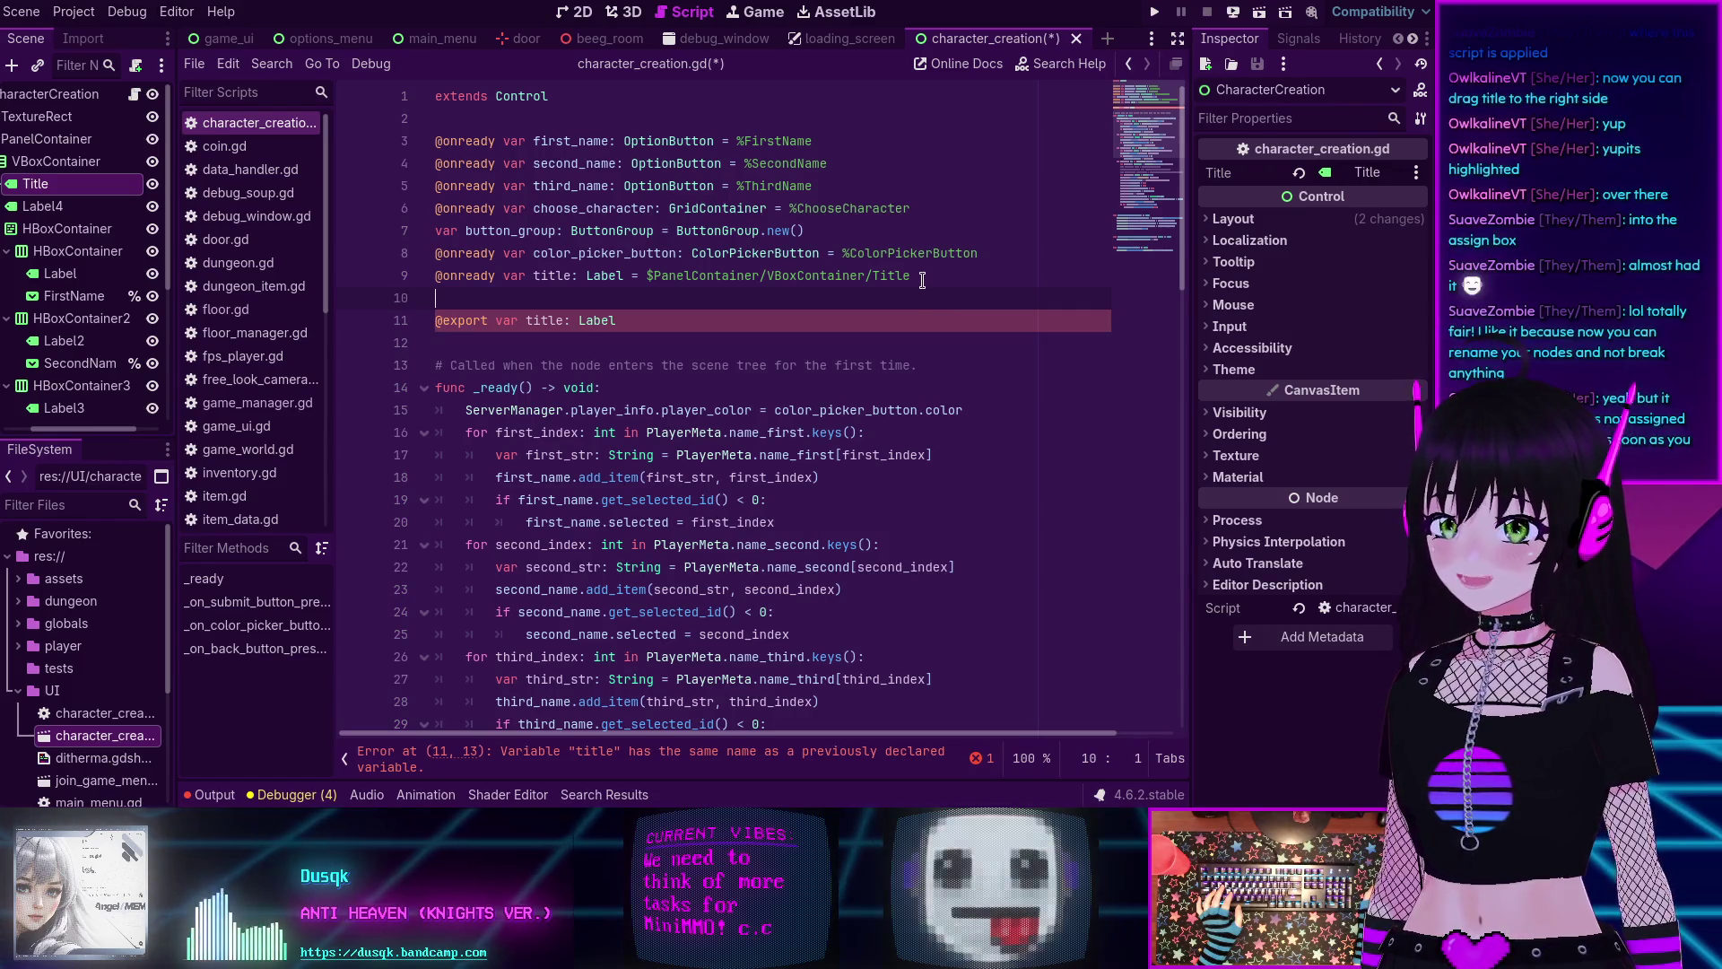
left_click_drag(924, 280, 388, 284)
key("BackSpace")
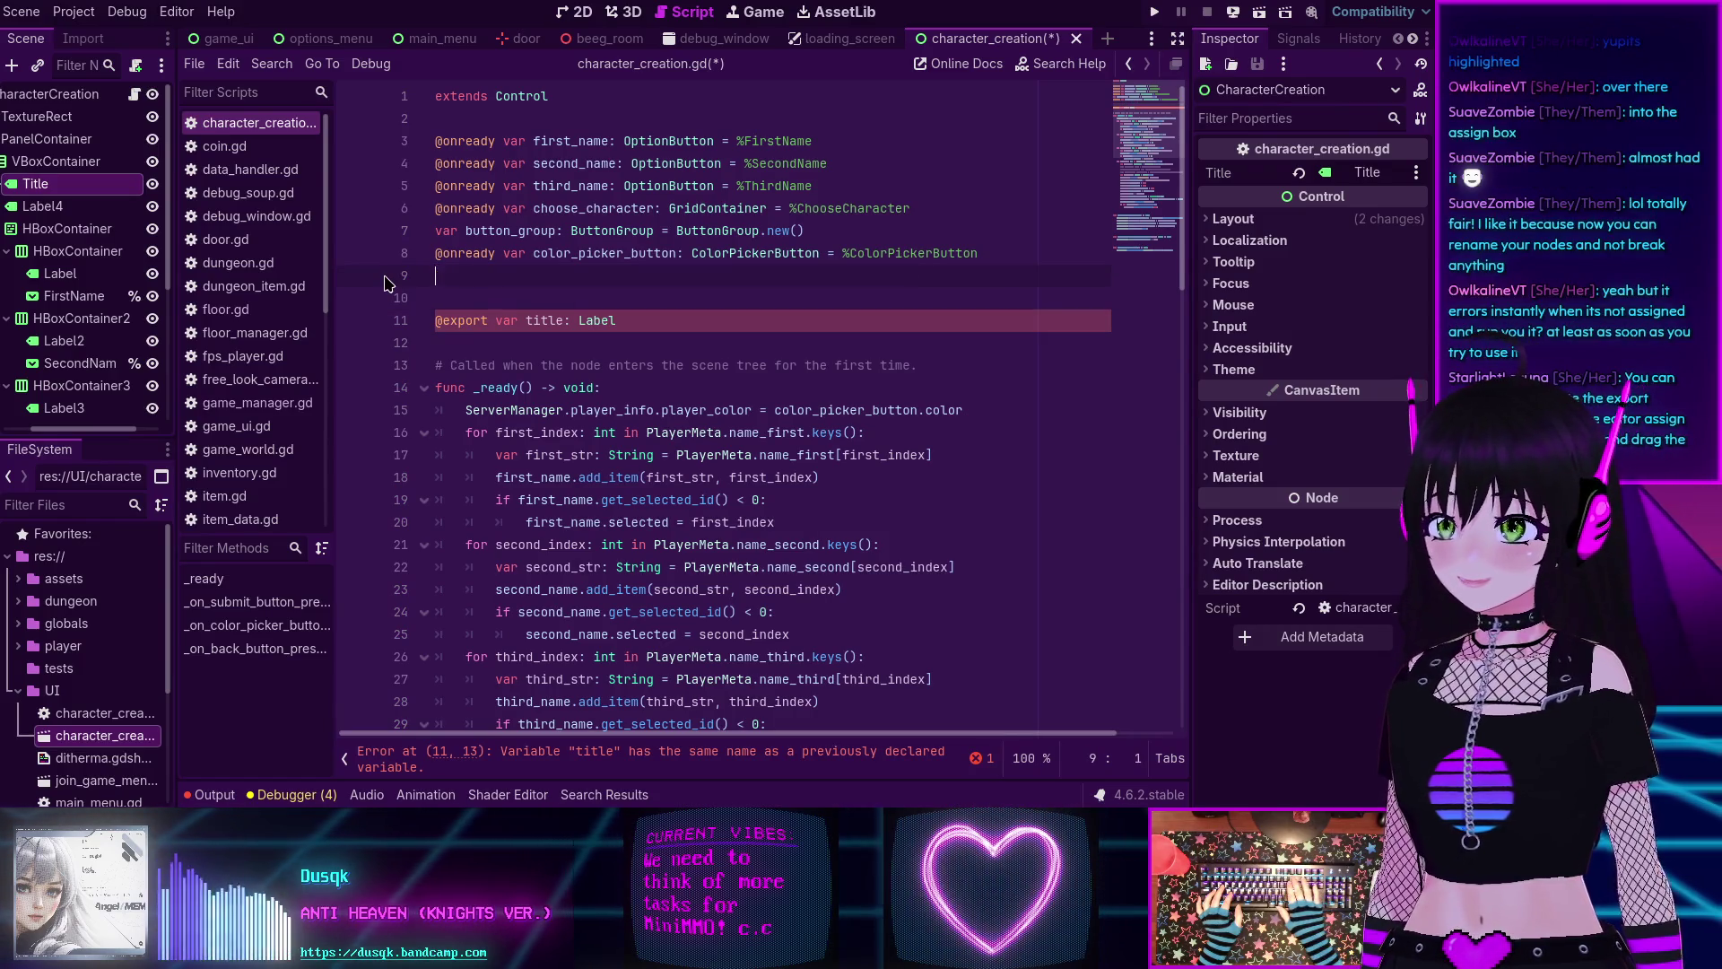
left_click_drag(648, 319, 427, 299)
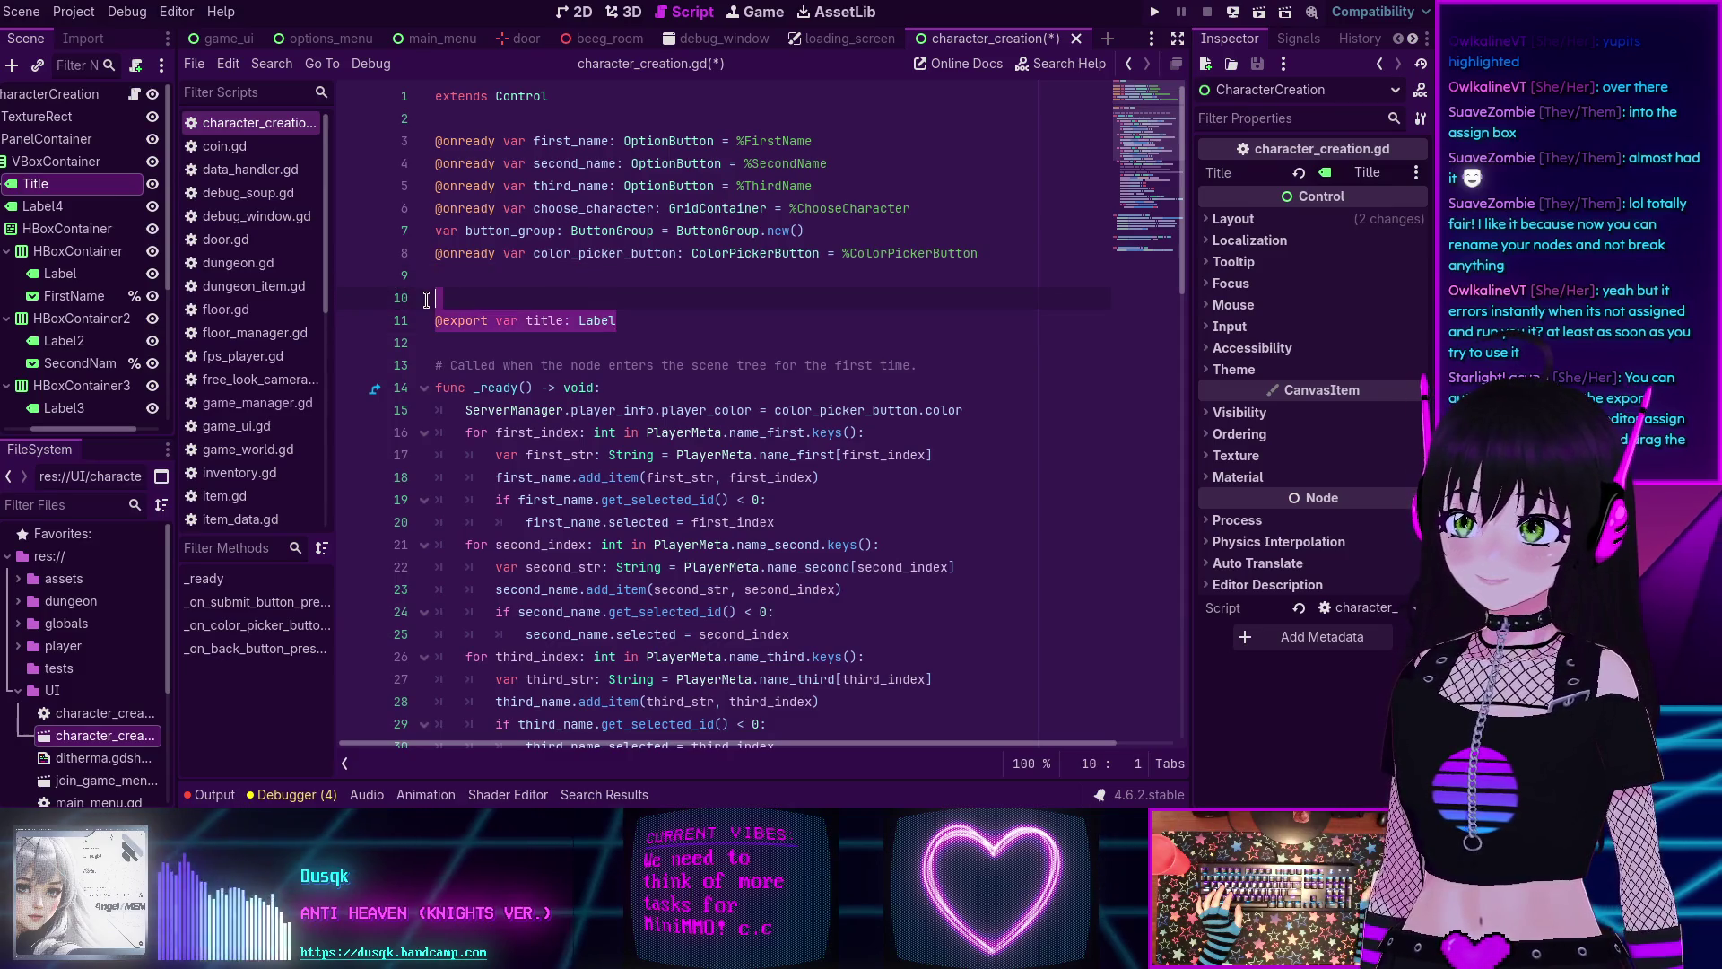
key("BackSpace")
key("BackSpace")
key("BackSpace")
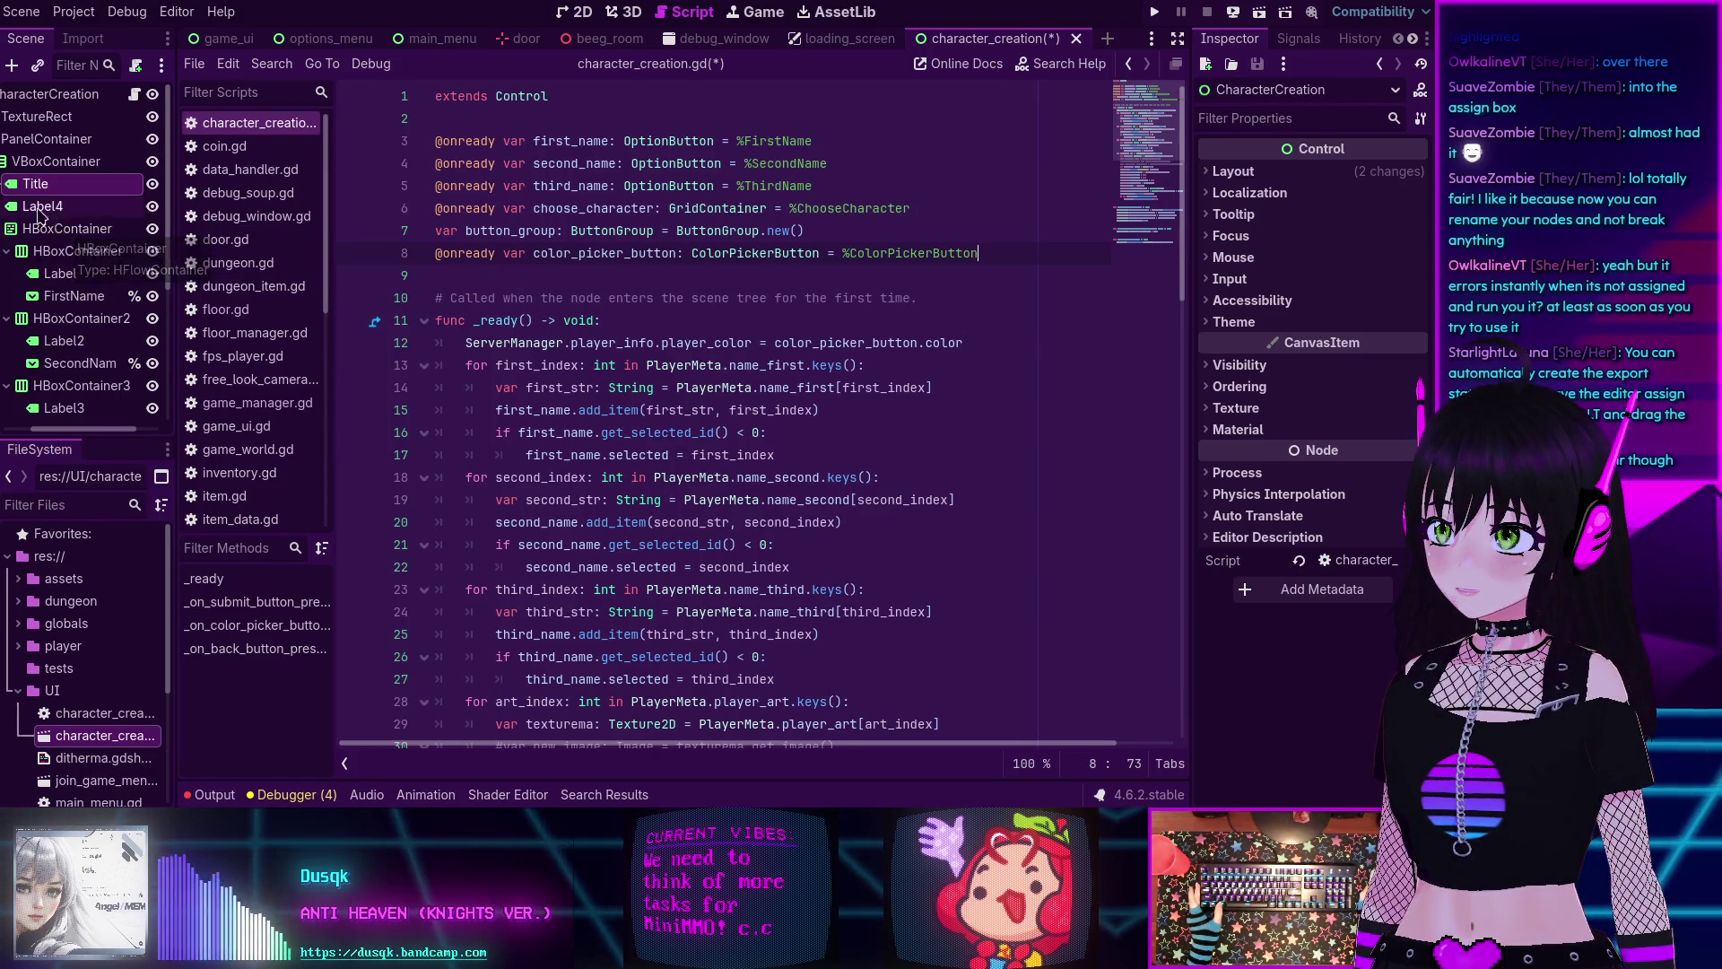
left_click_drag(36, 183, 555, 279)
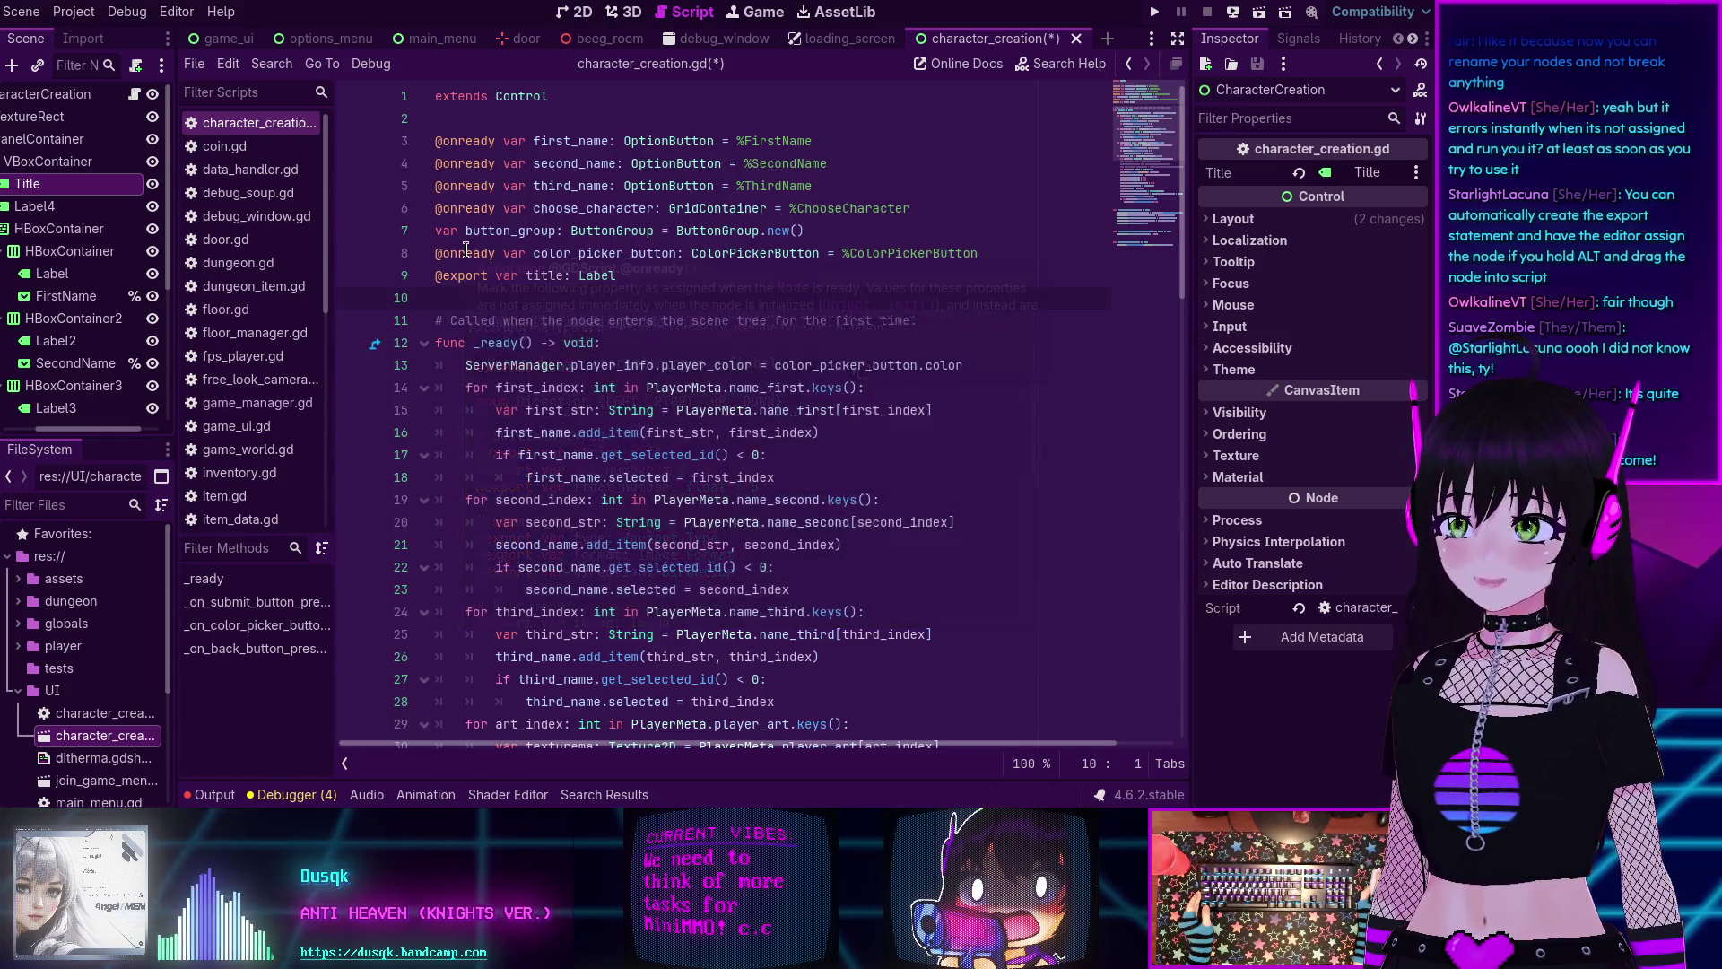
mouse_move(466, 250)
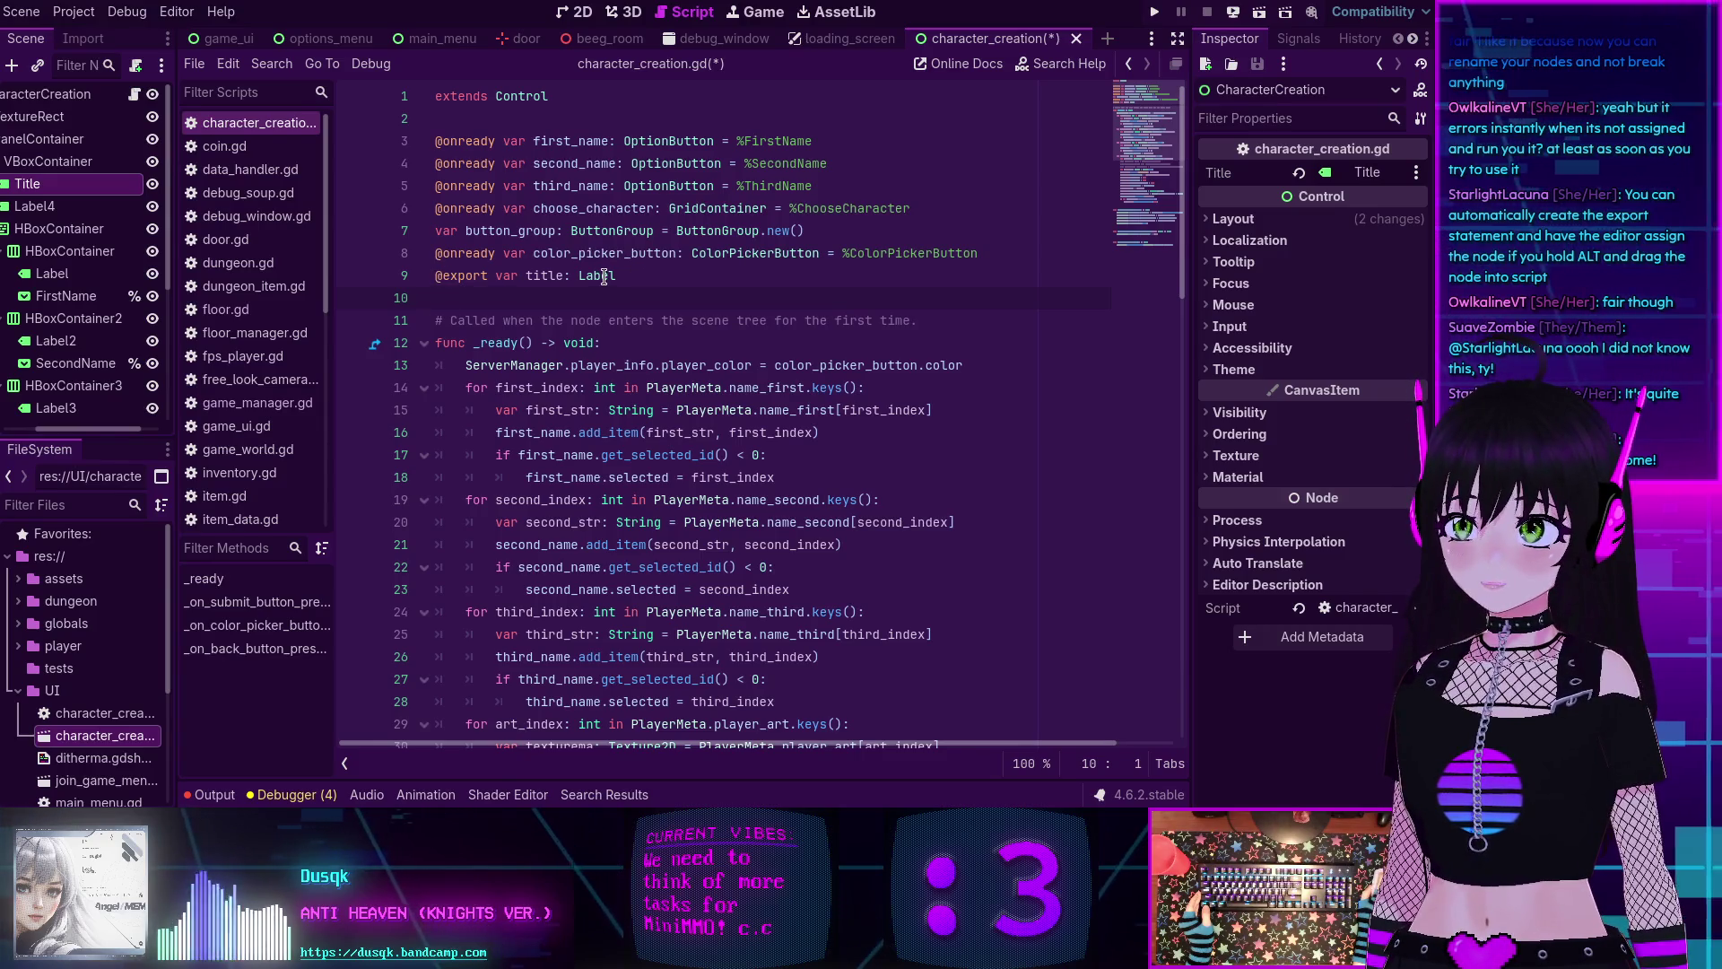
mouse_move(604, 278)
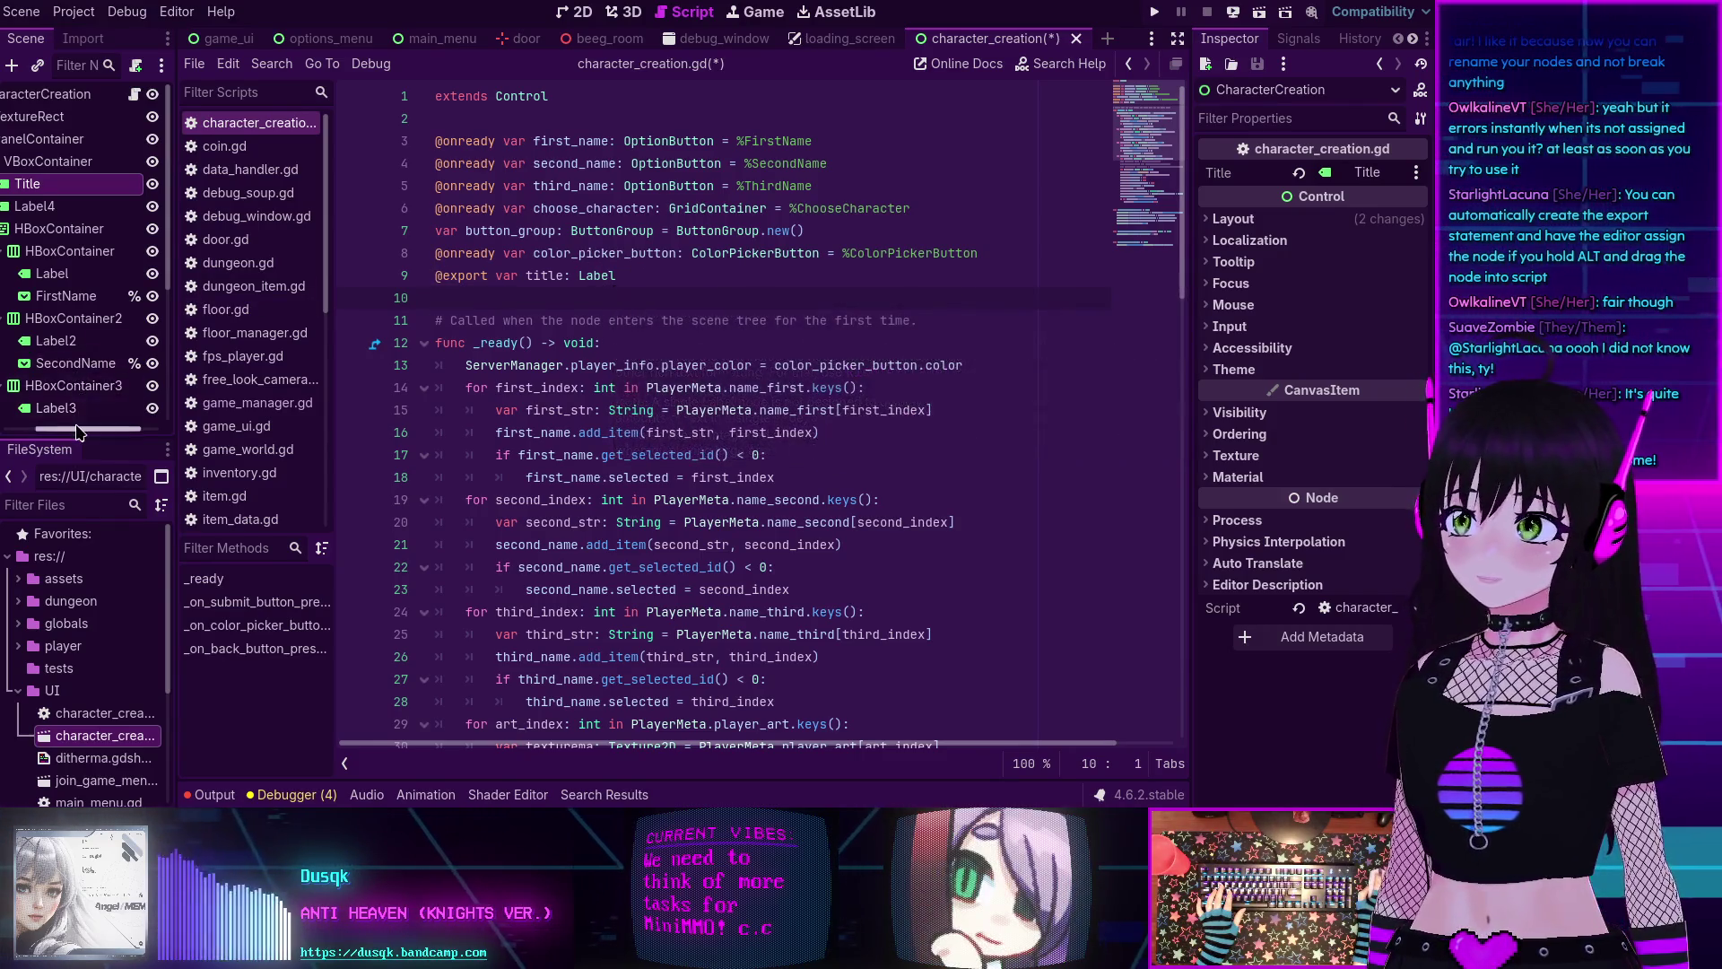
scroll(90, 219, "left", 3)
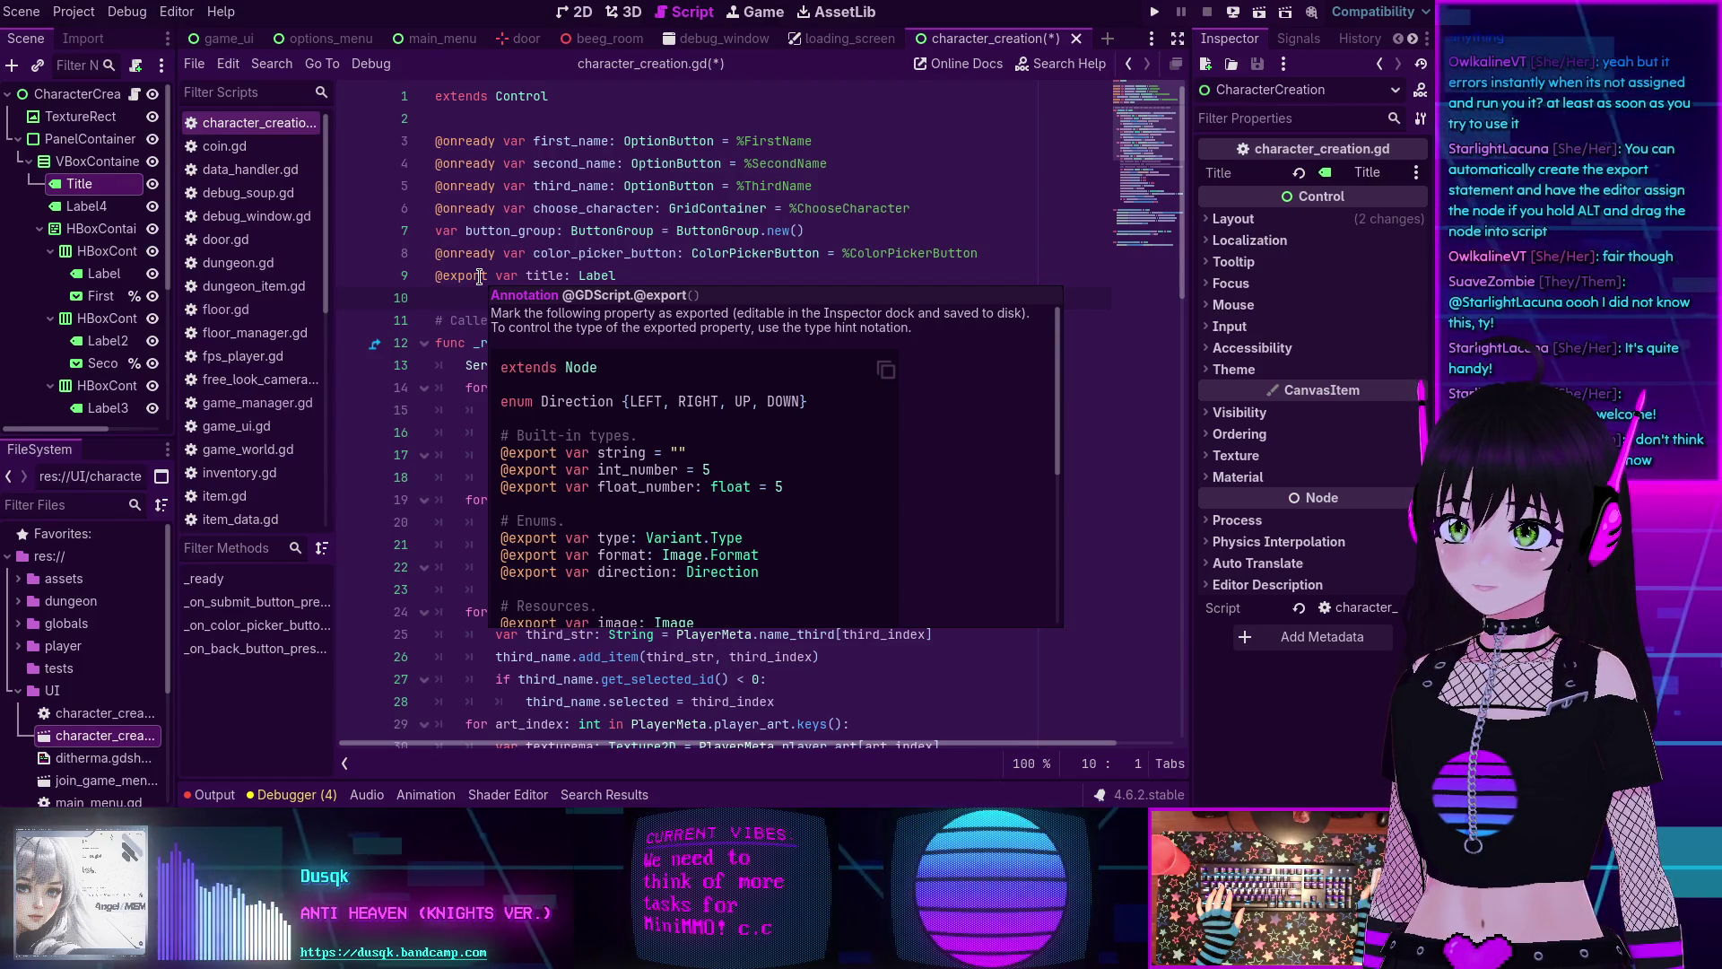
mouse_move(678, 241)
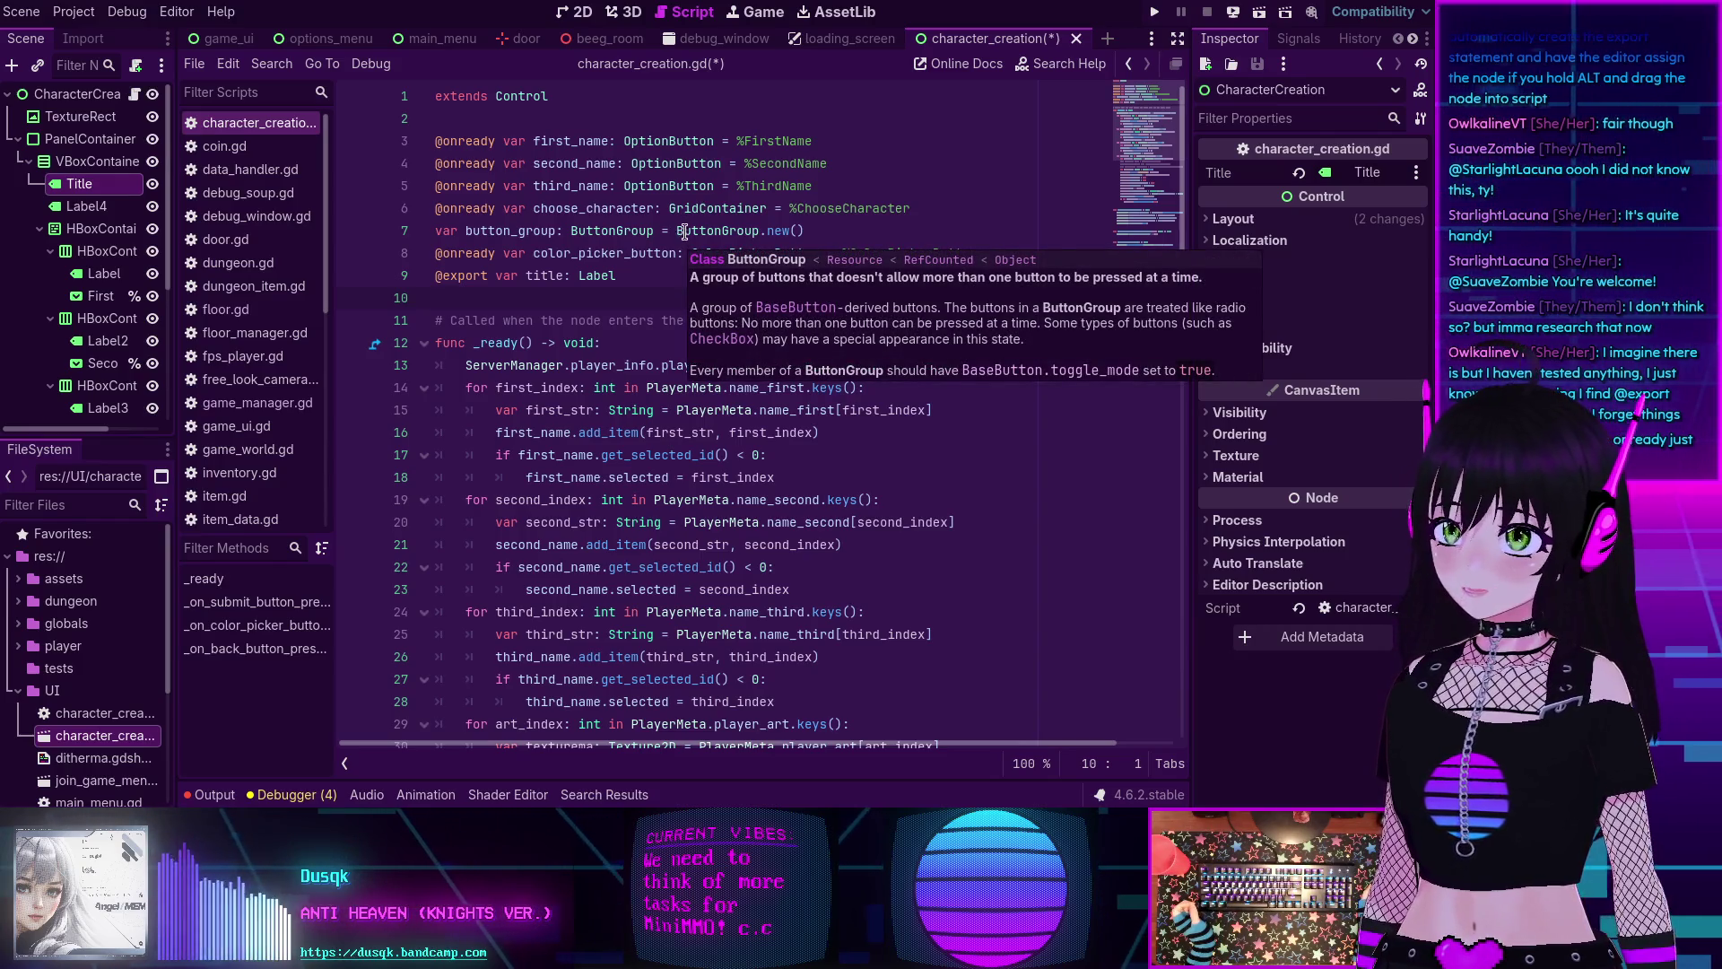
double_click(464, 252)
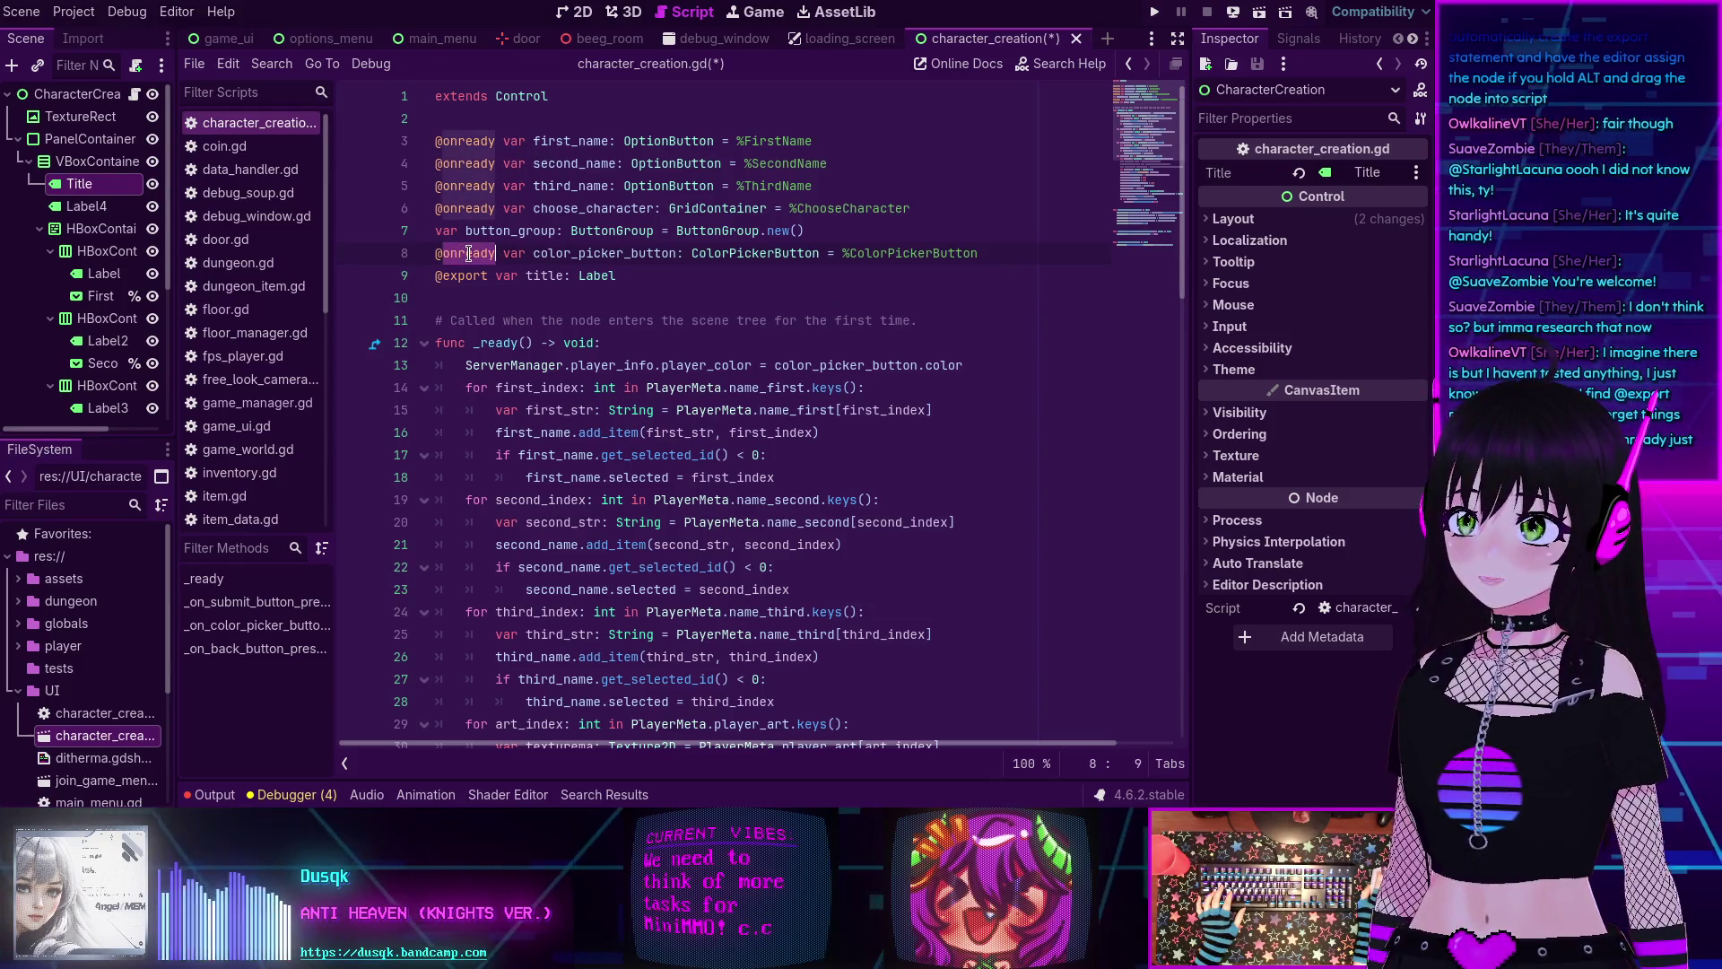
mouse_move(492, 256)
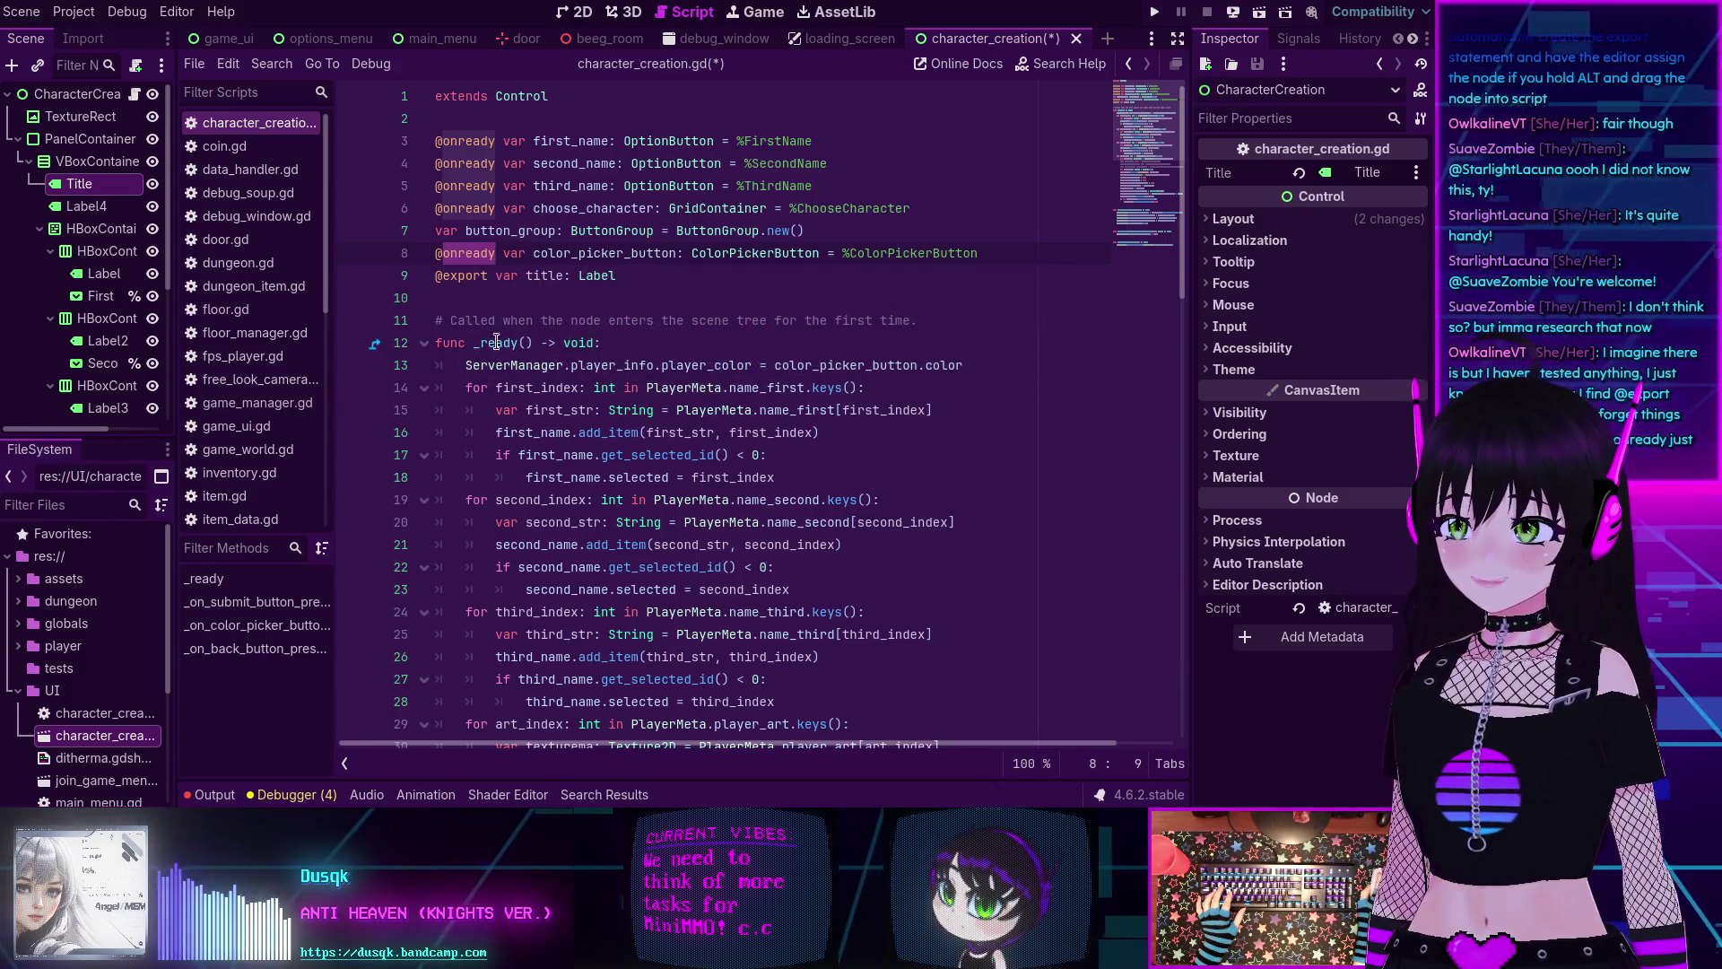
triple_click(461, 209)
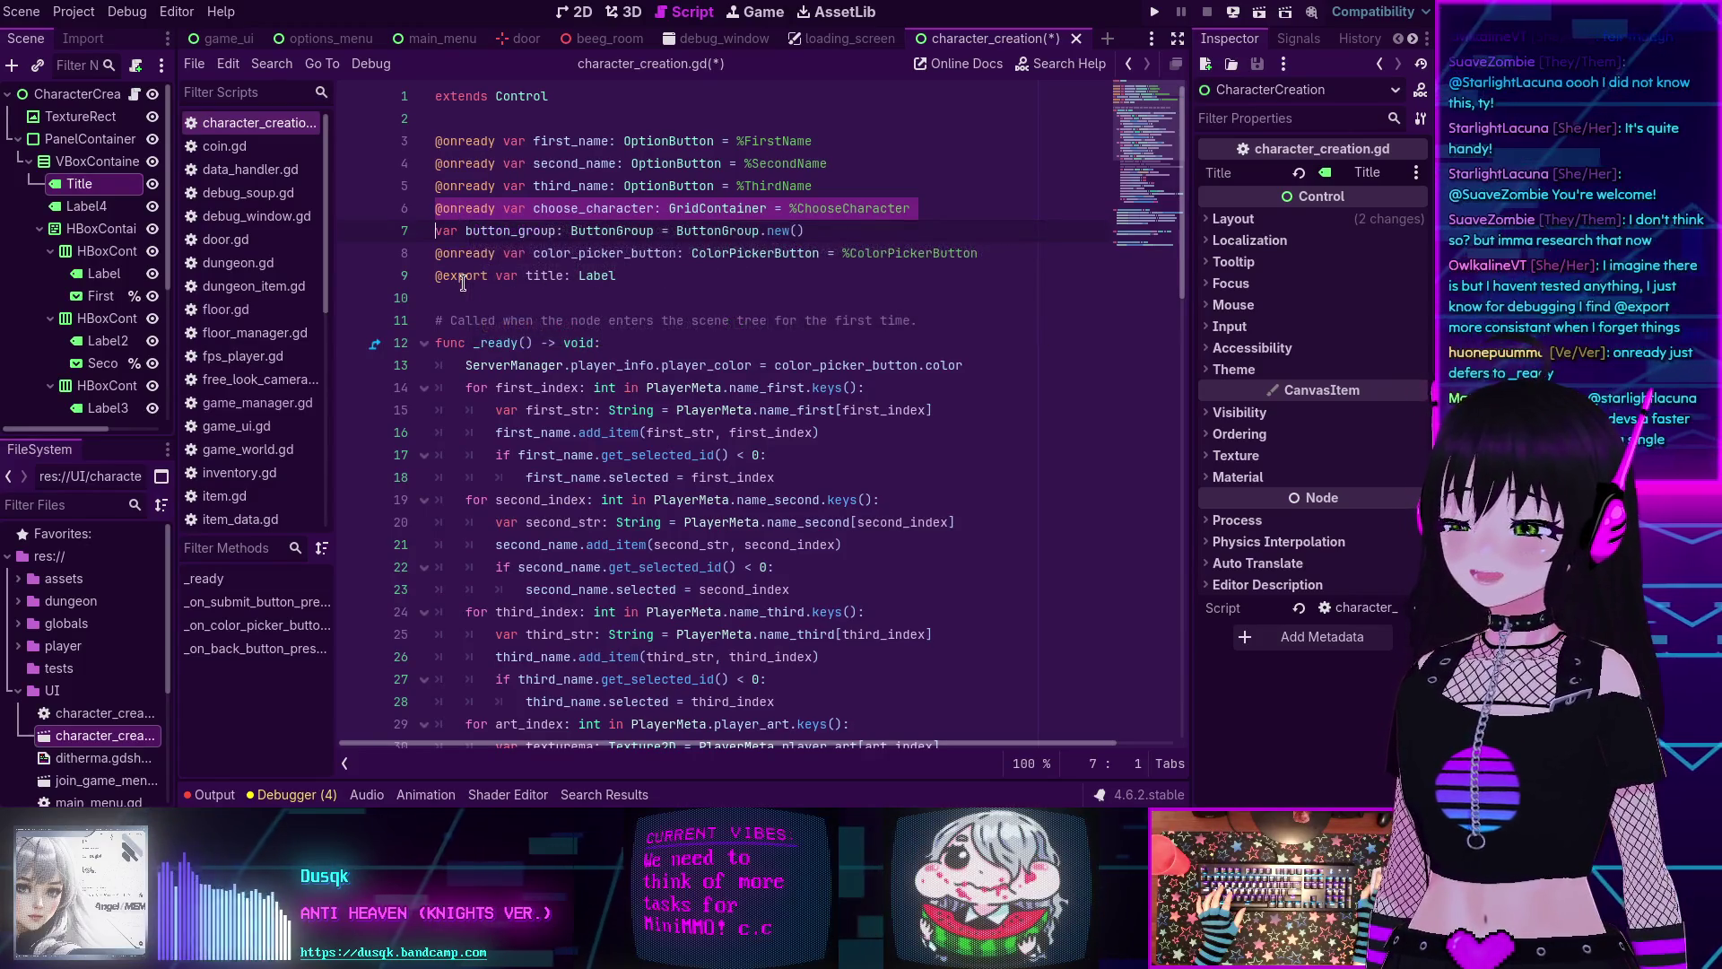
mouse_move(473, 256)
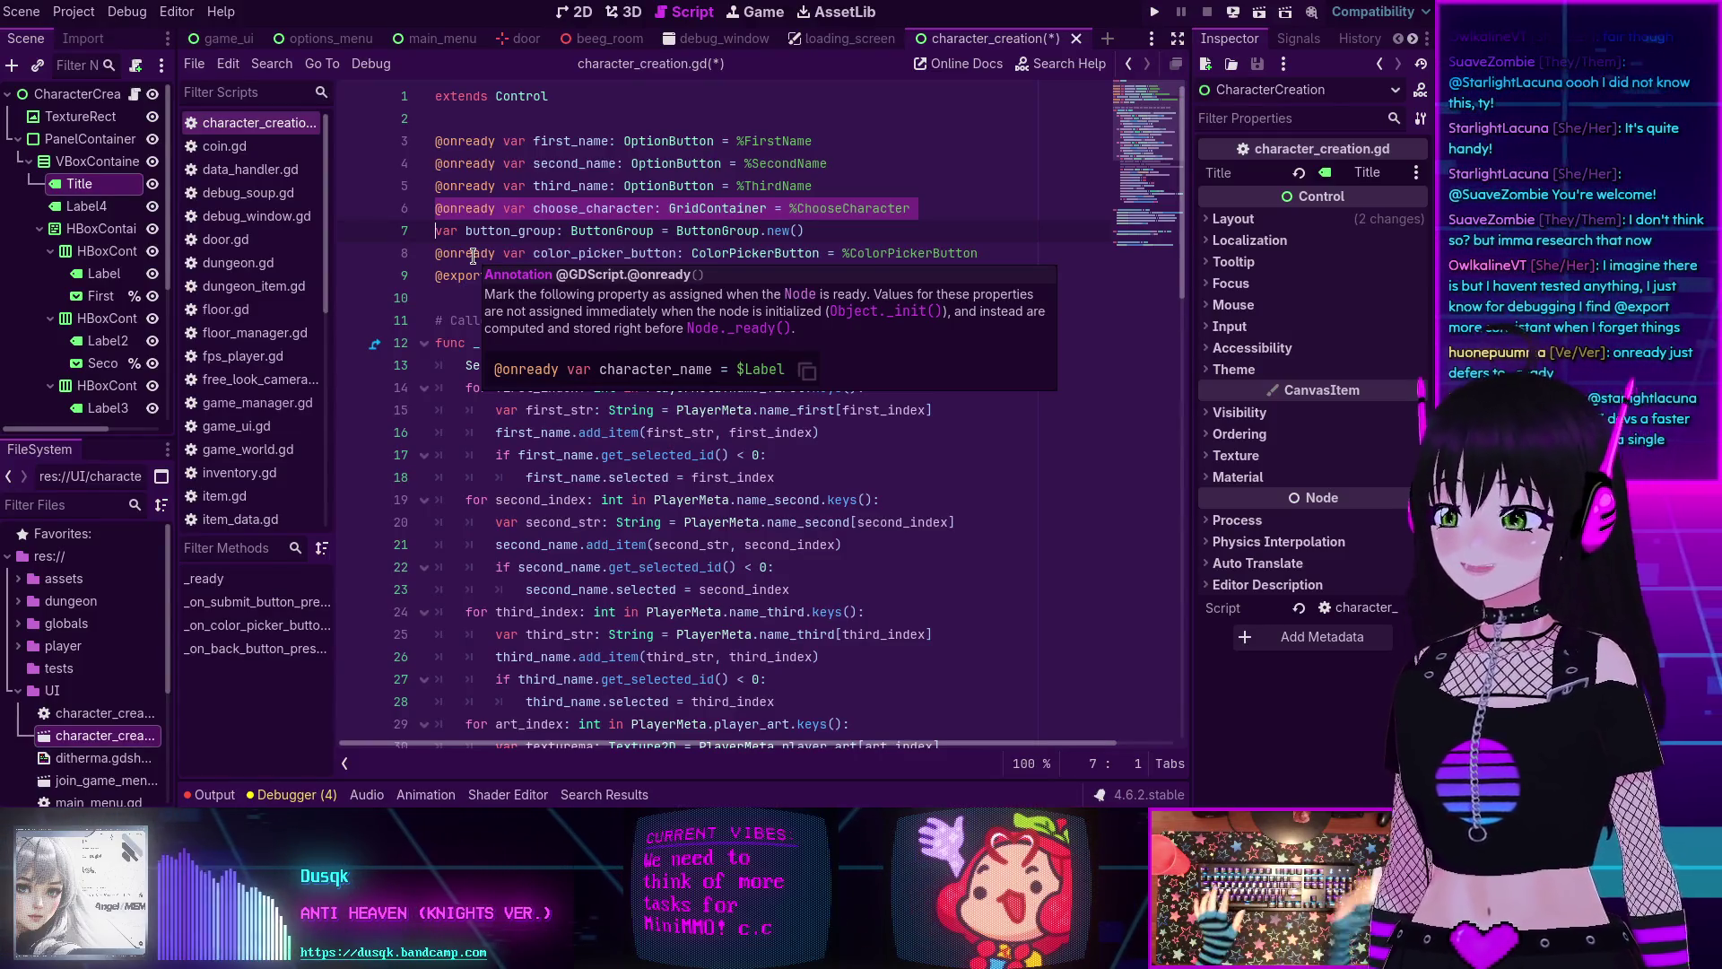
left_click(637, 209)
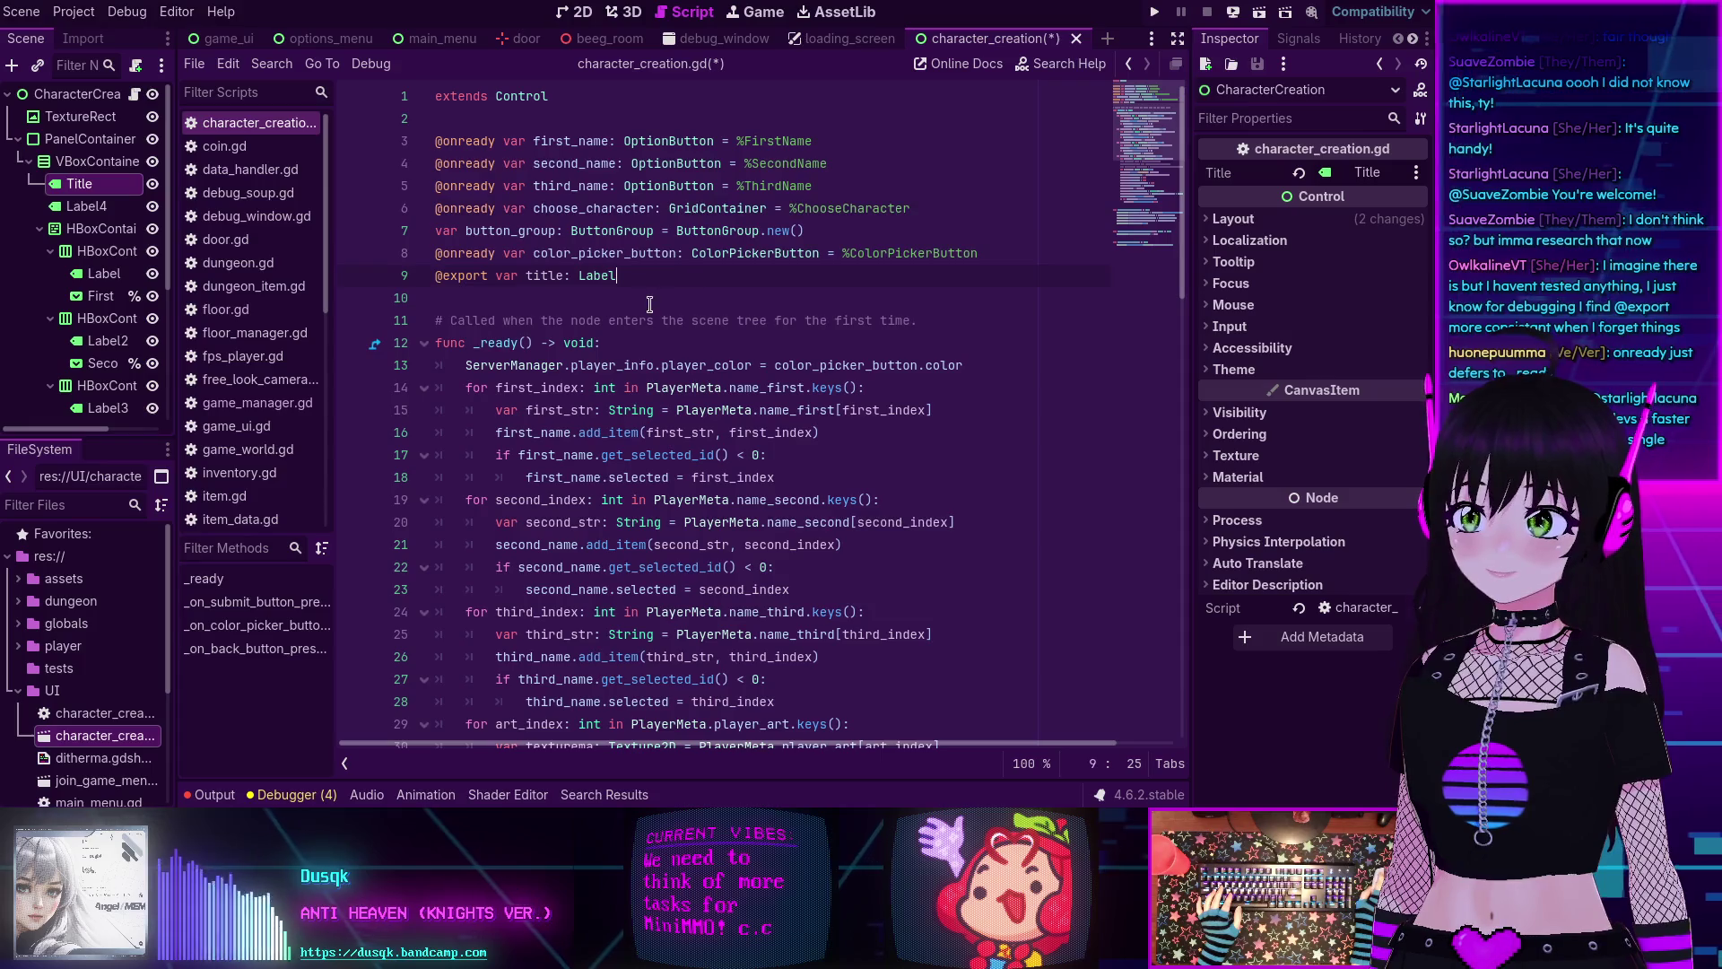
left_click_drag(621, 276, 420, 272)
key("BackSpace")
key("BackSpace")
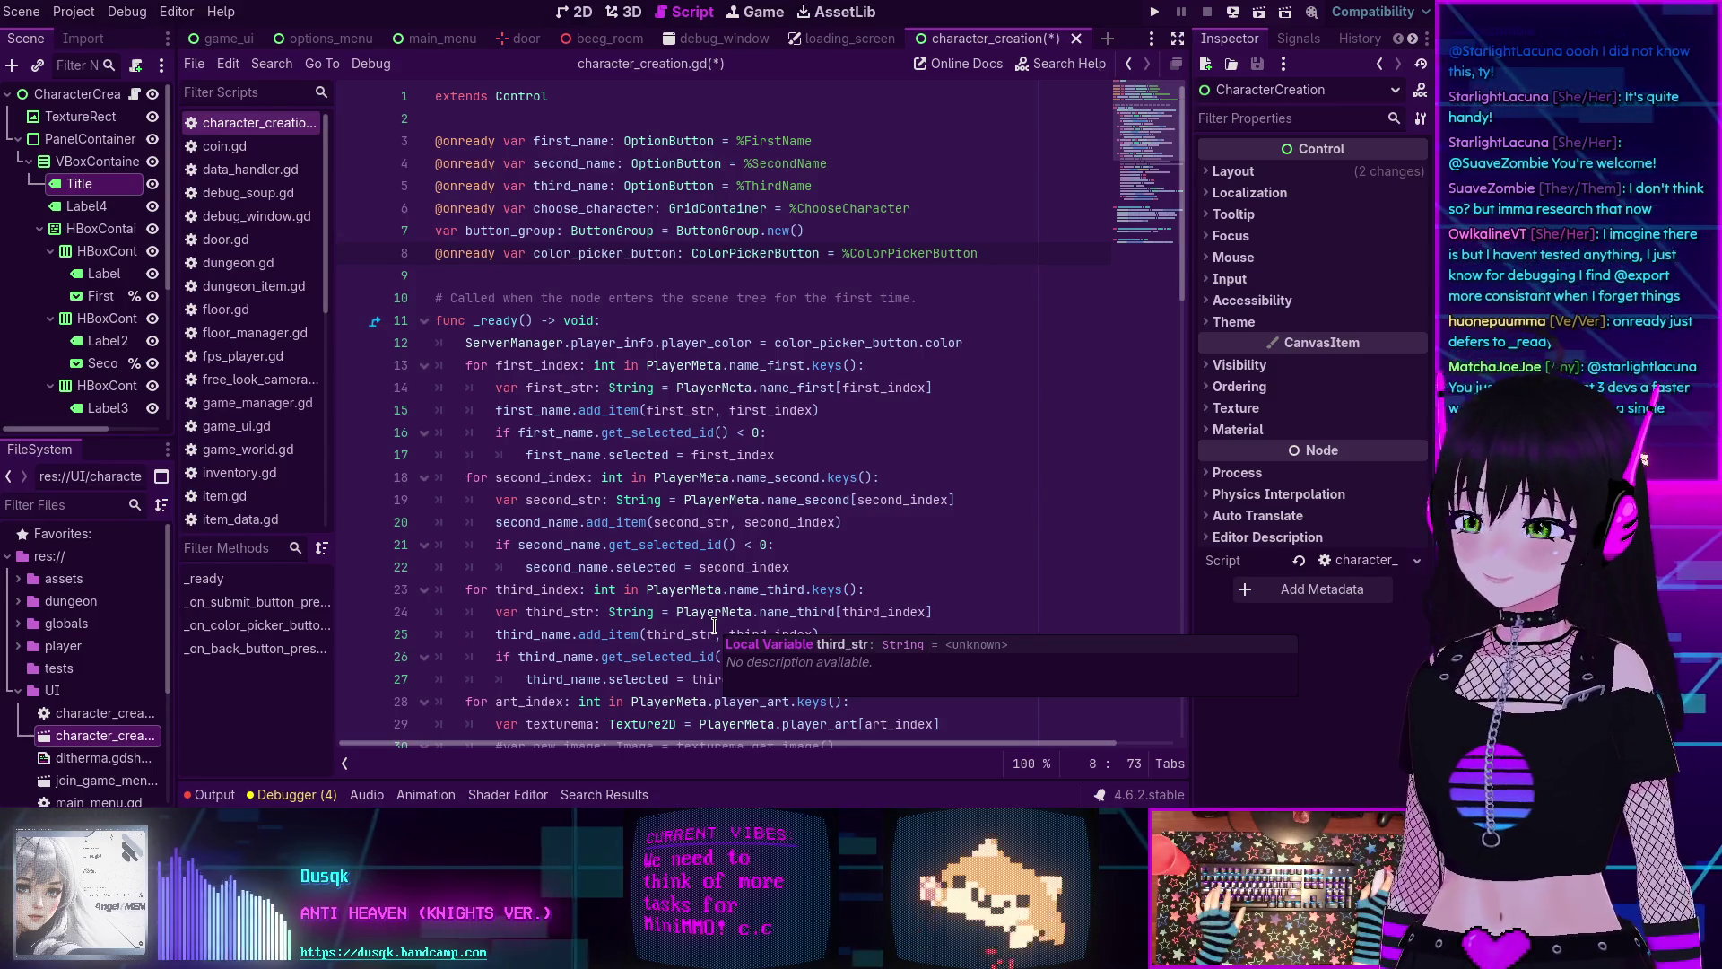
scroll(648, 329, "down", 3)
scroll(647, 329, "down", 3)
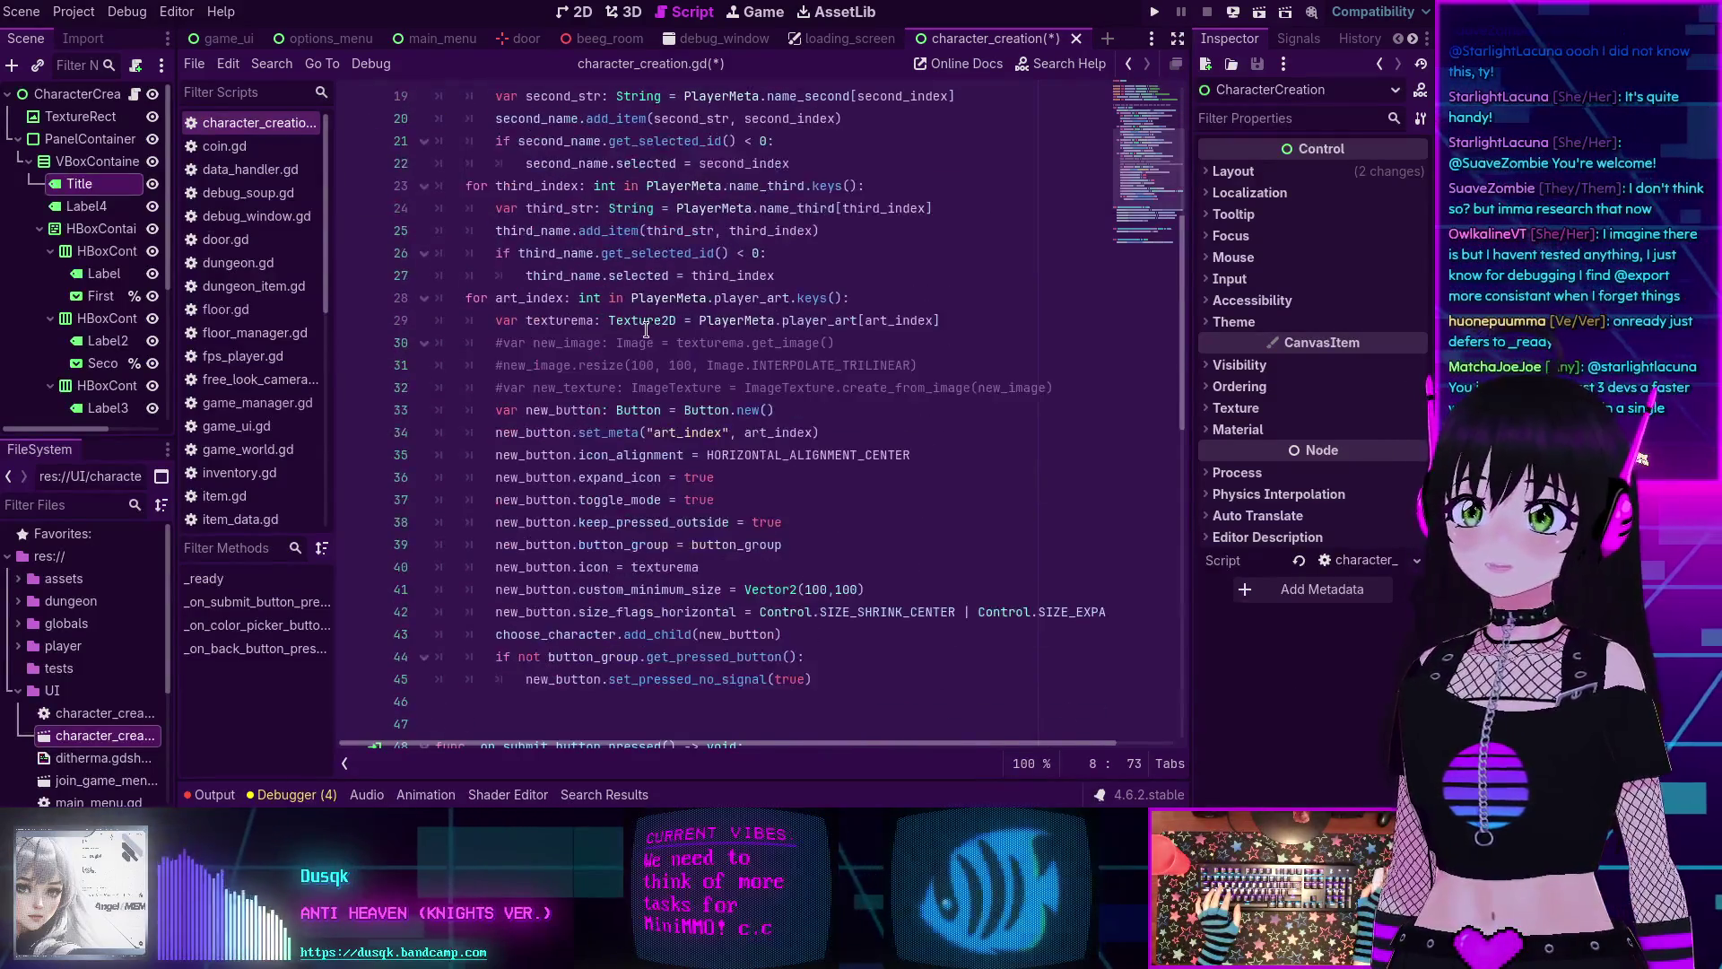
scroll(649, 328, "up", 6)
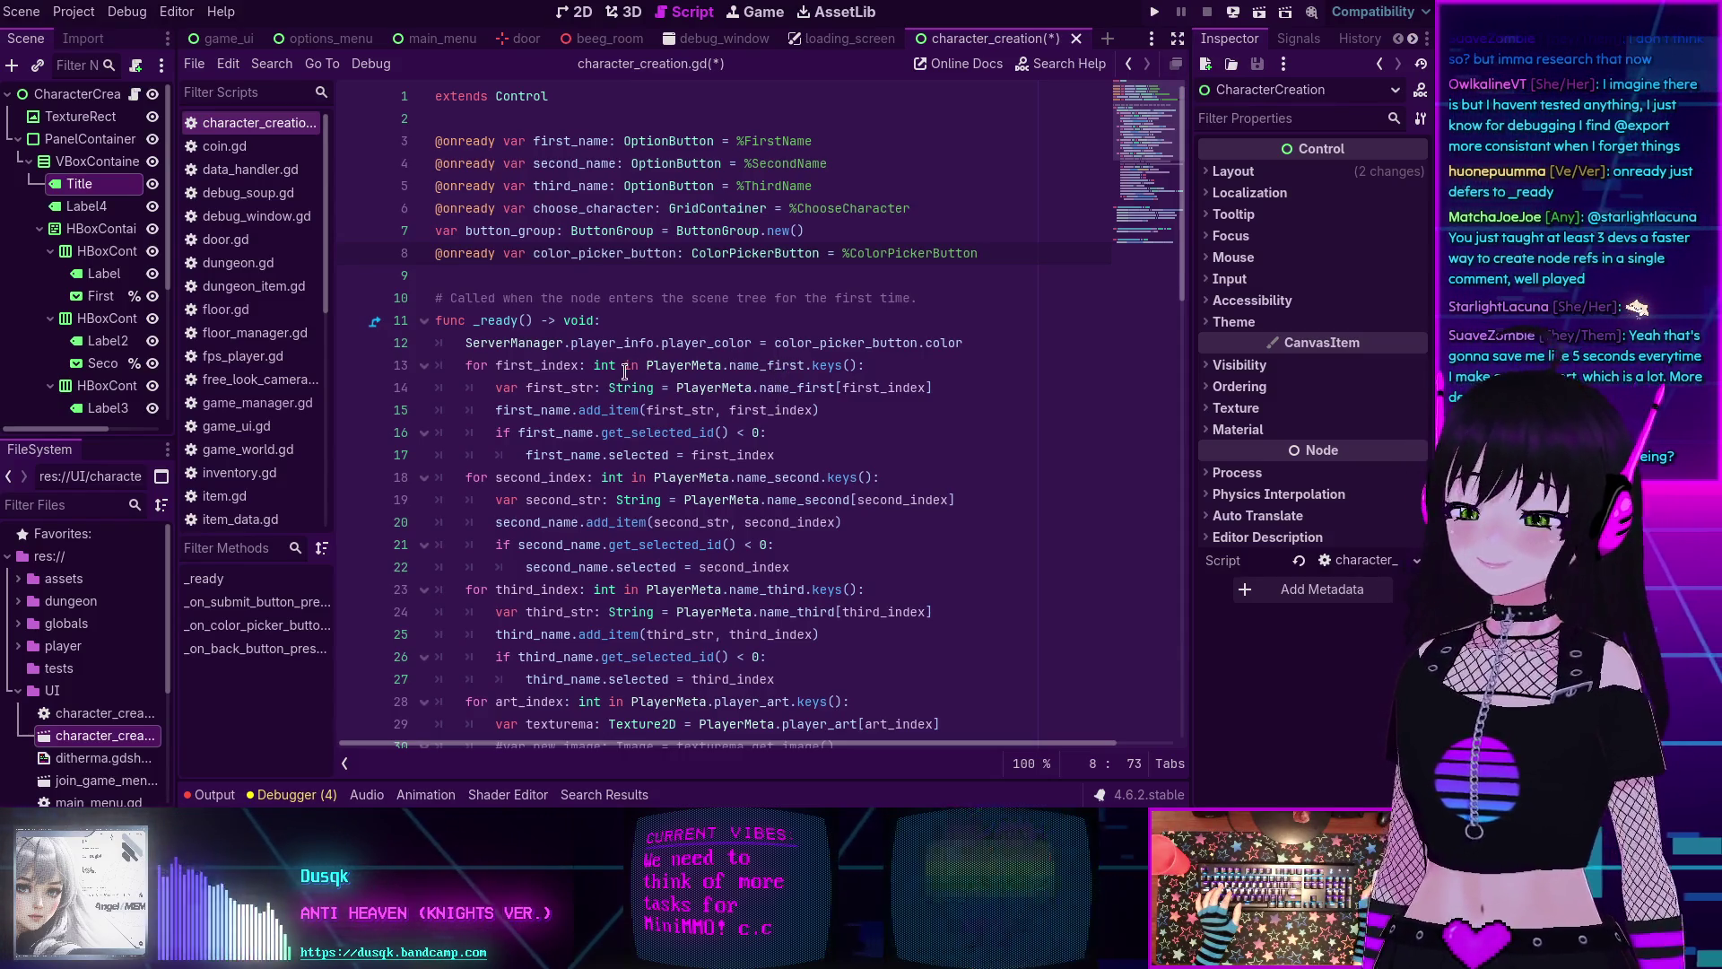
scroll(681, 358, "down", 2)
scroll(625, 367, "up", 2)
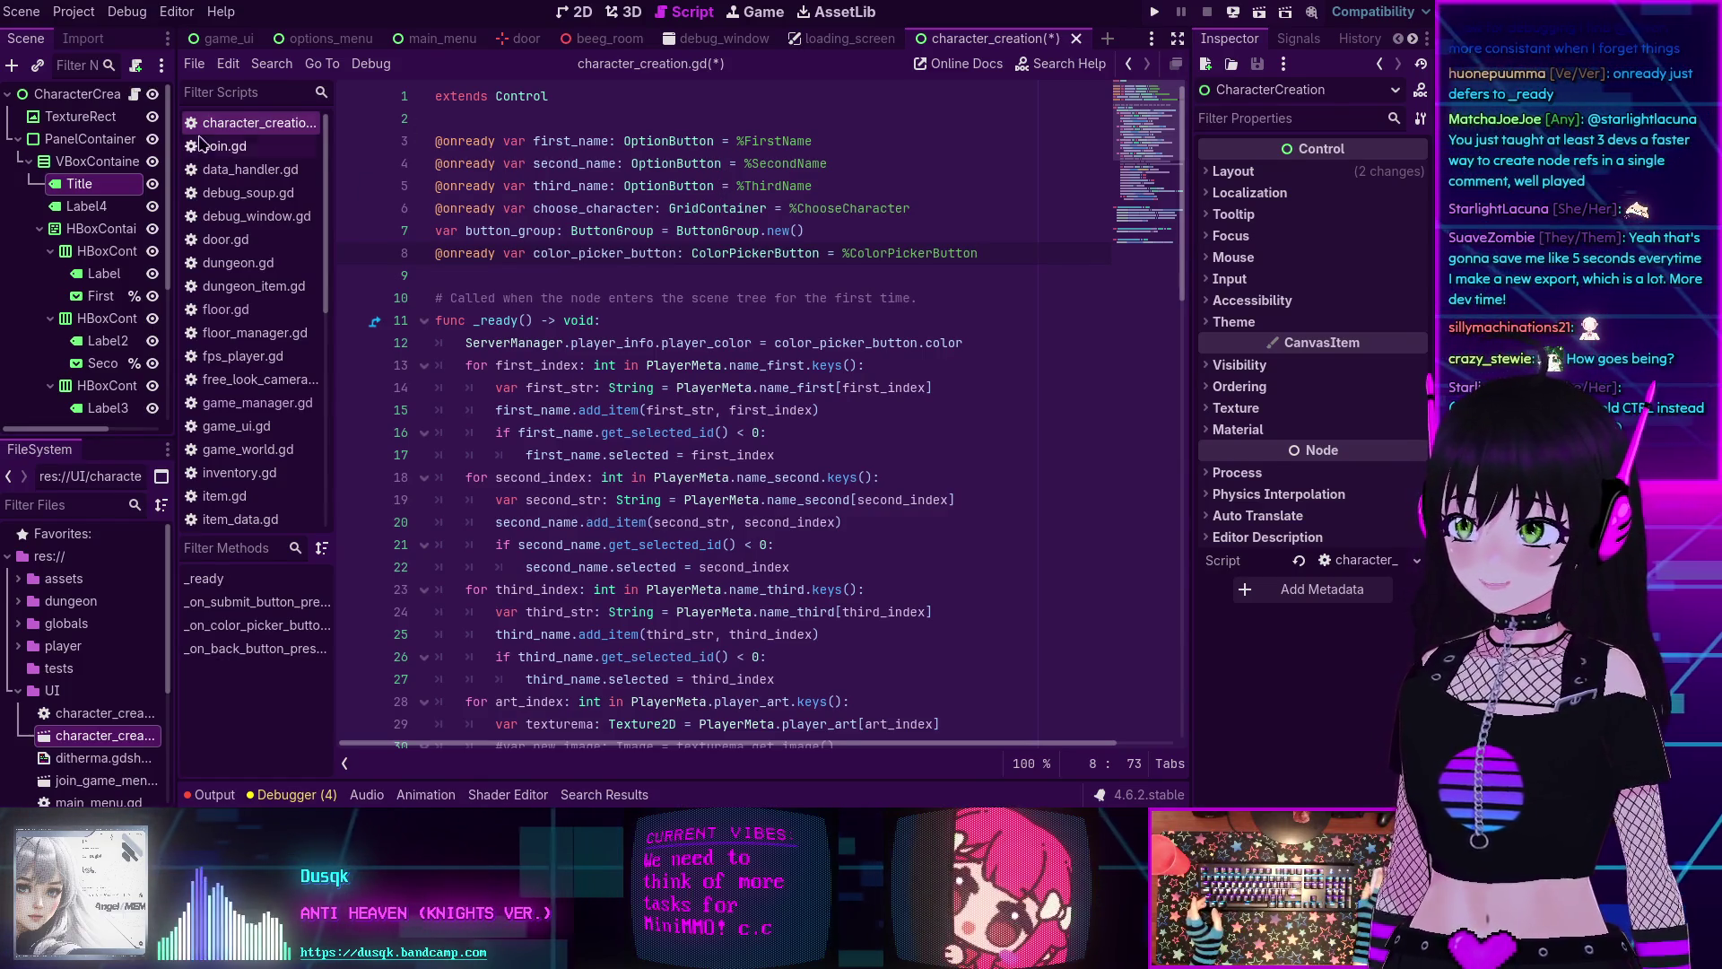
left_click_drag(96, 194, 538, 286, "ctrl")
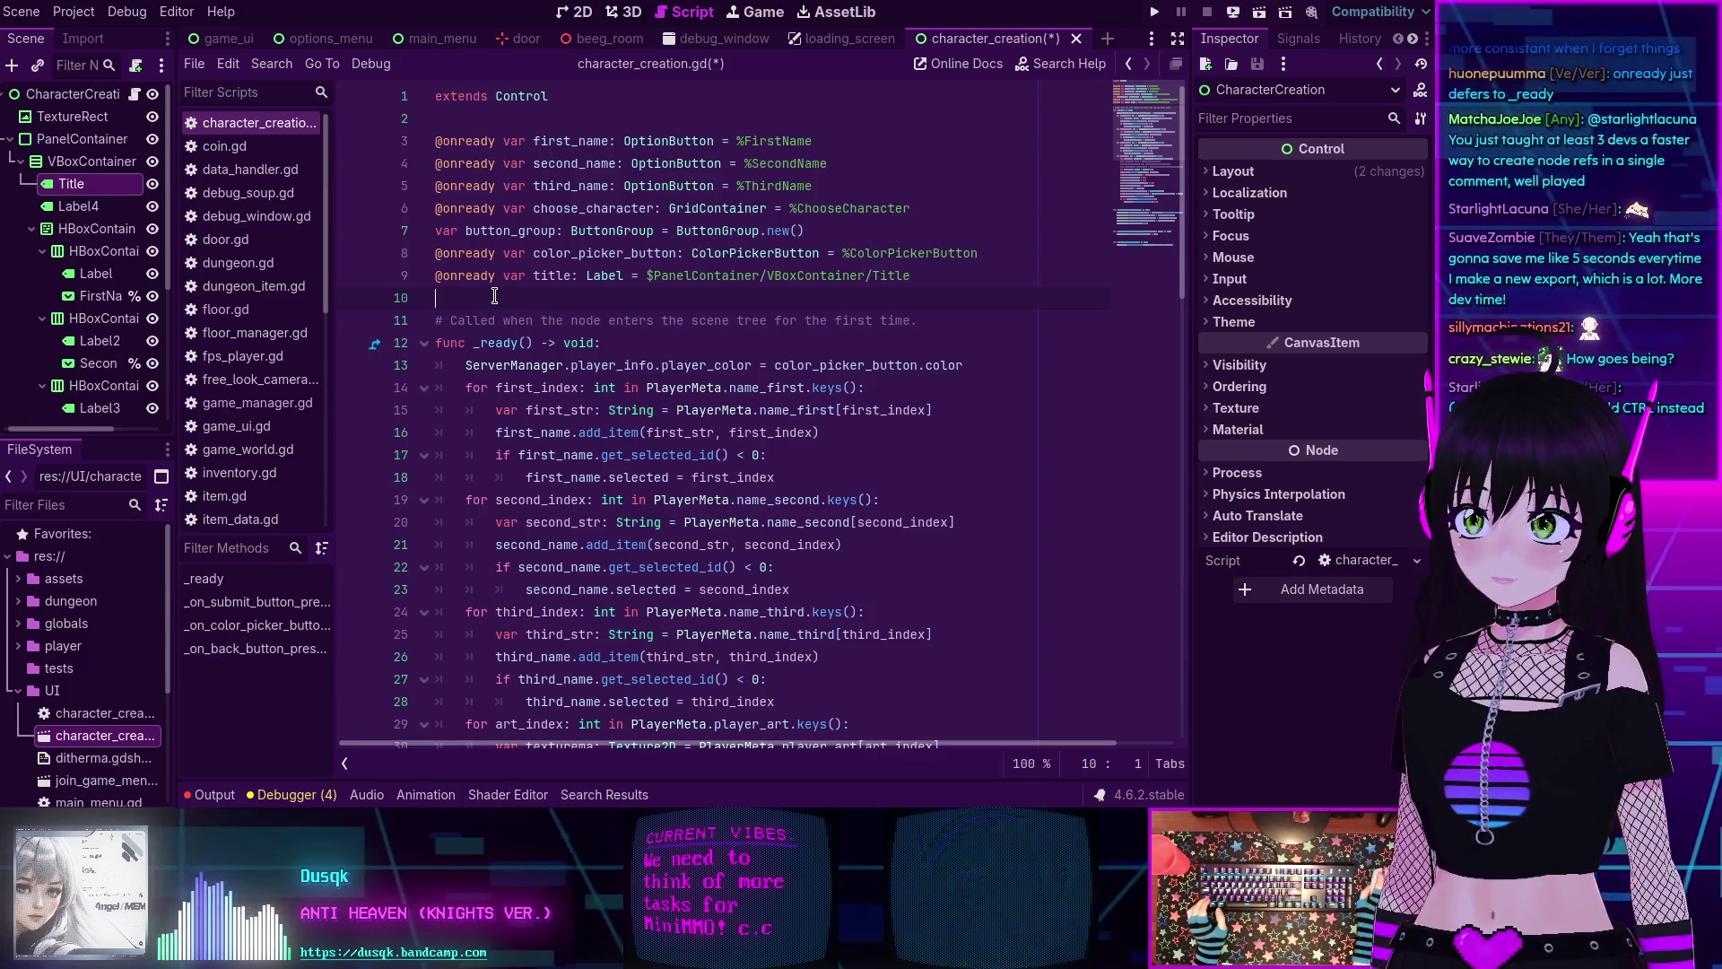
mouse_move(472, 274)
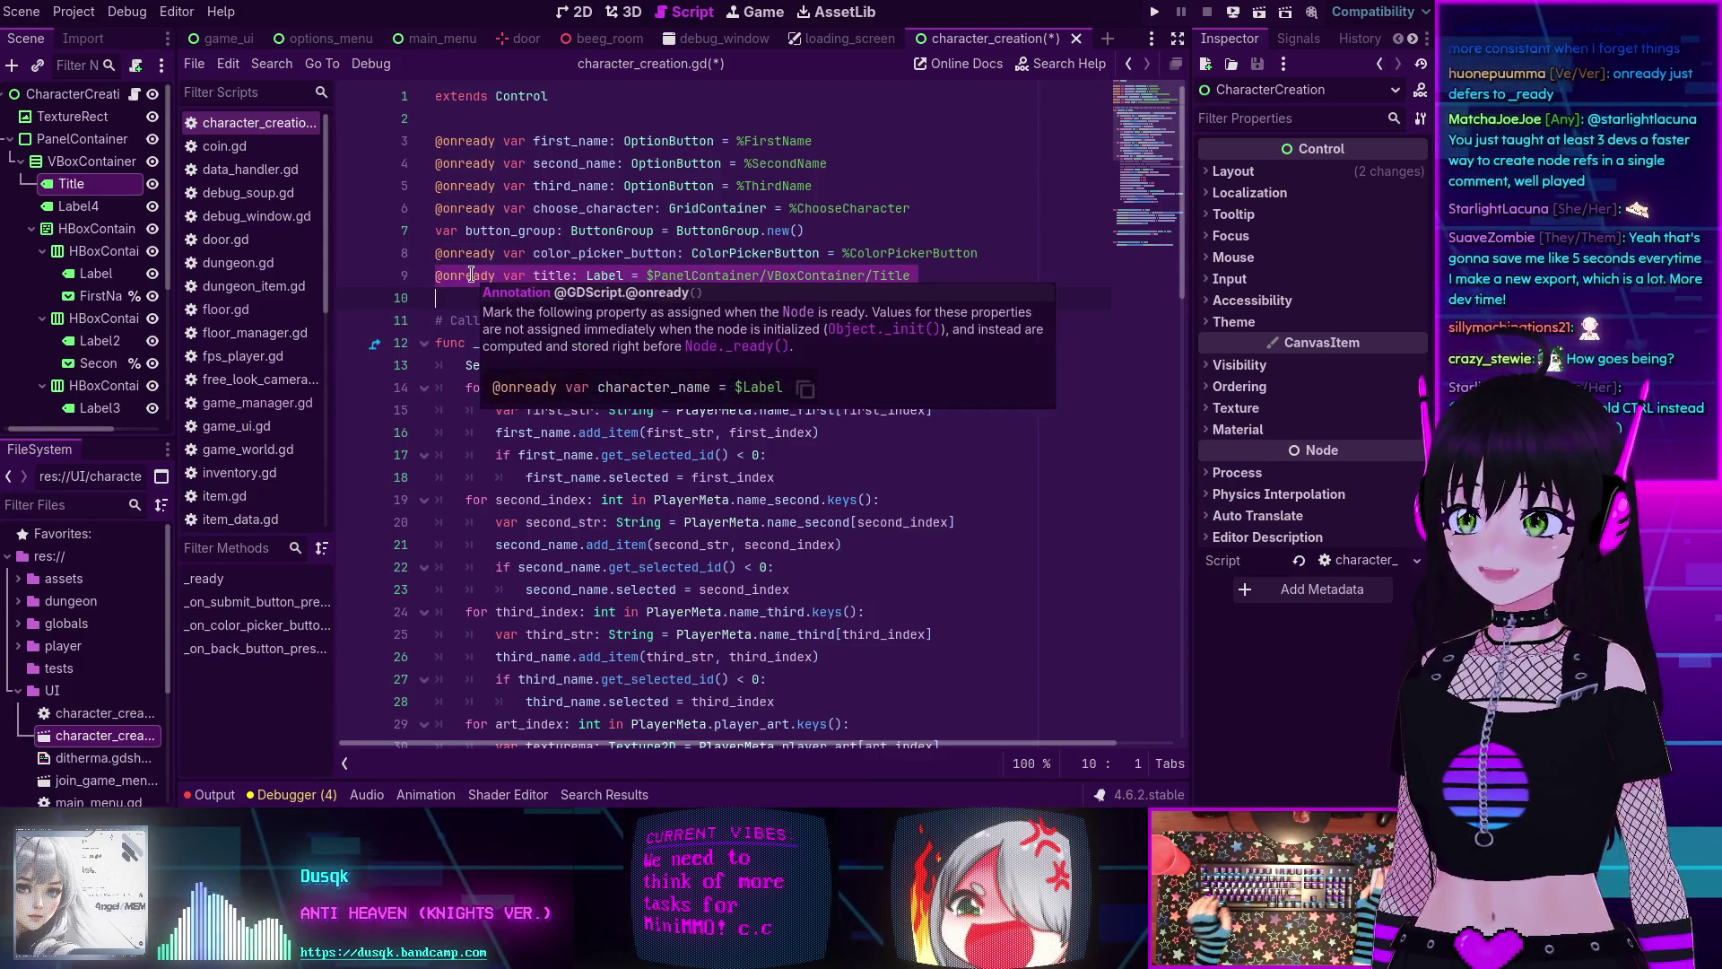
key("ctrl+z")
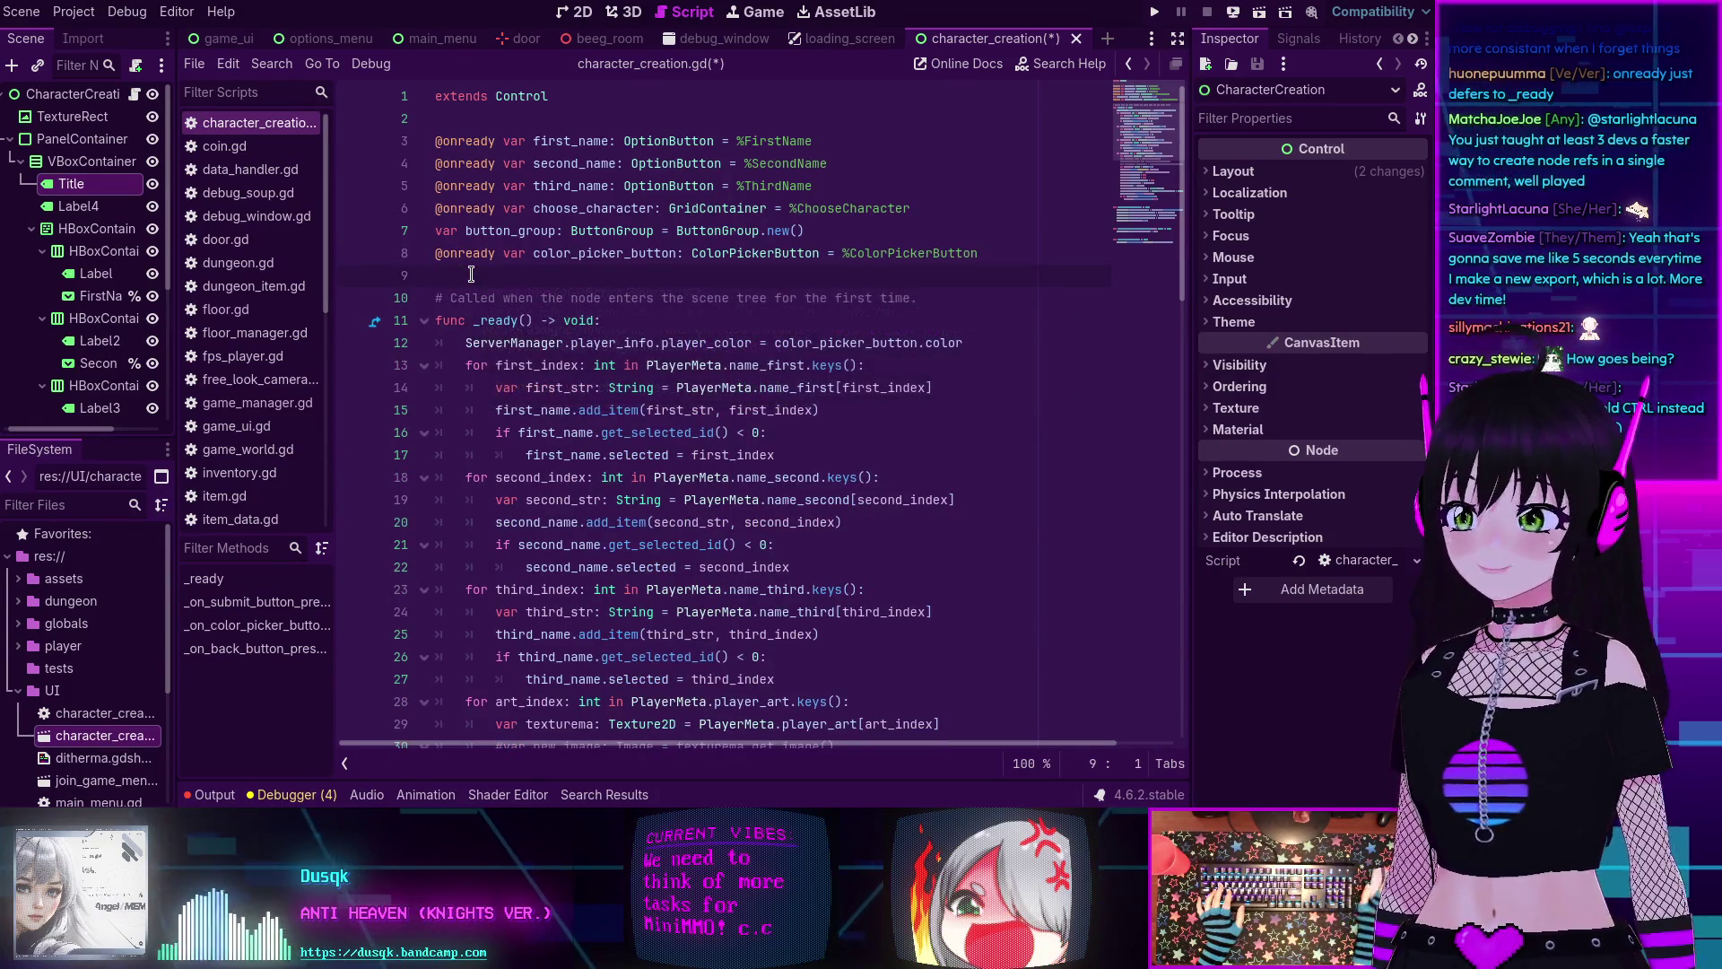
key("Return")
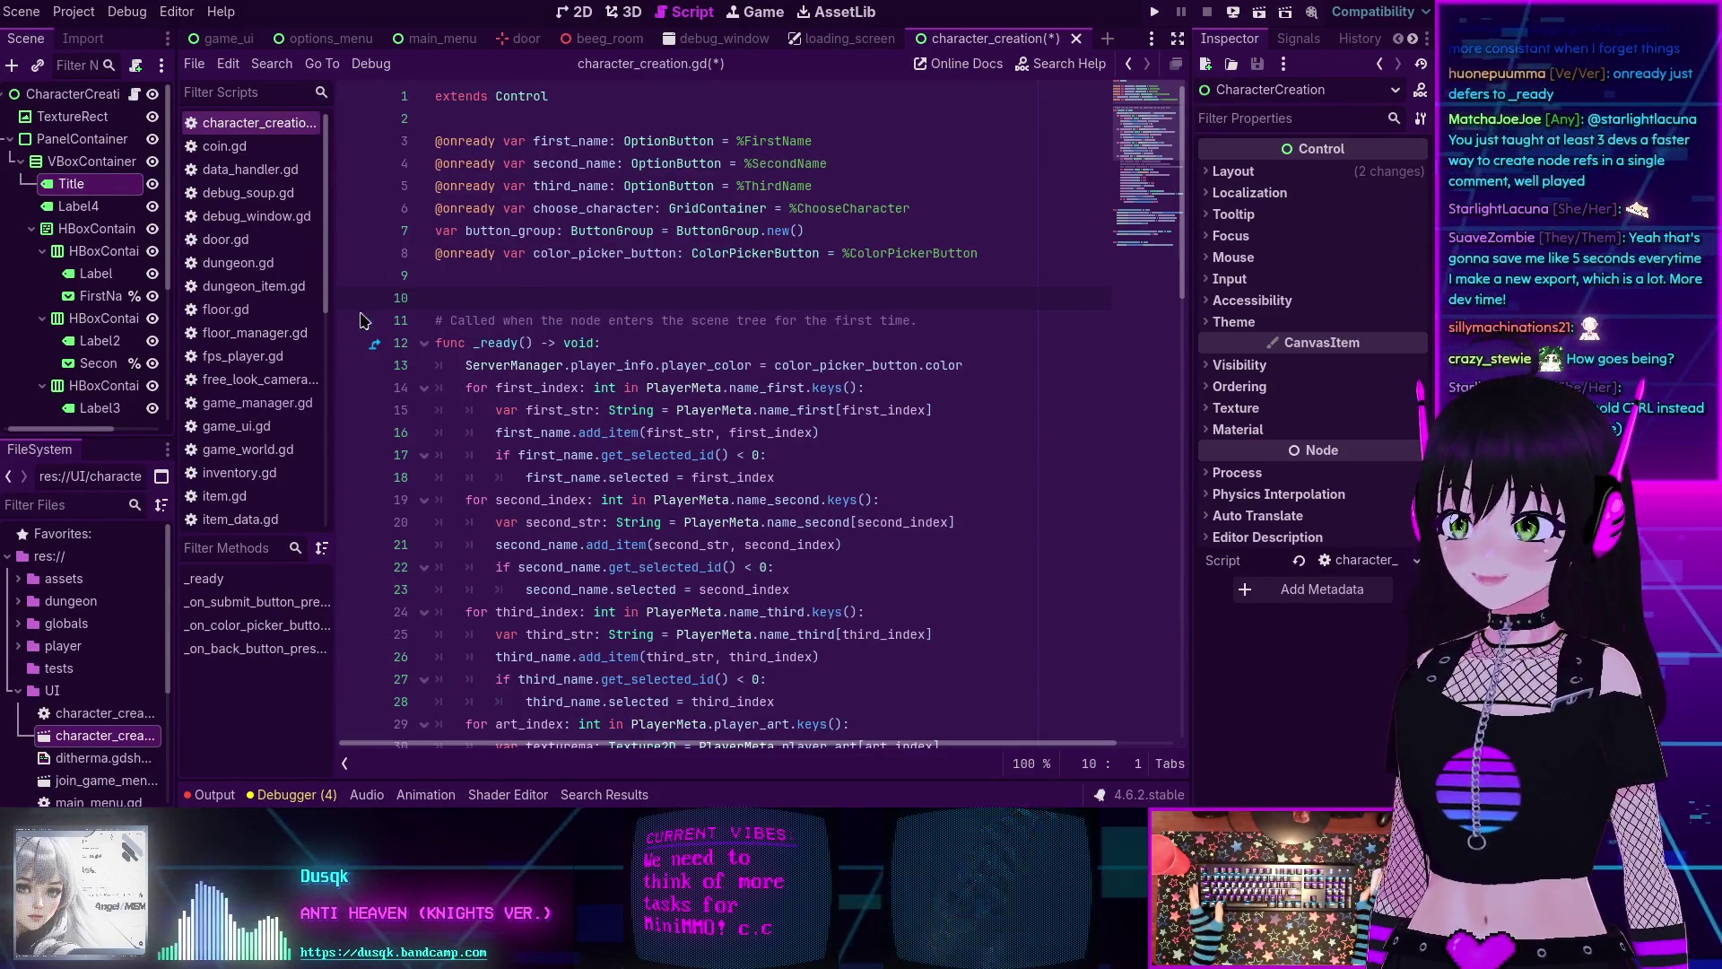
mouse_move(70, 190)
left_mouse_down()
mouse_move(54, 183)
mouse_move(542, 296)
left_mouse_up()
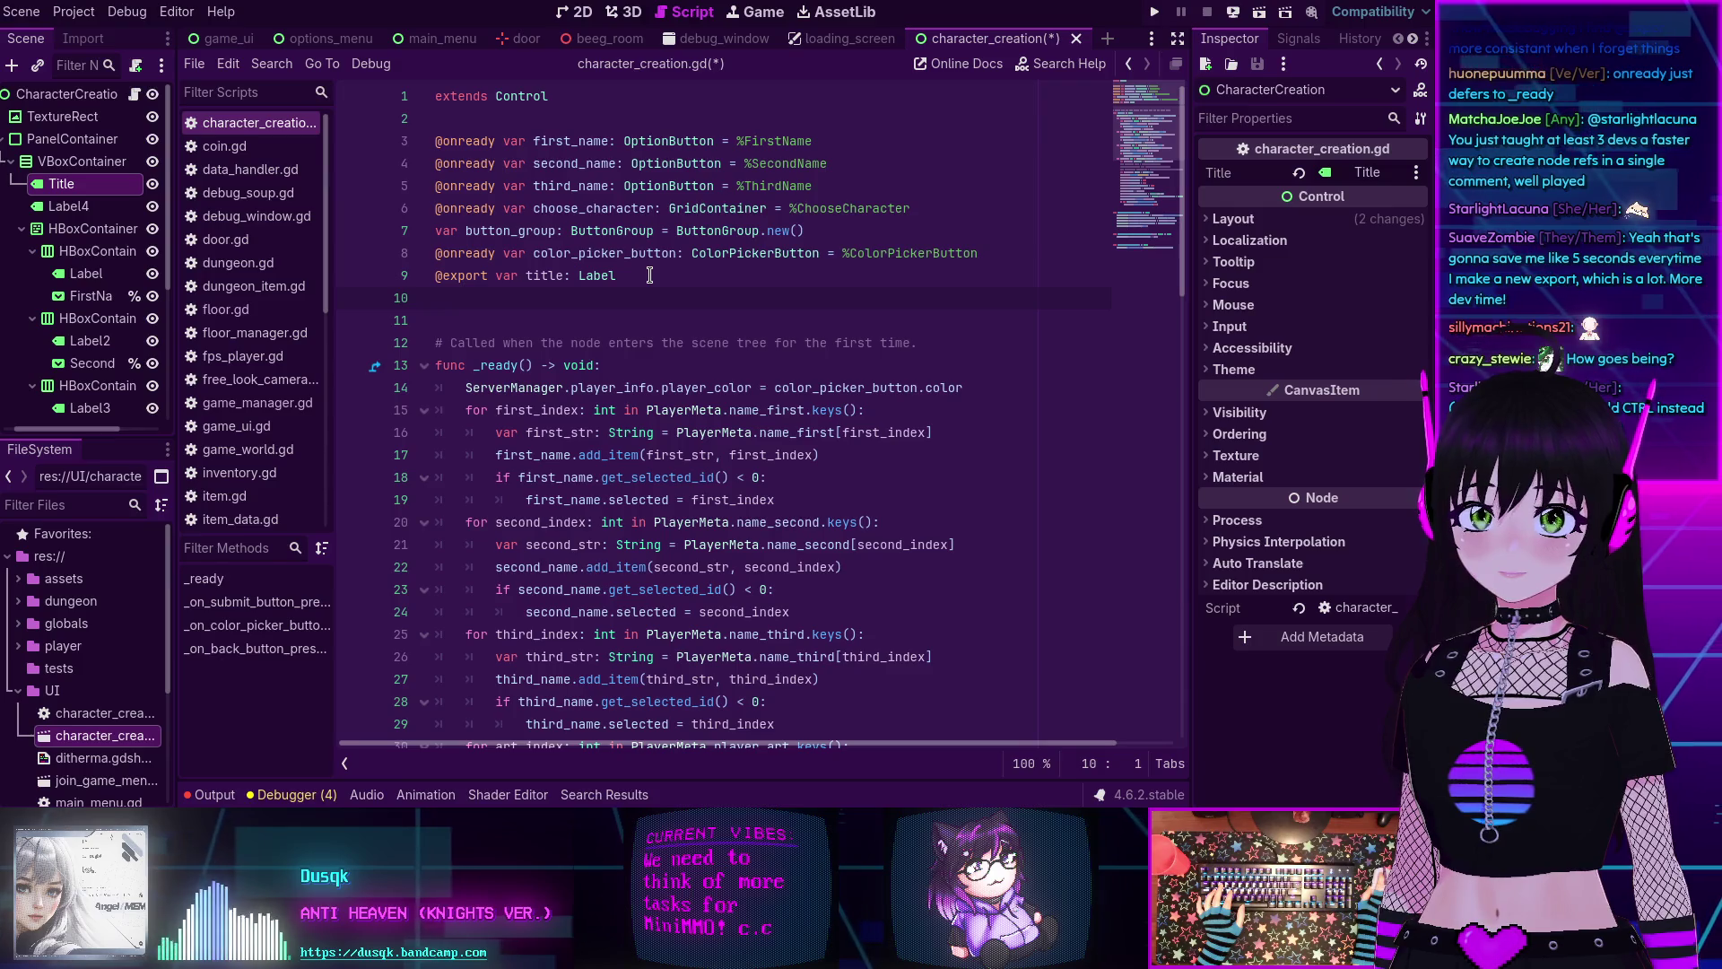
left_click(649, 276)
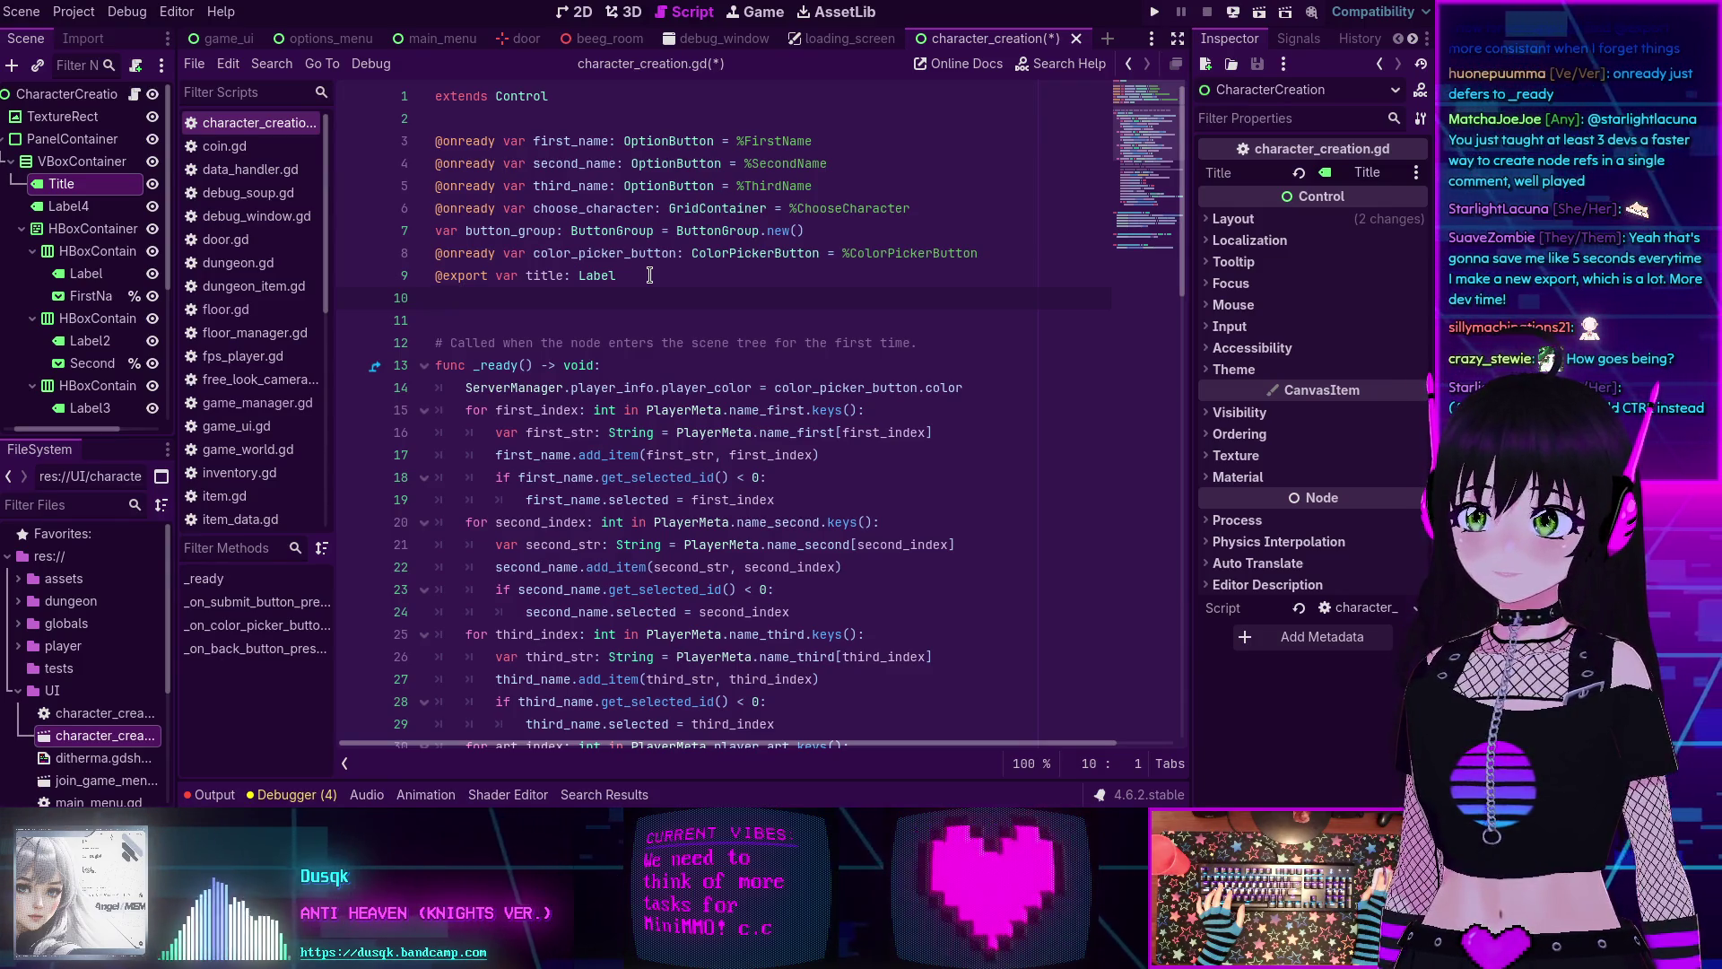
left_click_drag(650, 275, 415, 277)
key("BackSpace")
key("BackSpace")
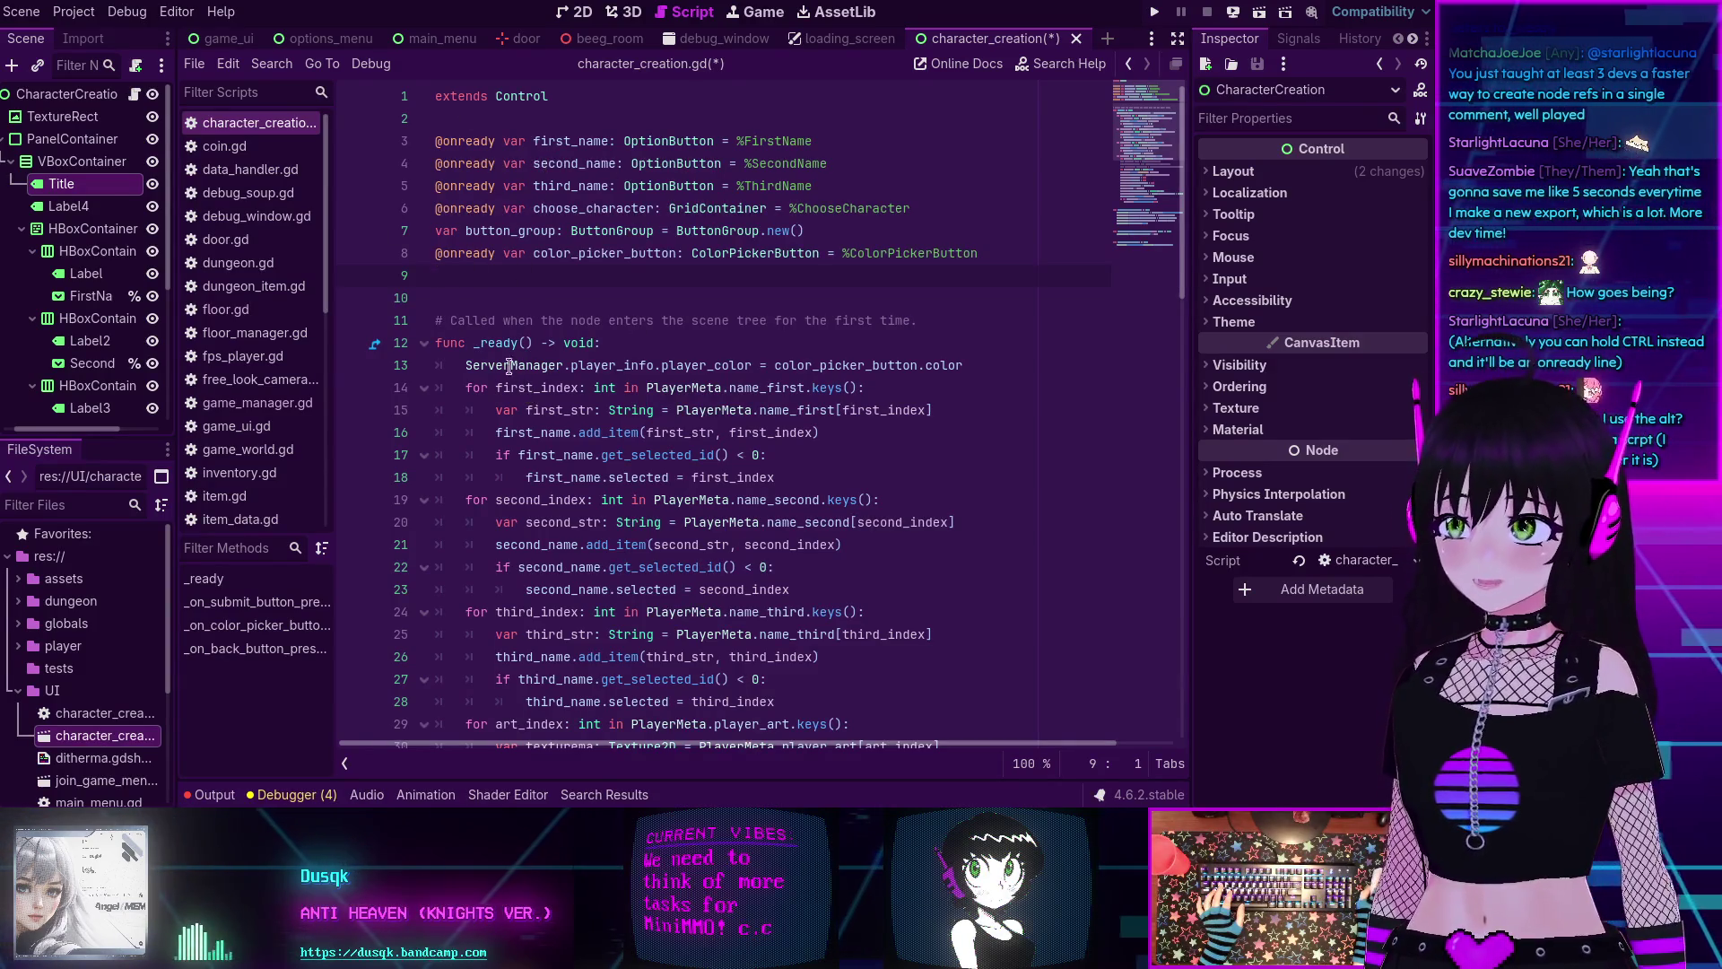
scroll(86, 278, "down", 5)
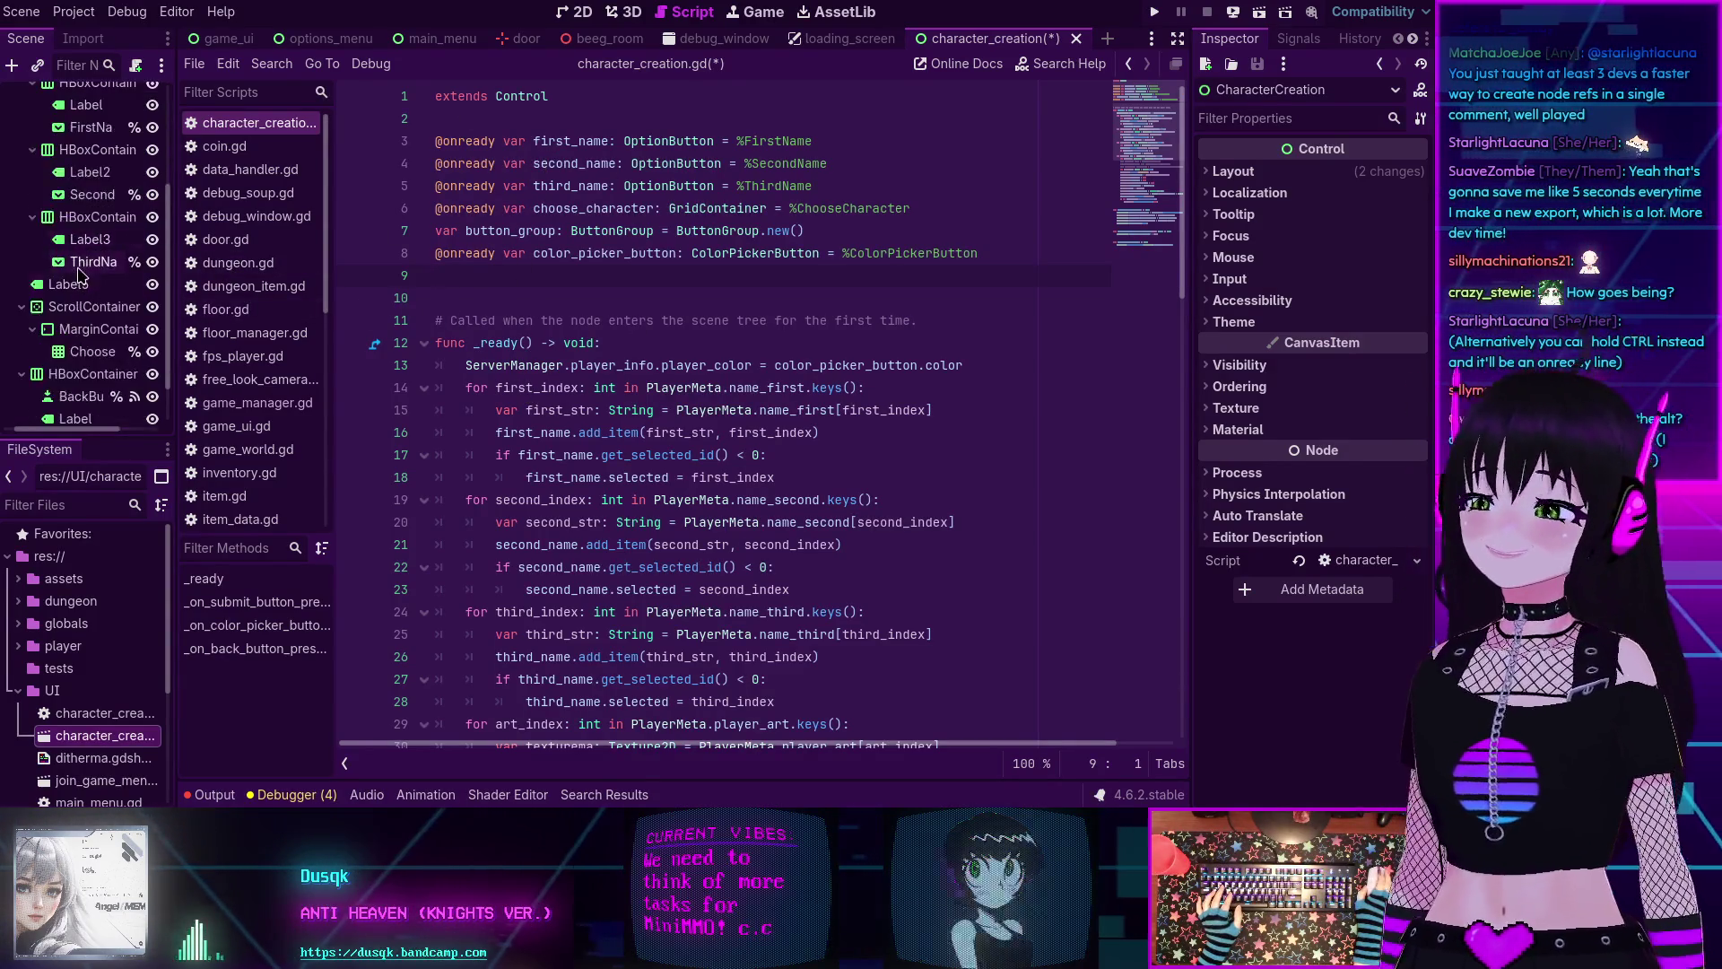
Close the loading_screen, debug_window, beeg_room and door script tabs, then save character_creation.gd with Ctrl+S.
middle_click(846, 36)
middle_click(716, 38)
middle_click(601, 38)
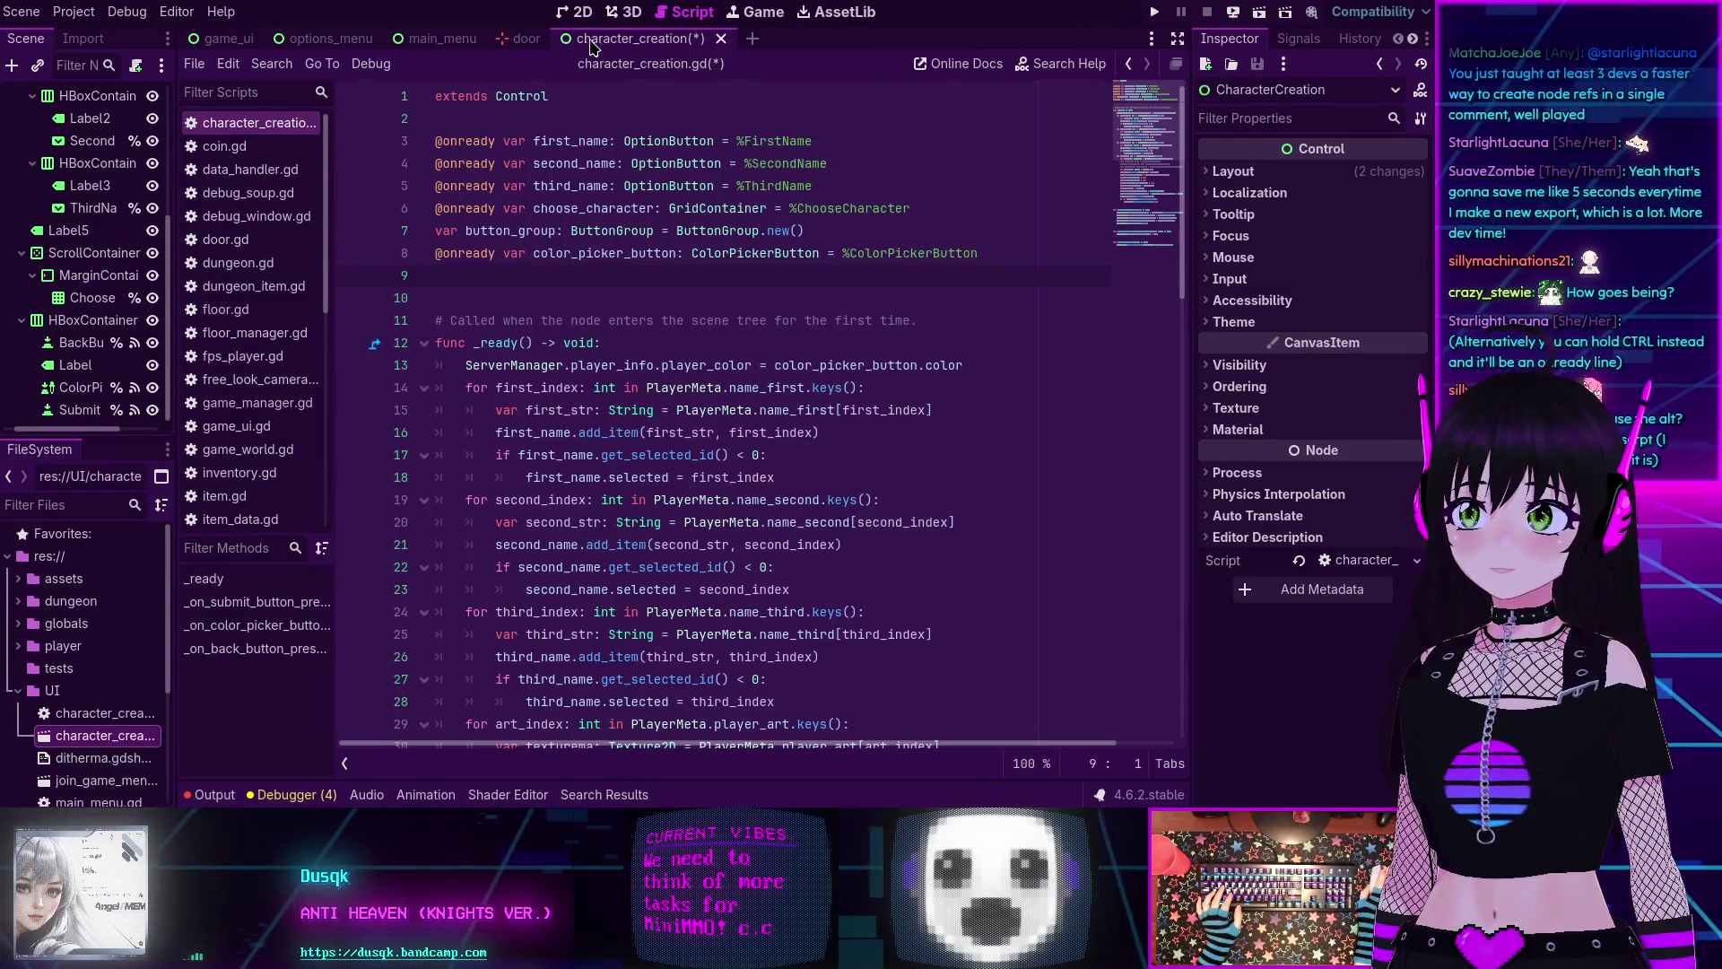
middle_click(515, 40)
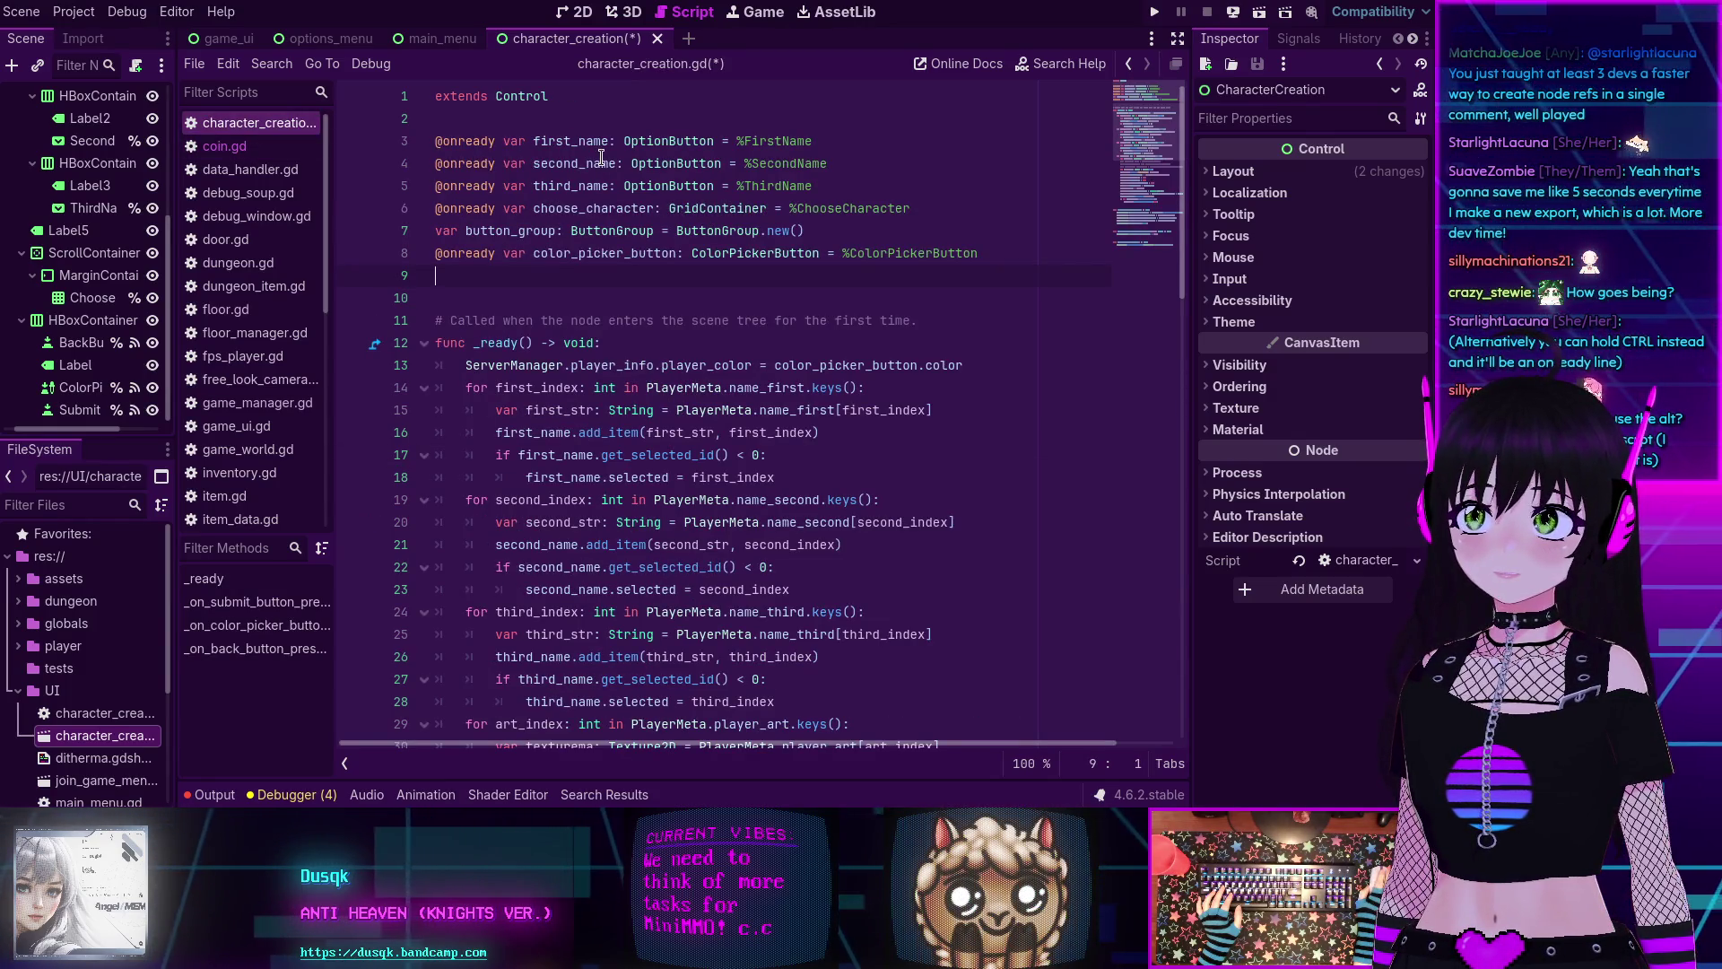
key("ctrl+s")
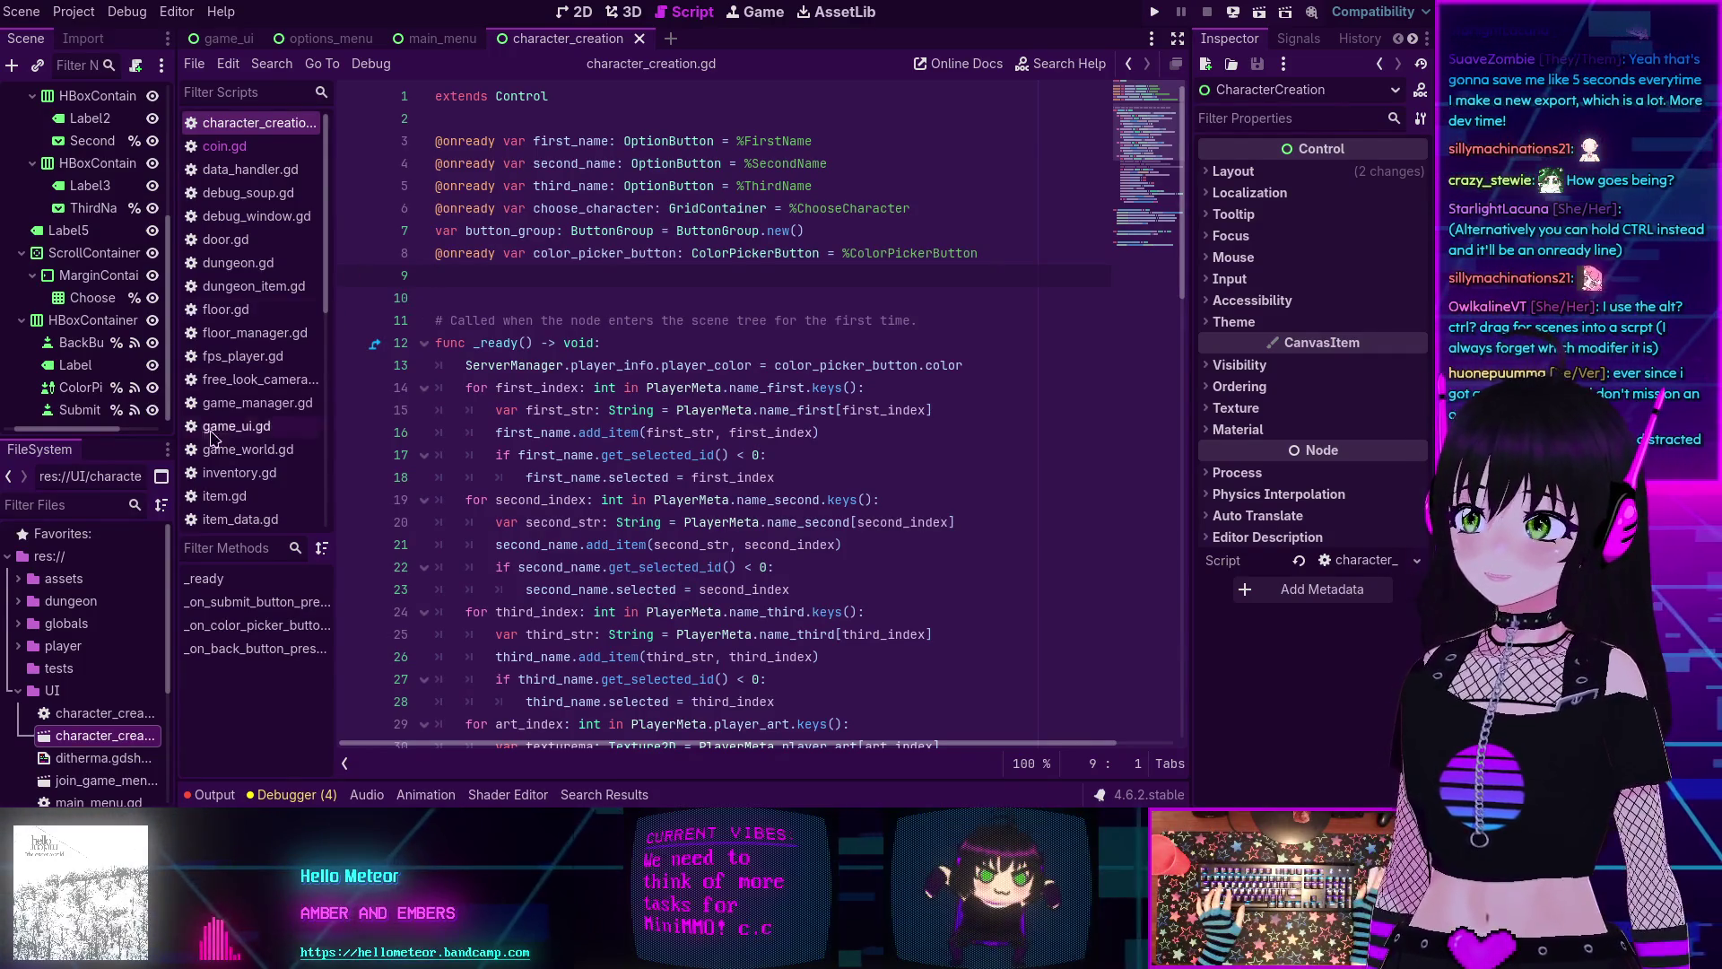
scroll(65, 706, "down", 3)
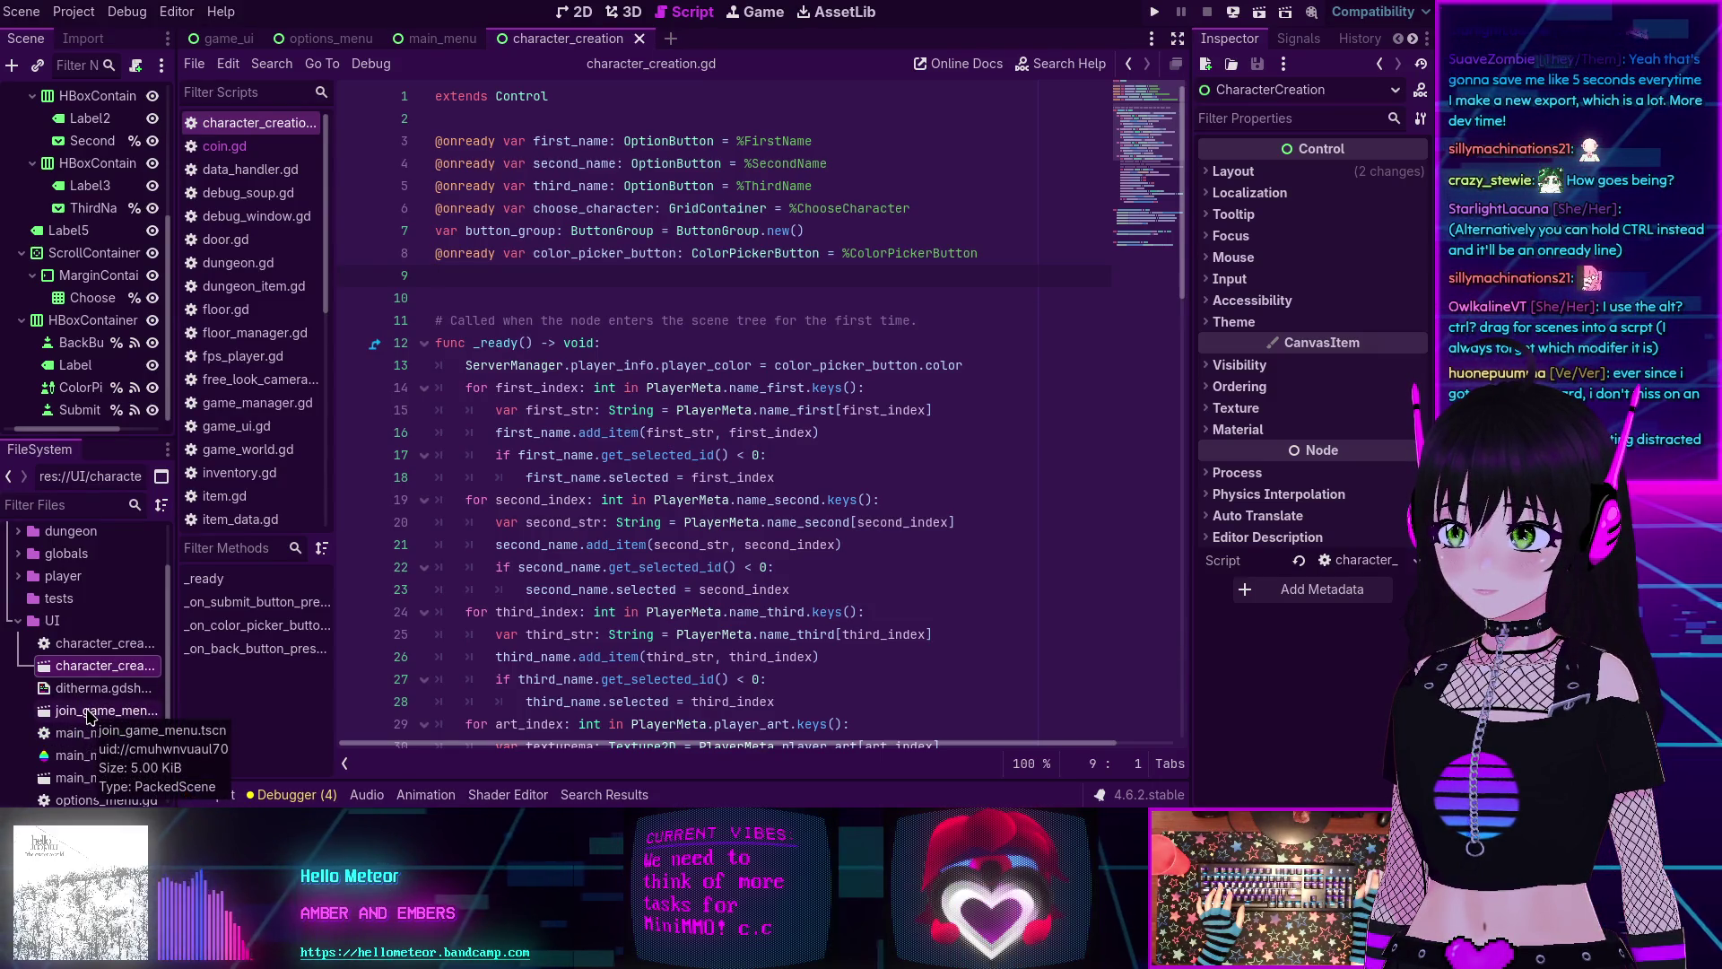
mouse_move(79, 717)
left_mouse_down()
mouse_move(420, 430)
mouse_move(485, 280)
left_mouse_up()
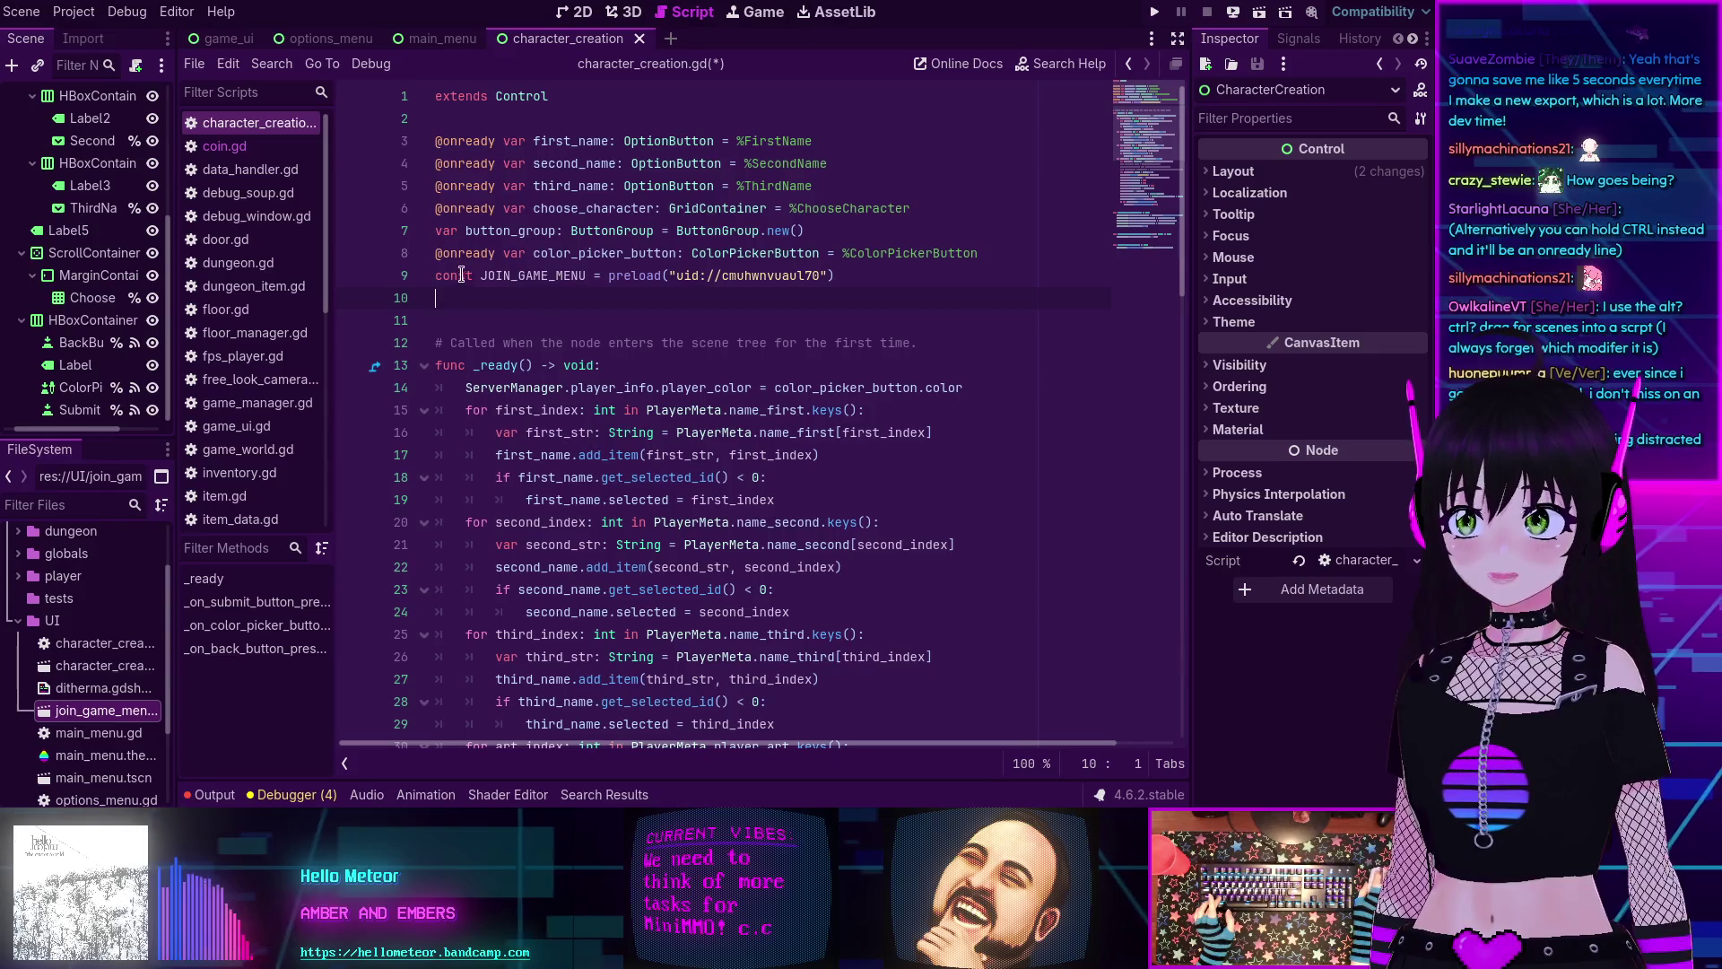
key("ctrl+z")
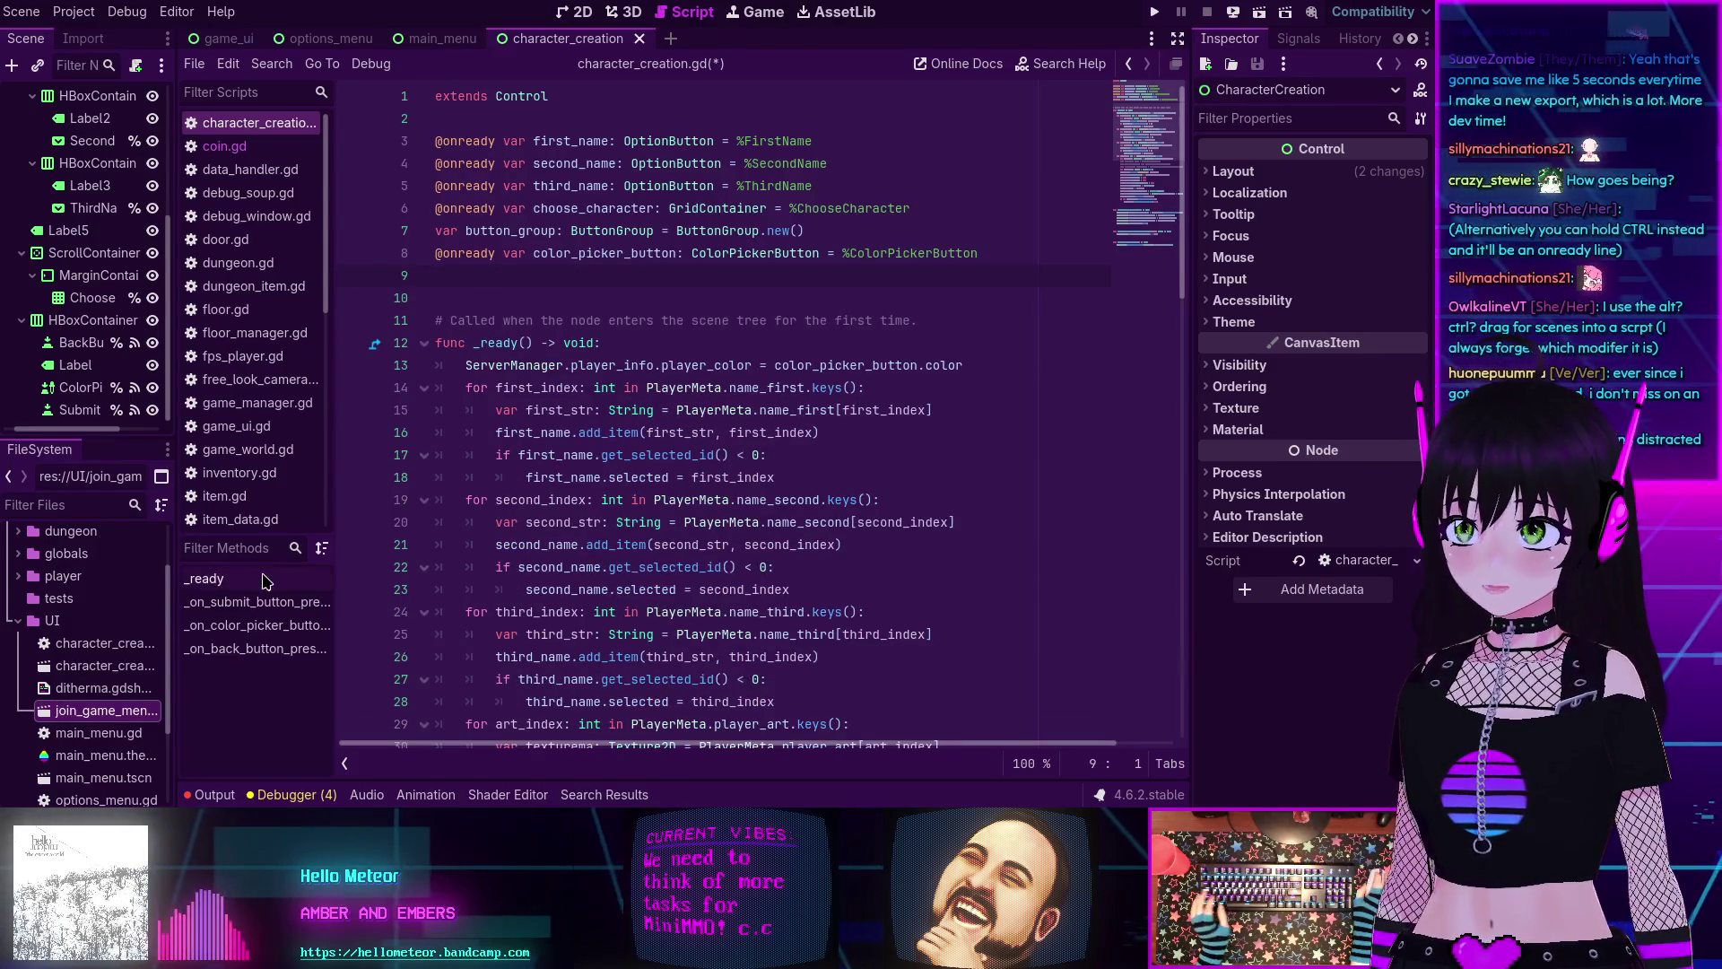
left_click_drag(99, 710, 526, 280)
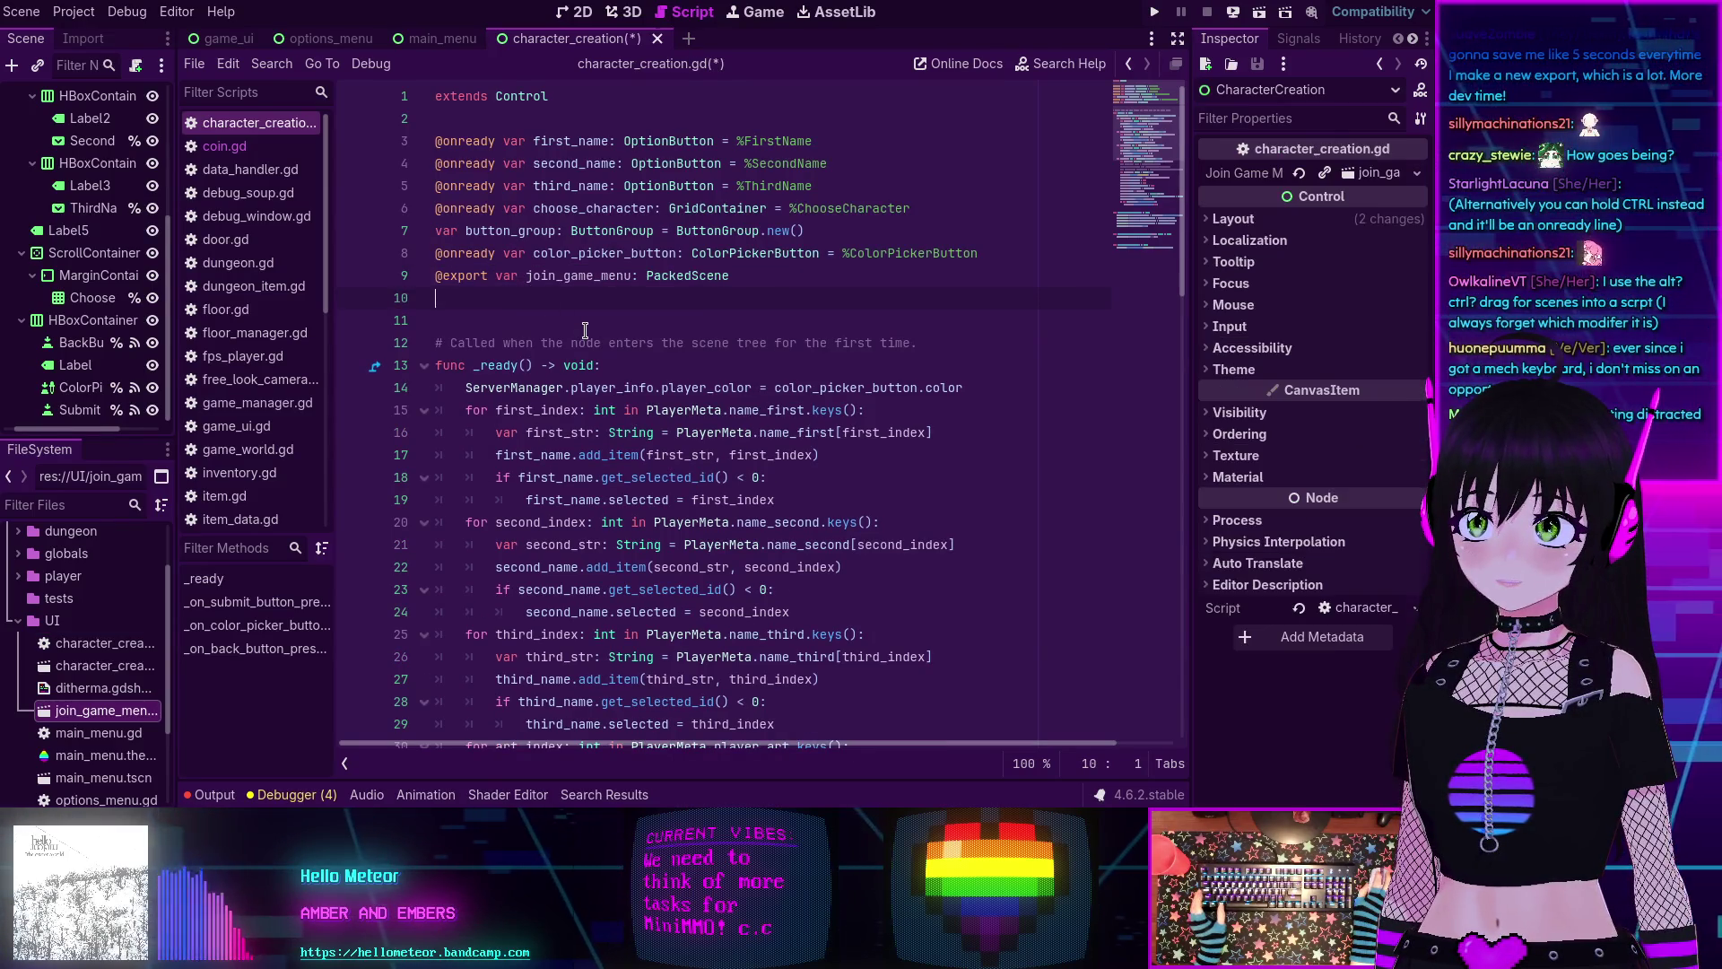
left_click_drag(99, 710, 548, 312)
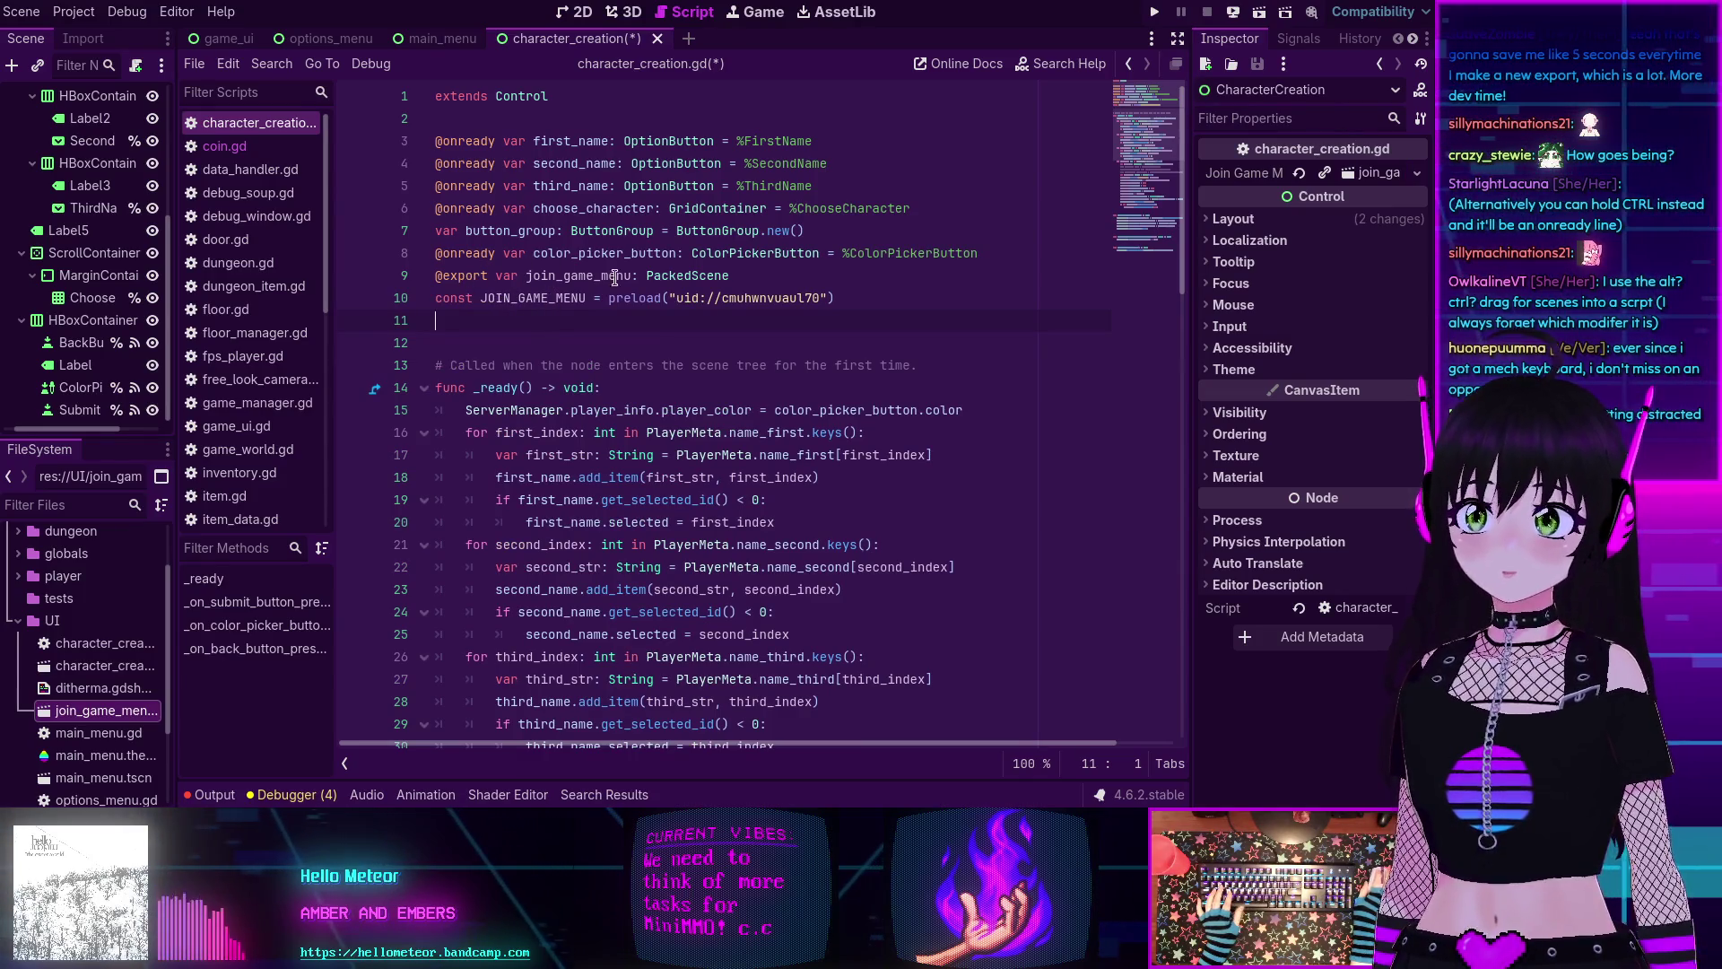
left_click_drag(858, 294, 851, 284)
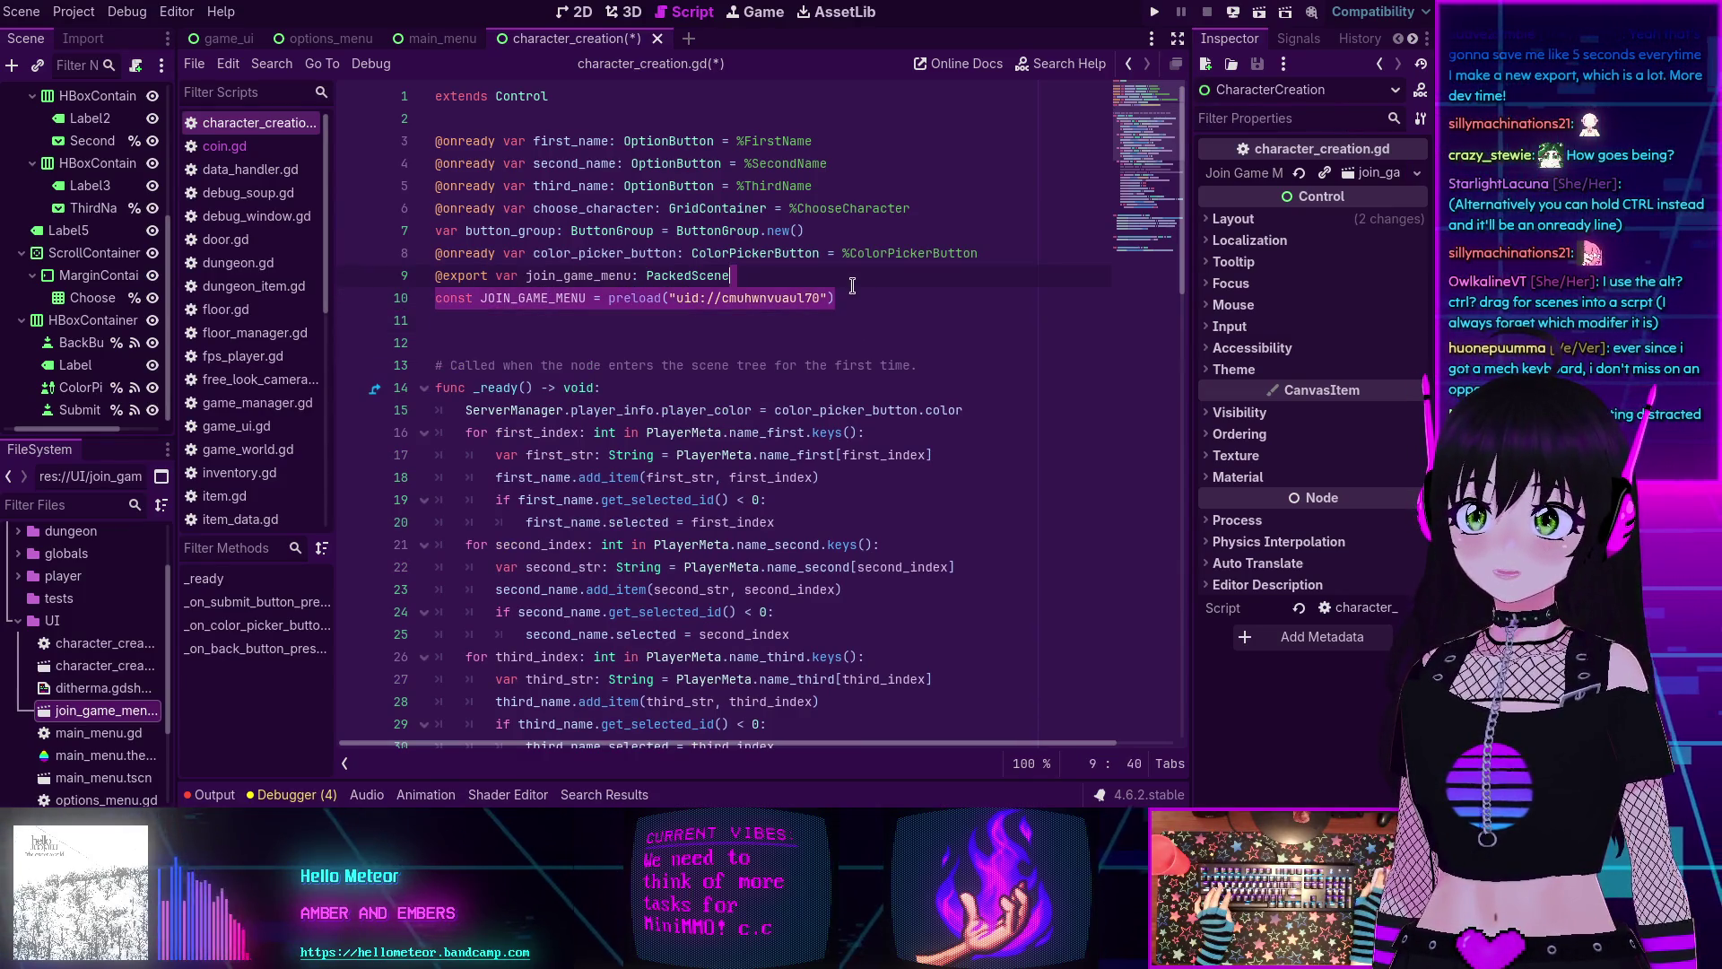
key("BackSpace")
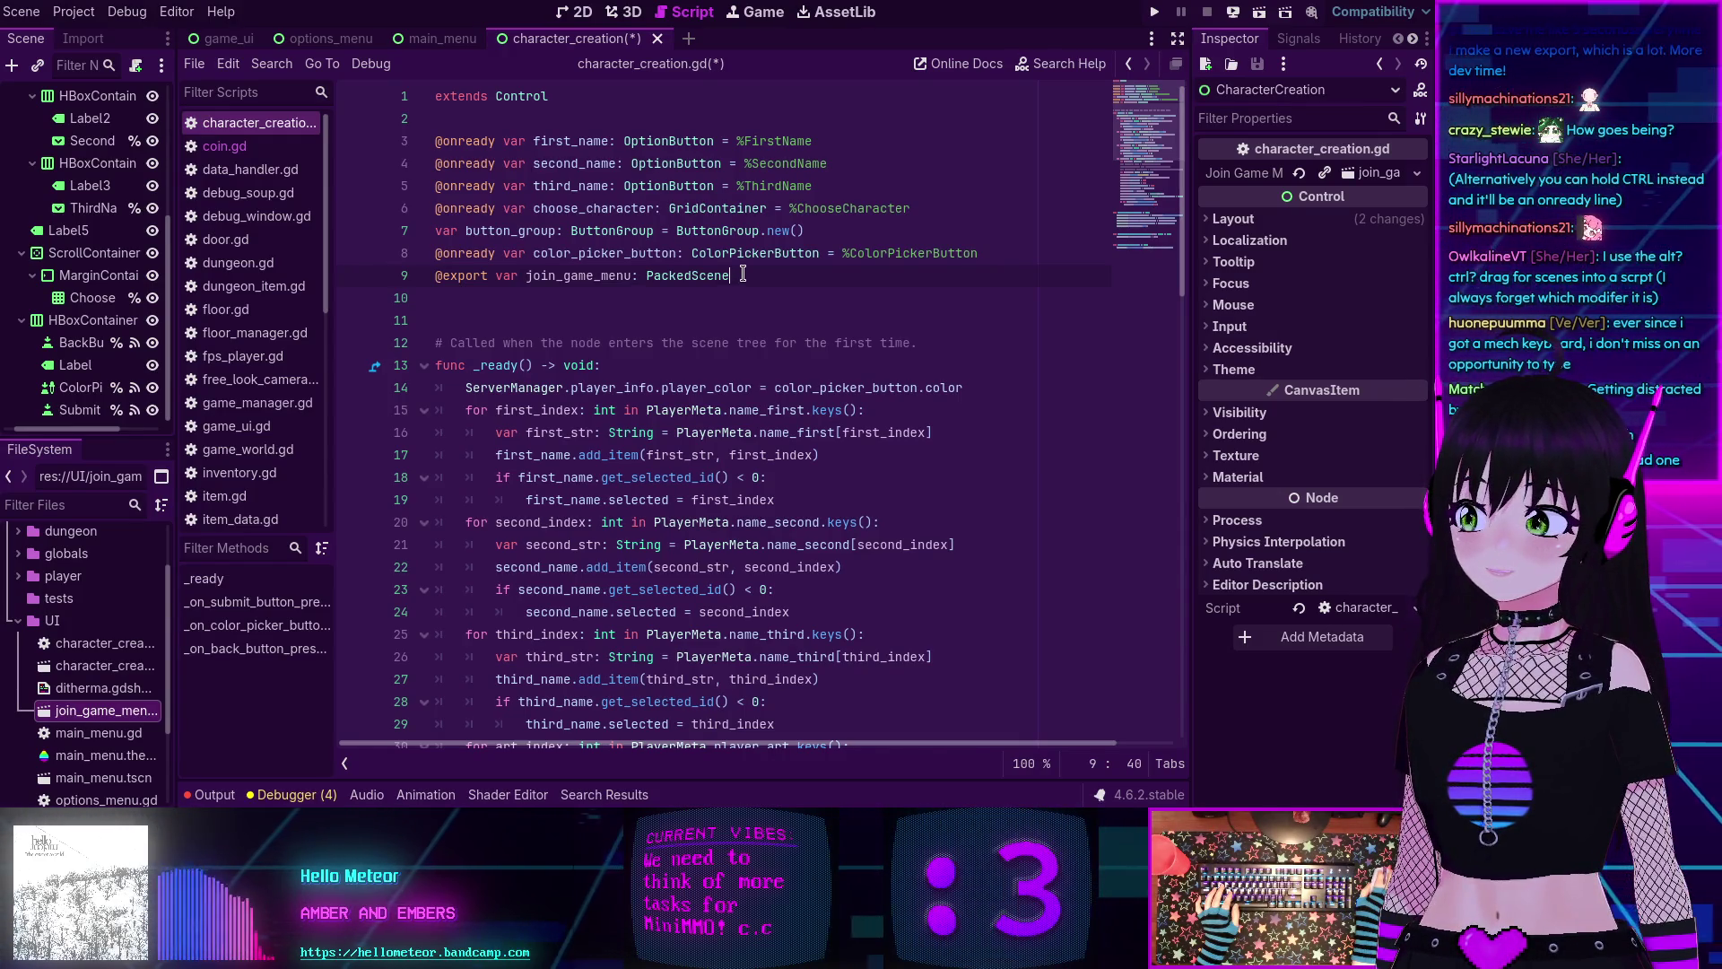
left_click_drag(744, 276, 425, 280)
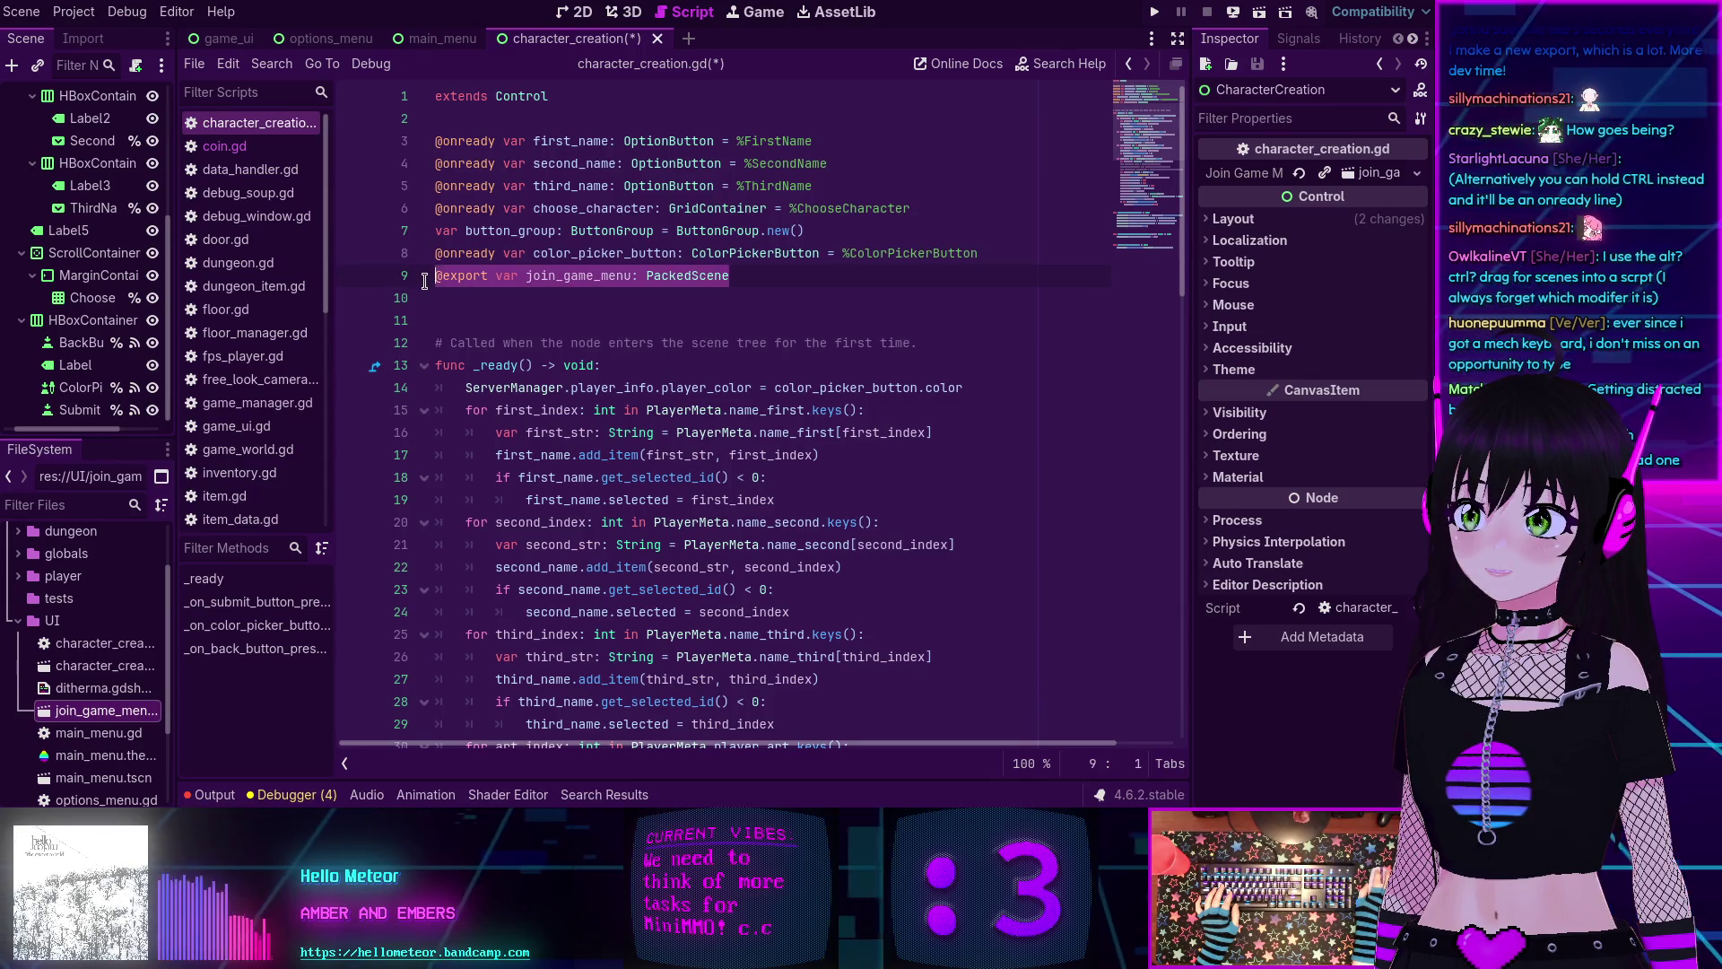
key("BackSpace")
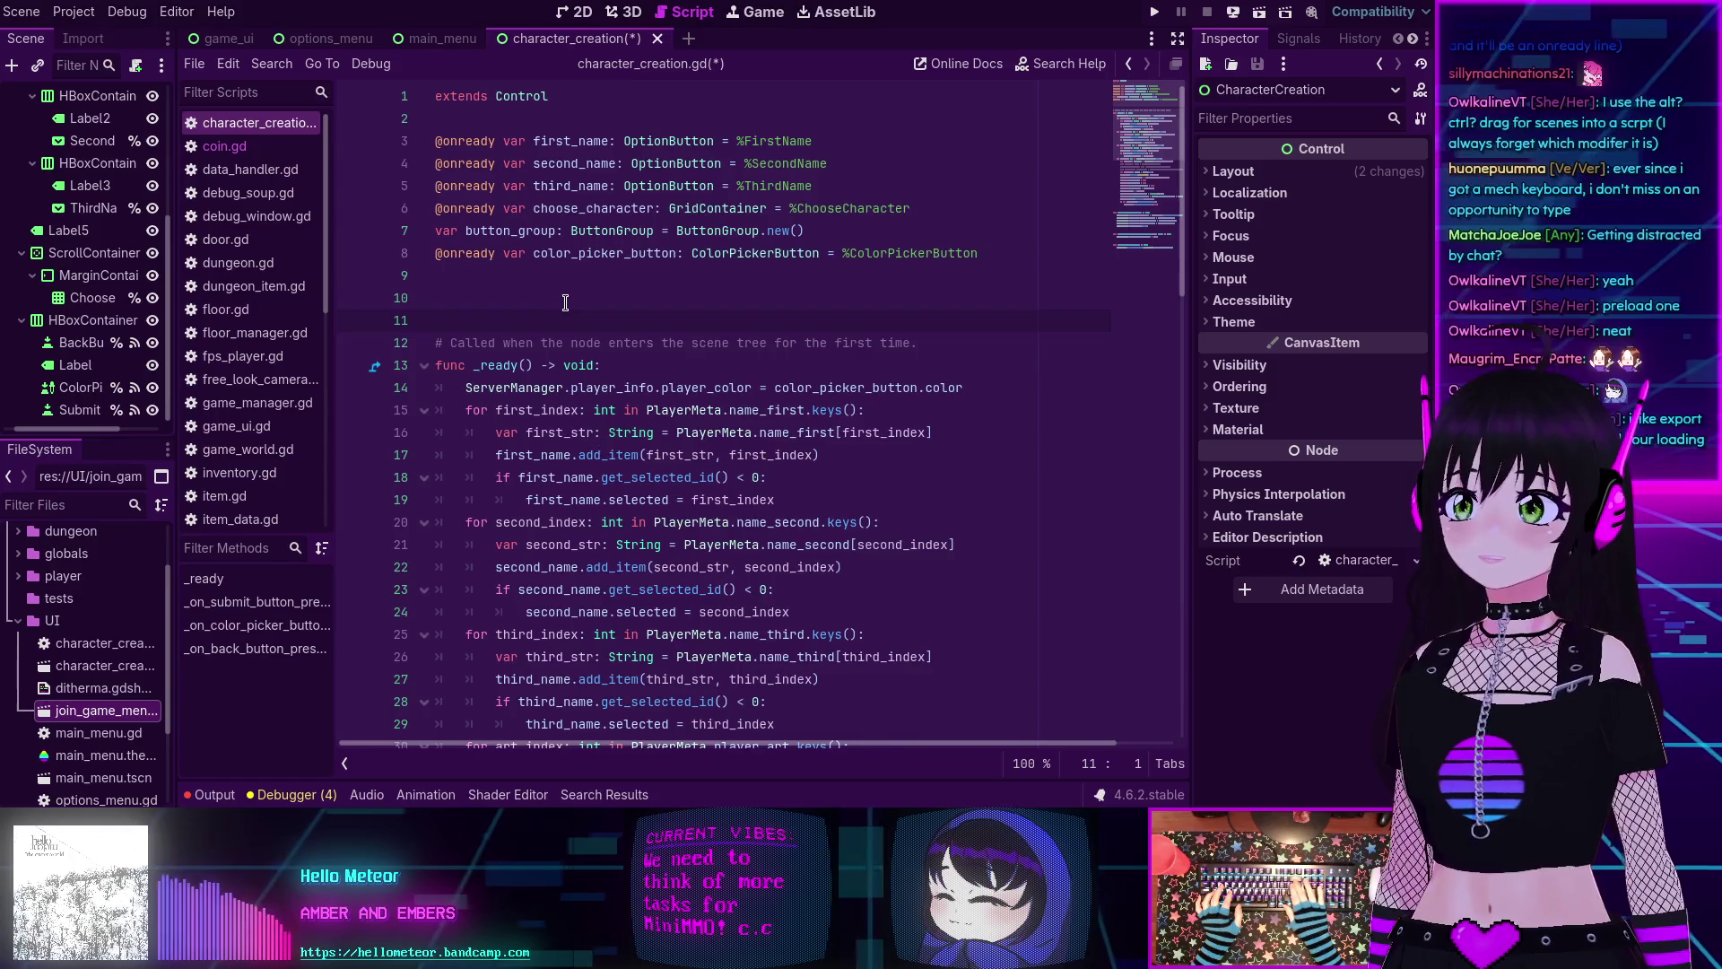
key("BackSpace")
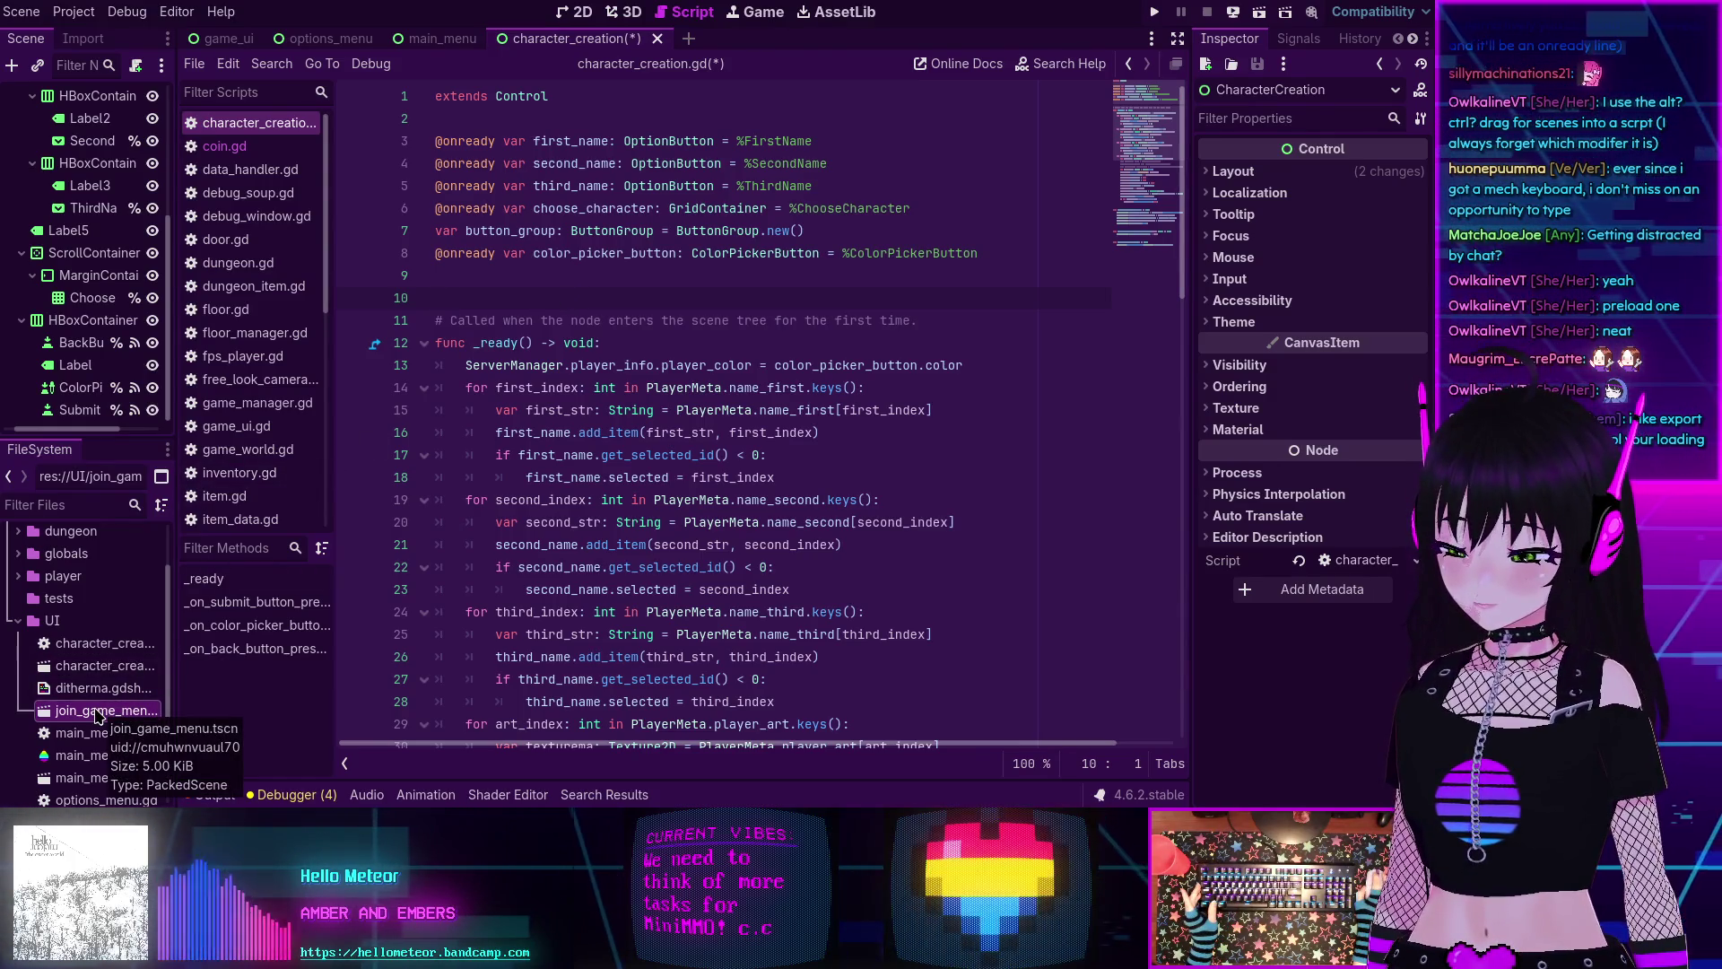
Drop join_game_menu into the script as an export and a preload constant, then delete the preload line.
mouse_move(88, 715)
left_mouse_down()
mouse_move(116, 717)
mouse_move(542, 314)
mouse_move(550, 285)
left_mouse_up()
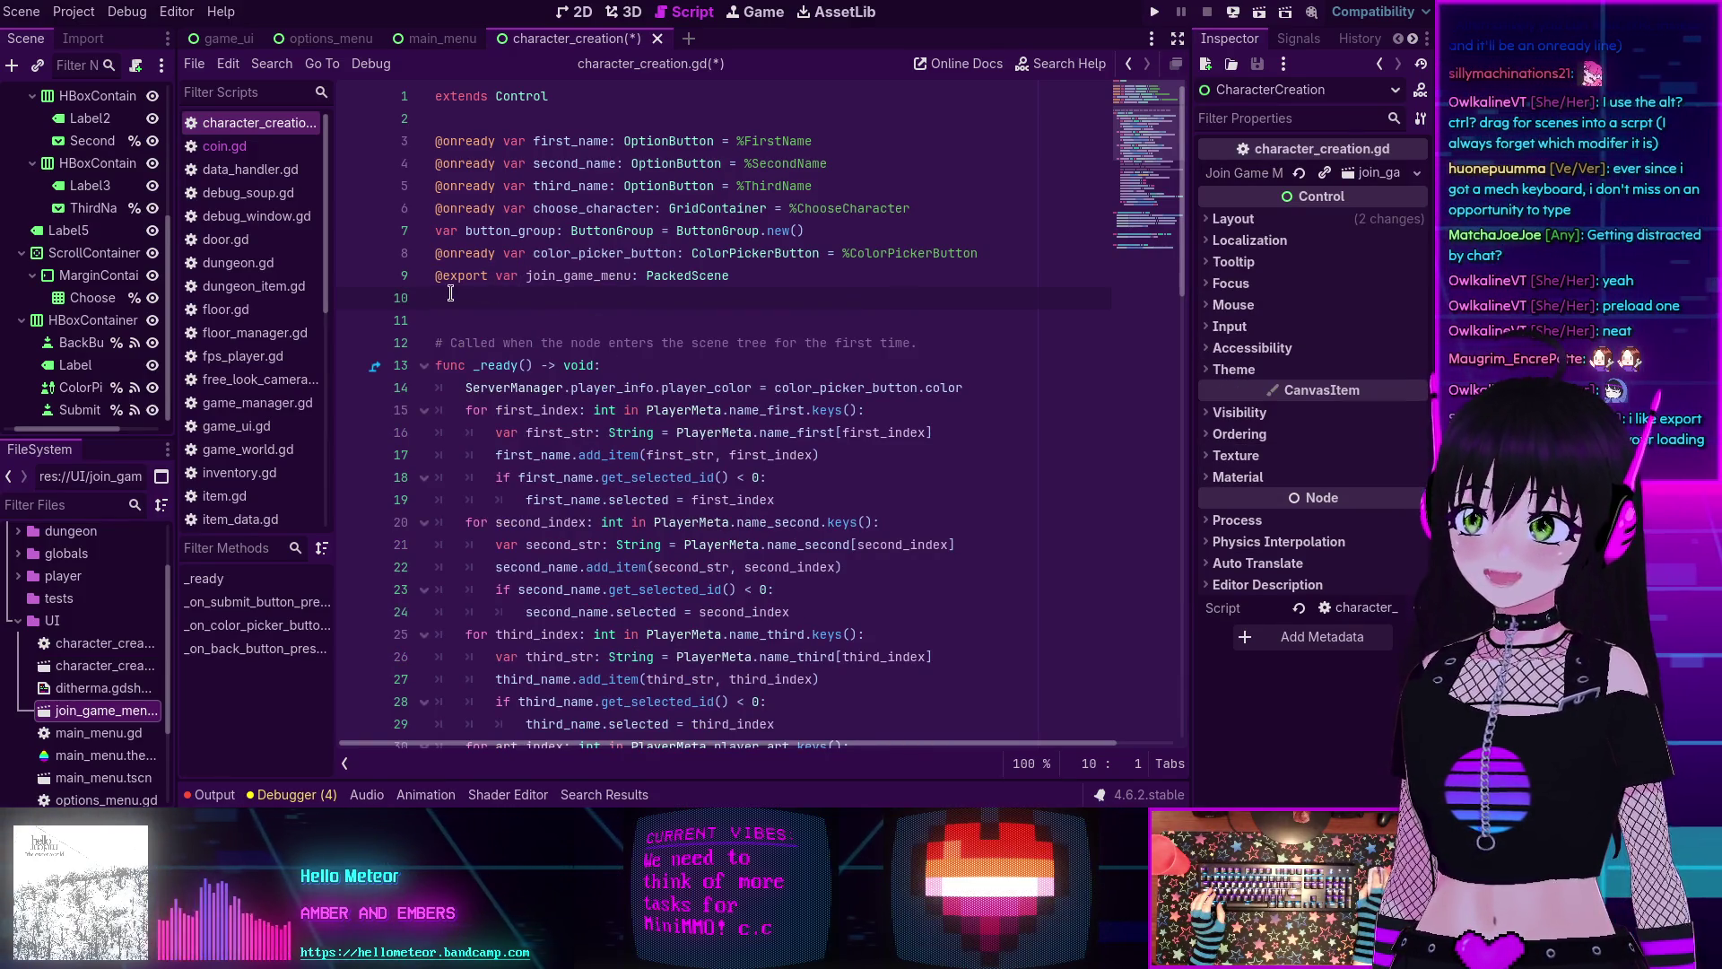
mouse_move(450, 278)
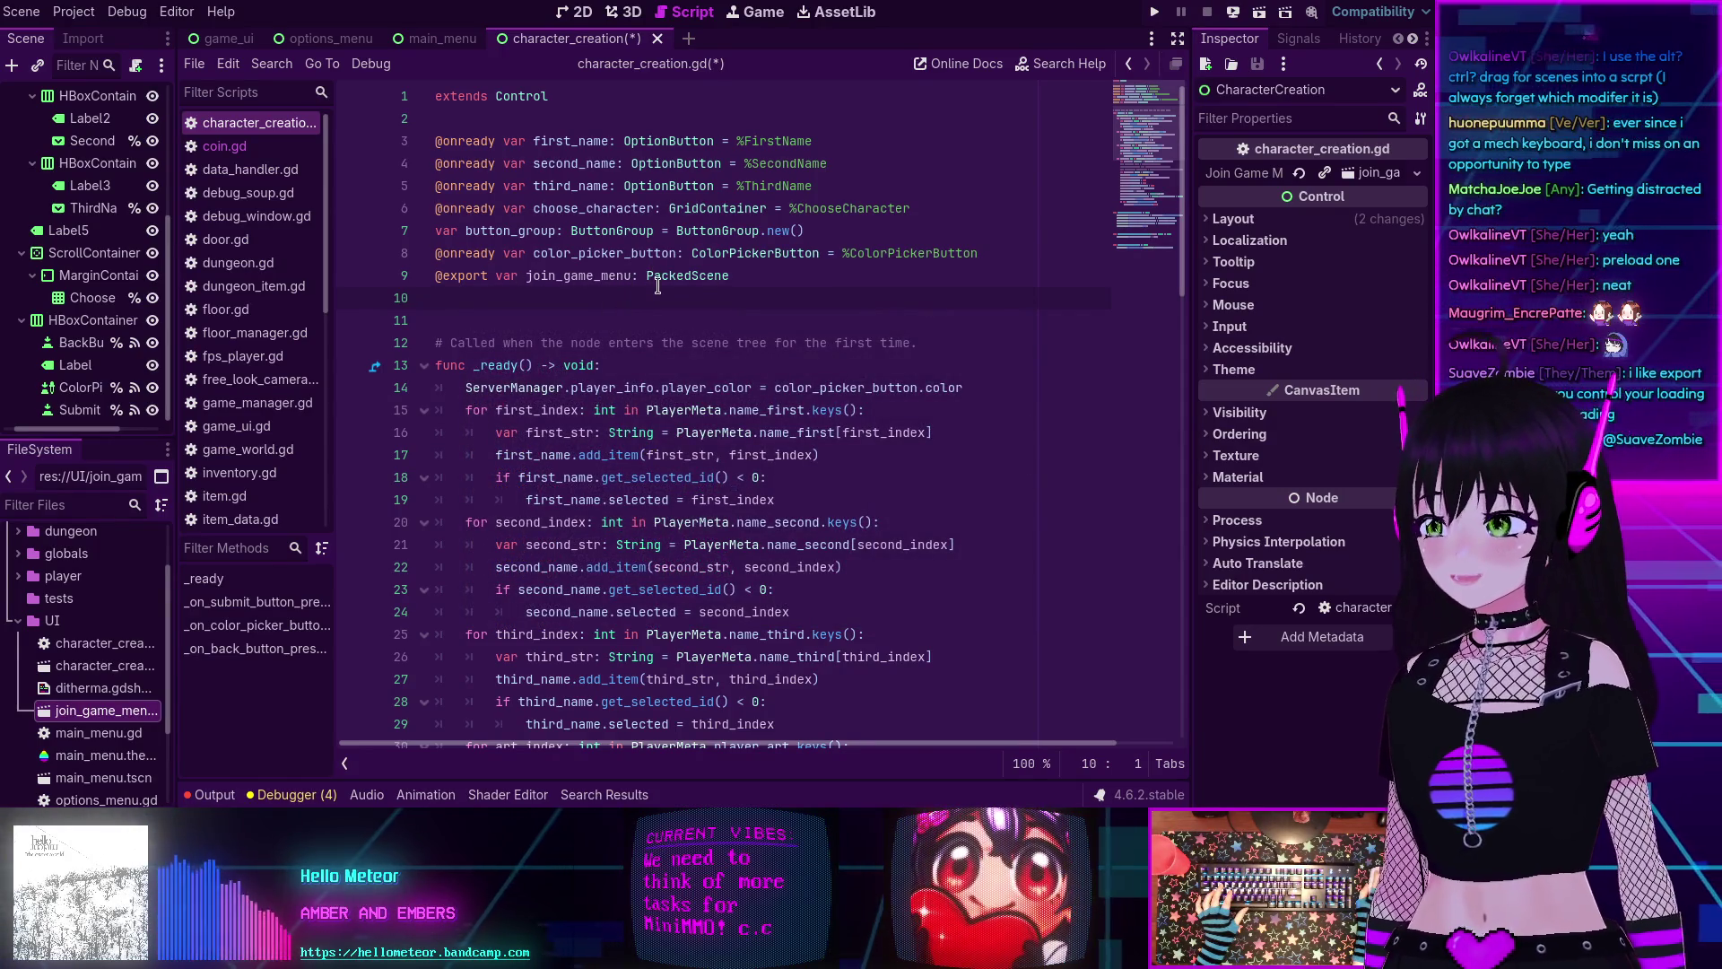
mouse_move(661, 284)
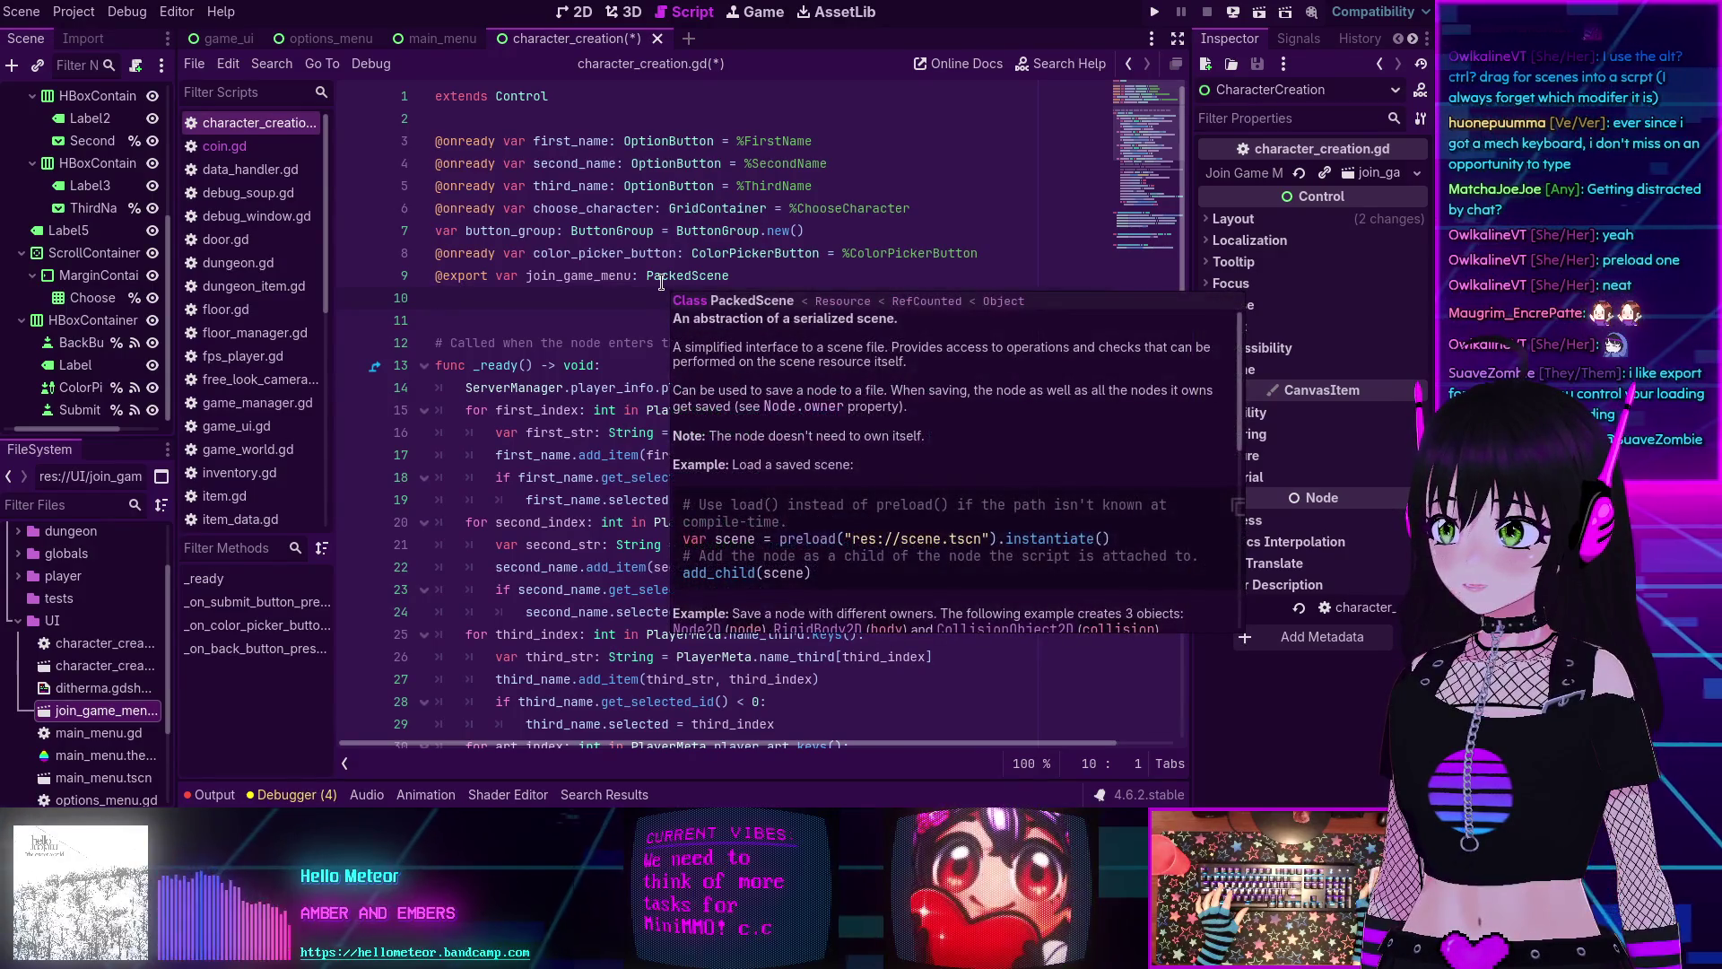
mouse_move(99, 710)
left_mouse_down()
mouse_move(143, 704)
mouse_move(539, 316)
mouse_move(628, 307)
mouse_move(578, 310)
left_mouse_up()
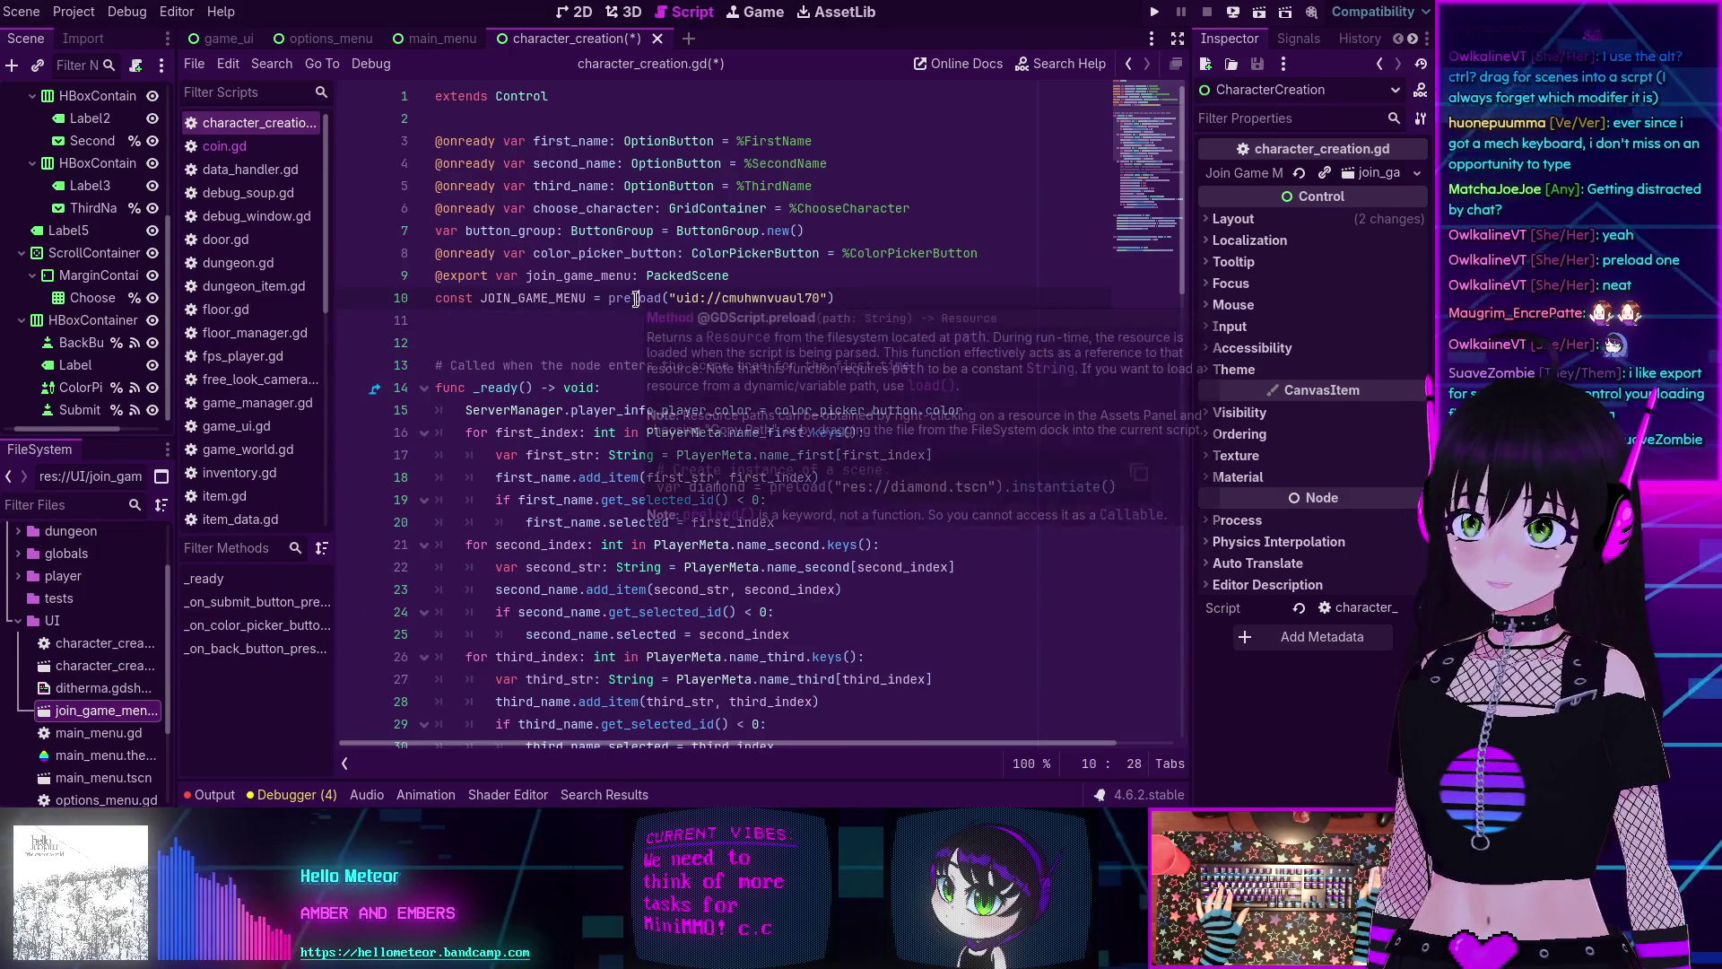
double_click(635, 301)
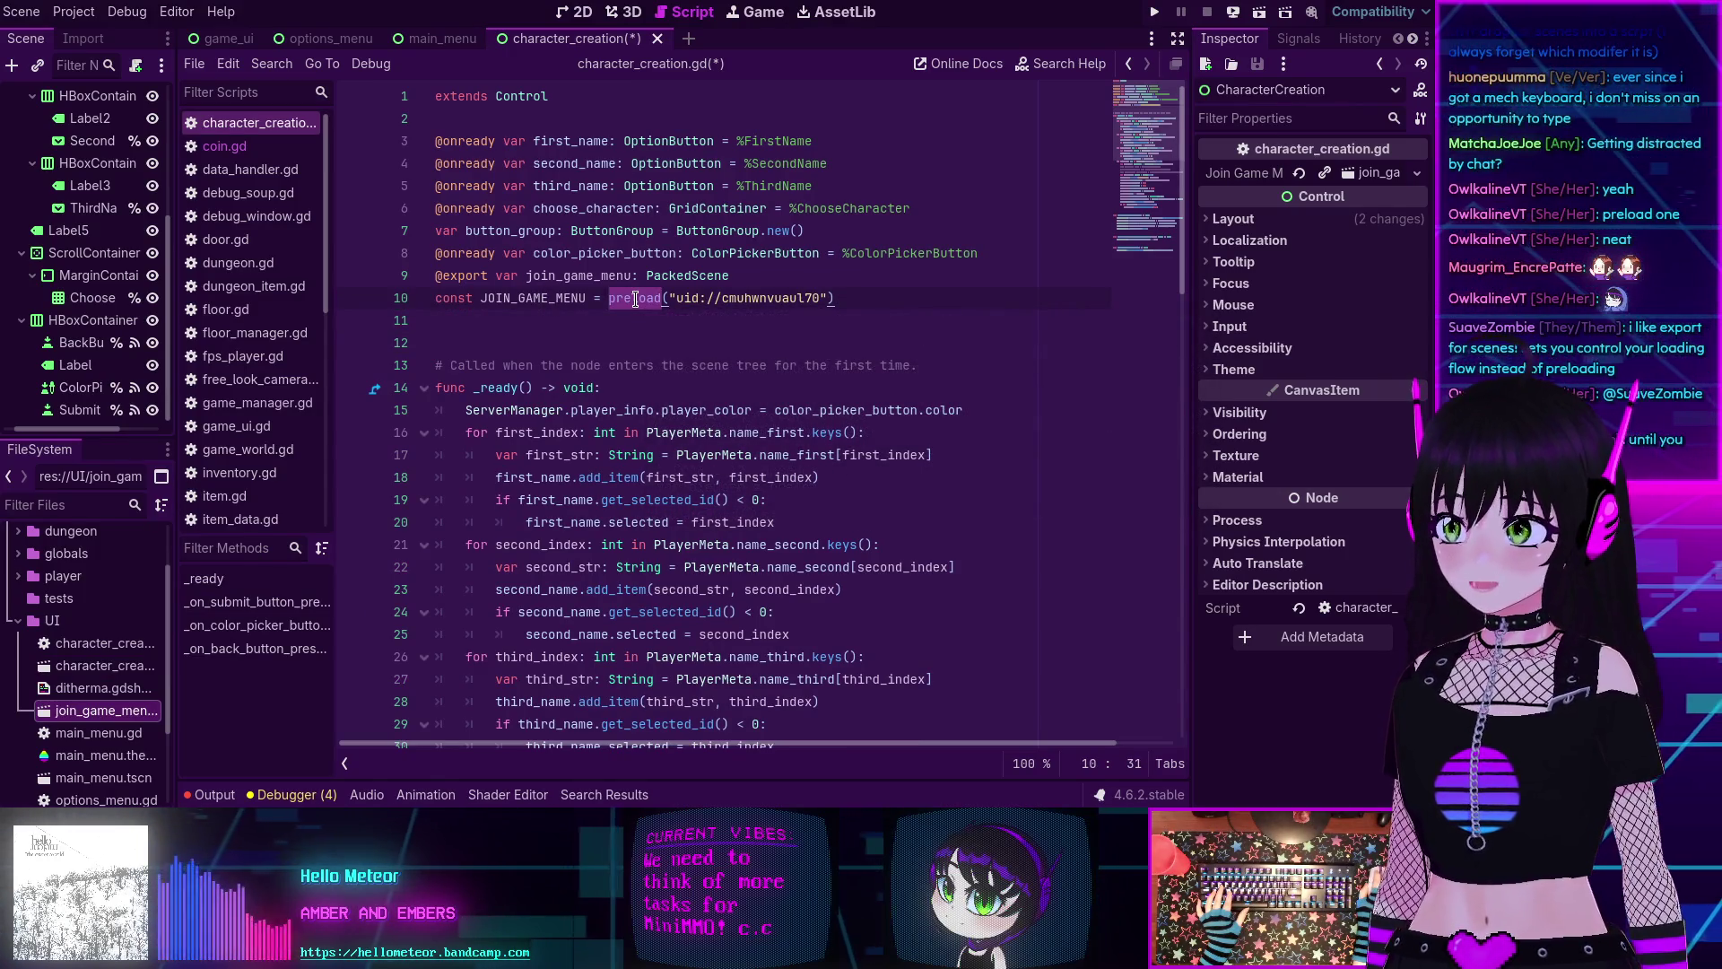
mouse_move(635, 300)
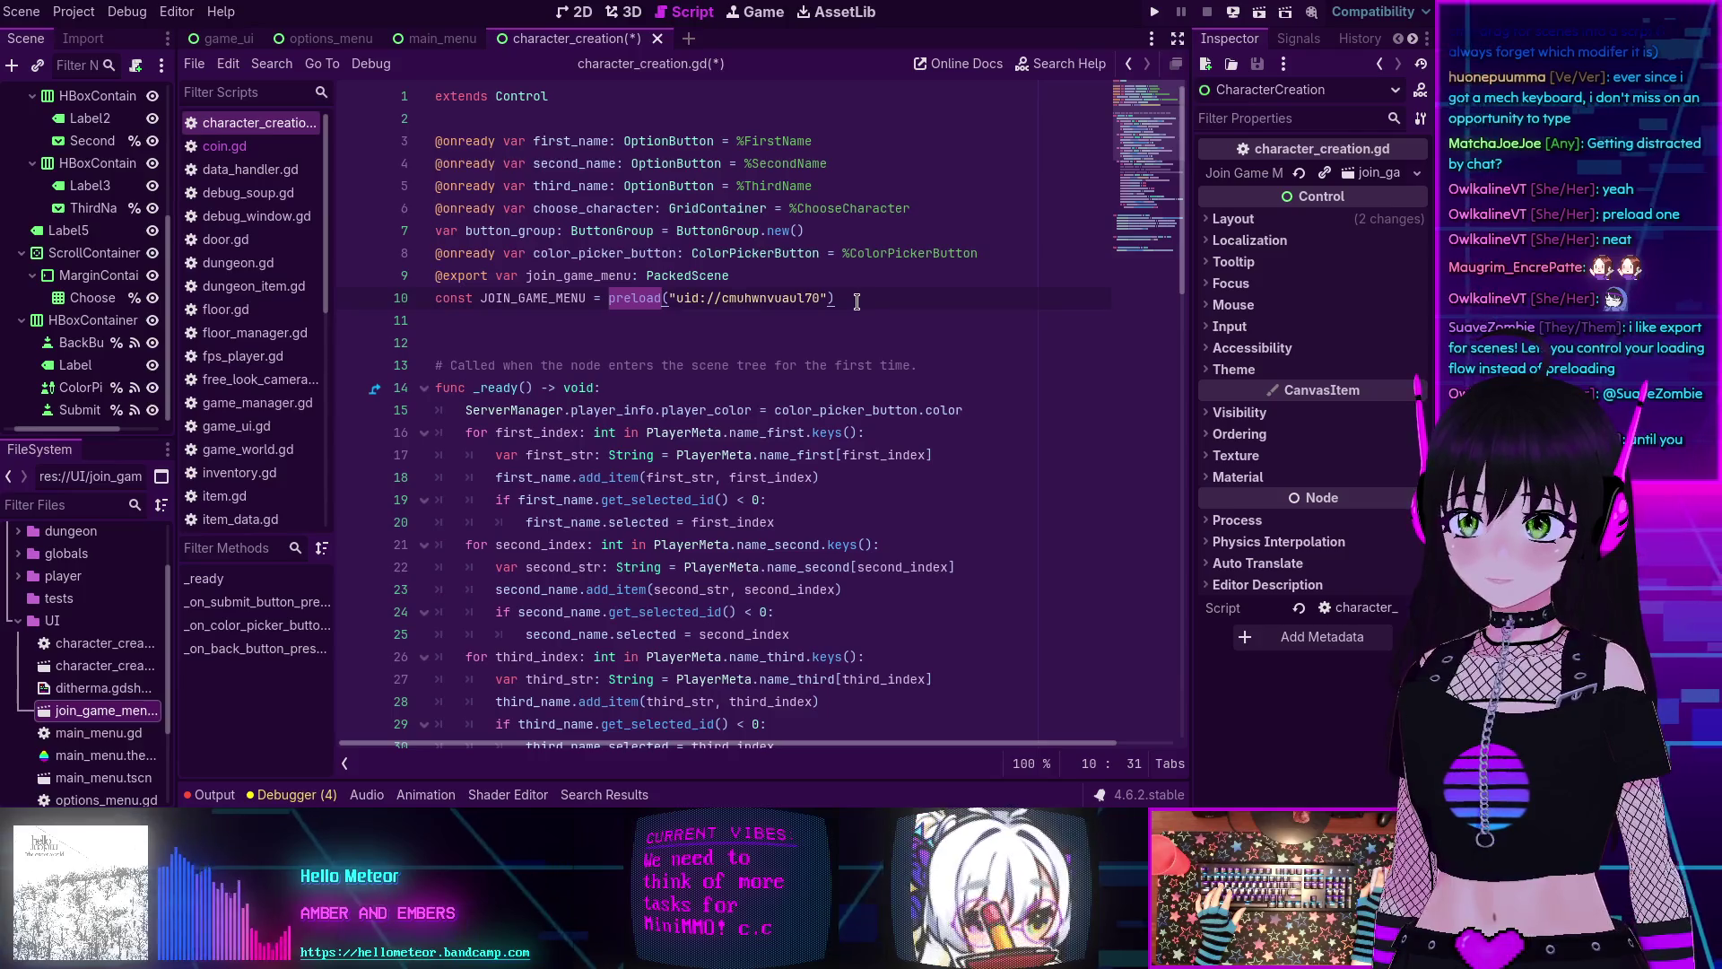
left_click_drag(857, 303, 855, 283)
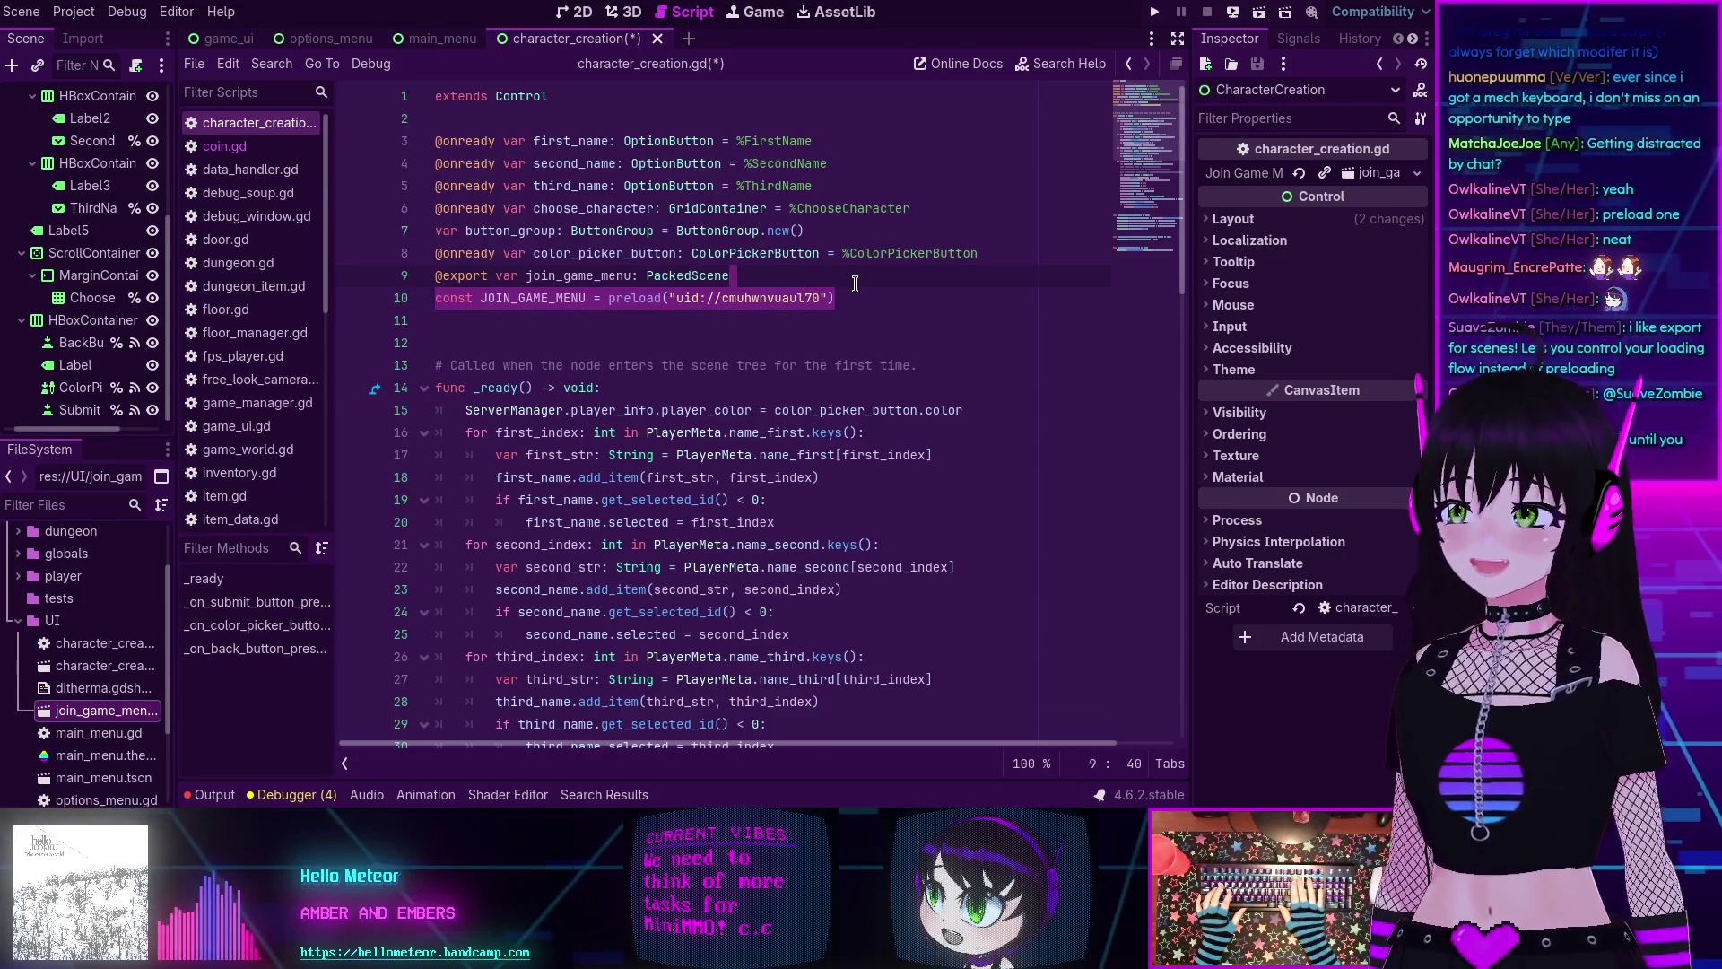
key("BackSpace")
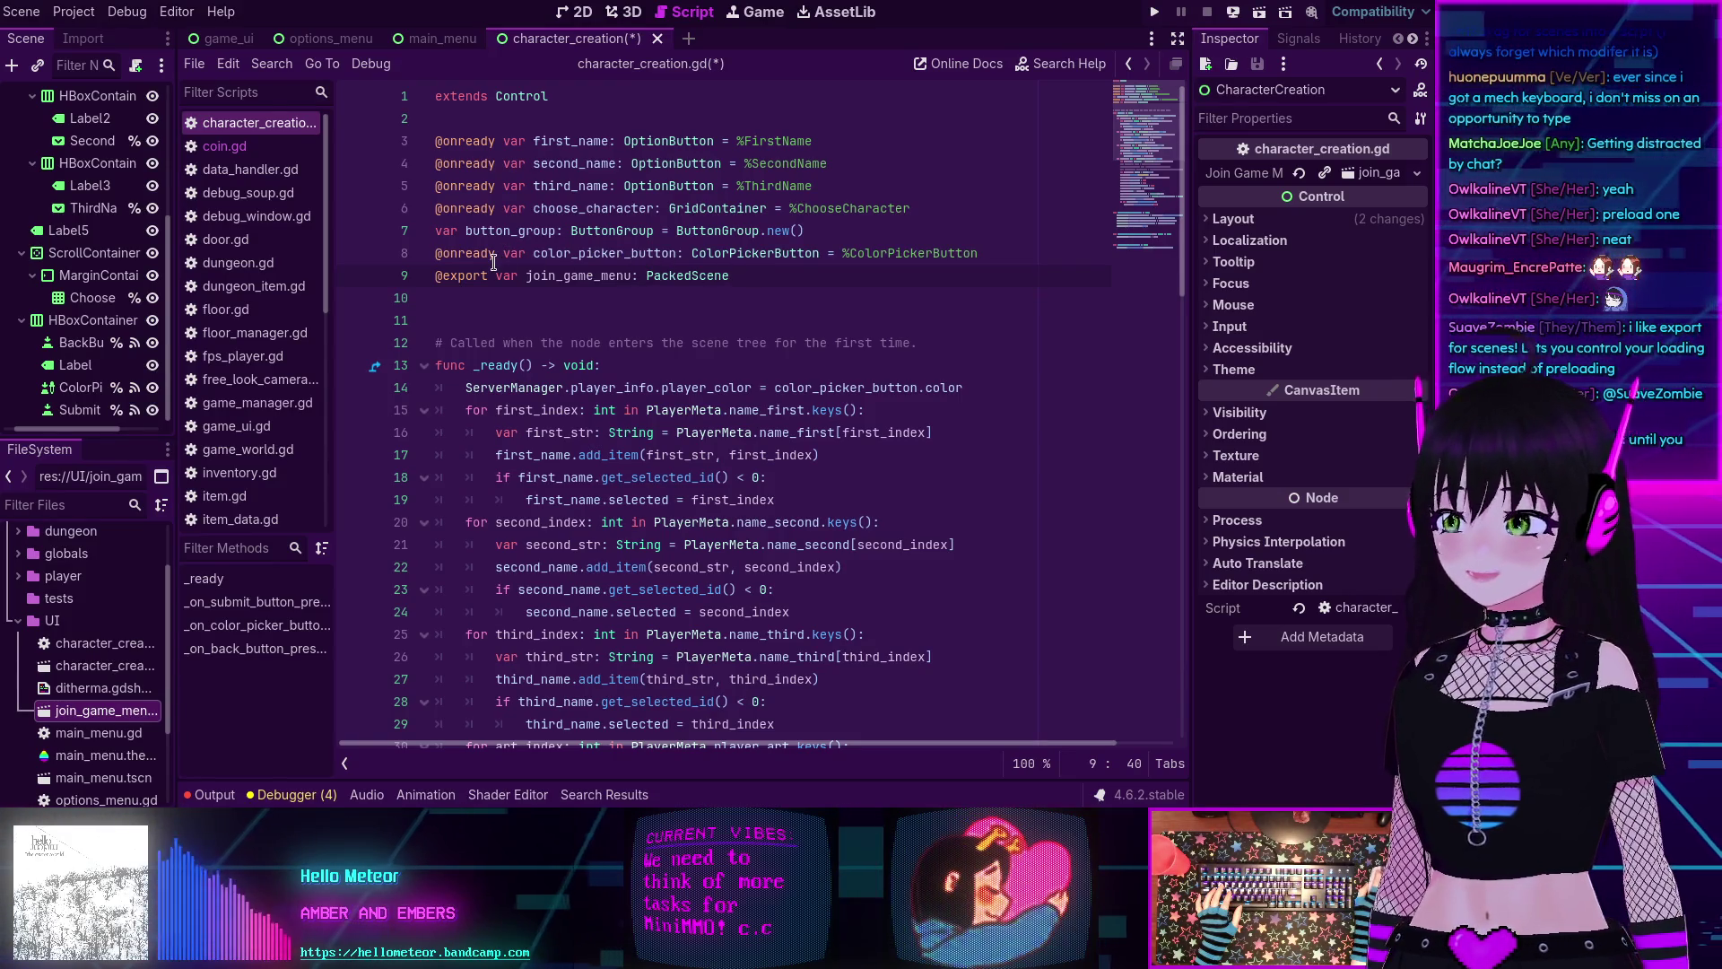
Delete the exported join_game_menu variable line and save character_creation.gd.
mouse_move(493, 262)
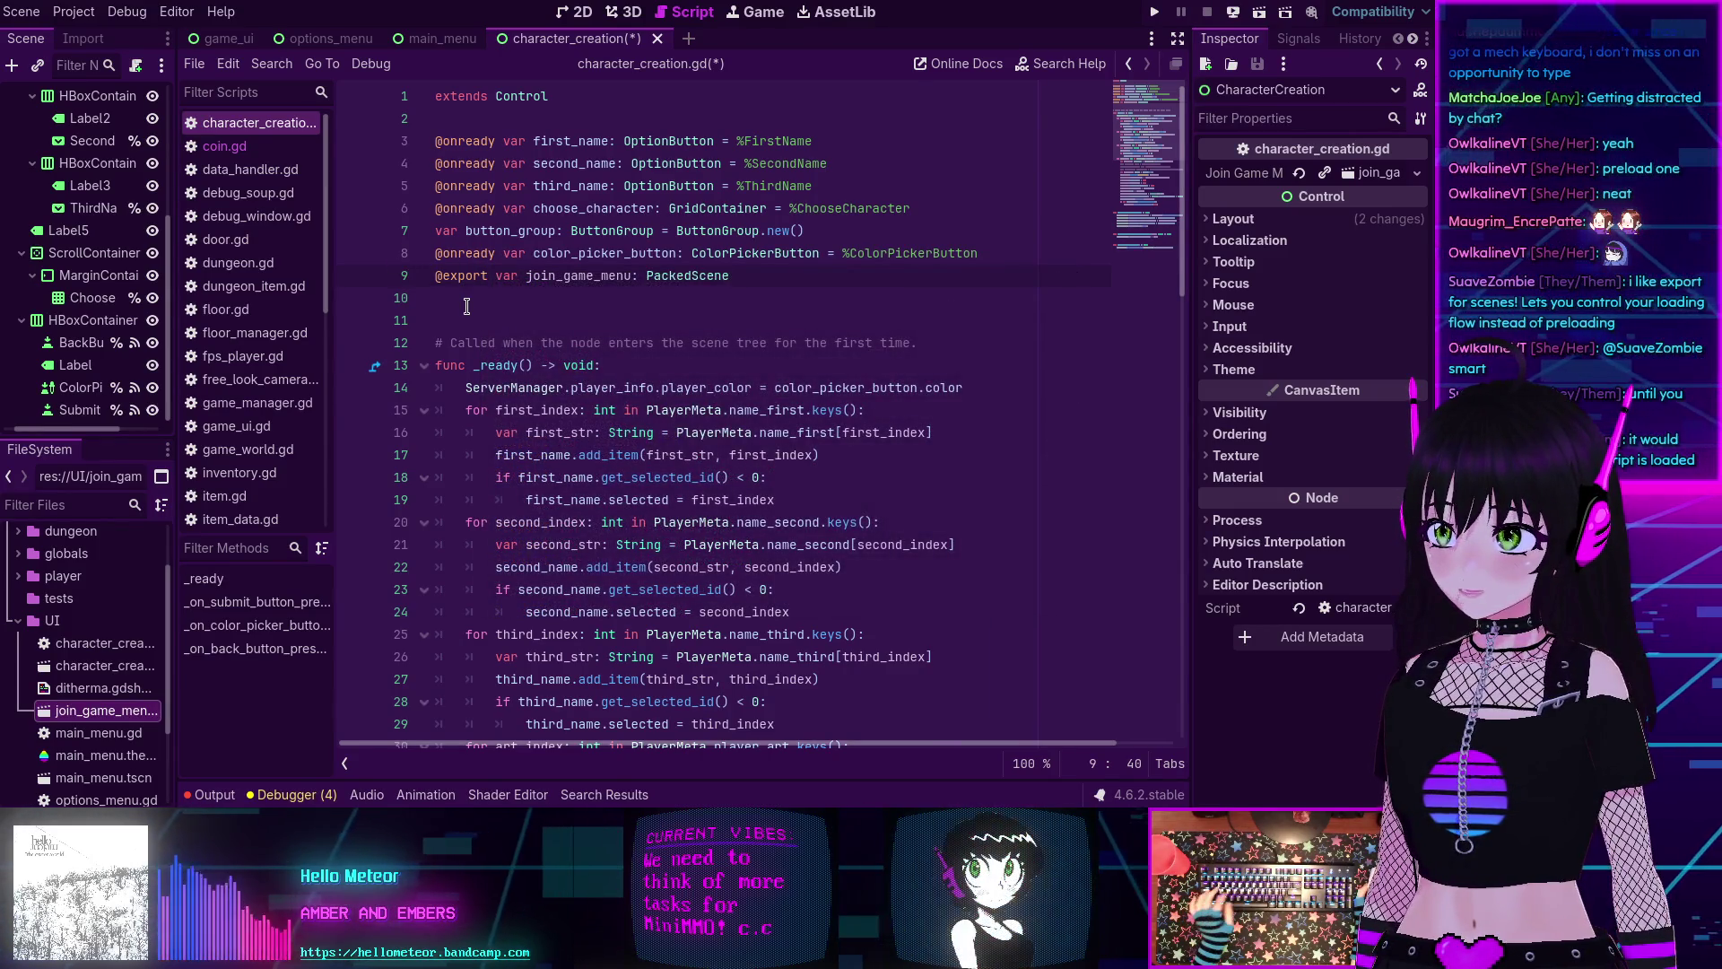
left_click_drag(743, 279, 376, 275)
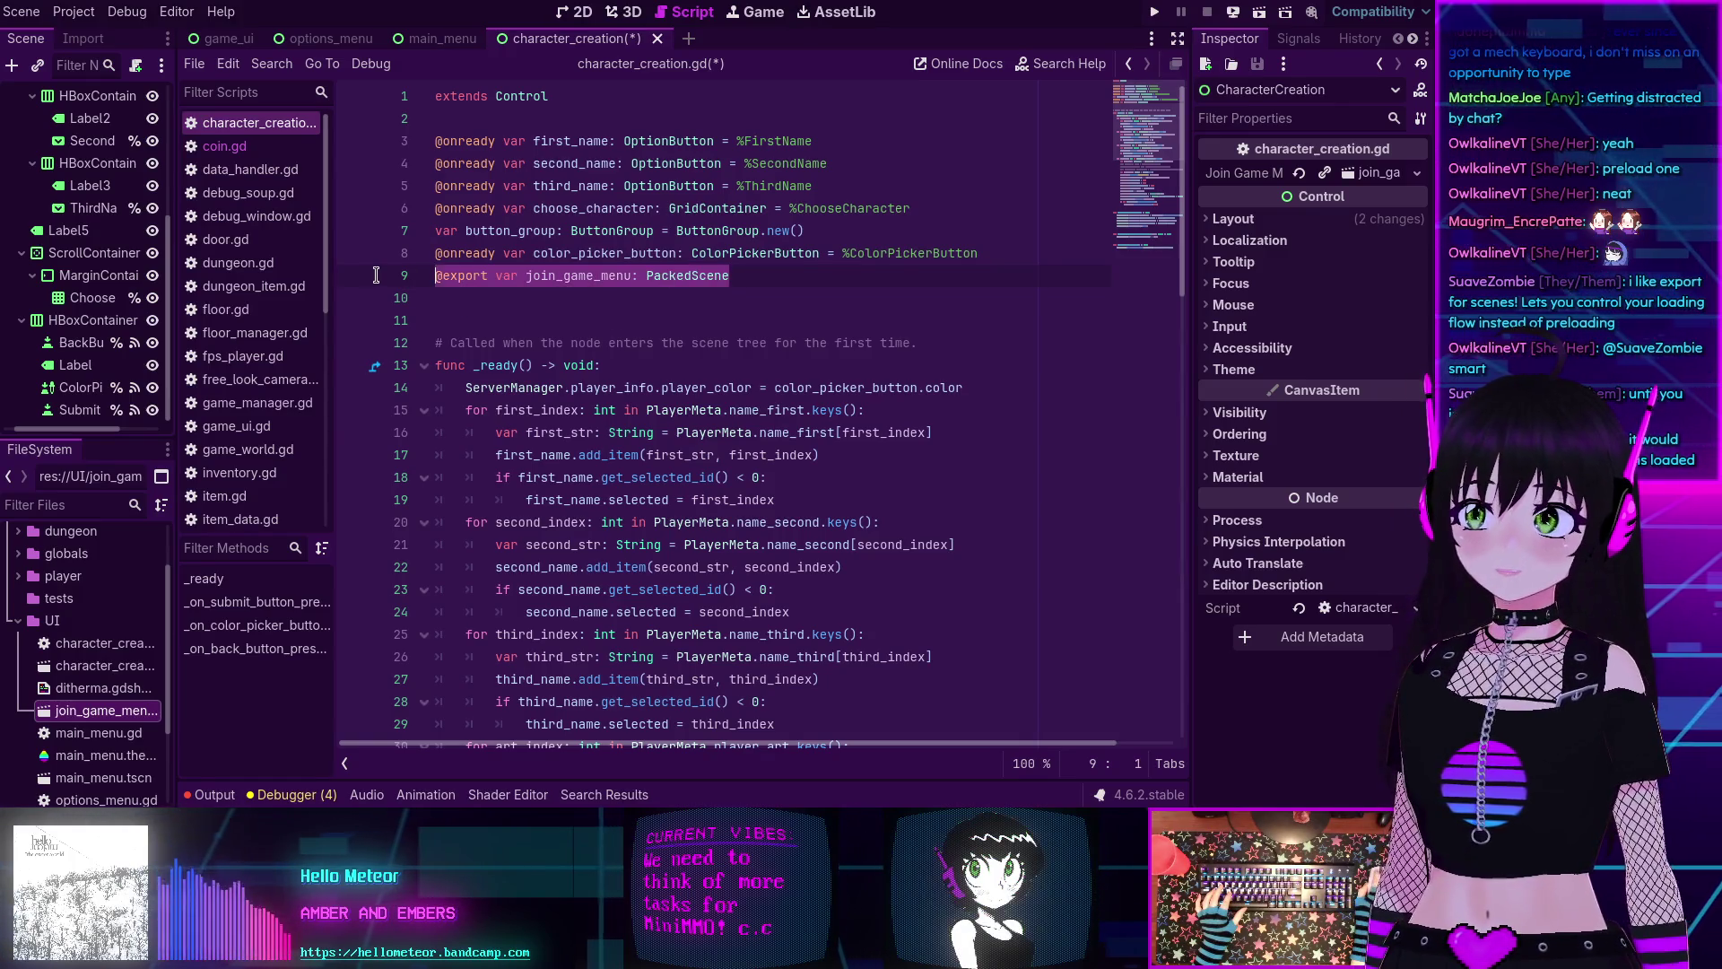
key("BackSpace")
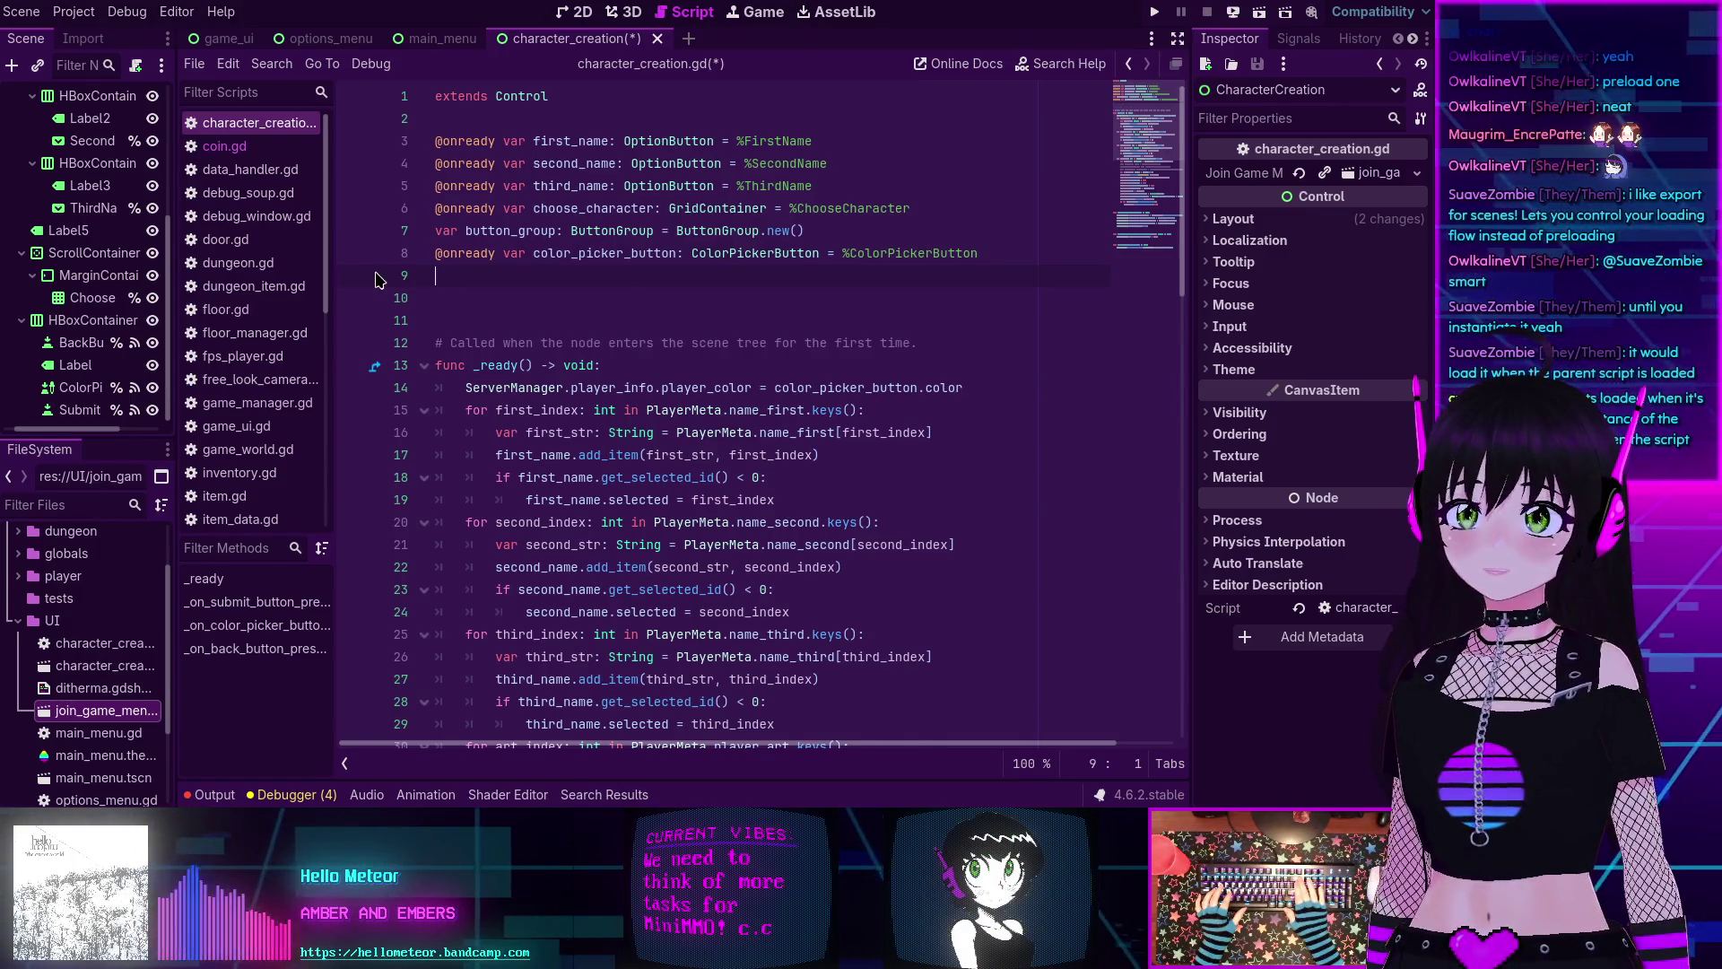
key("BackSpace")
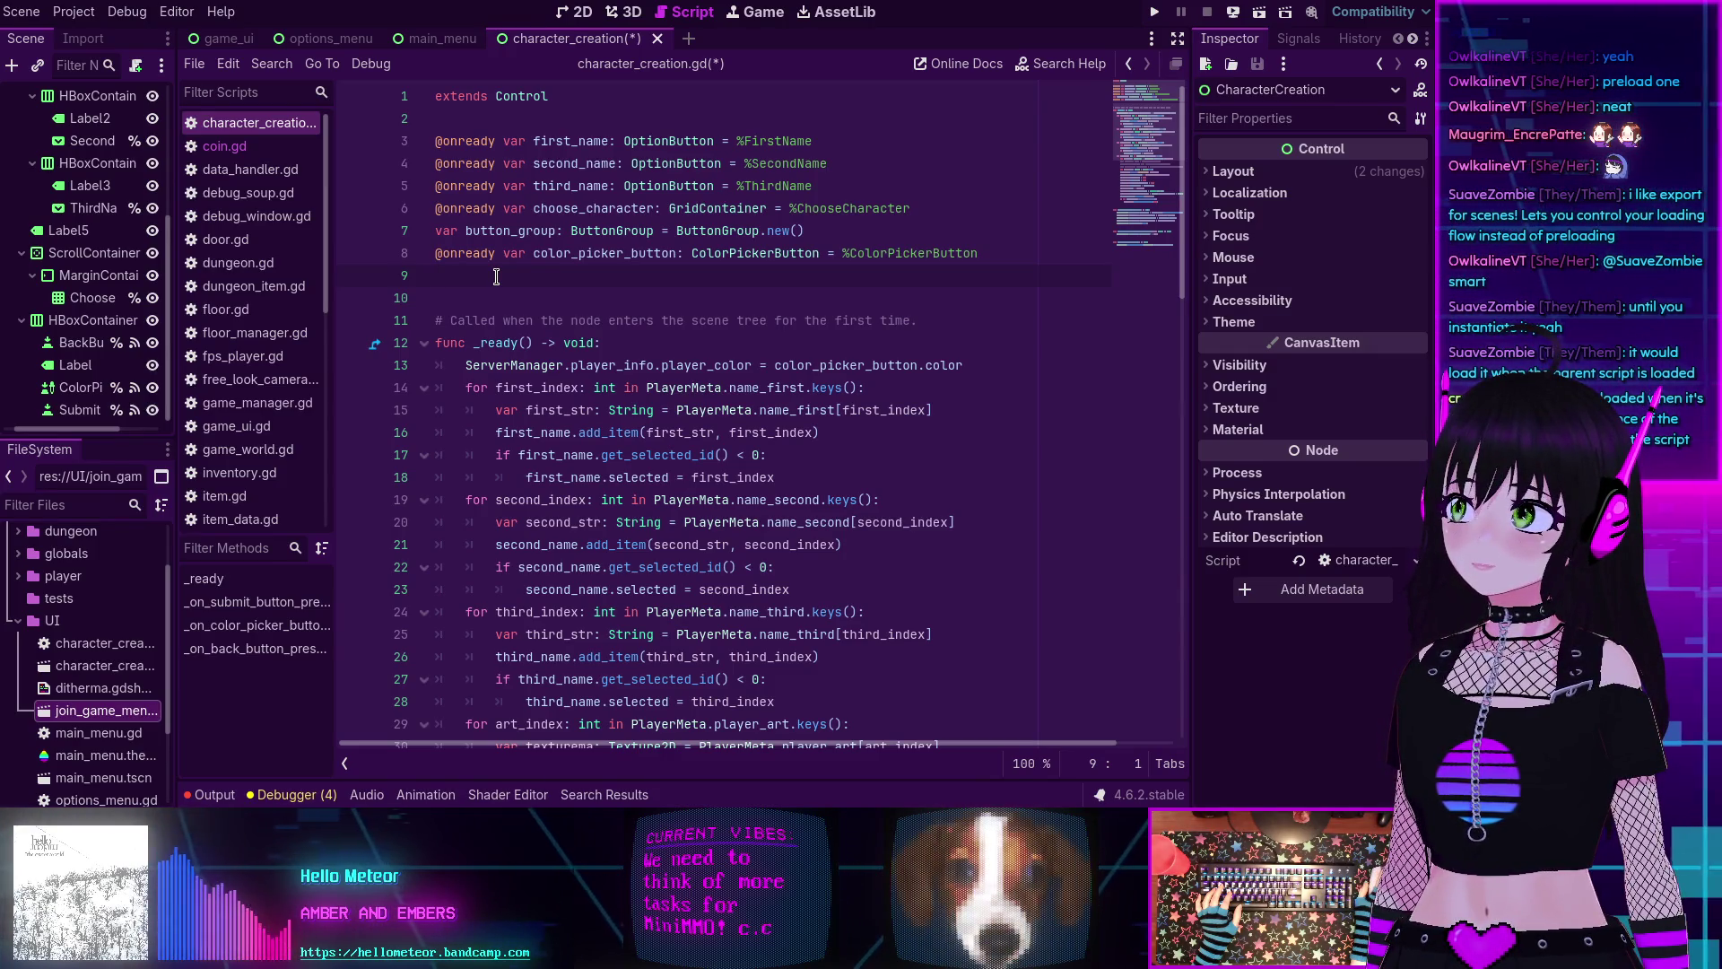
key("ctrl+s")
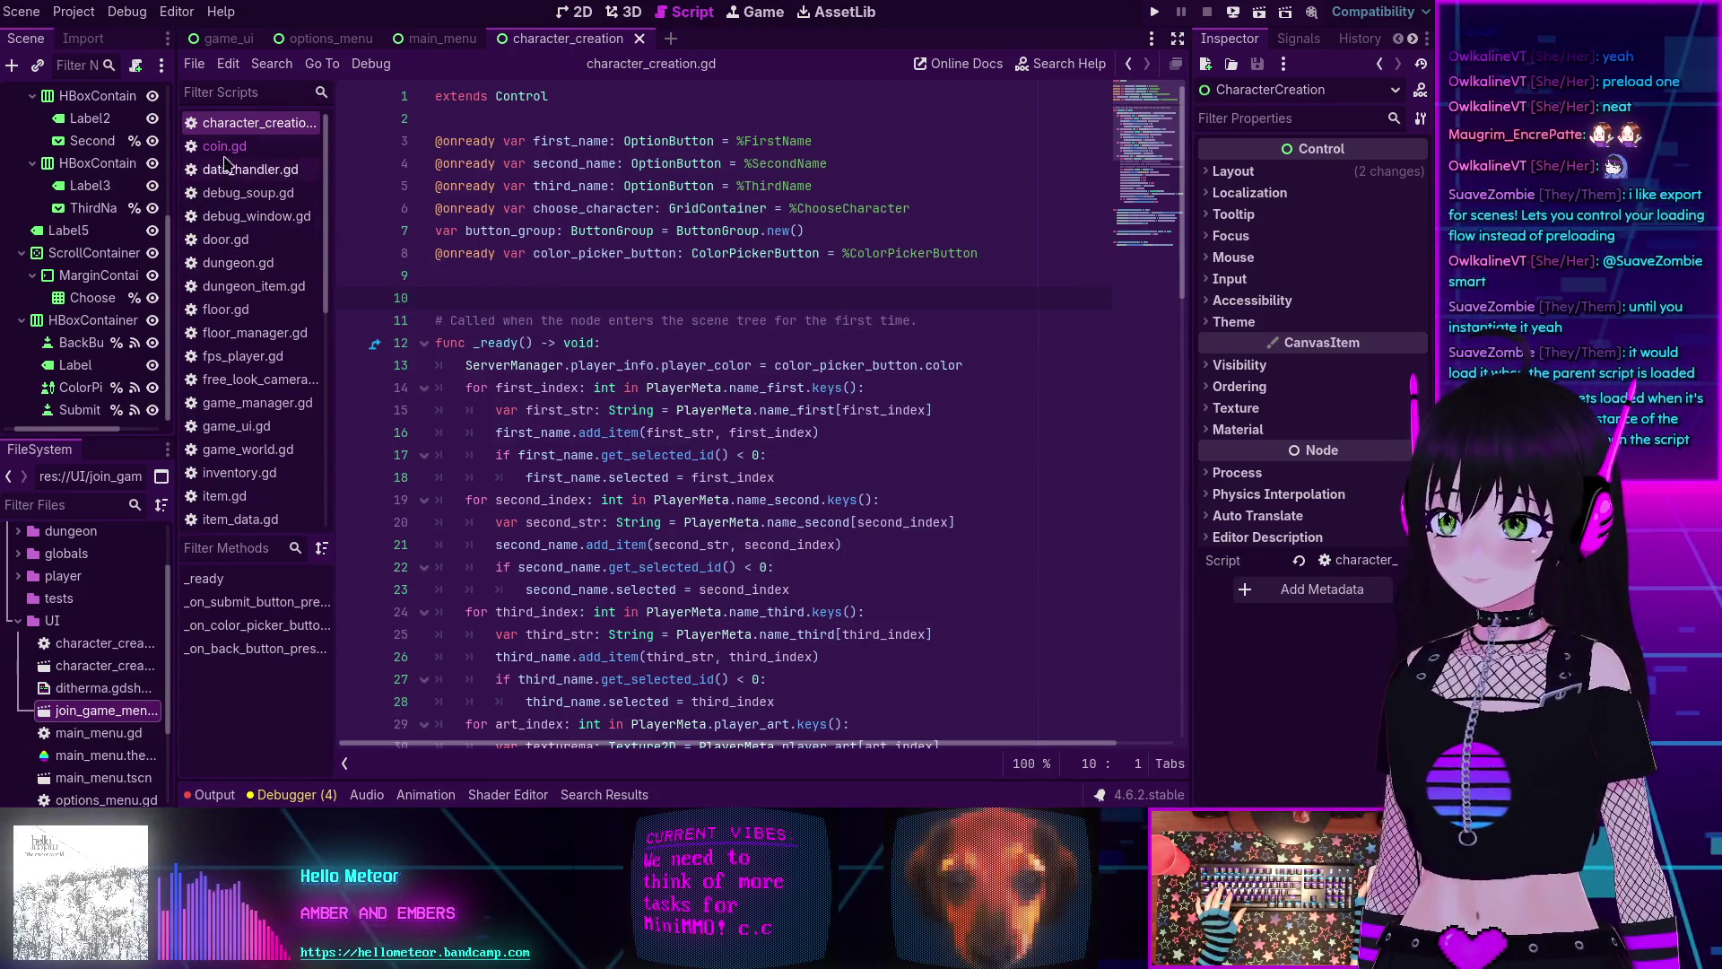
scroll(232, 159, "down", 3)
scroll(230, 159, "down", 3)
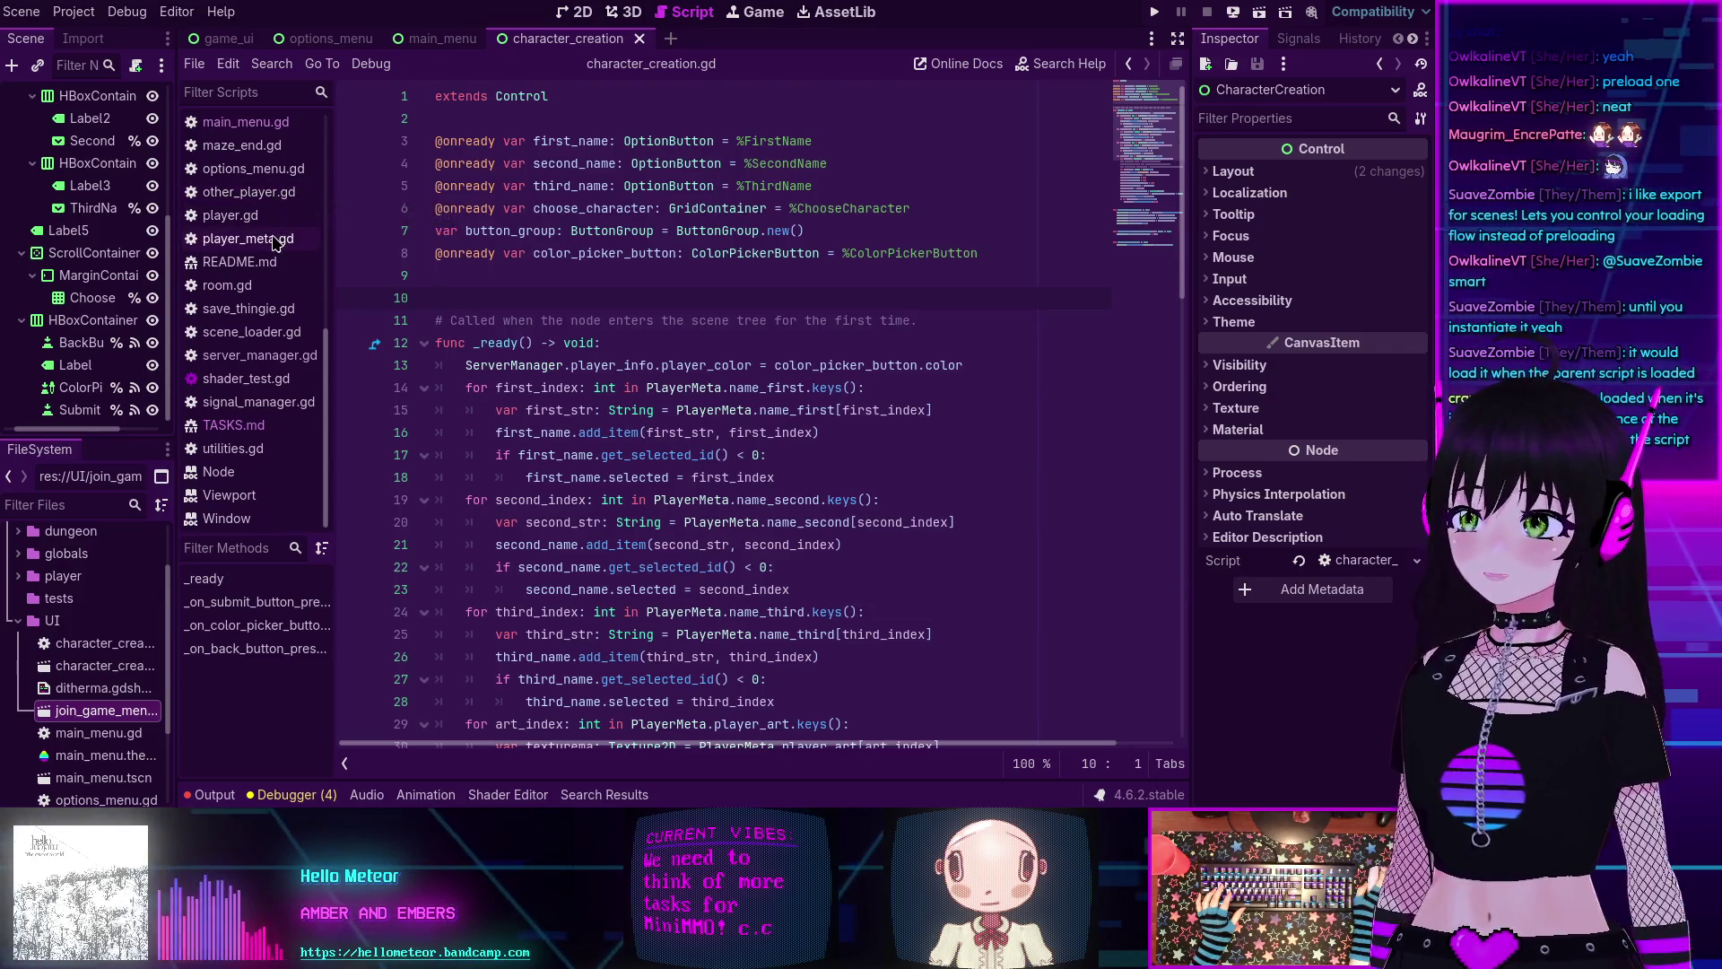
scroll(251, 502, "up", 3)
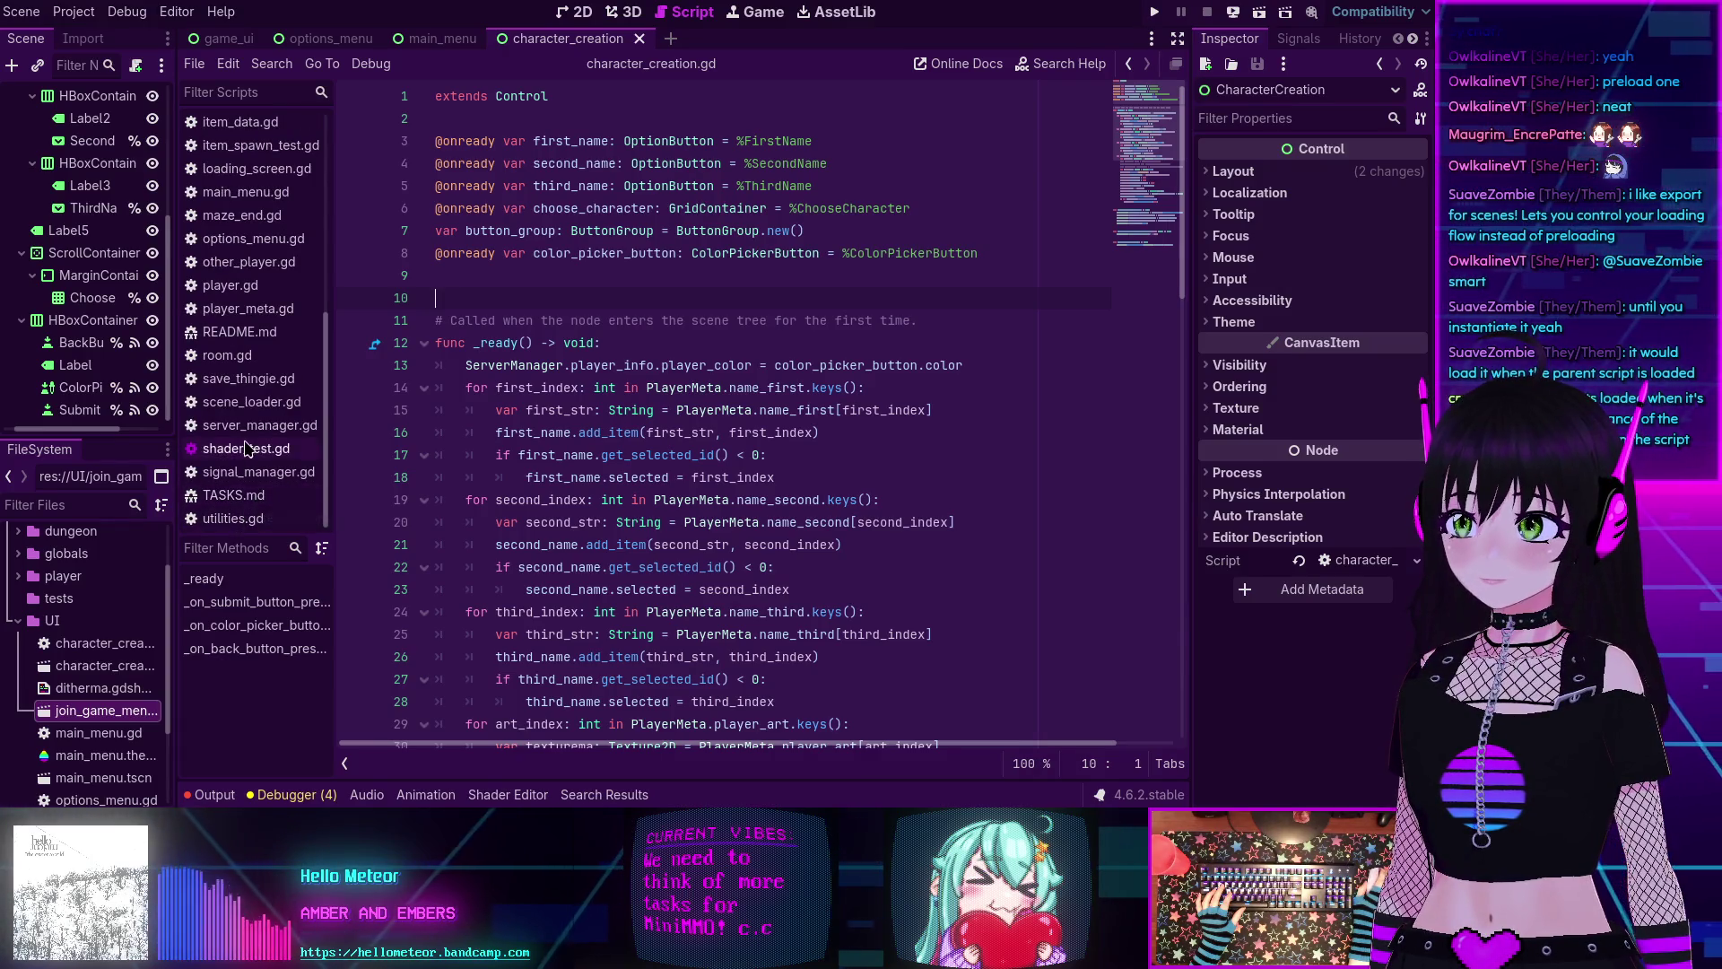
scroll(233, 359, "up", 4)
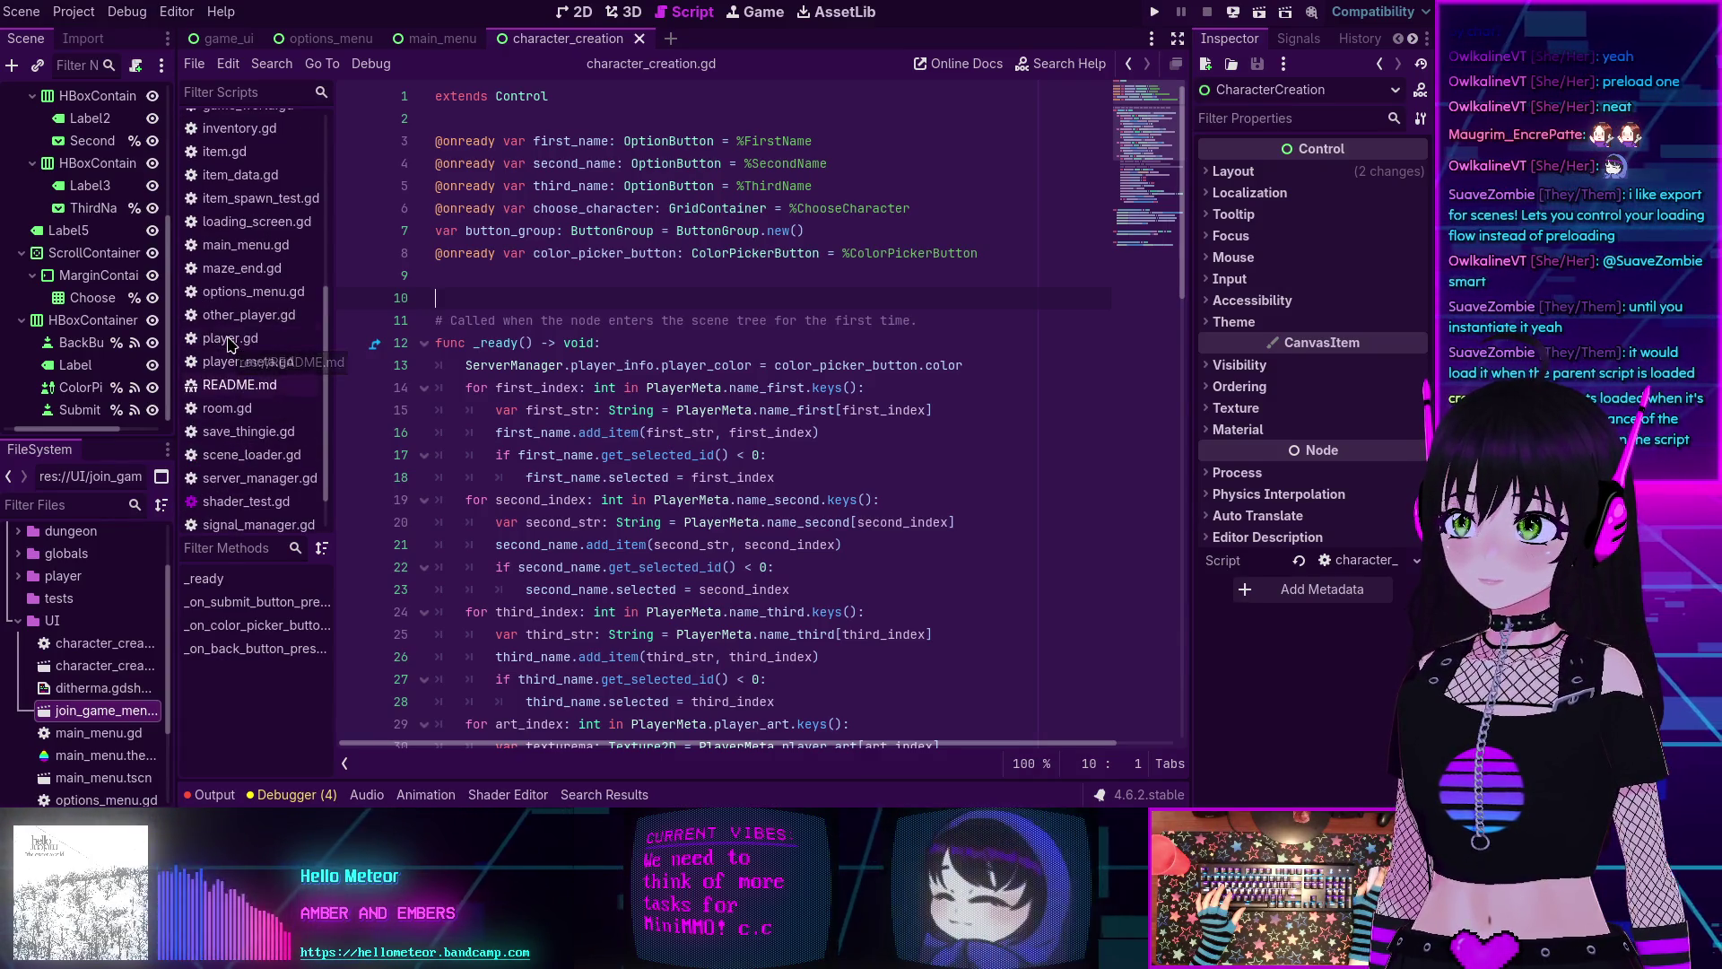
scroll(231, 344, "up", 2)
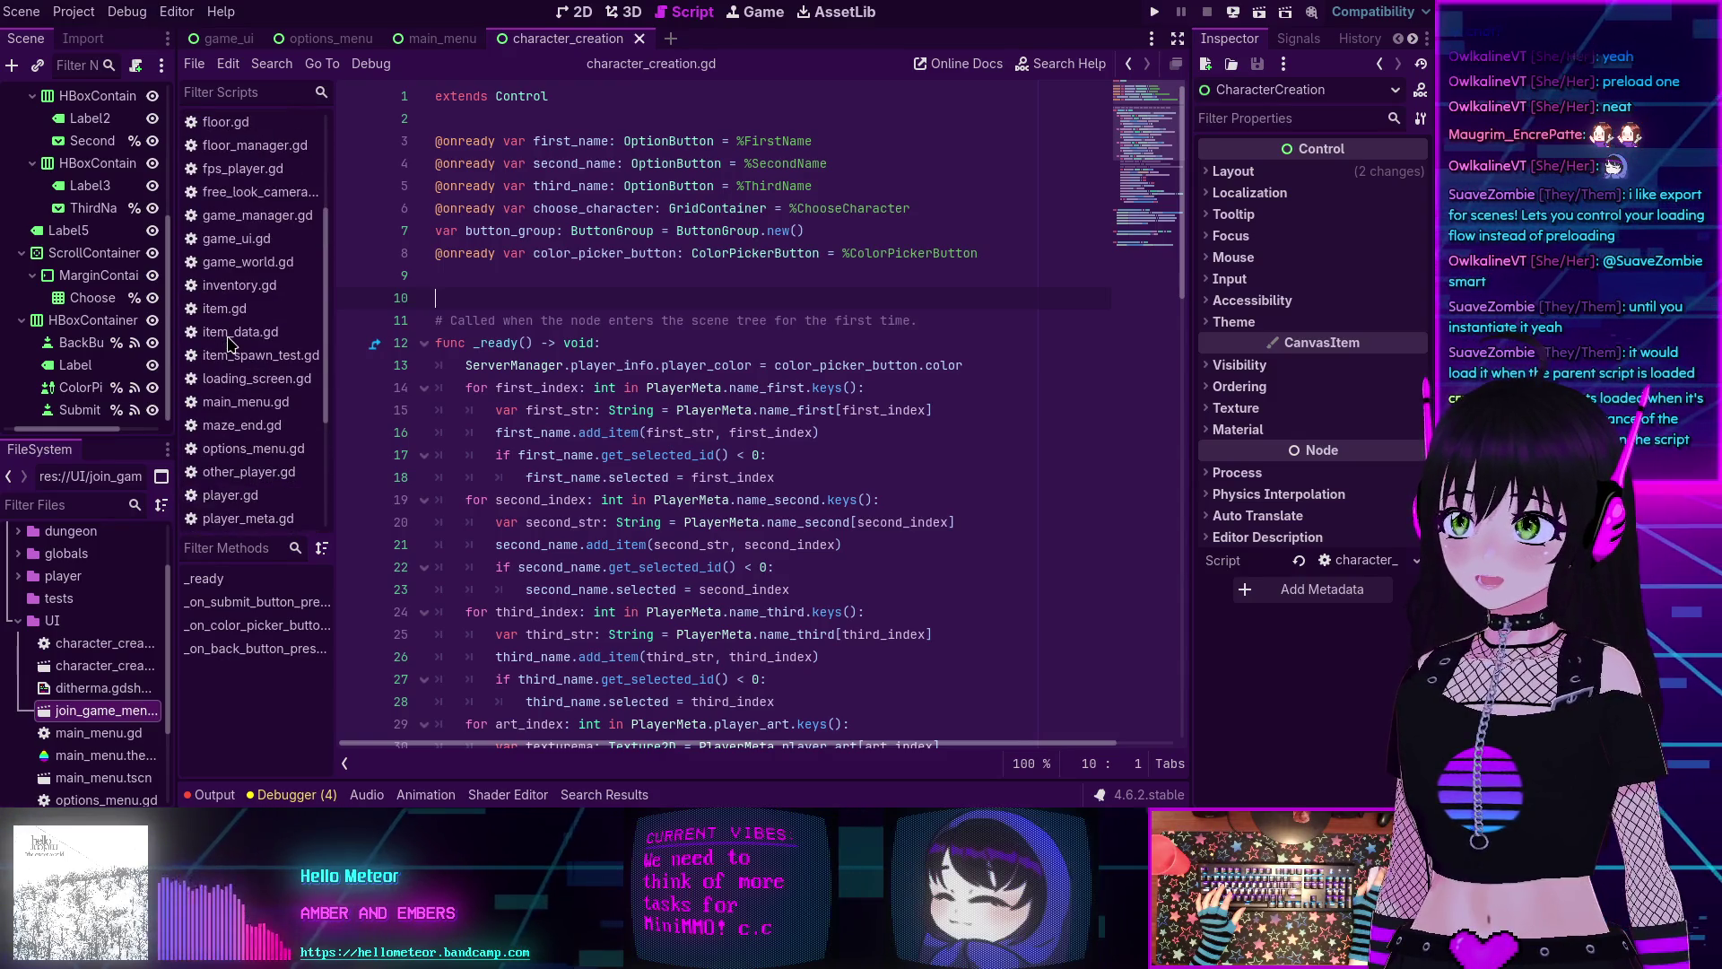
scroll(230, 343, "up", 6)
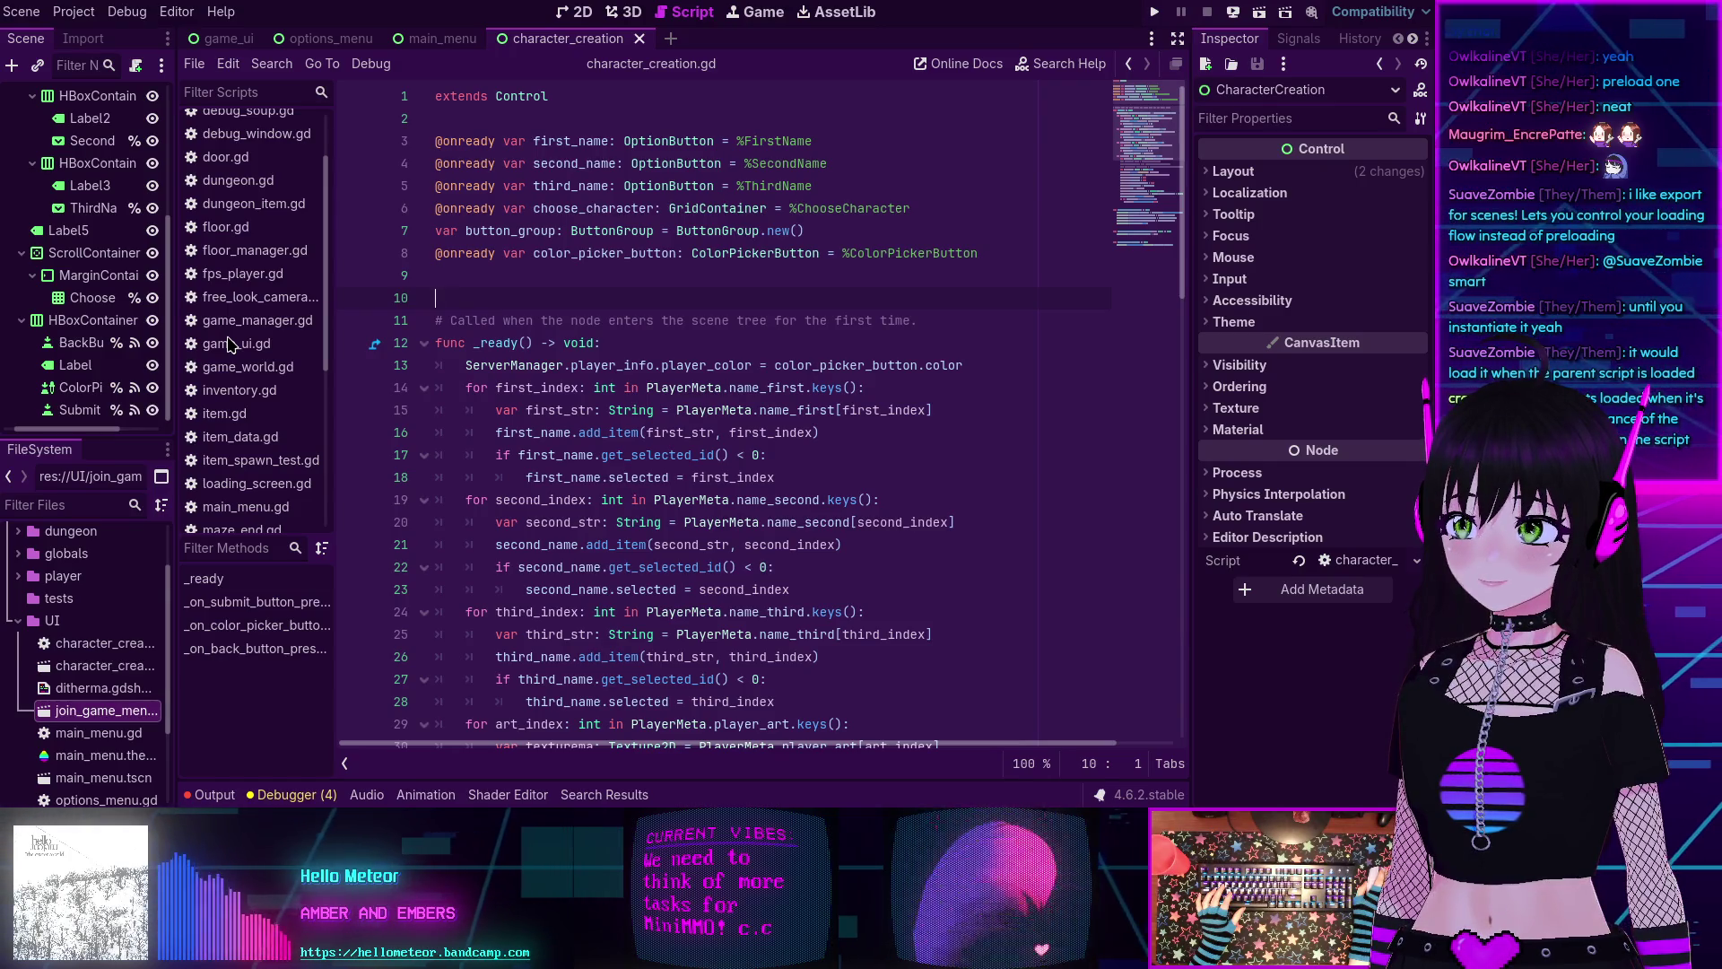
scroll(230, 344, "up", 4)
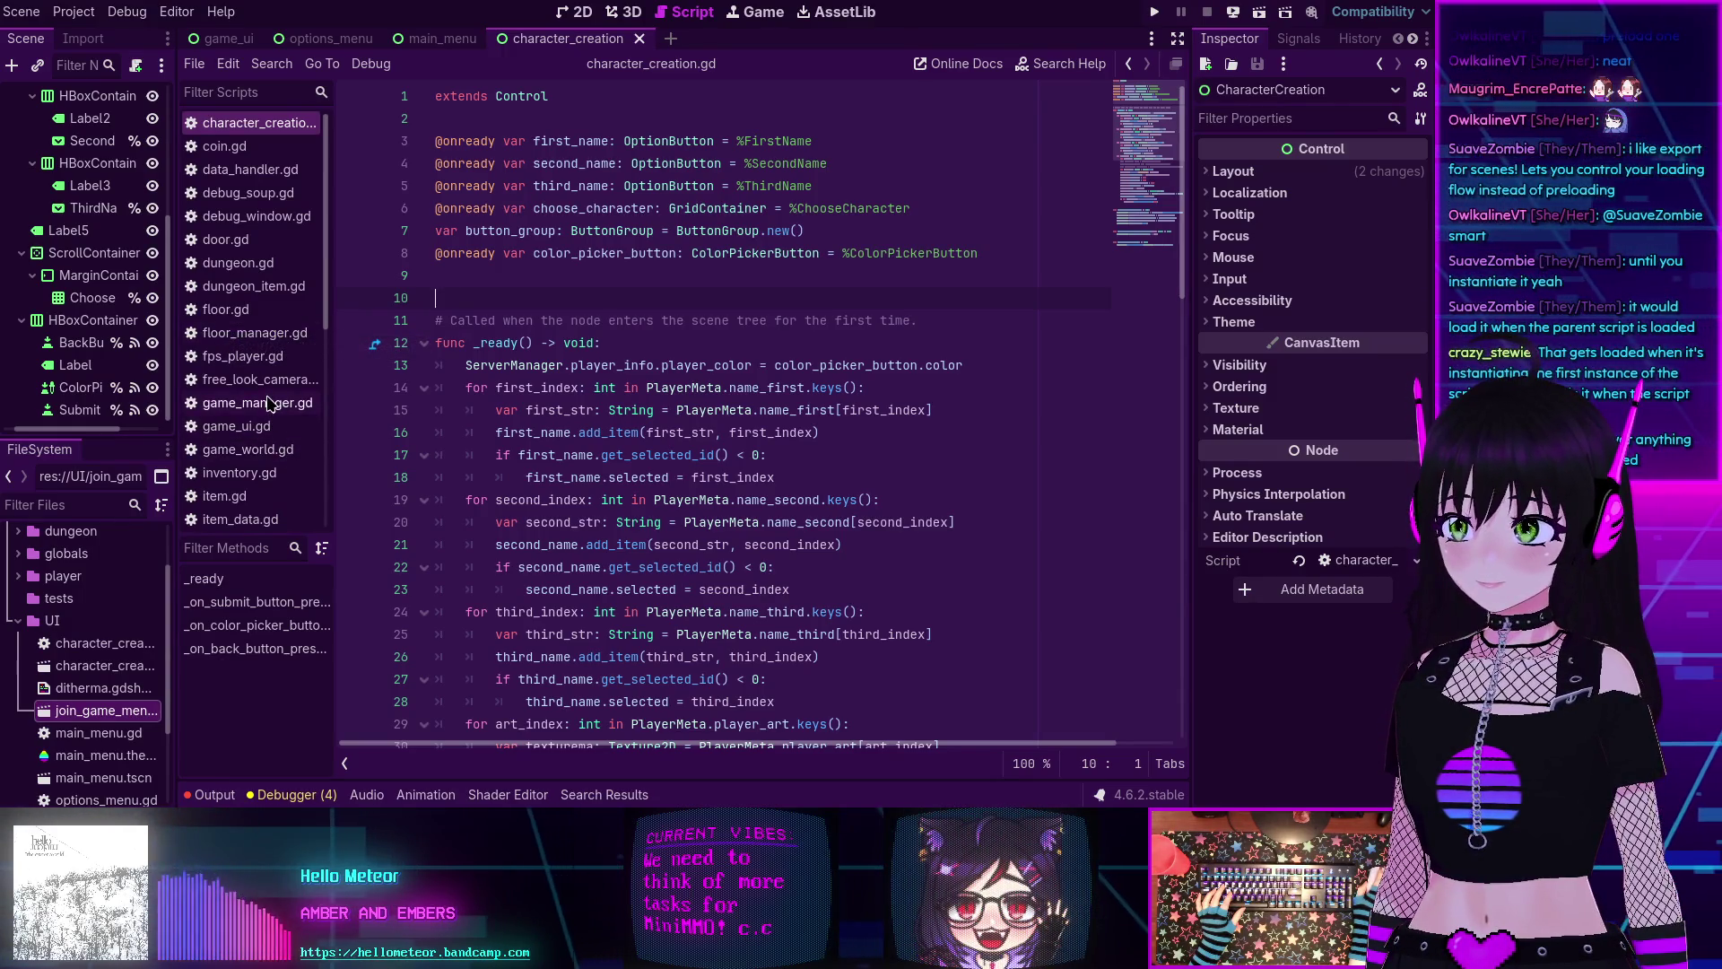
scroll(267, 403, "down", 3)
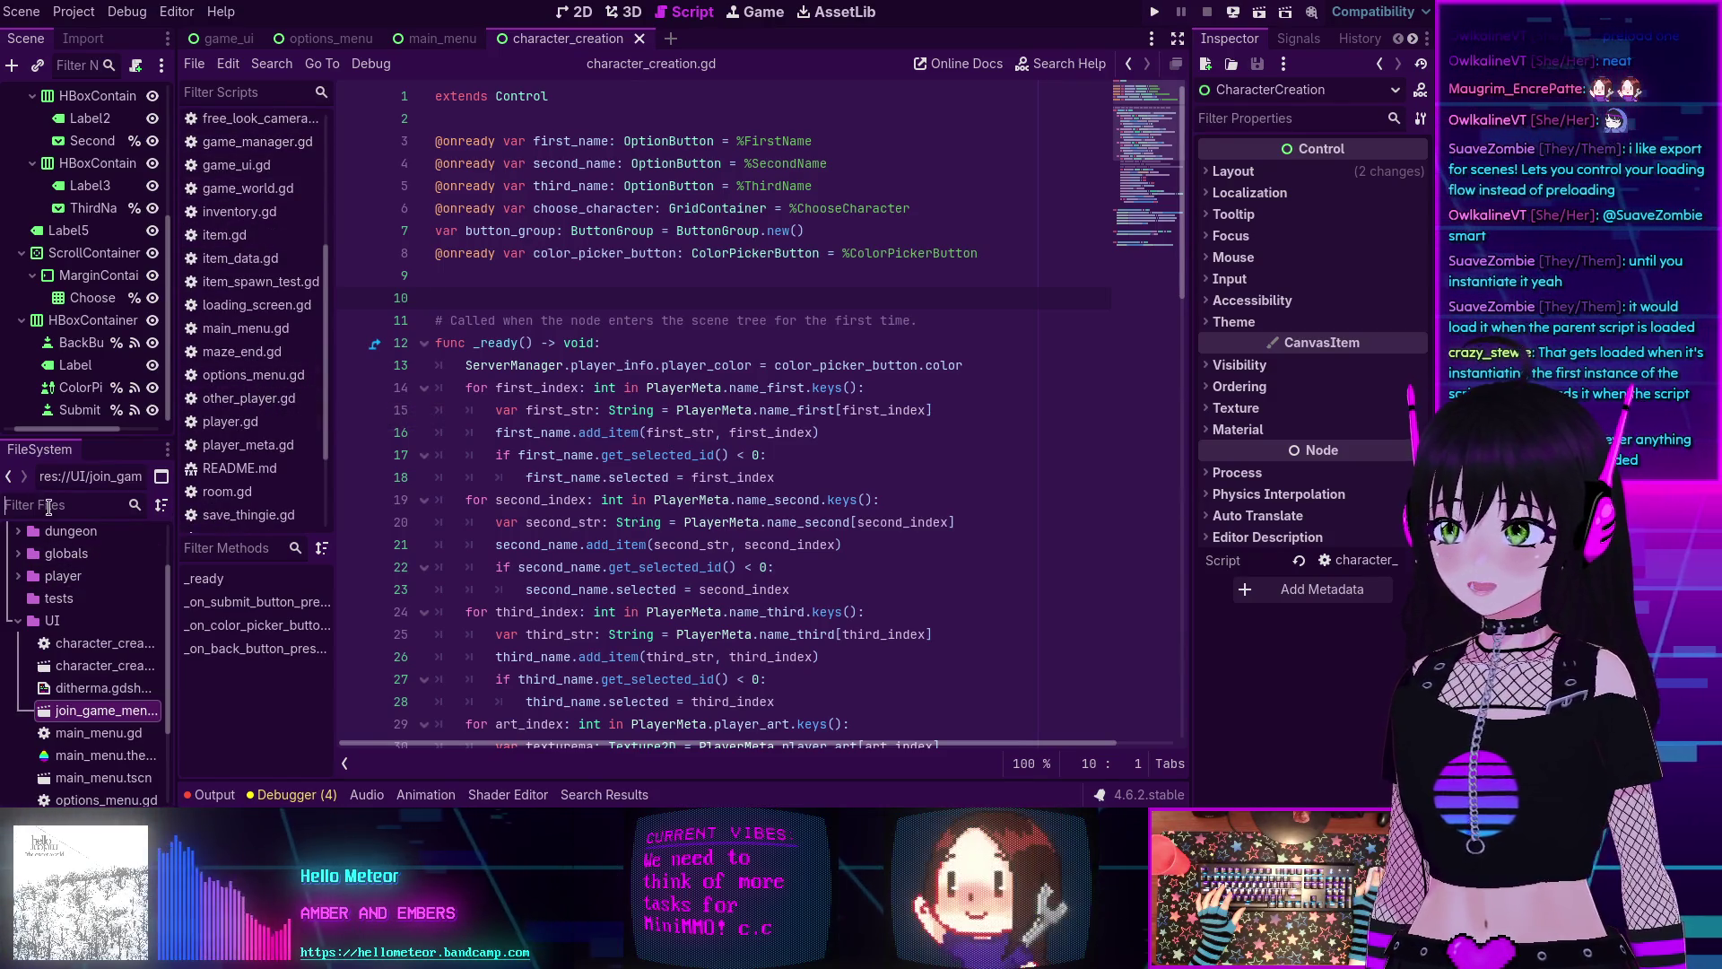
Filter FileSystem for 'join' and open join_game_menu.tscn in the 2D view.
left_click(57, 504)
type("join")
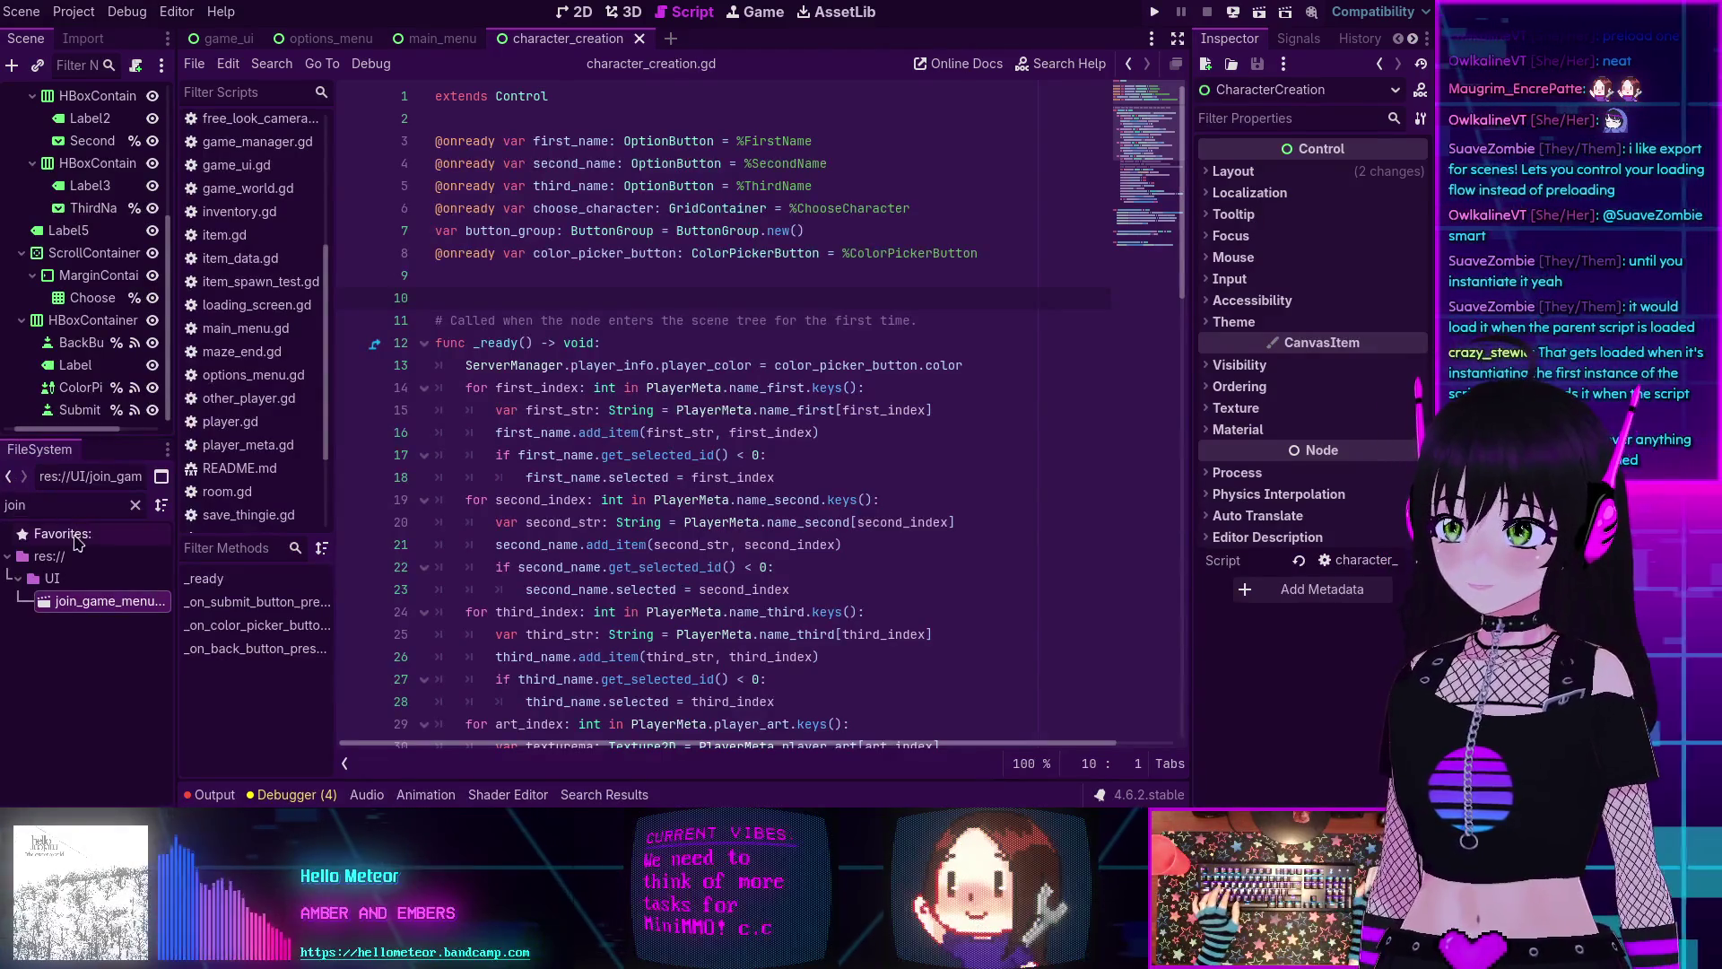
double_click(110, 600)
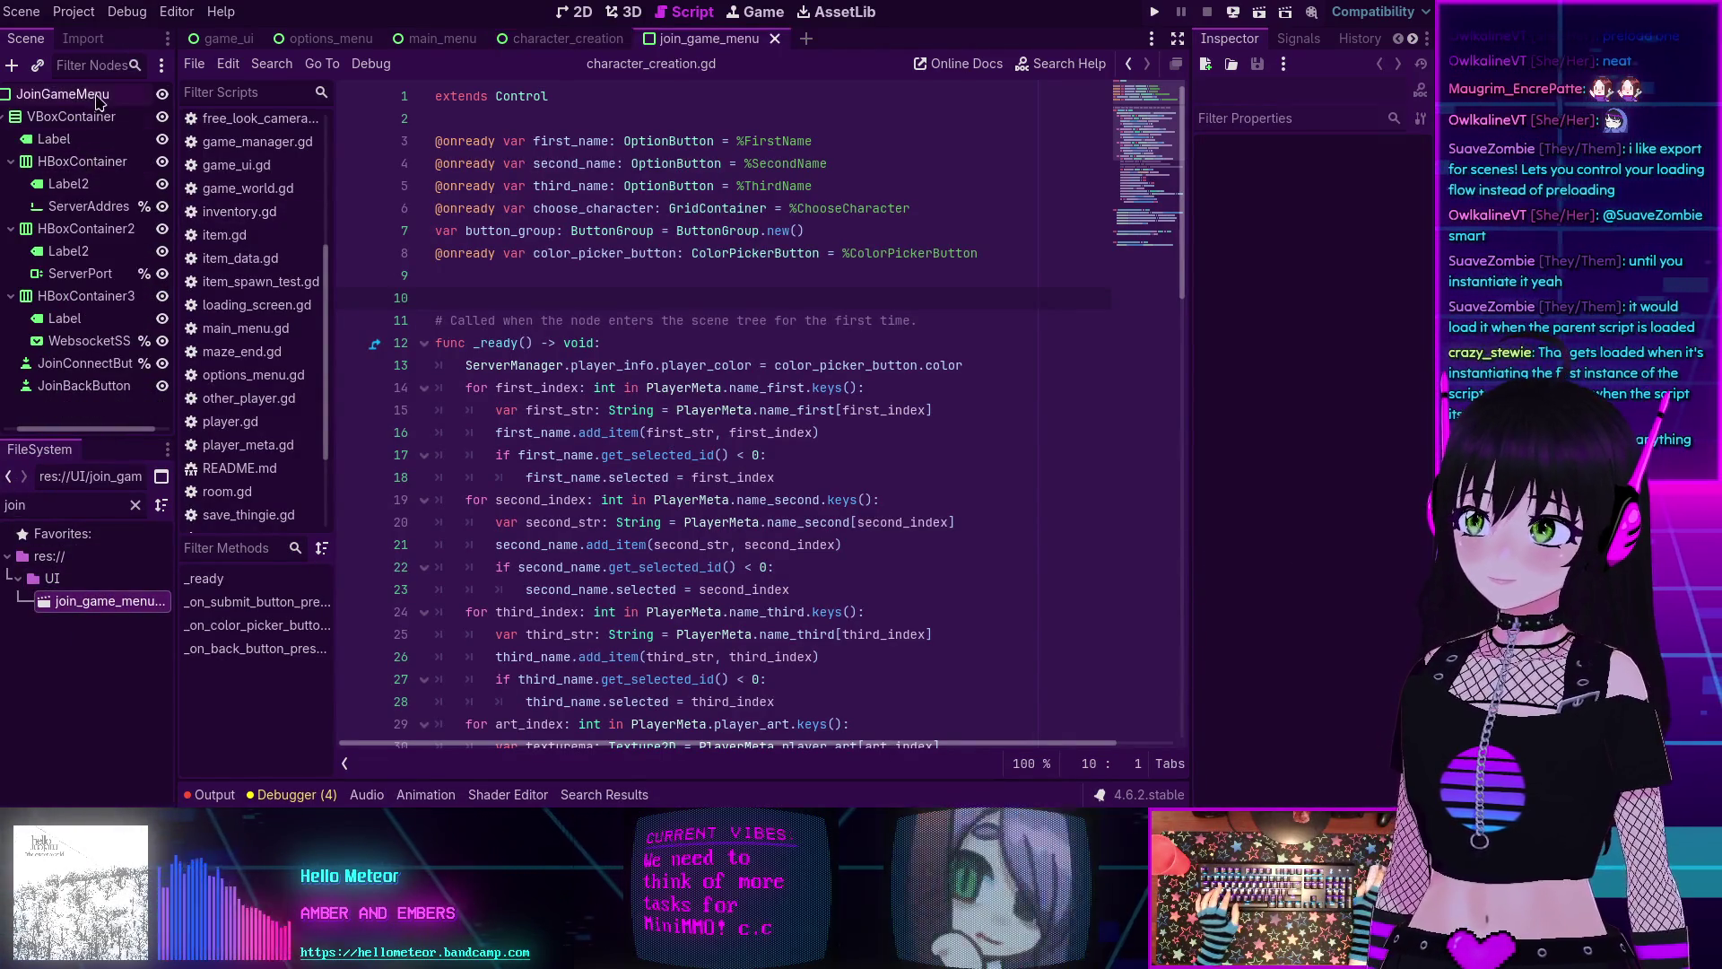
left_click(574, 11)
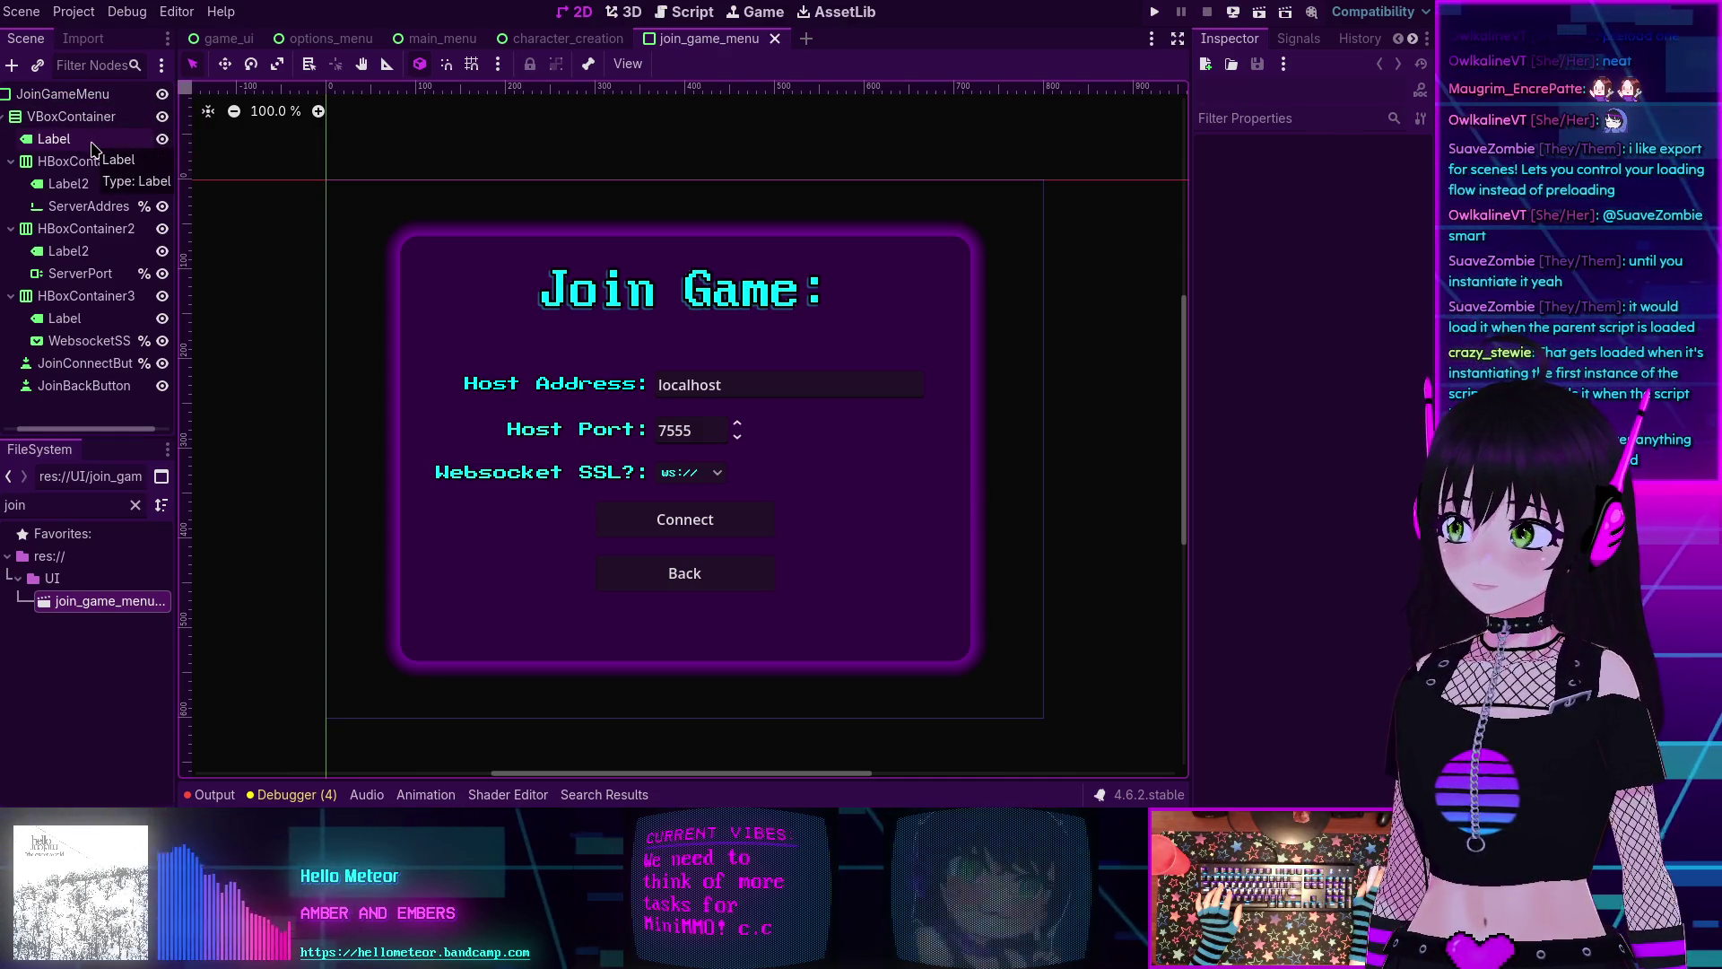
Attach a new join_game_menu.gd script to the JoinGameMenu root node.
left_click(75, 99)
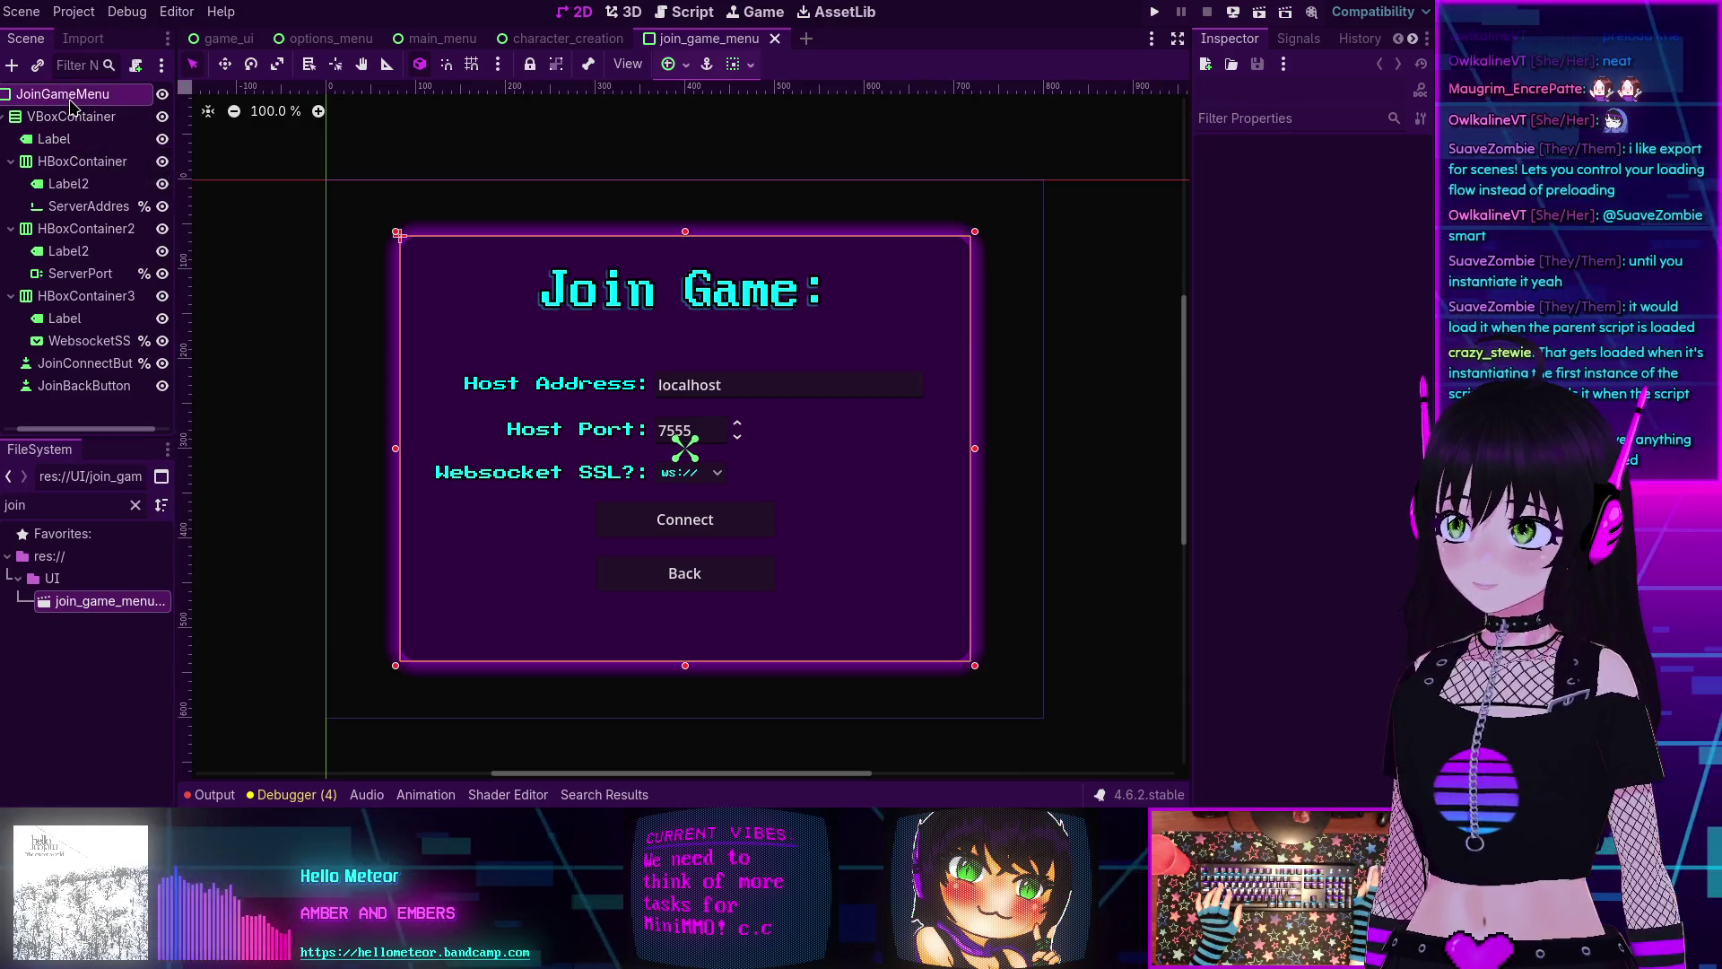
left_click(136, 64)
left_click(632, 550)
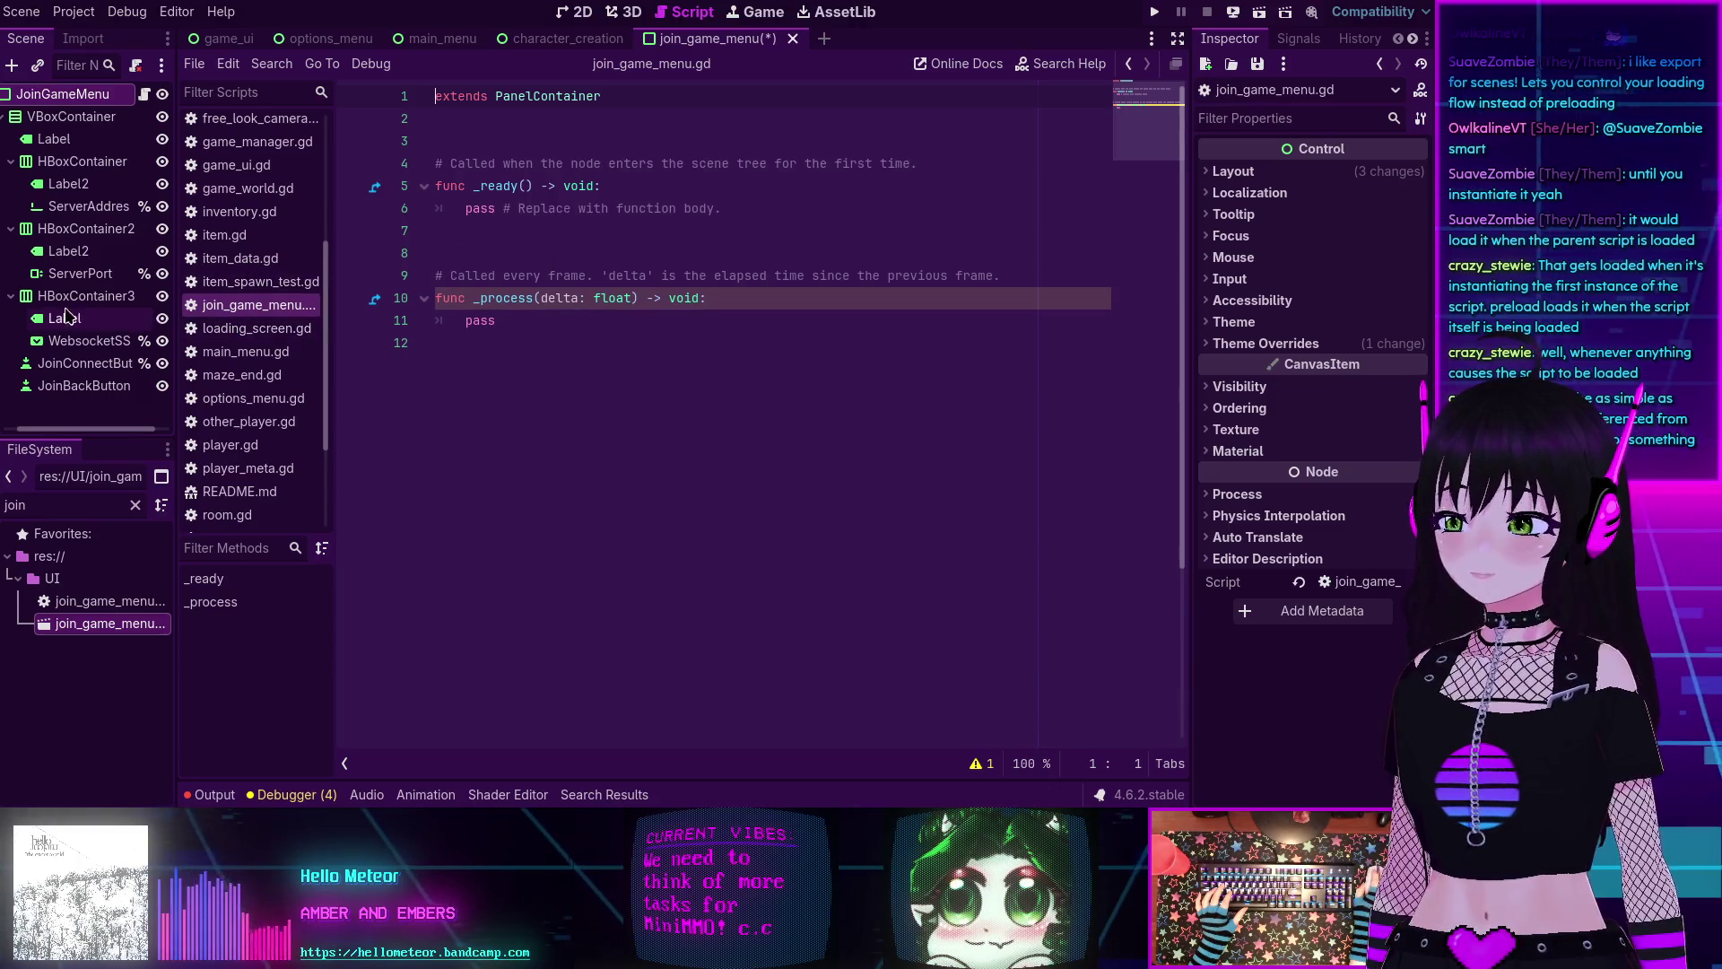
Close the item_spawn_test, item_data, inventory, coin, door, dungeon, floor, fps_player, camera and item scripts.
left_click(135, 507)
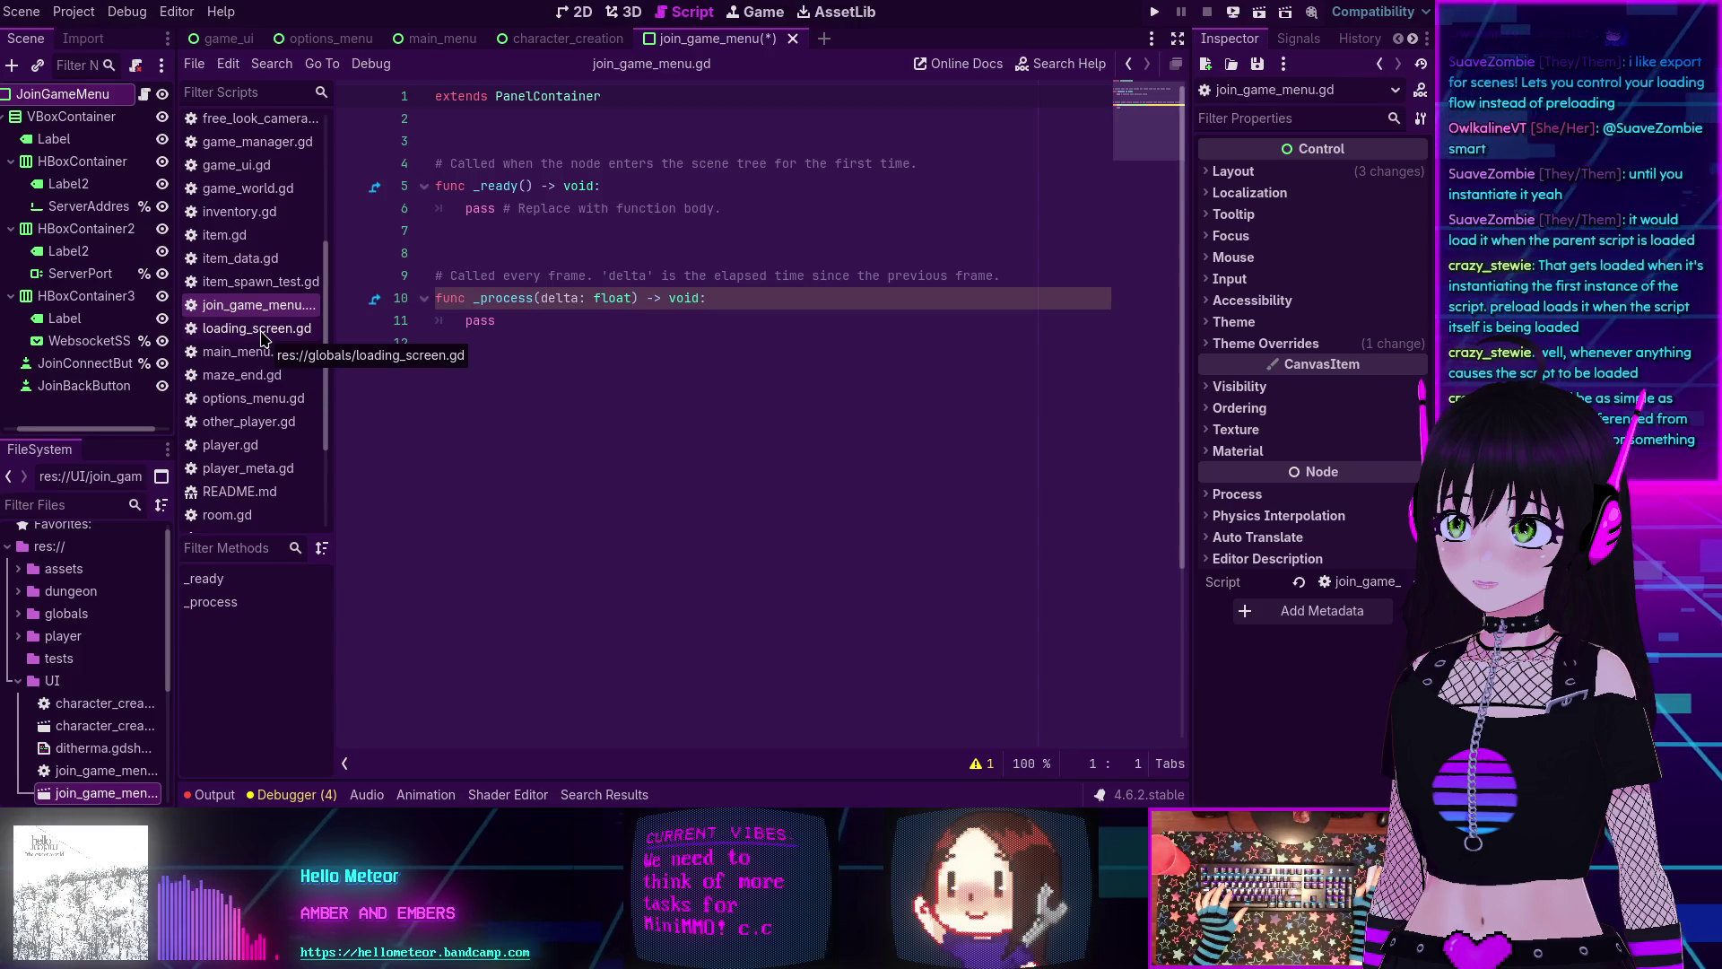
middle_click(233, 281)
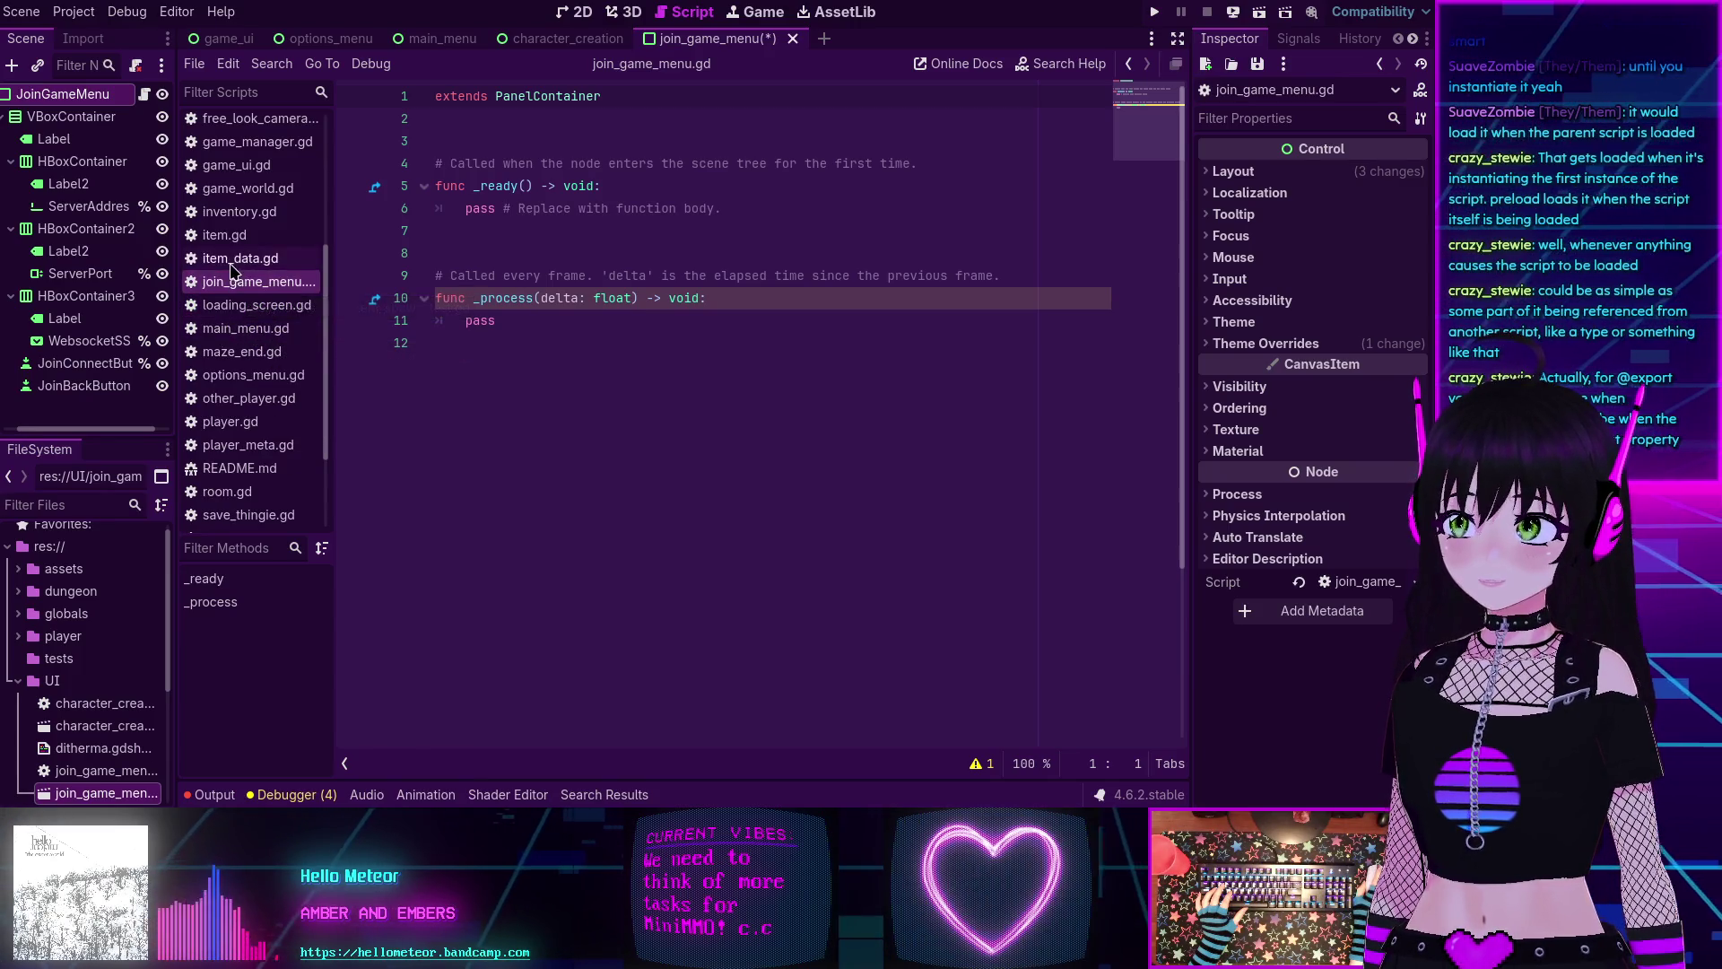
middle_click(230, 259)
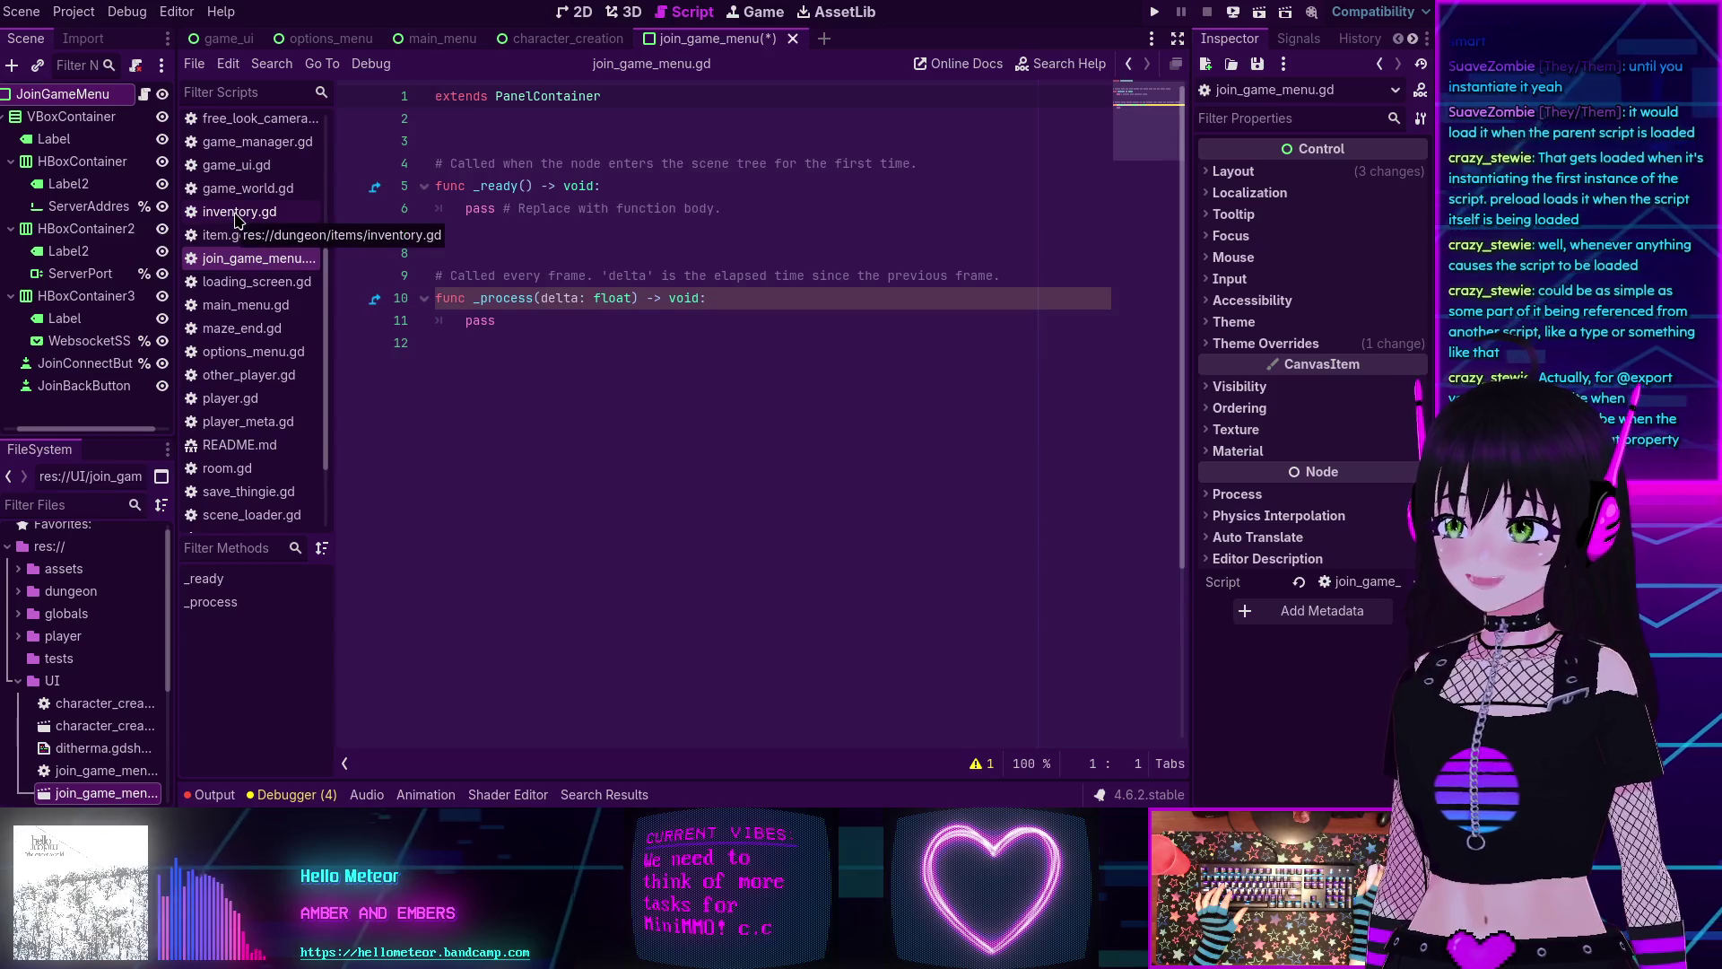
middle_click(238, 218)
scroll(235, 211, "up", 4)
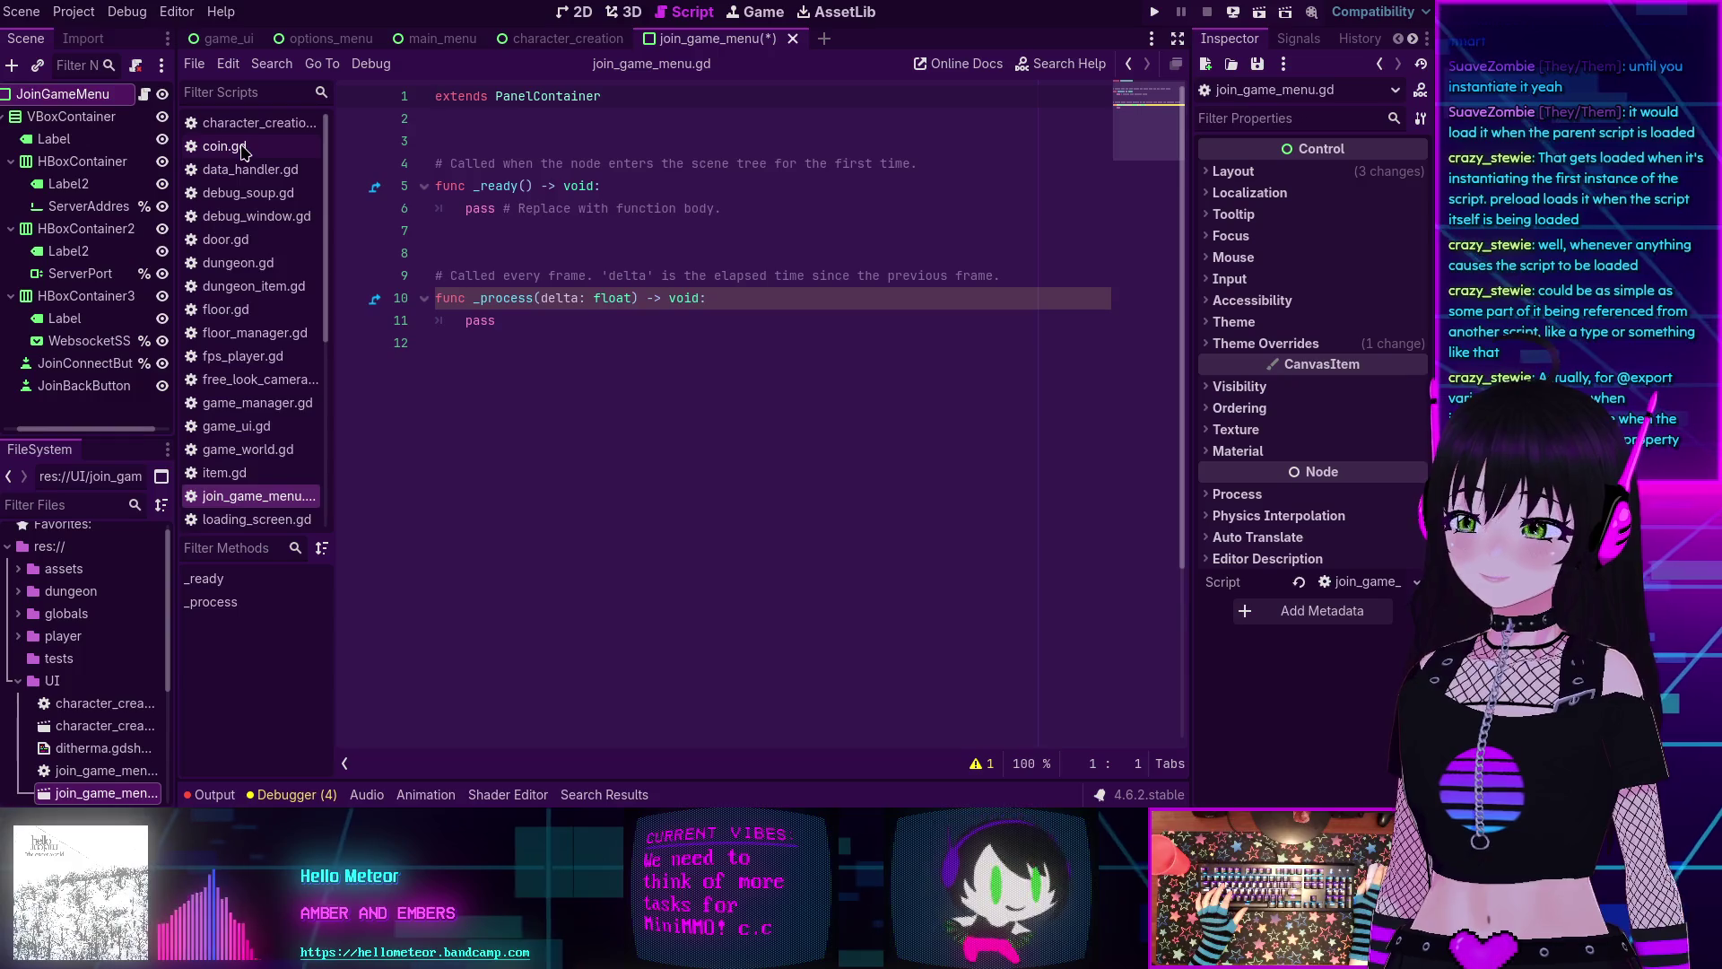
middle_click(246, 148)
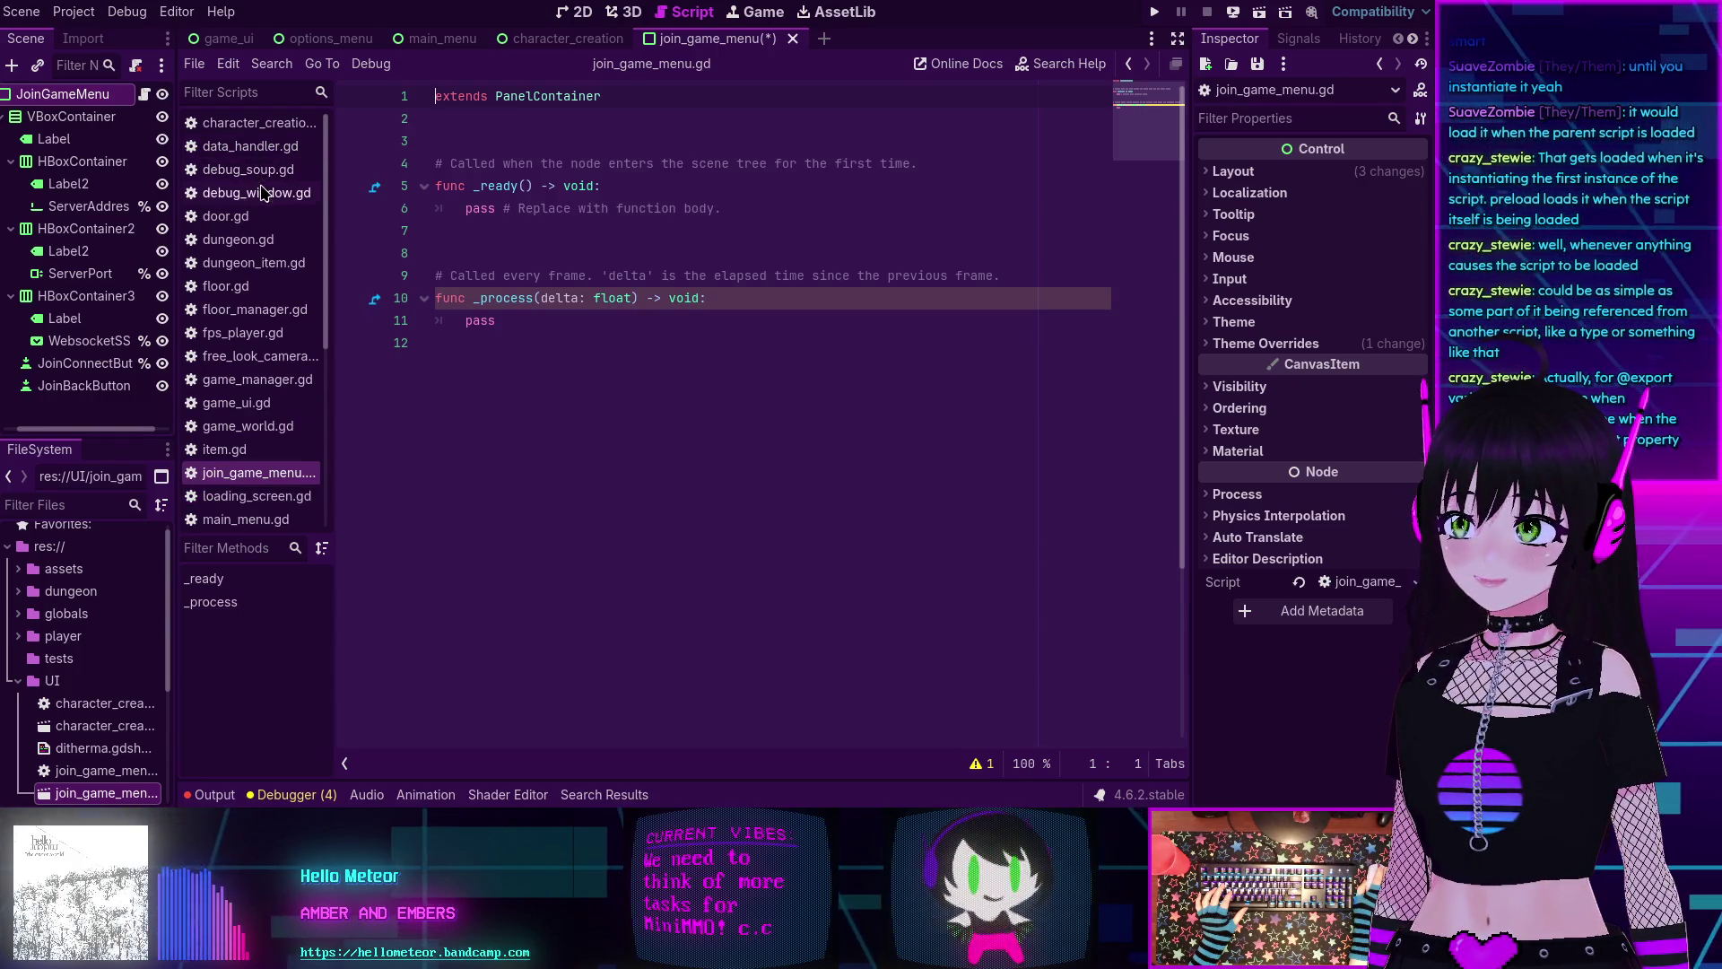
middle_click(256, 220)
middle_click(255, 223)
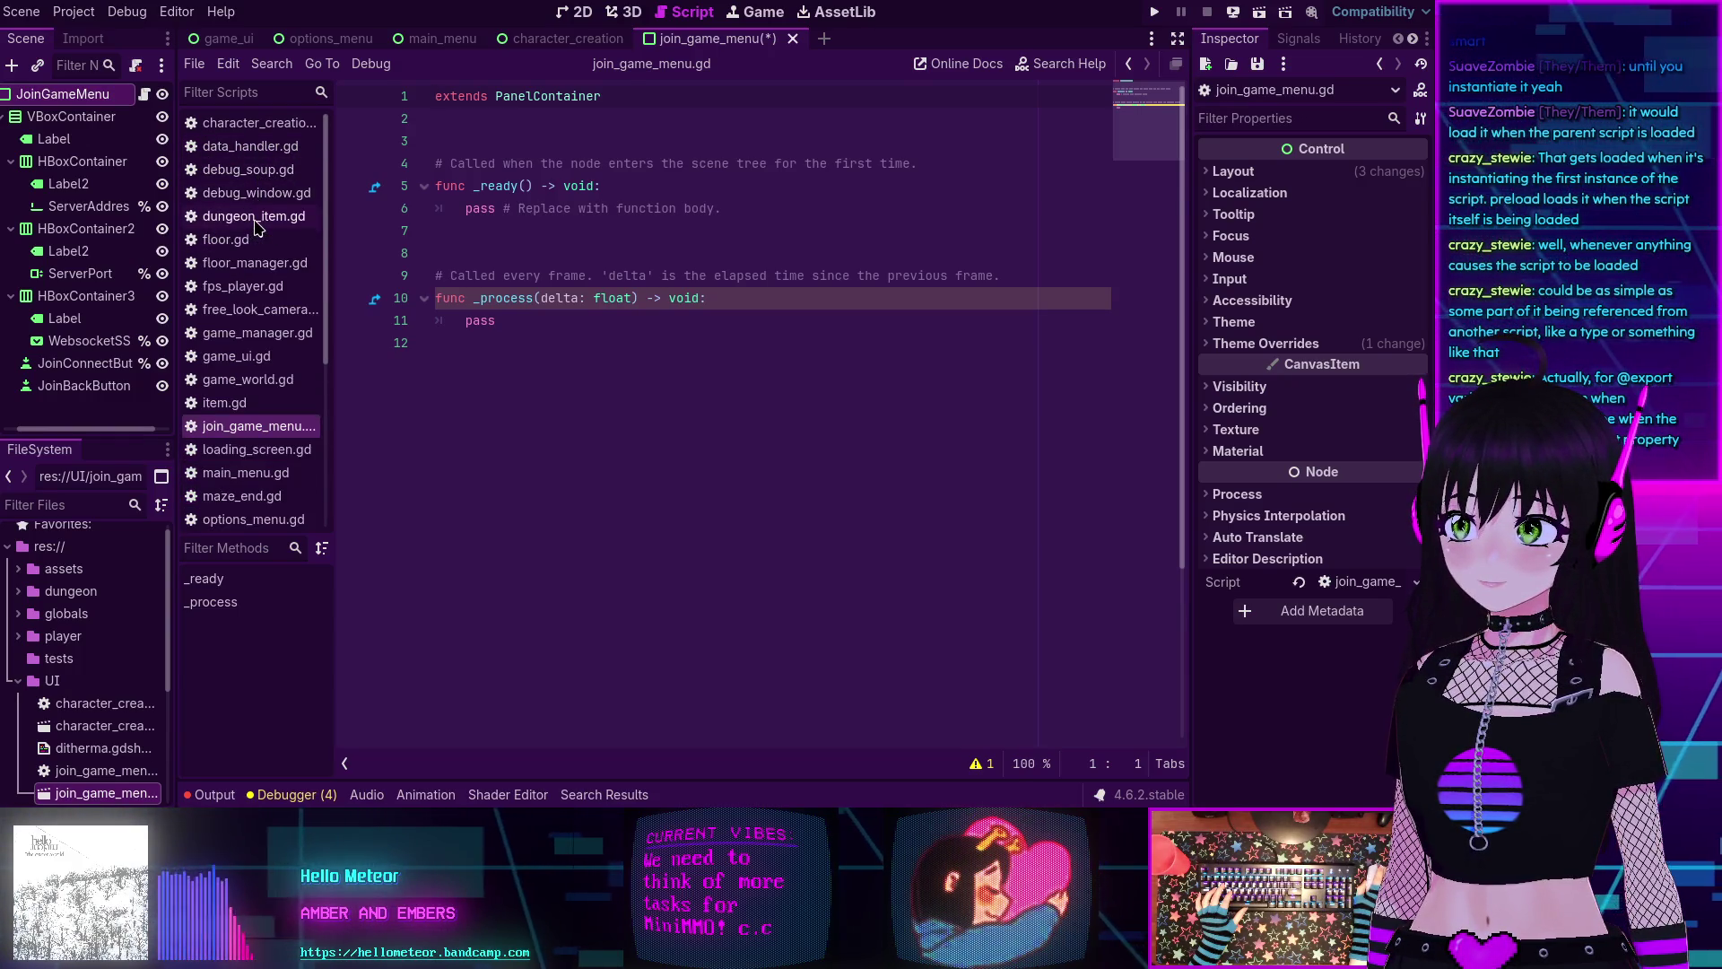
middle_click(255, 224)
middle_click(258, 226)
middle_click(259, 225)
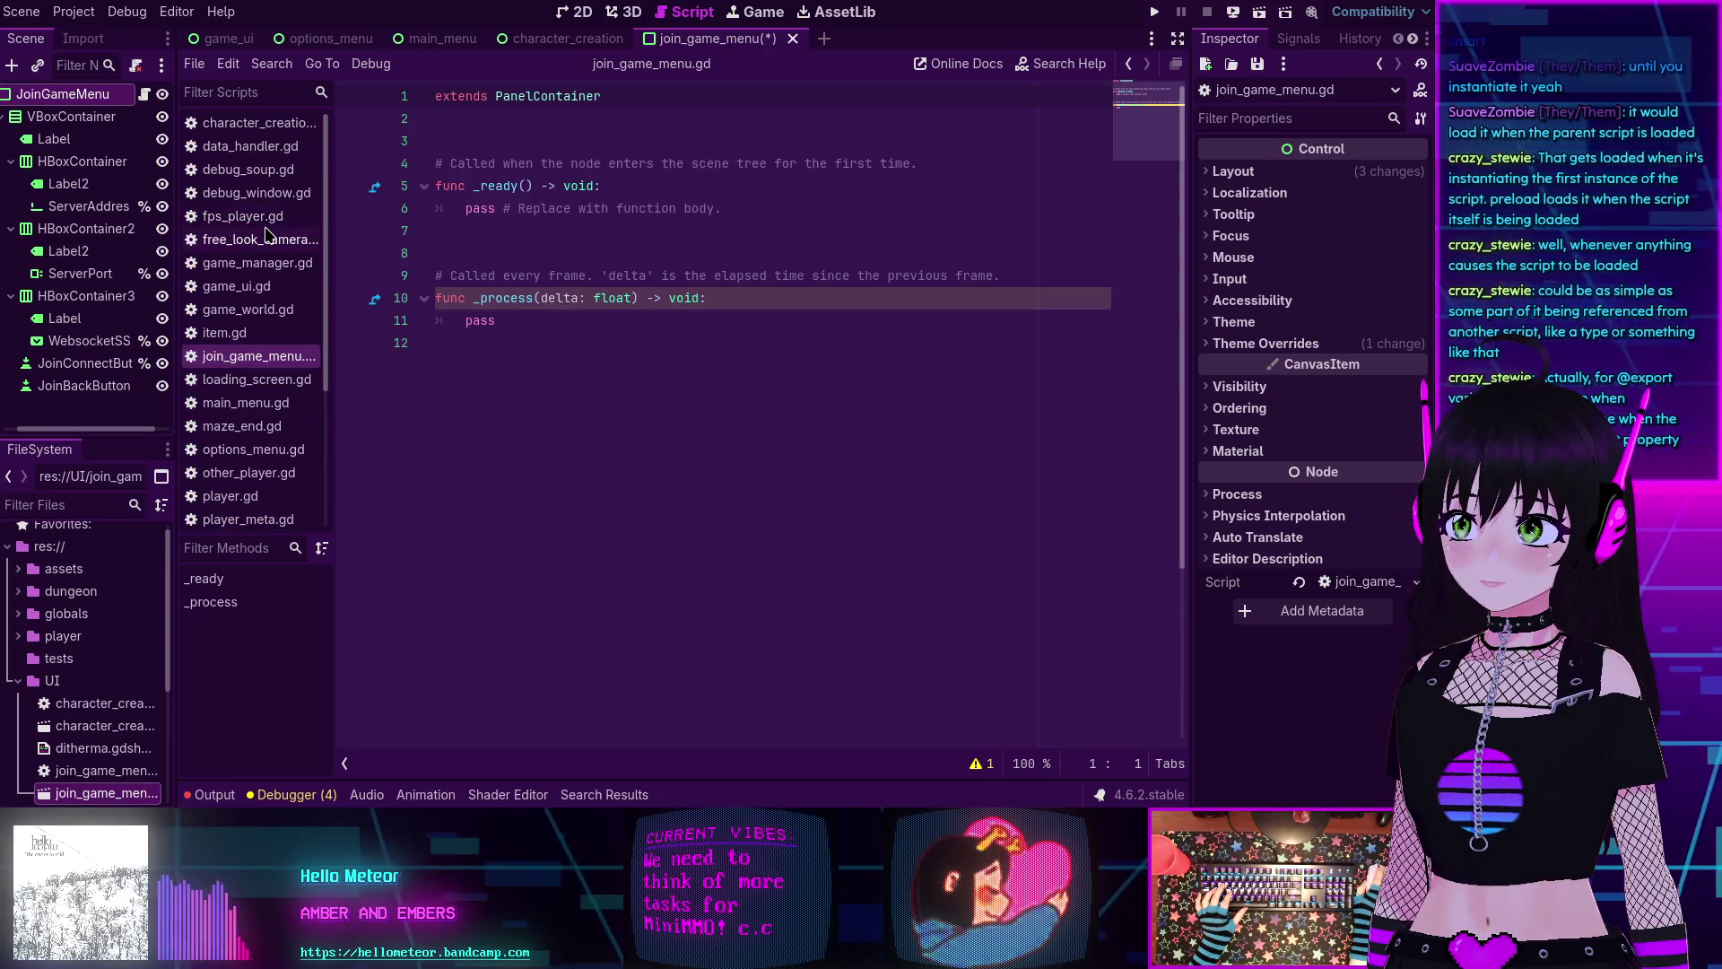
middle_click(260, 225)
middle_click(260, 225)
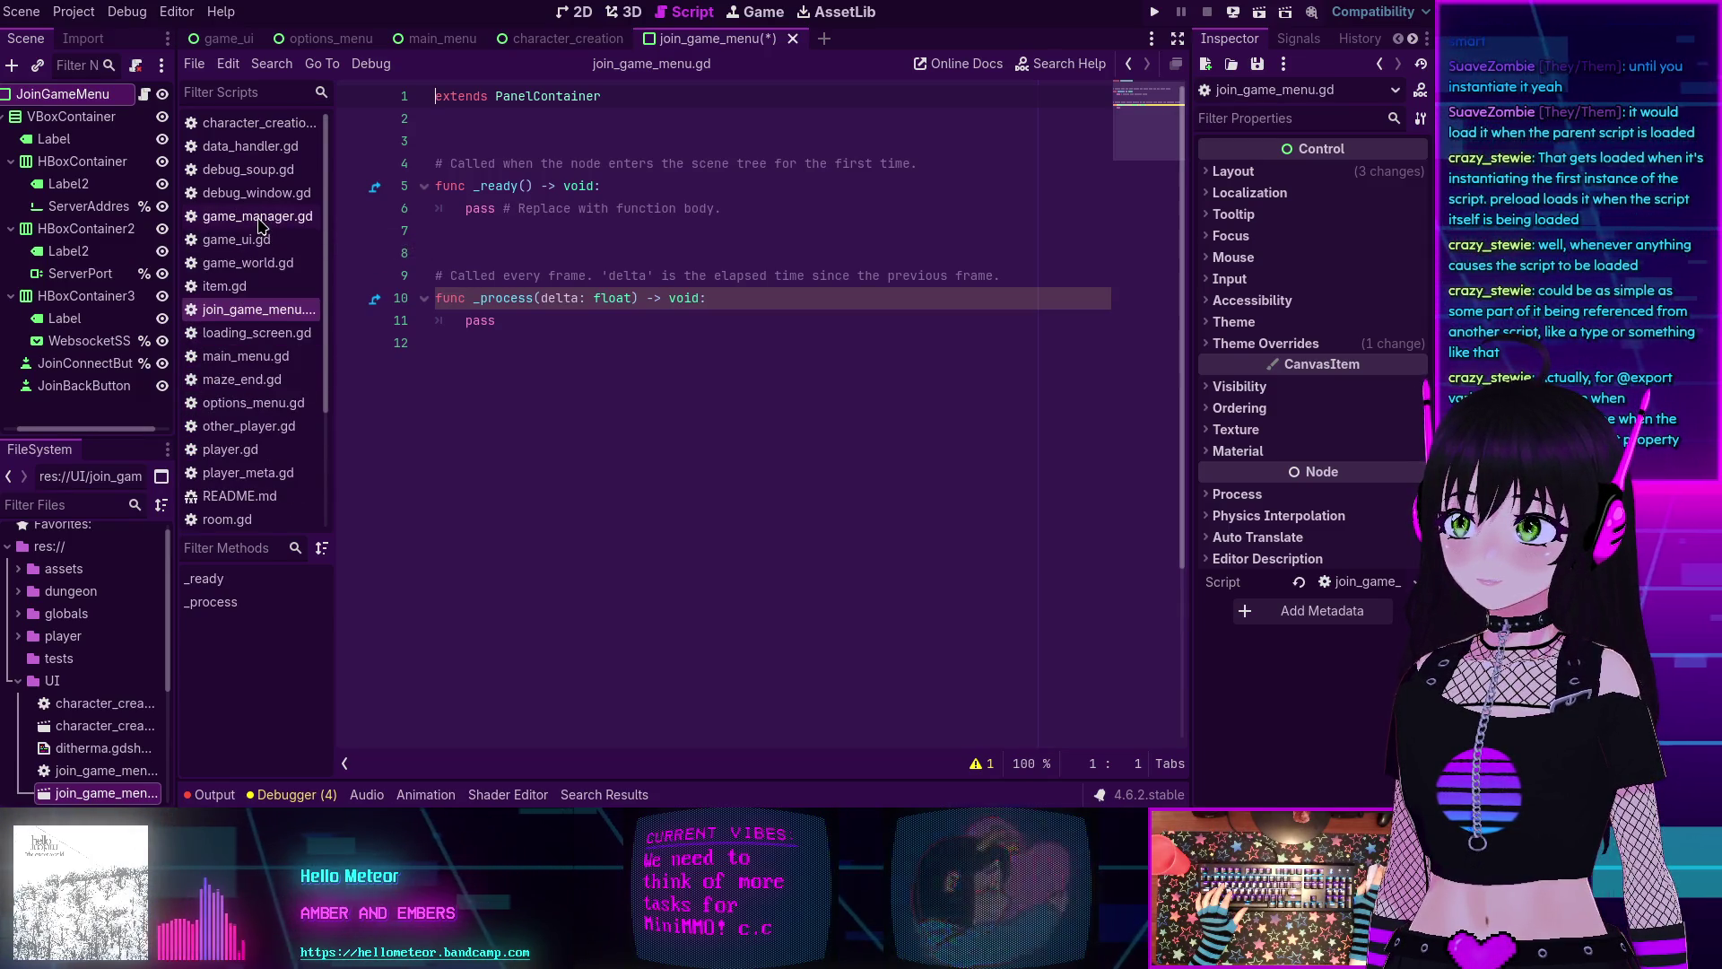
middle_click(262, 288)
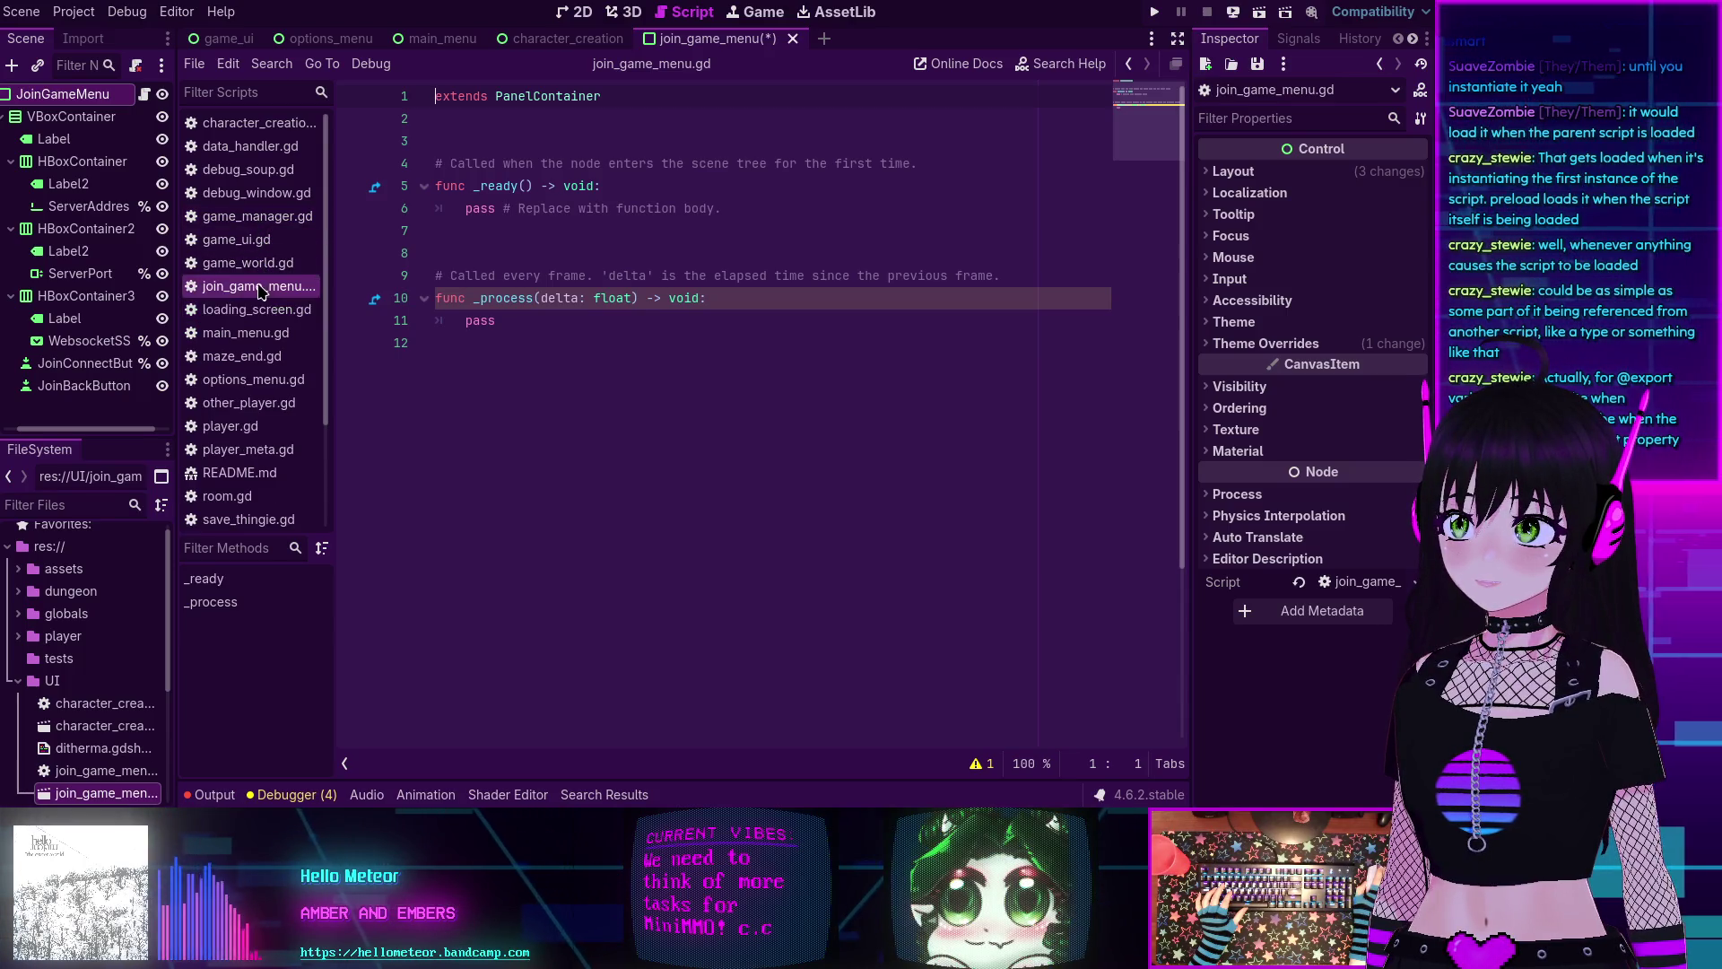
Close other_player, player, player_meta, README, room, shader_test and utilities, returning to character_creation.gd.
scroll(270, 339, "down", 2)
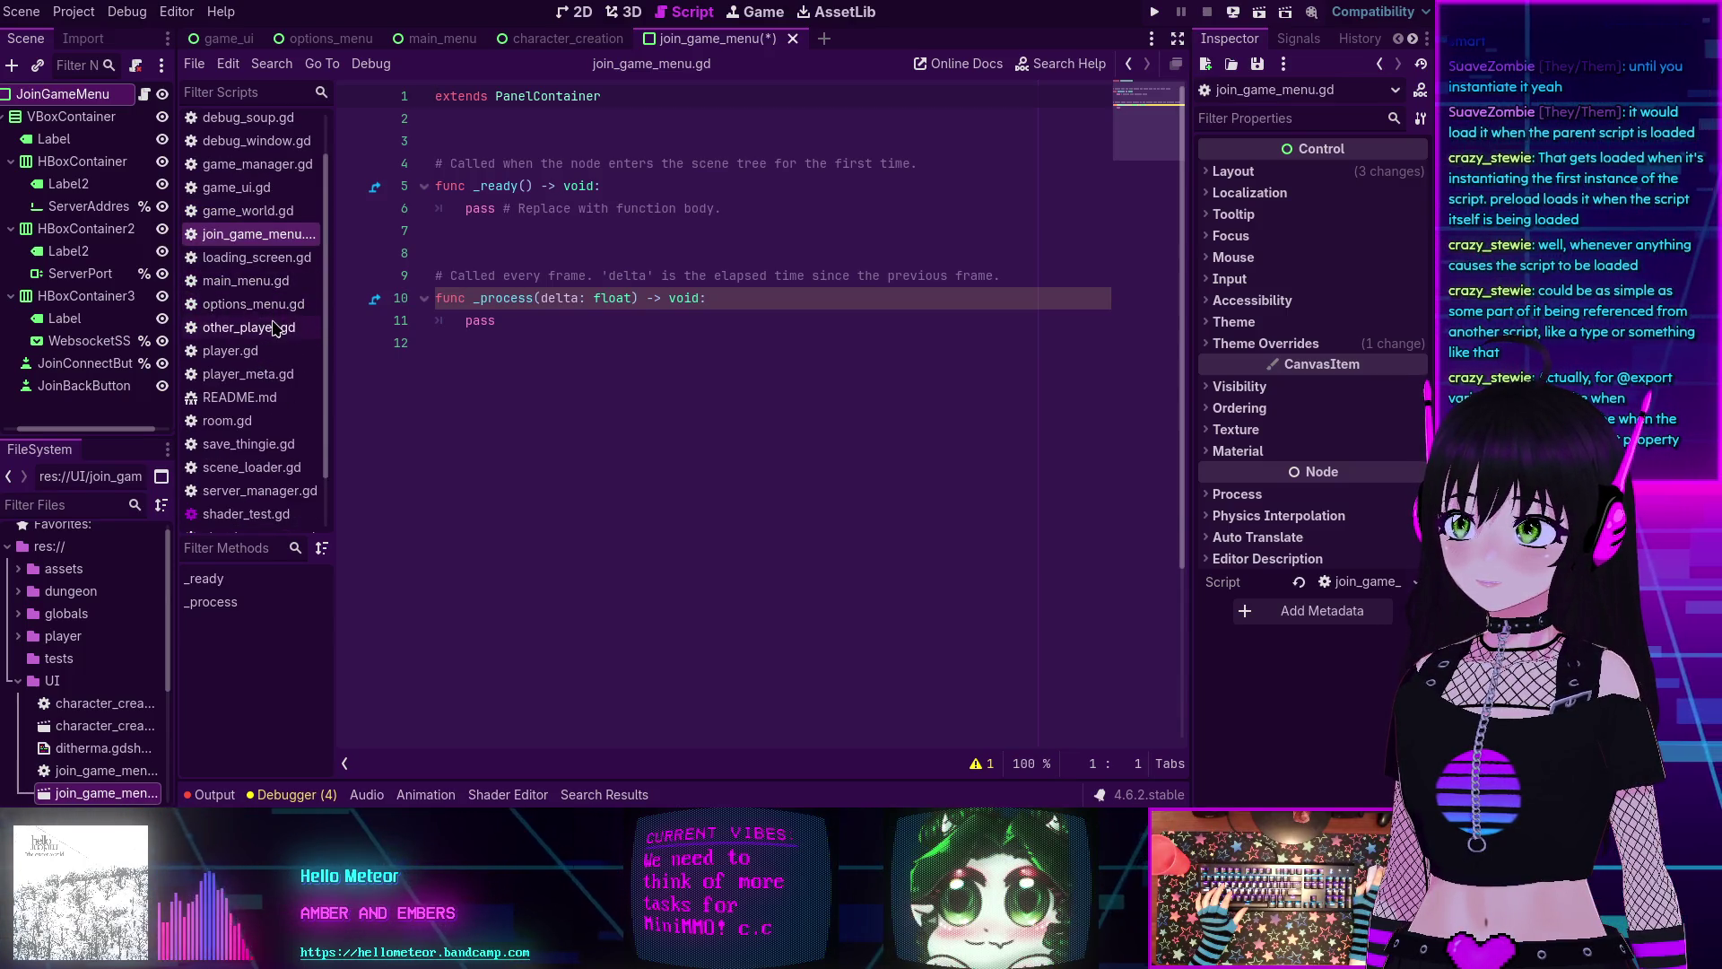
middle_click(284, 320)
scroll(269, 296, "down", 2)
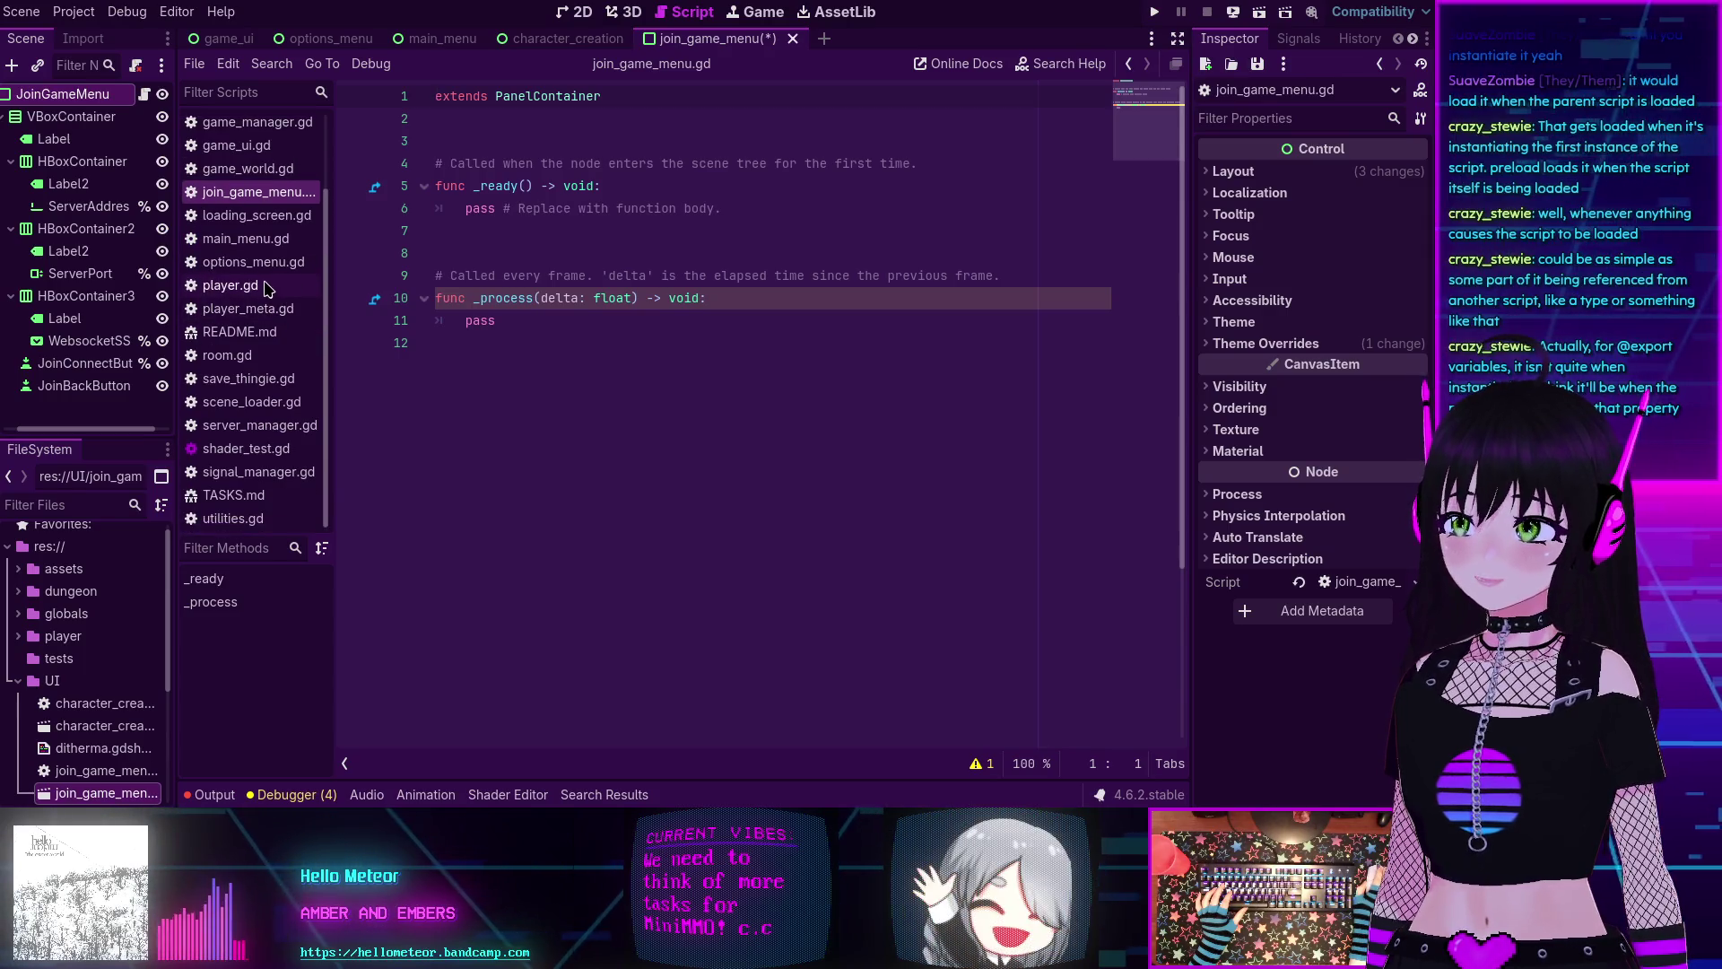
middle_click(264, 287)
middle_click(260, 308)
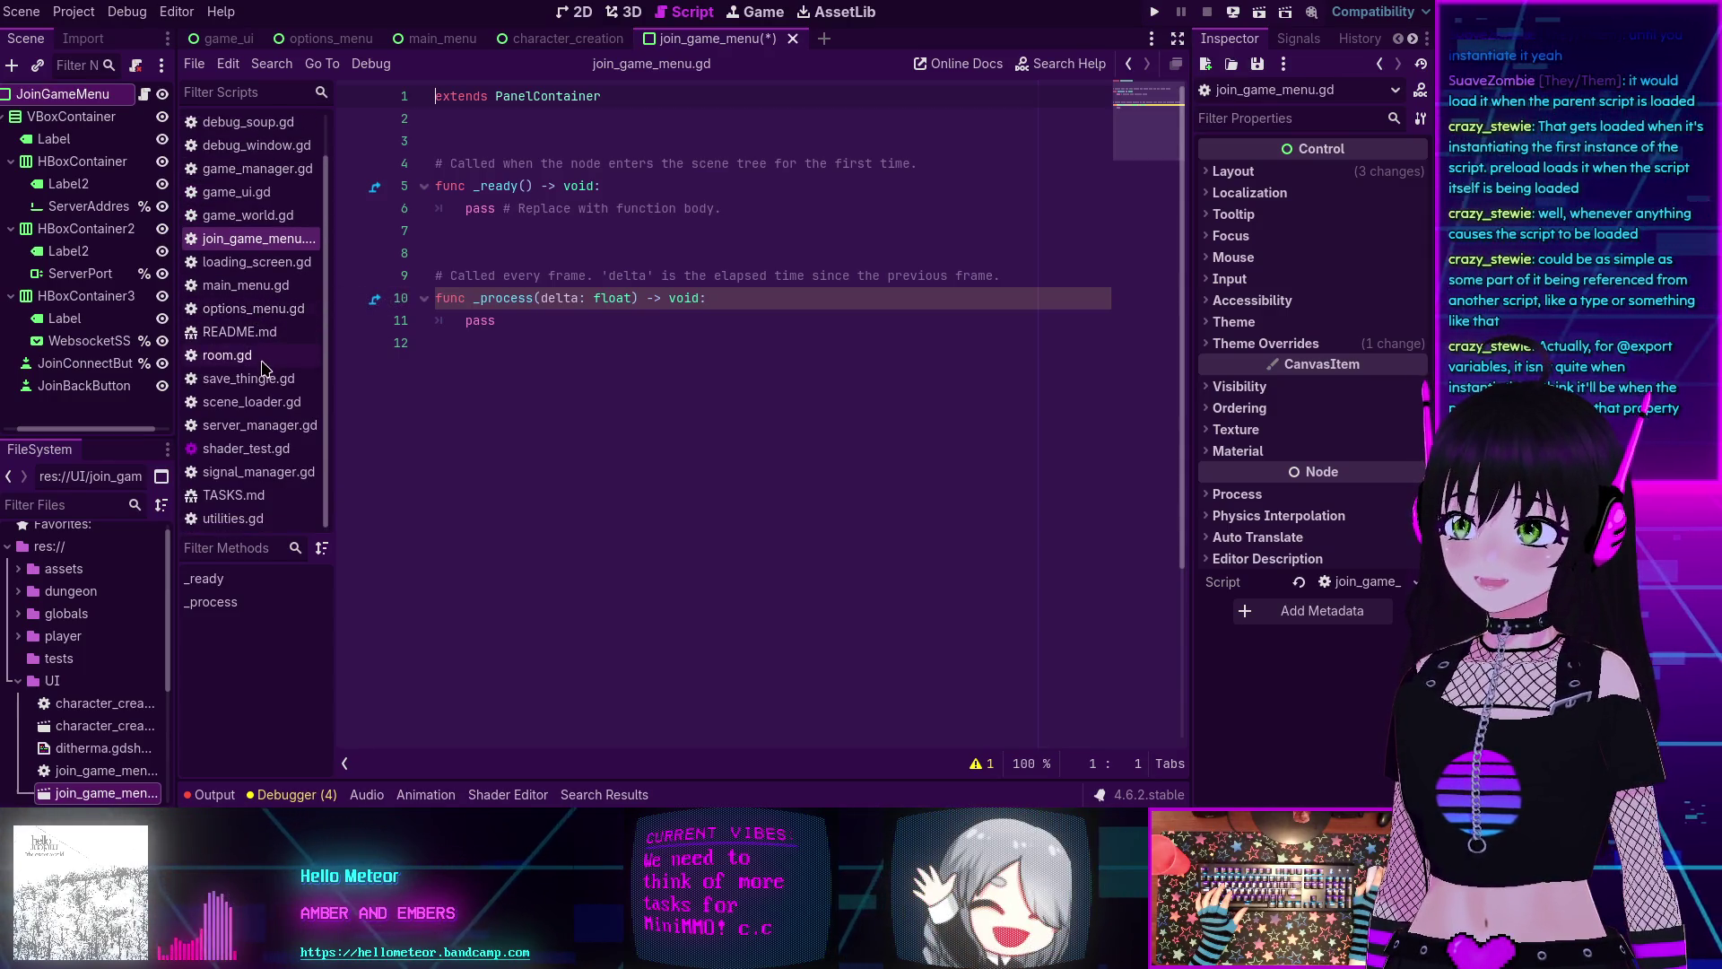
middle_click(249, 333)
middle_click(253, 357)
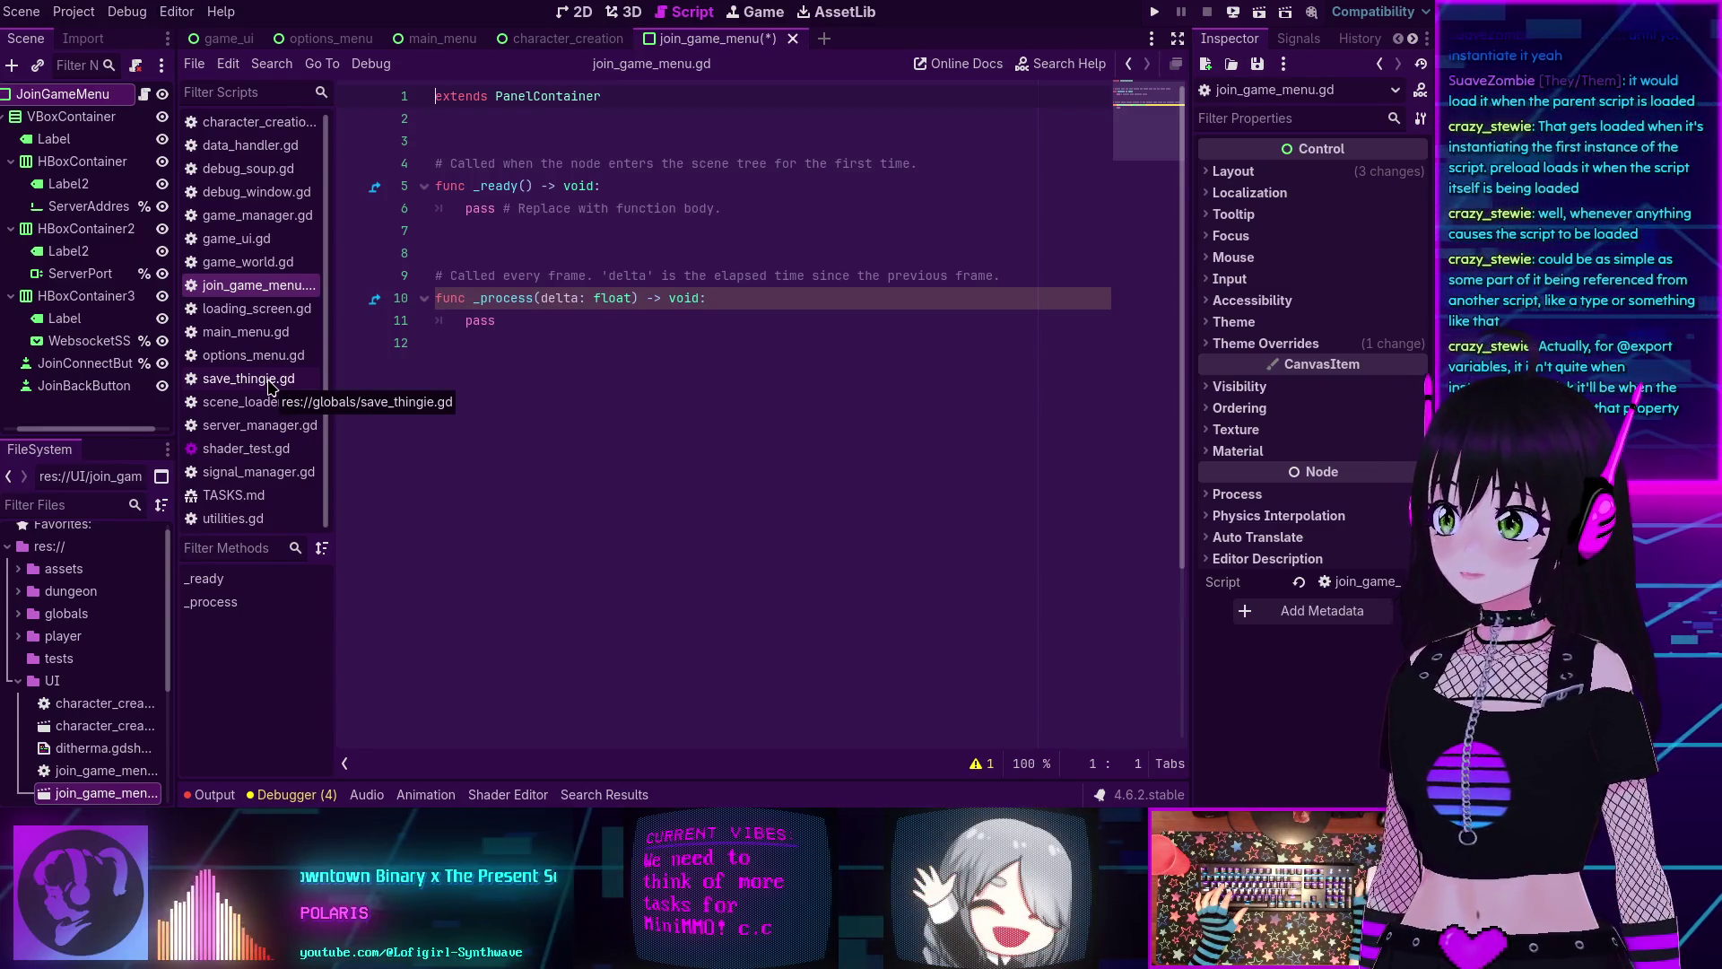
middle_click(277, 454)
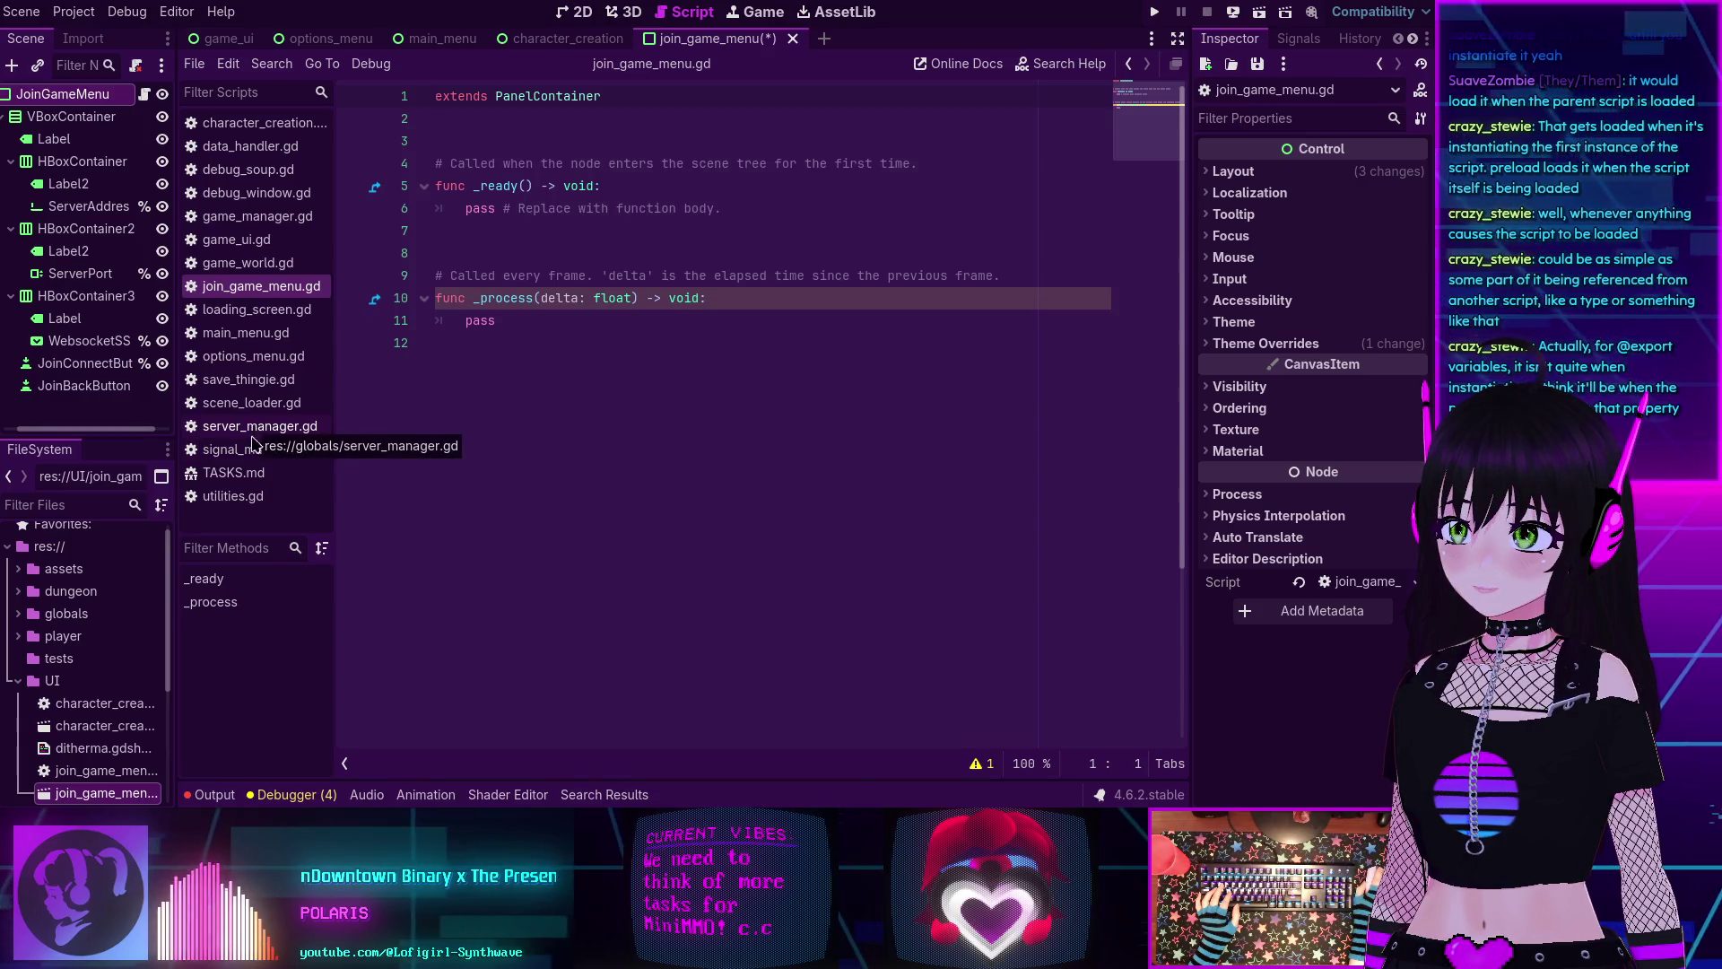
middle_click(242, 498)
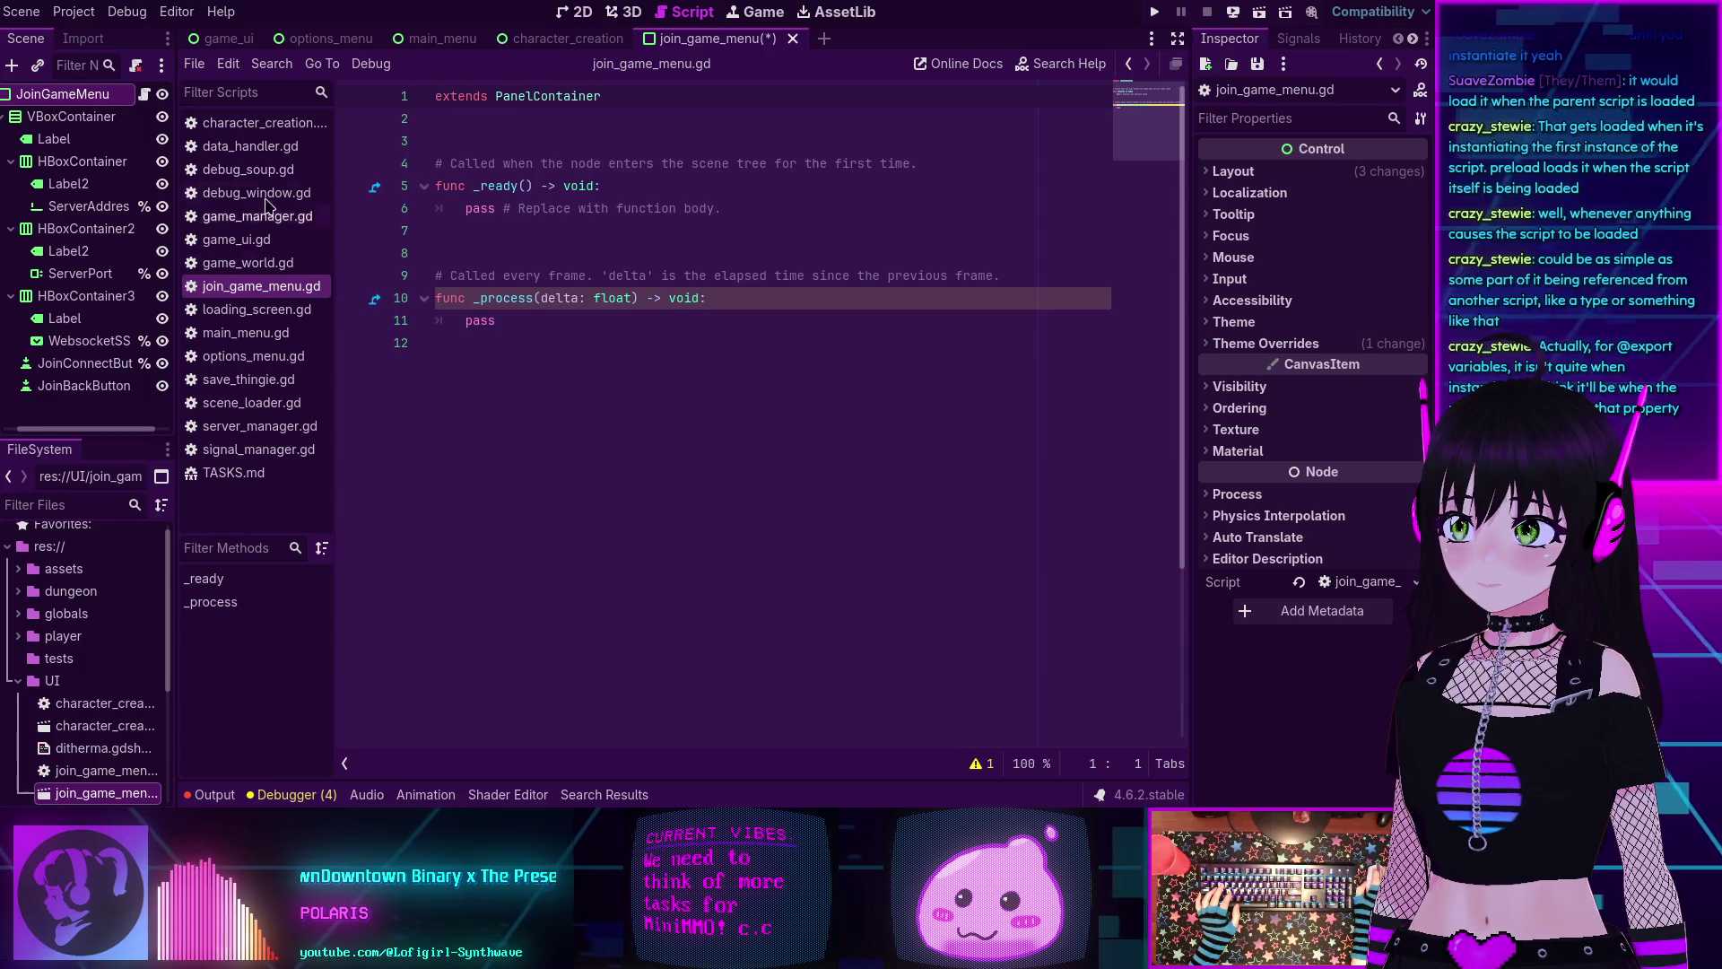
left_click(263, 126)
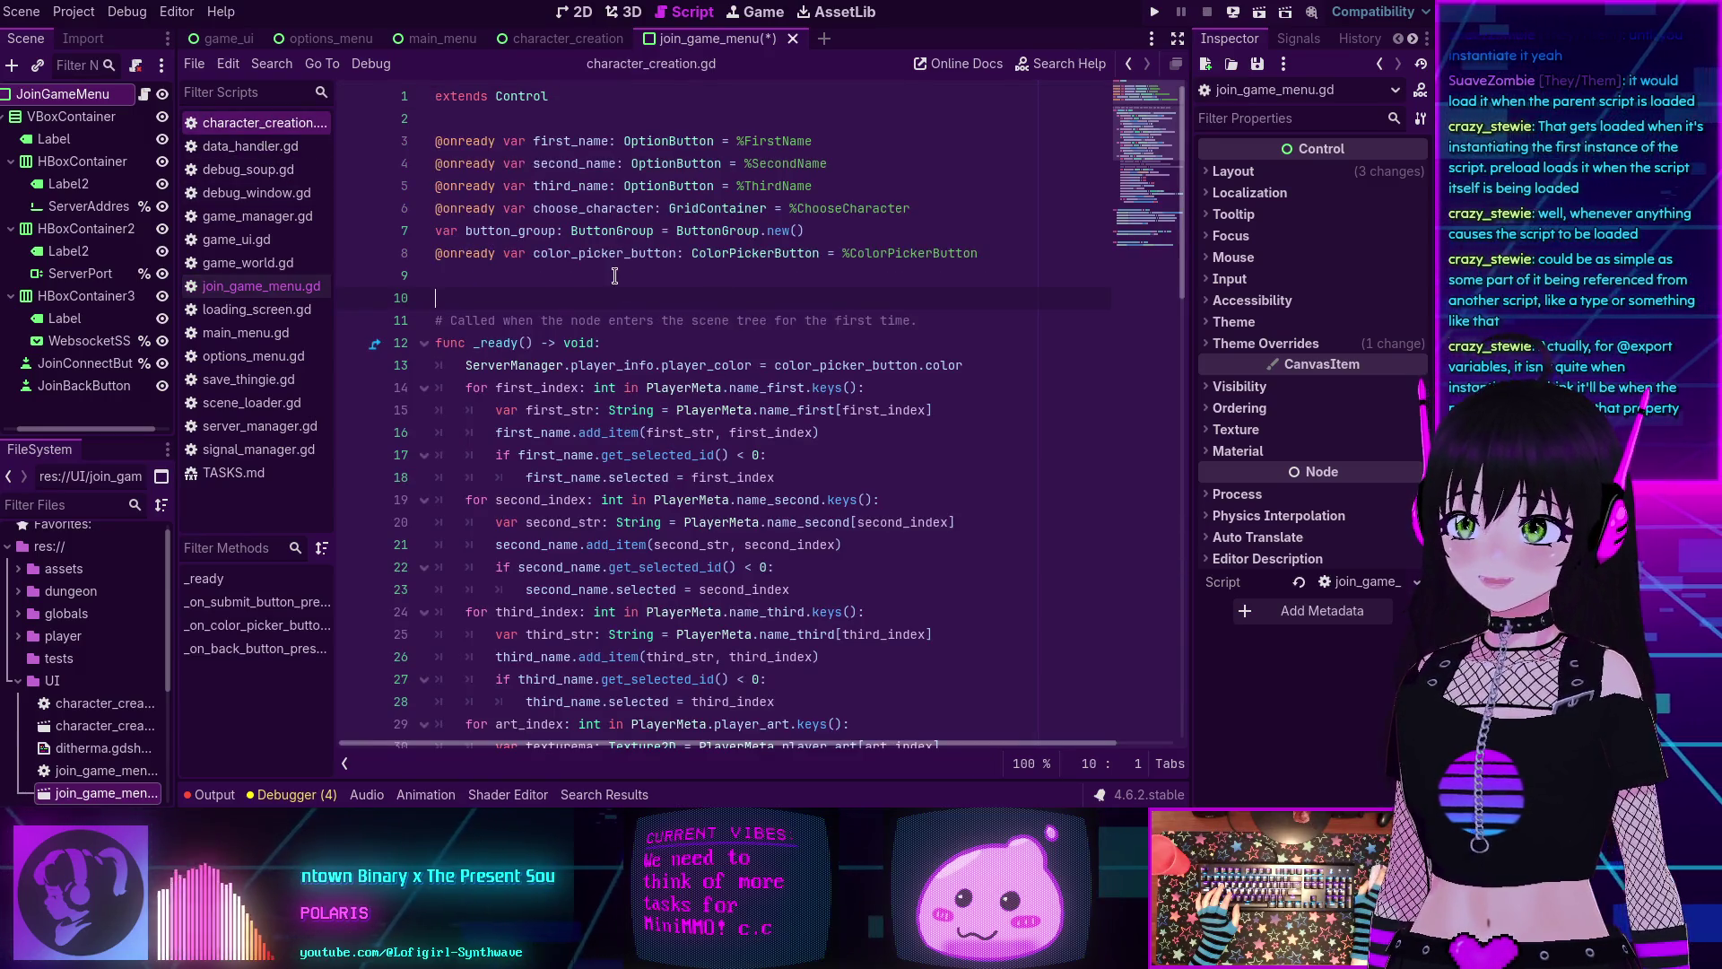
Open main_menu.gd at empty line 8 and bring up the main_menu scene with its JoinGameMenu instance.
mouse_move(466, 253)
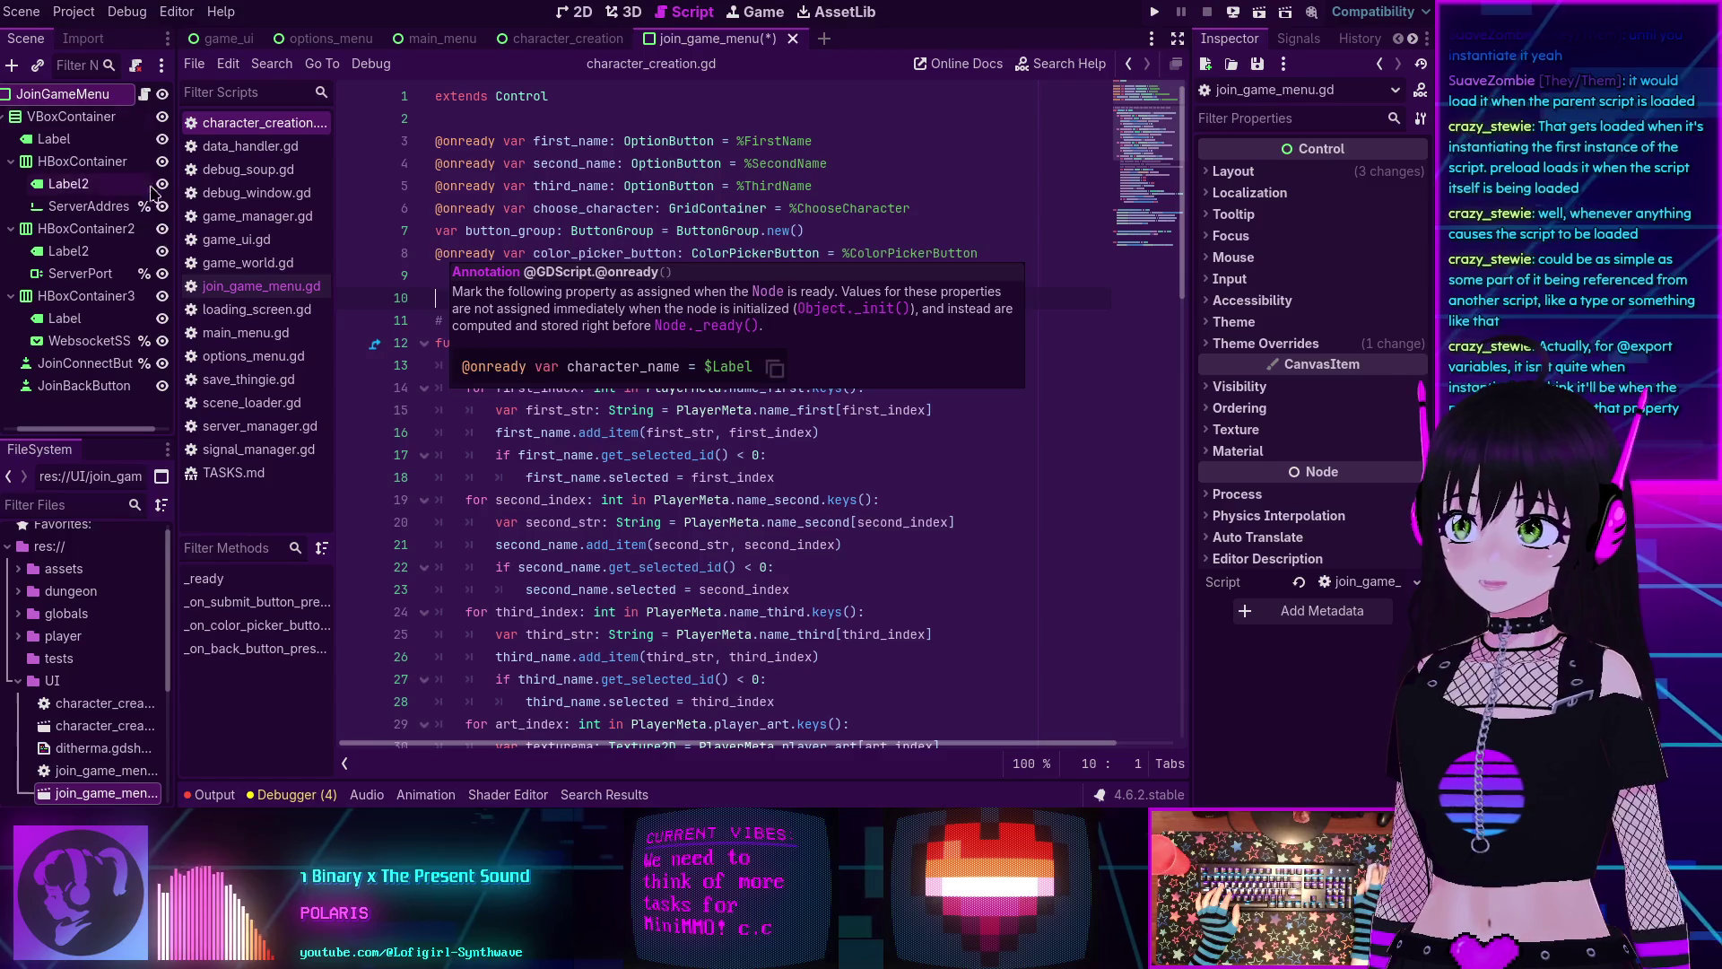
left_click(296, 333)
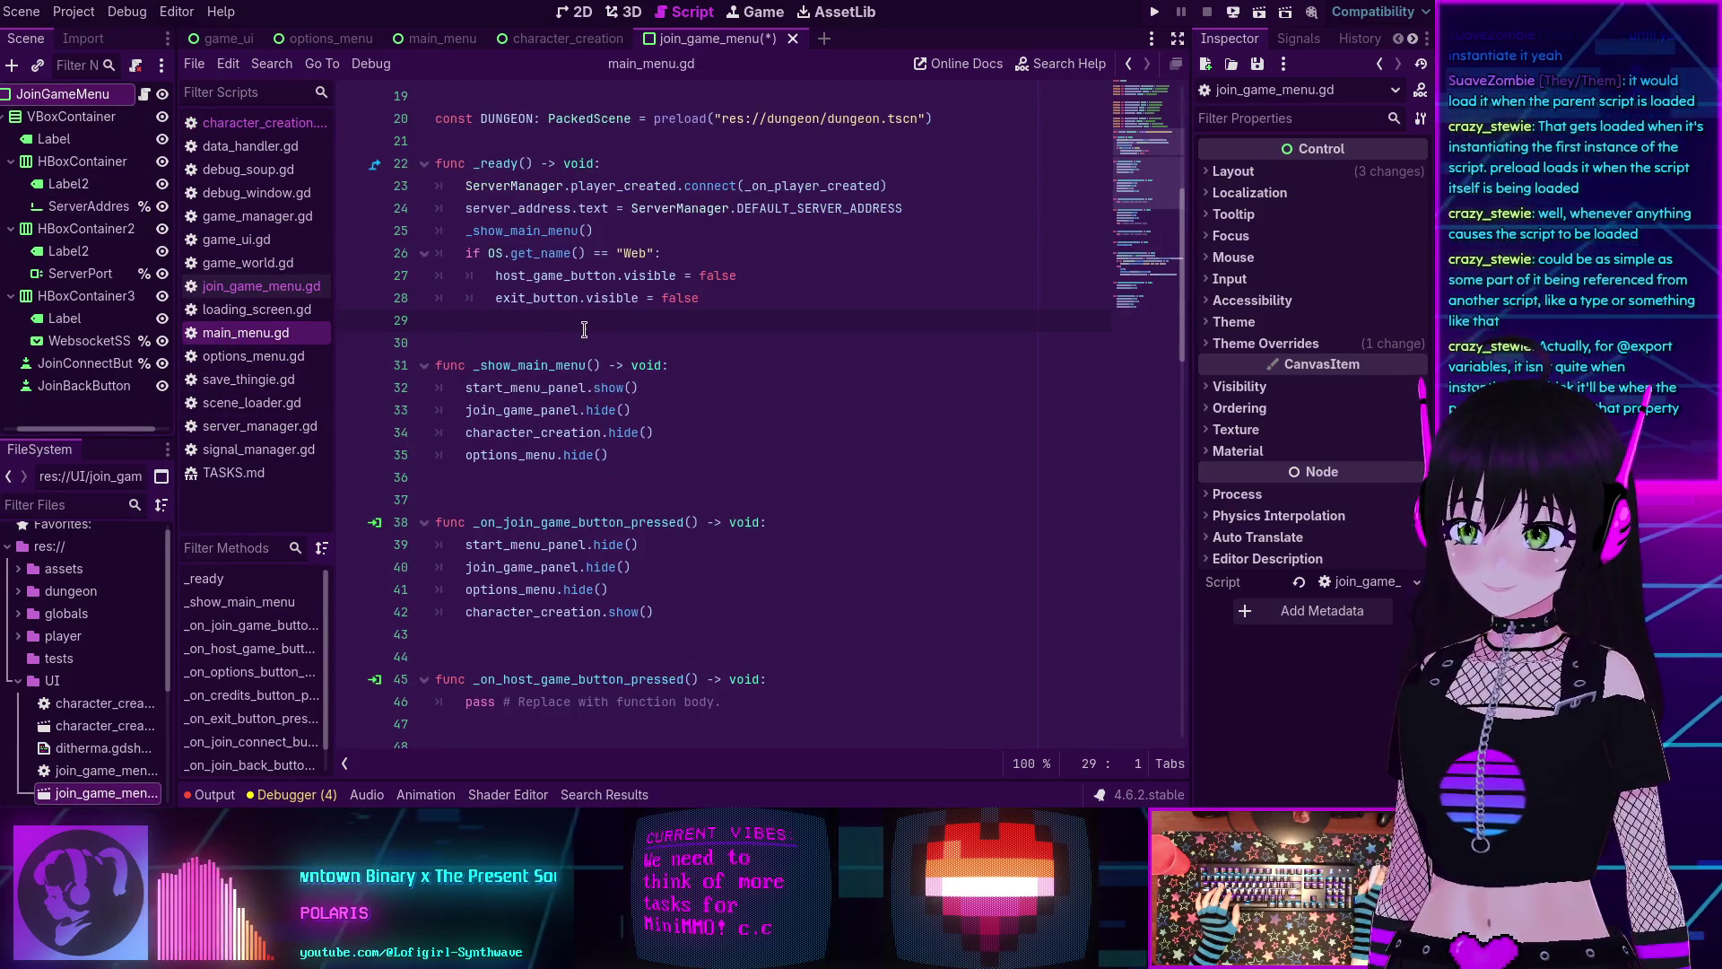
scroll(584, 330, "up", 6)
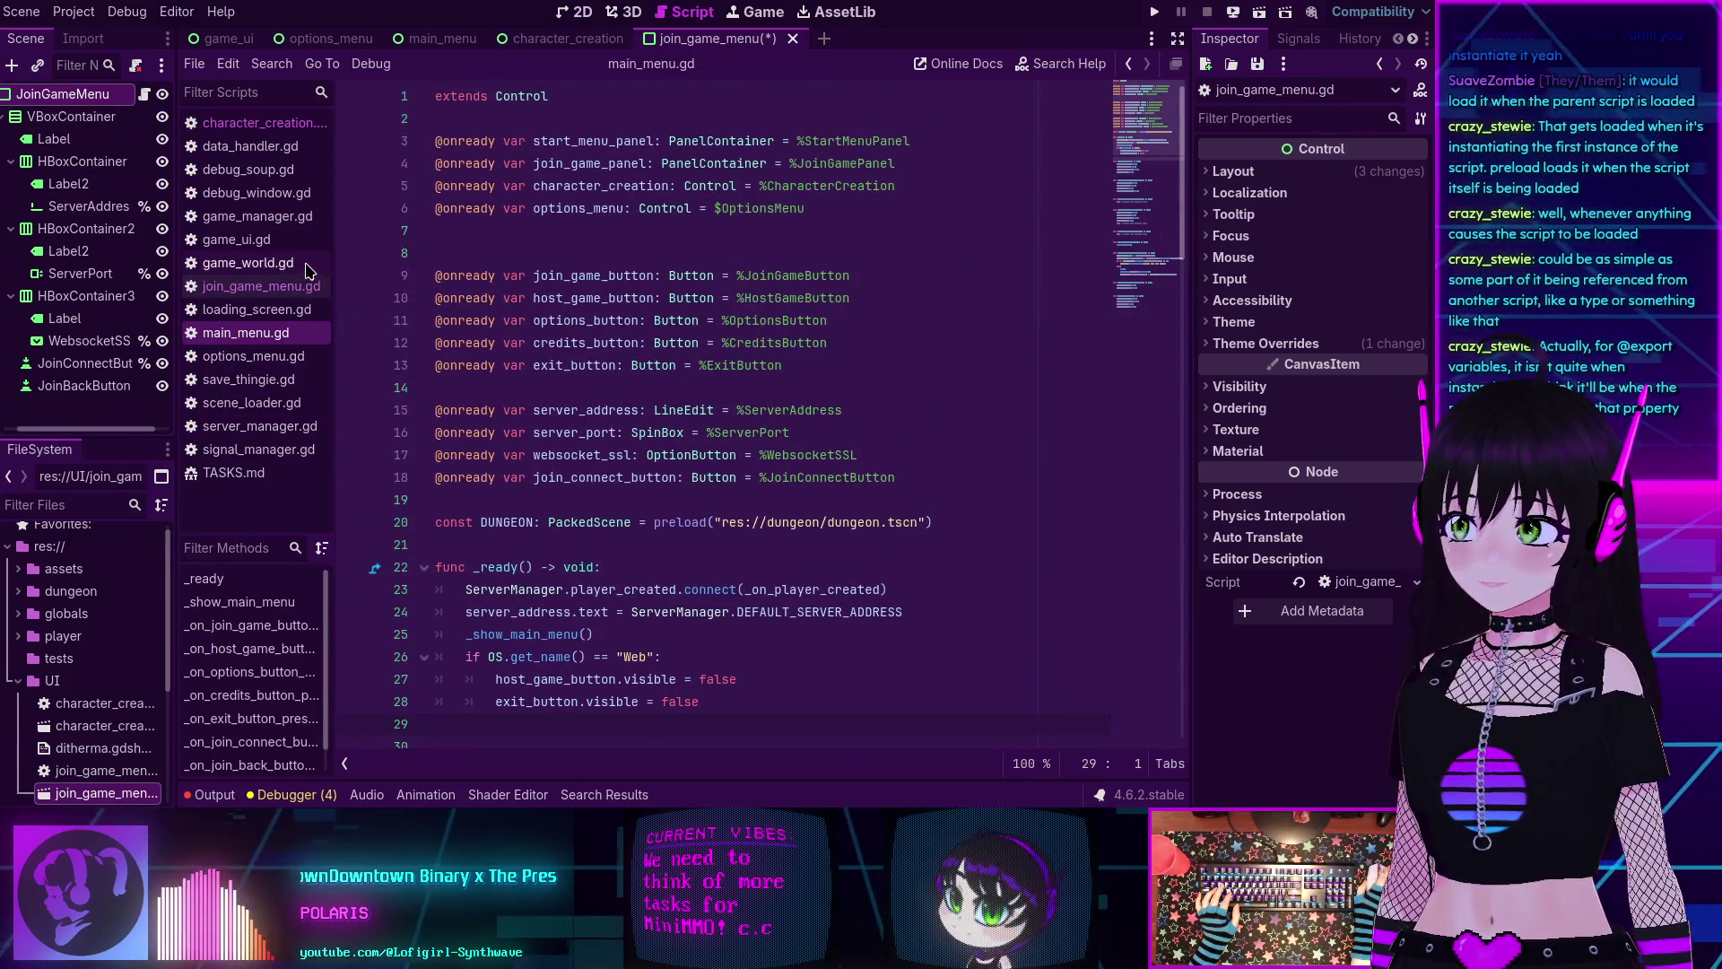
left_click(693, 257)
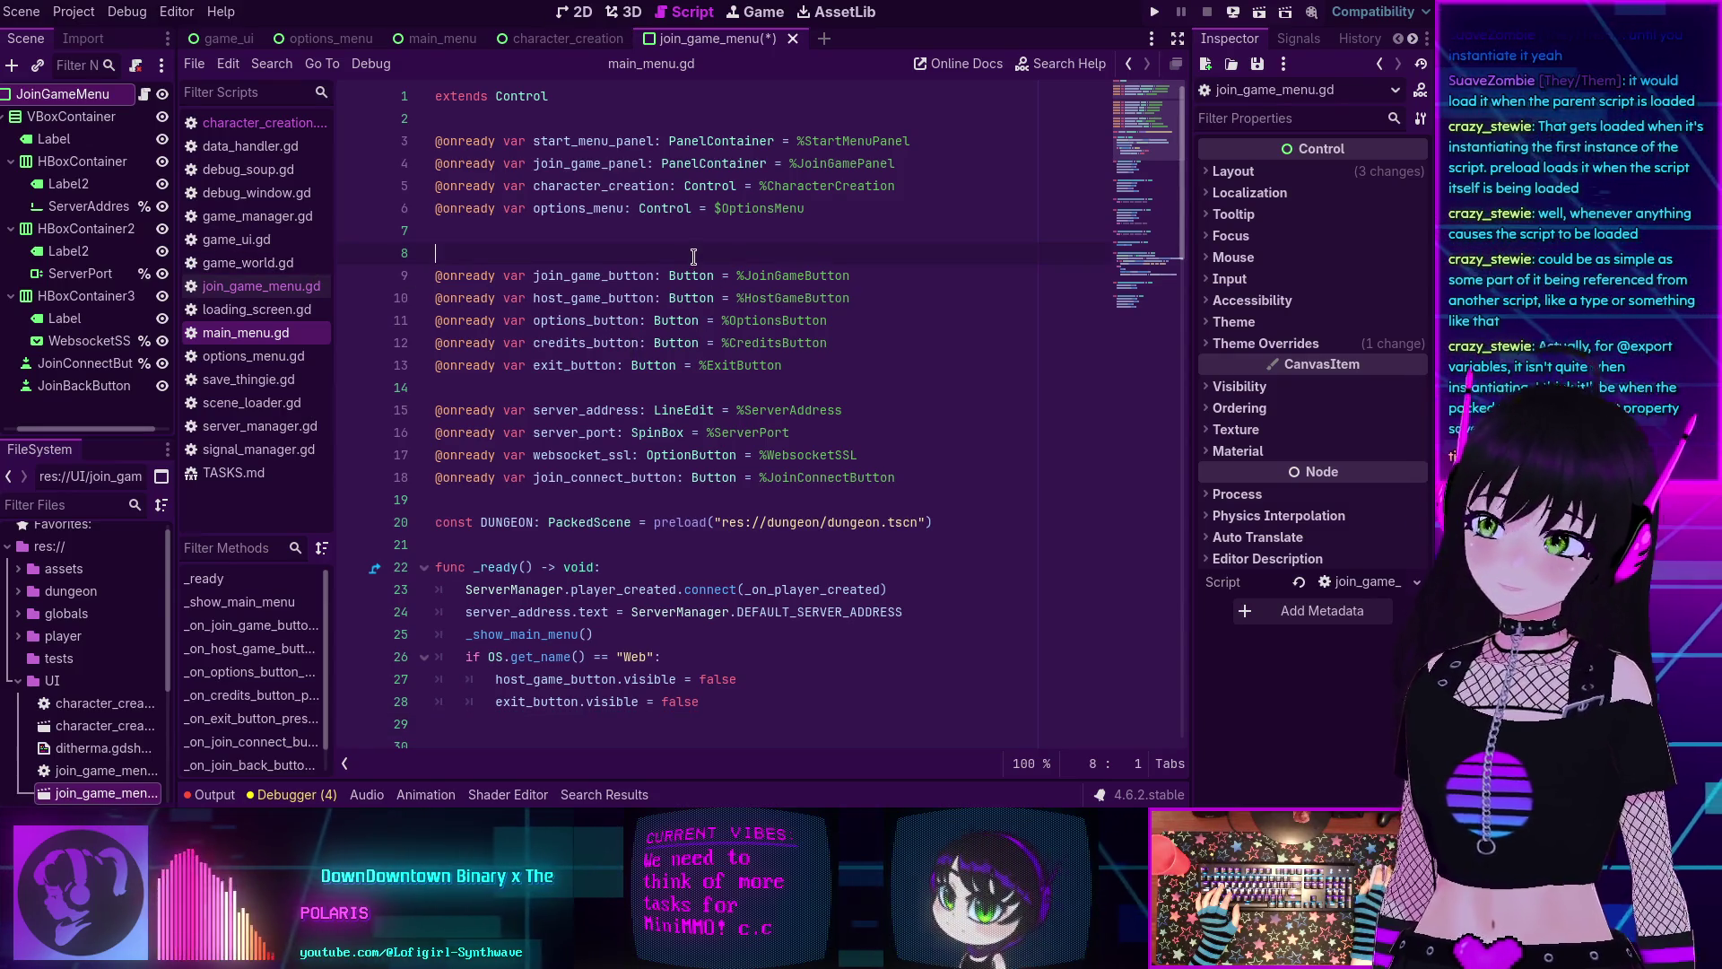
left_click(442, 41)
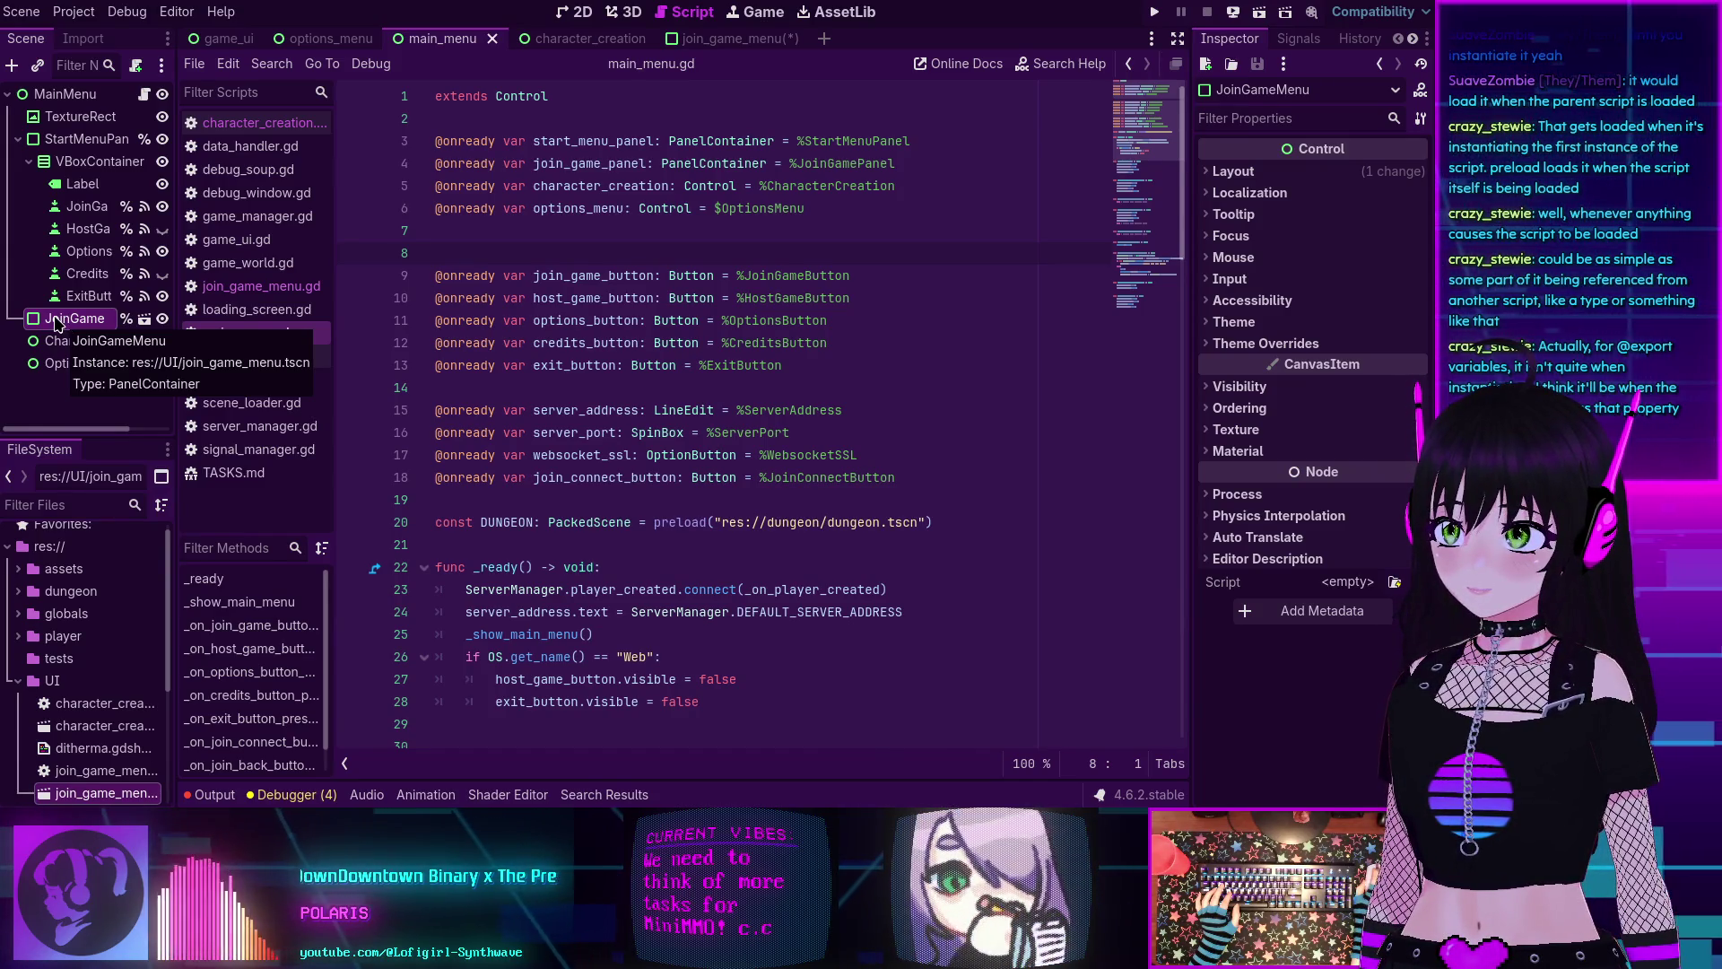
Delete the JoinGameMenu node from the main menu scene.
left_click(56, 359)
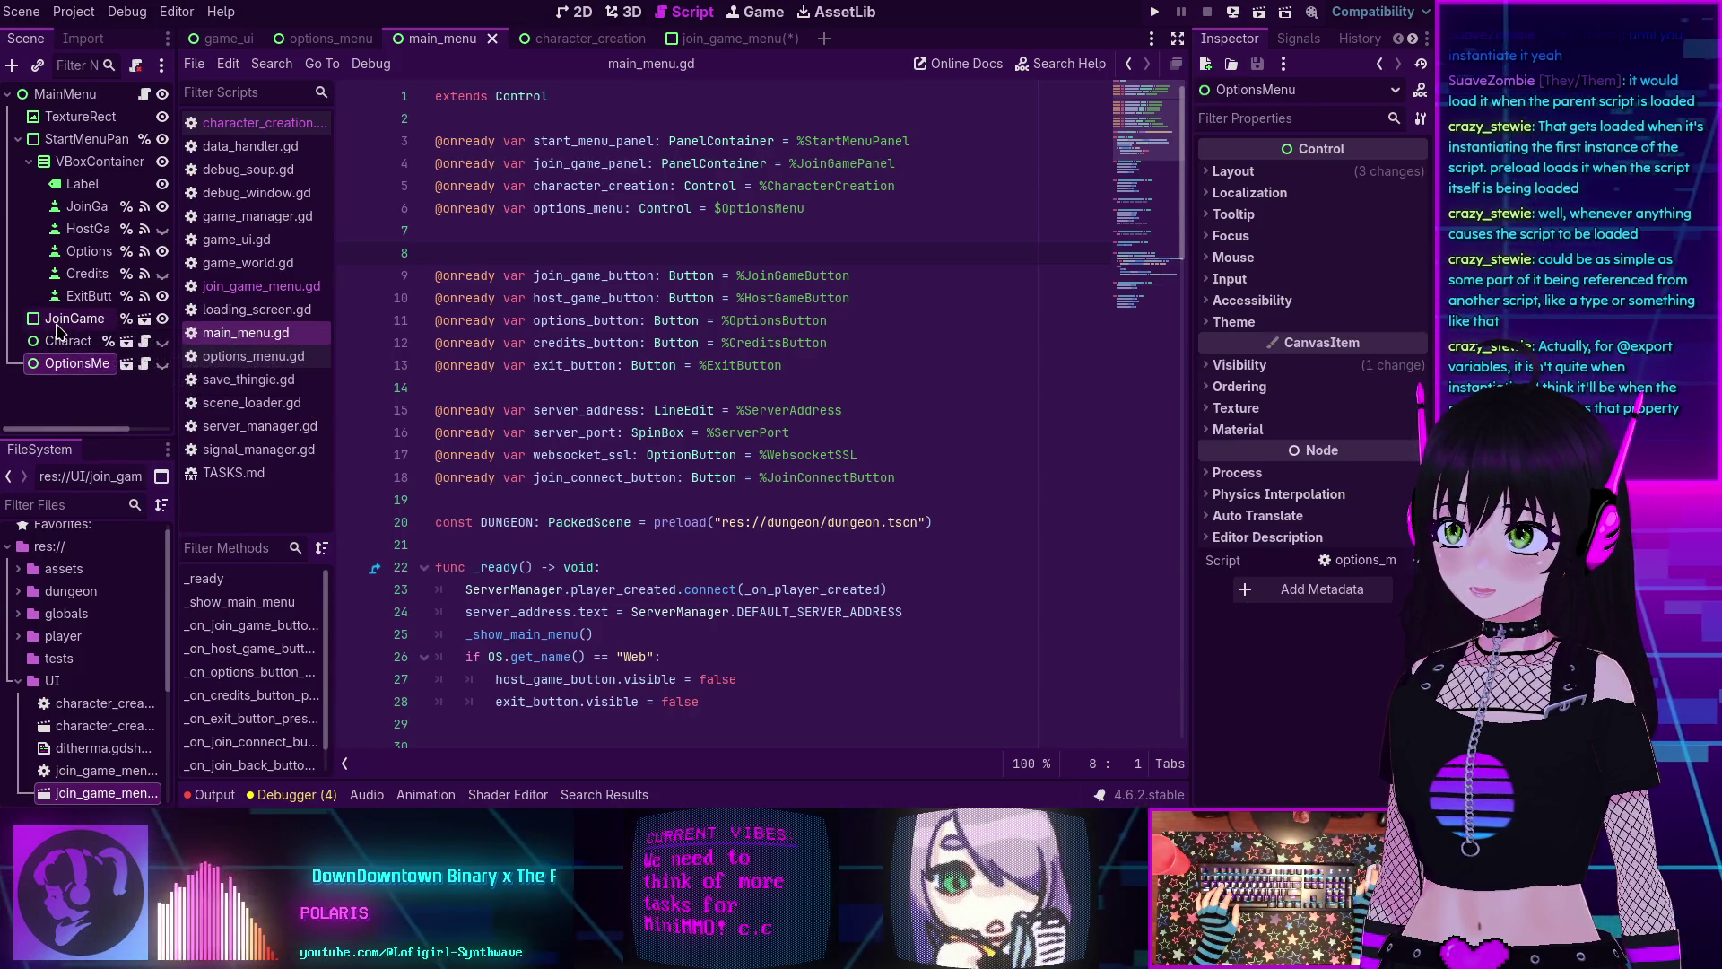
left_click(64, 319)
key("Delete")
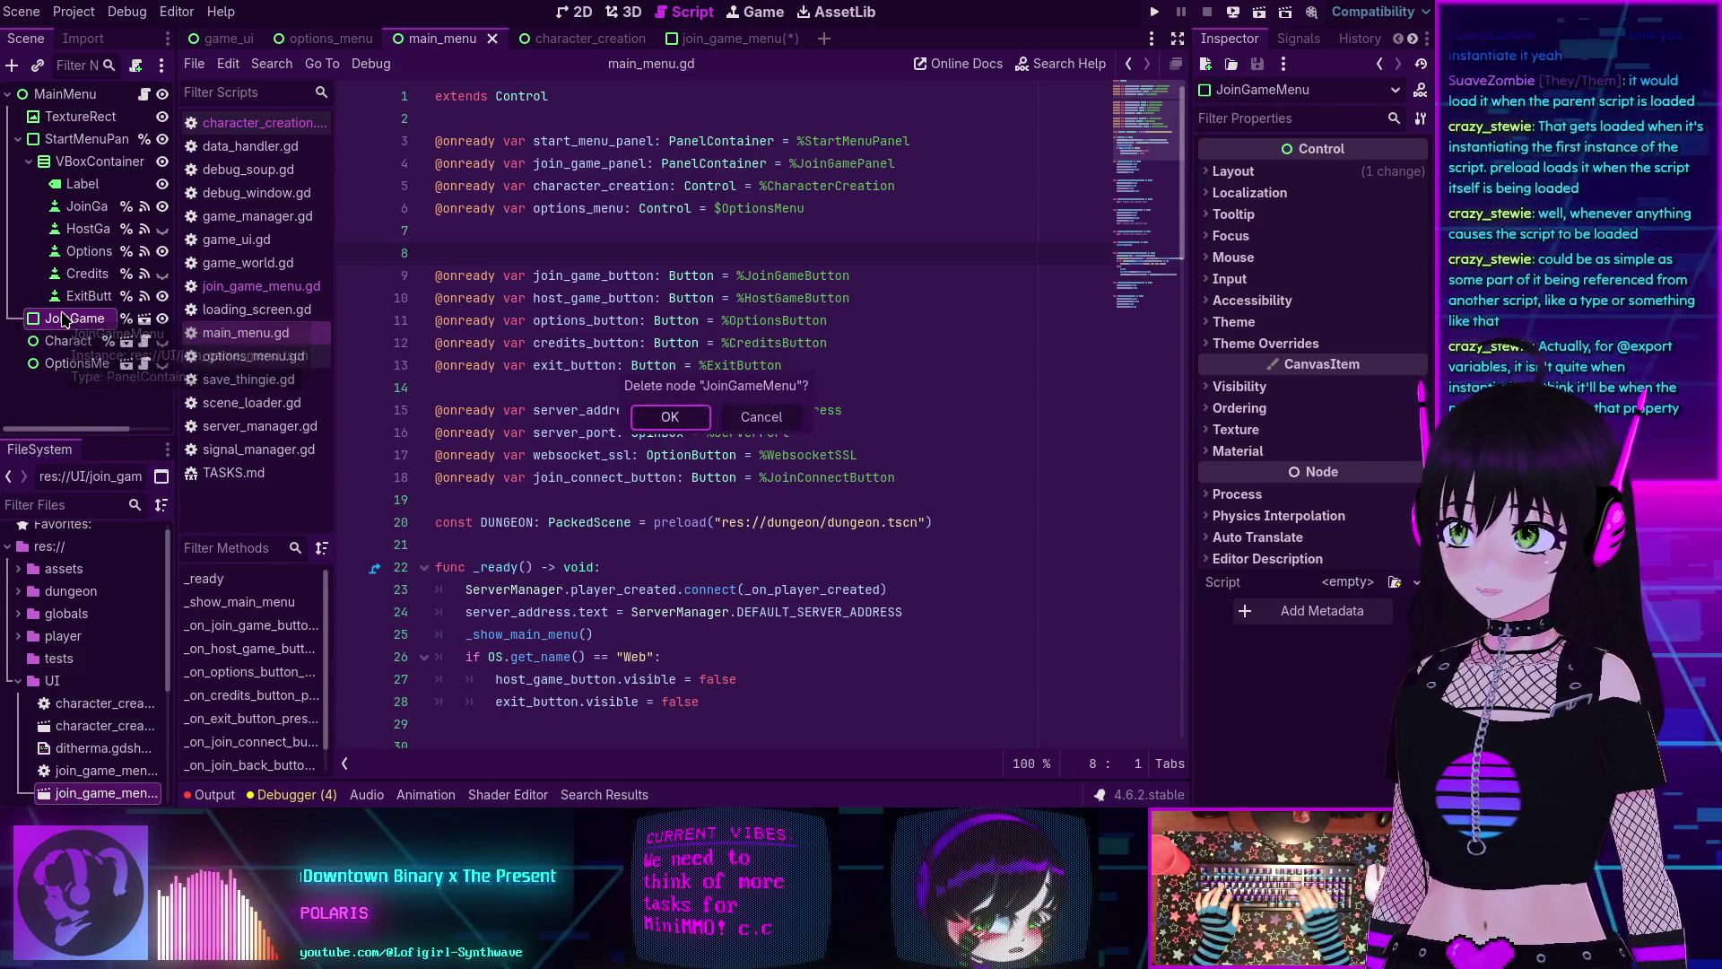
key("Return")
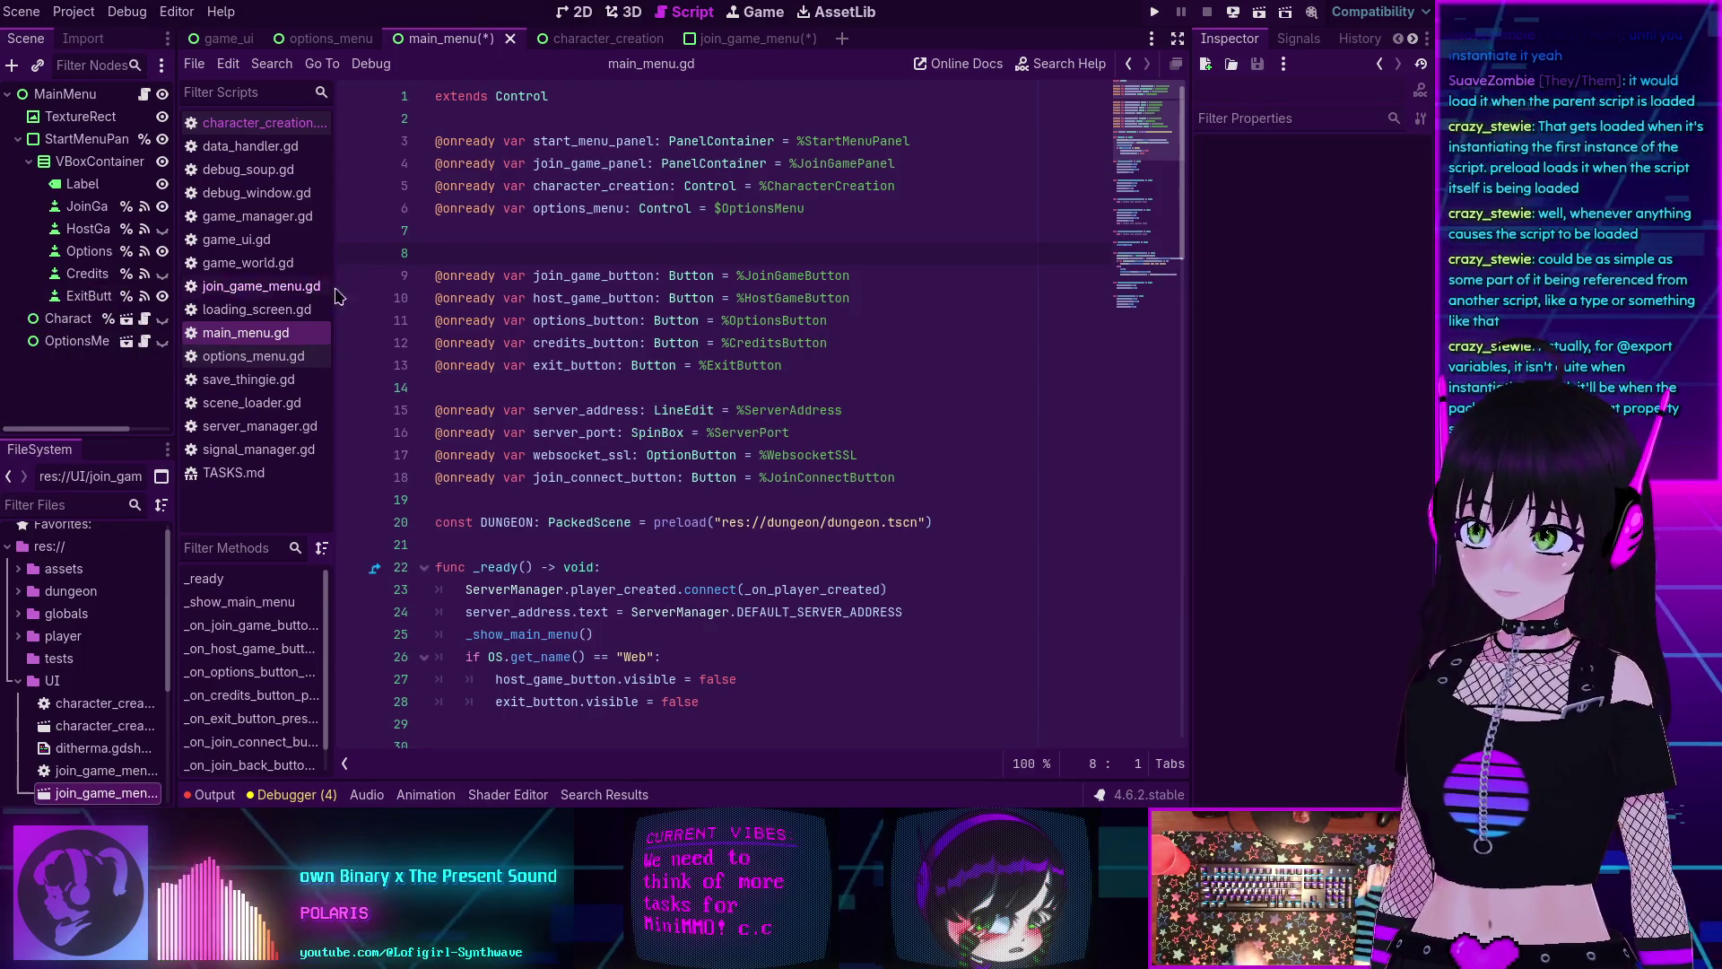
Return to main_menu.gd and save the main menu changes with Ctrl+S.
left_click(260, 124)
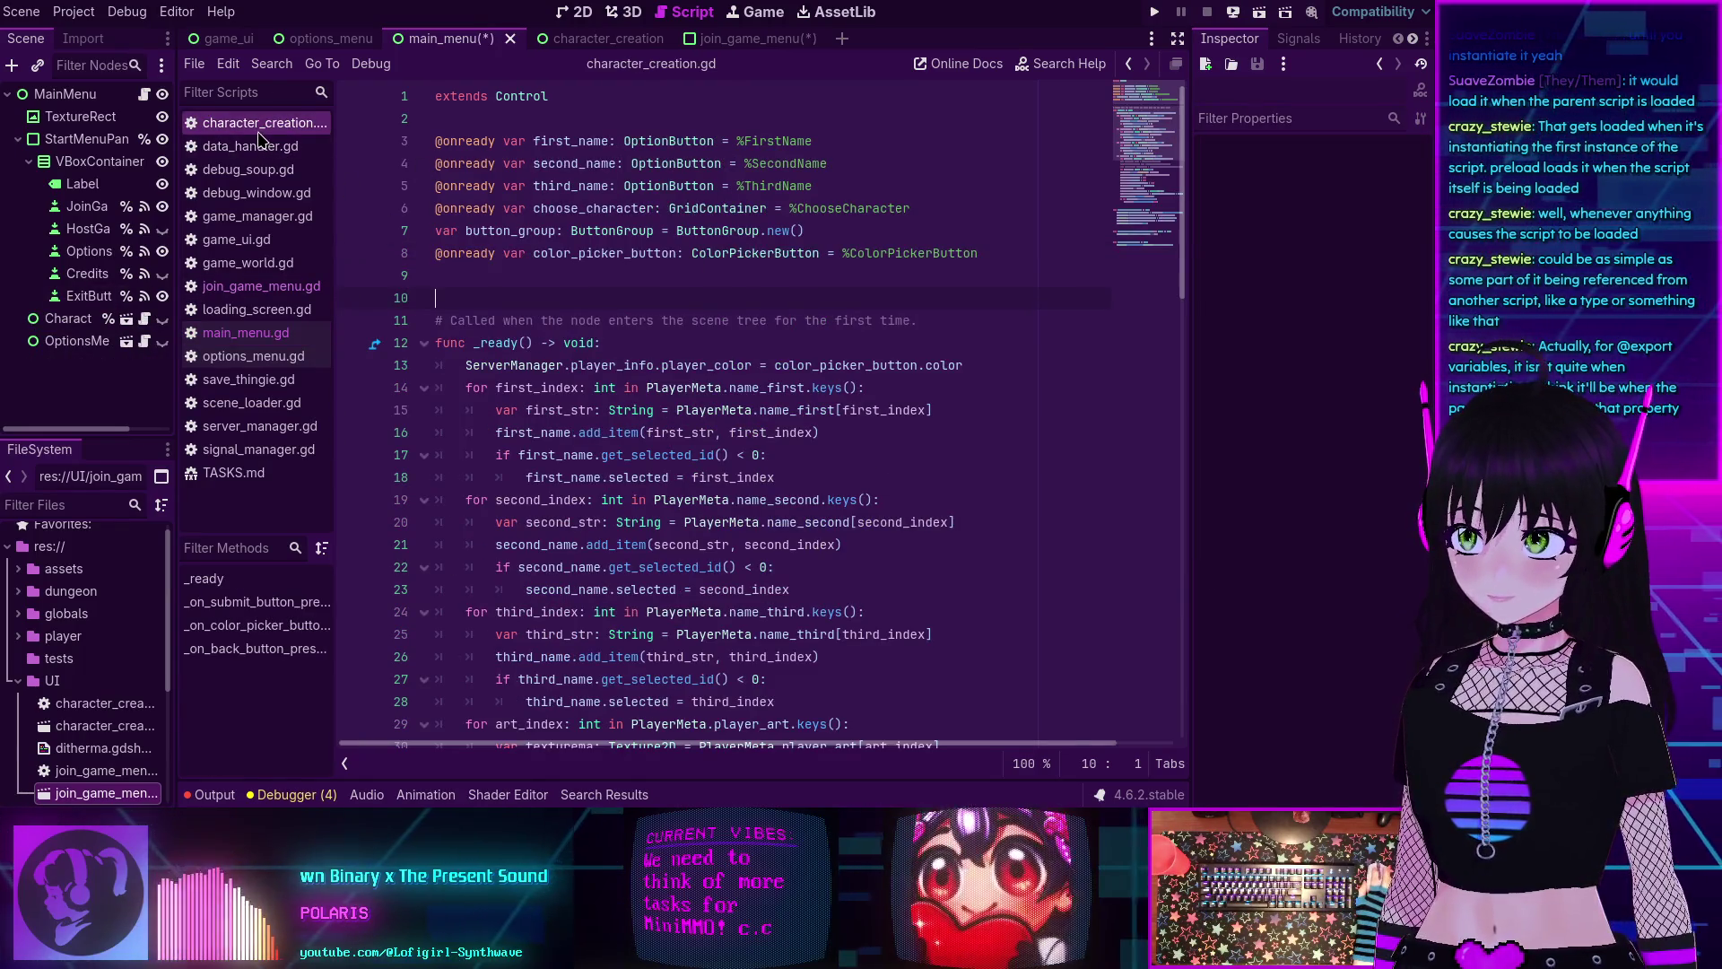
left_click(704, 365)
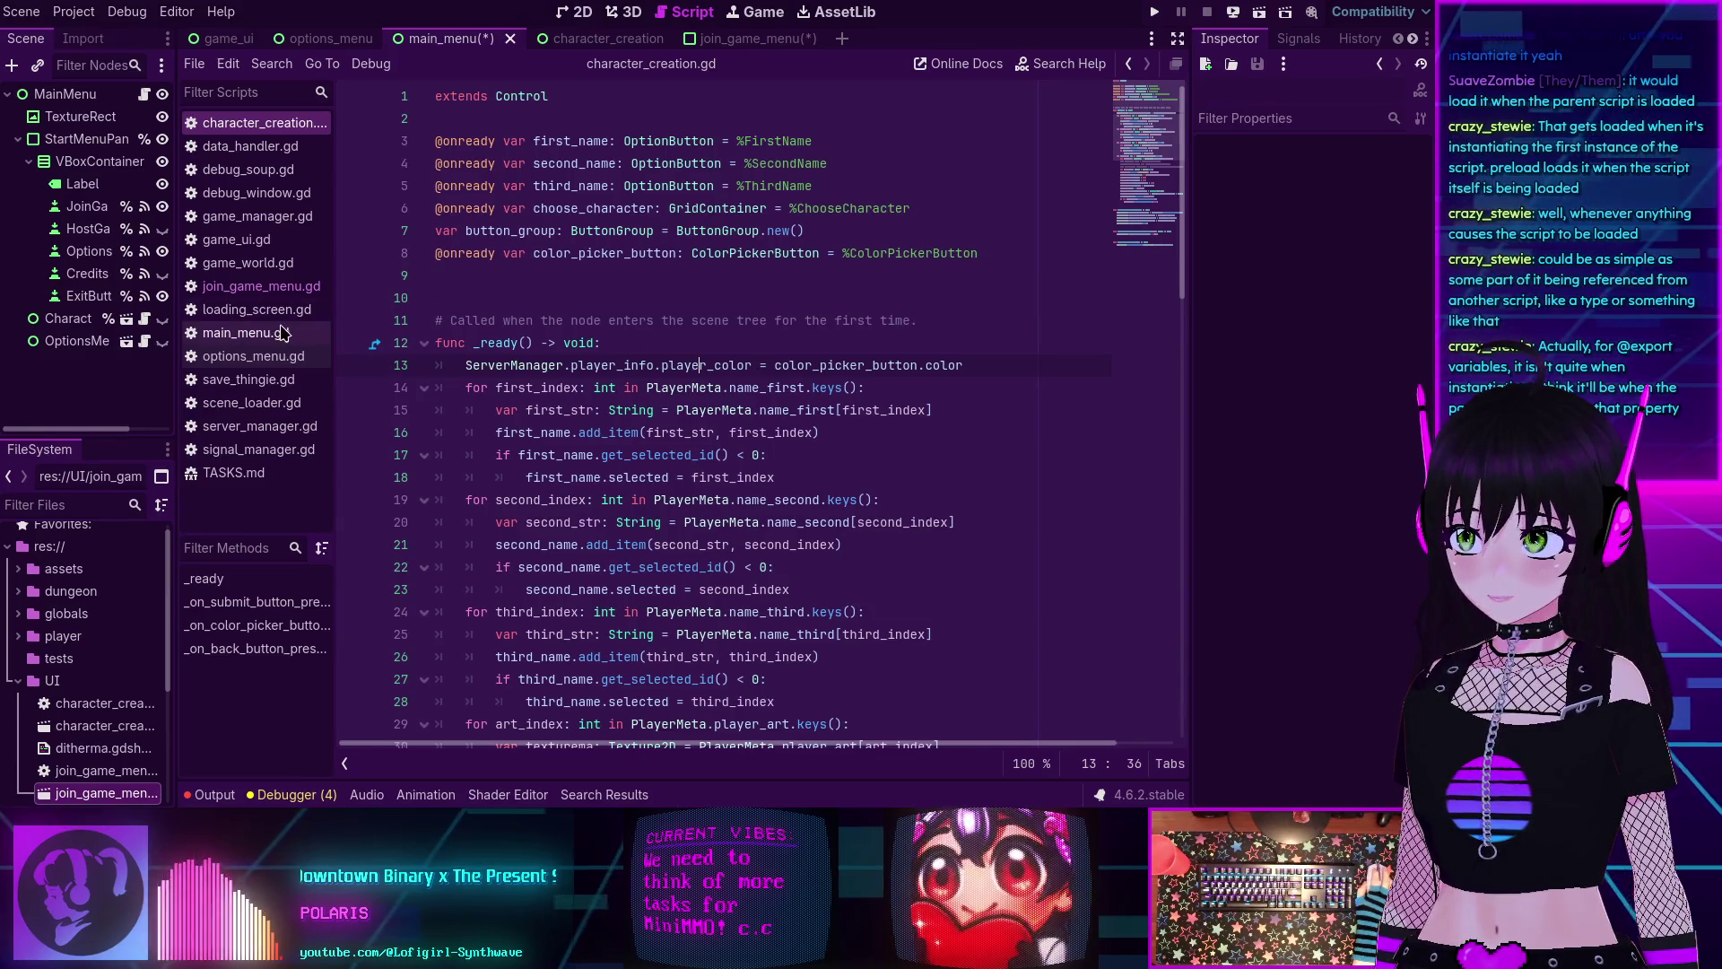
left_click(284, 333)
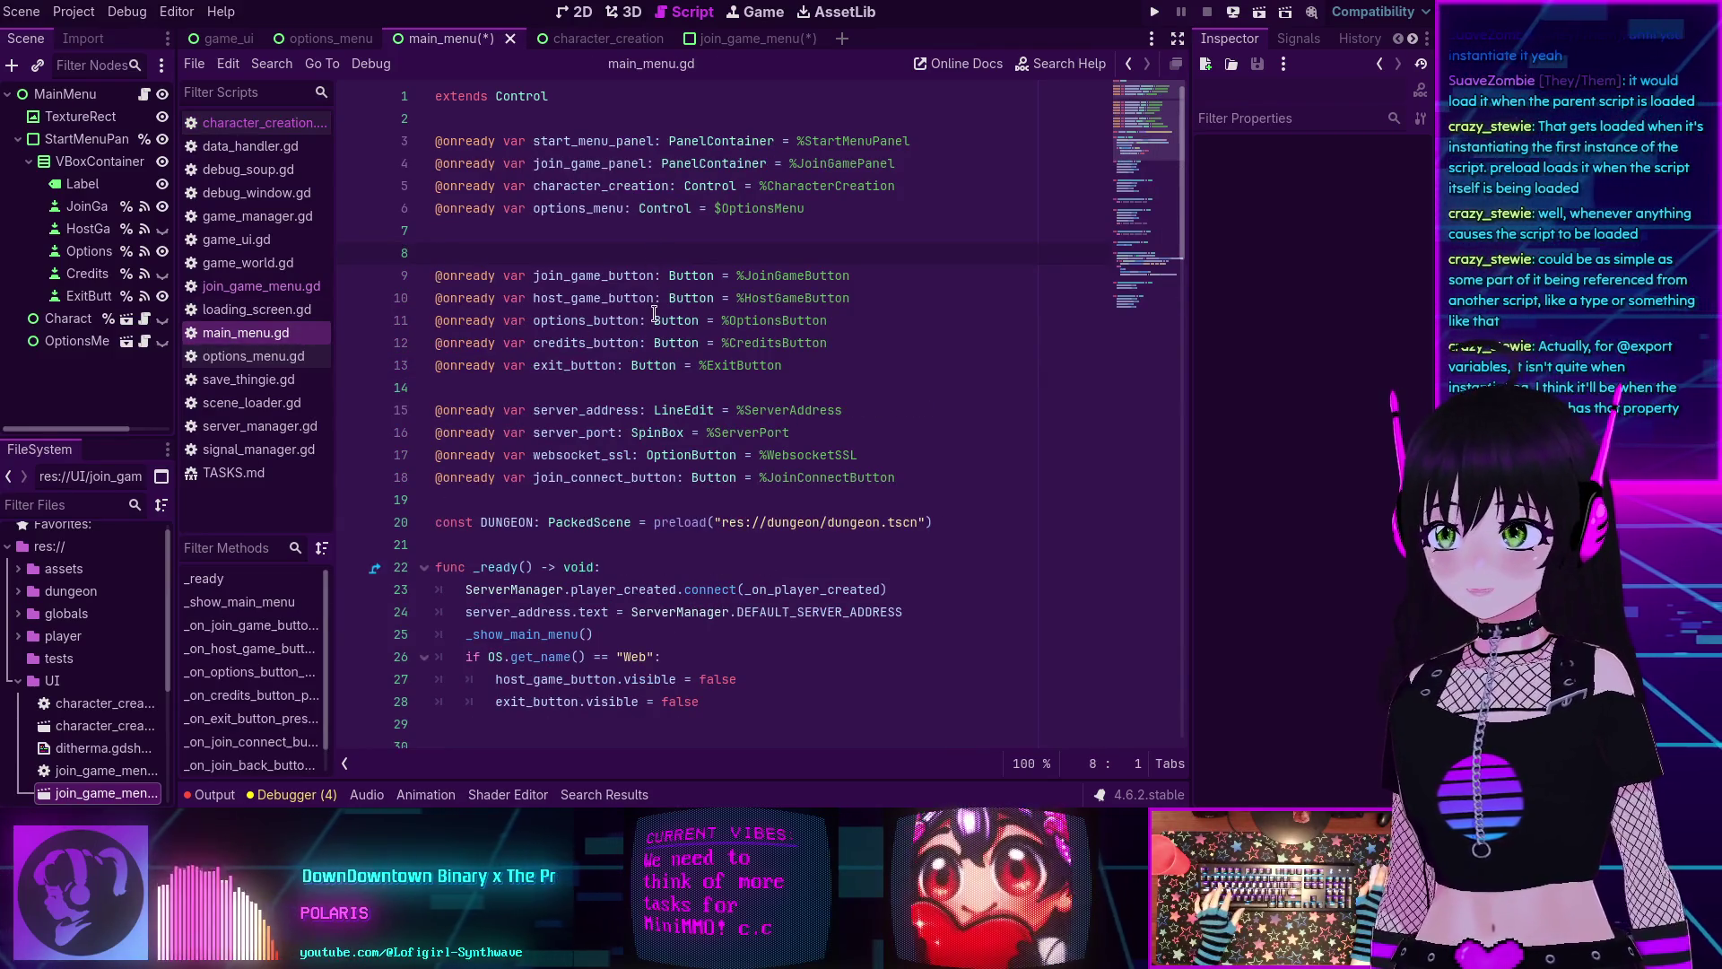
left_click(676, 388)
key("ctrl+s")
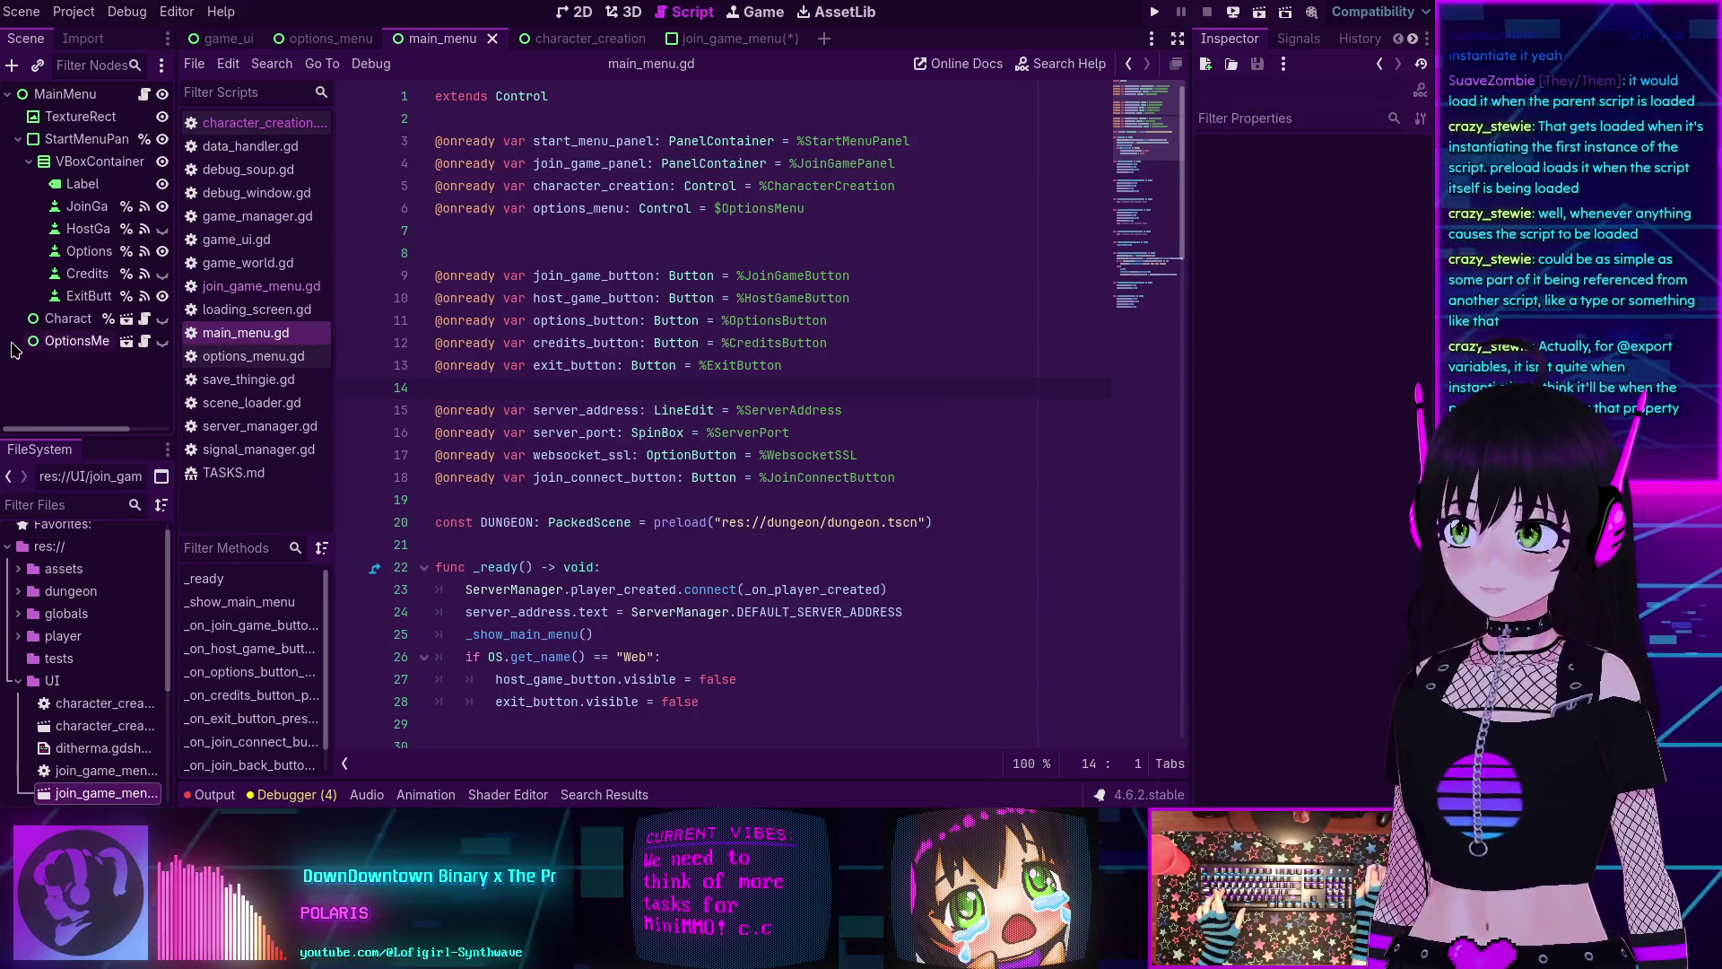
Compare main_menu.gd's join_game_button and join_connect_button variables with the scene's button nodes.
left_click(630, 275)
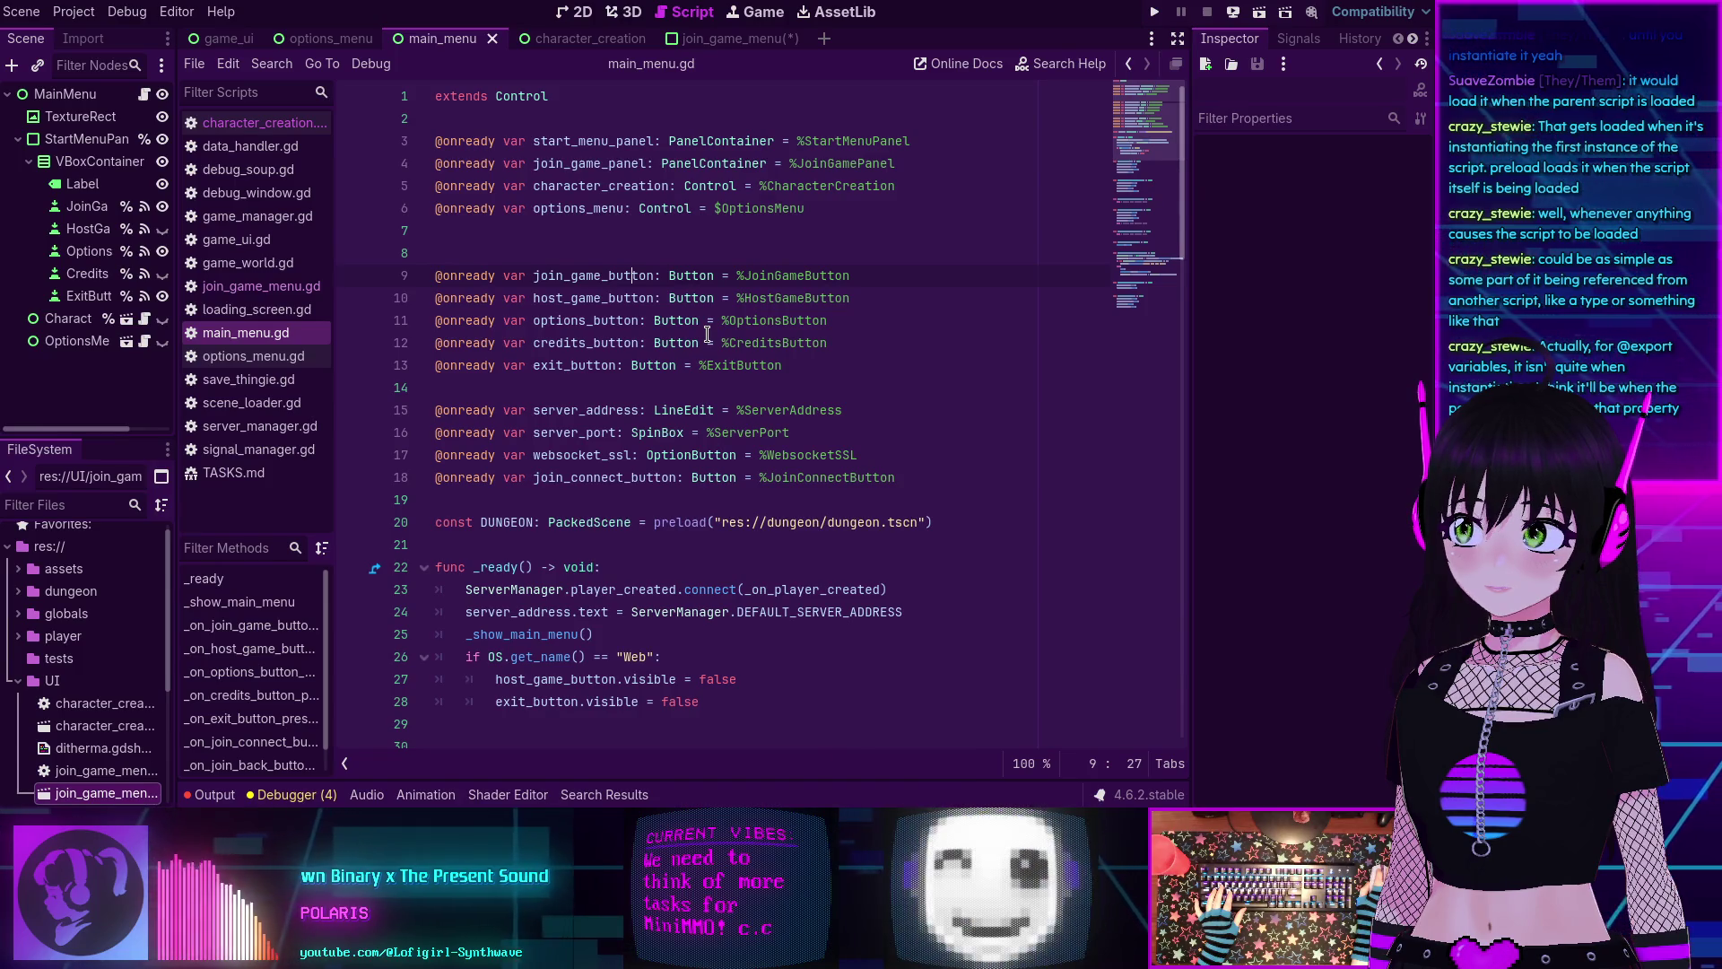
scroll(657, 337, "down", 2)
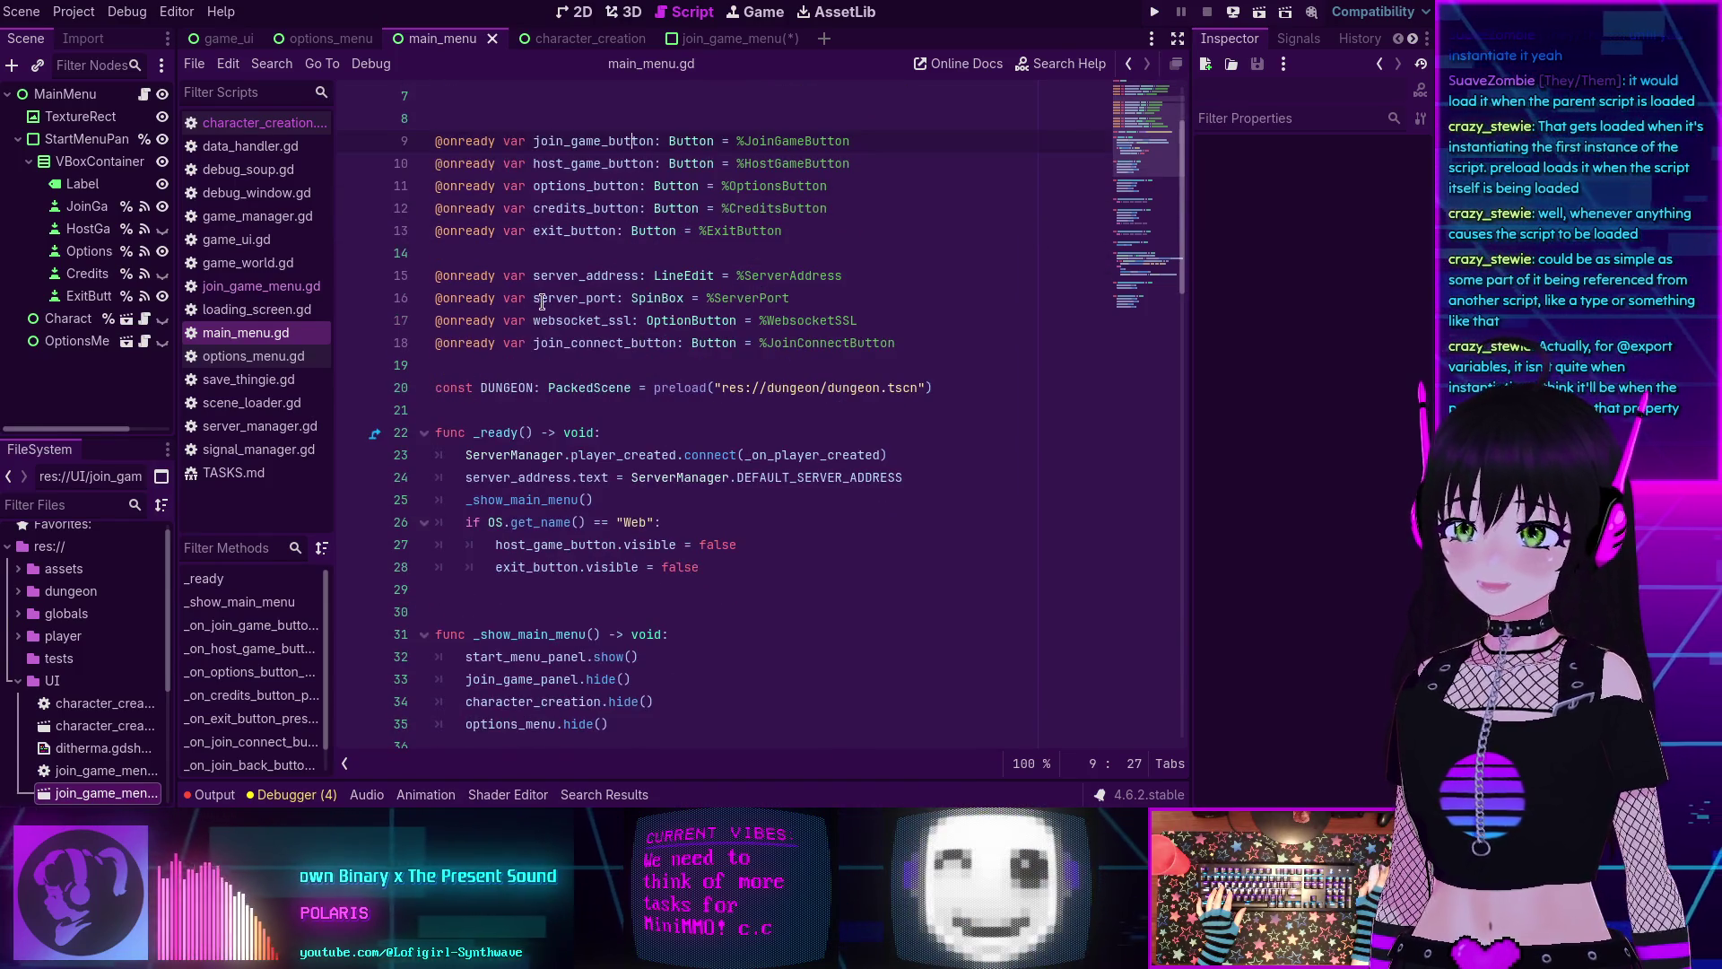
scroll(532, 312, "up", 2)
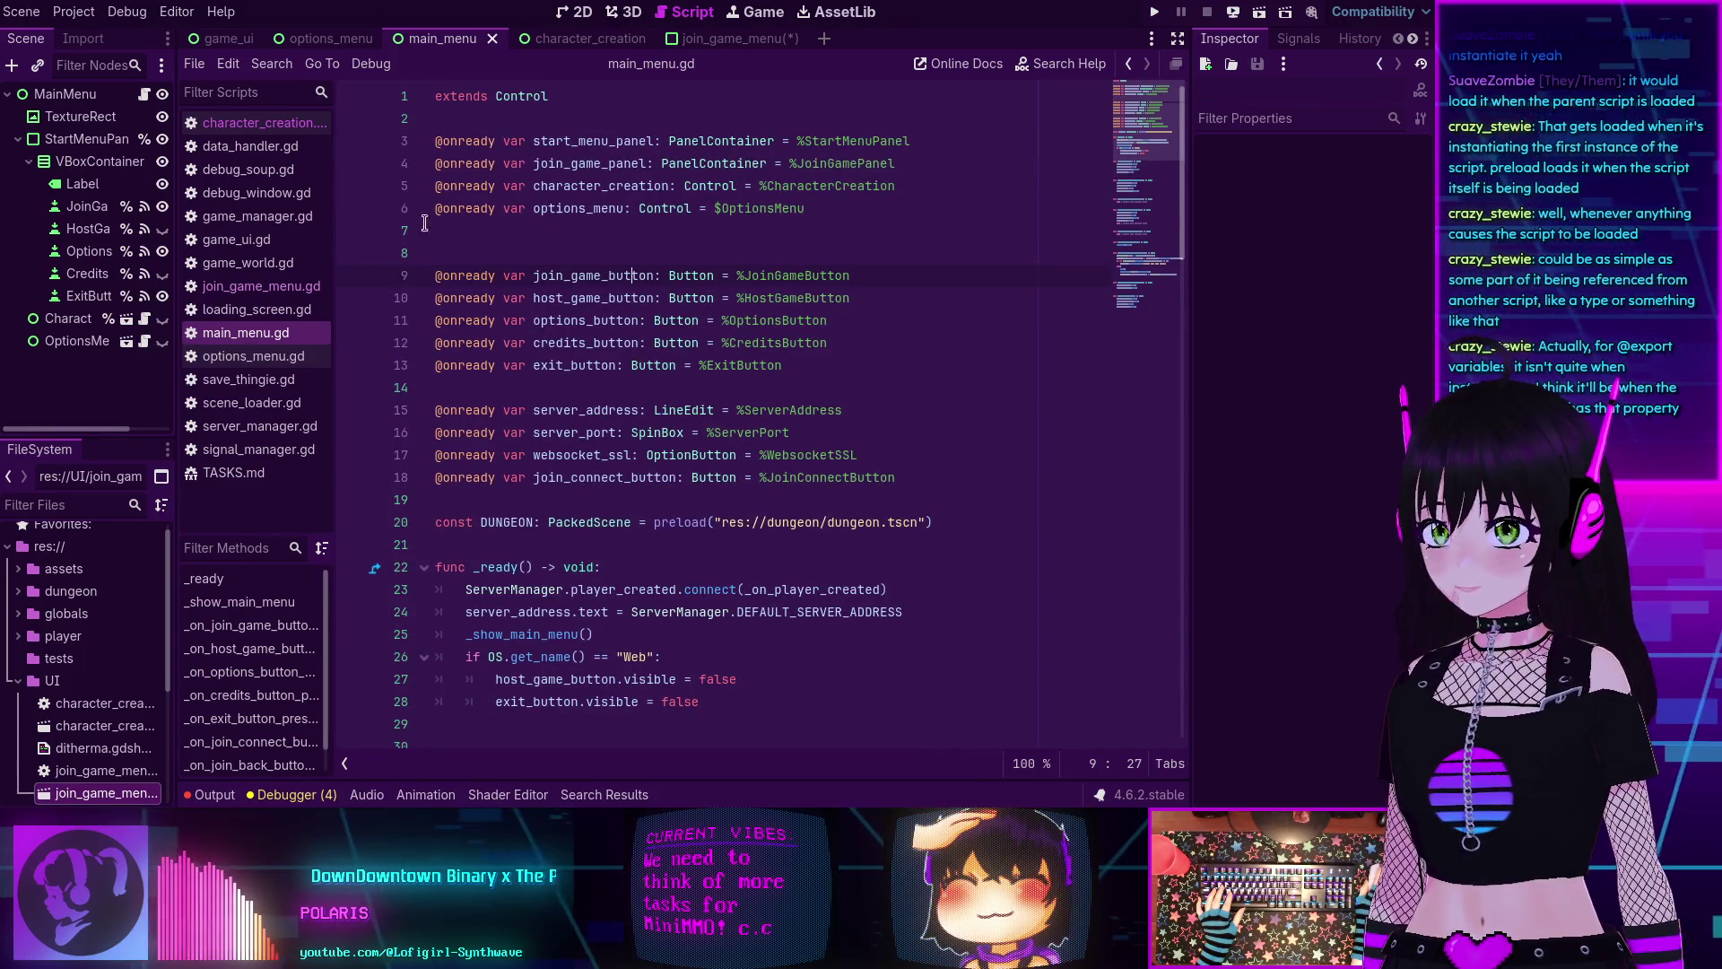
left_click(65, 94)
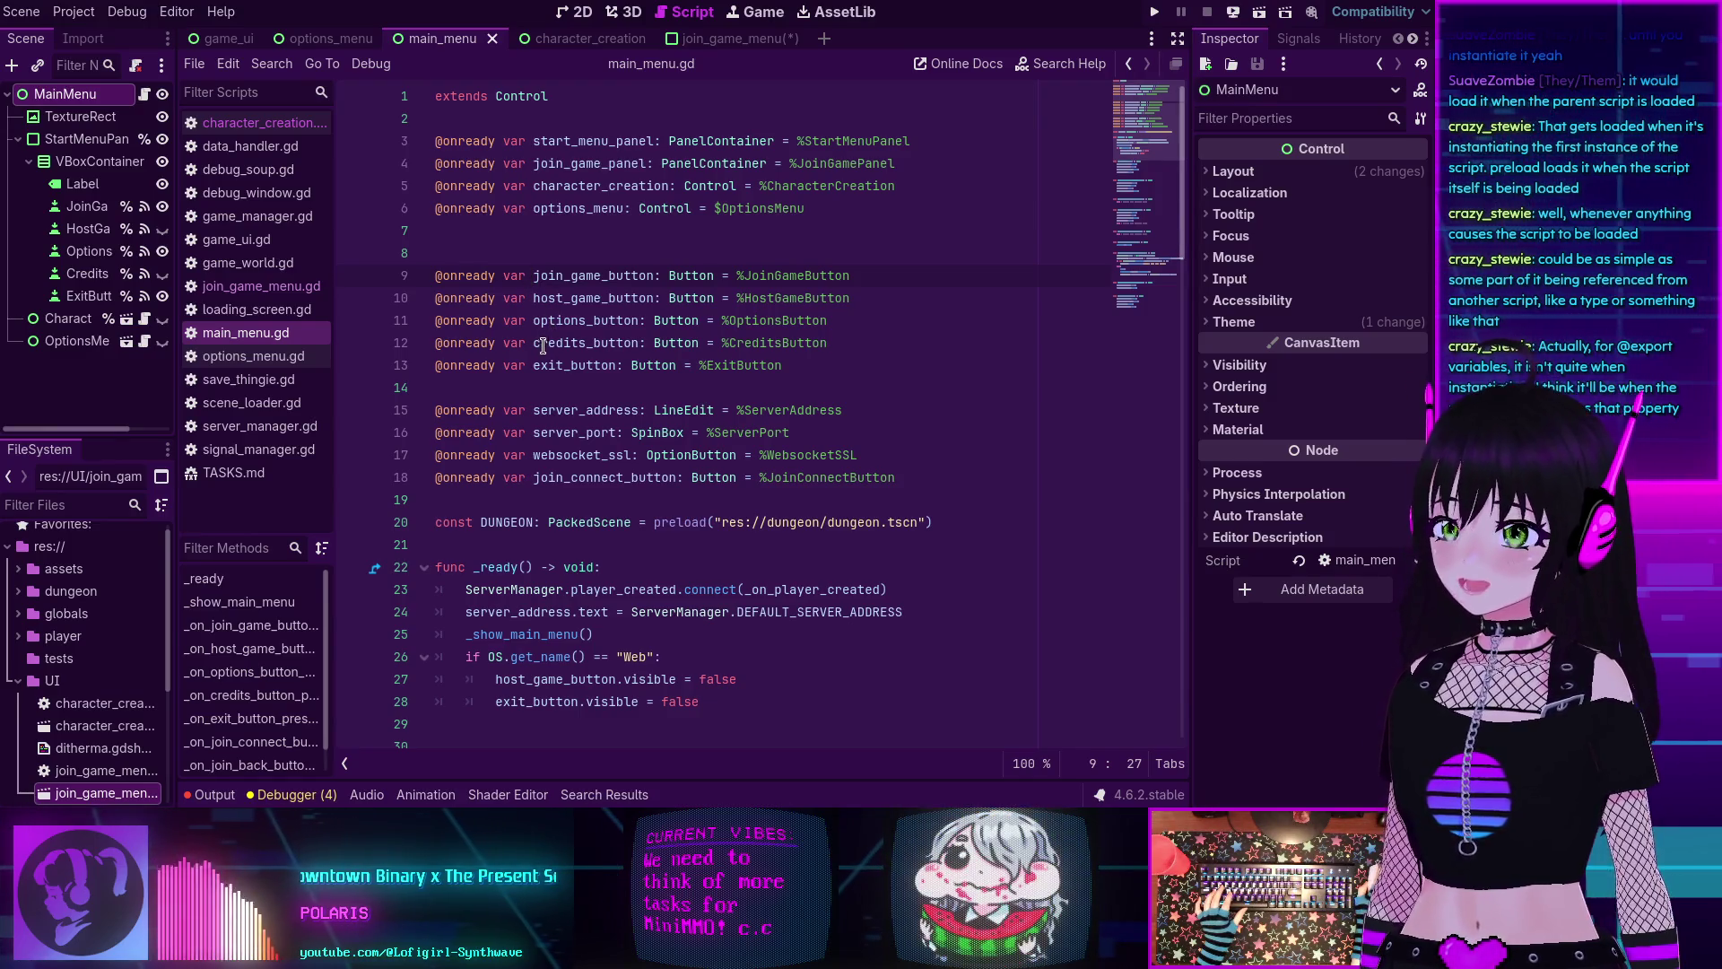
scroll(550, 339, "down", 3)
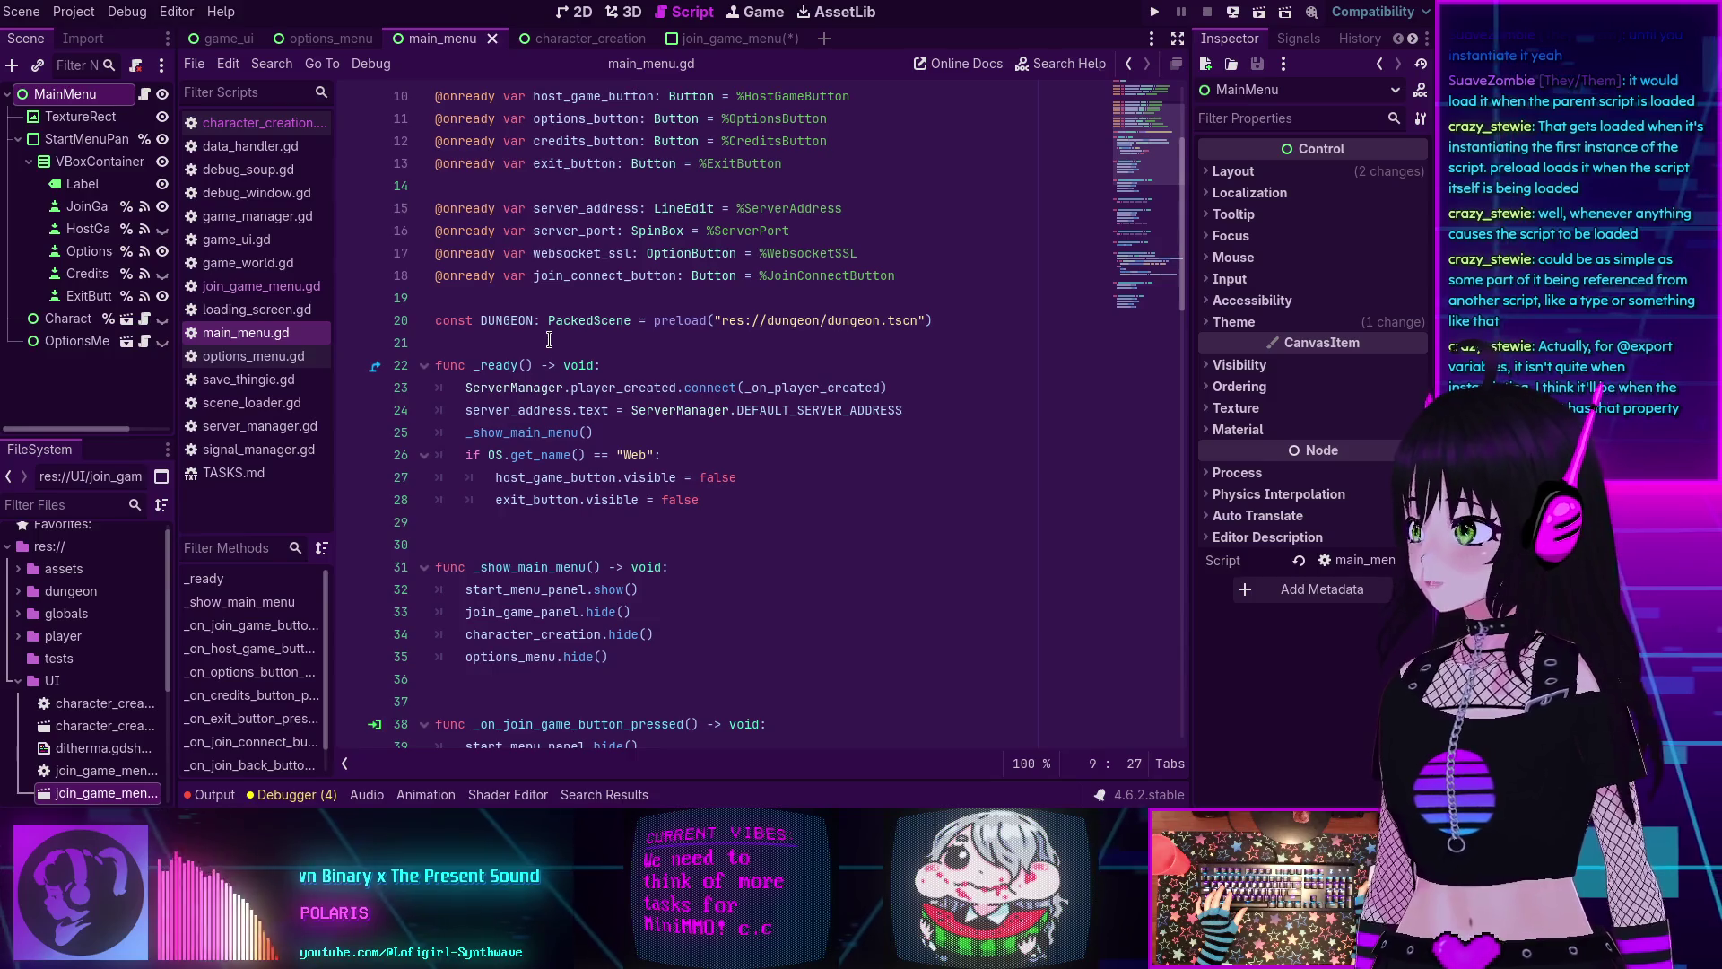
scroll(550, 339, "down", 2)
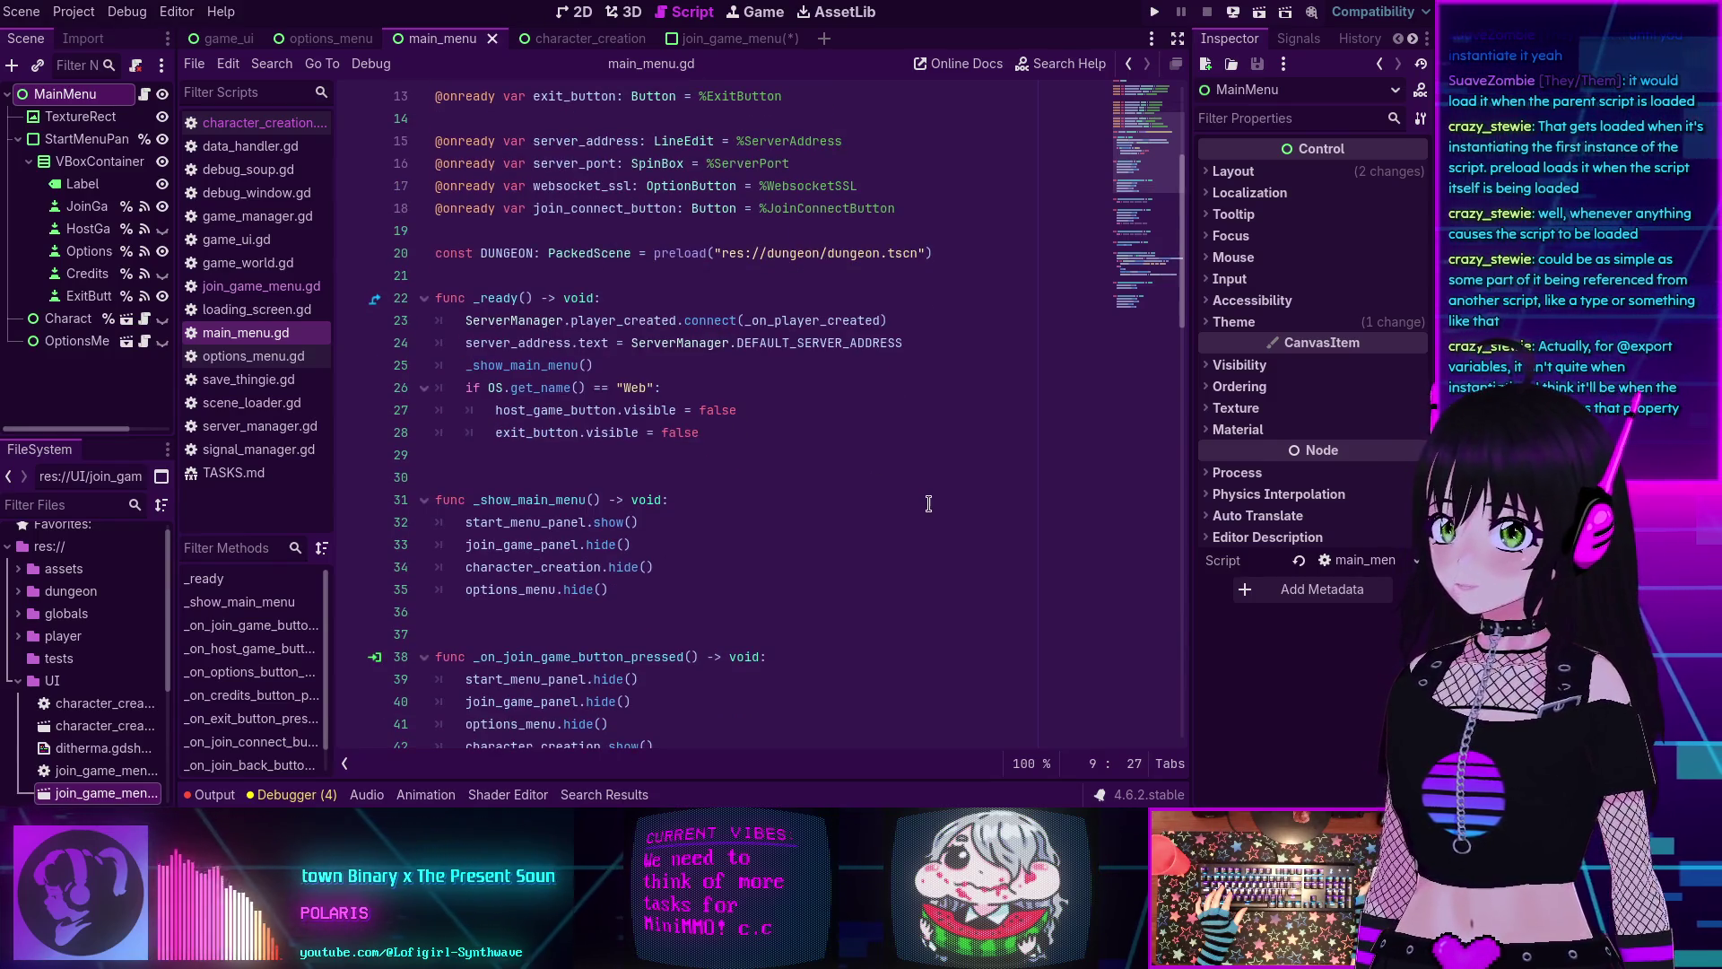
scroll(911, 494, "up", 3)
scroll(608, 430, "up", 2)
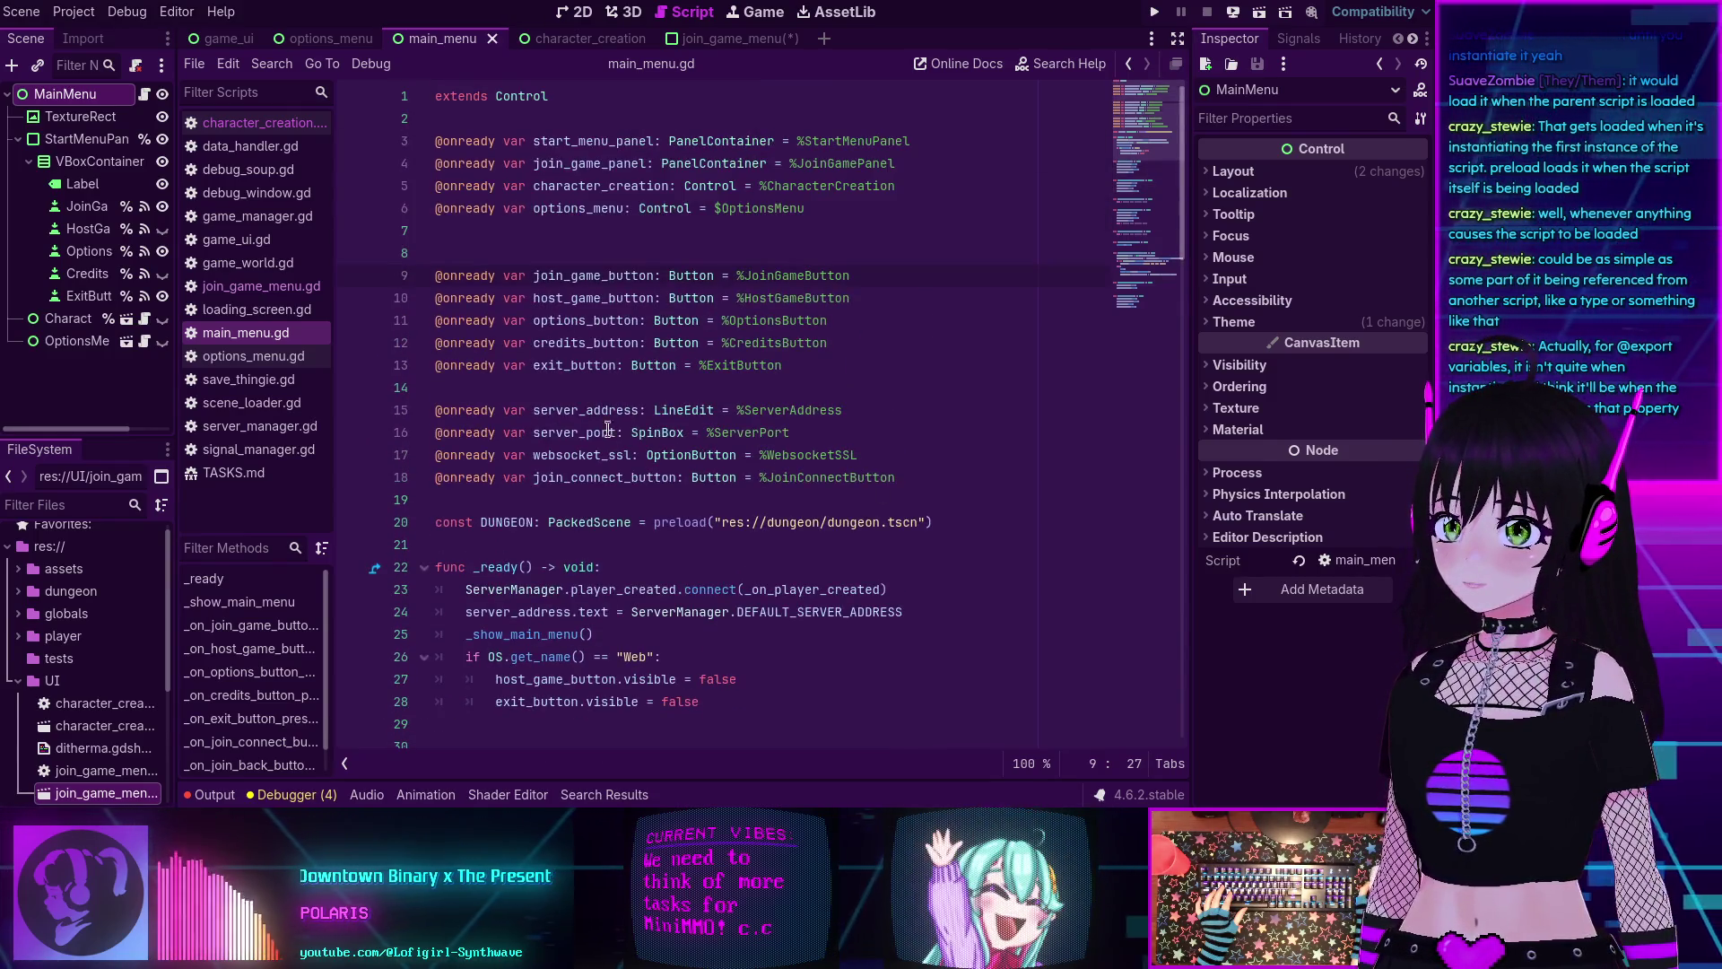
double_click(575, 476)
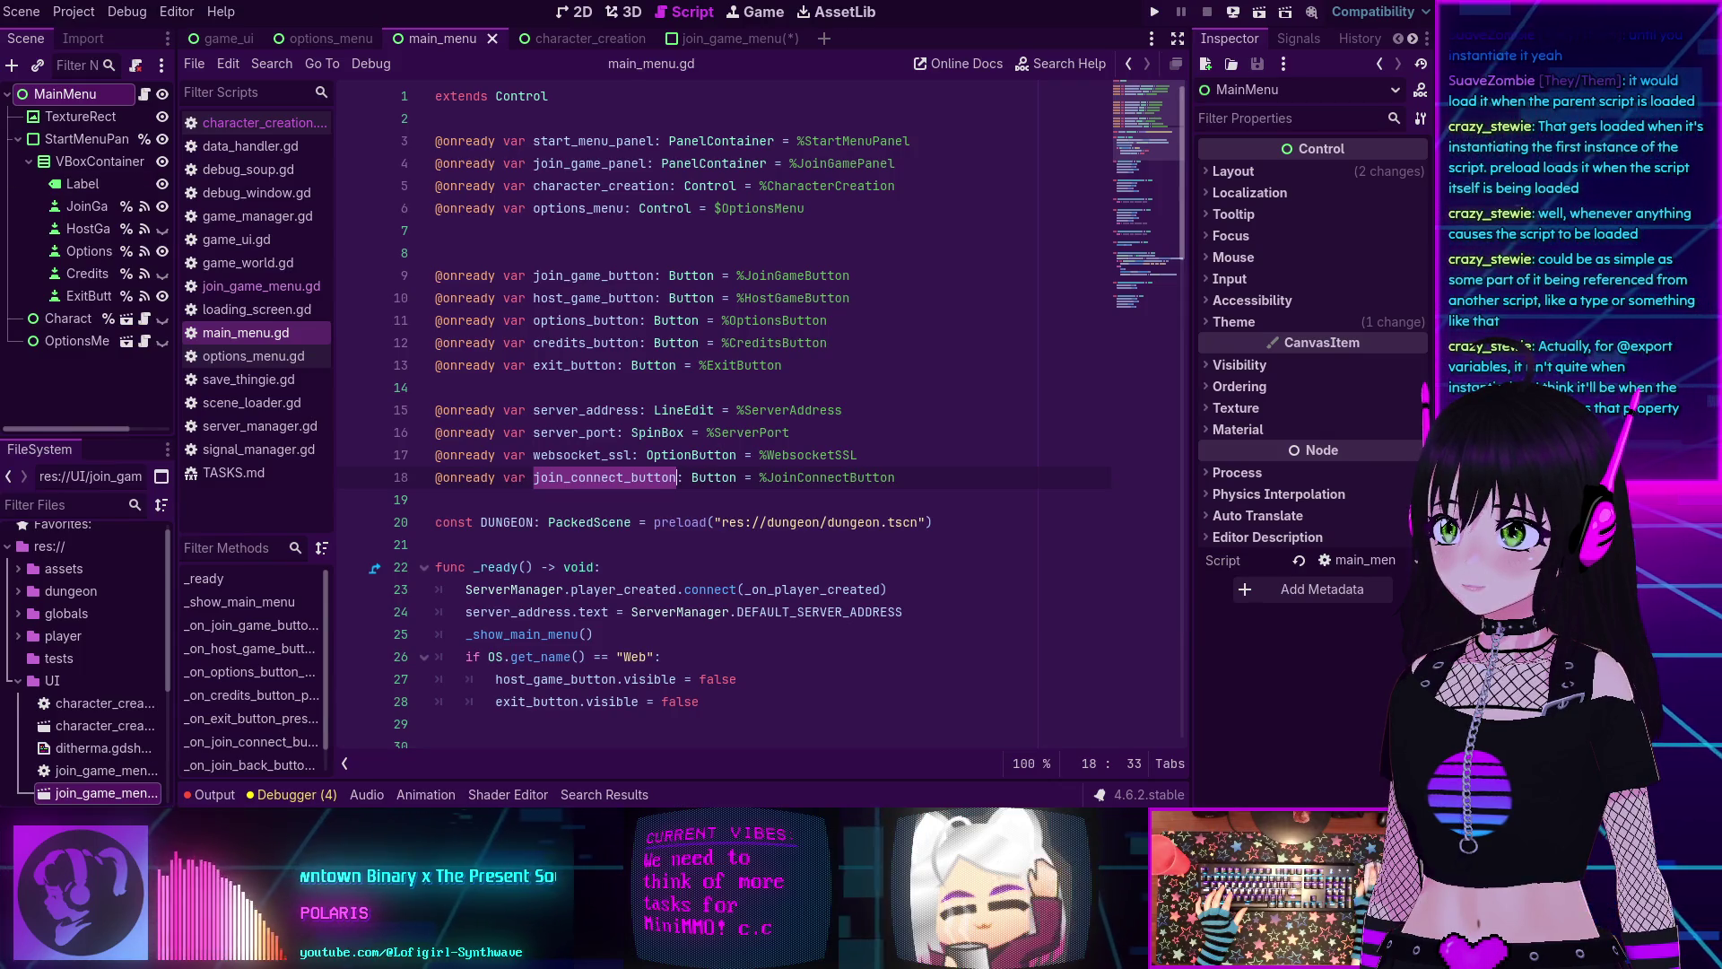
left_click(75, 208)
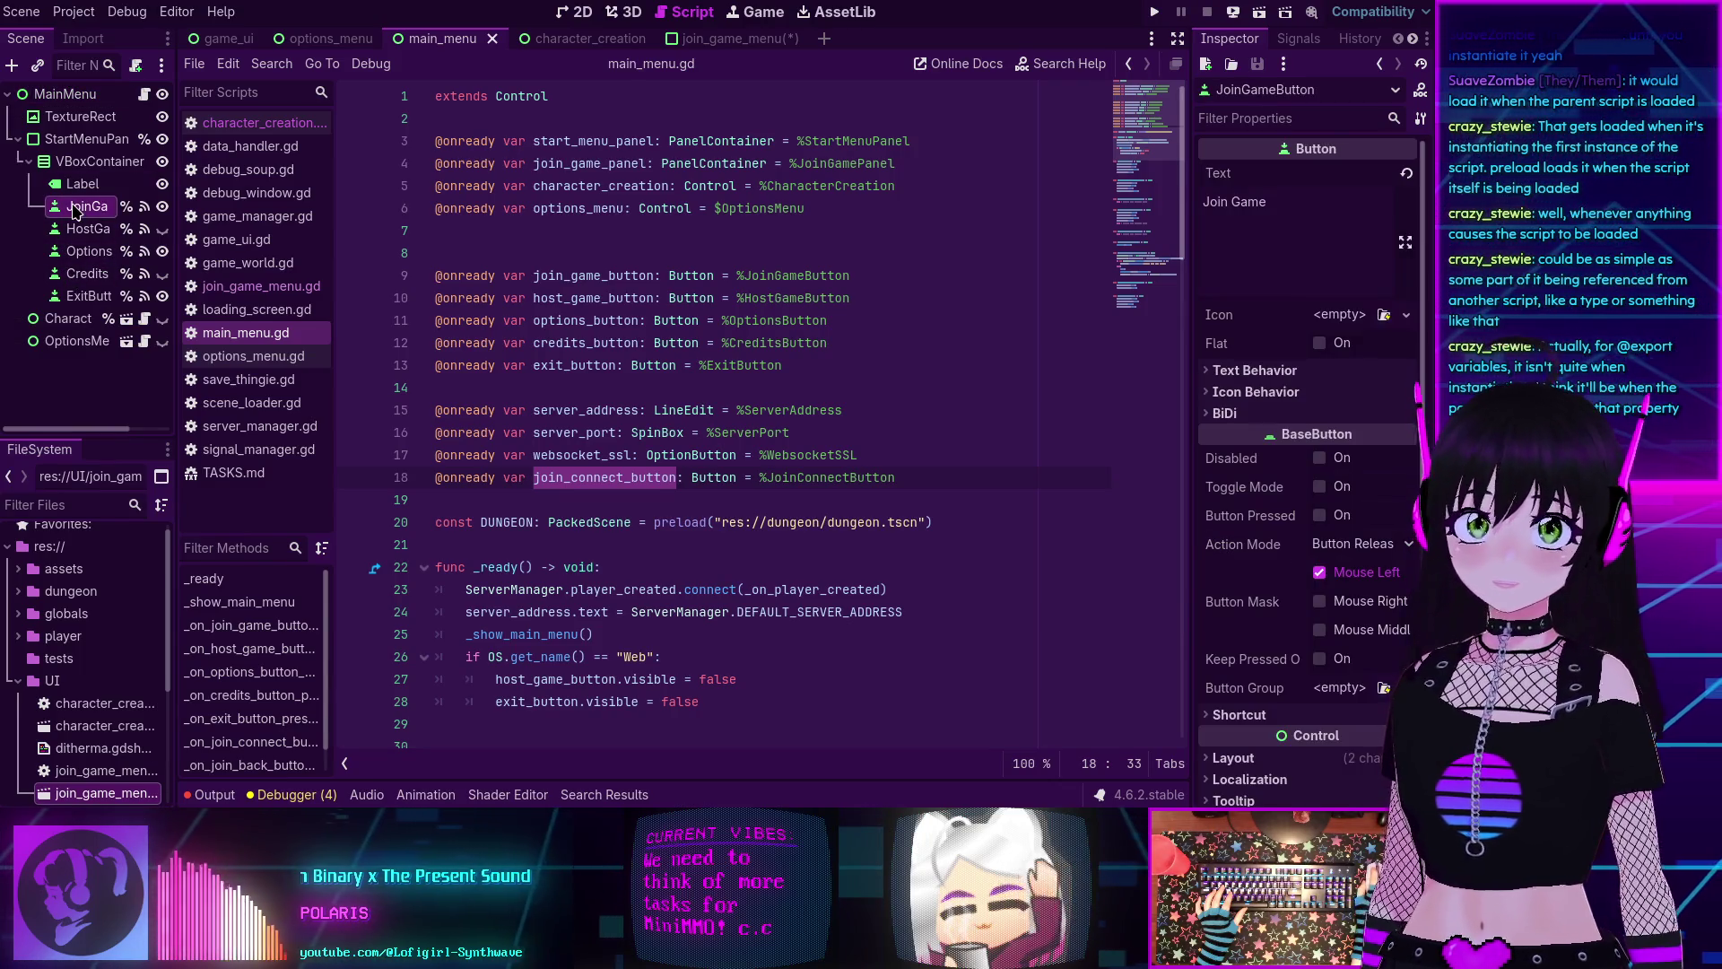
double_click(592, 276)
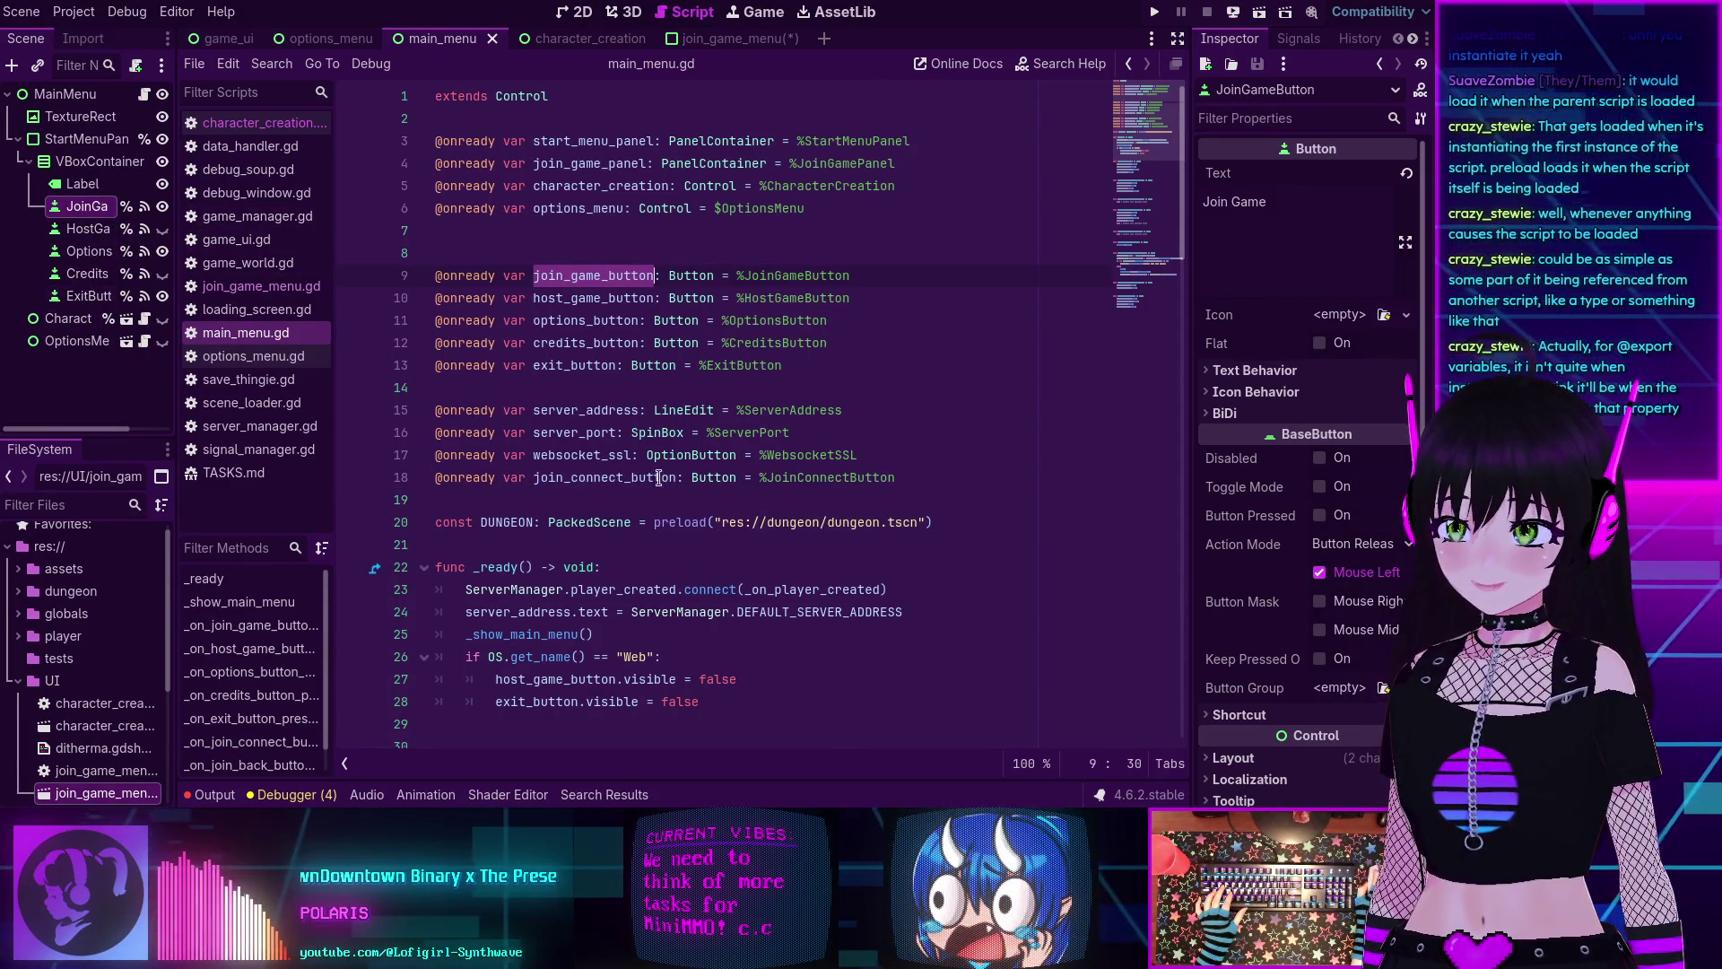
double_click(606, 478)
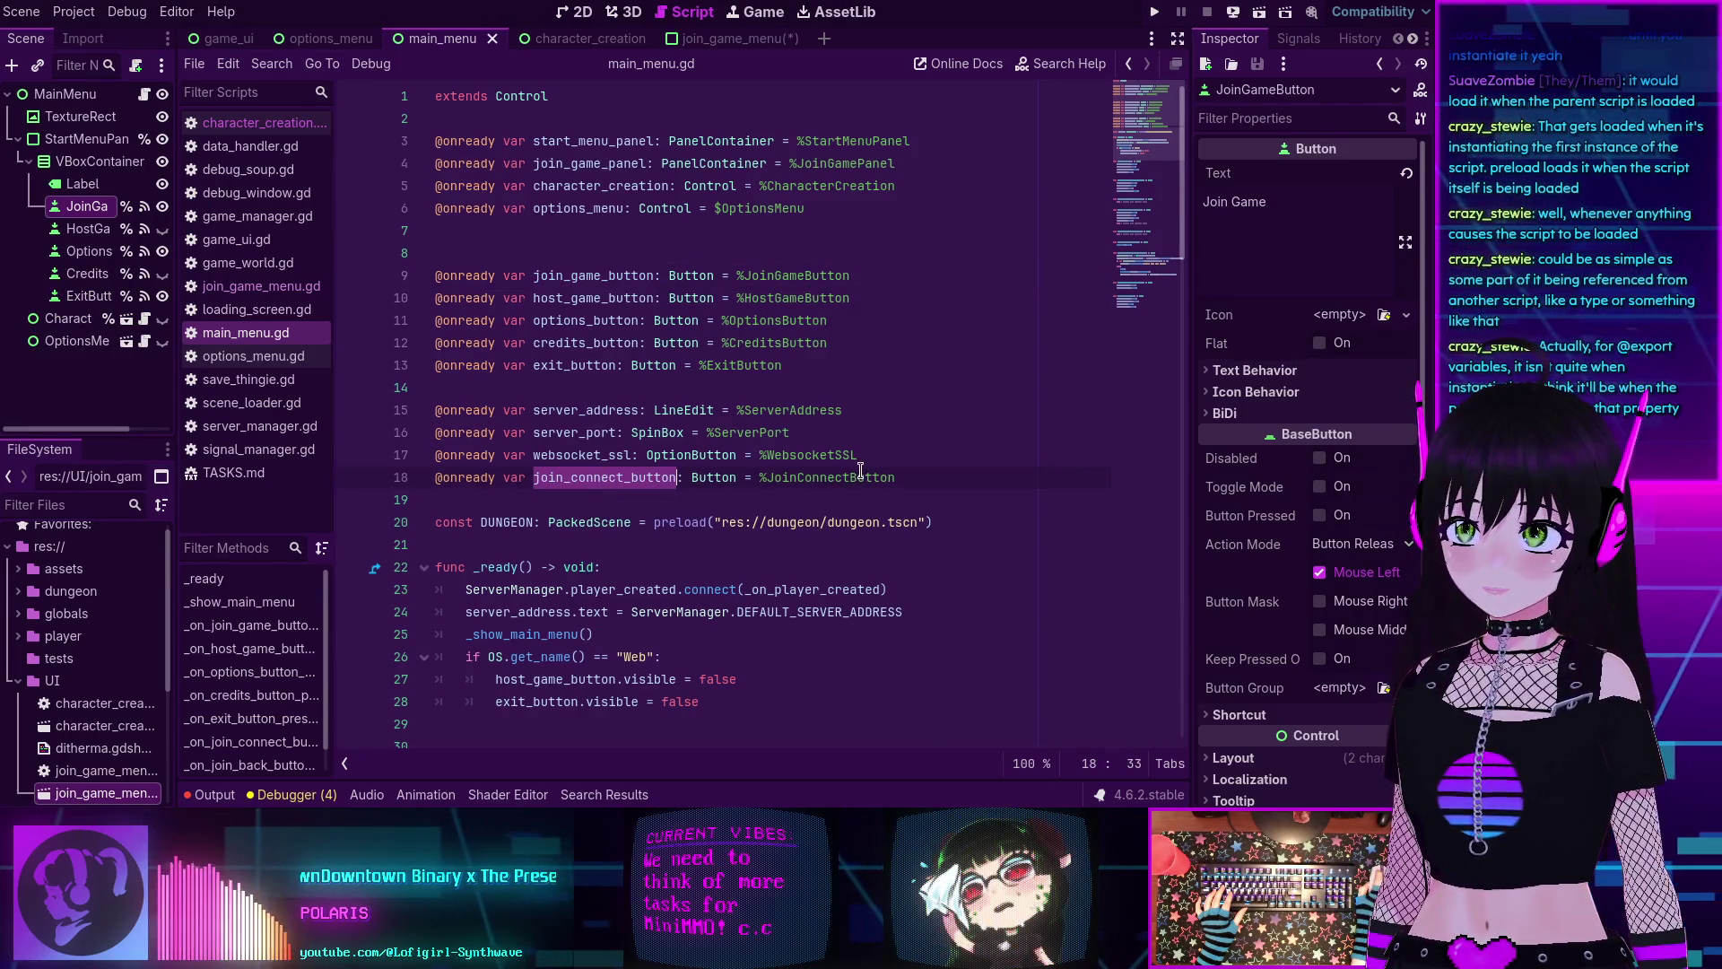
Open the JoinGameMenu scene, then cut the four server and connect-button declarations from main_menu.gd.
left_click(698, 41)
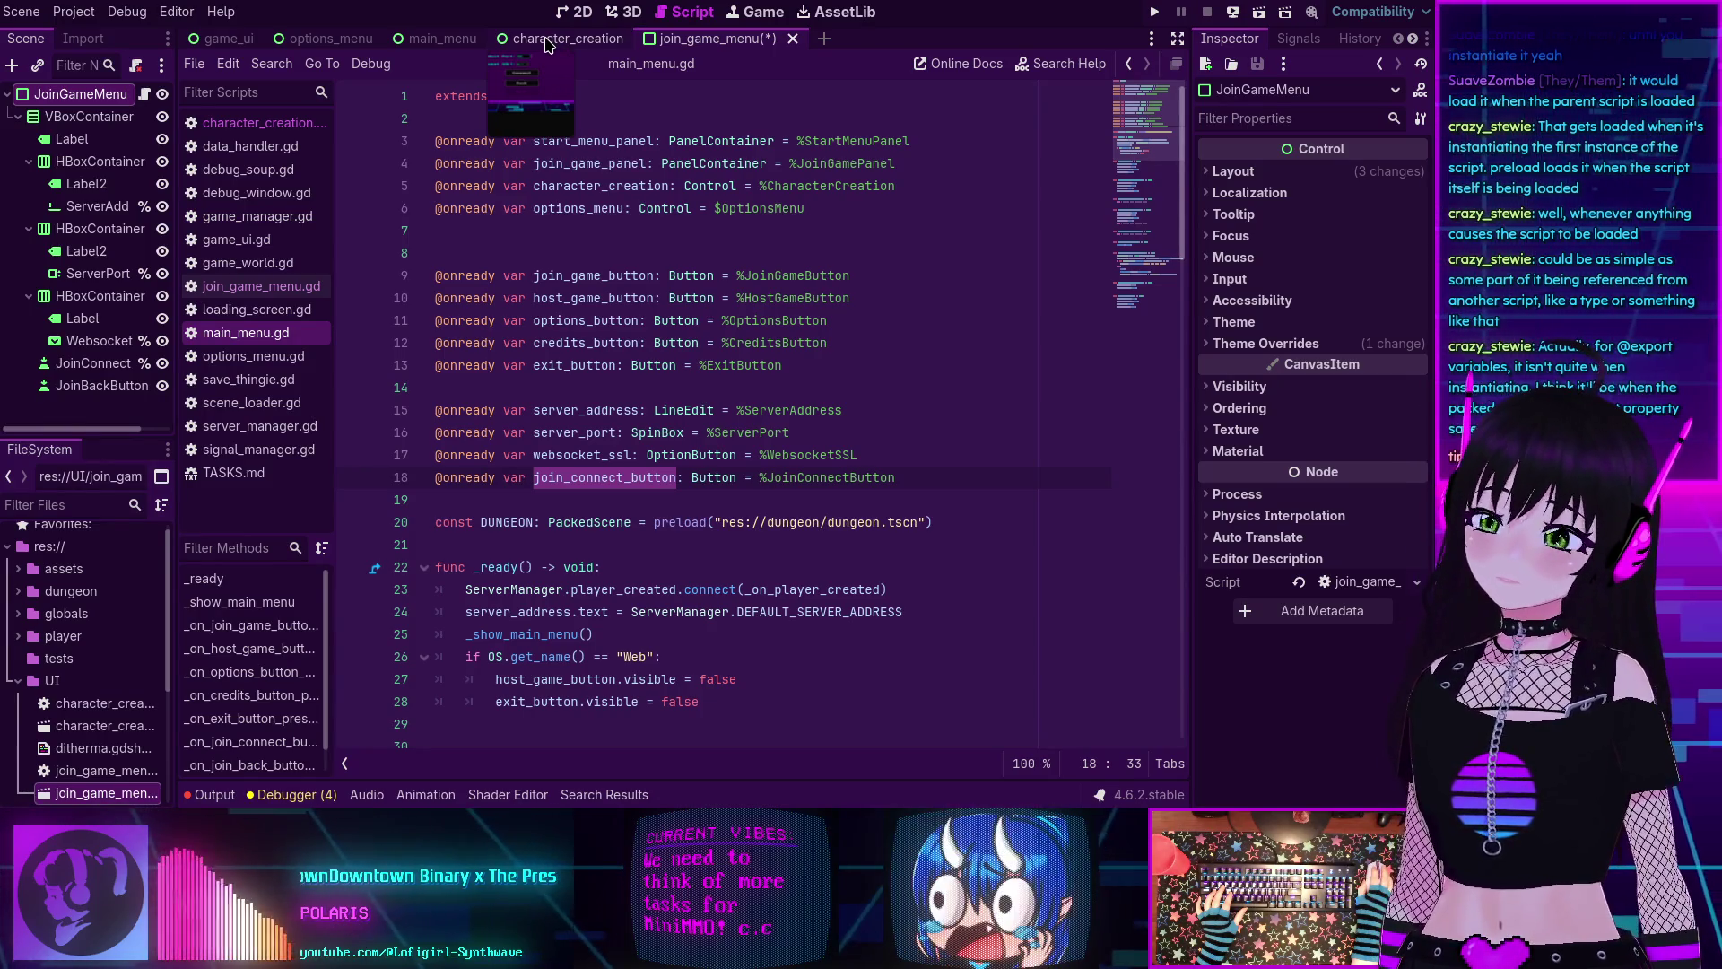
left_click(807, 230)
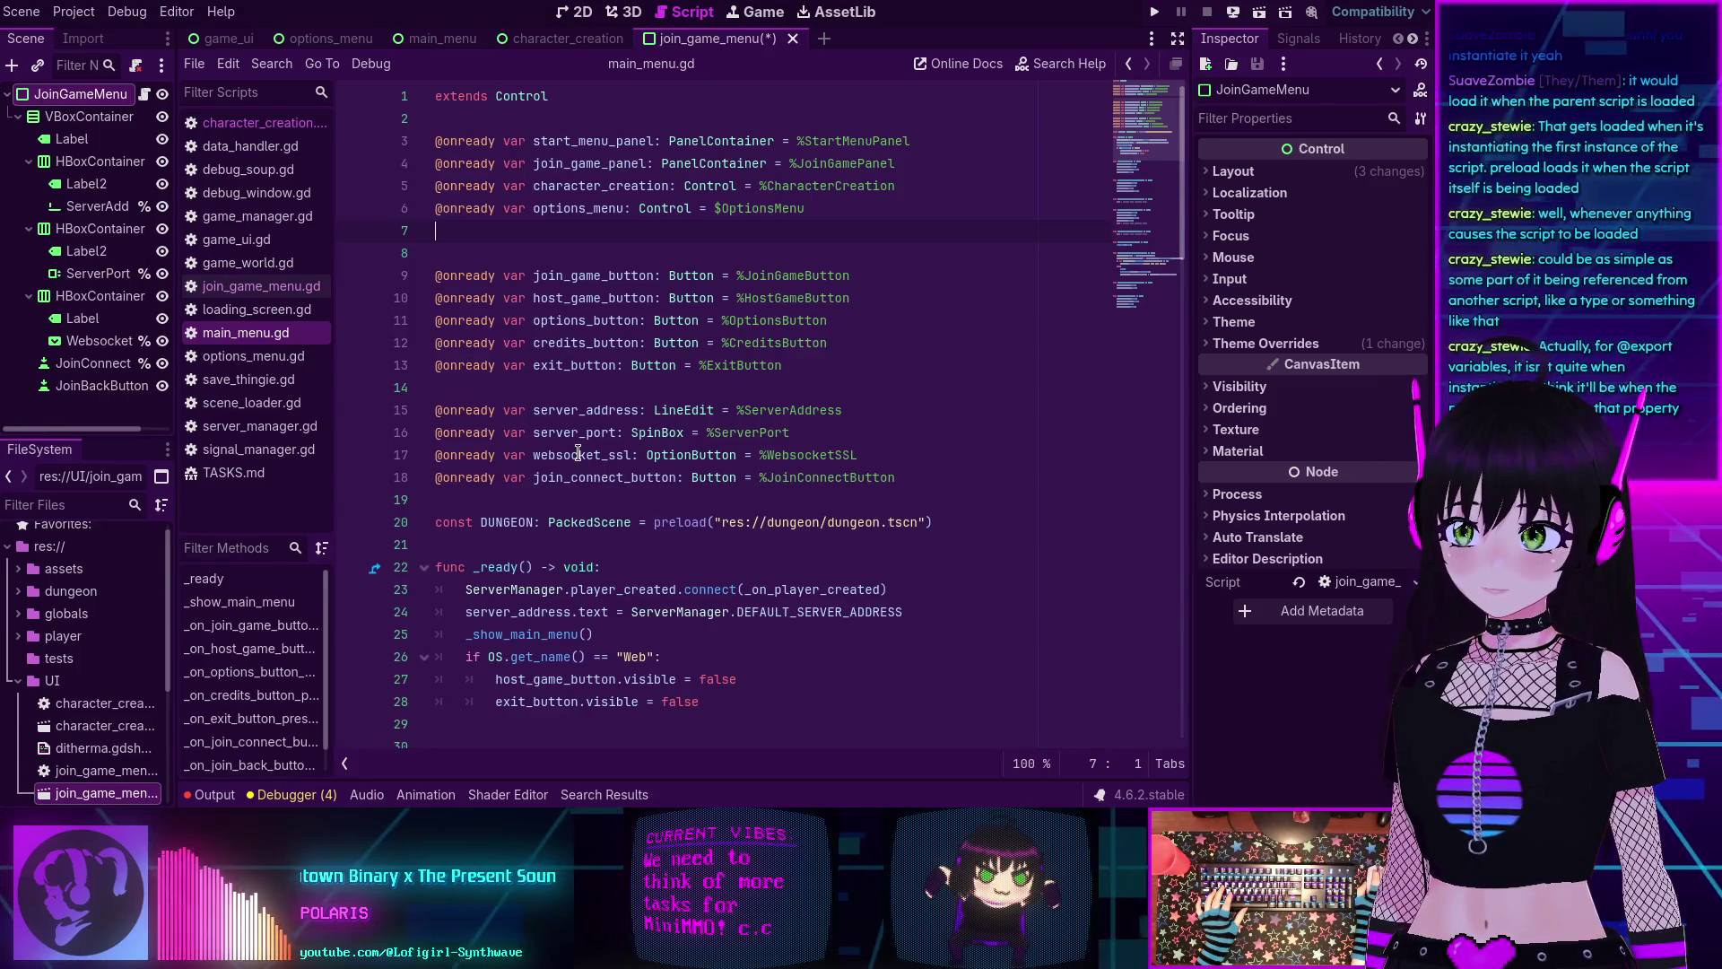
mouse_move(895, 477)
left_mouse_down()
mouse_move(440, 477)
mouse_move(381, 386)
left_mouse_up()
key("ctrl+x")
key("BackSpace")
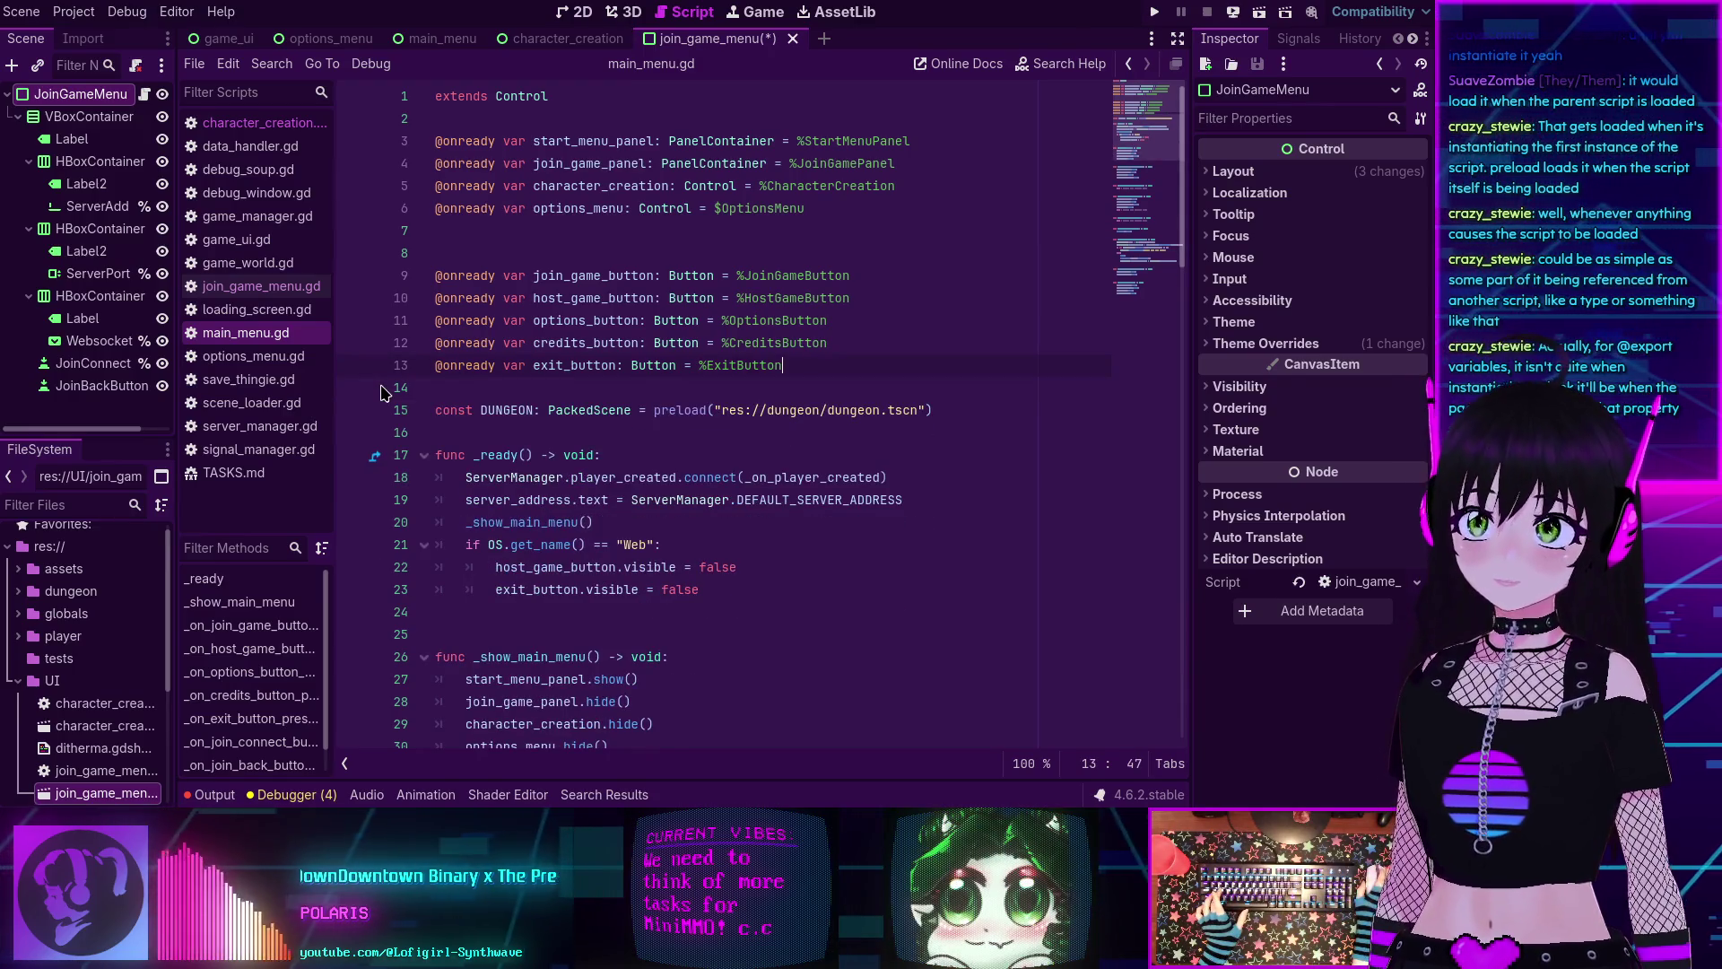
Save main_menu.gd and paste the four variables below the extends line in join_game_menu.gd.
key("ctrl+s")
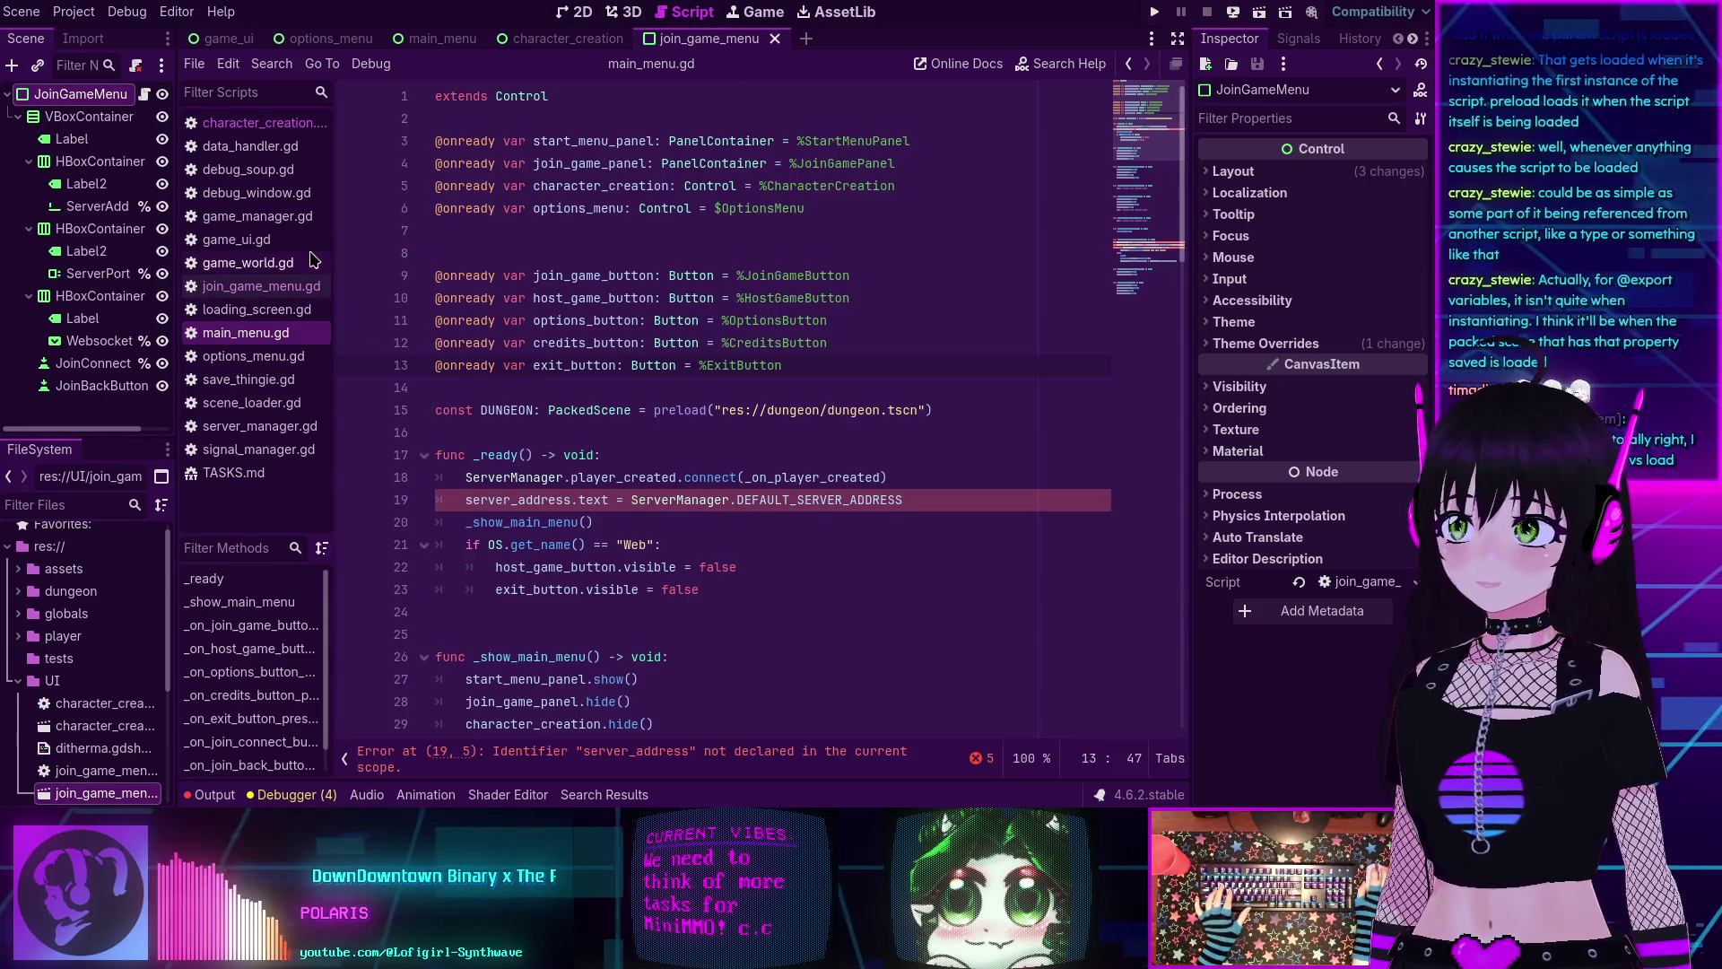
left_click(266, 289)
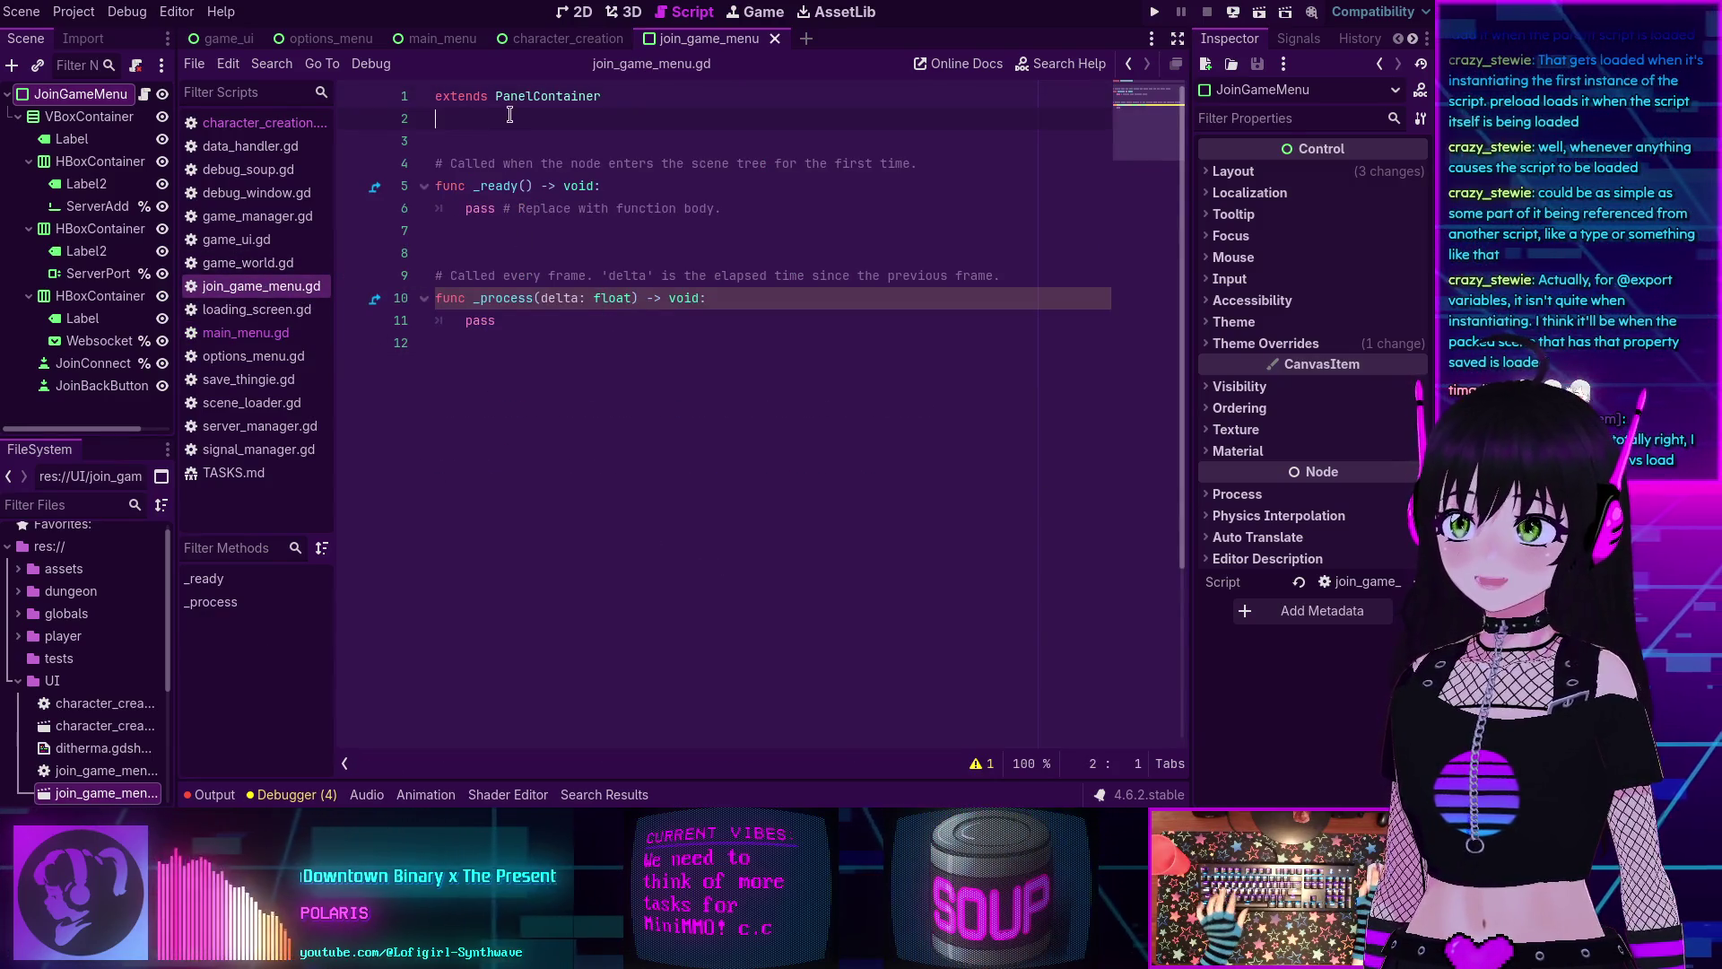
left_click(448, 141)
key("ctrl+v")
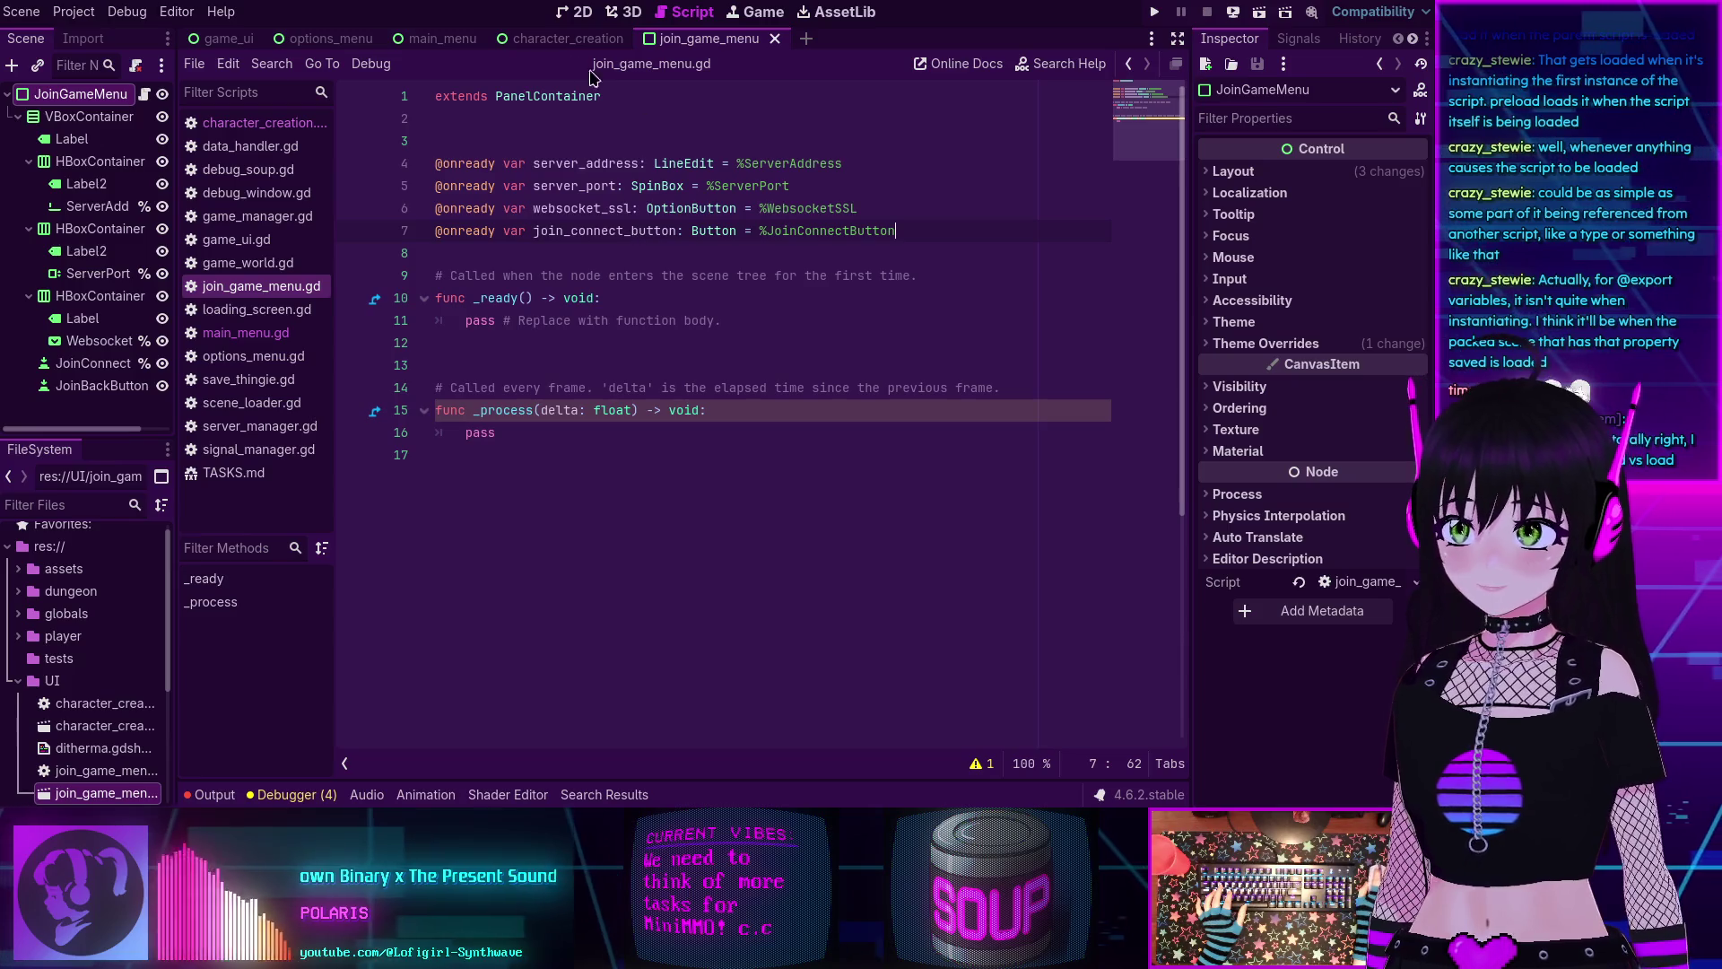
Cut the server_address assignment on line 19 out of main_menu.gd.
left_click(262, 123)
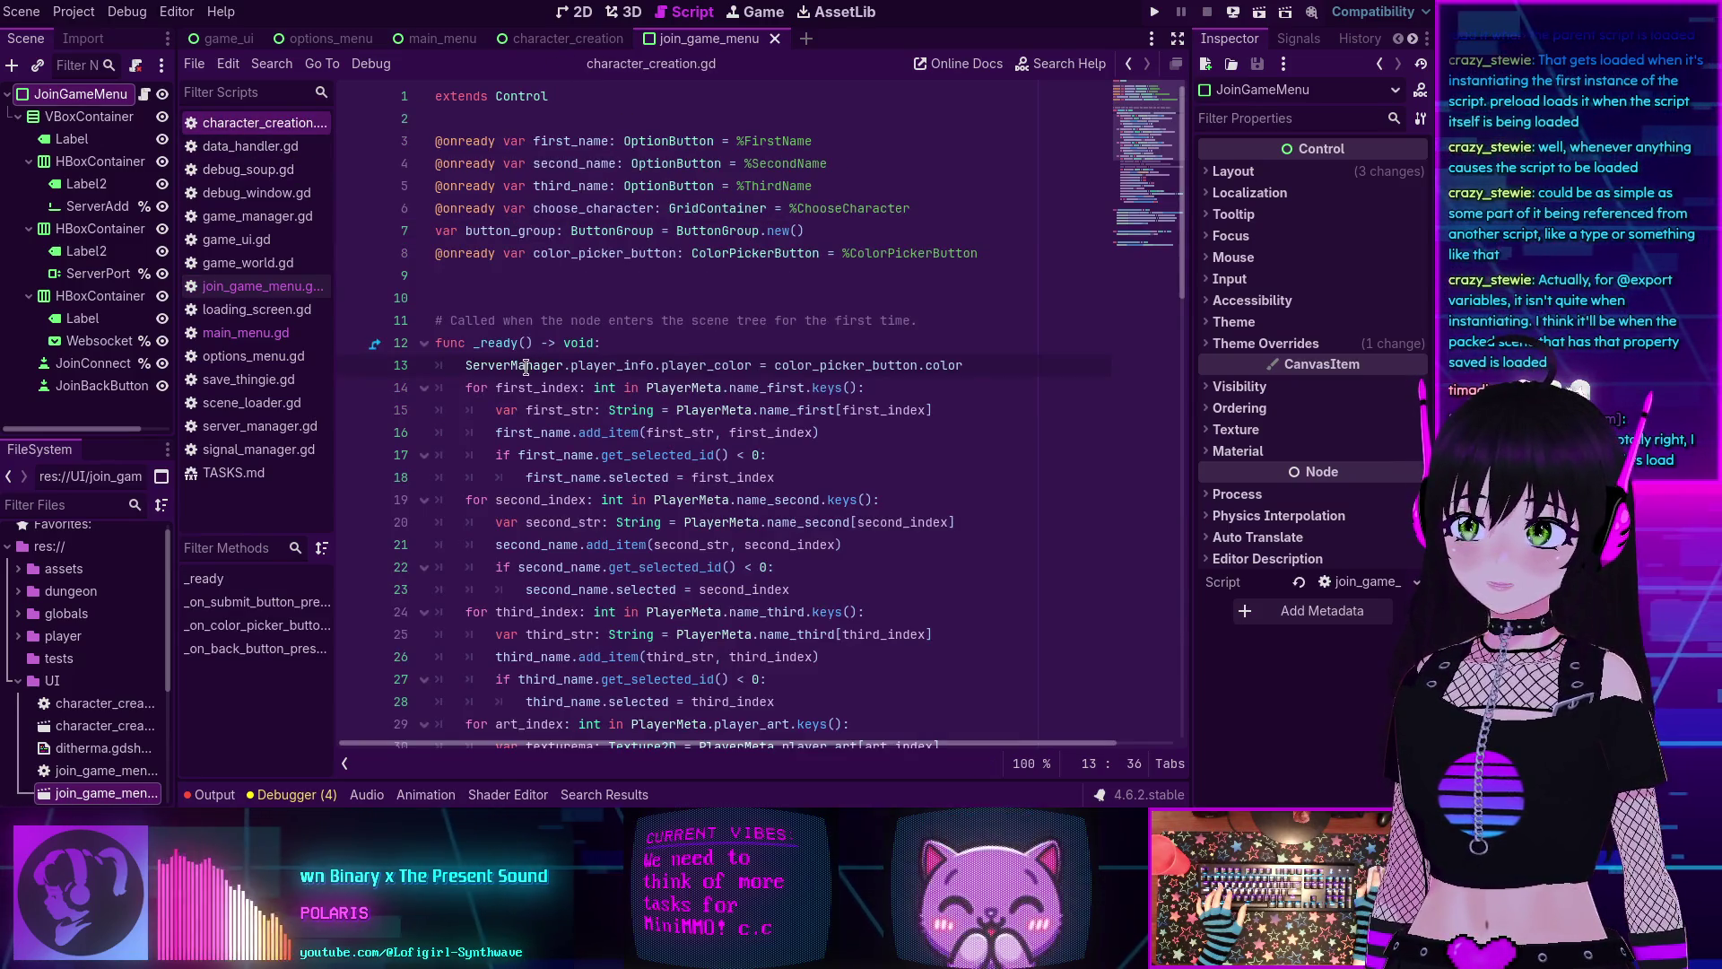
left_click(258, 331)
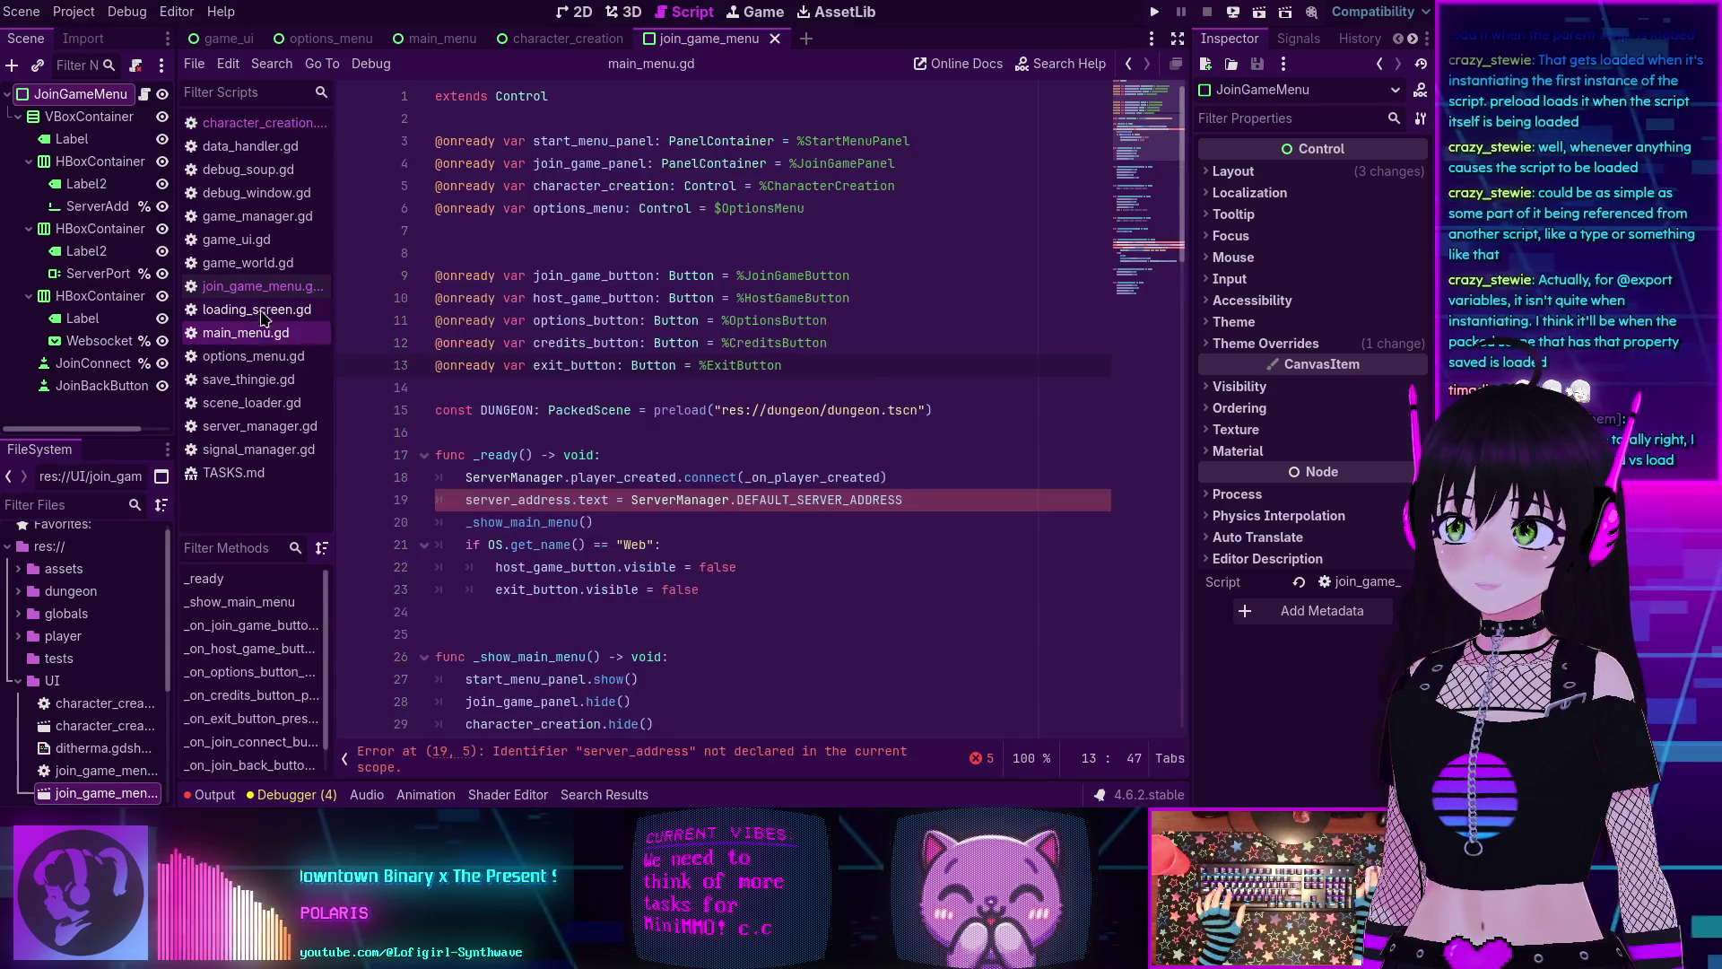
left_click(608, 499)
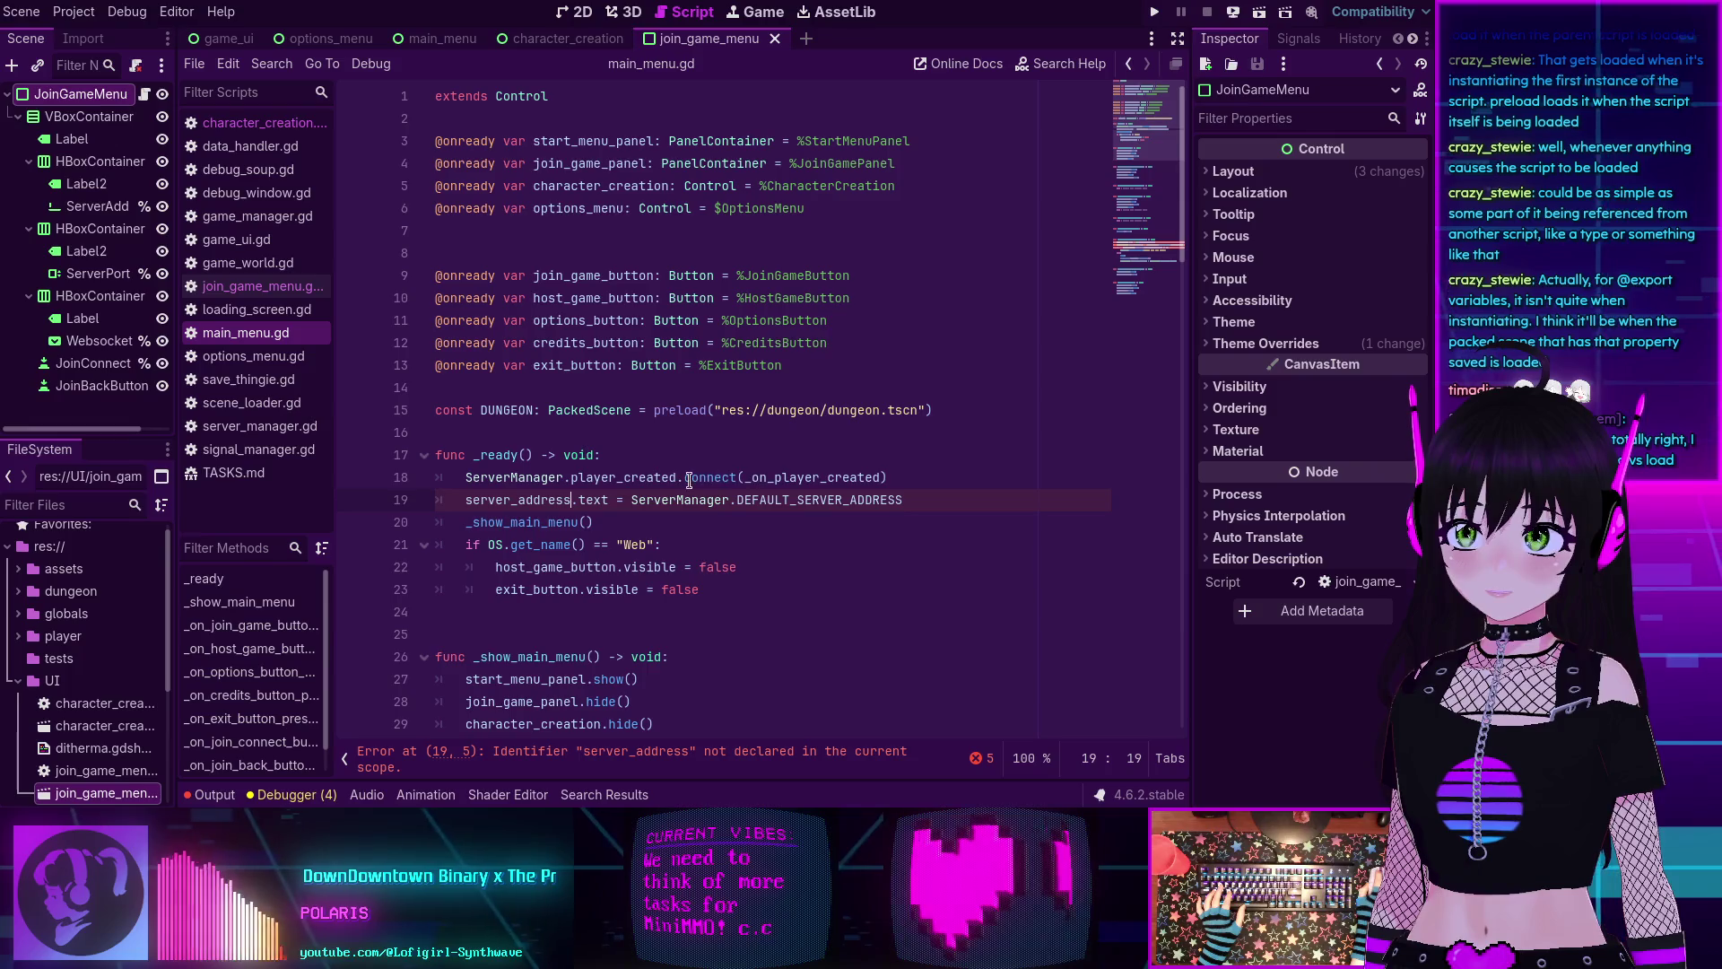
scroll(731, 485, "down", 1)
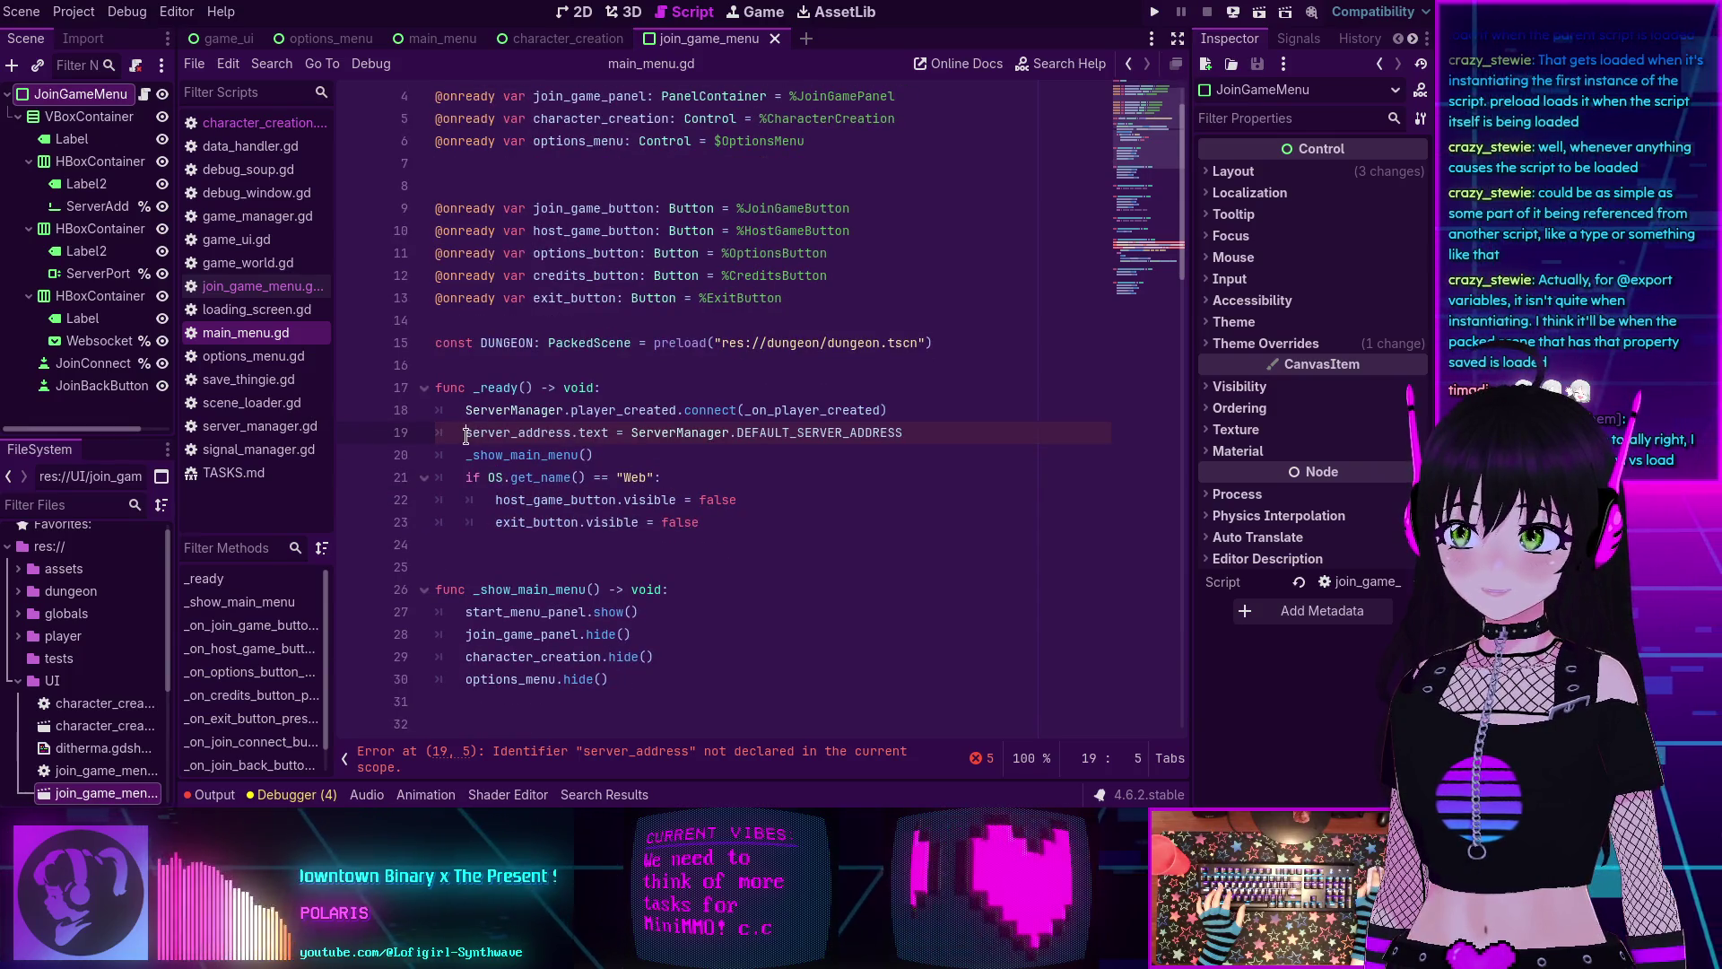
left_click_drag(463, 437, 724, 435)
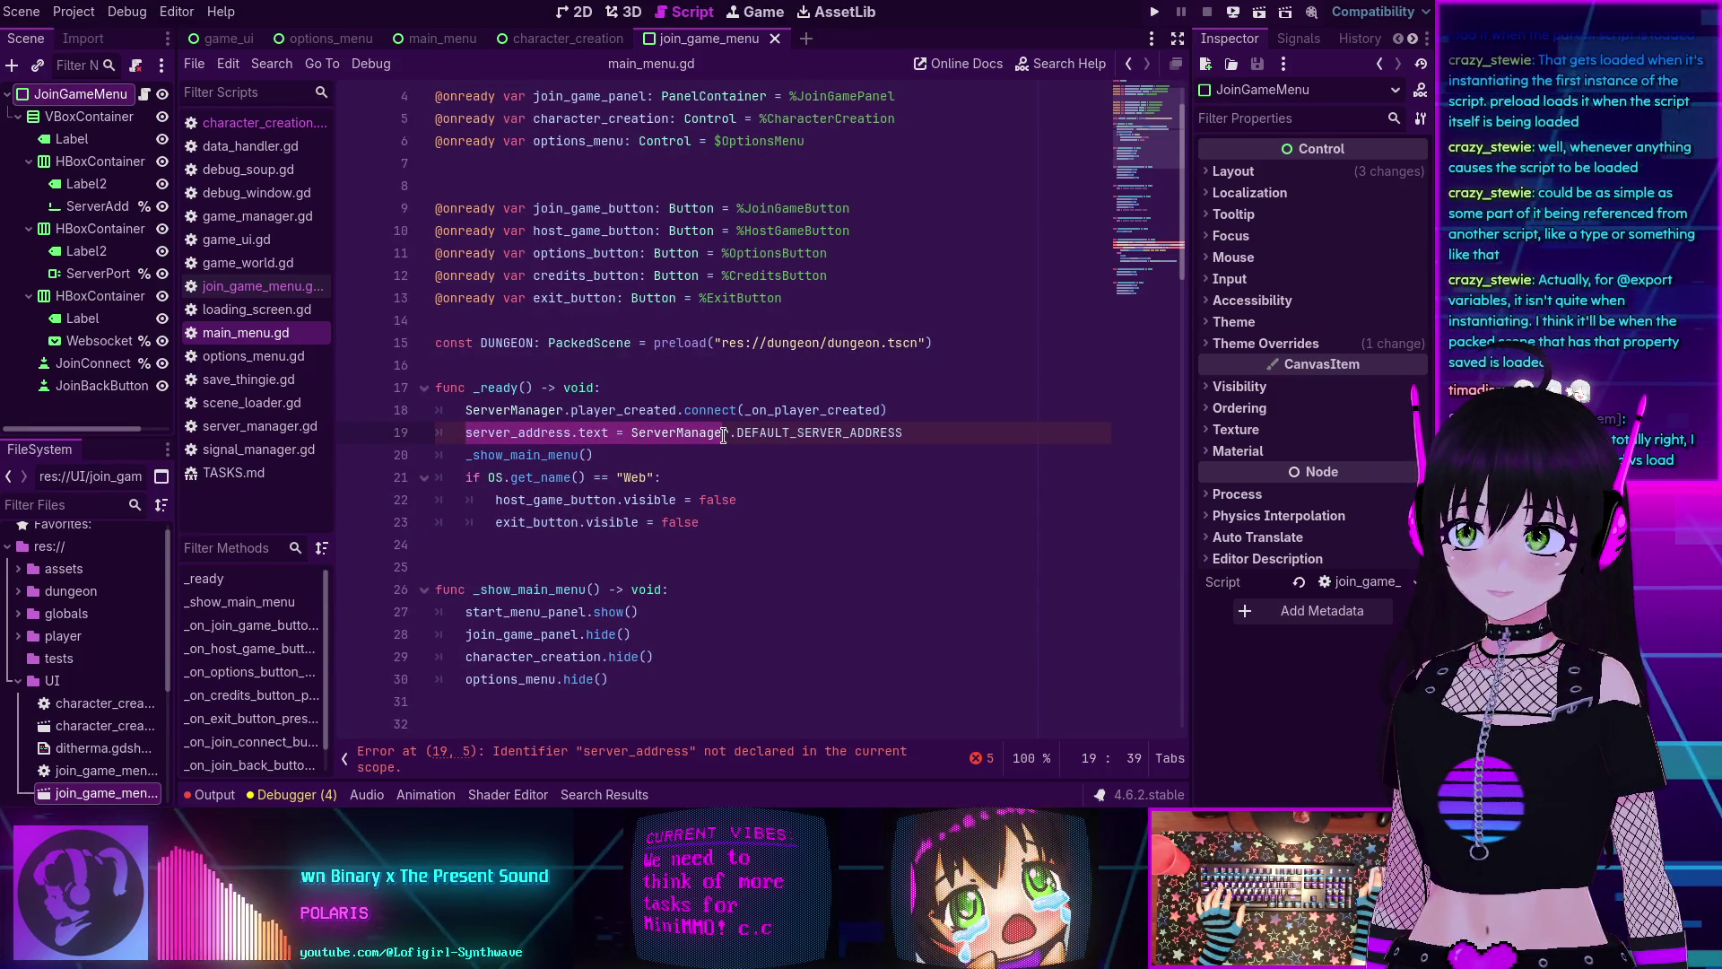
left_click_drag(723, 435, 905, 433)
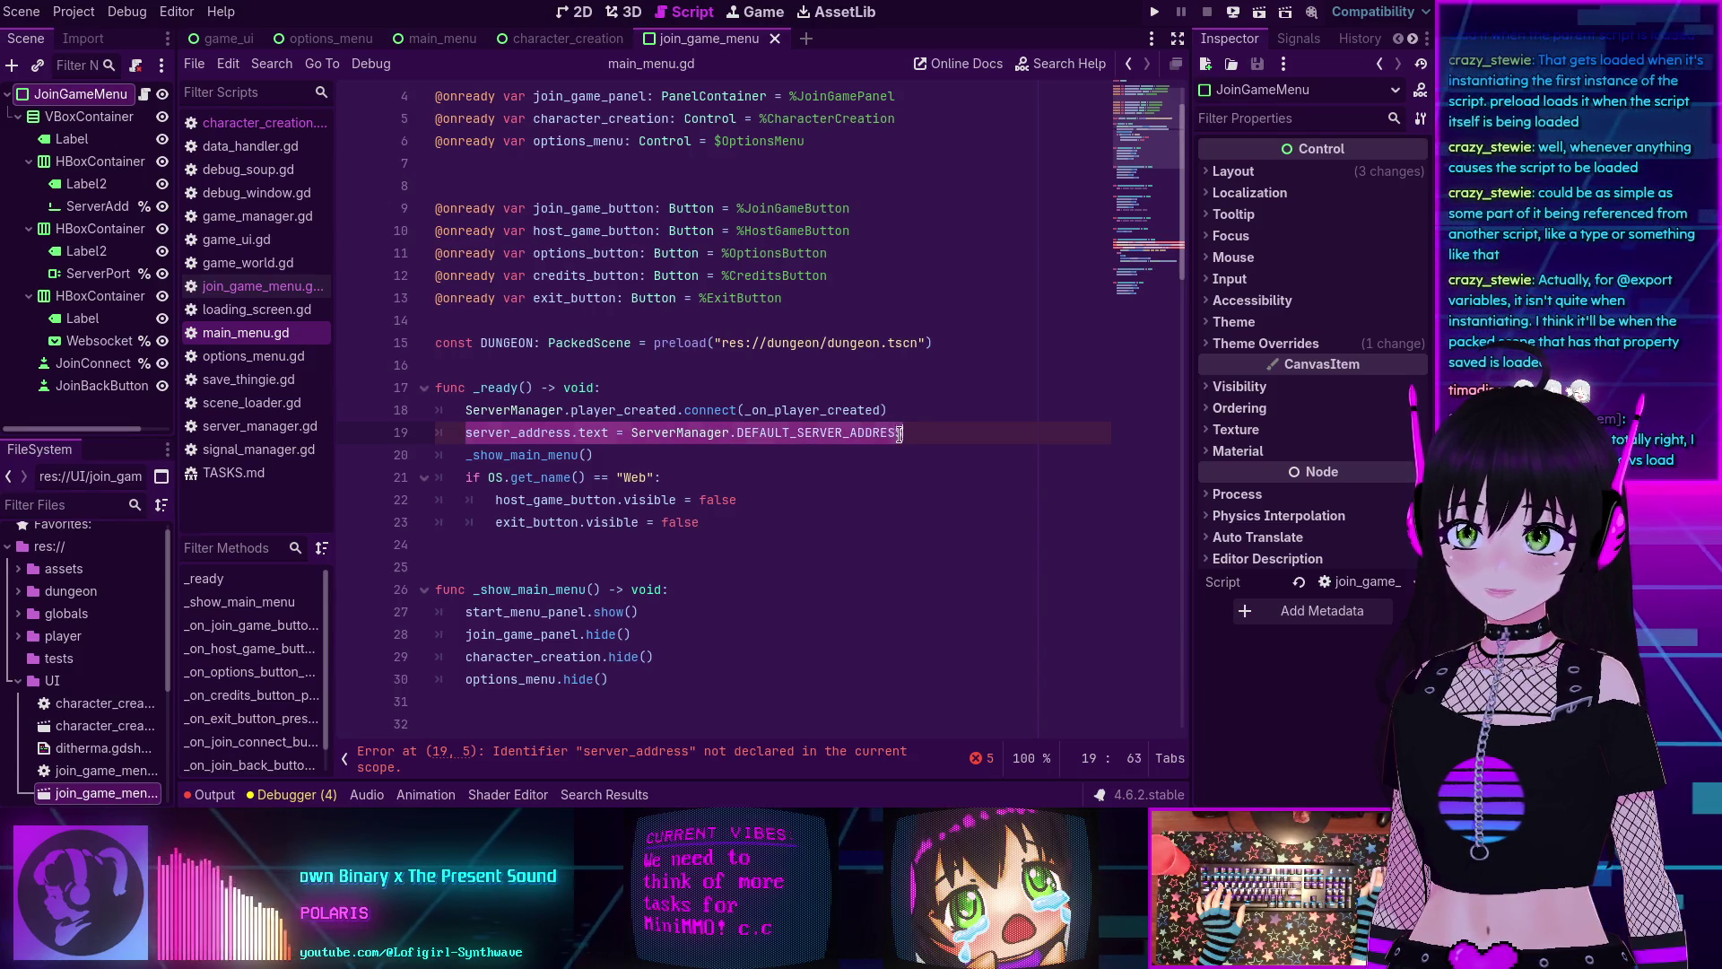
key("BackSpace")
key("BackSpace")
key("BackSpace")
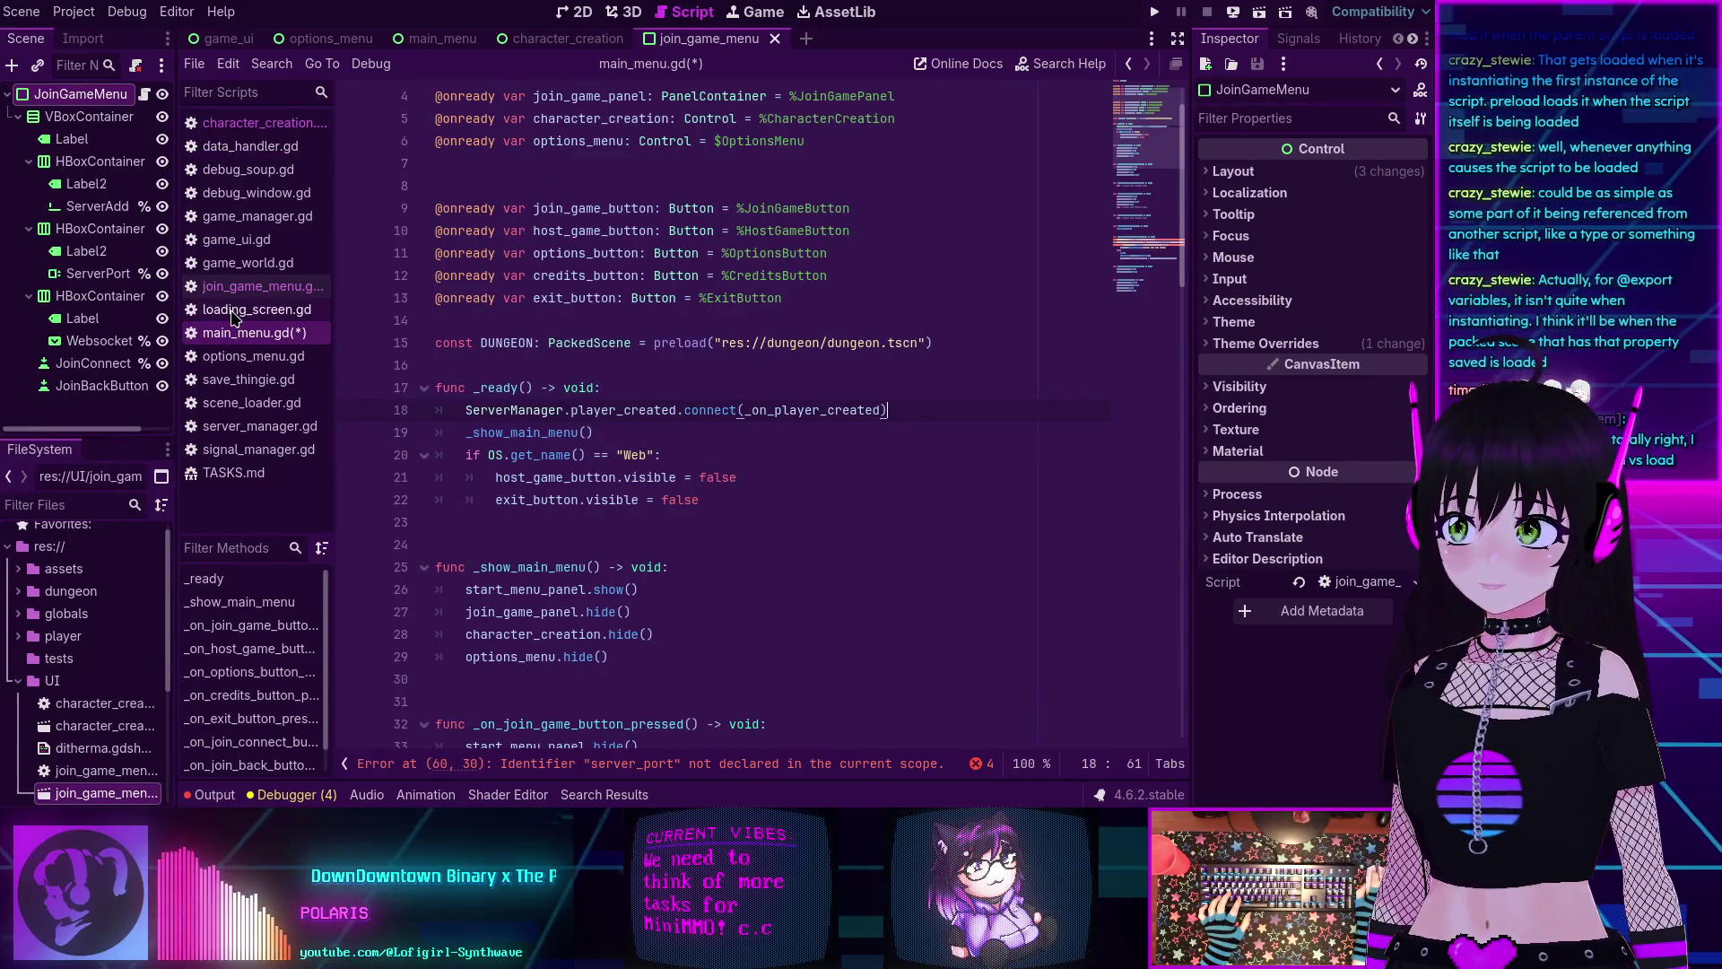
left_click(260, 286)
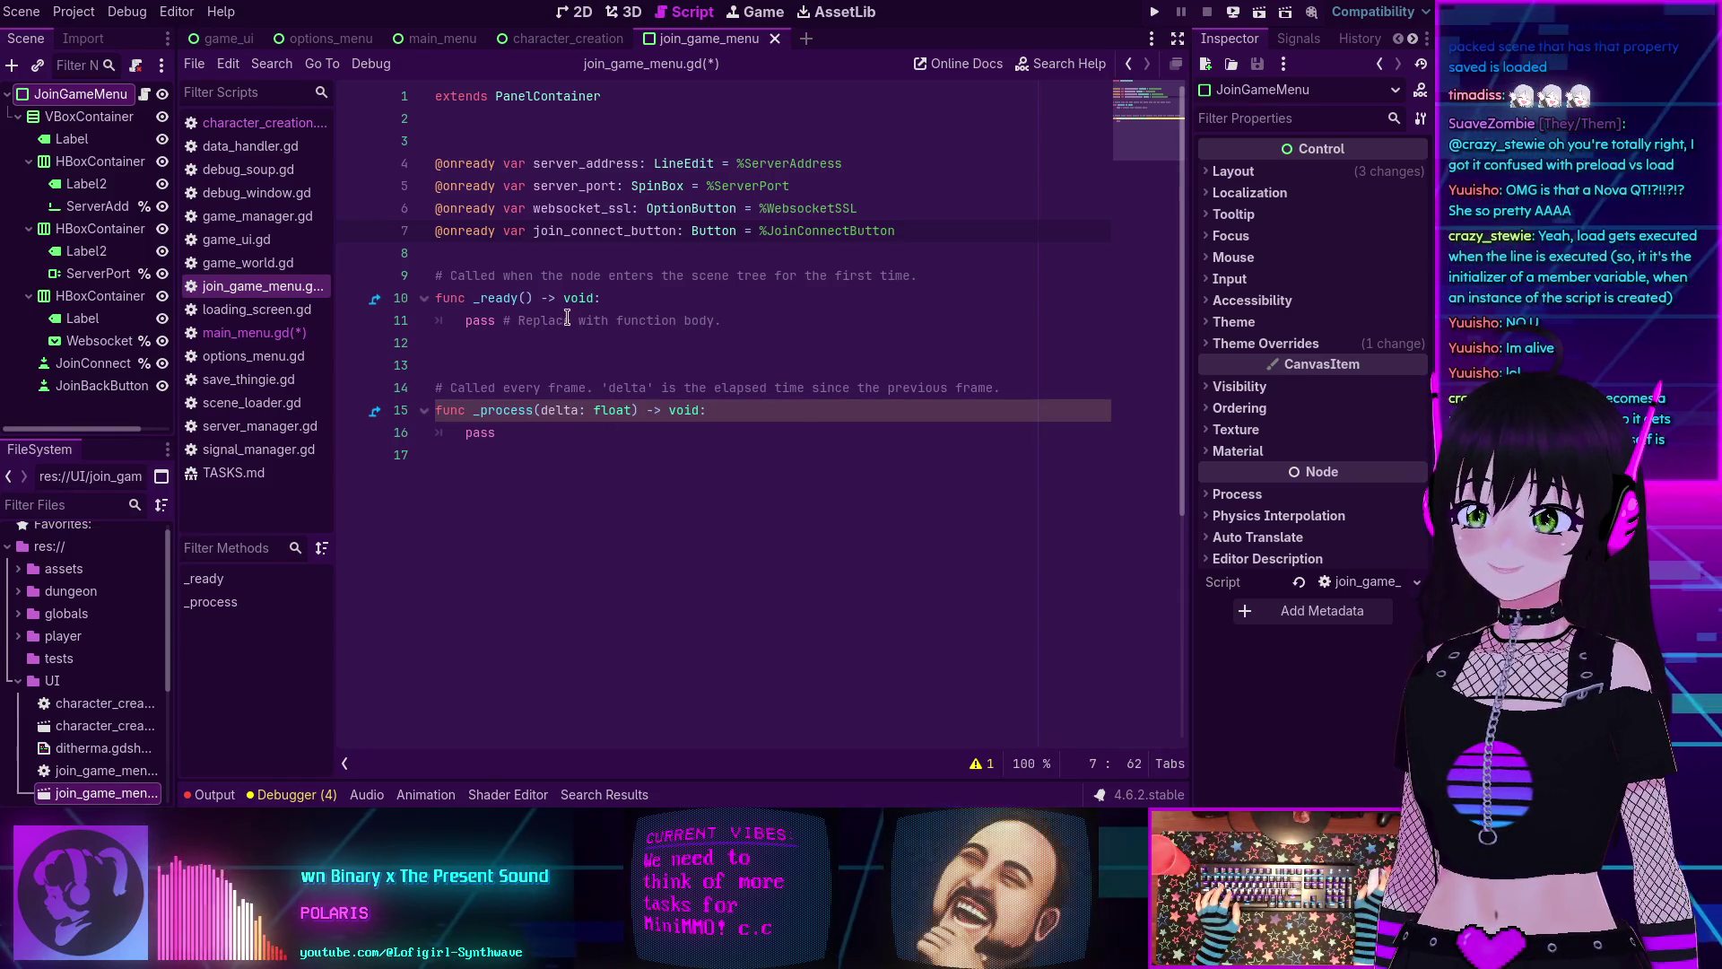
Paste the server_address default assignment into _ready, deleting the comments and the _process stub.
left_click_drag(659, 320, 465, 320)
type("server_address.text = ServerManager.DEFAULT_SERVER_ADDRESS")
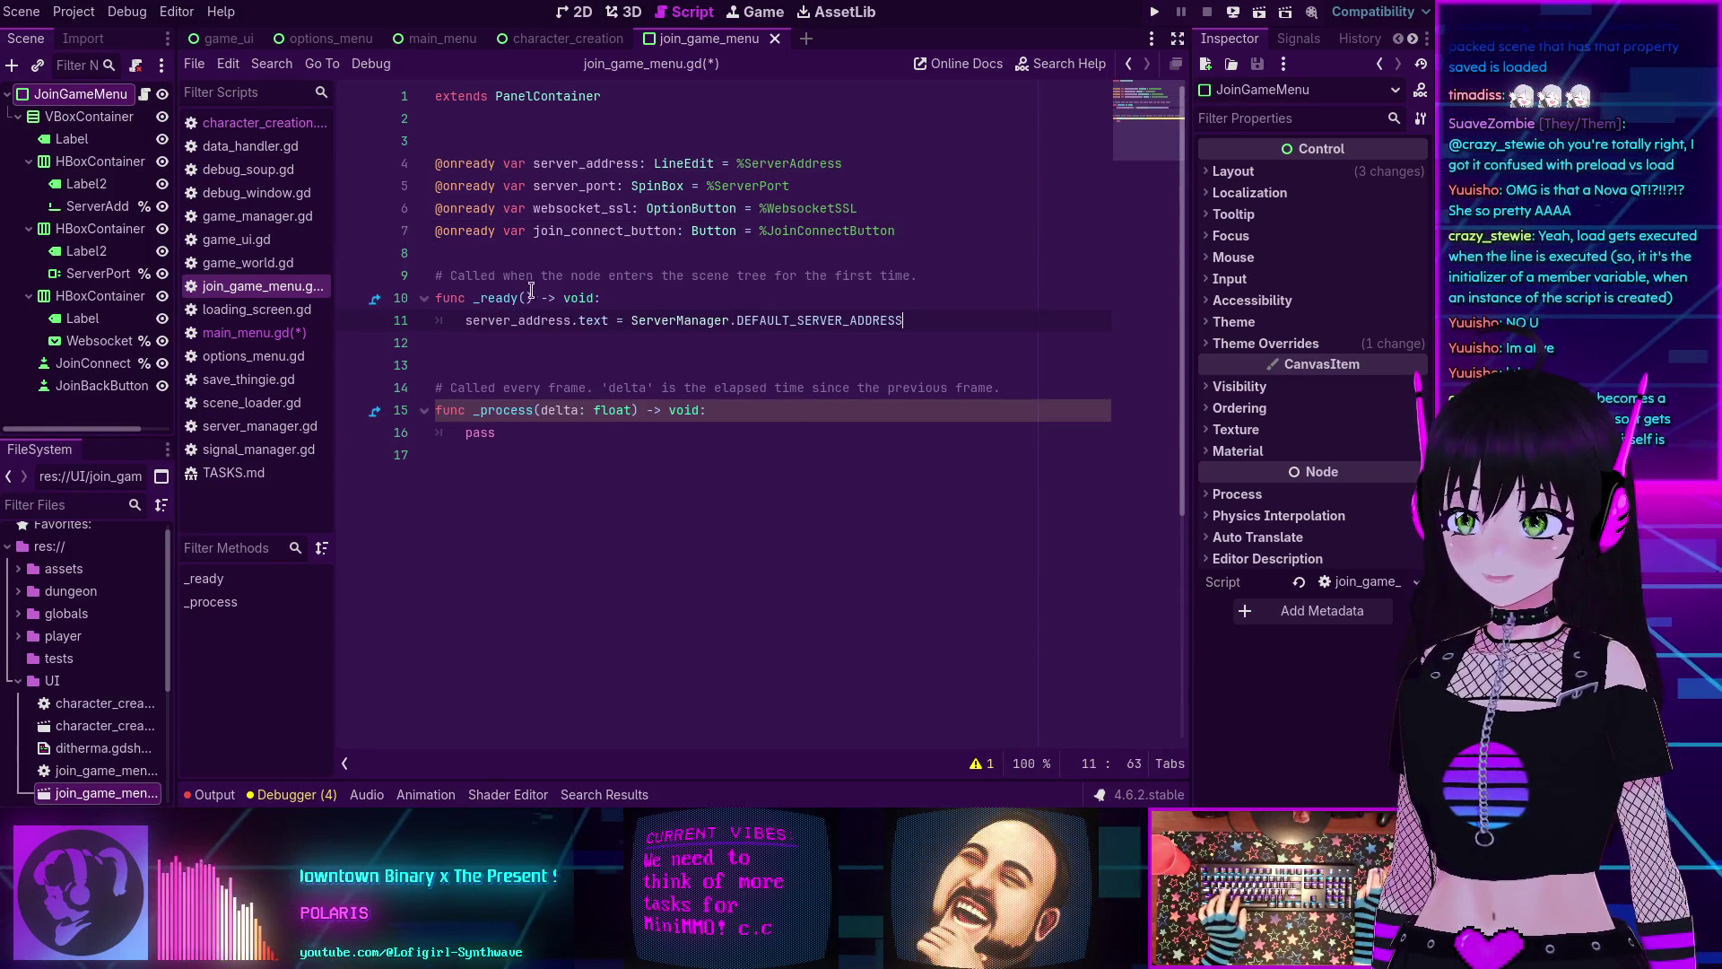
triple_click(862, 273)
key("BackSpace")
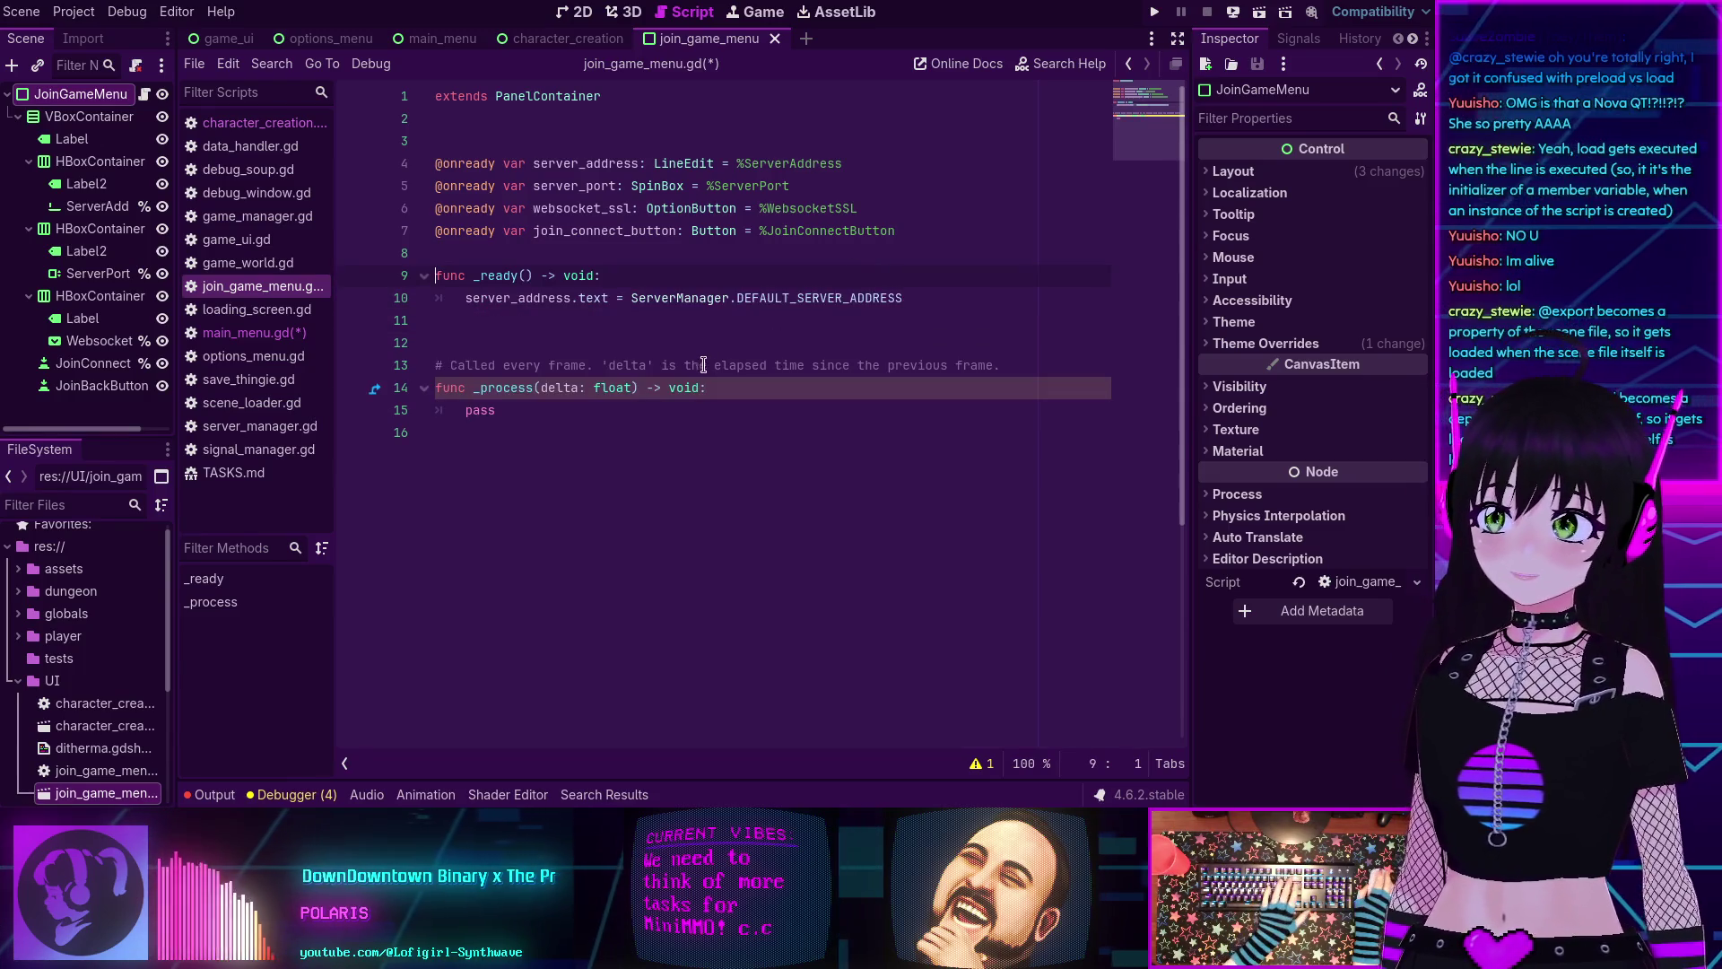
left_click_drag(502, 432, 431, 361)
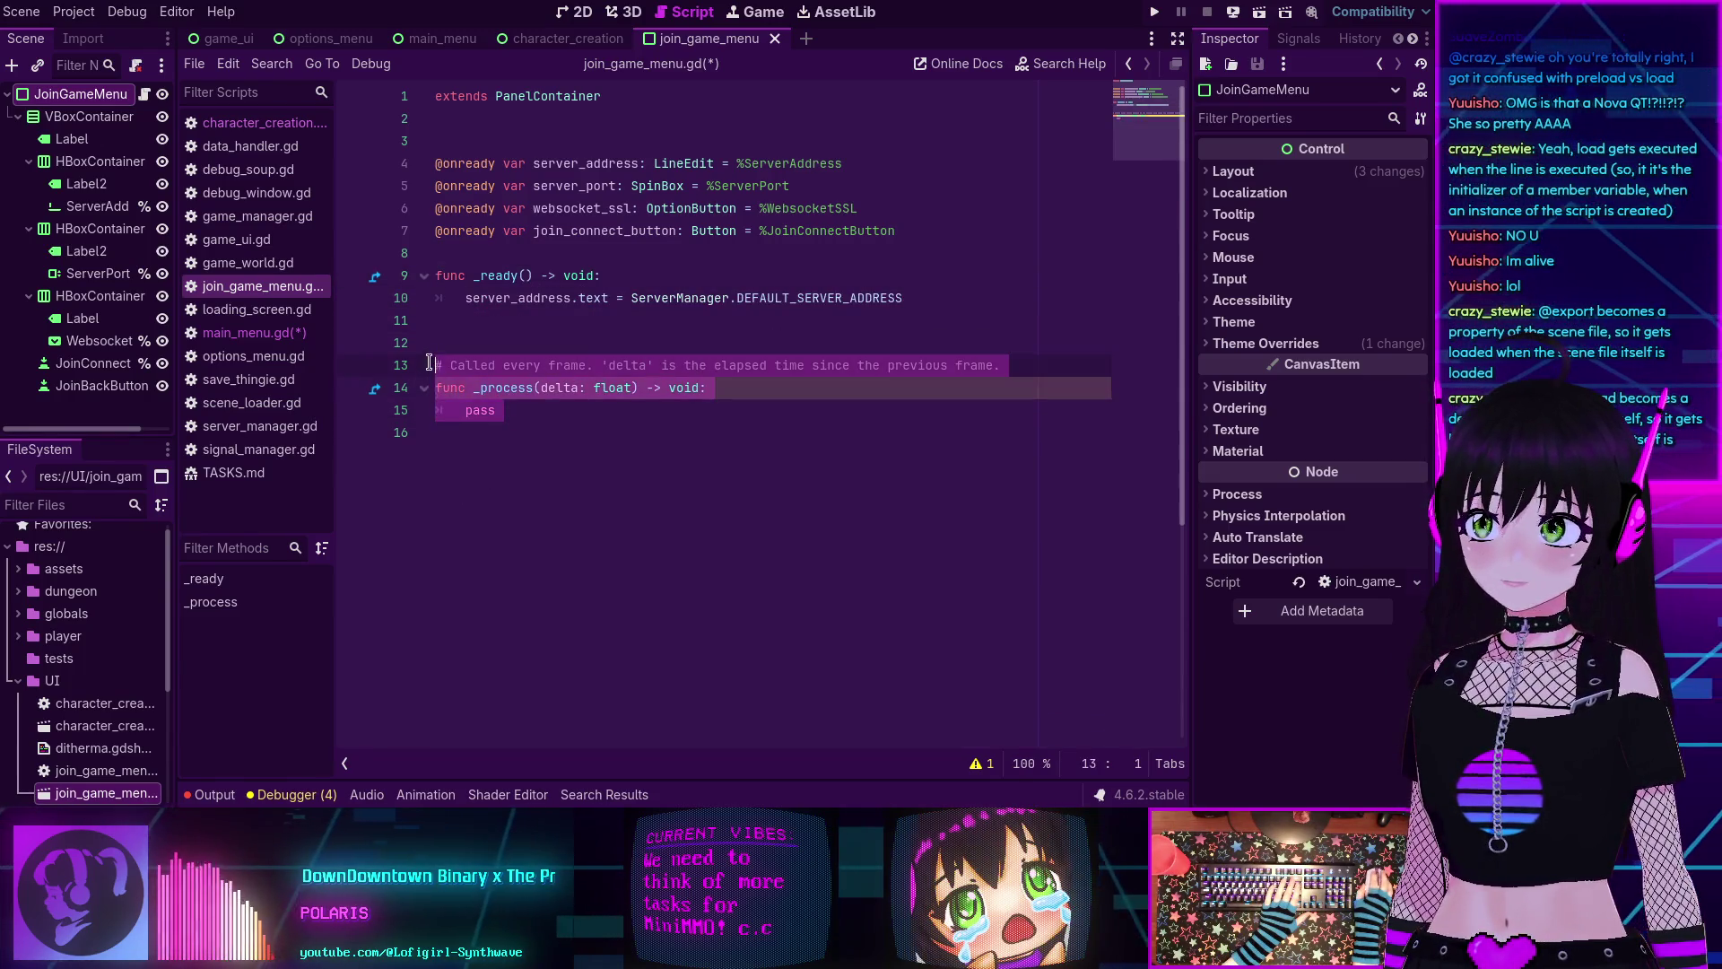
key("BackSpace")
key("BackSpace")
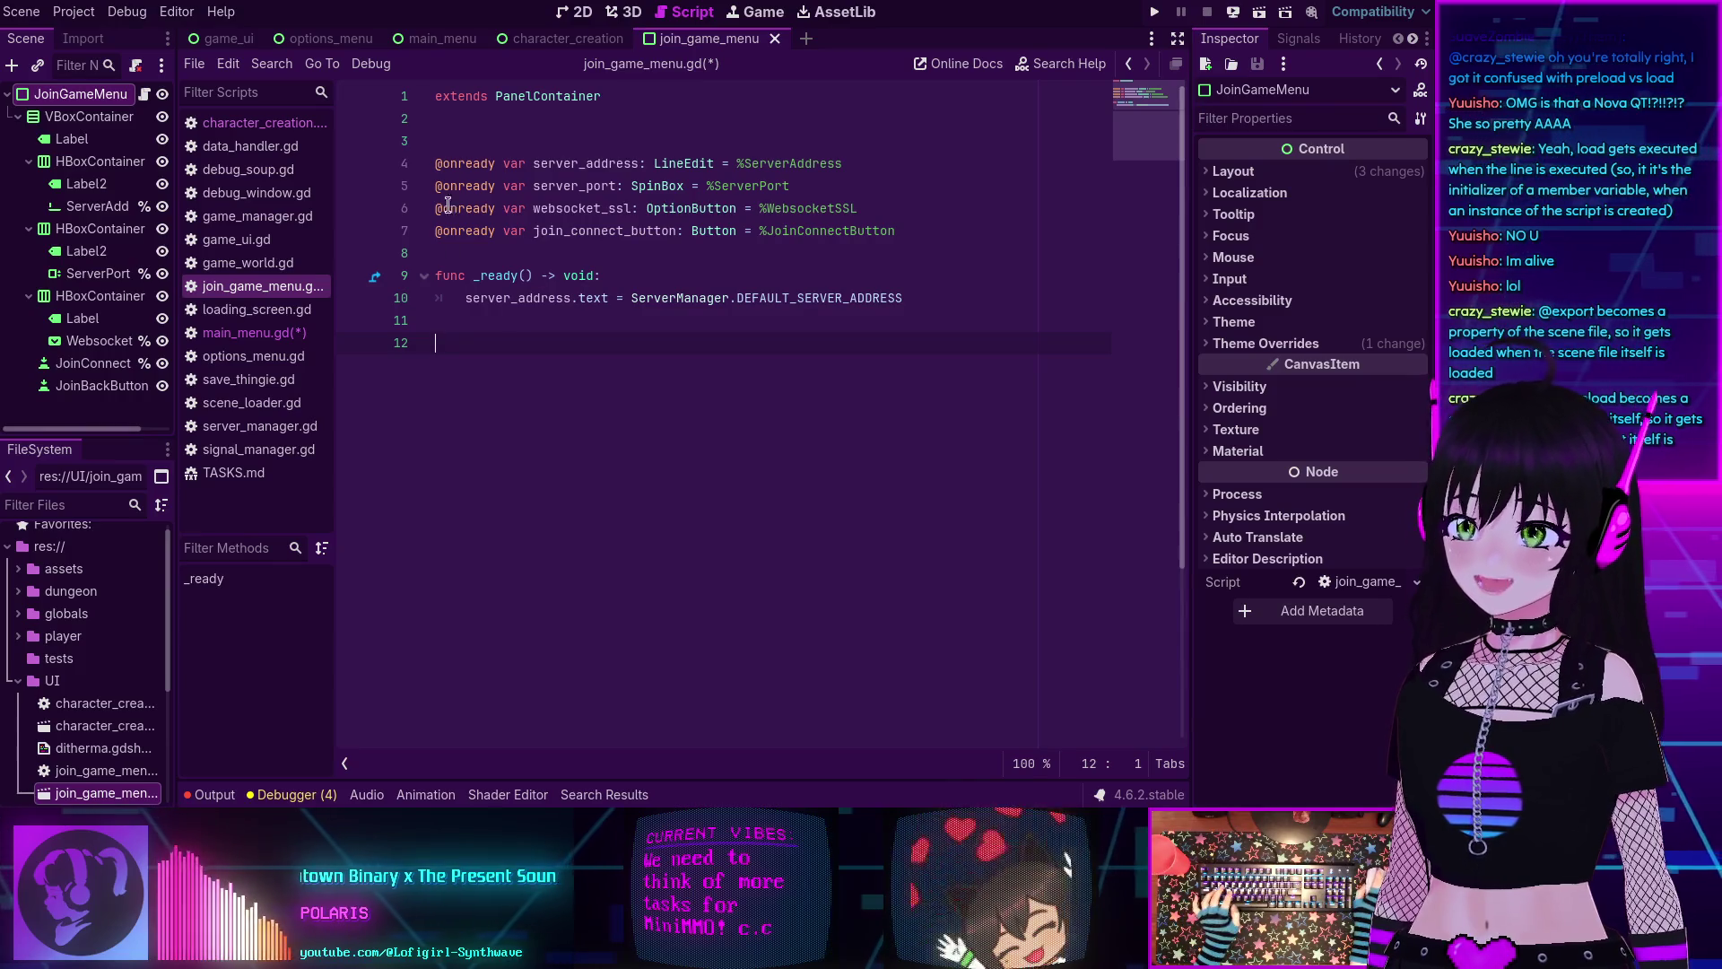
mouse_move(586, 300)
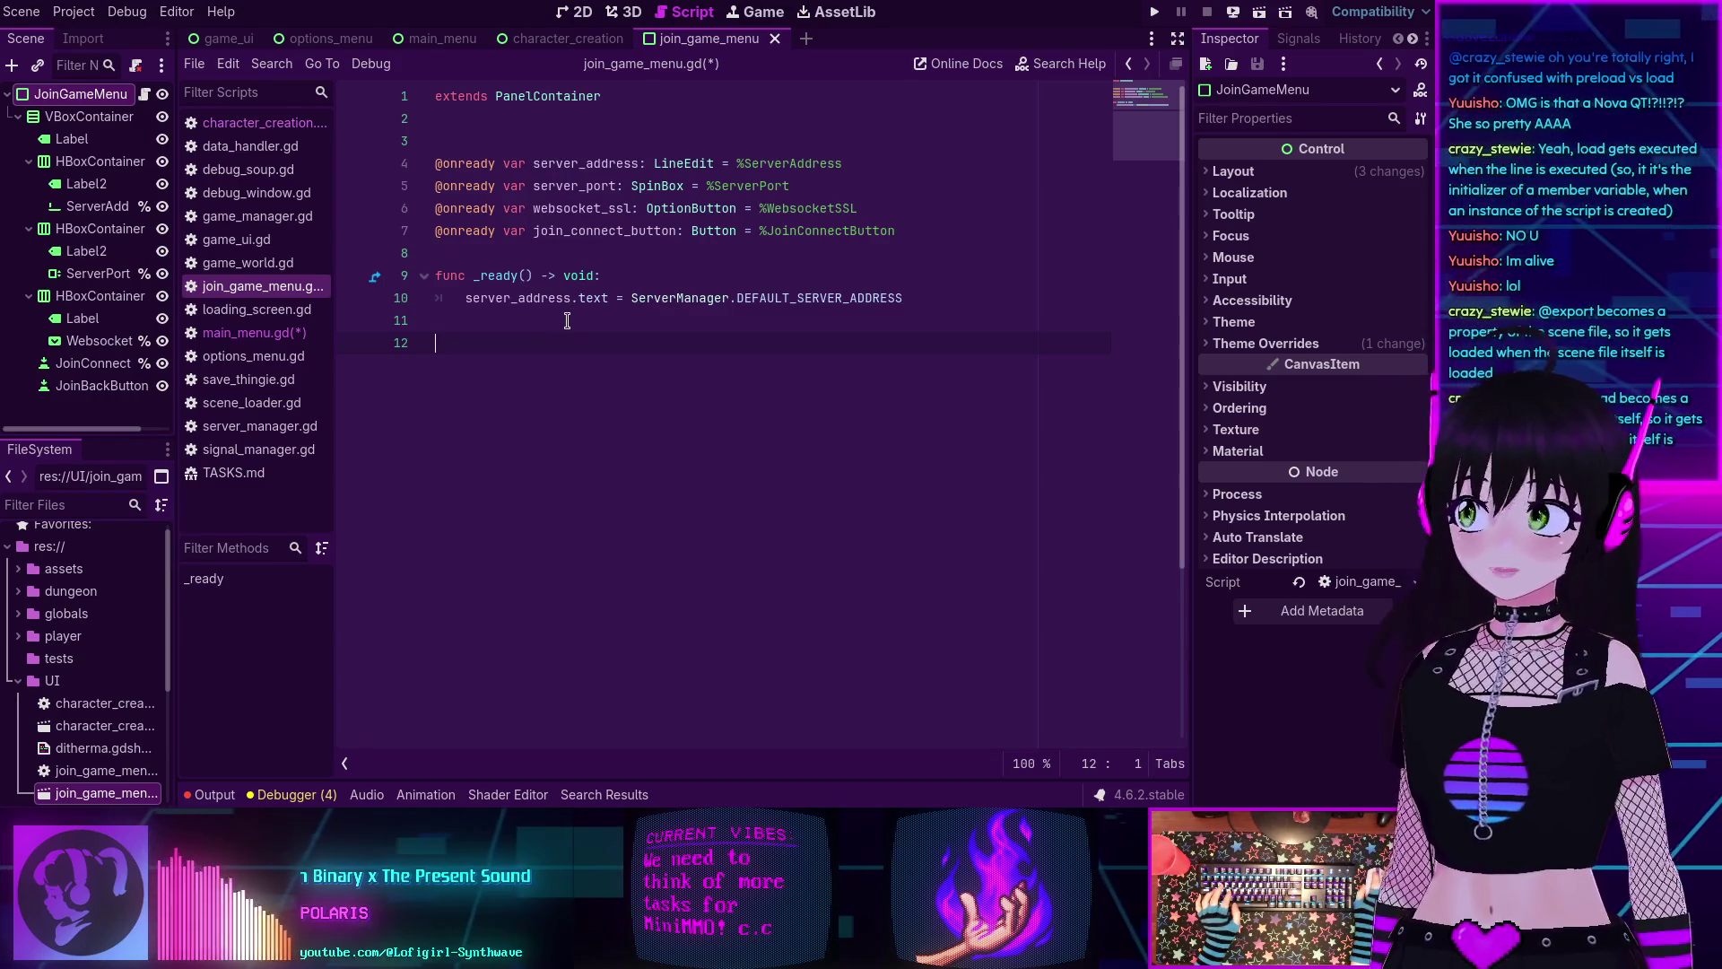
left_click(287, 334)
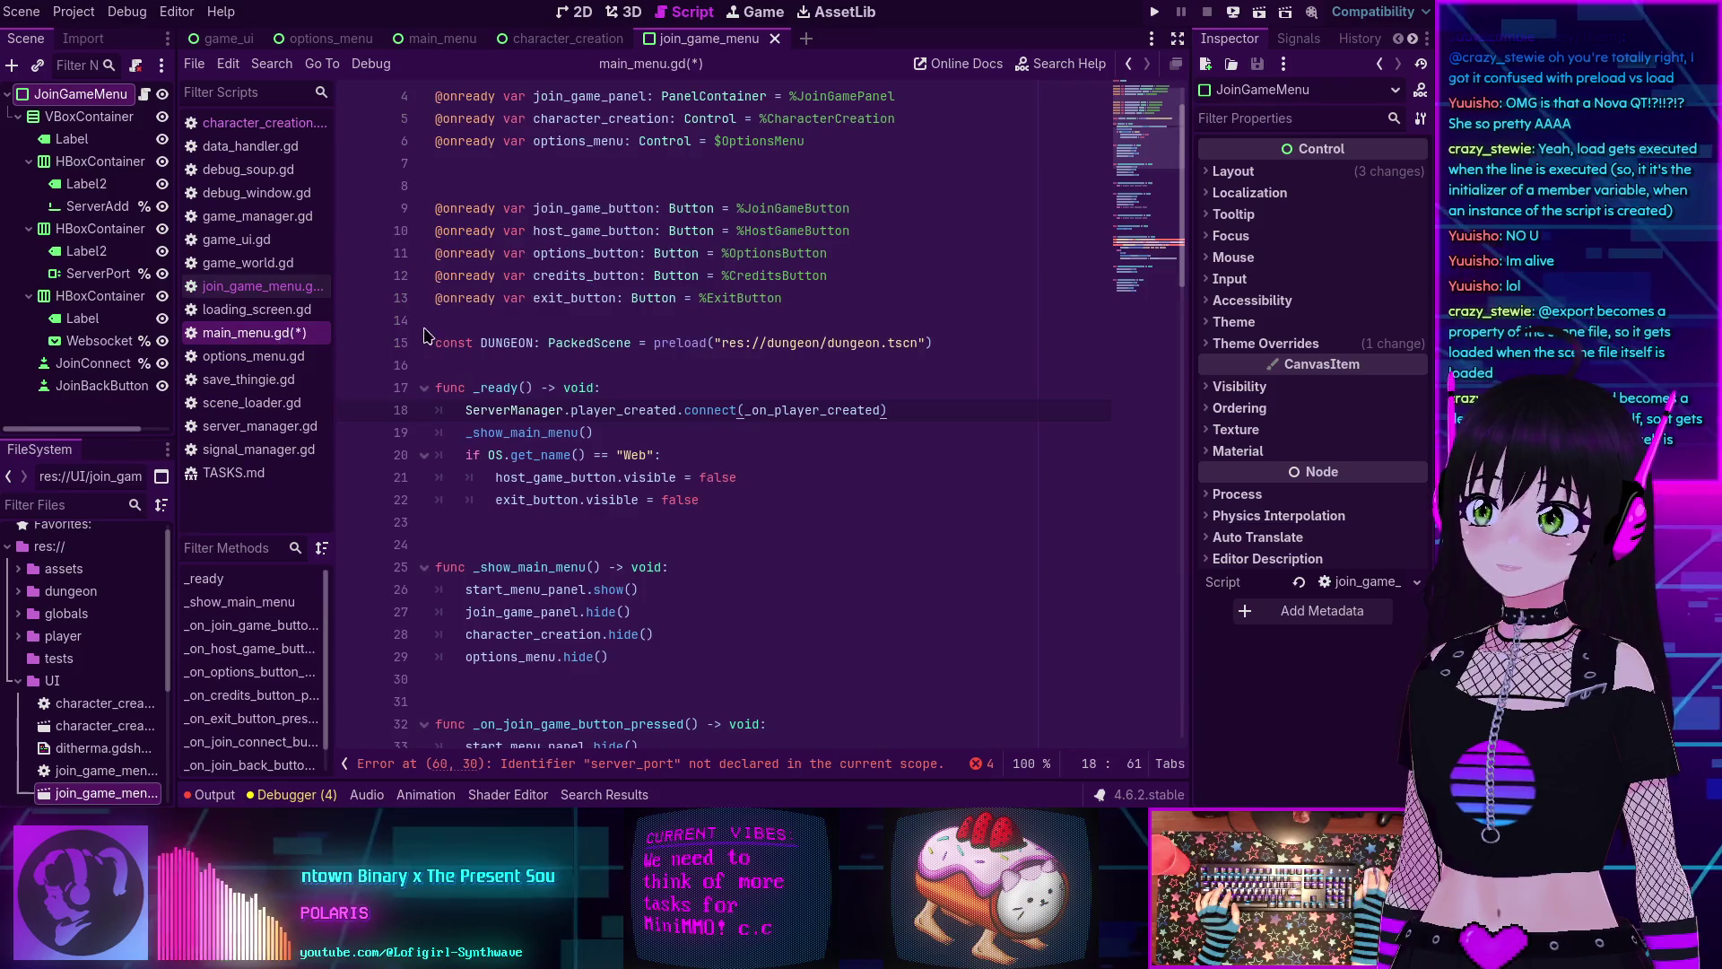
Cut _on_join_connect_button_pressed and _on_join_back_button_pressed from main_menu.gd and save it.
scroll(646, 452, "down", 5)
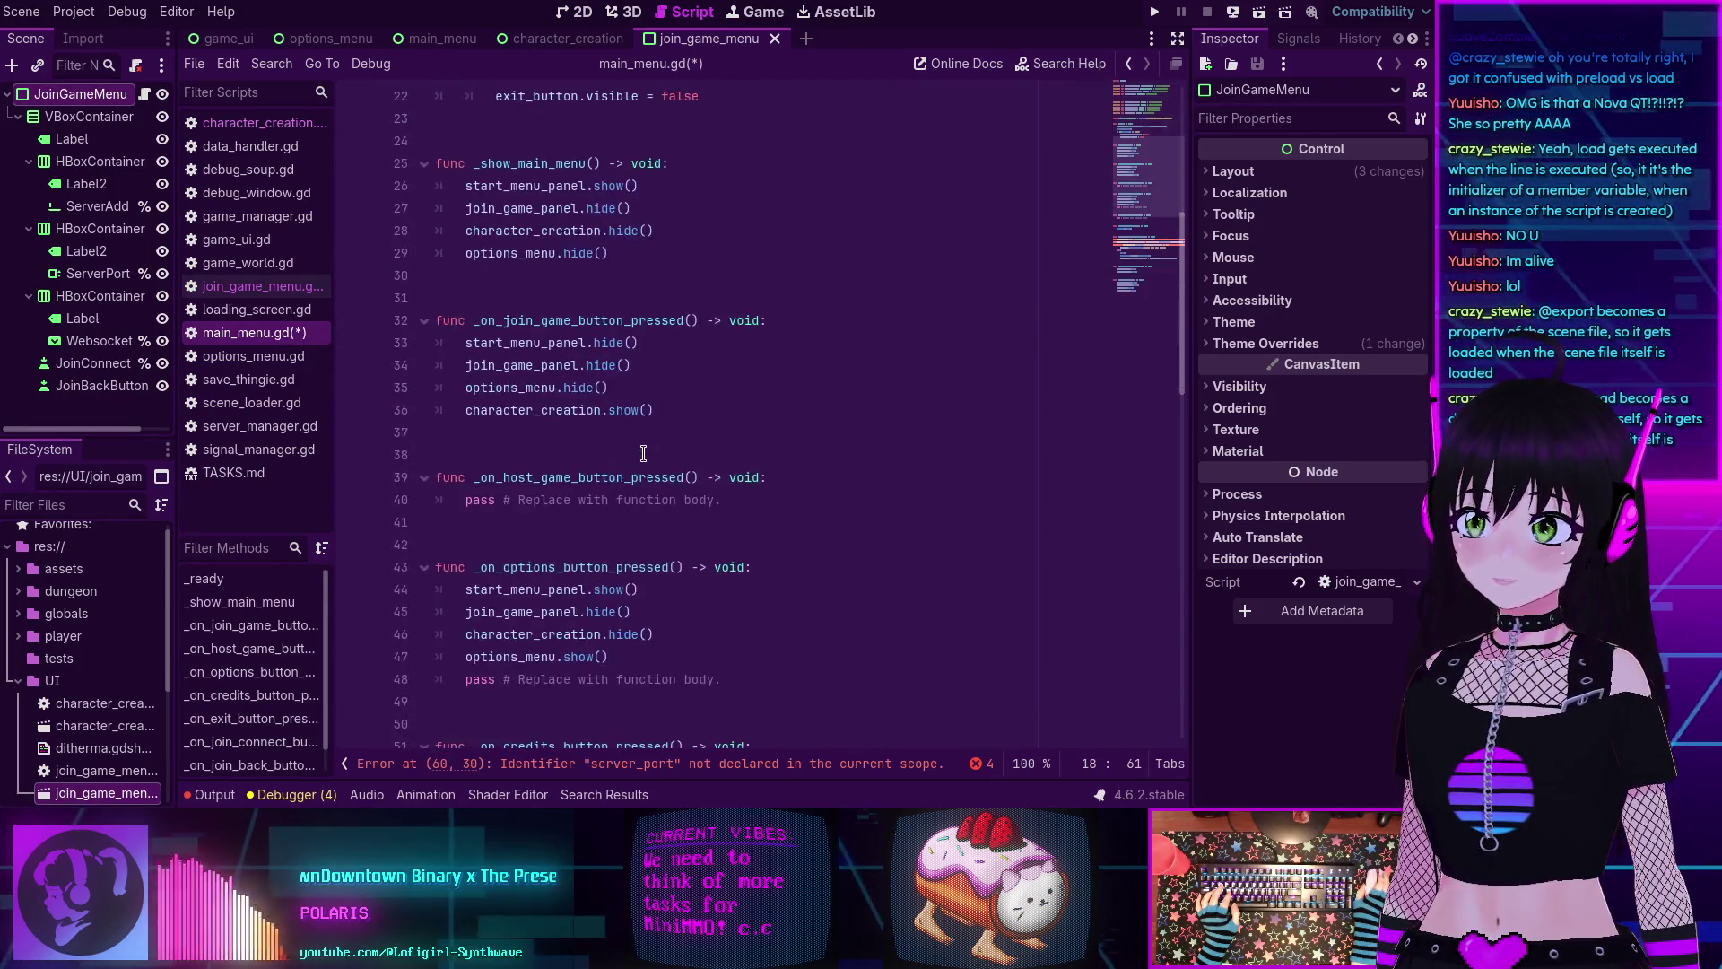
scroll(645, 453, "up", 5)
scroll(646, 453, "down", 7)
scroll(644, 453, "down", 4)
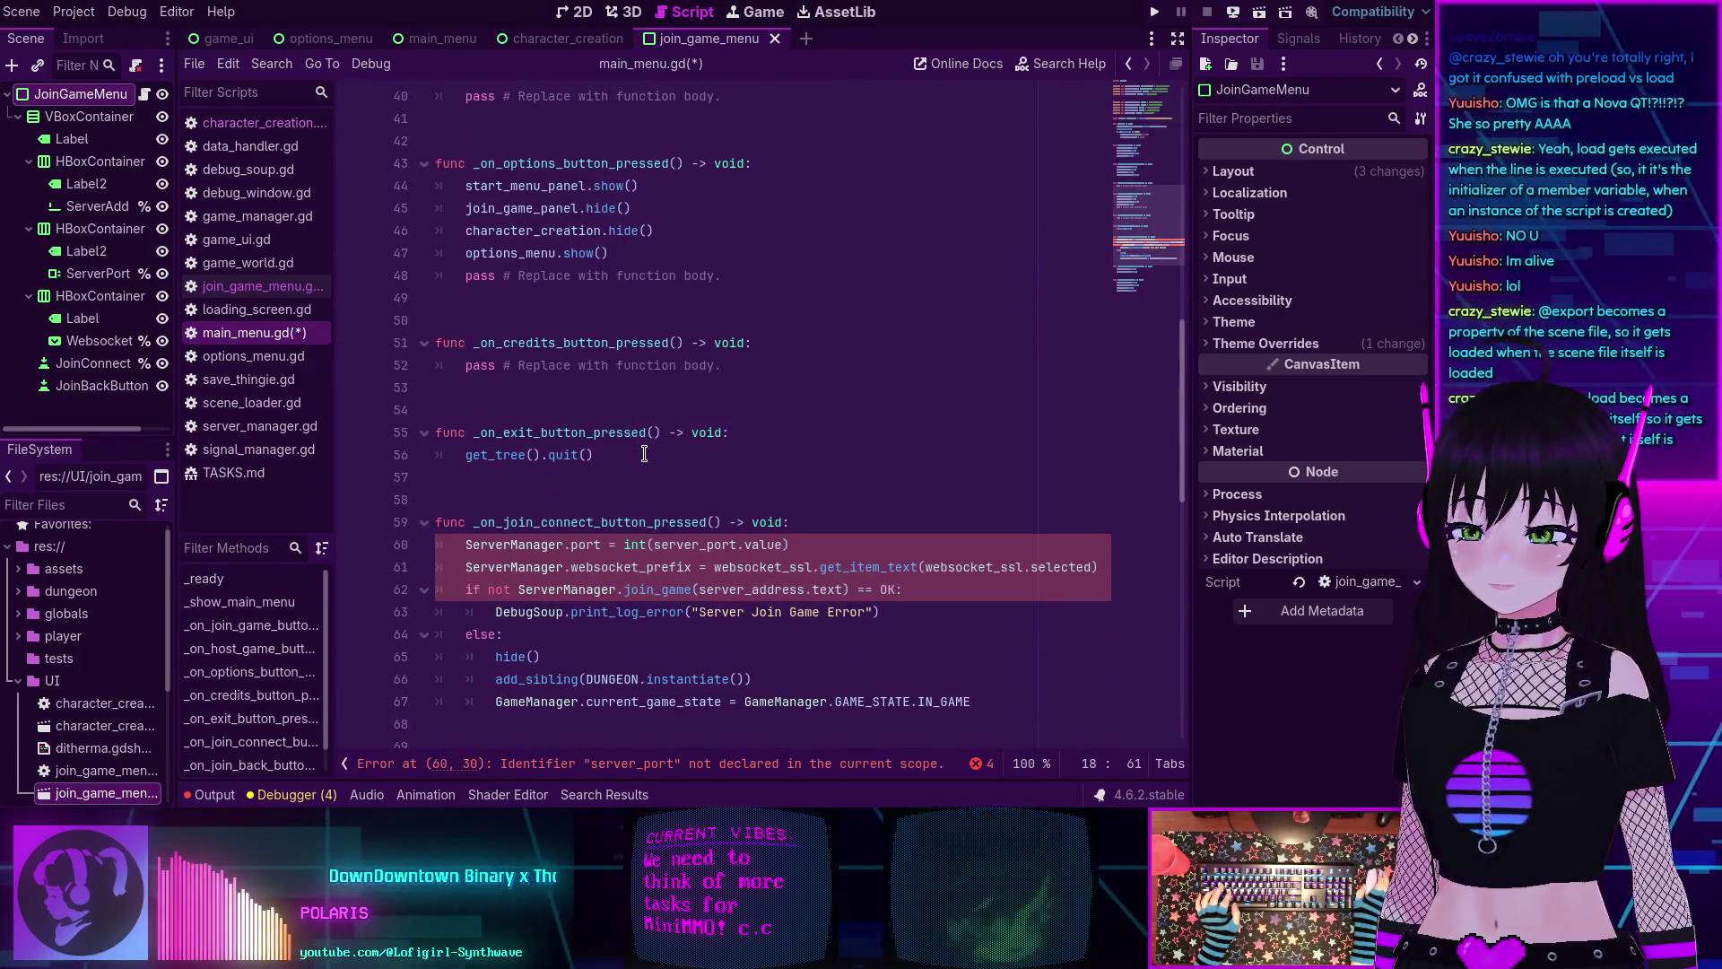
scroll(644, 453, "down", 1)
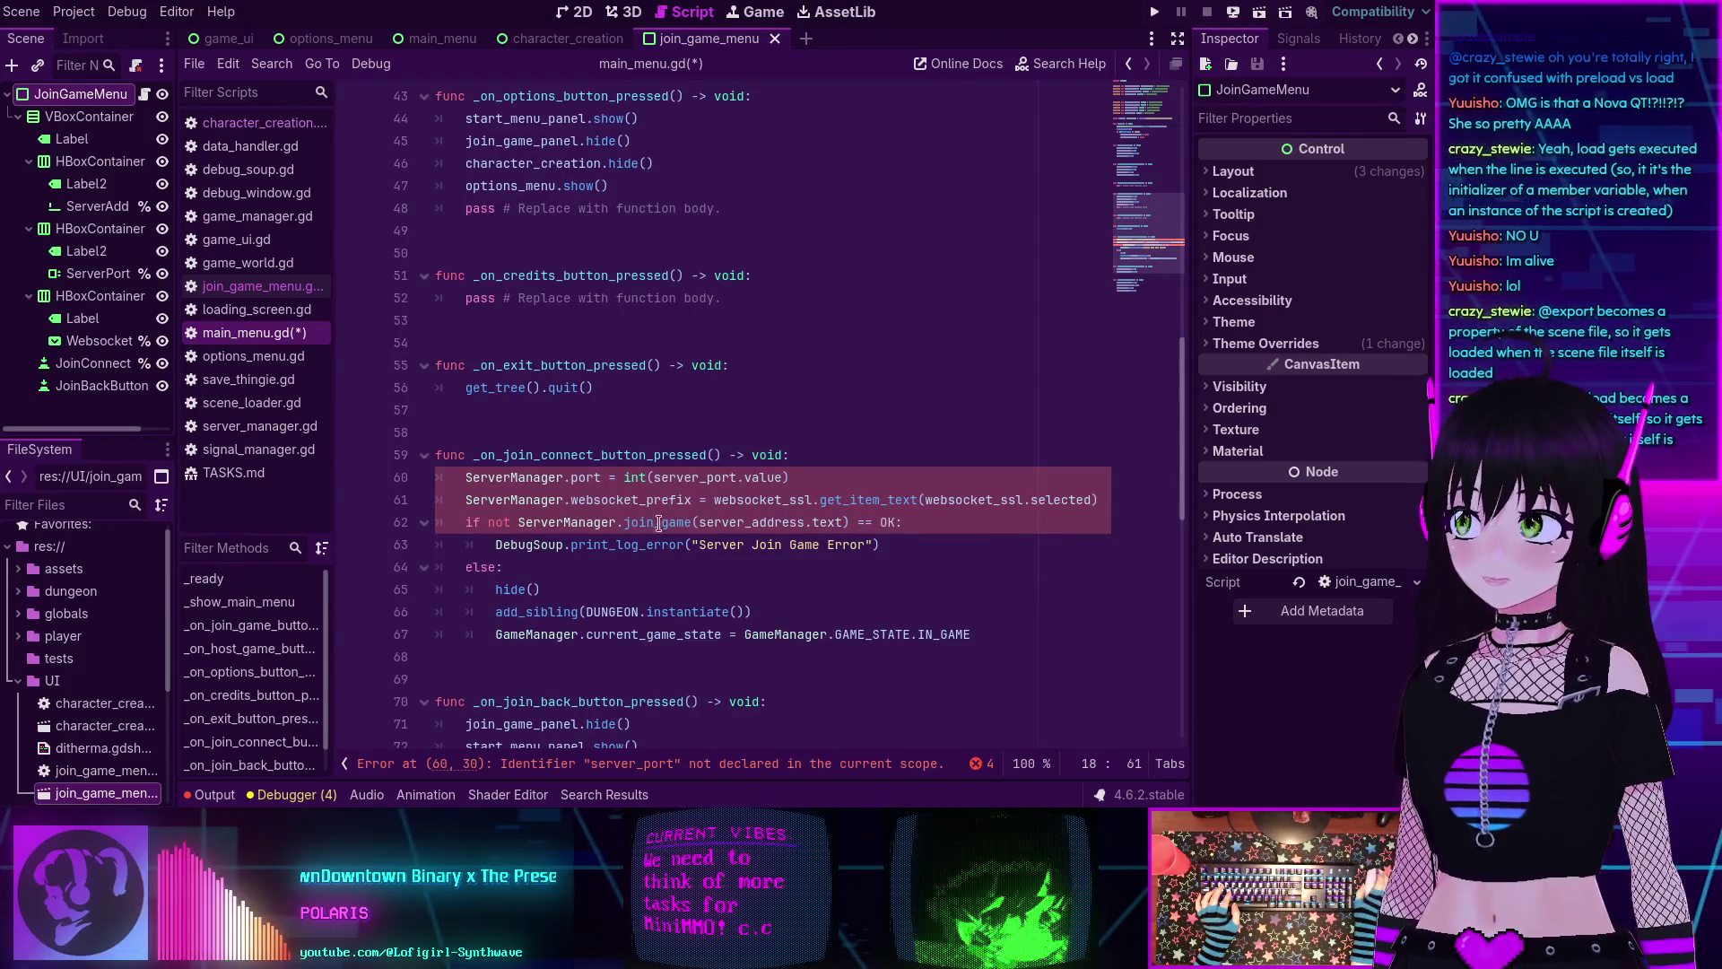
mouse_move(647, 513)
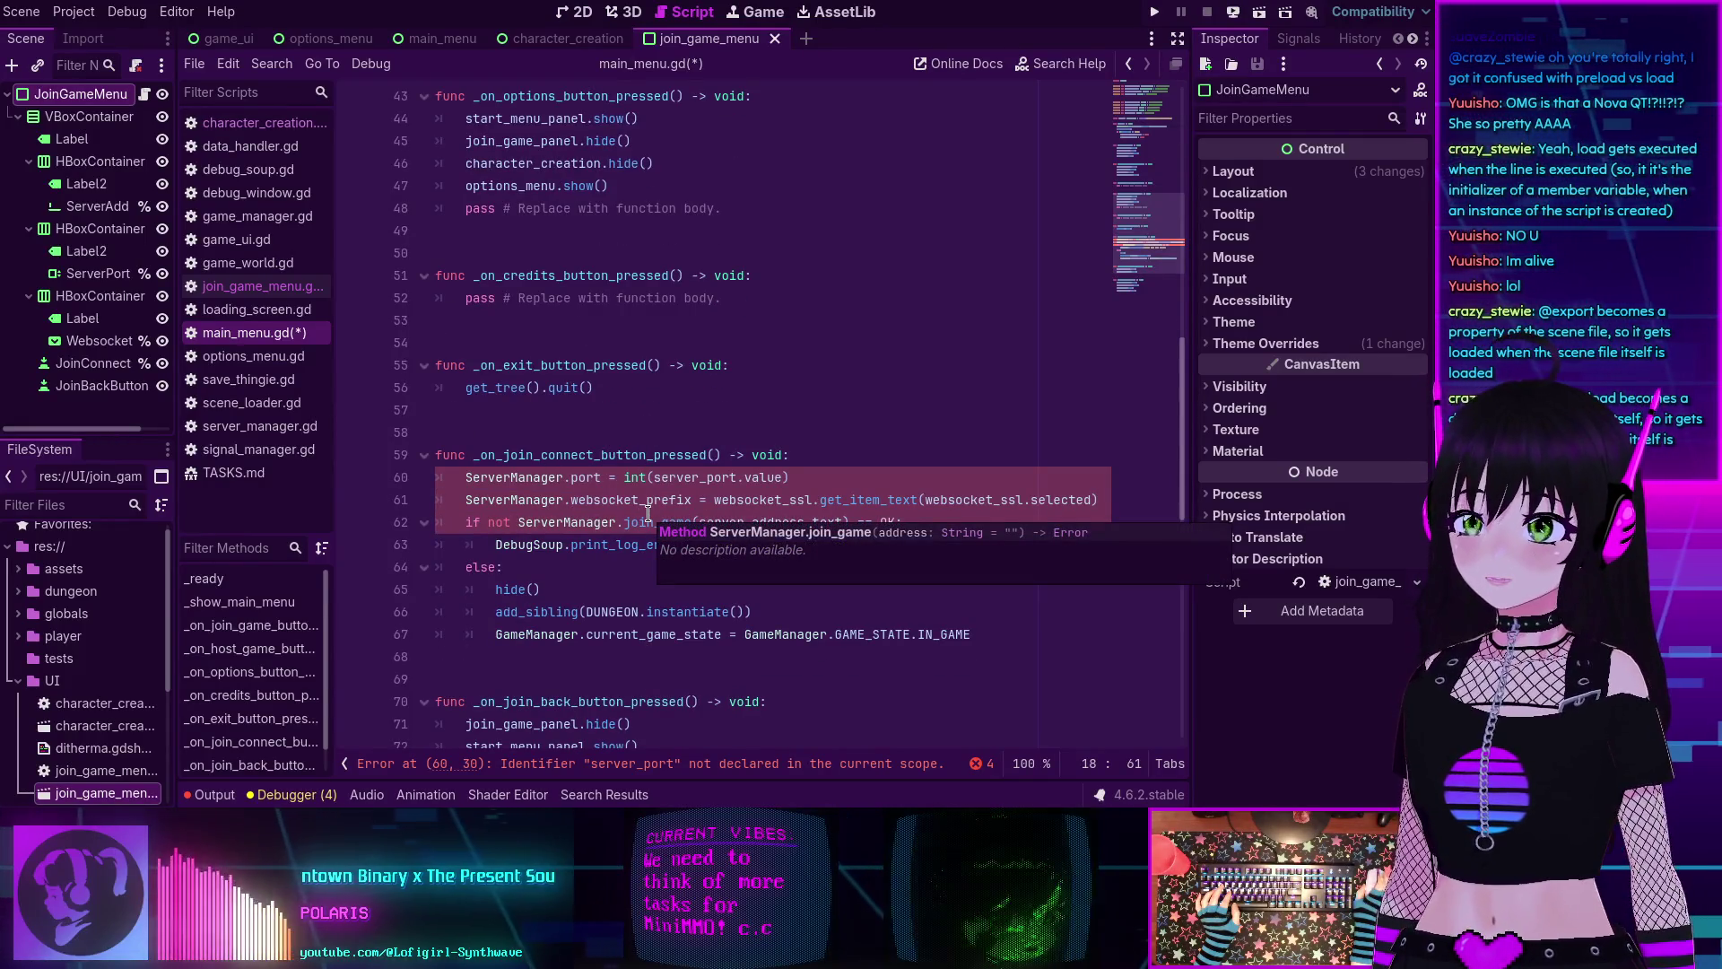
scroll(547, 501, "down", 1)
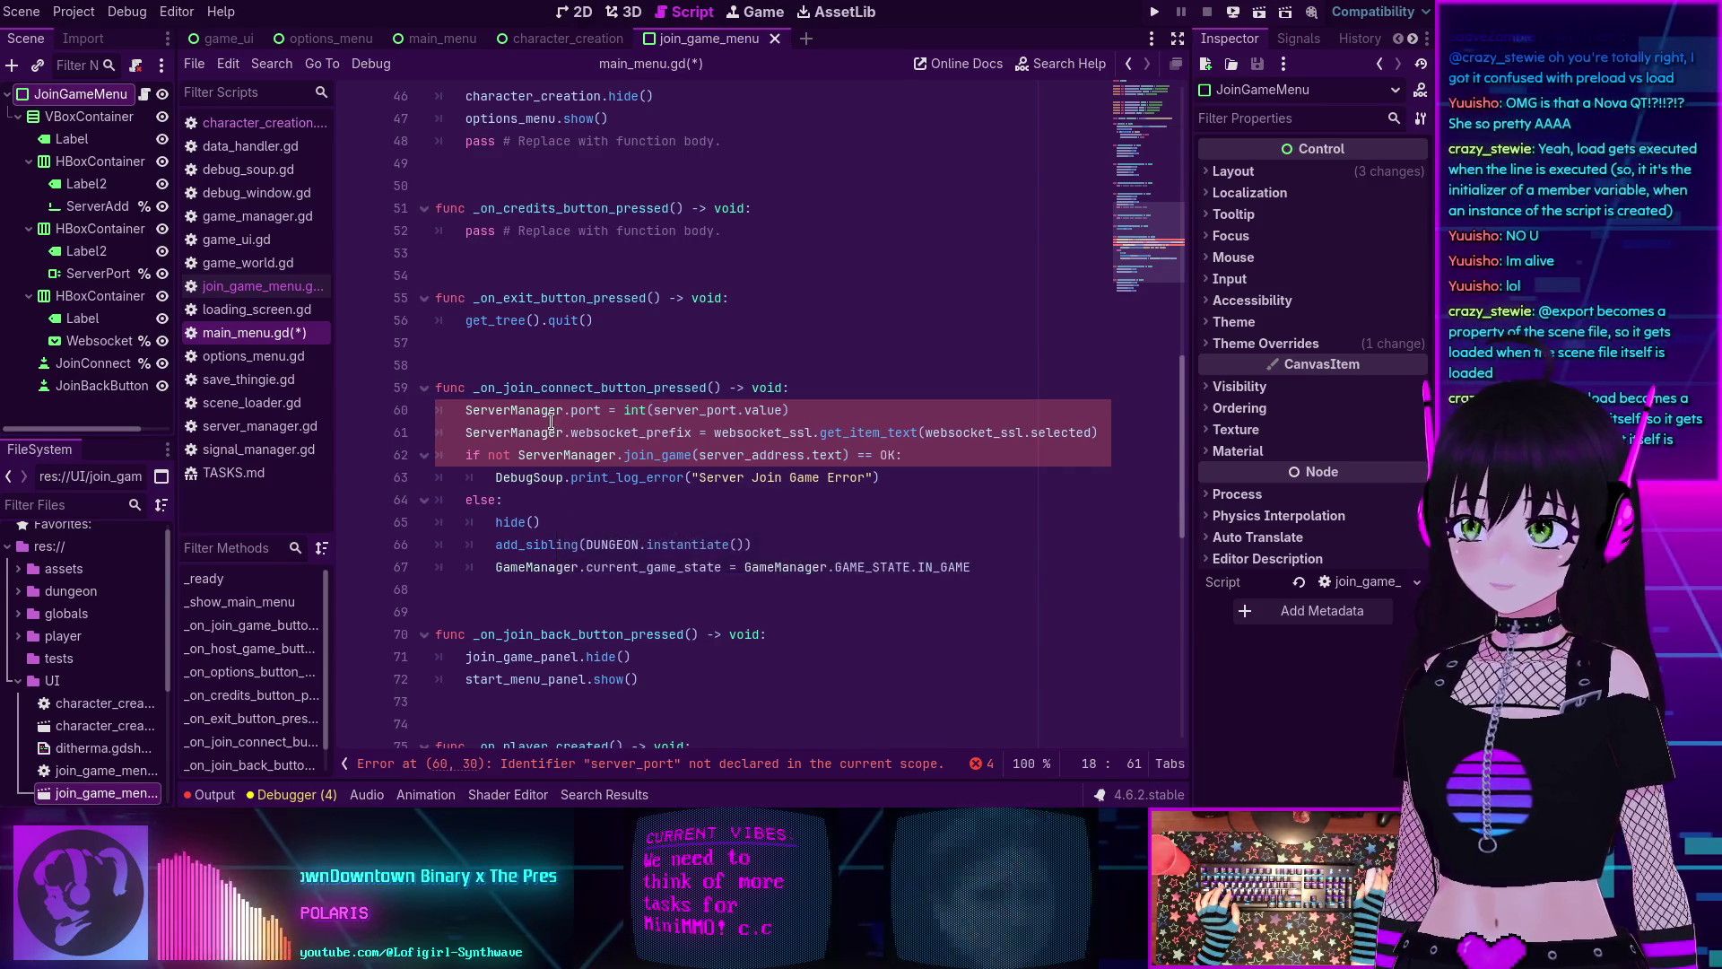
scroll(502, 444, "up", 1)
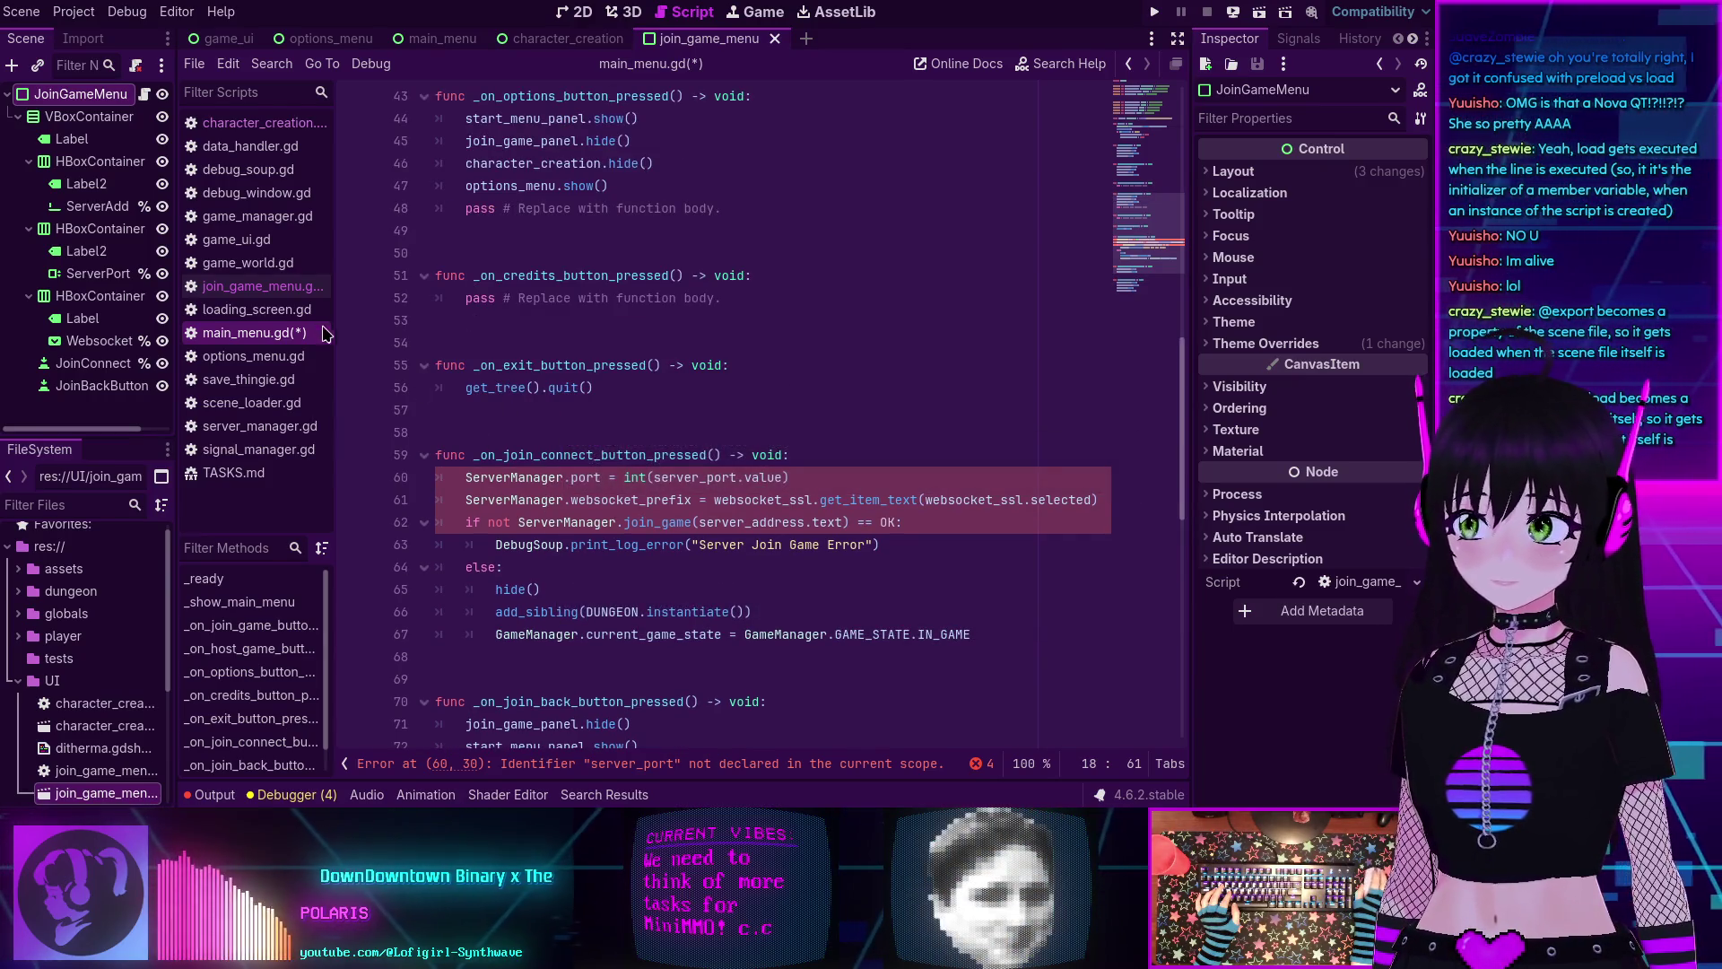
scroll(596, 525, "down", 1)
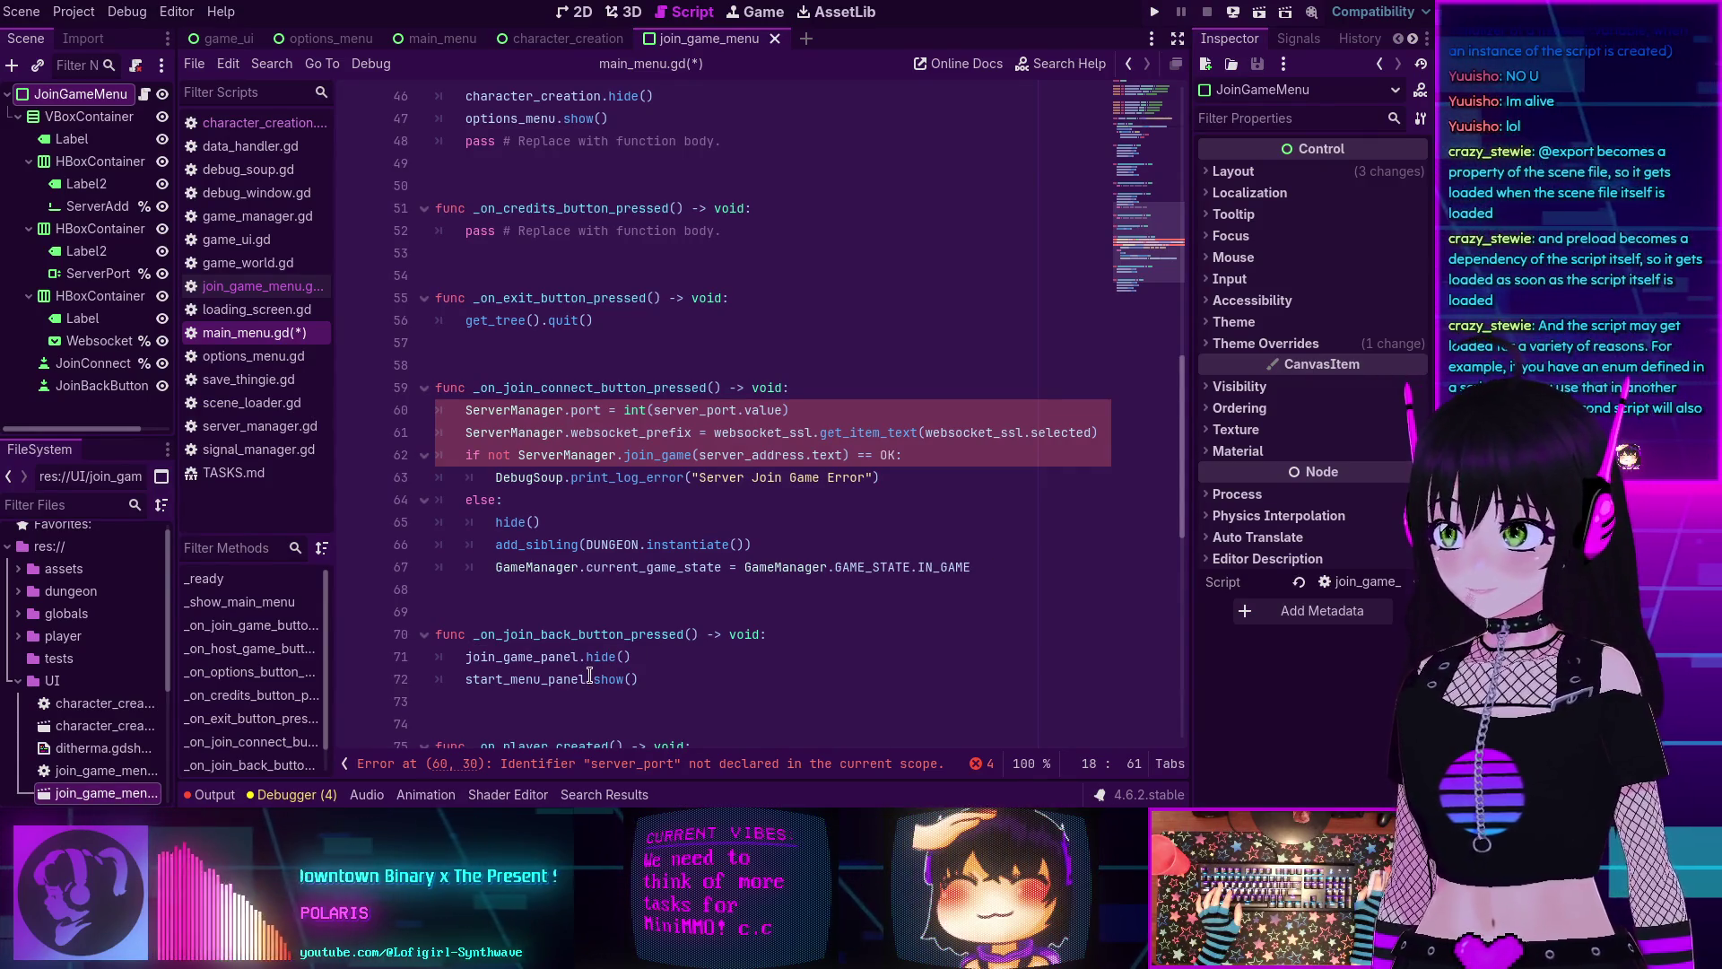
mouse_move(589, 674)
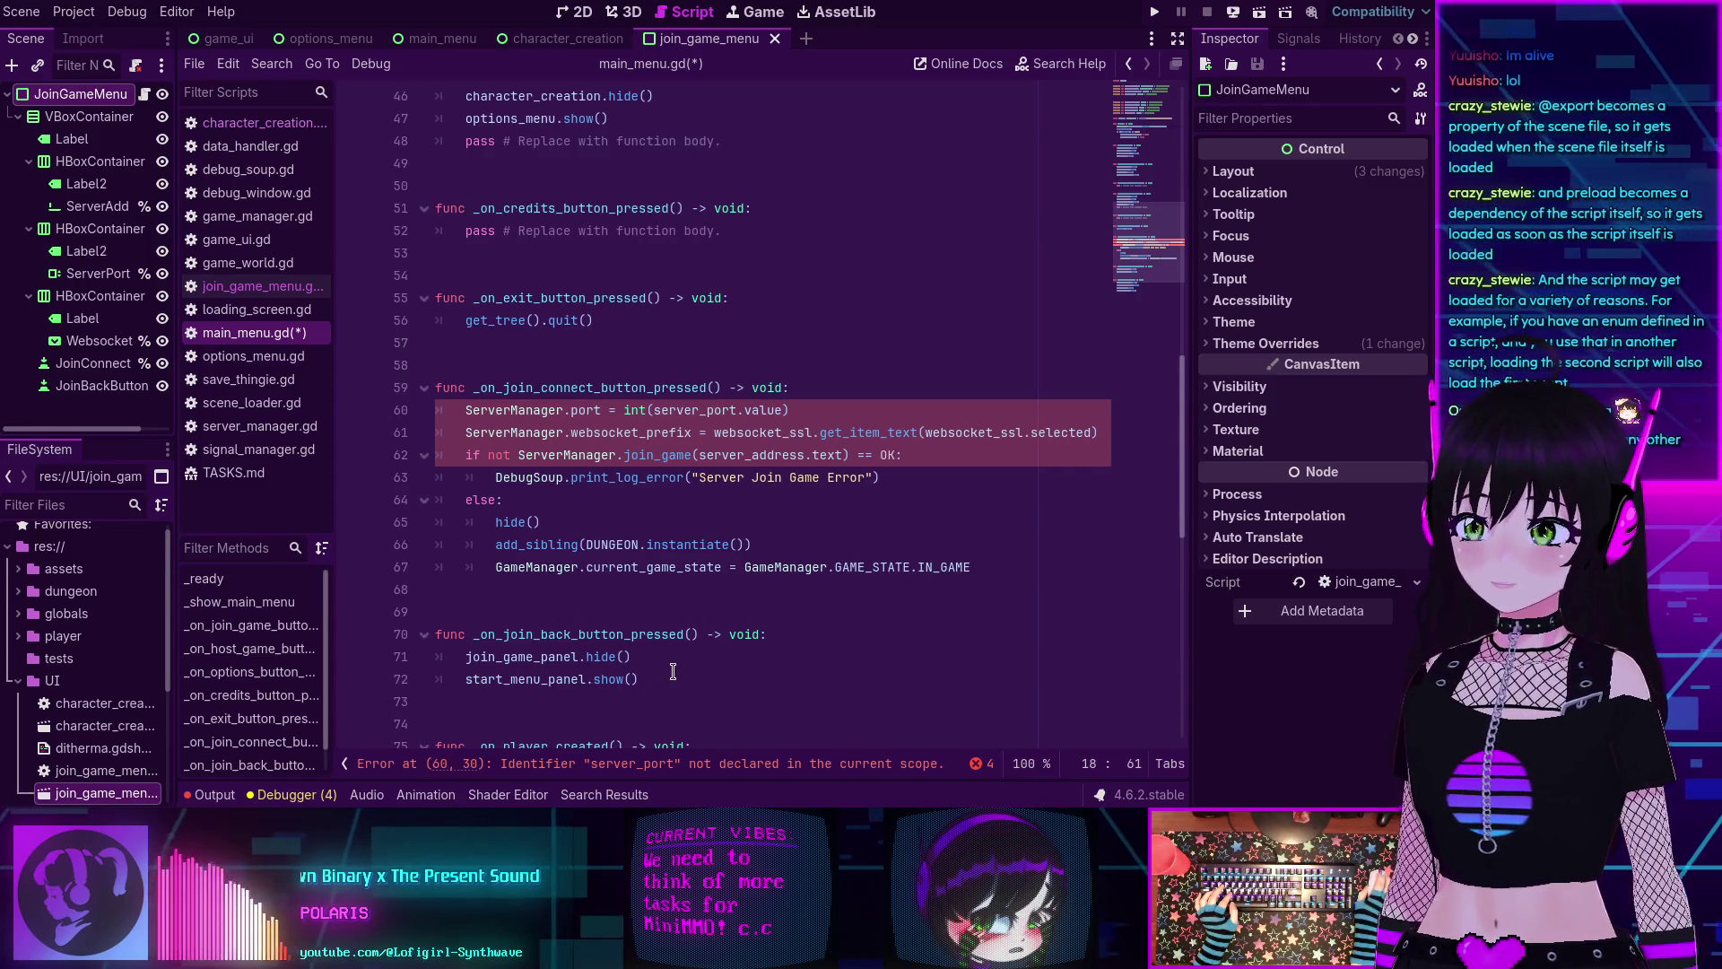
scroll(673, 671, "down", 2)
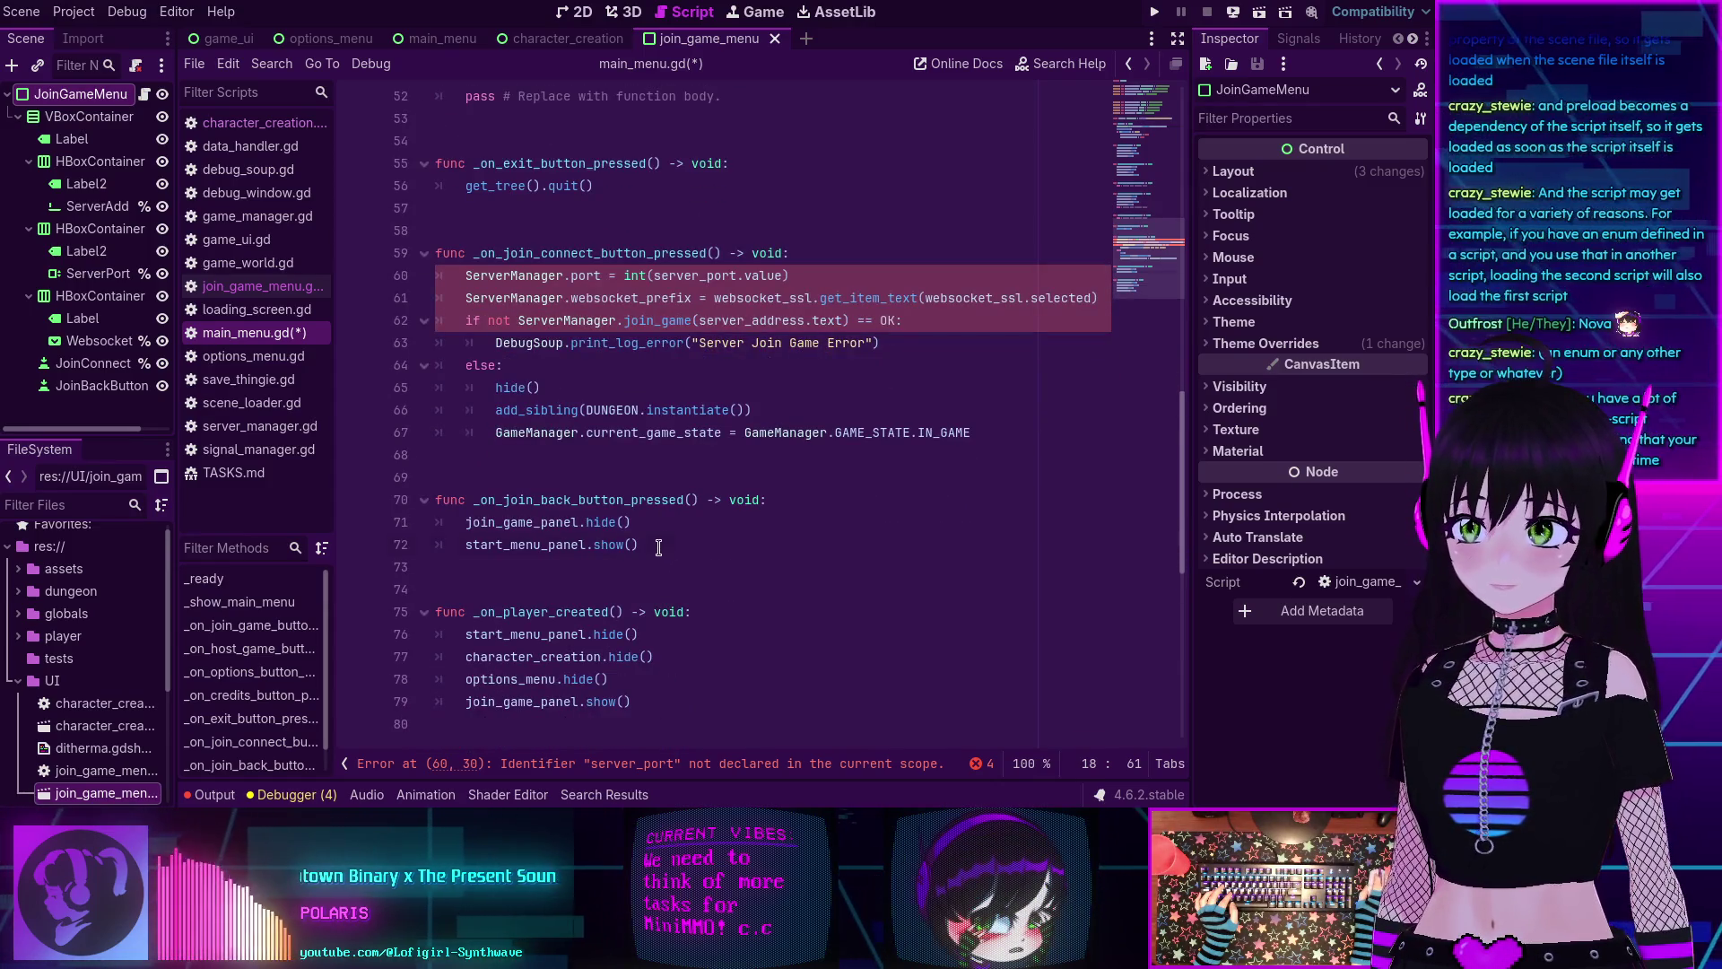
left_click_drag(658, 547, 342, 257)
key("ctrl+c")
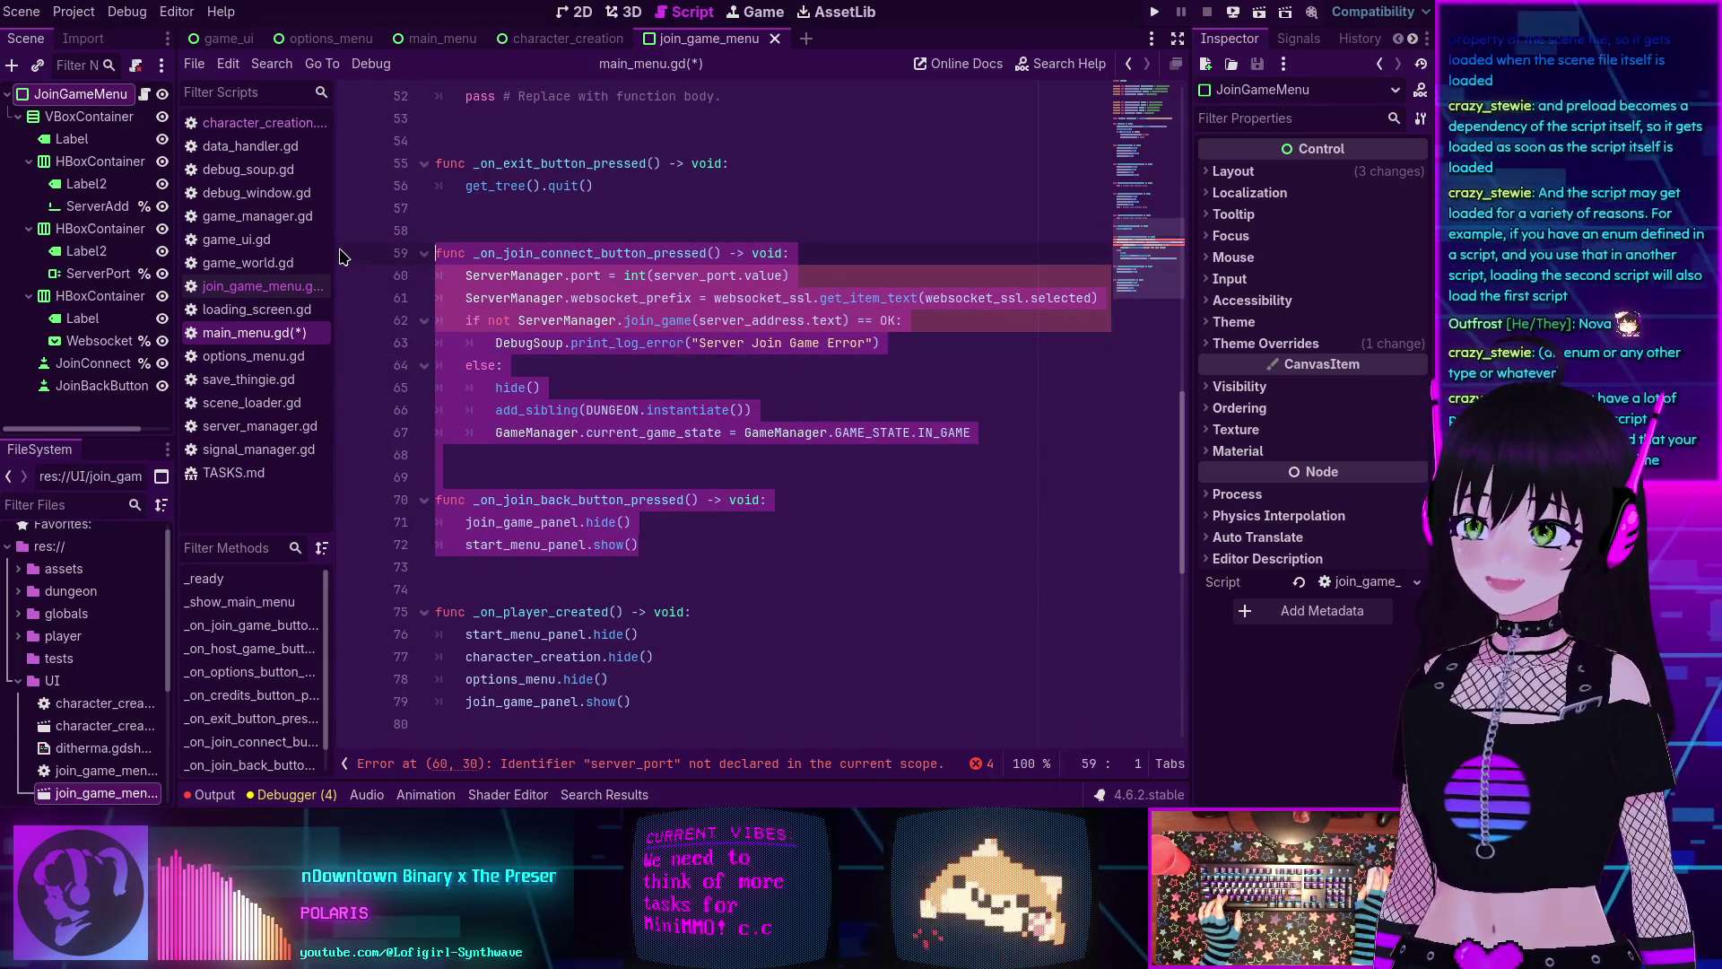
key("BackSpace")
key("BackSpace")
key("BackSpace")
key("ctrl+s")
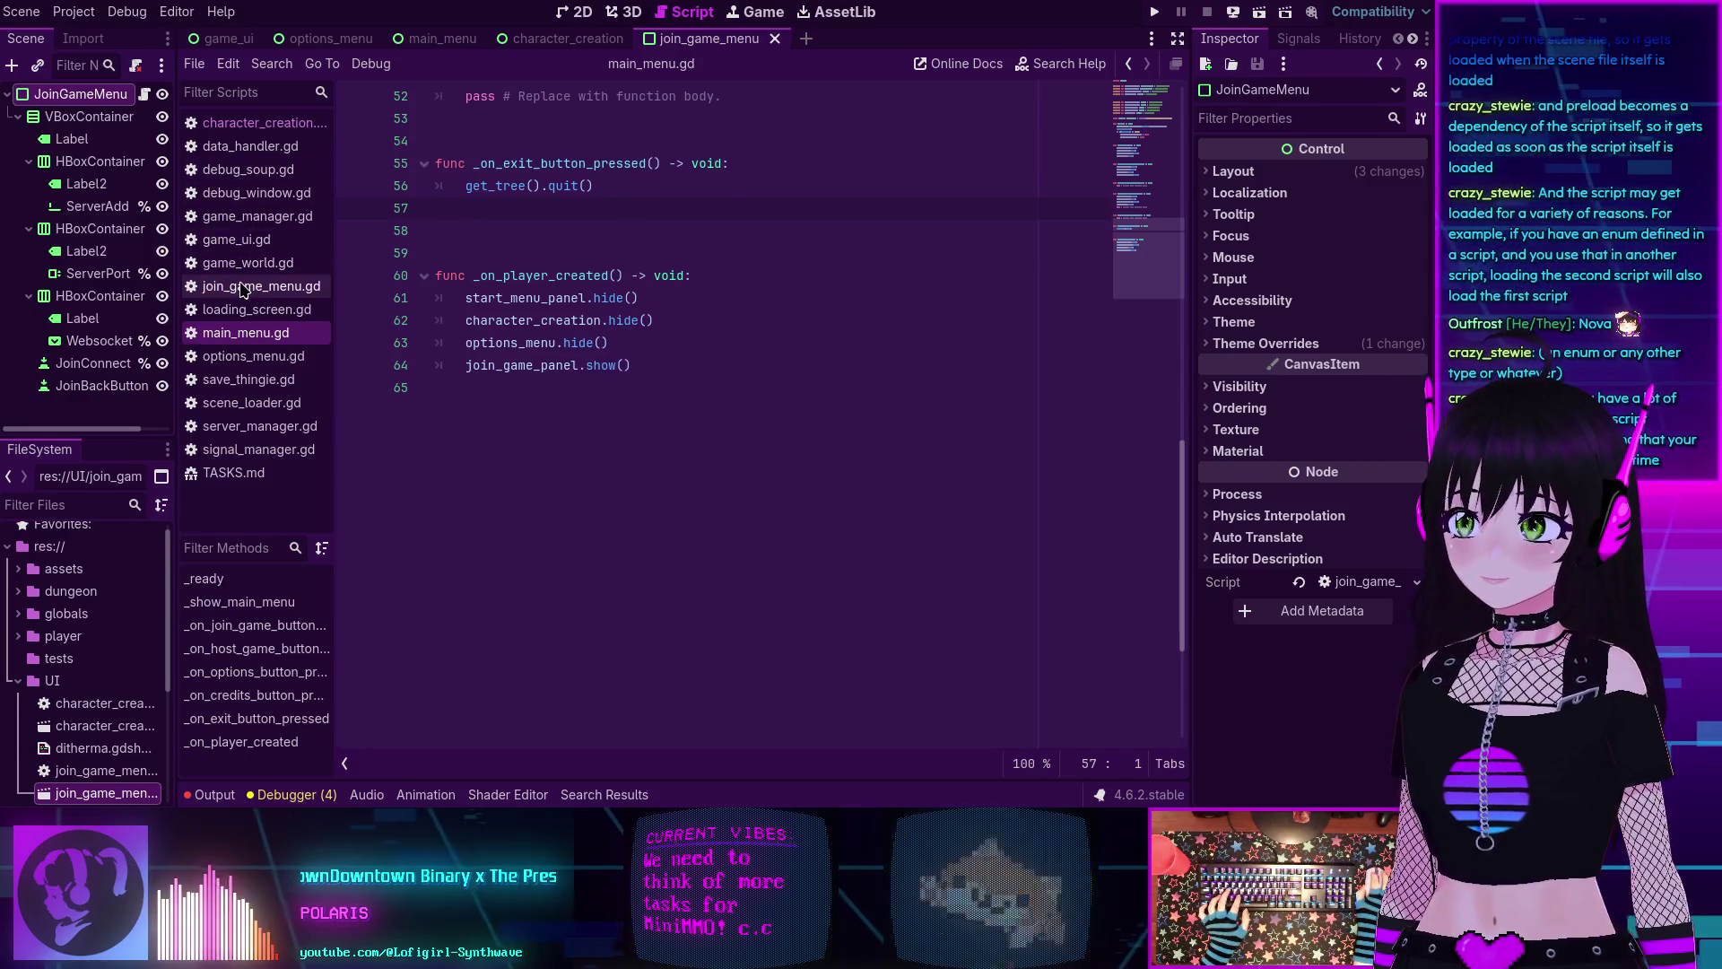
Paste the two join button handler functions into join_game_menu.gd.
left_click(243, 288)
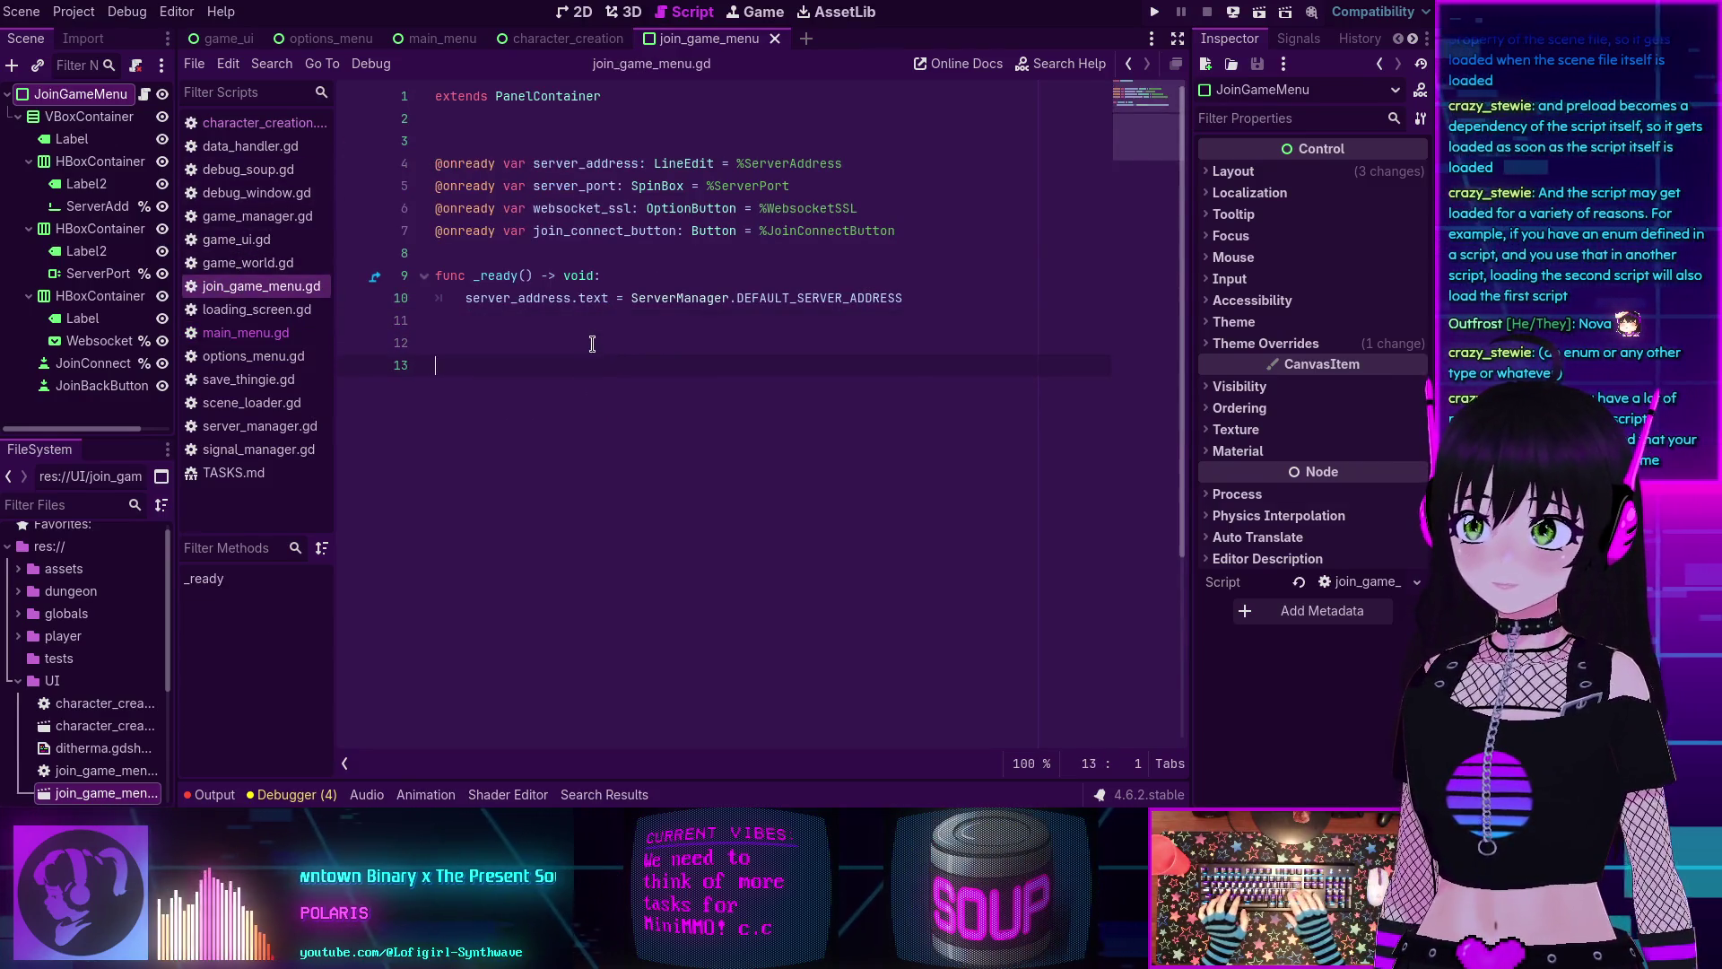
key("ctrl+v")
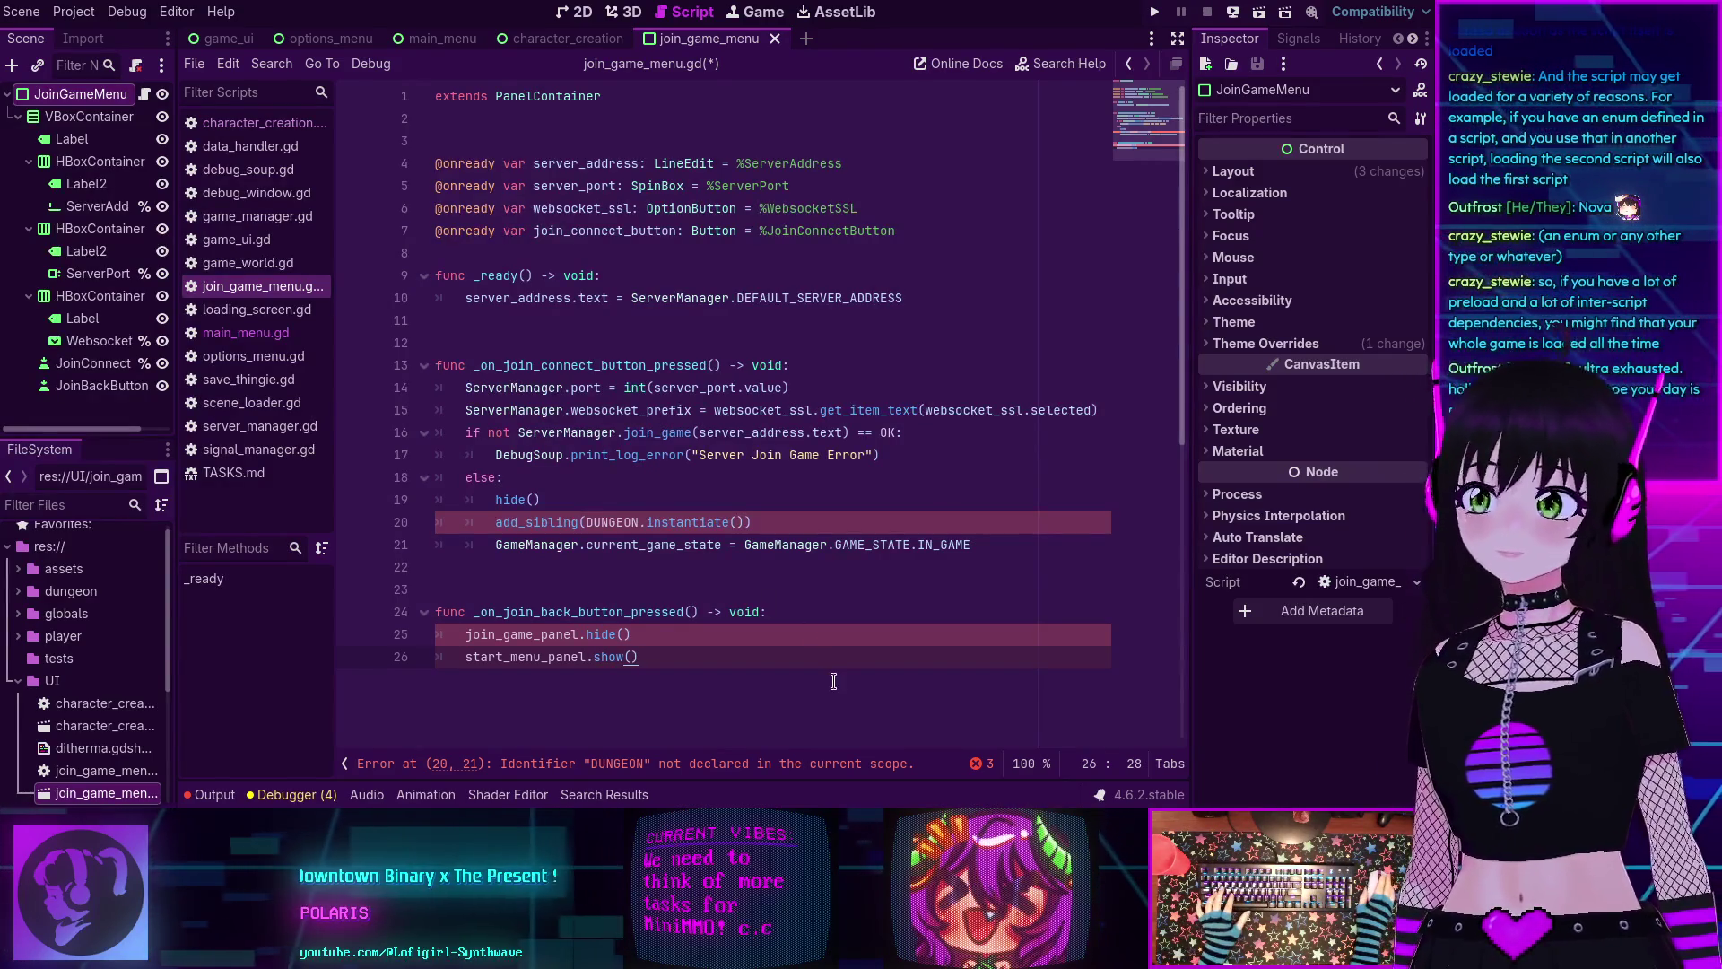
Move the const DUNGEON preload line from main_menu.gd to below join_game_menu.gd's variables.
left_click(262, 122)
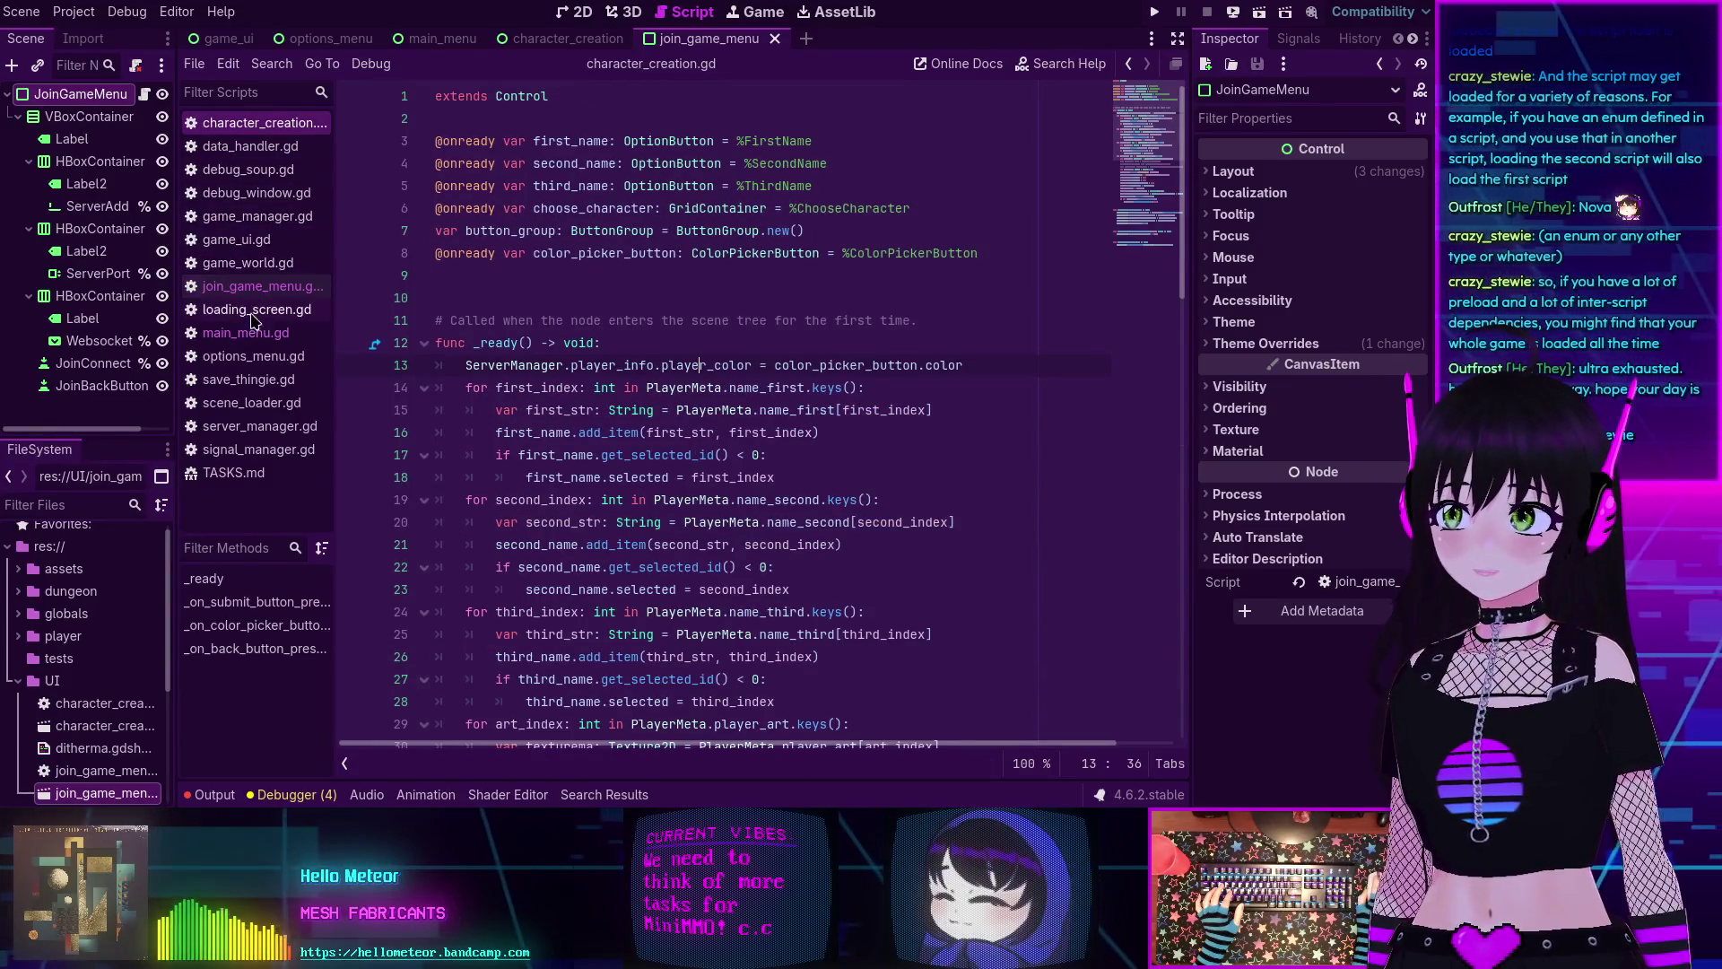
left_click(240, 333)
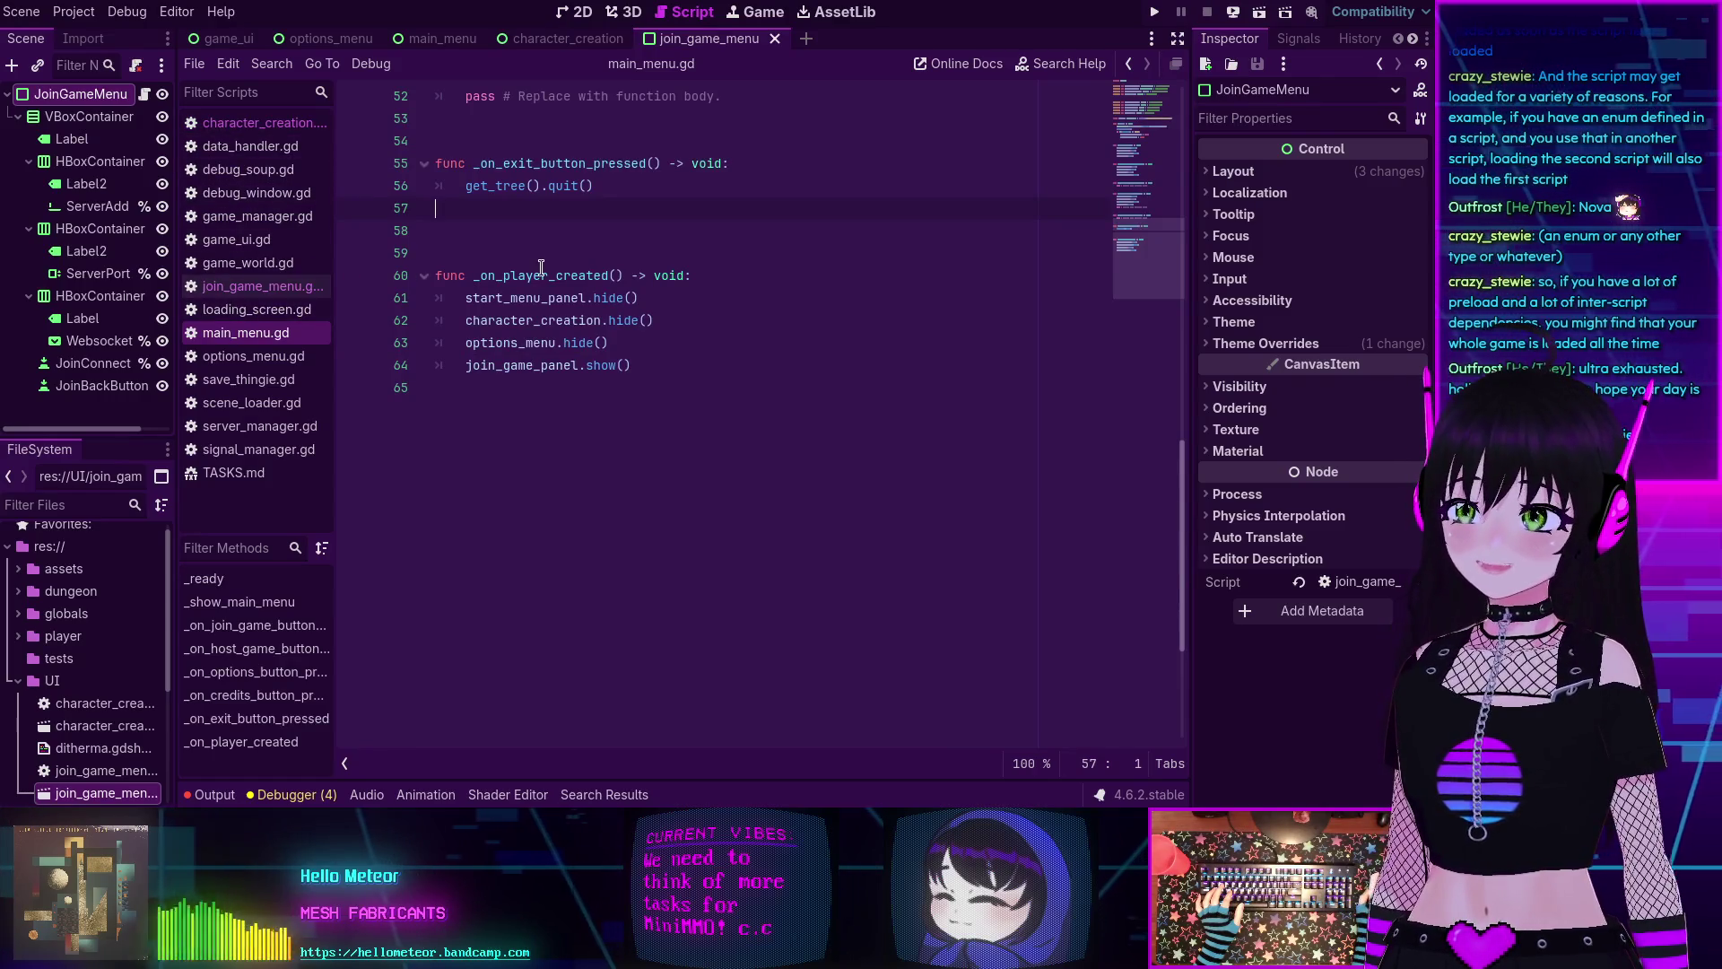
scroll(542, 267, "up", 15)
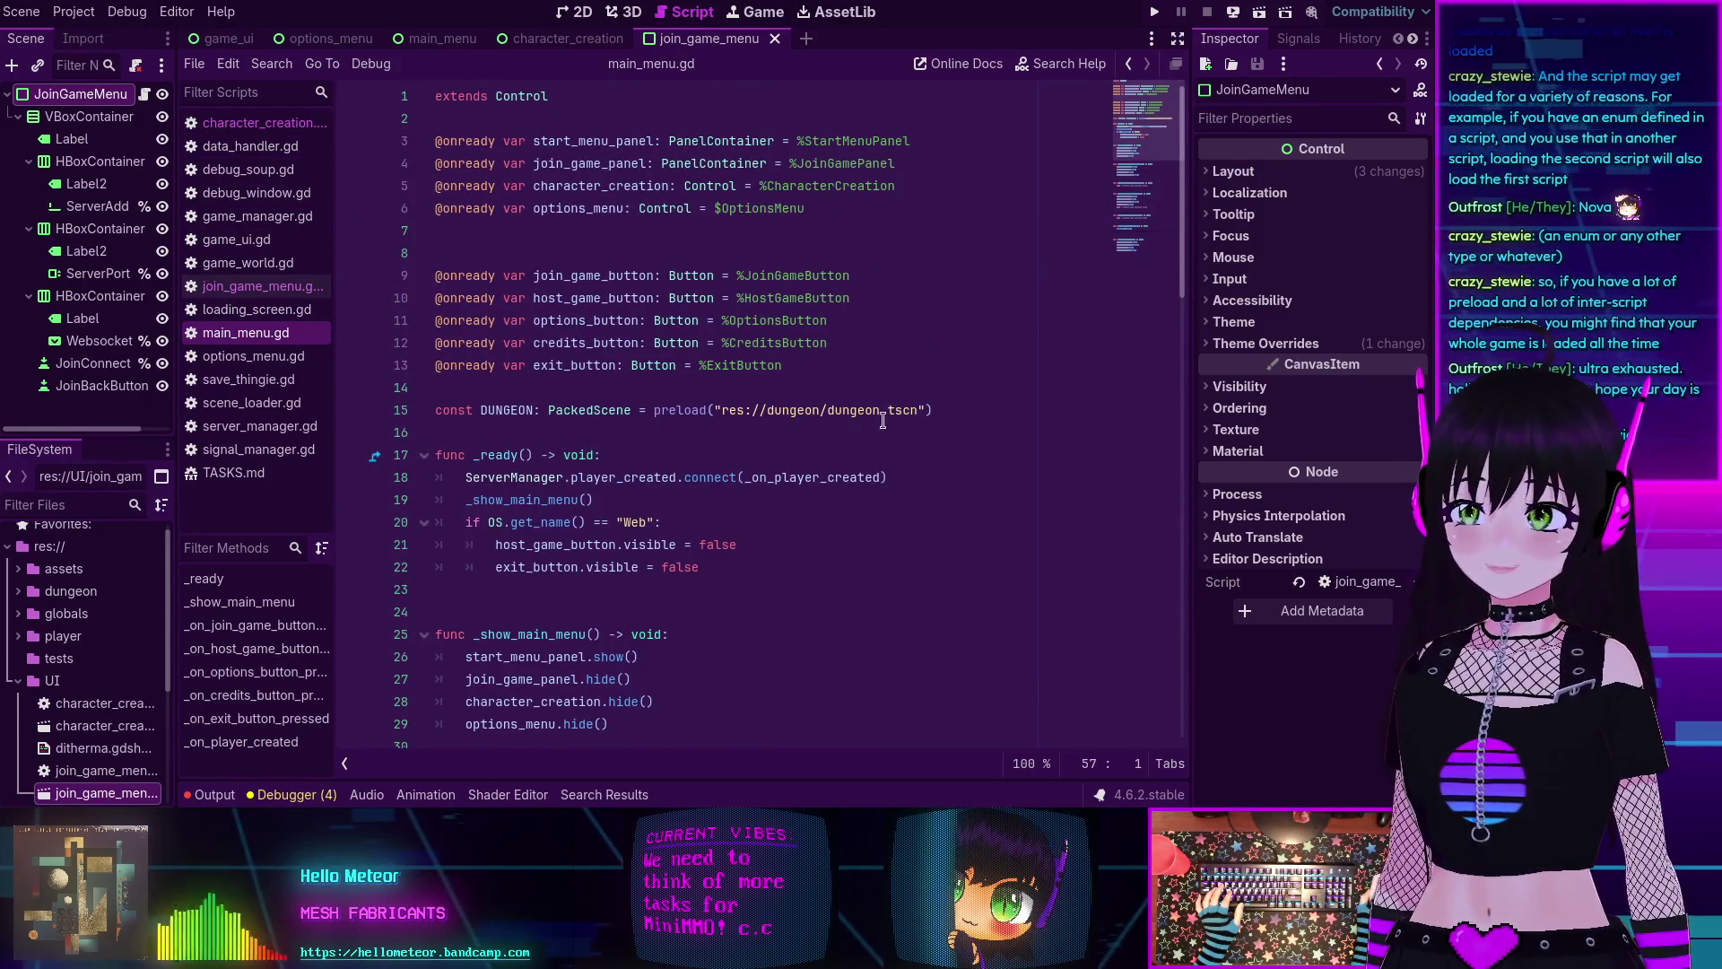
left_click_drag(942, 410, 392, 403)
key("ctrl+c")
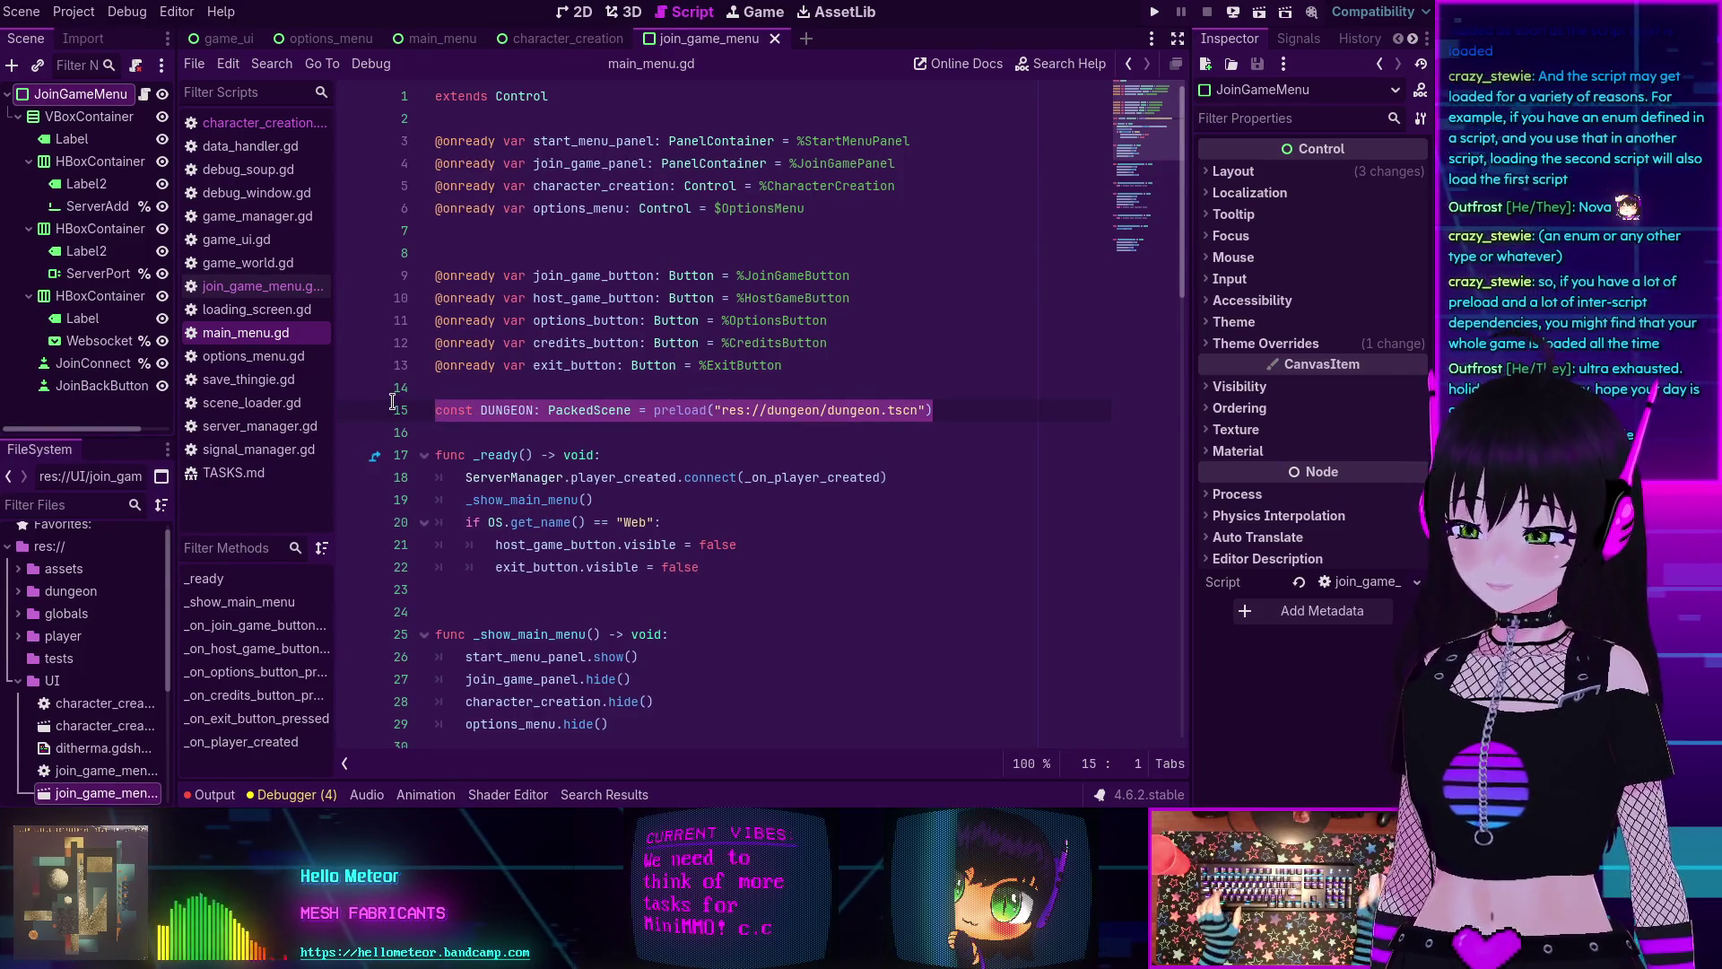
key("BackSpace")
key("BackSpace")
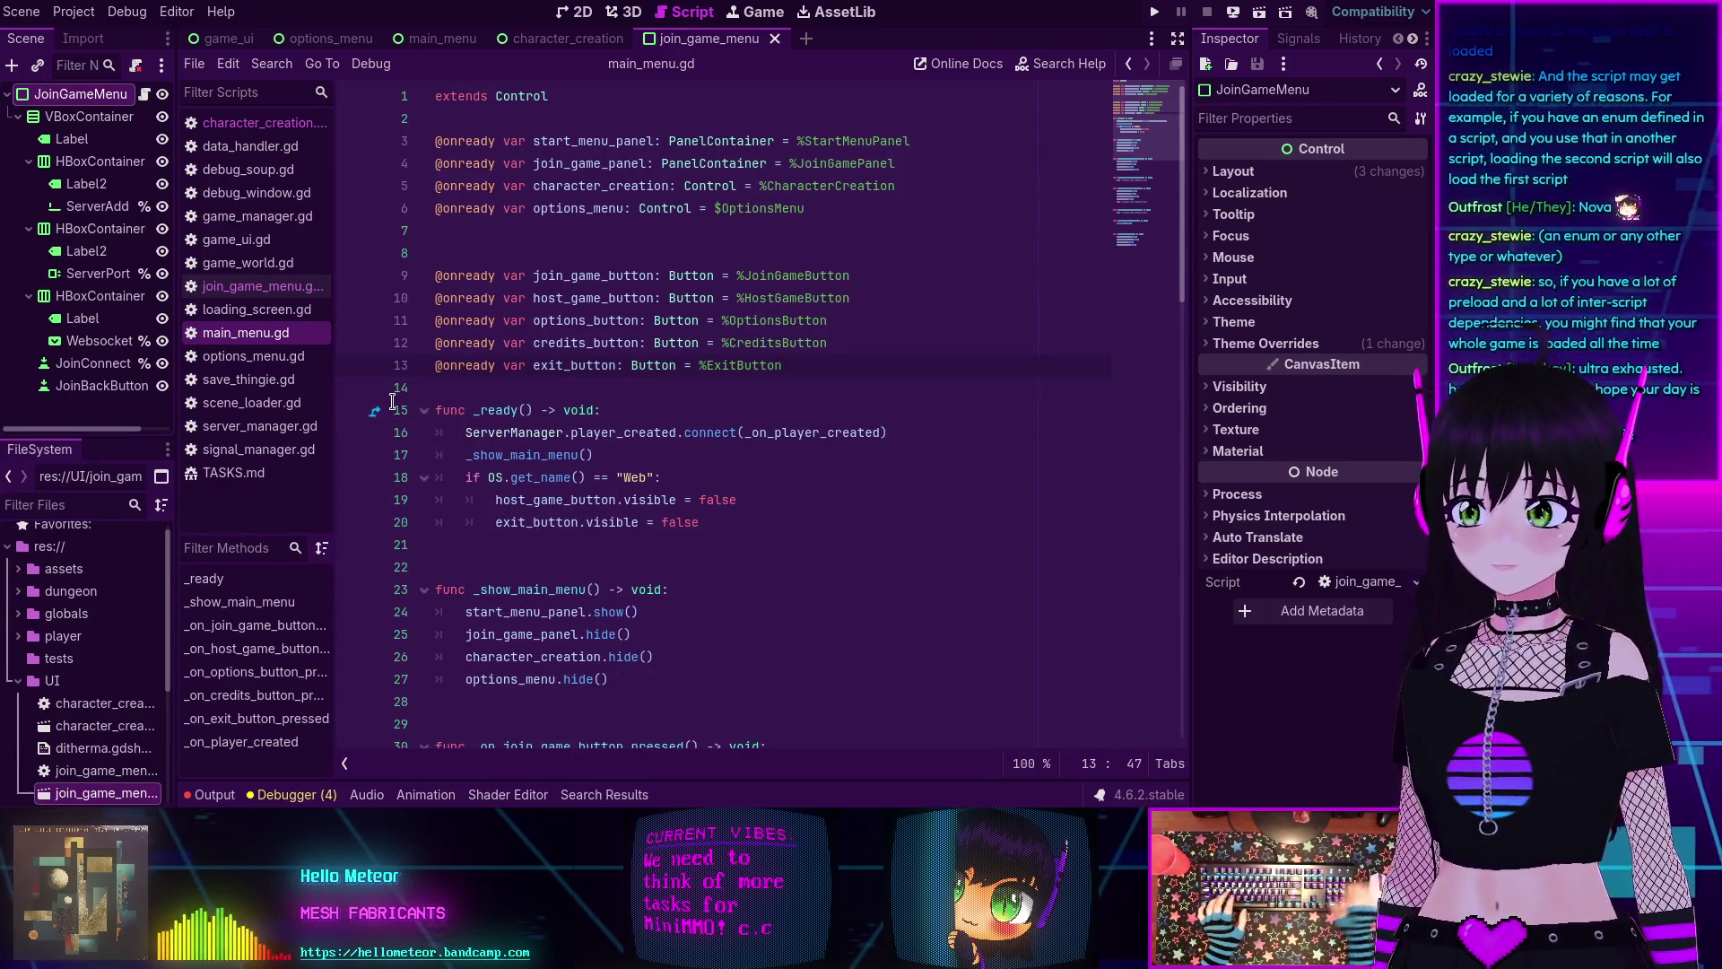
left_click(243, 290)
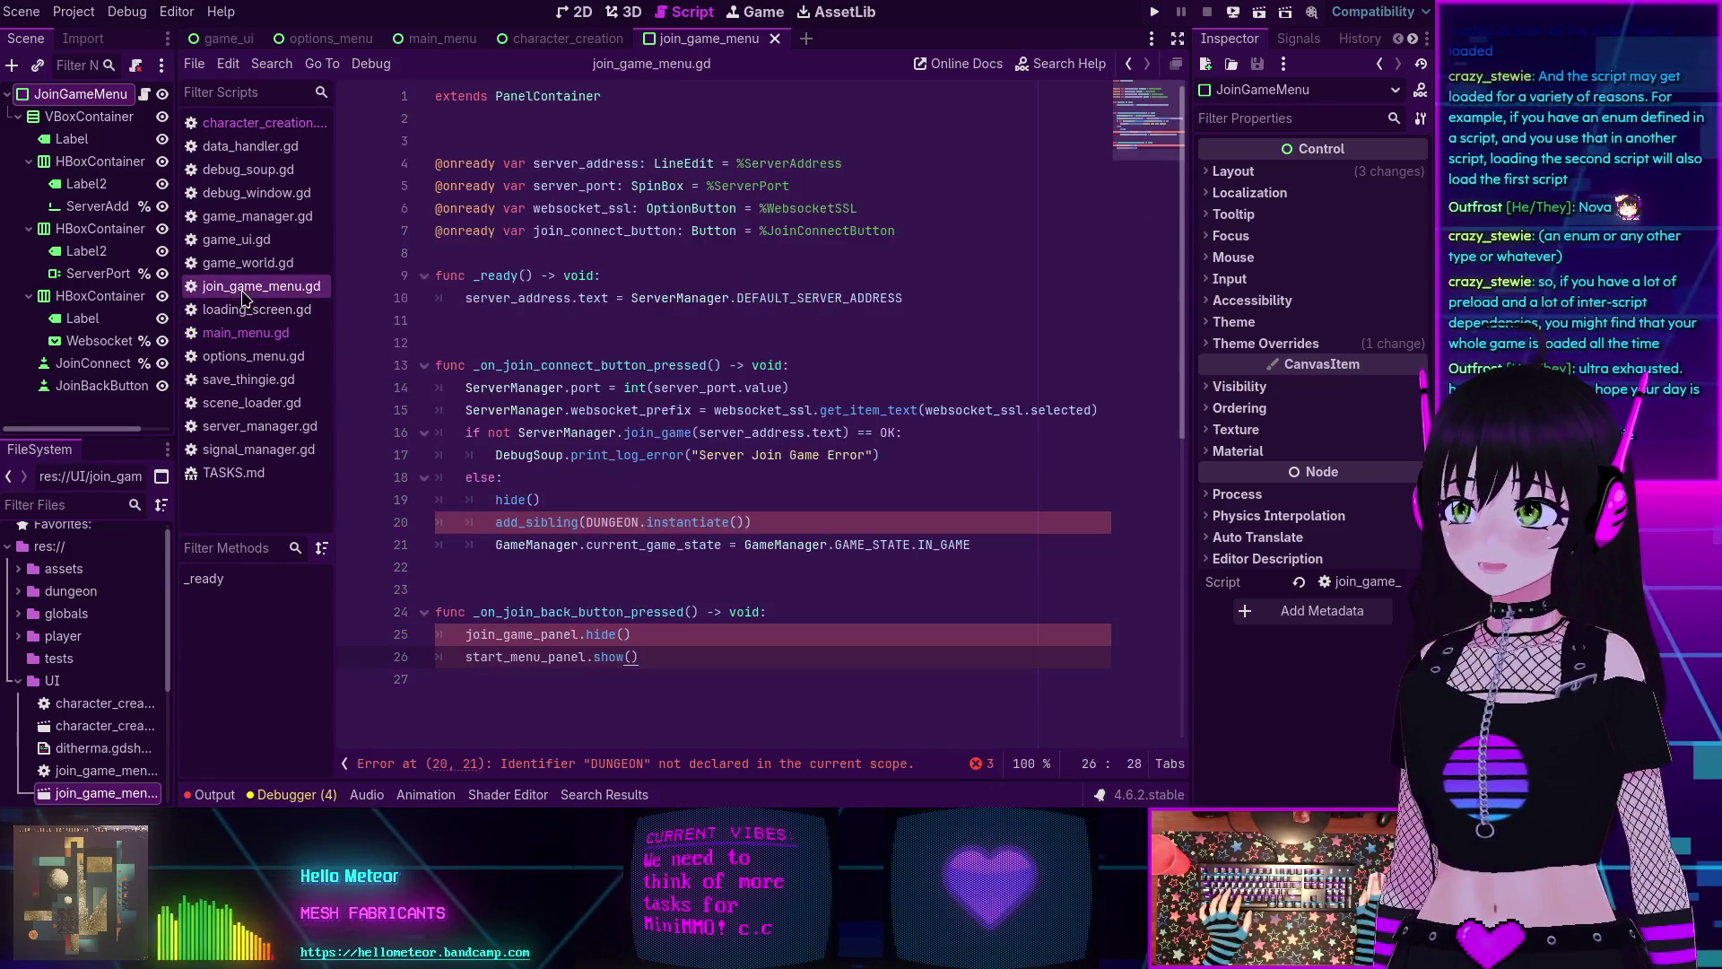
left_click(520, 252)
key("Return")
key("Return")
key("Up")
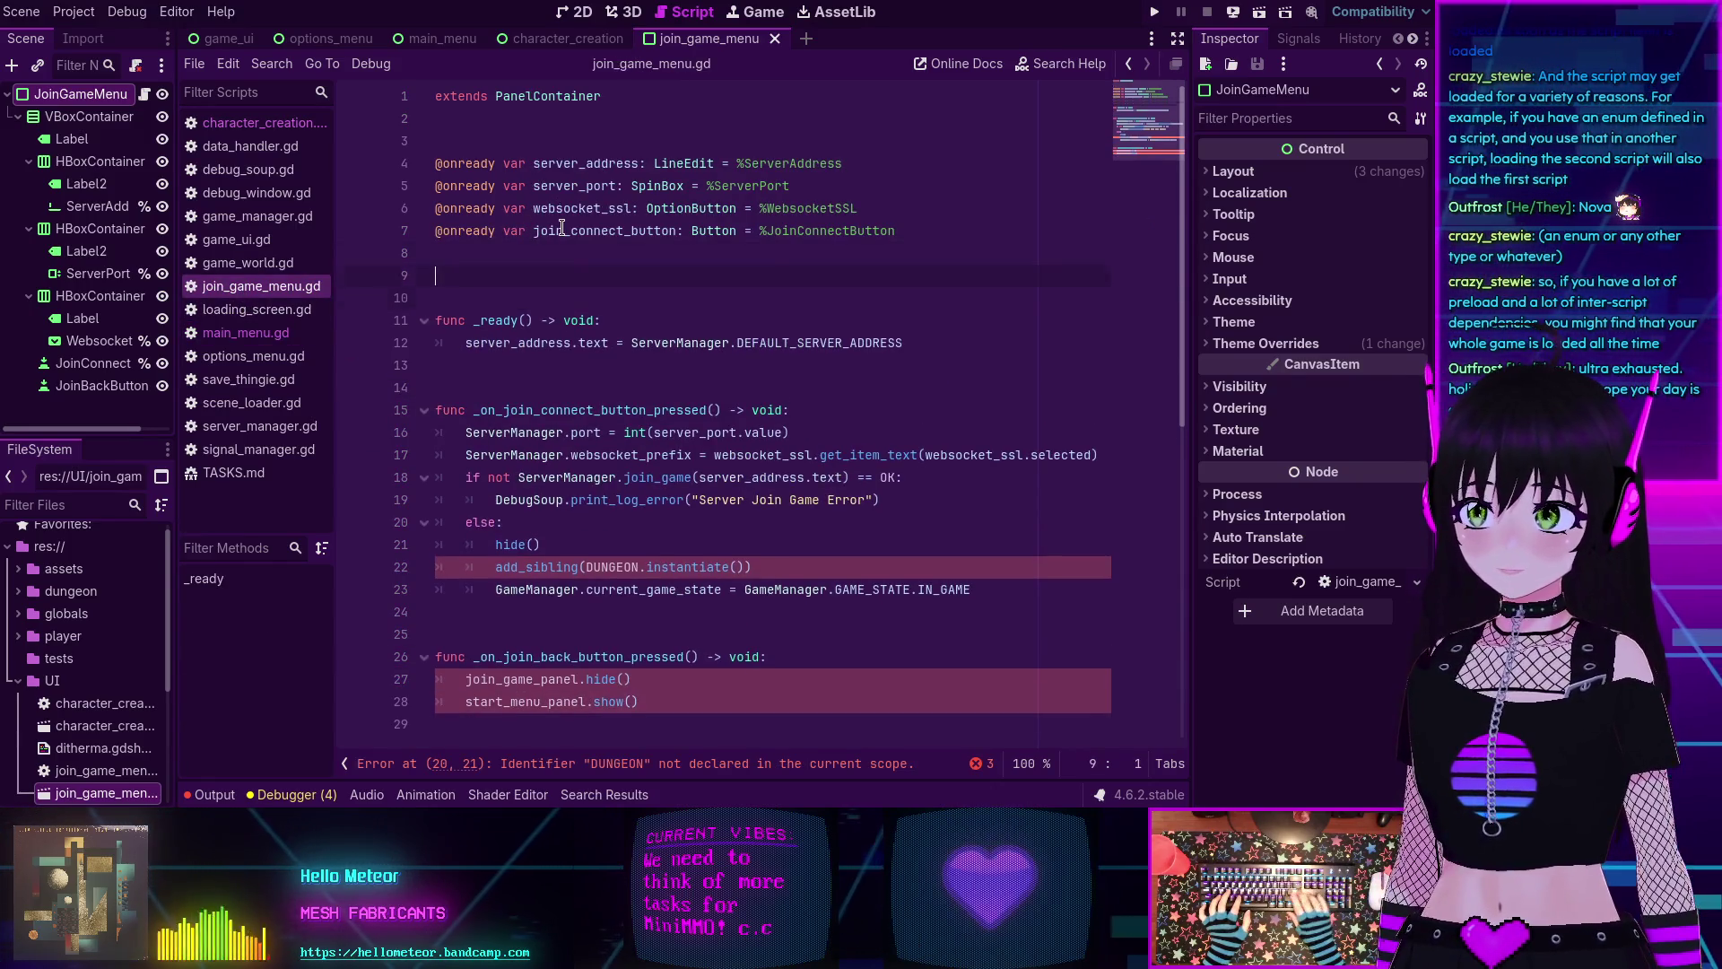
key("ctrl+v")
Replace the back handler's body with a GameManager.update_game_state call.
scroll(704, 353, "down", 2)
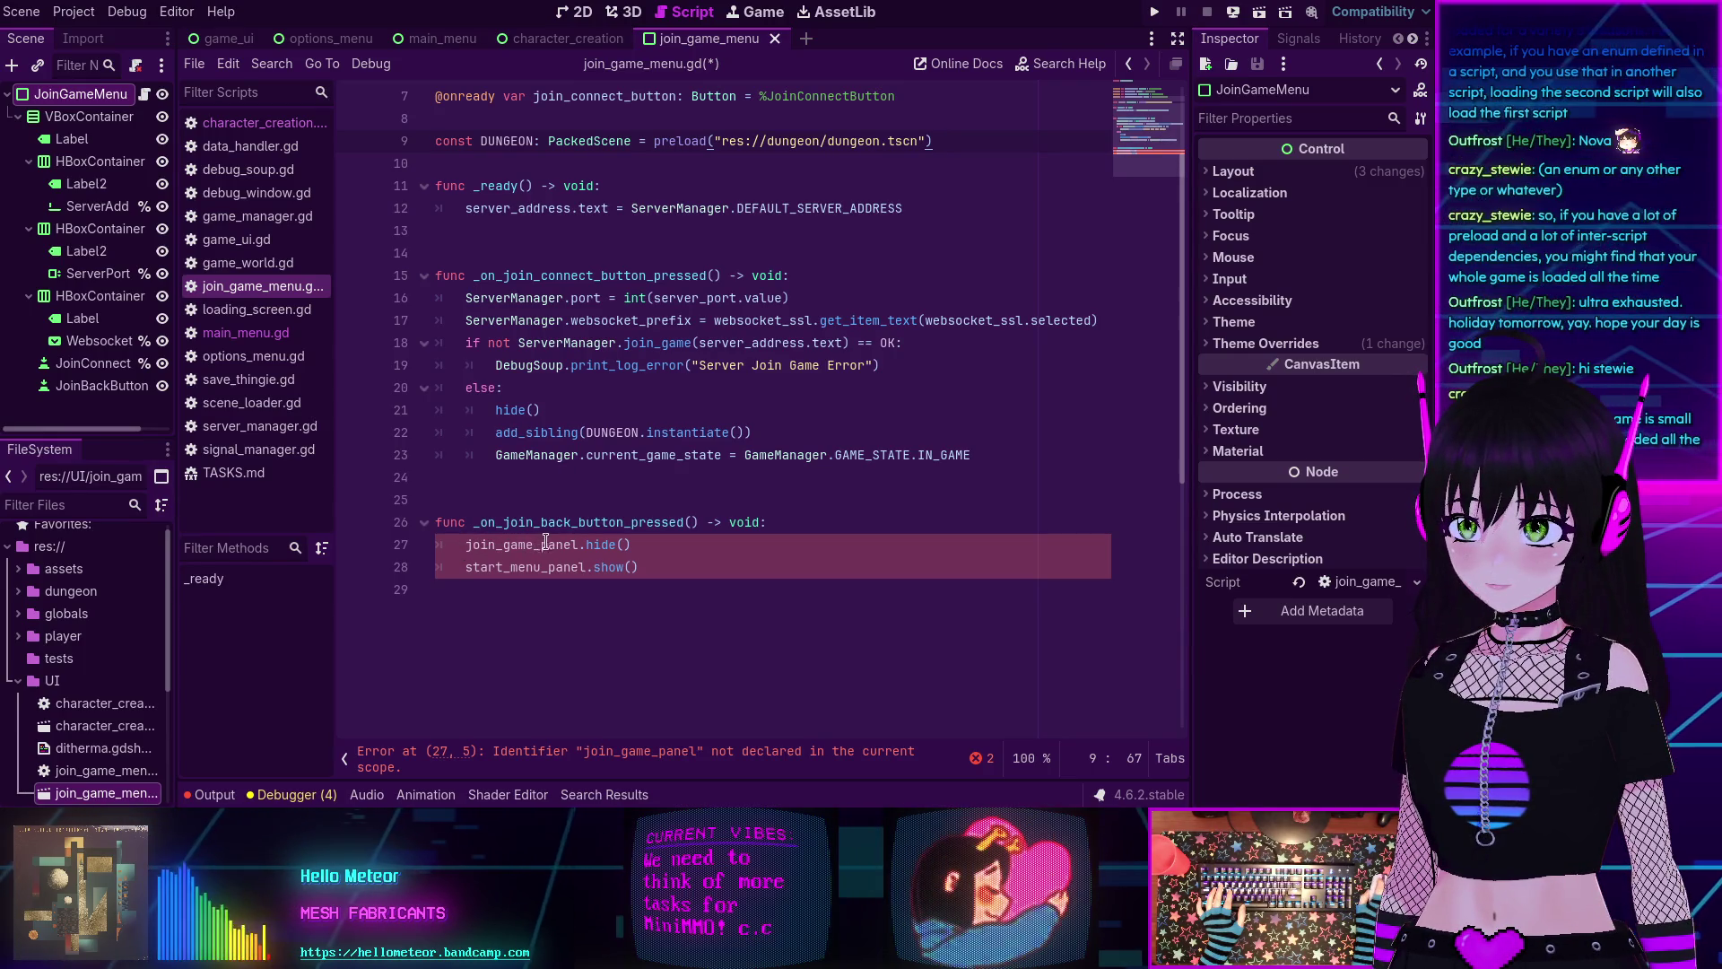
left_click(656, 564)
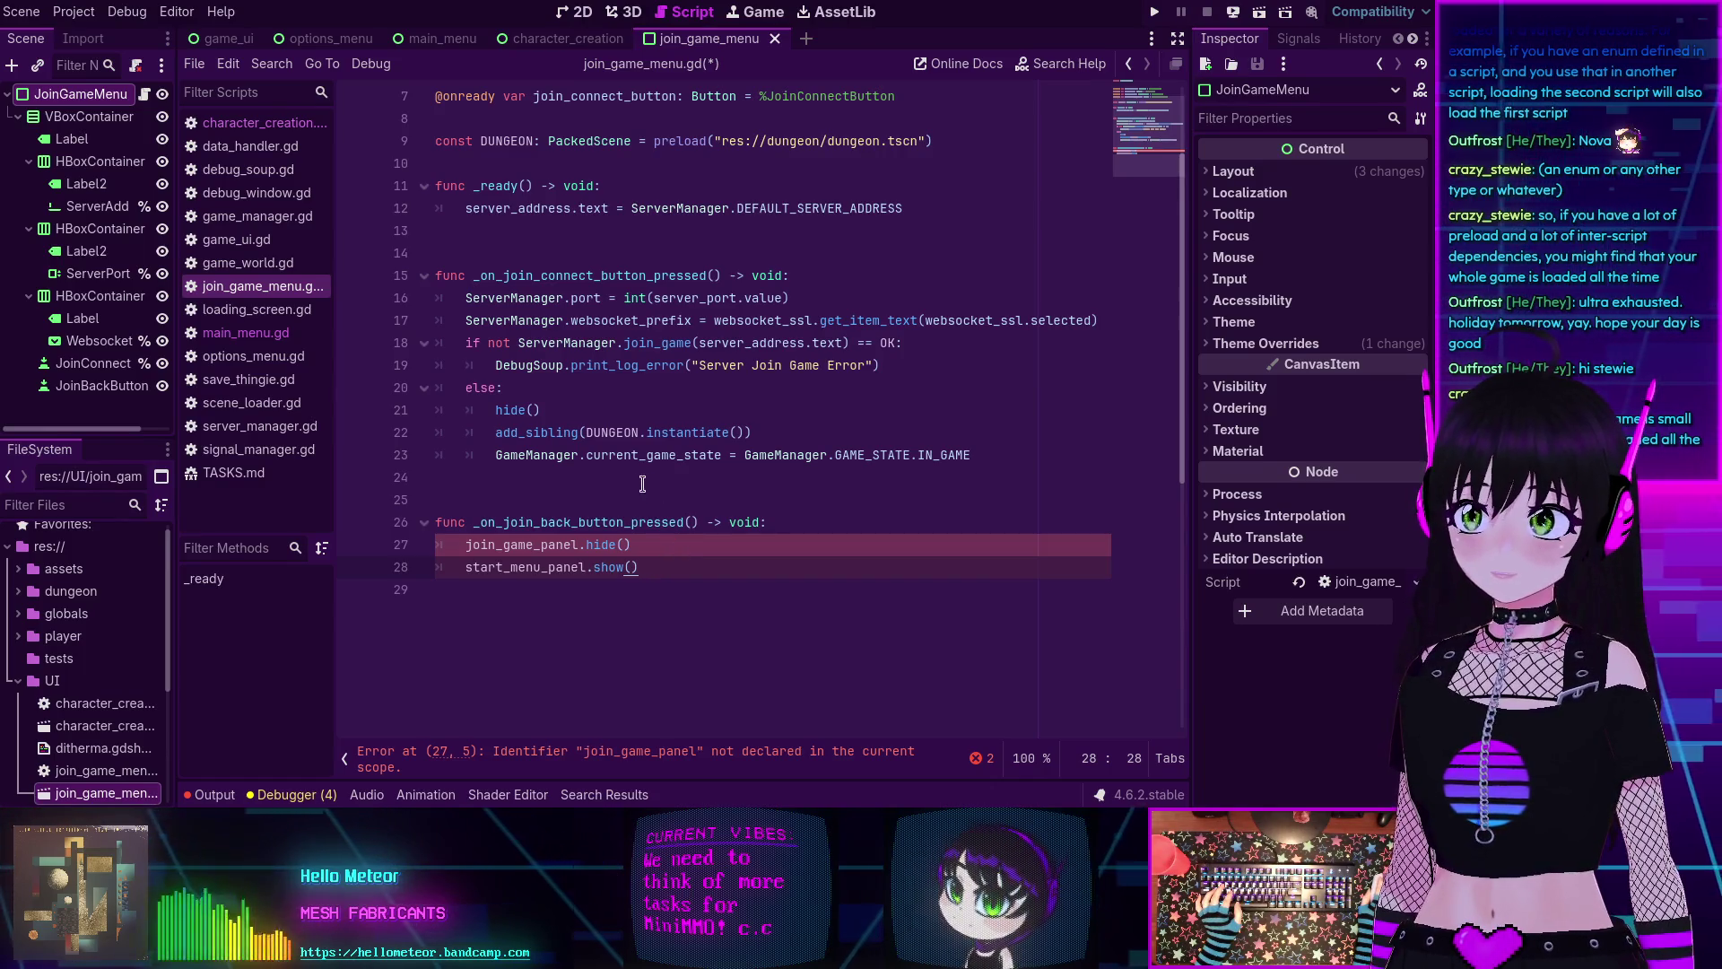
left_click_drag(656, 568, 466, 544)
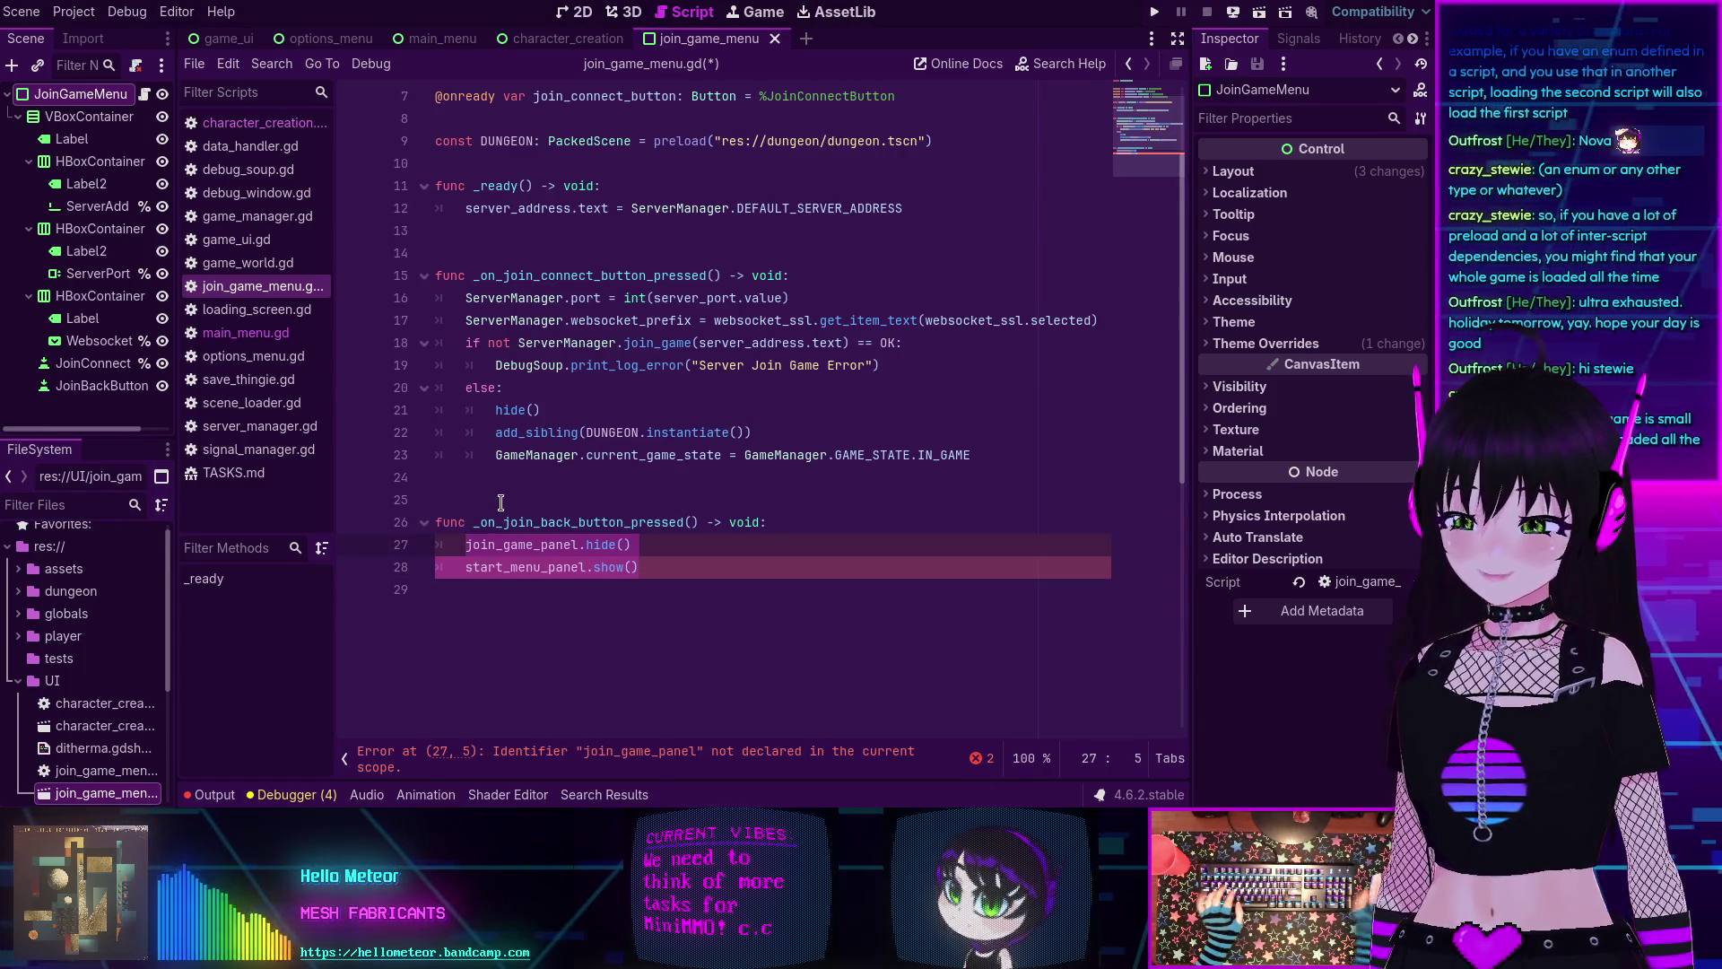
type("Game")
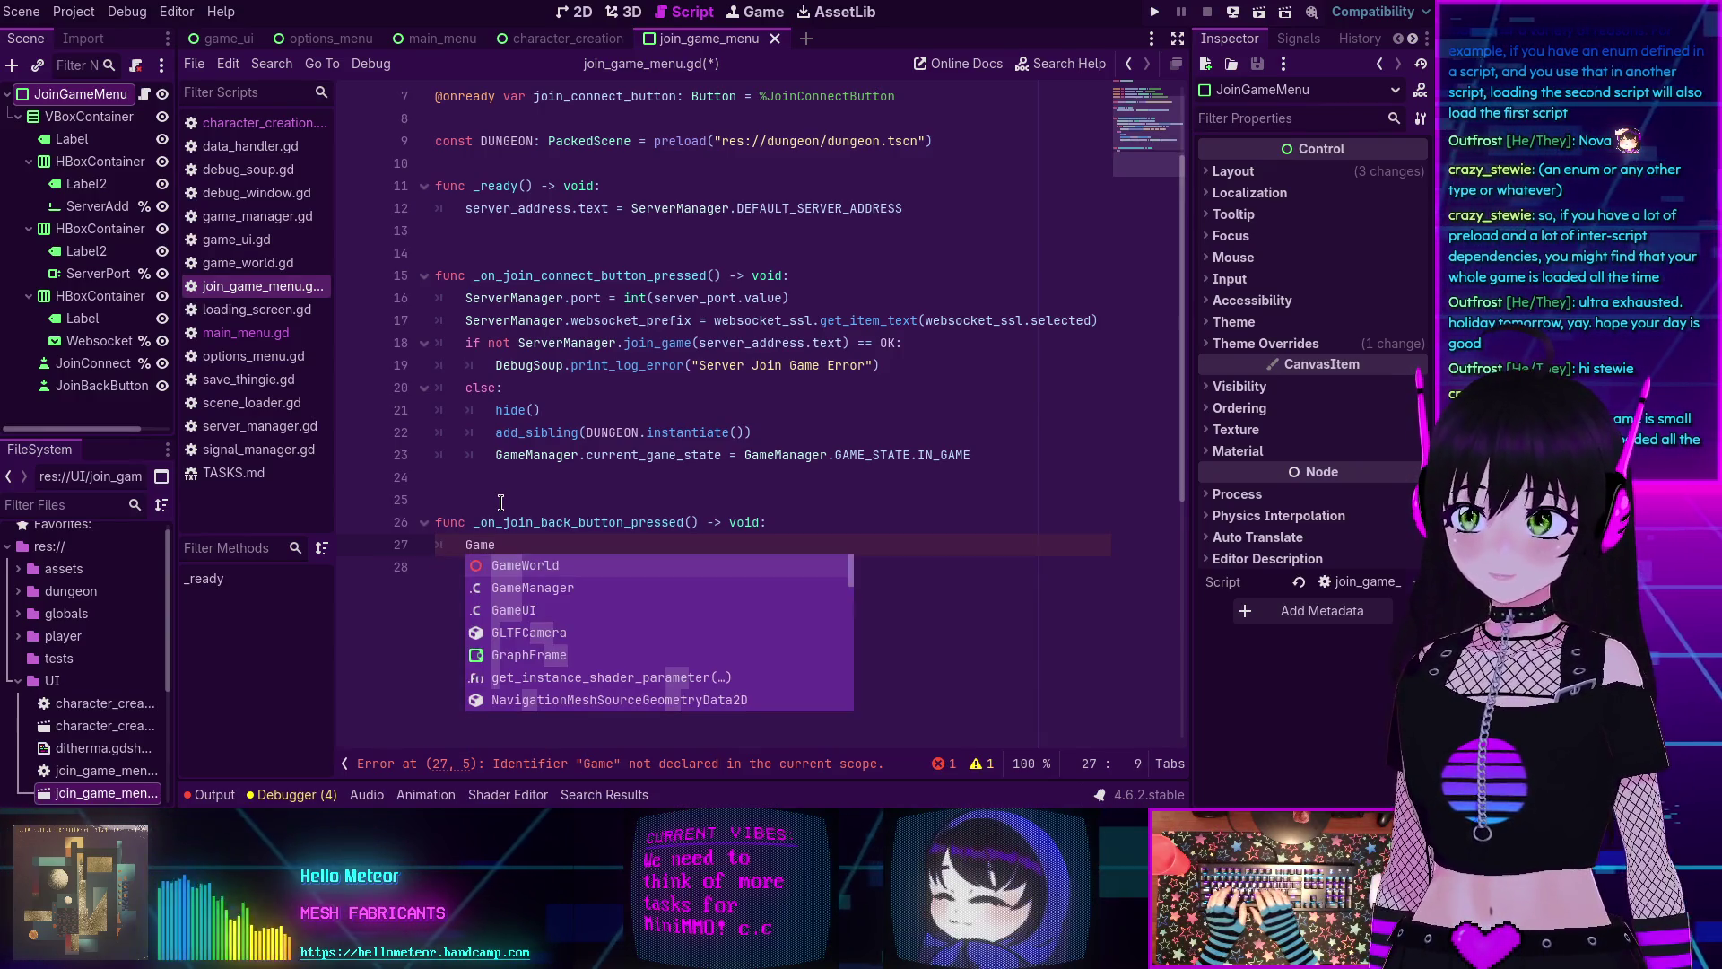
key("Down")
key("Return")
type(".up")
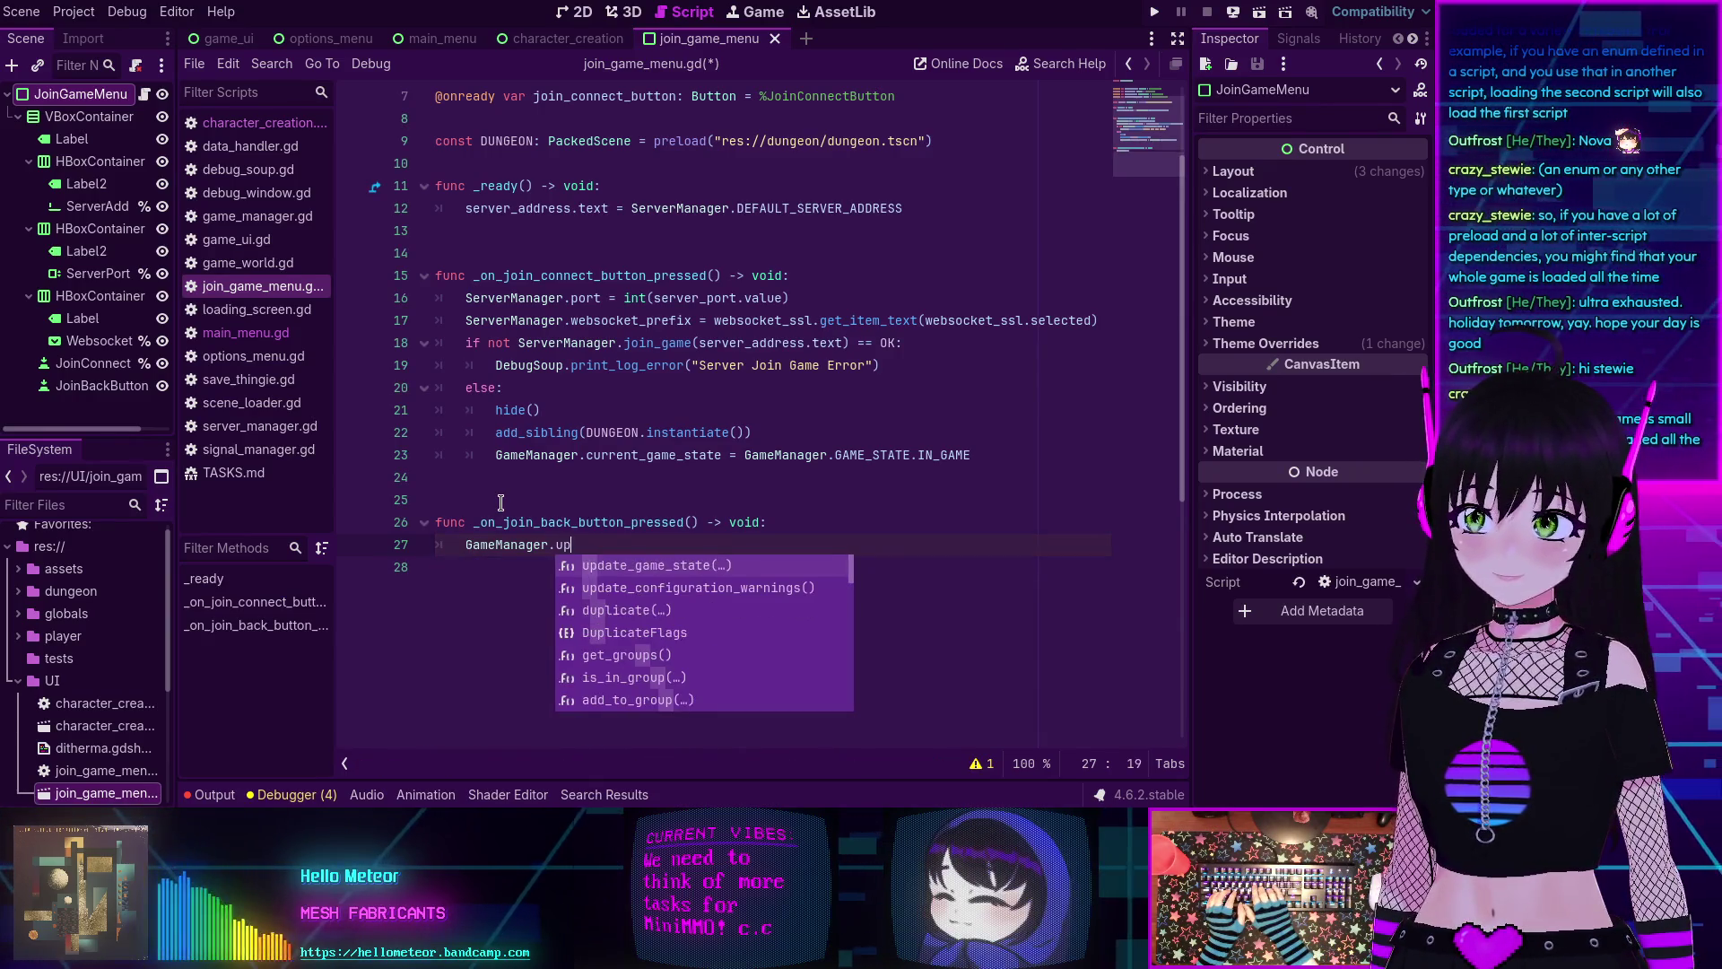
key("Return")
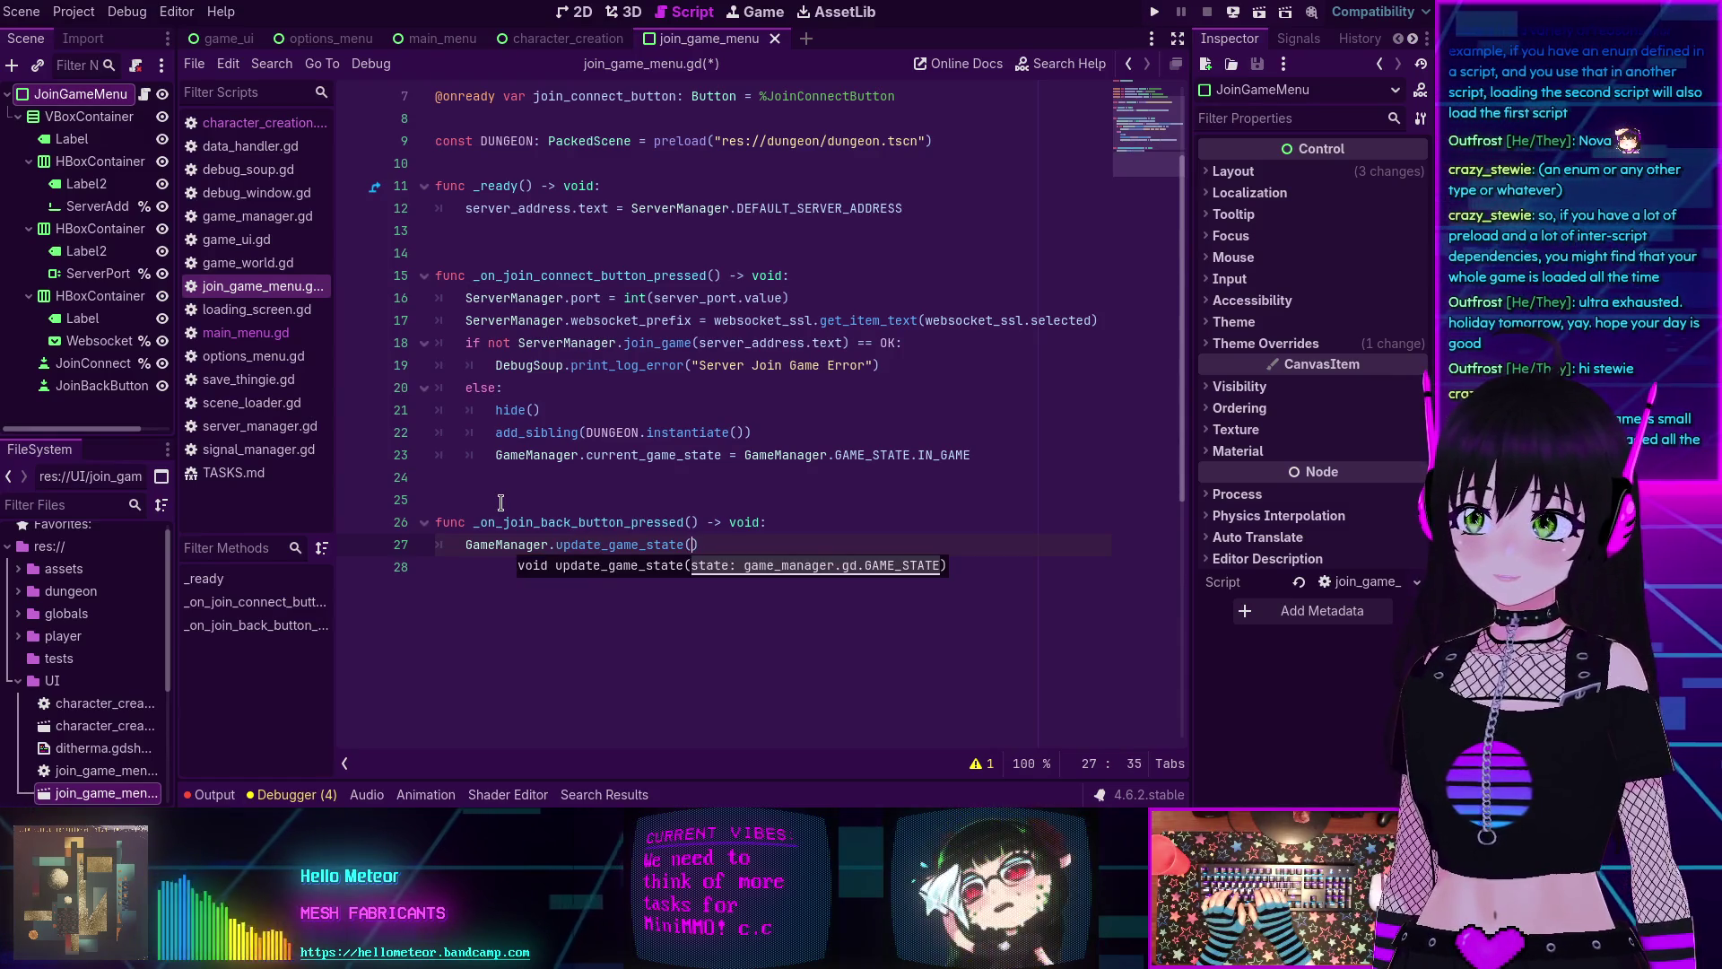
Pass GameManager.GAME_STATE.CHARACTER_CREATION as the update_game_state argument.
type("G")
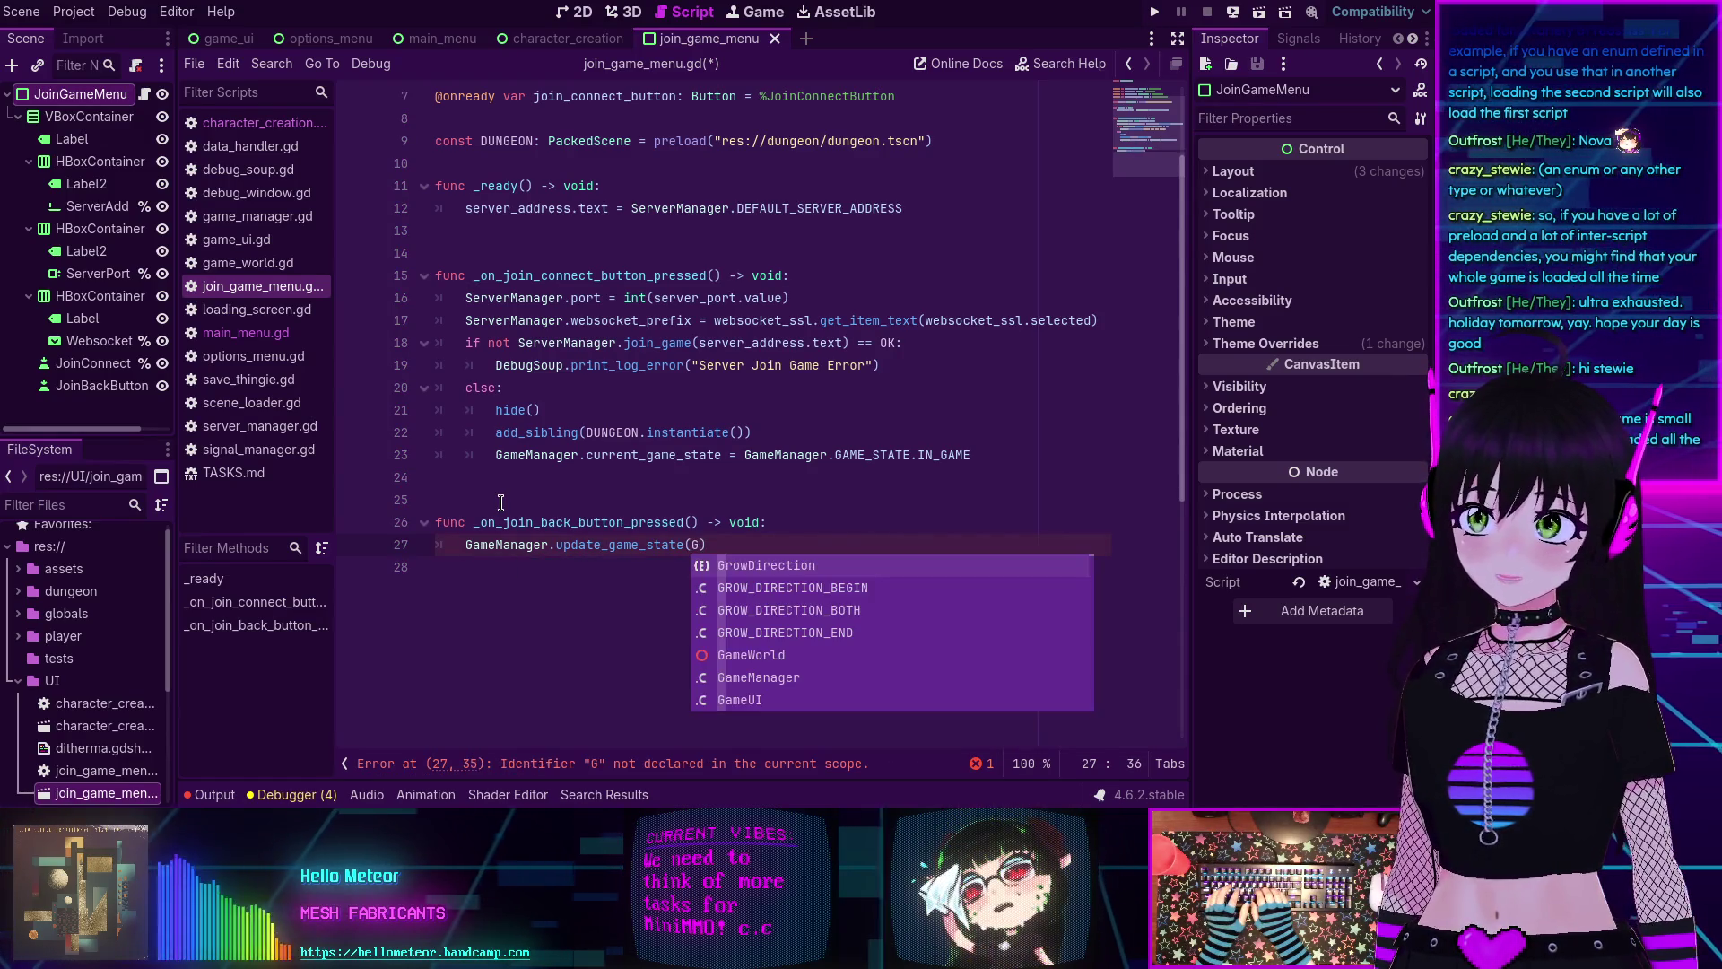
type("ame")
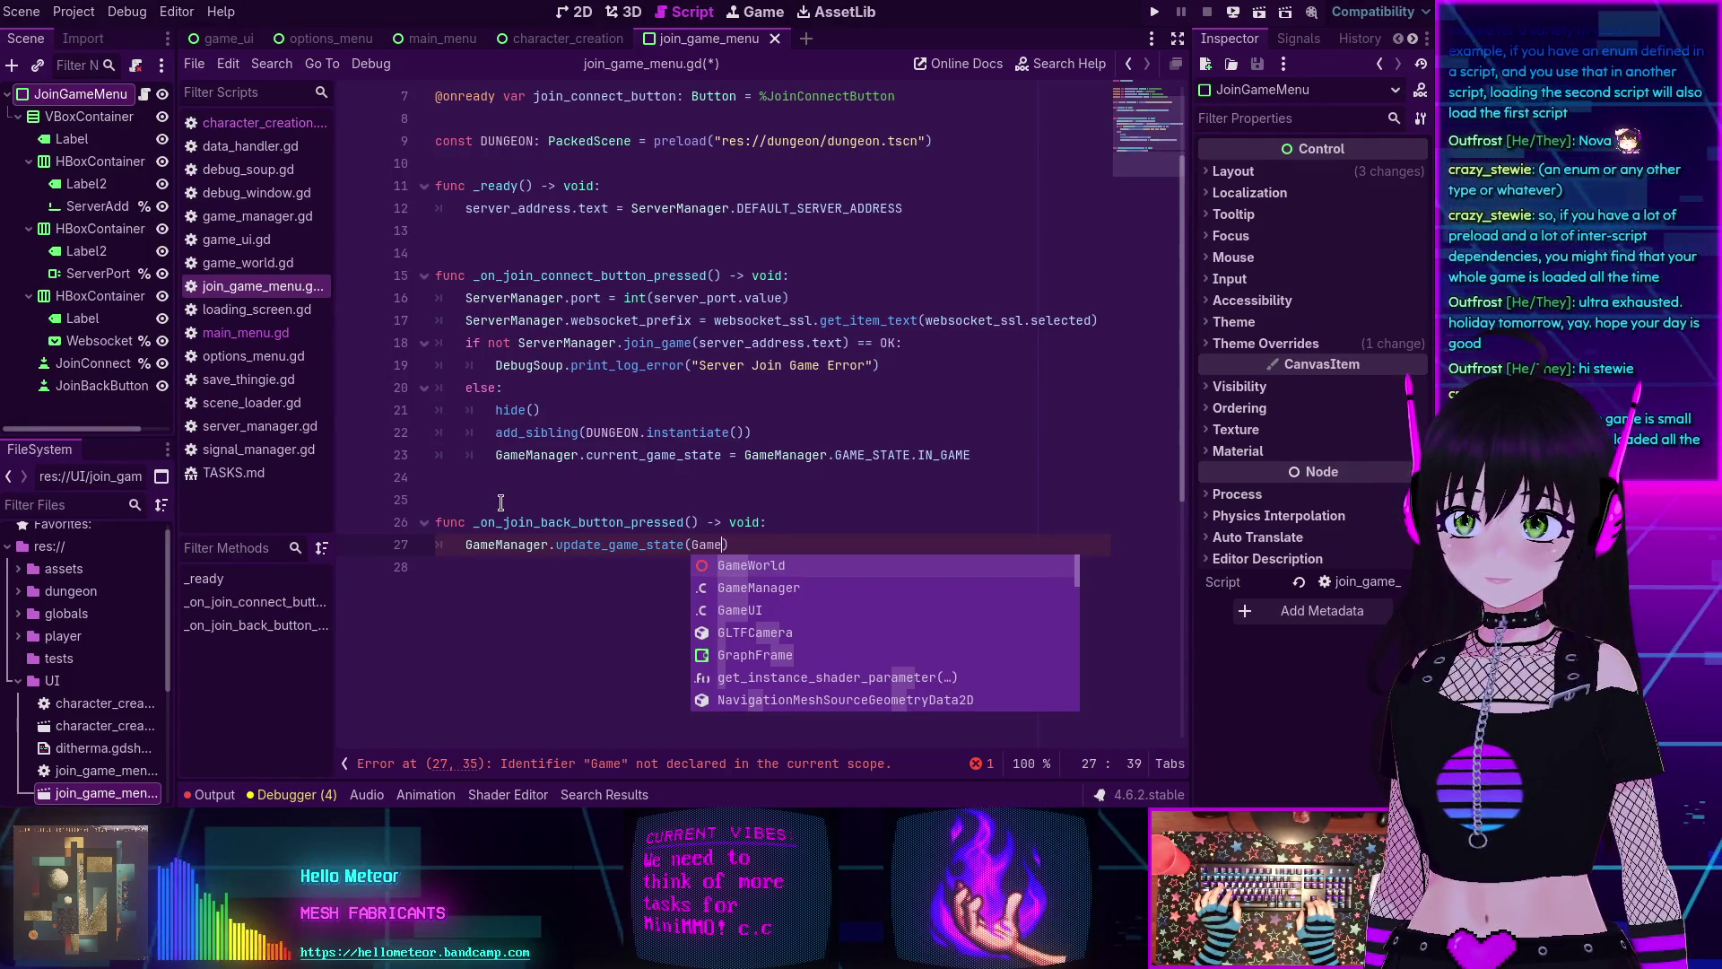
key("Down")
key("Return")
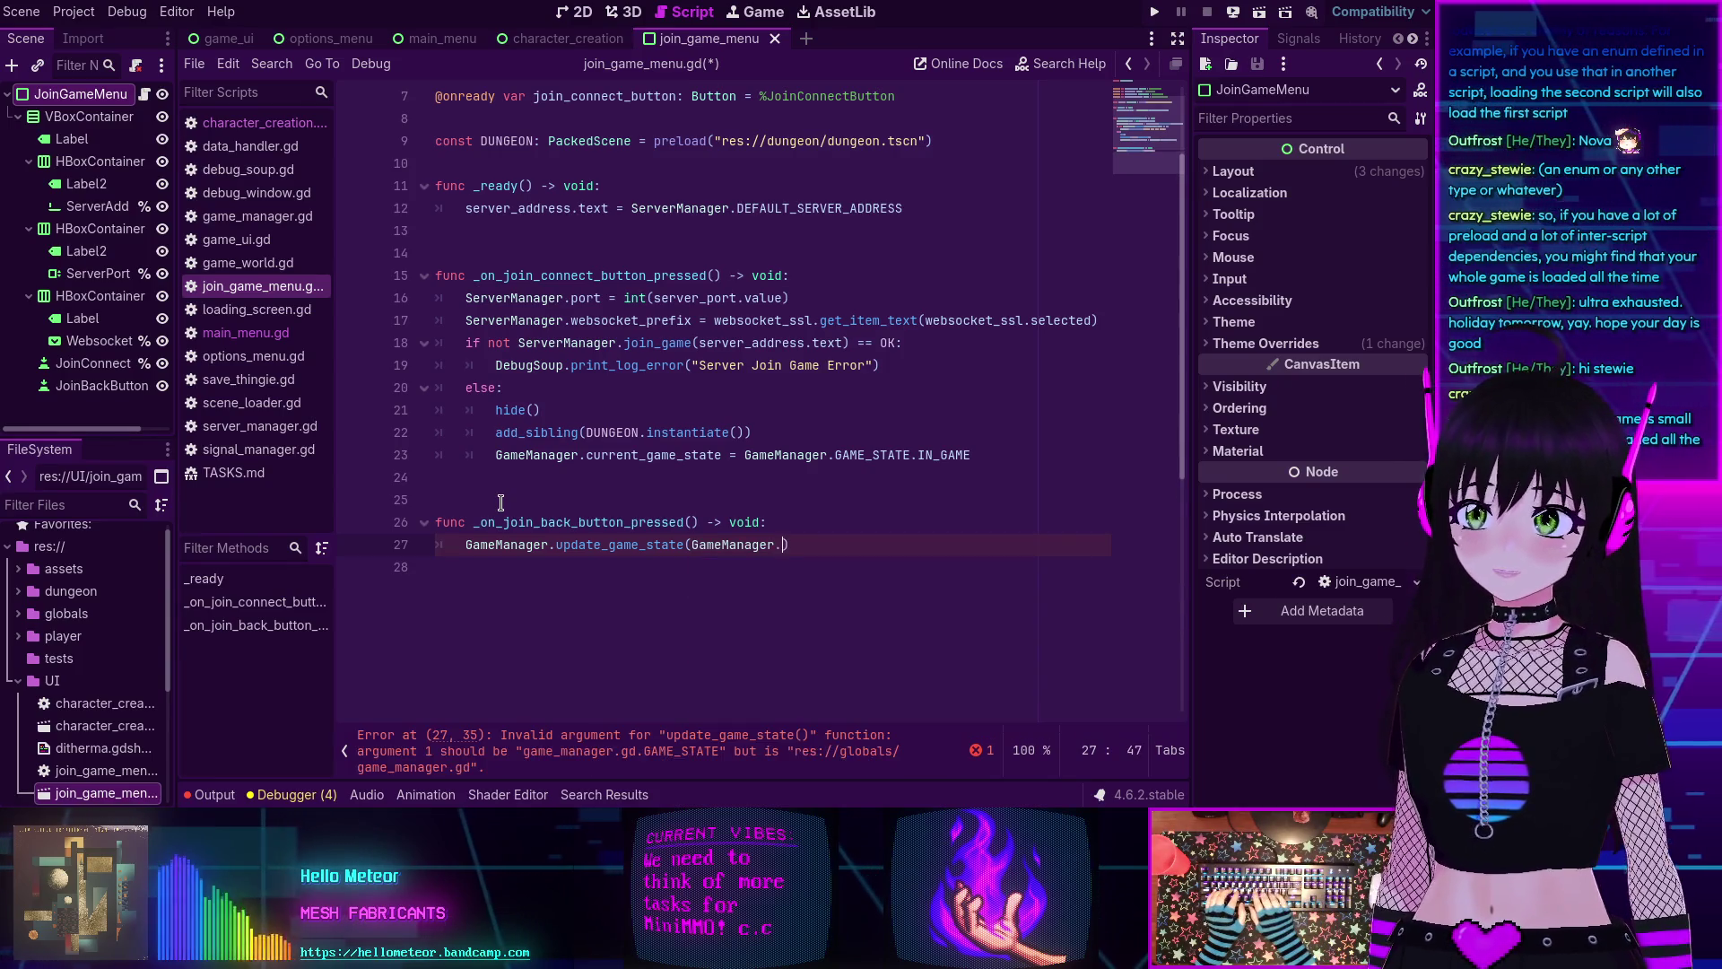
type(".")
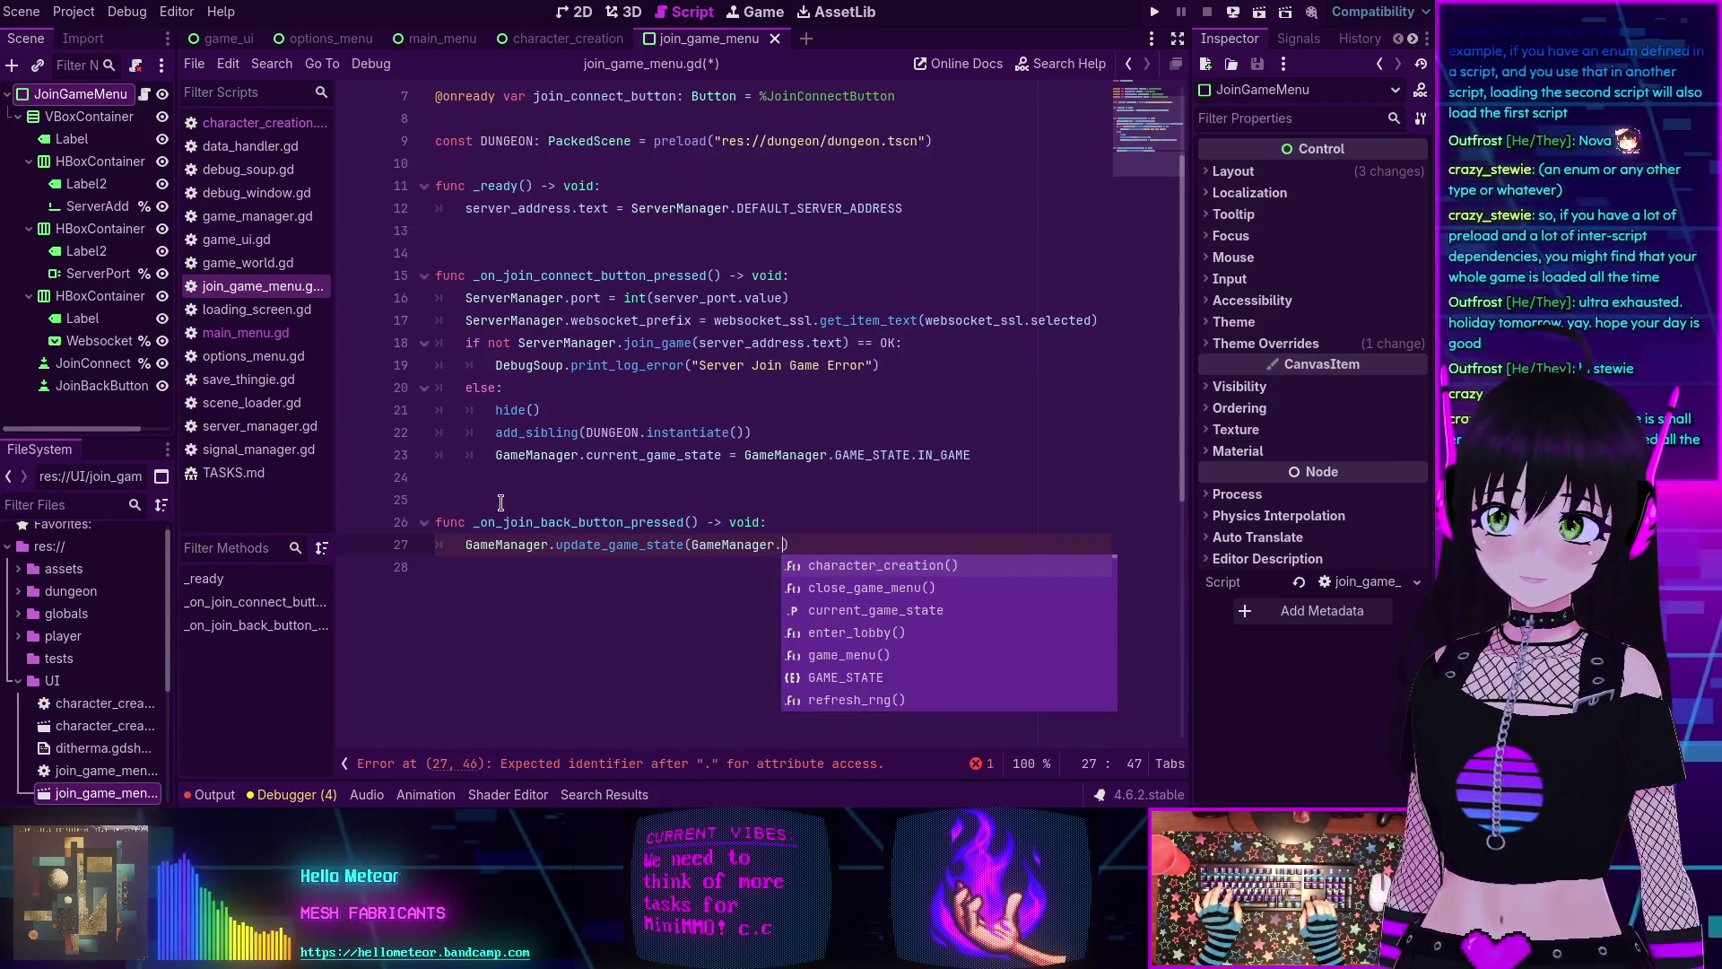
type("GAME_STATE.")
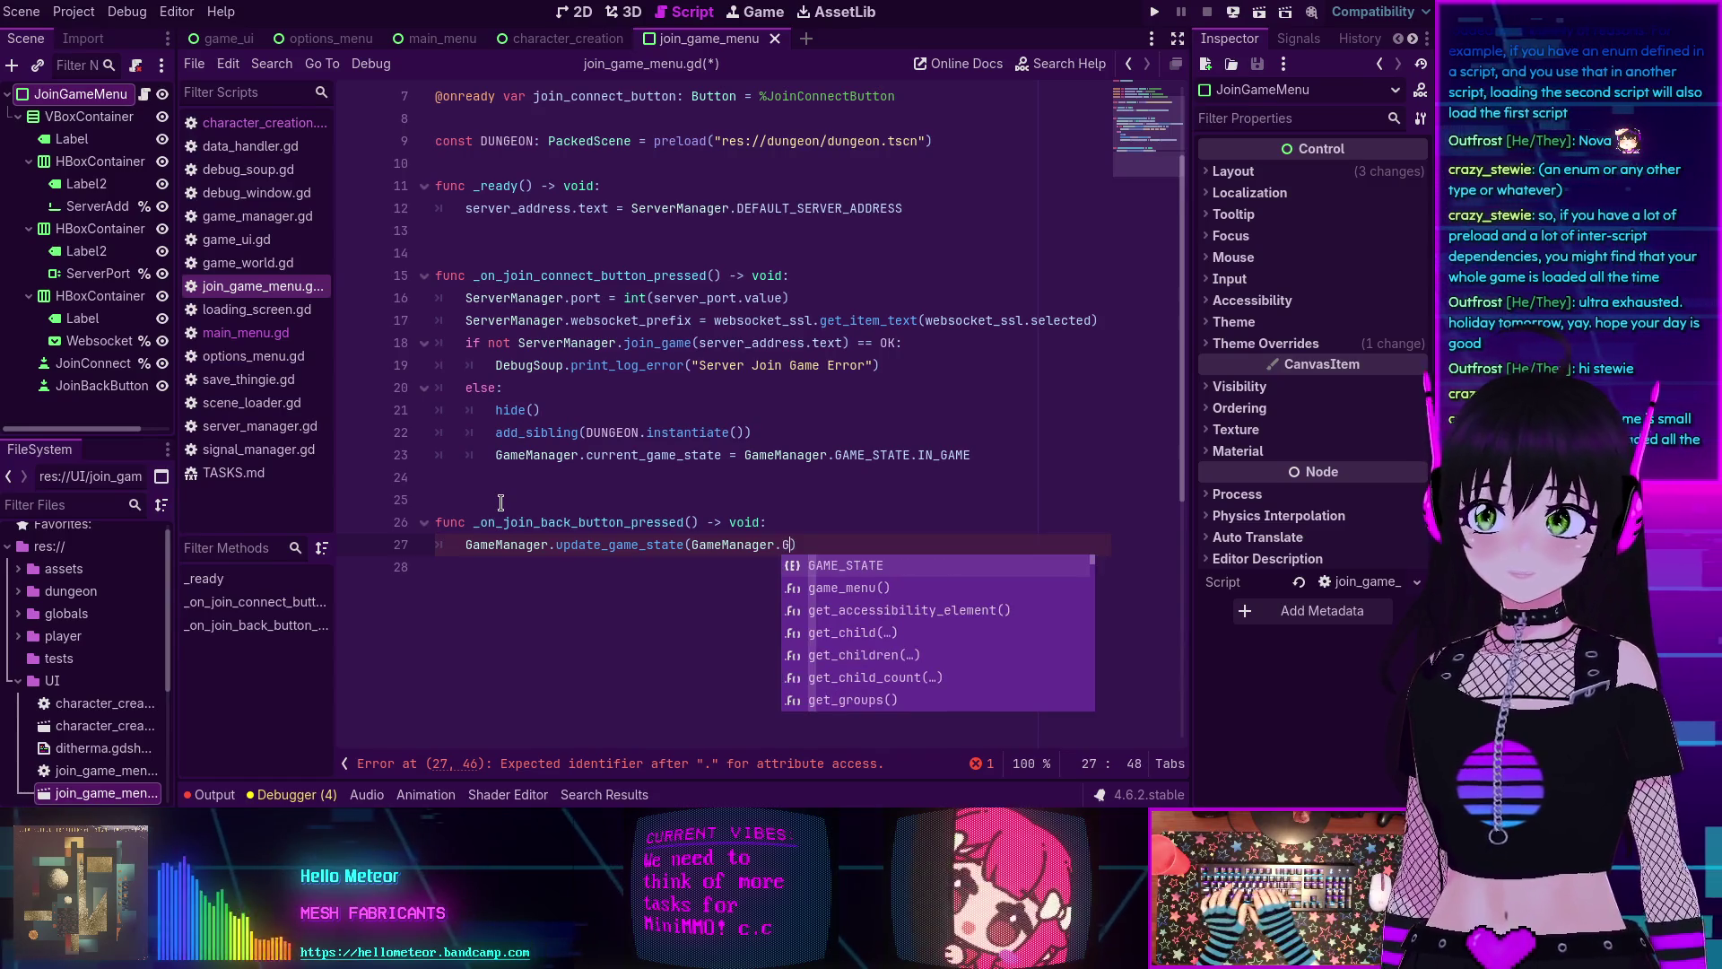
key("Return")
type(".")
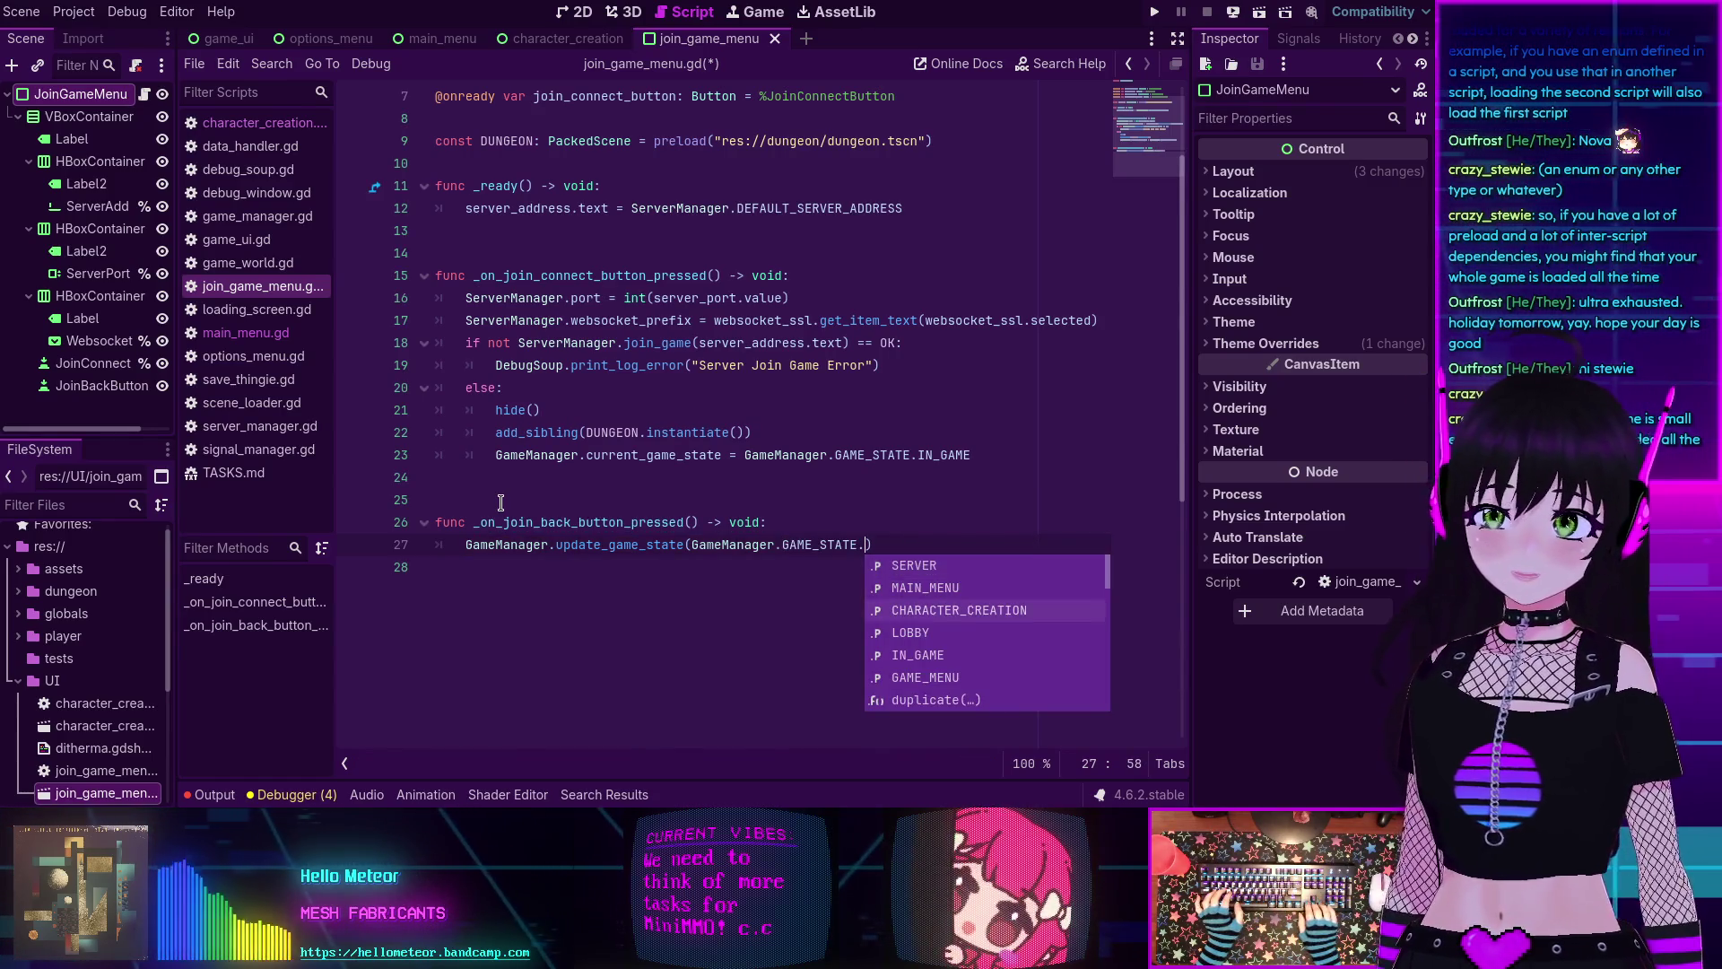
key("Return")
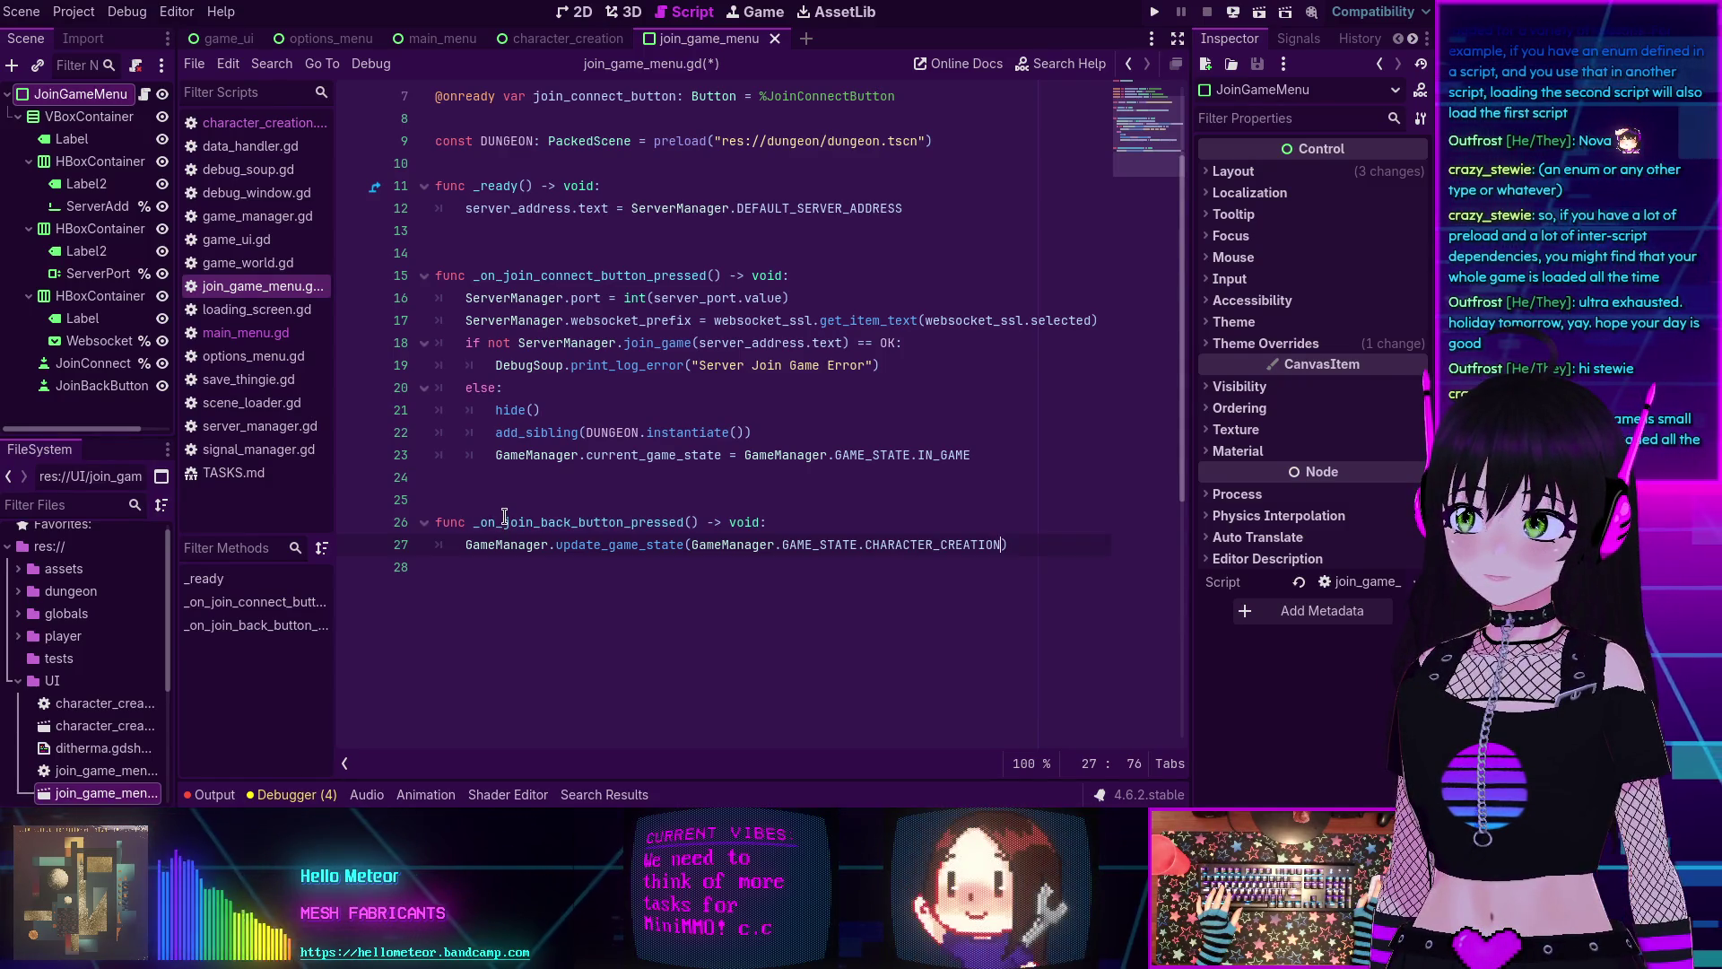
Connect JoinConnectButton's pressed() signal to its connect handler.
left_click(93, 363)
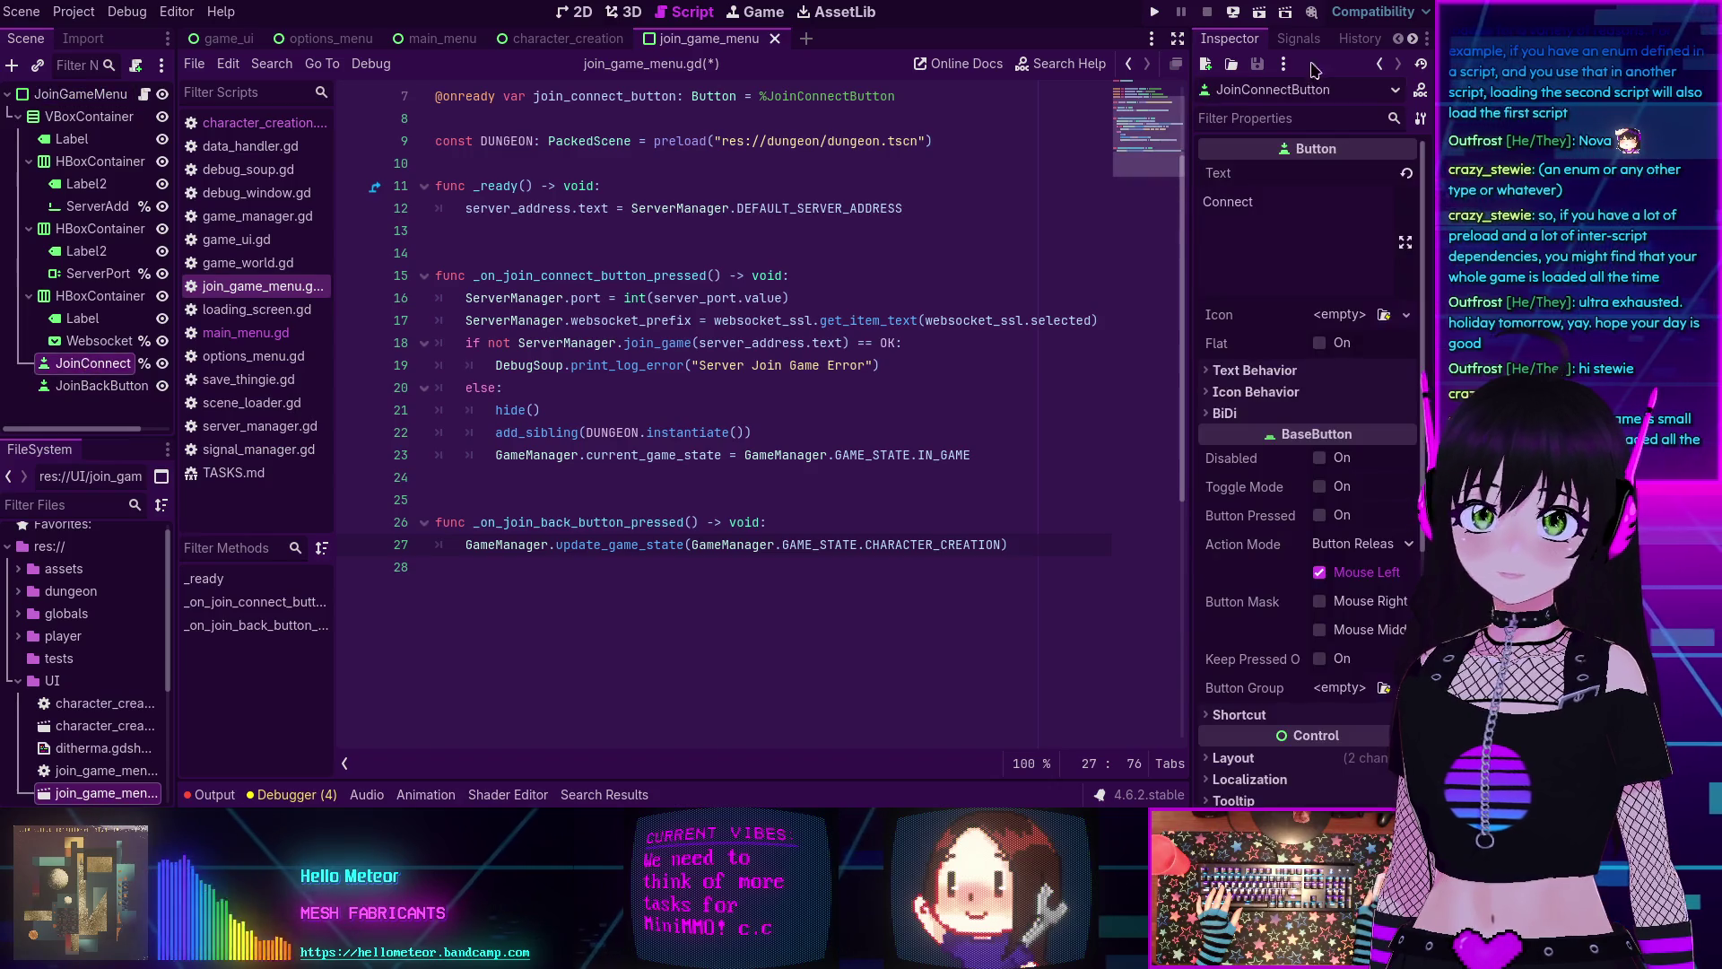
left_click(1297, 39)
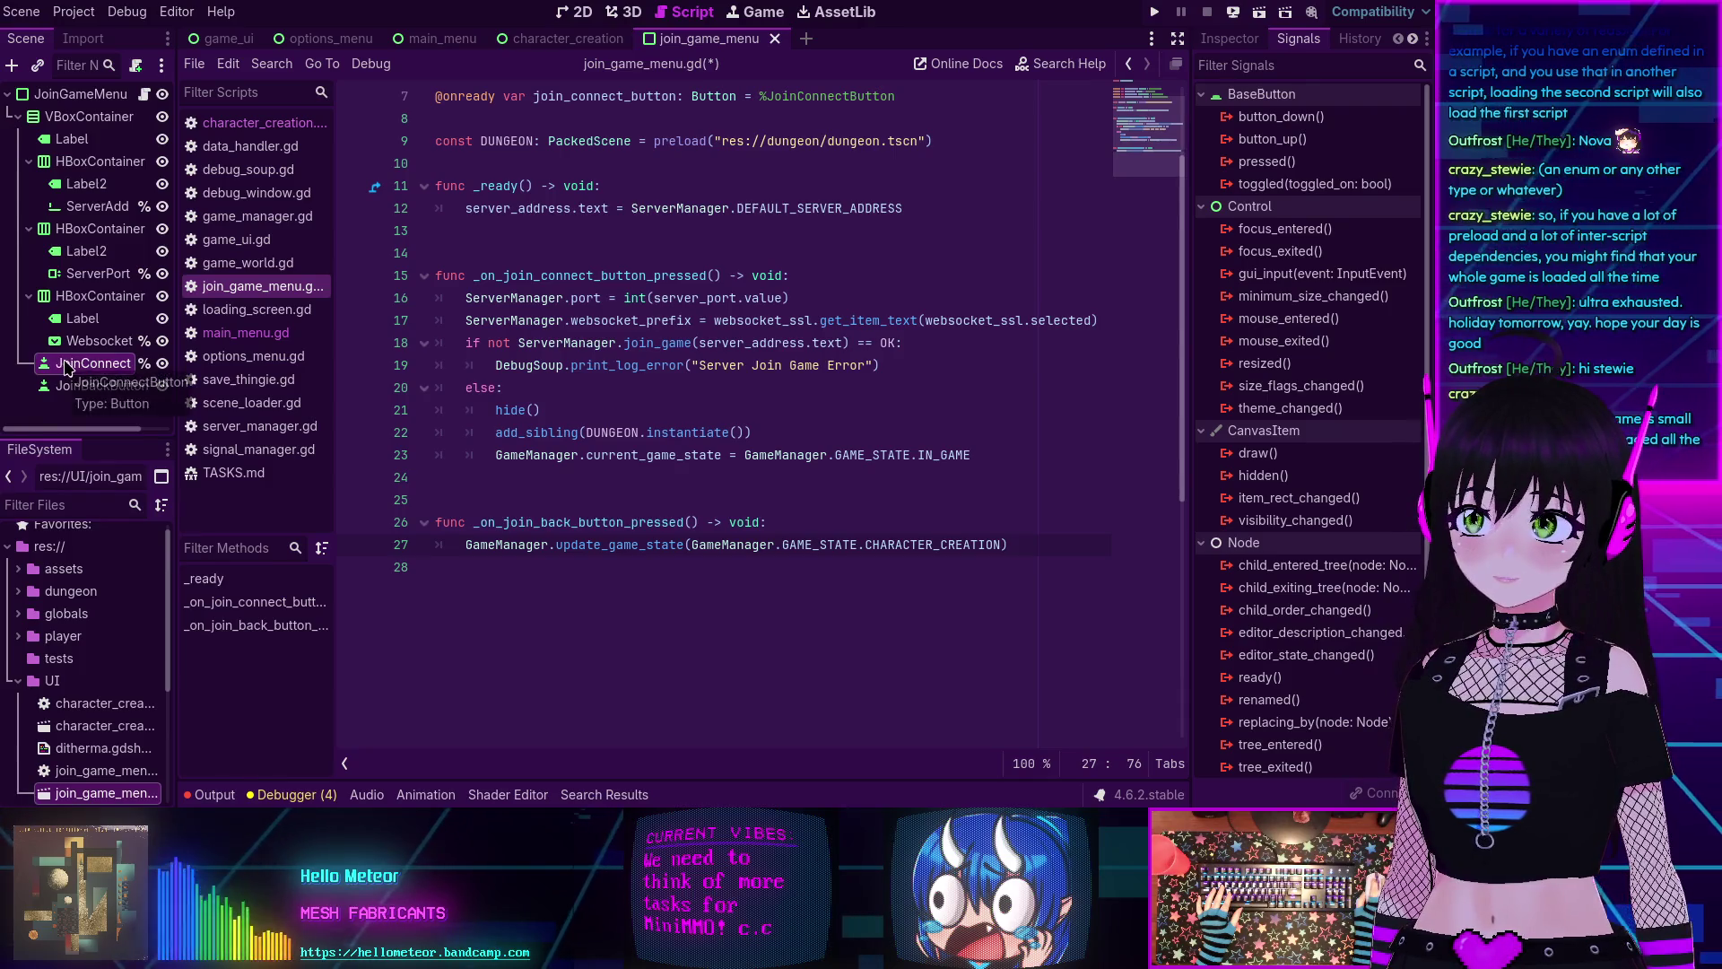
left_click(1260, 165)
double_click(1260, 162)
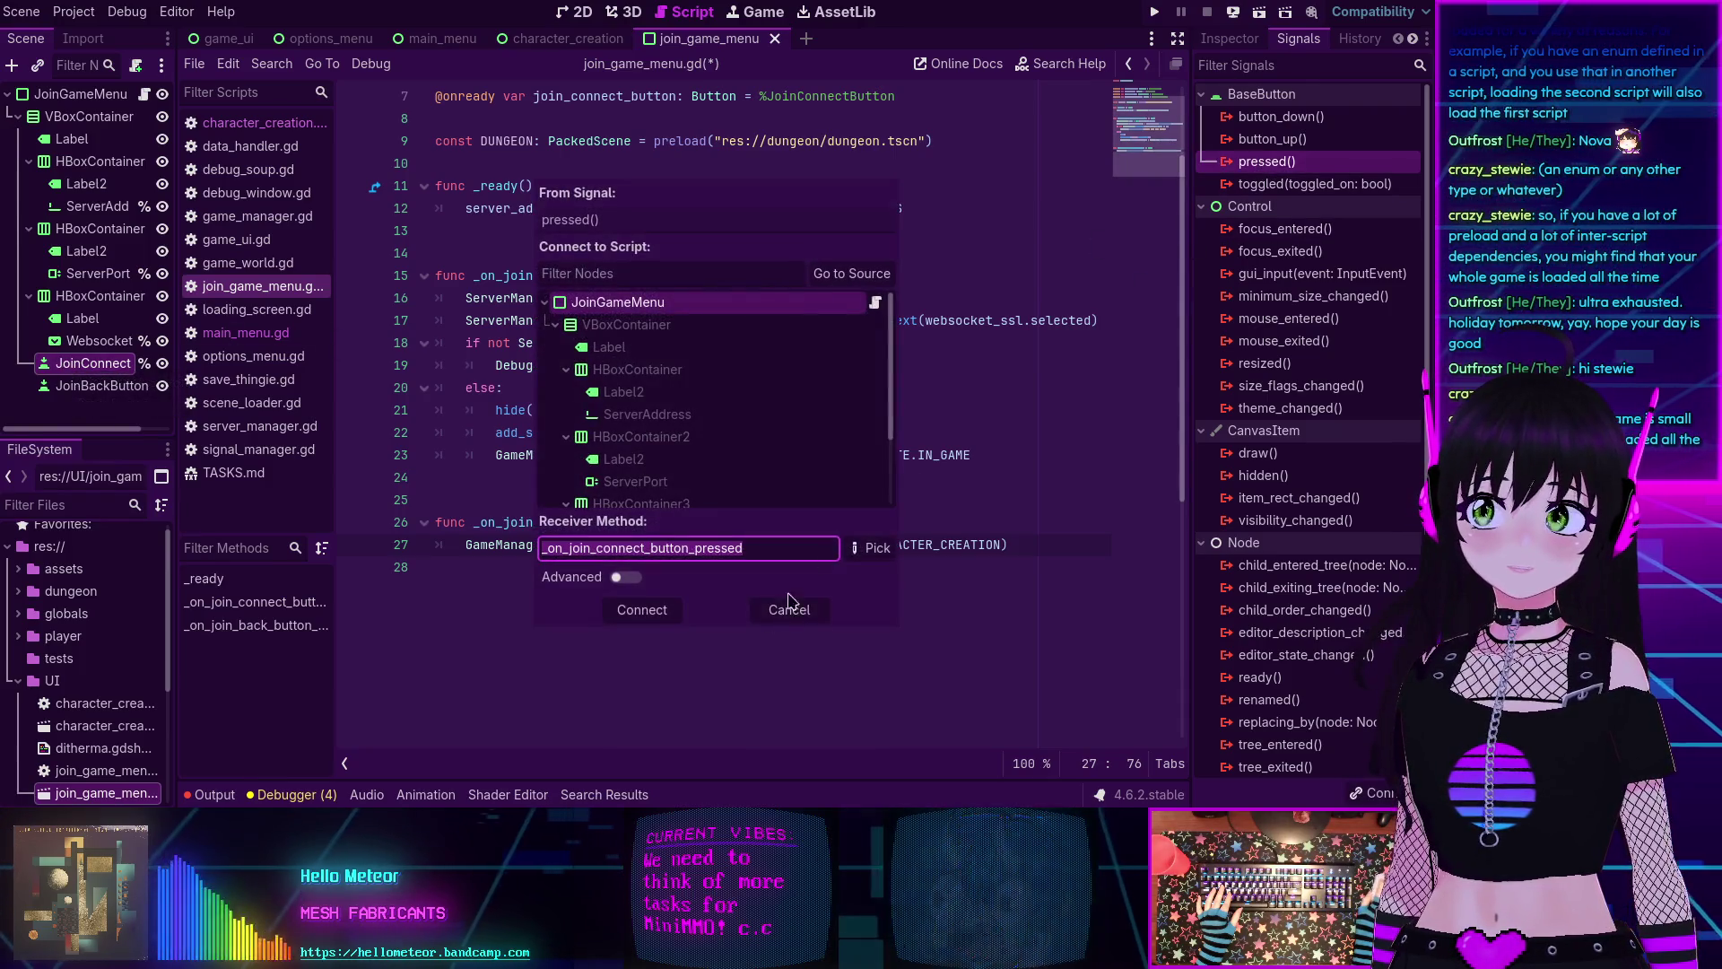
left_click(643, 609)
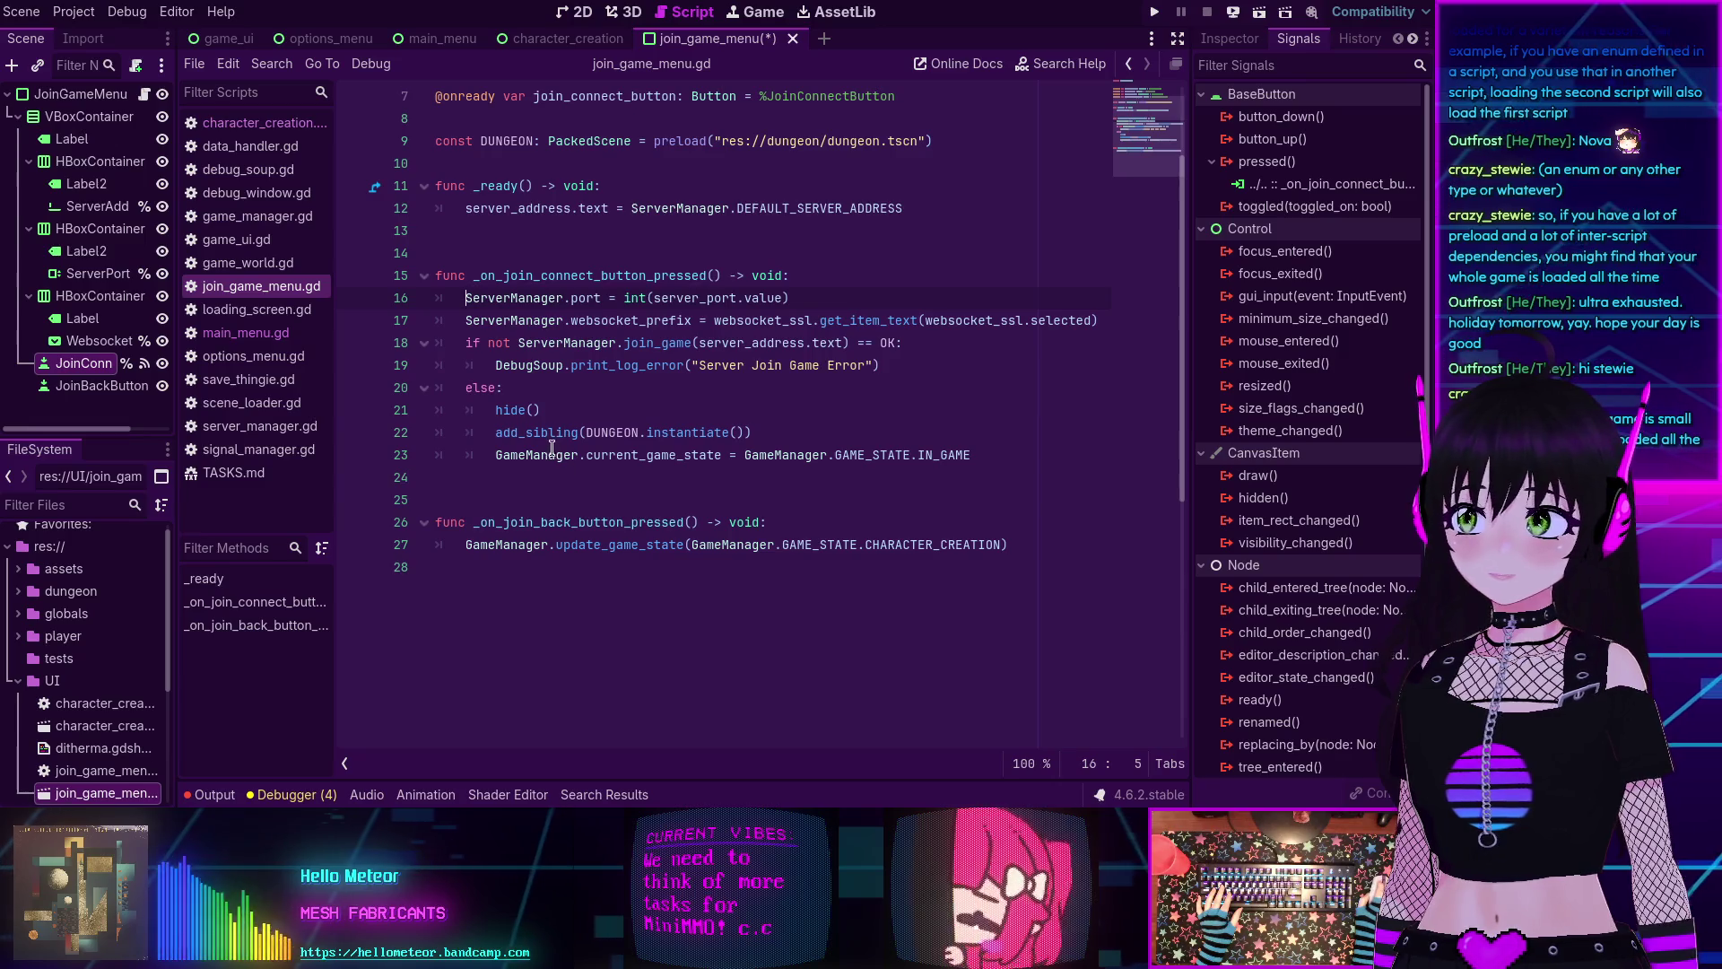
Connect JoinBackButton's pressed() signal to _on_join_back_button_pressed, then view the 2D panel layout.
left_click(102, 386)
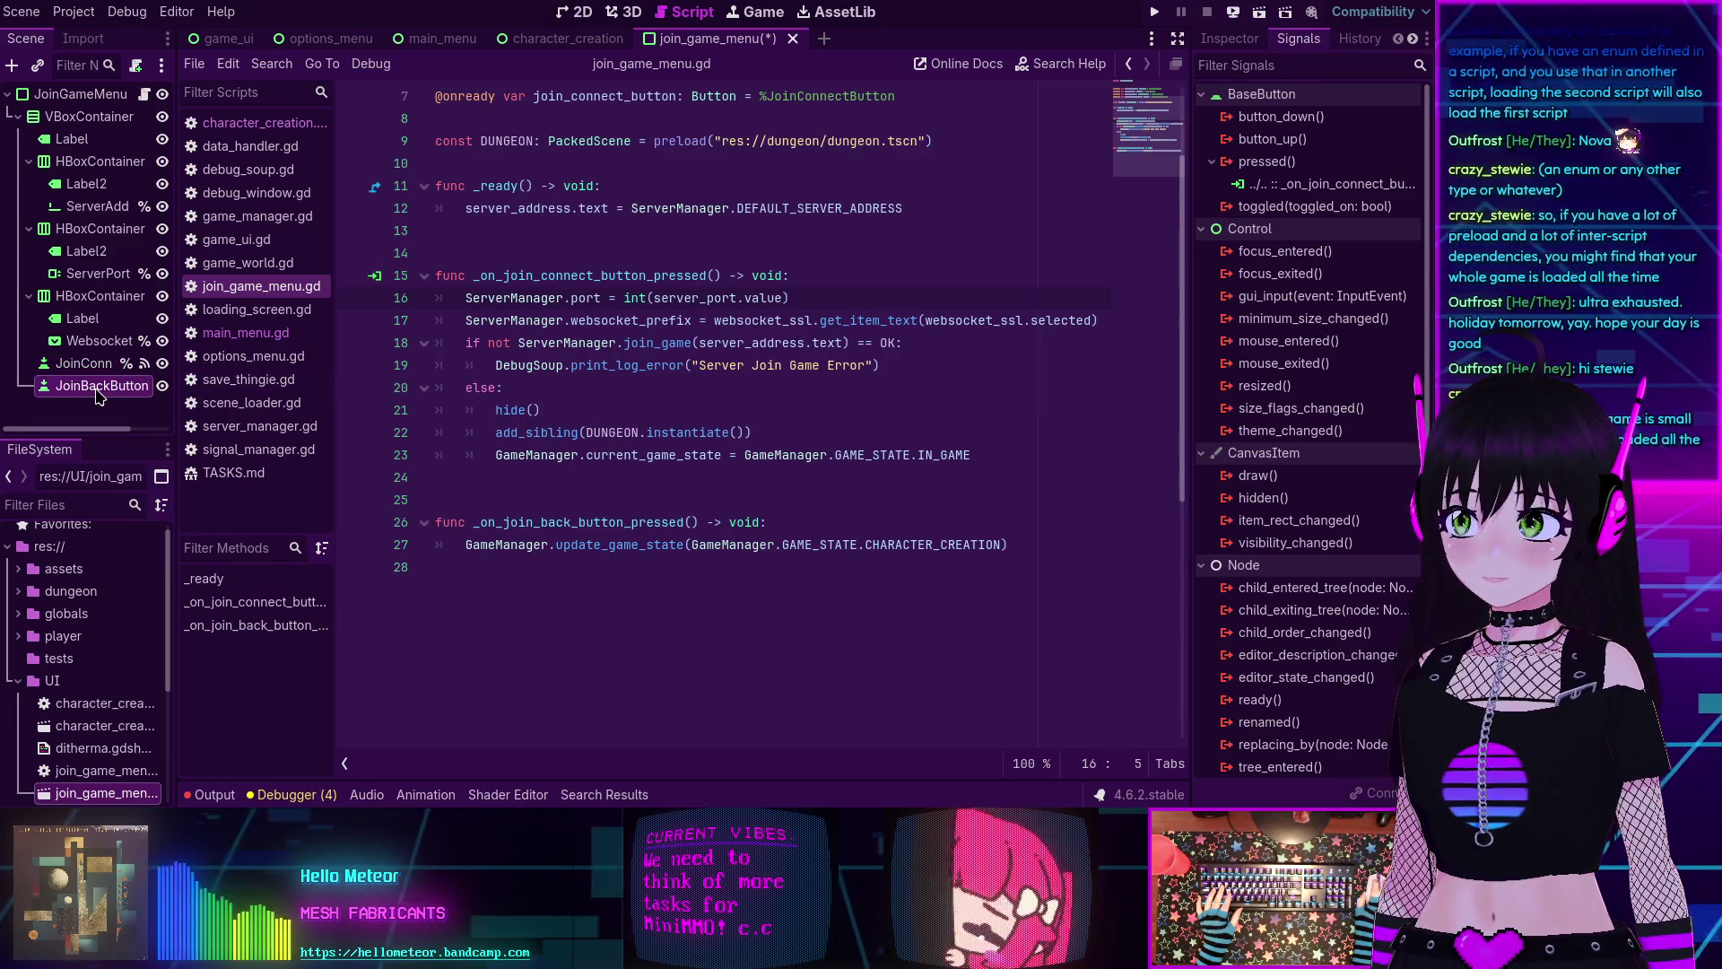
double_click(1267, 161)
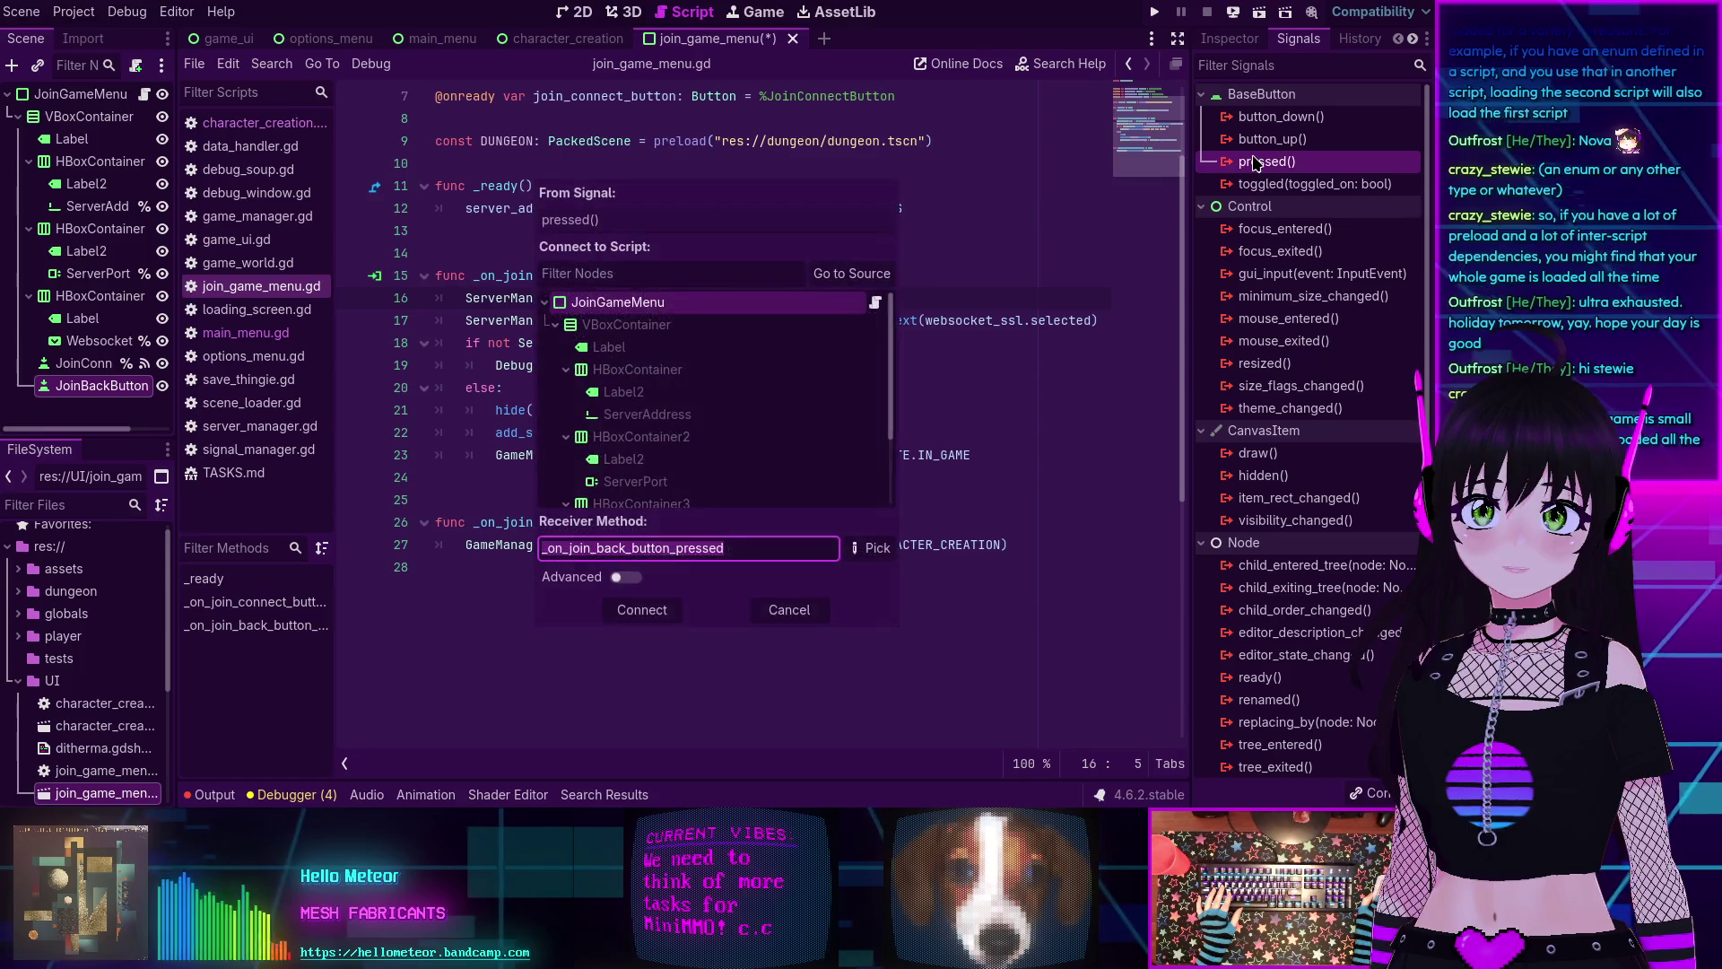
left_click(642, 608)
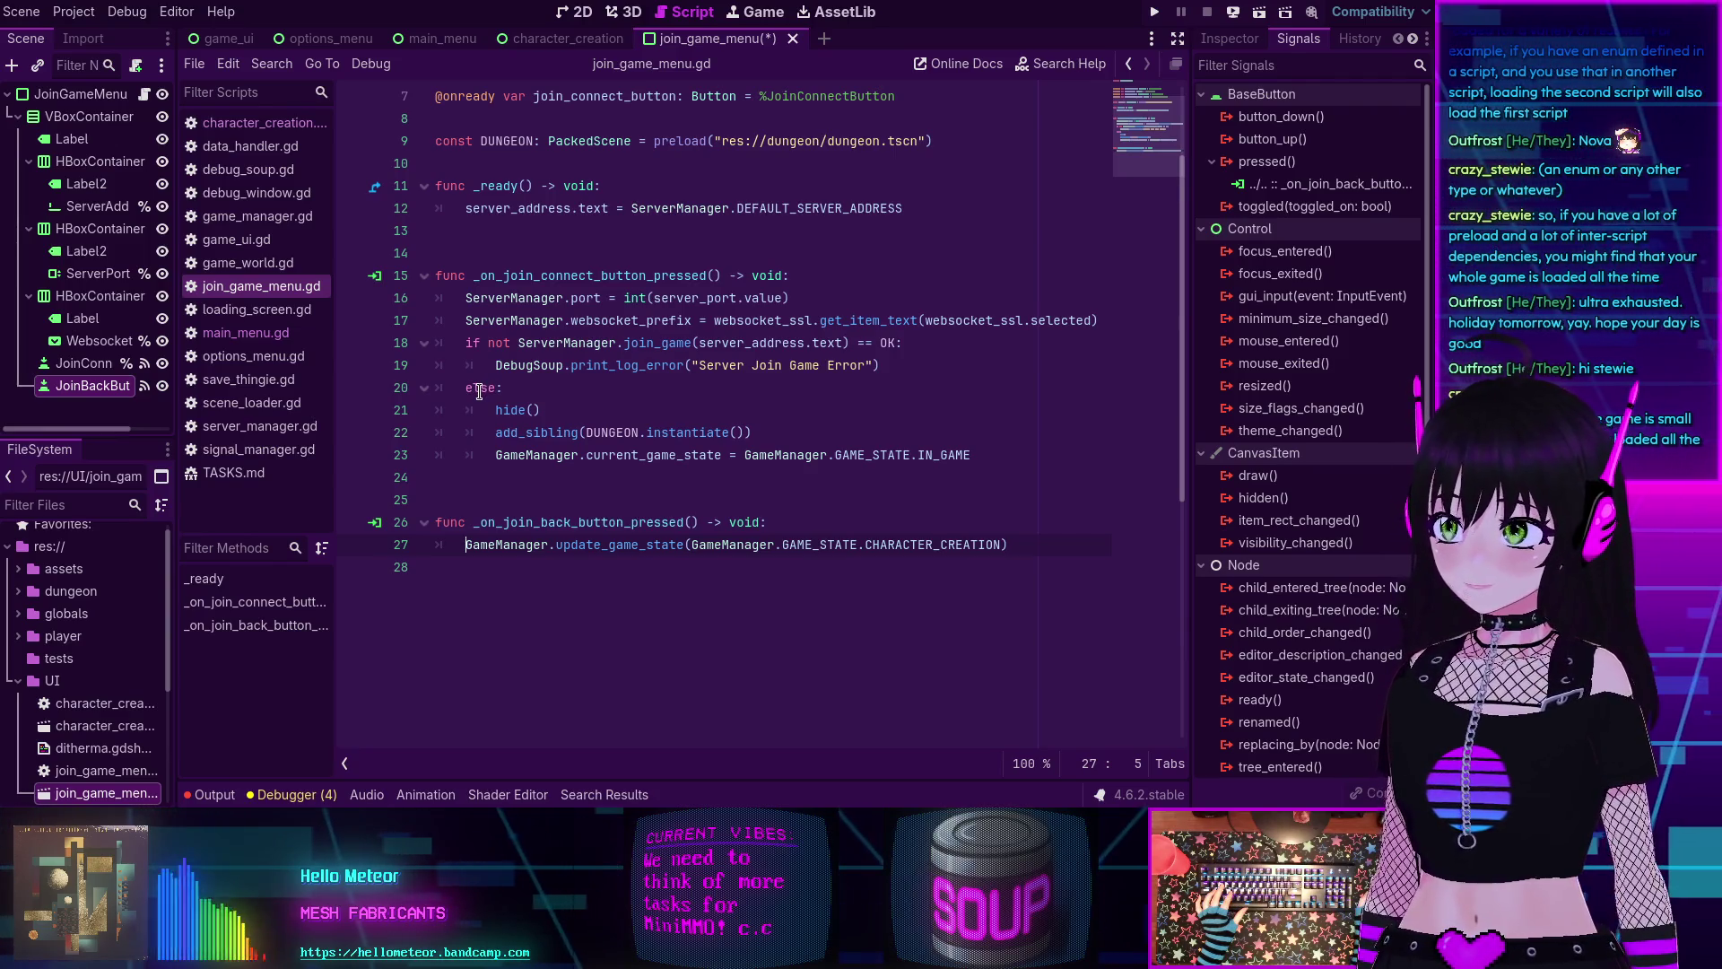
scroll(561, 311, "up", 2)
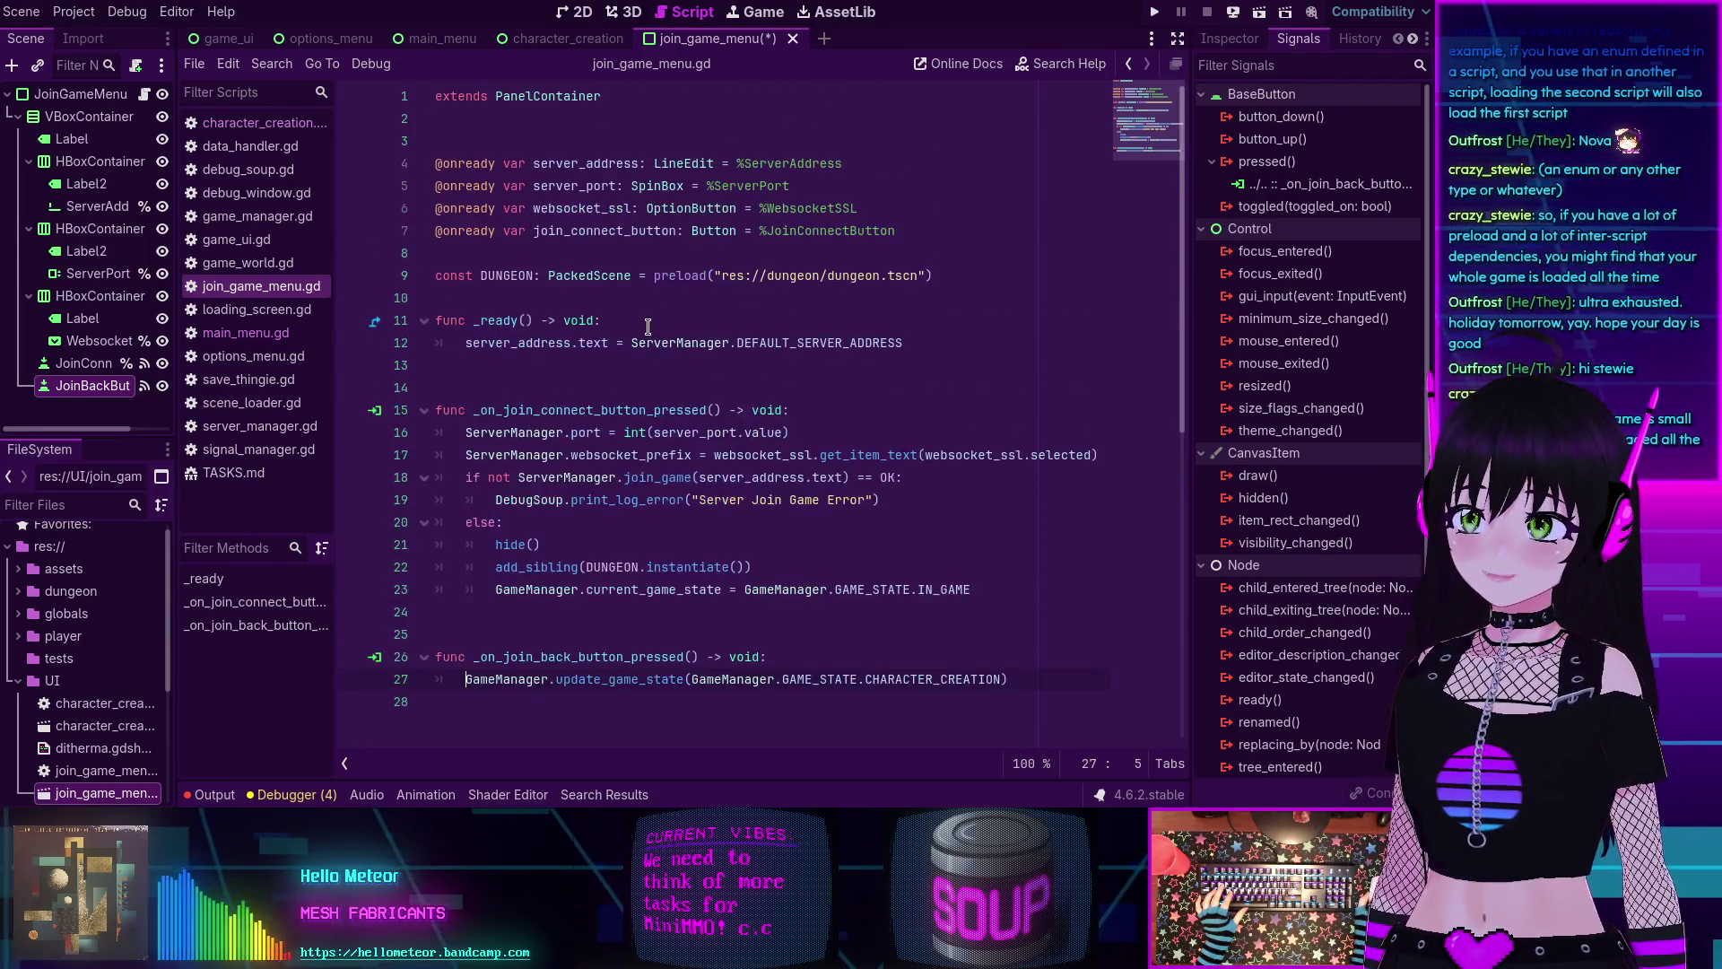
scroll(535, 288, "down", 1)
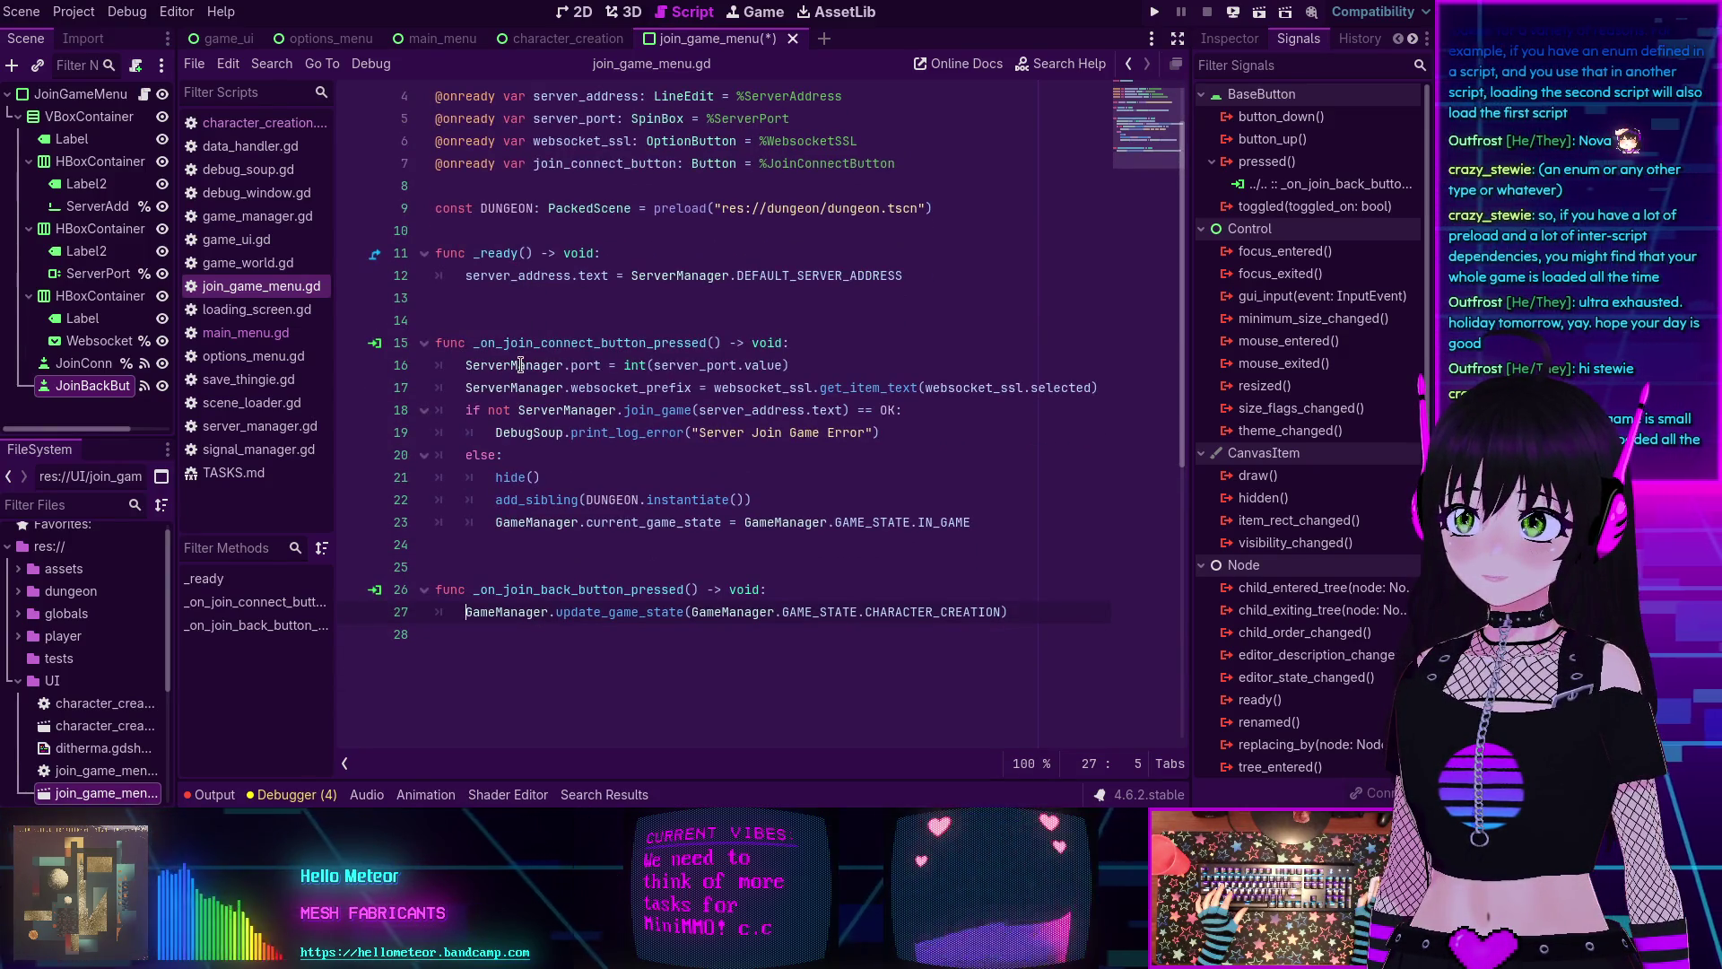
key("ctrl+F1")
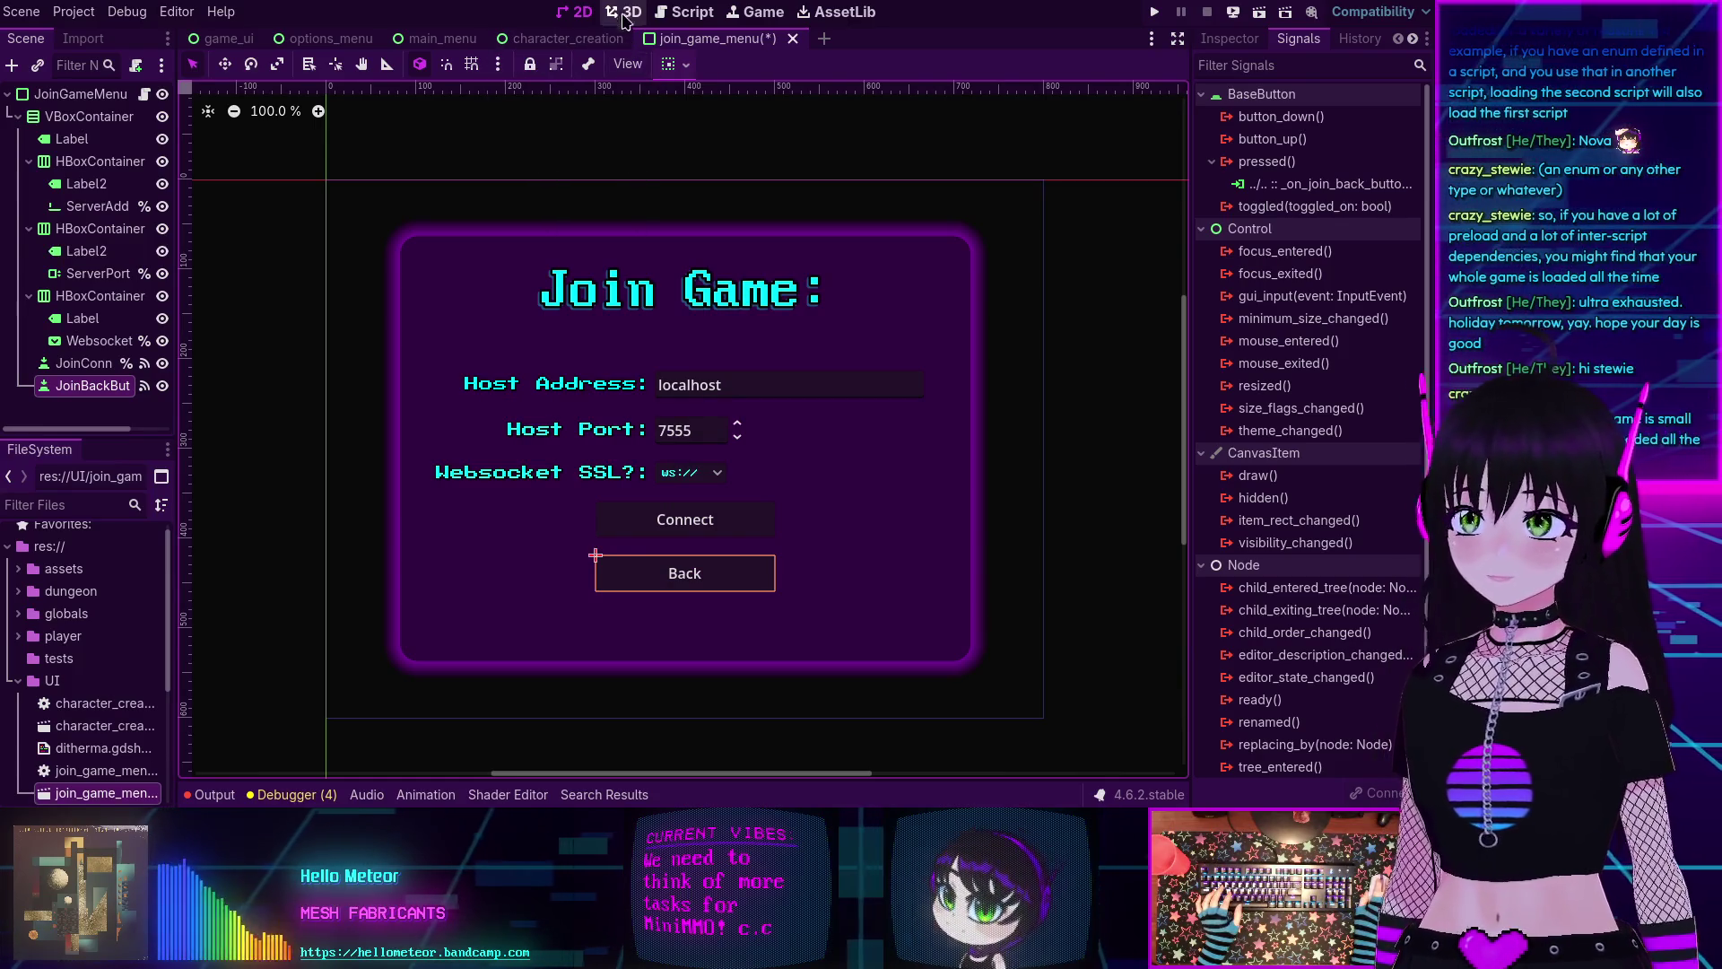
Switch back to the join_game_menu.gd script in the Script workspace.
left_click(663, 18)
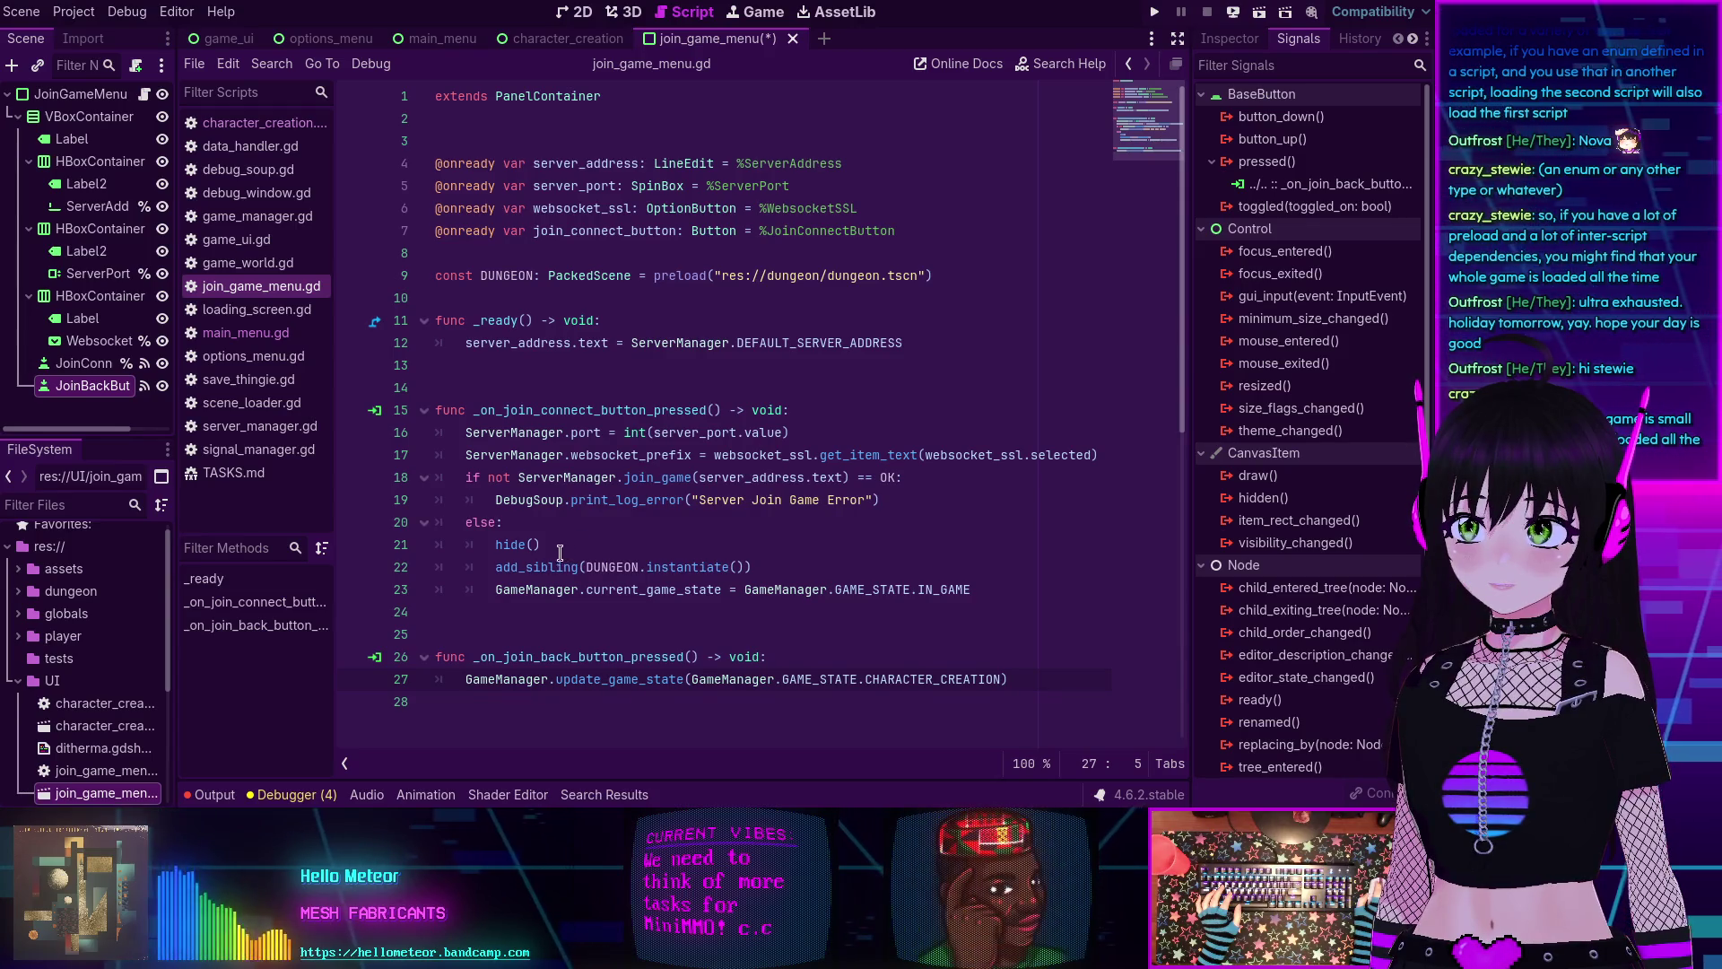
Replace line 23's state assignment with GameManager.update_game_state(GameManager.GAME_STATE.IN_GAME).
left_click_drag(494, 567, 751, 567)
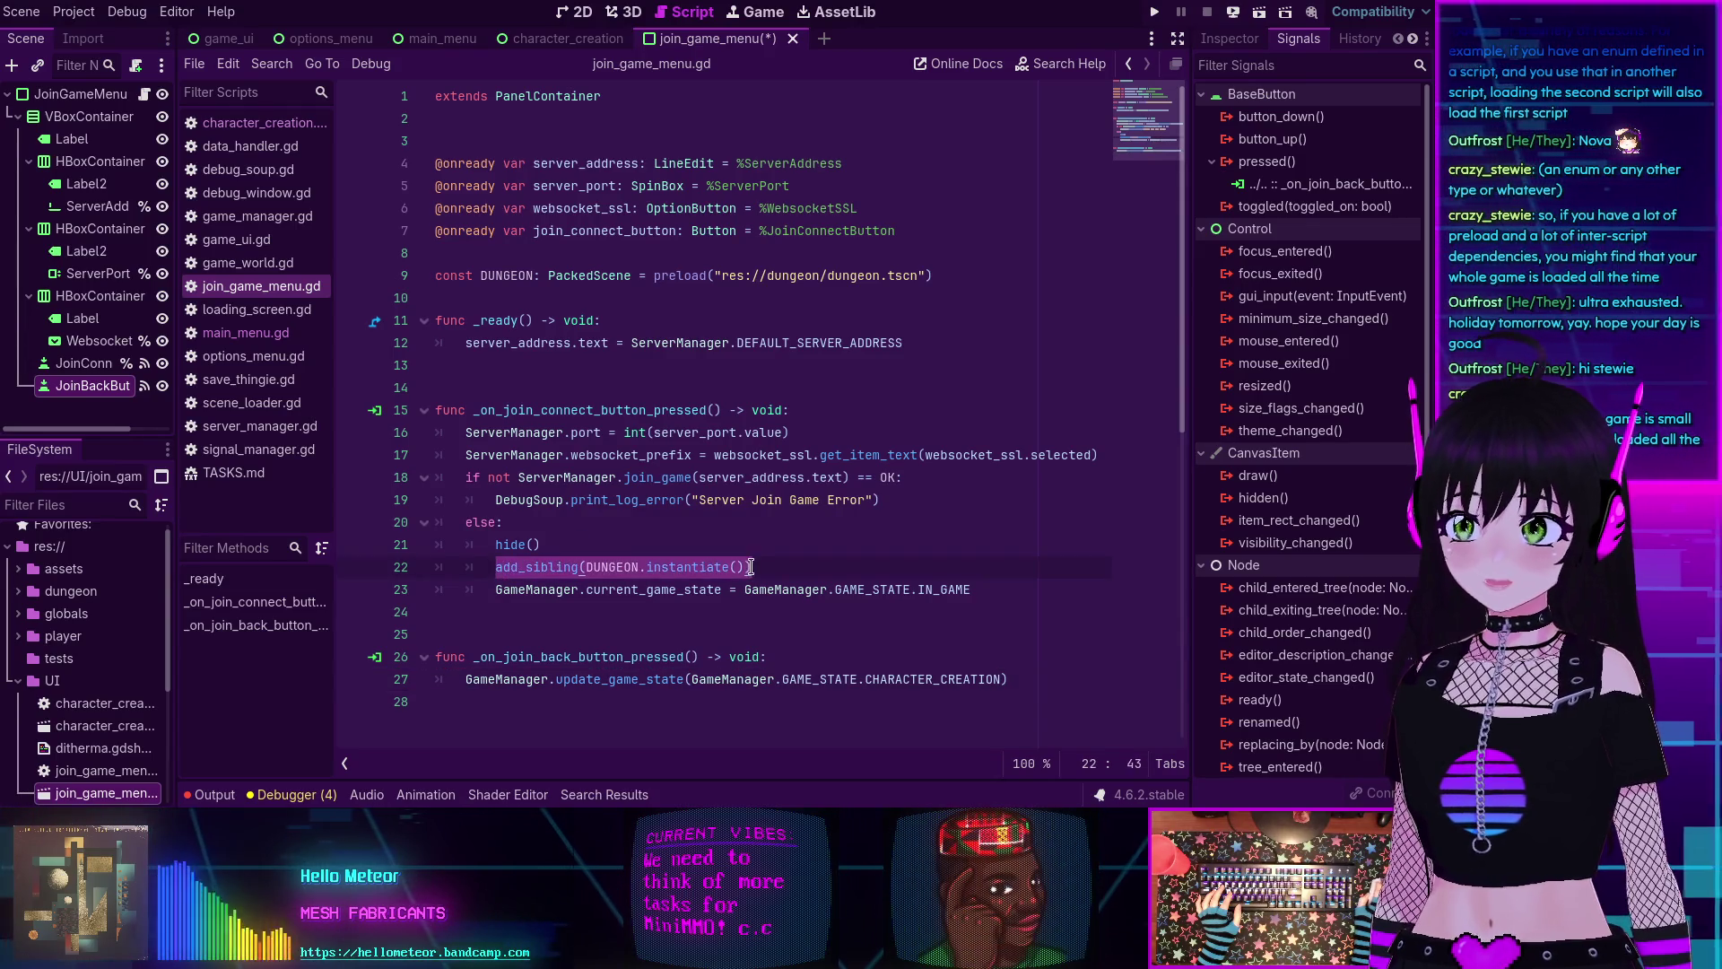
left_click(664, 565)
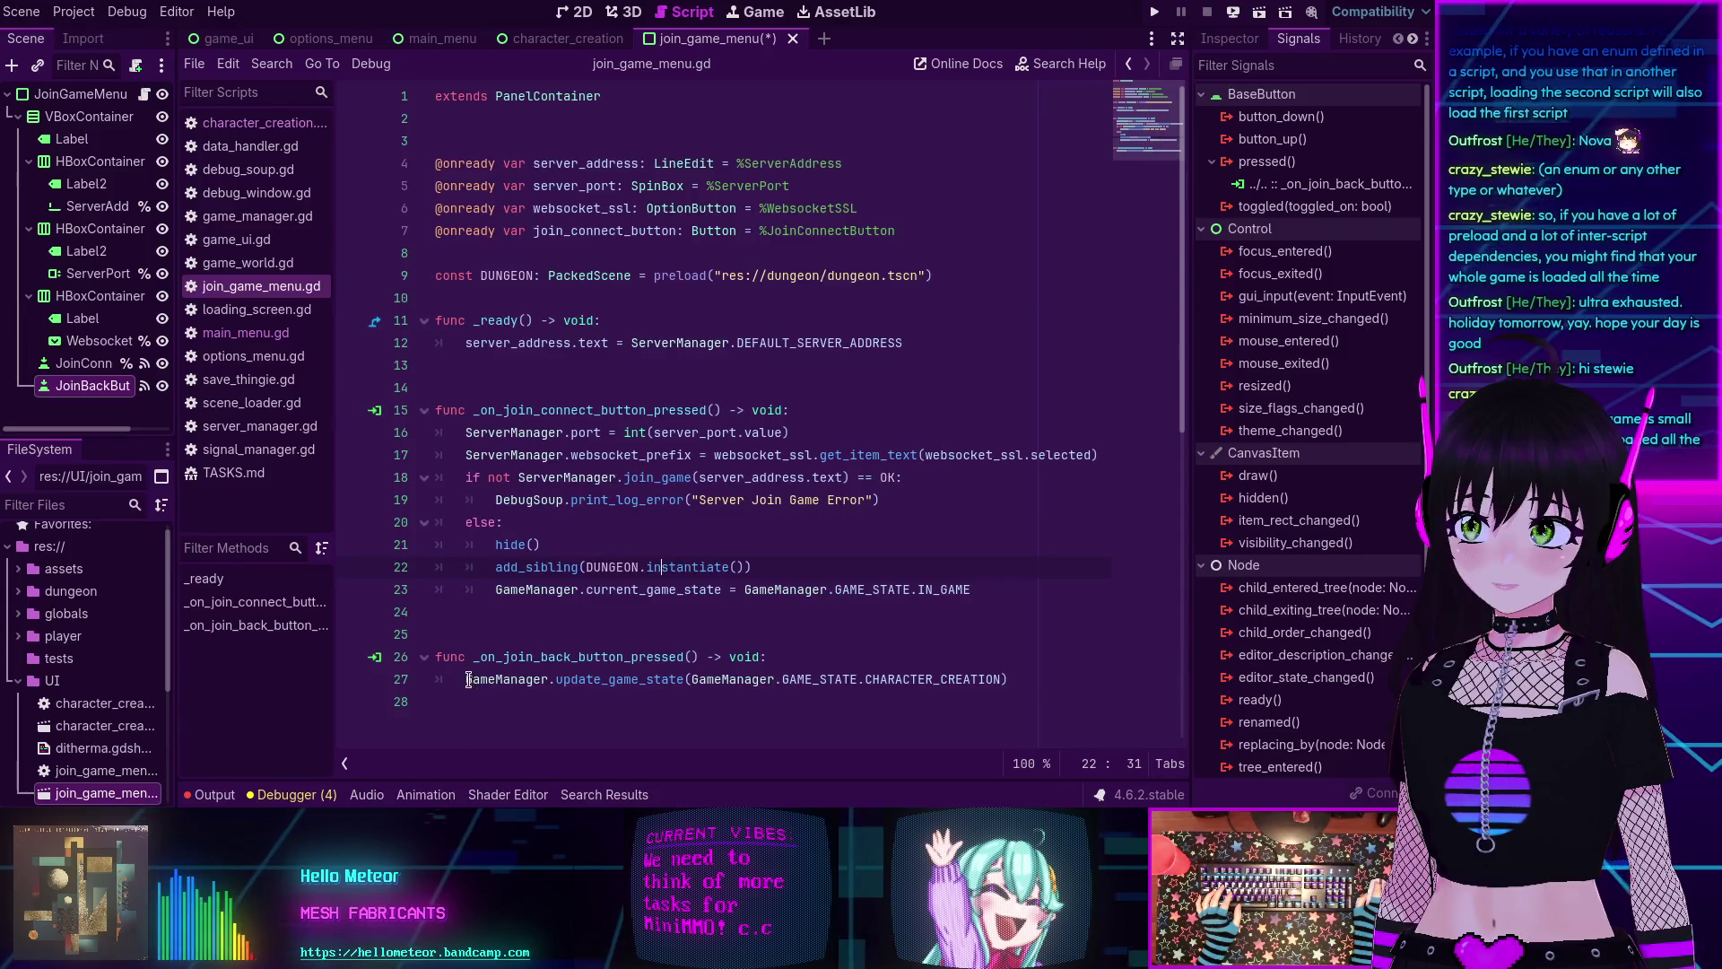
left_click_drag(465, 679, 859, 678)
key("ctrl+c")
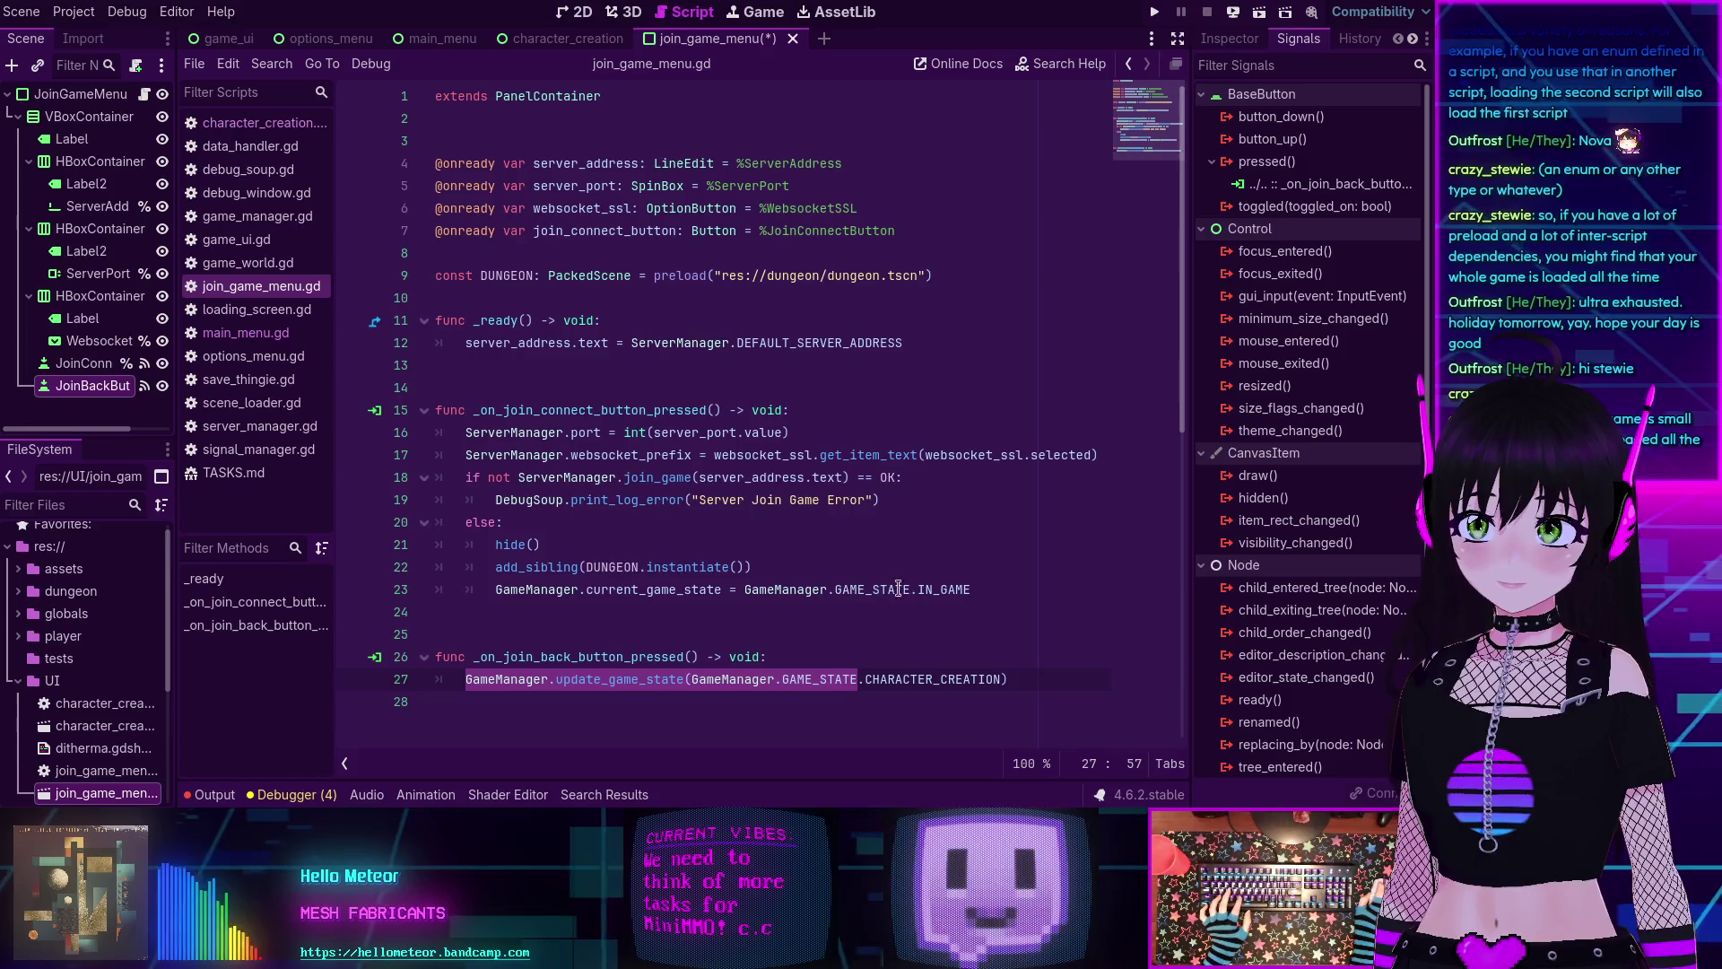
left_click_drag(915, 590, 494, 593)
key("ctrl+v")
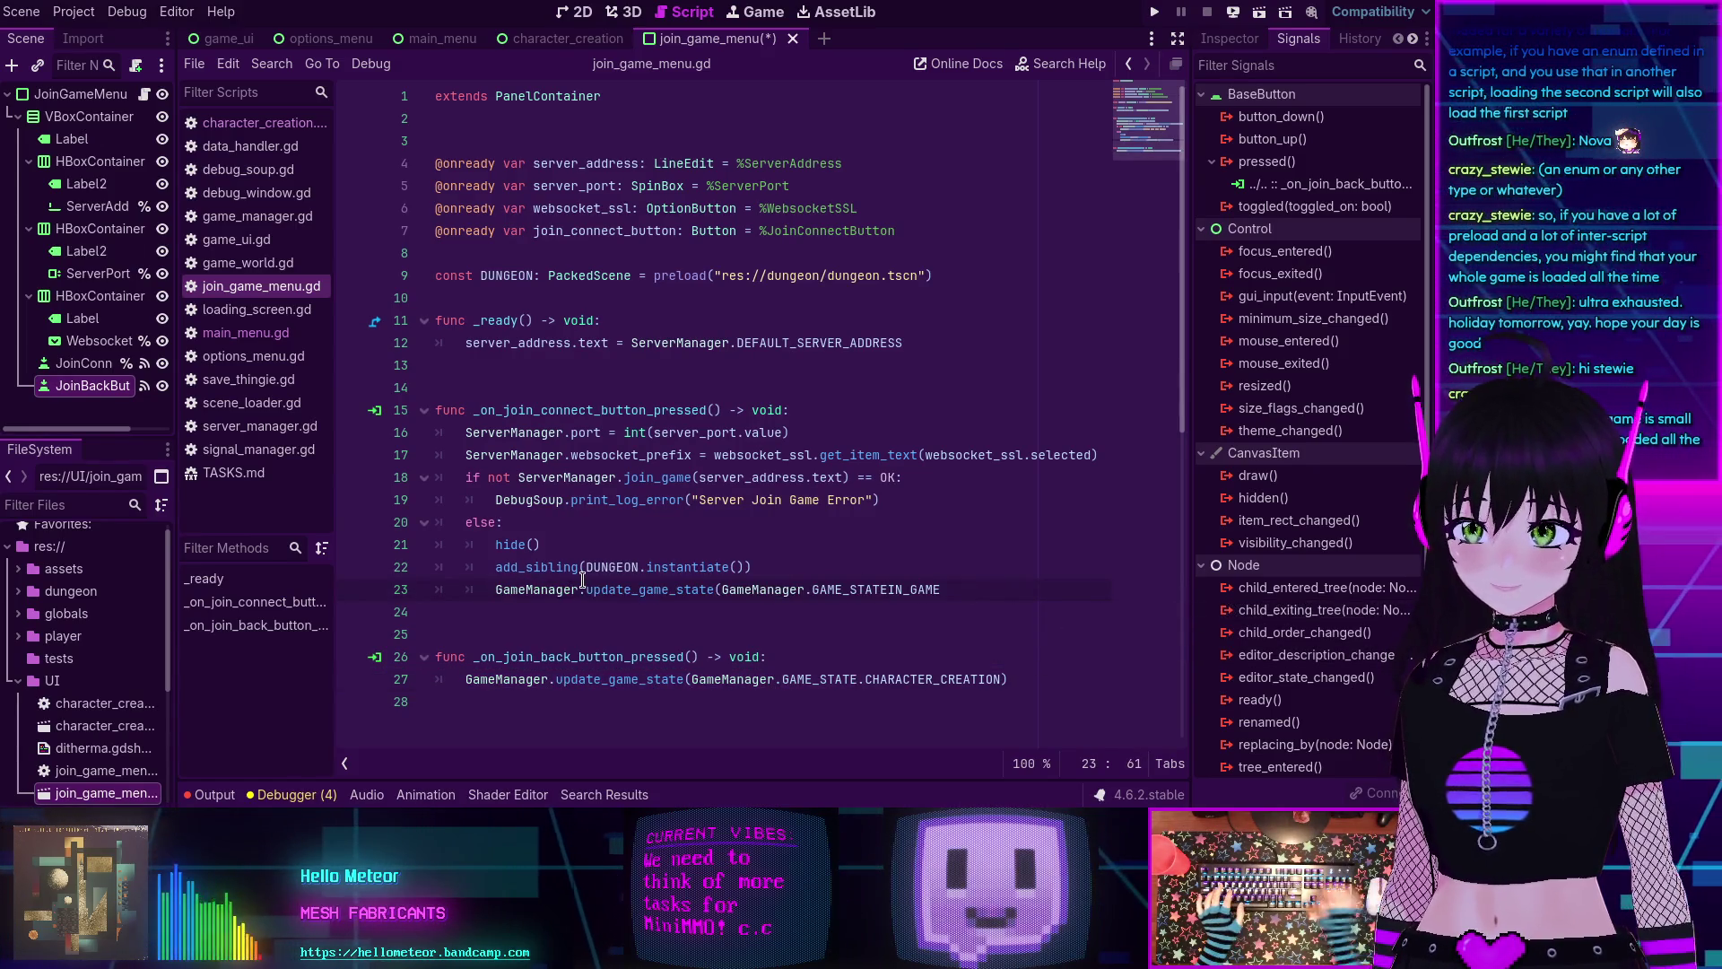
type(".")
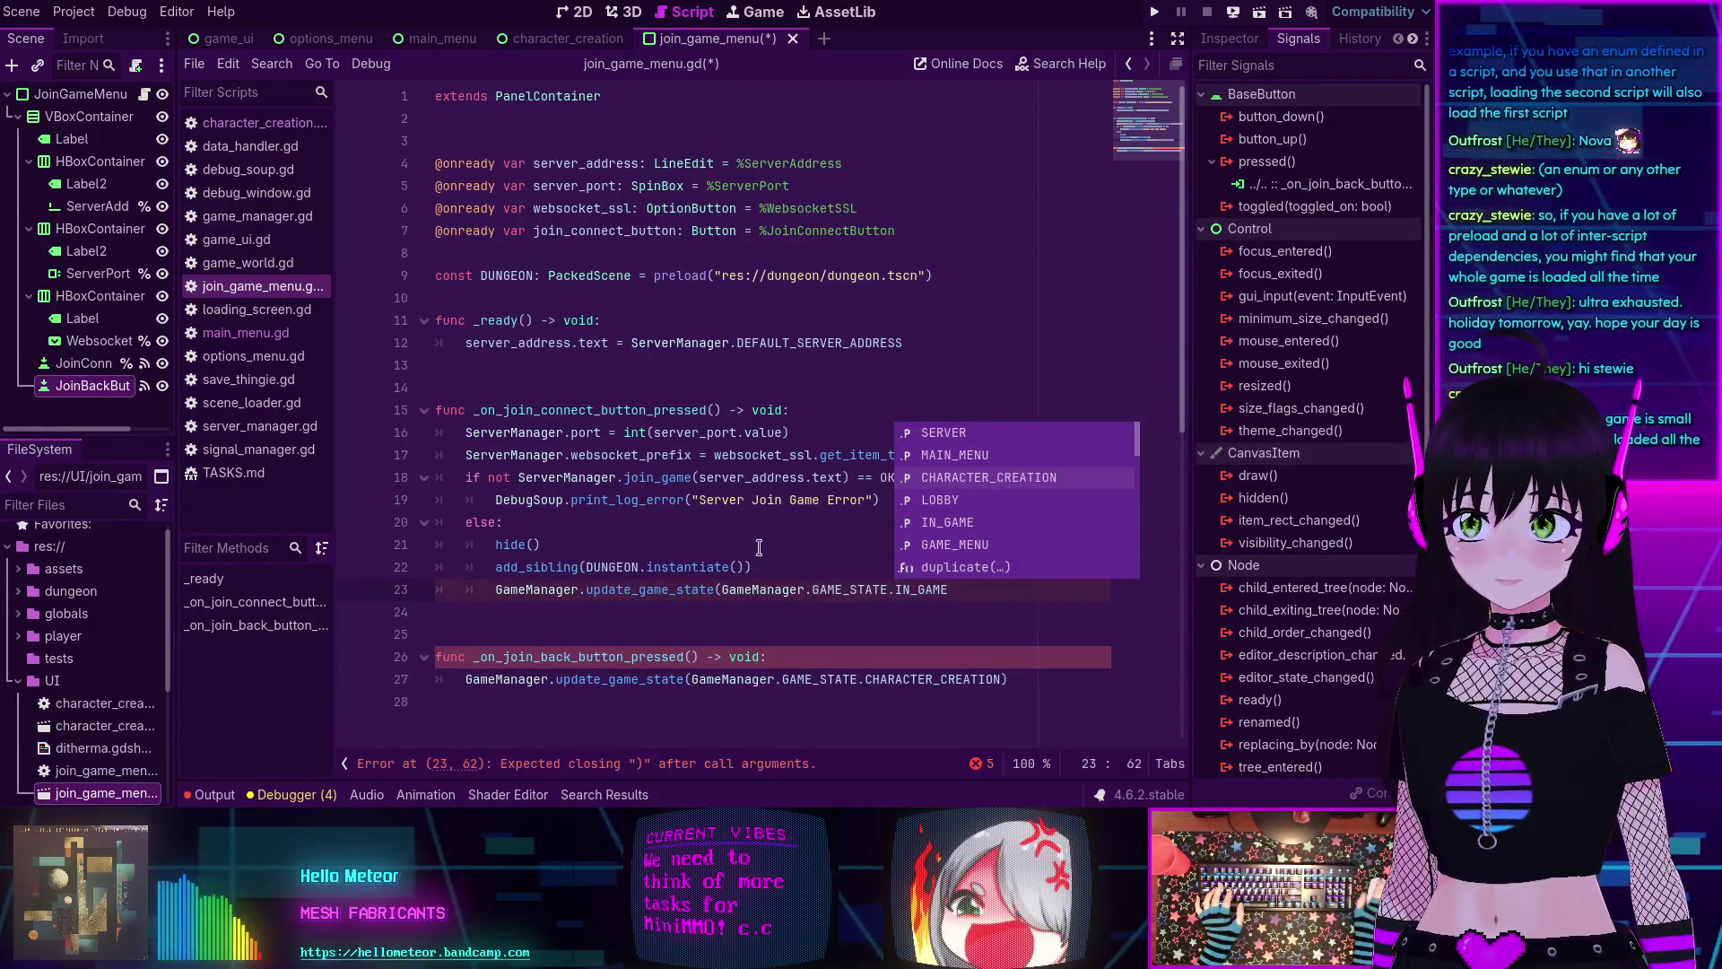
key("Escape")
key("End")
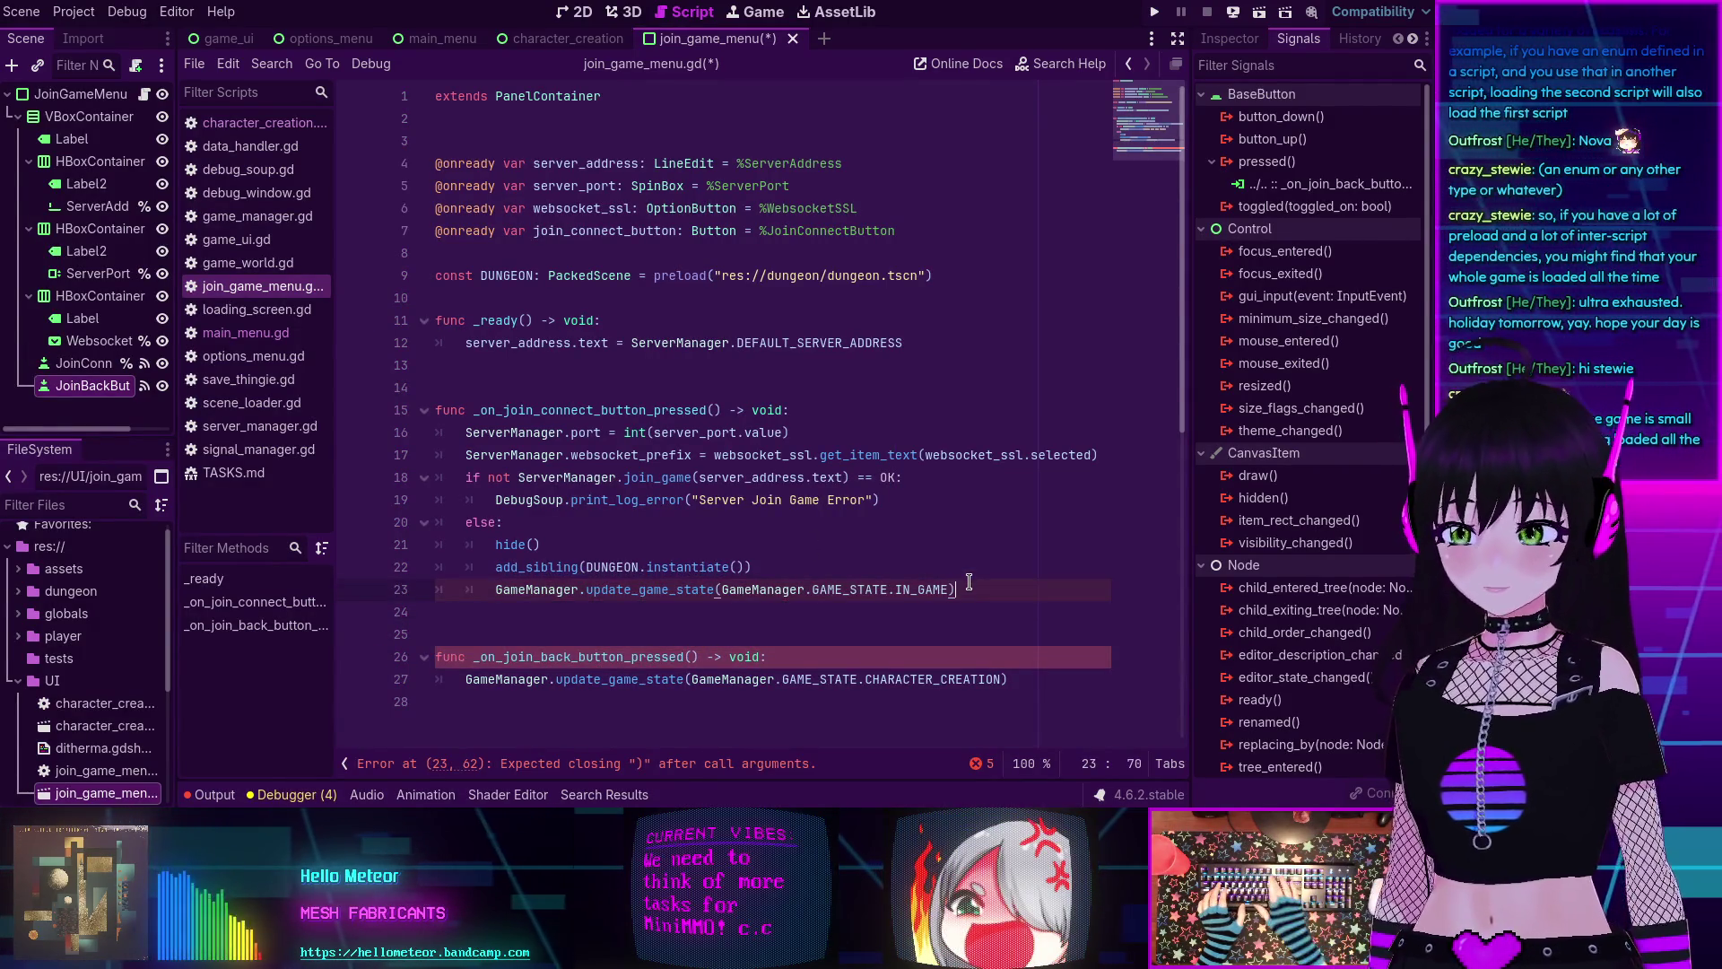
type(")")
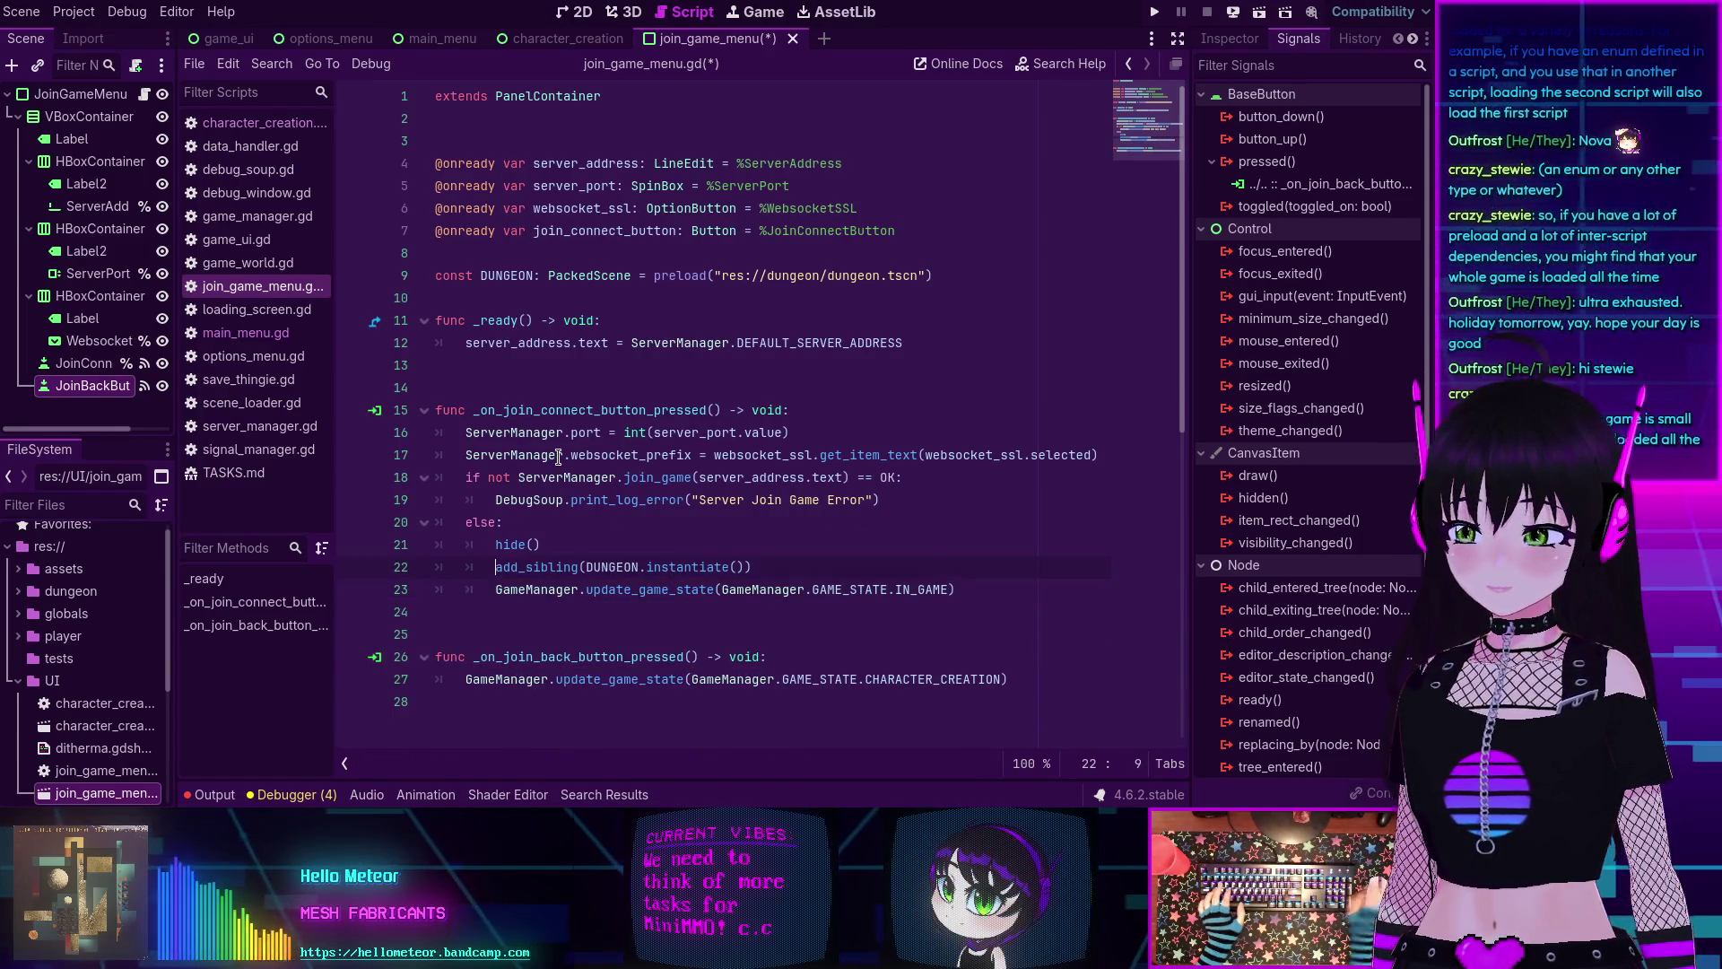
type("#")
Comment out the hide() and add_sibling lines with '#'.
key("Up")
key("Left")
type("#")
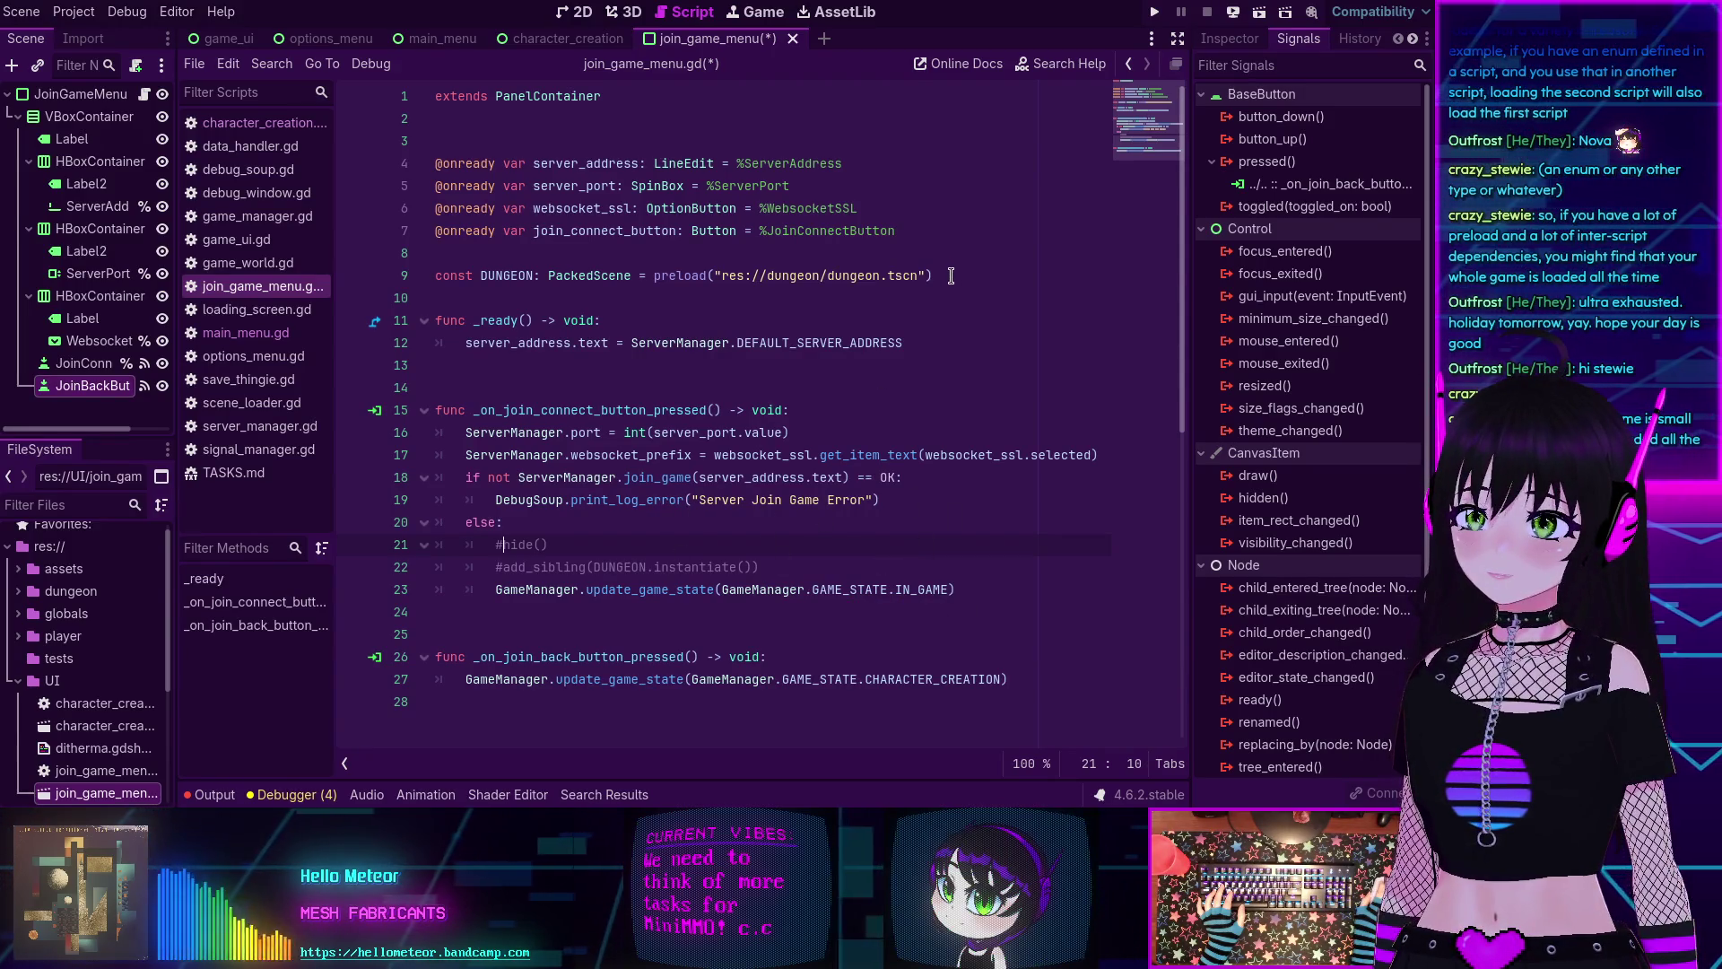
Delete the const DUNGEON preload line from join_game_menu.gd, save the script, and switch to game_manager.gd.
left_click_drag(951, 276, 431, 267)
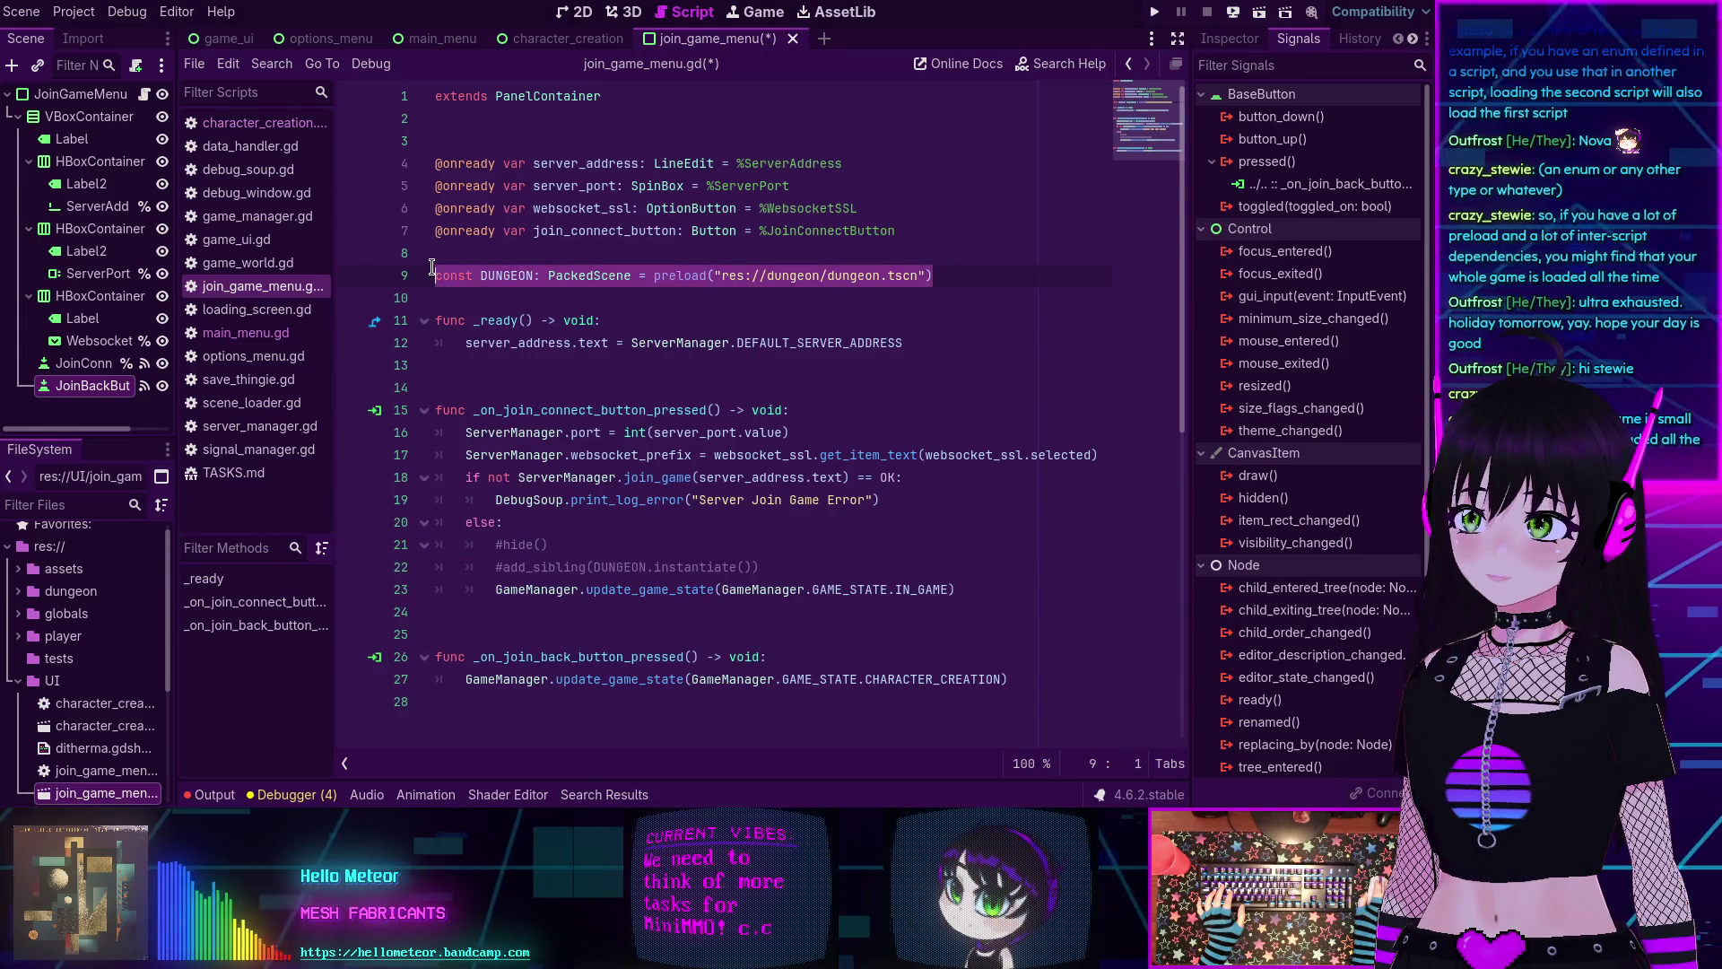
key("BackSpace")
key("BackSpace")
key("BackSpace")
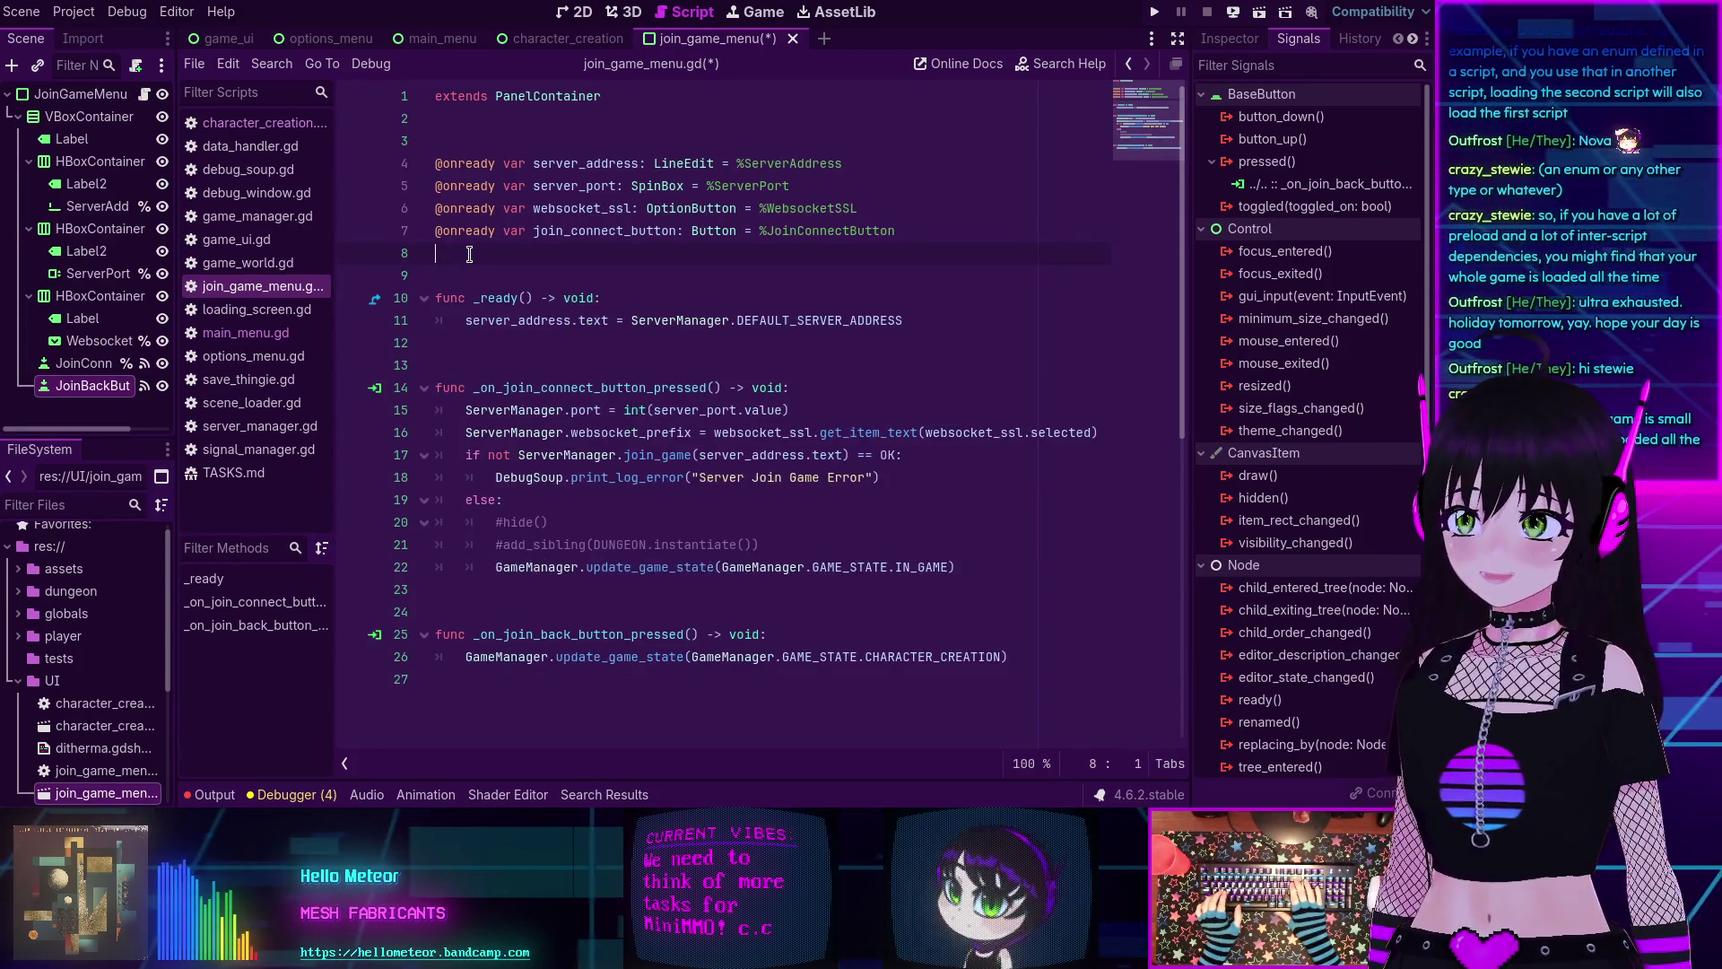
key("ctrl+s")
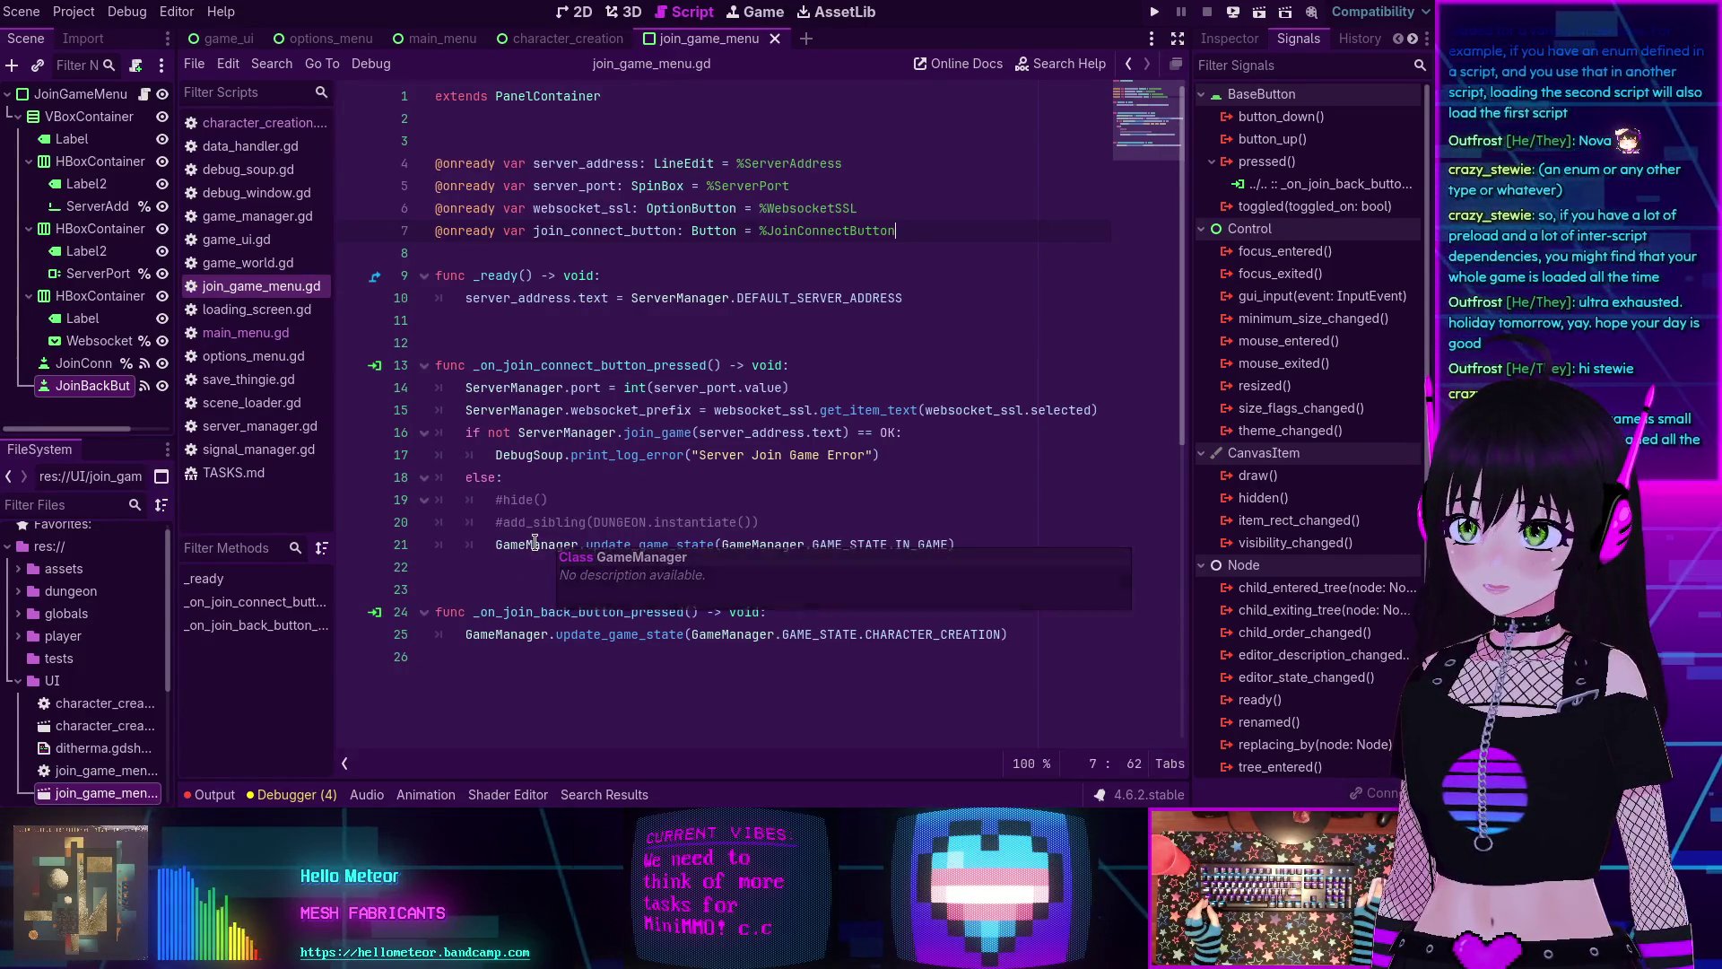
left_click(533, 545)
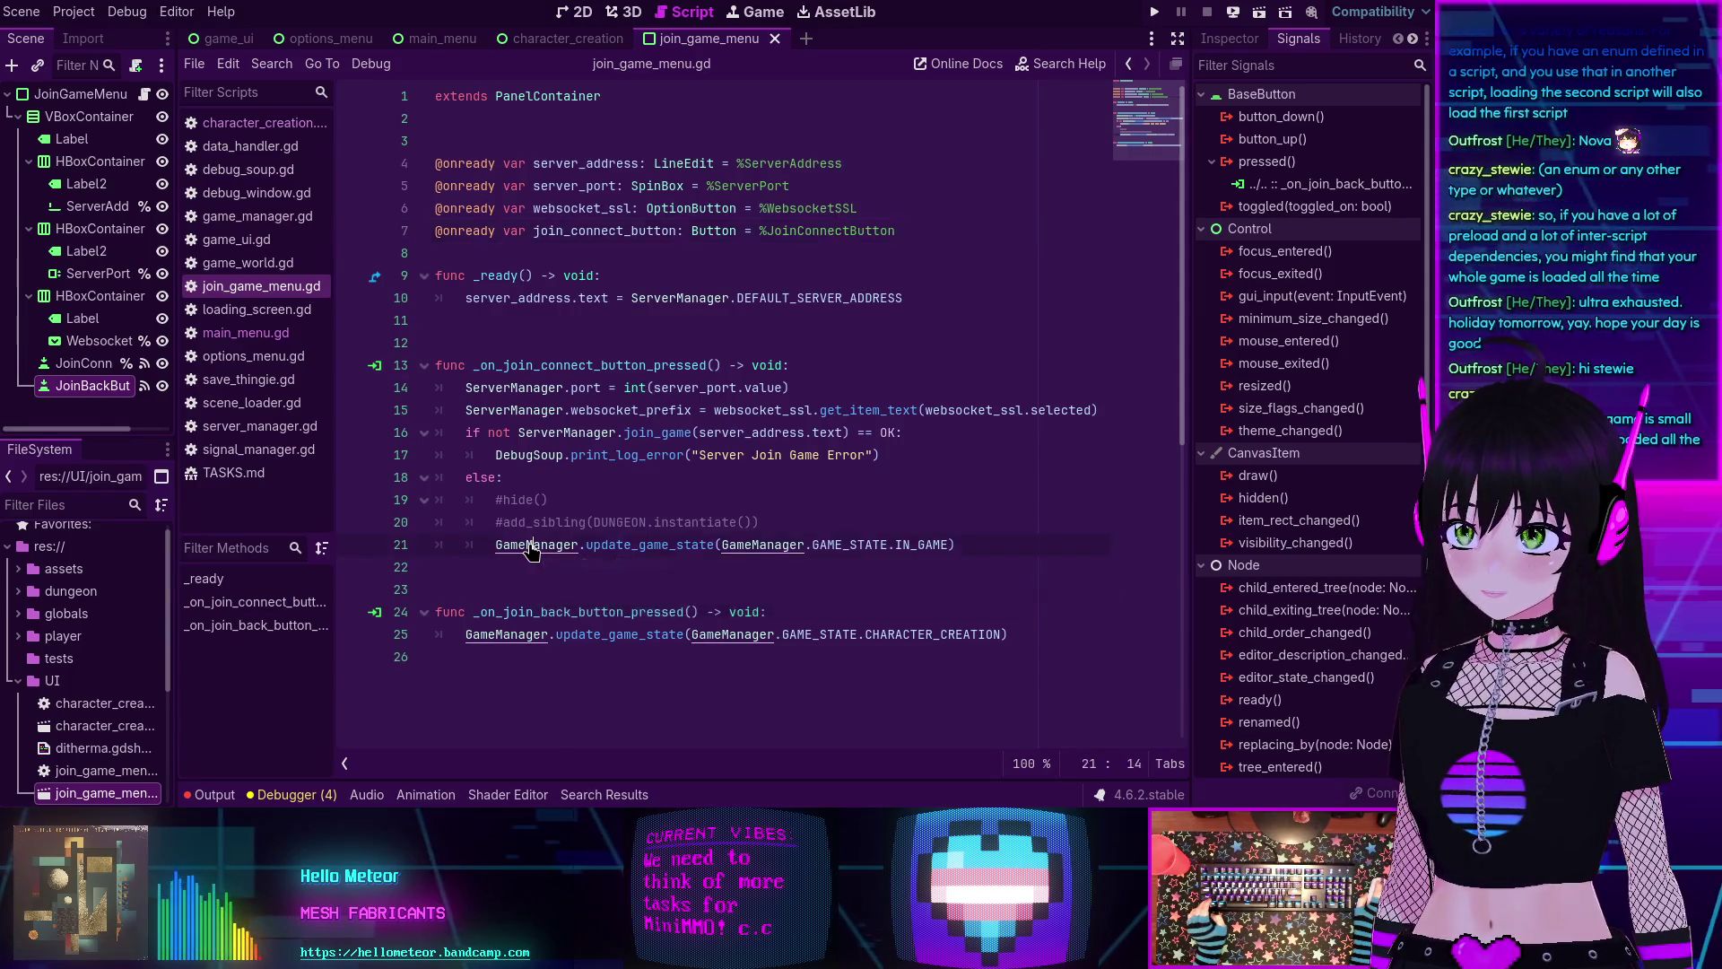
left_click(533, 544, "ctrl")
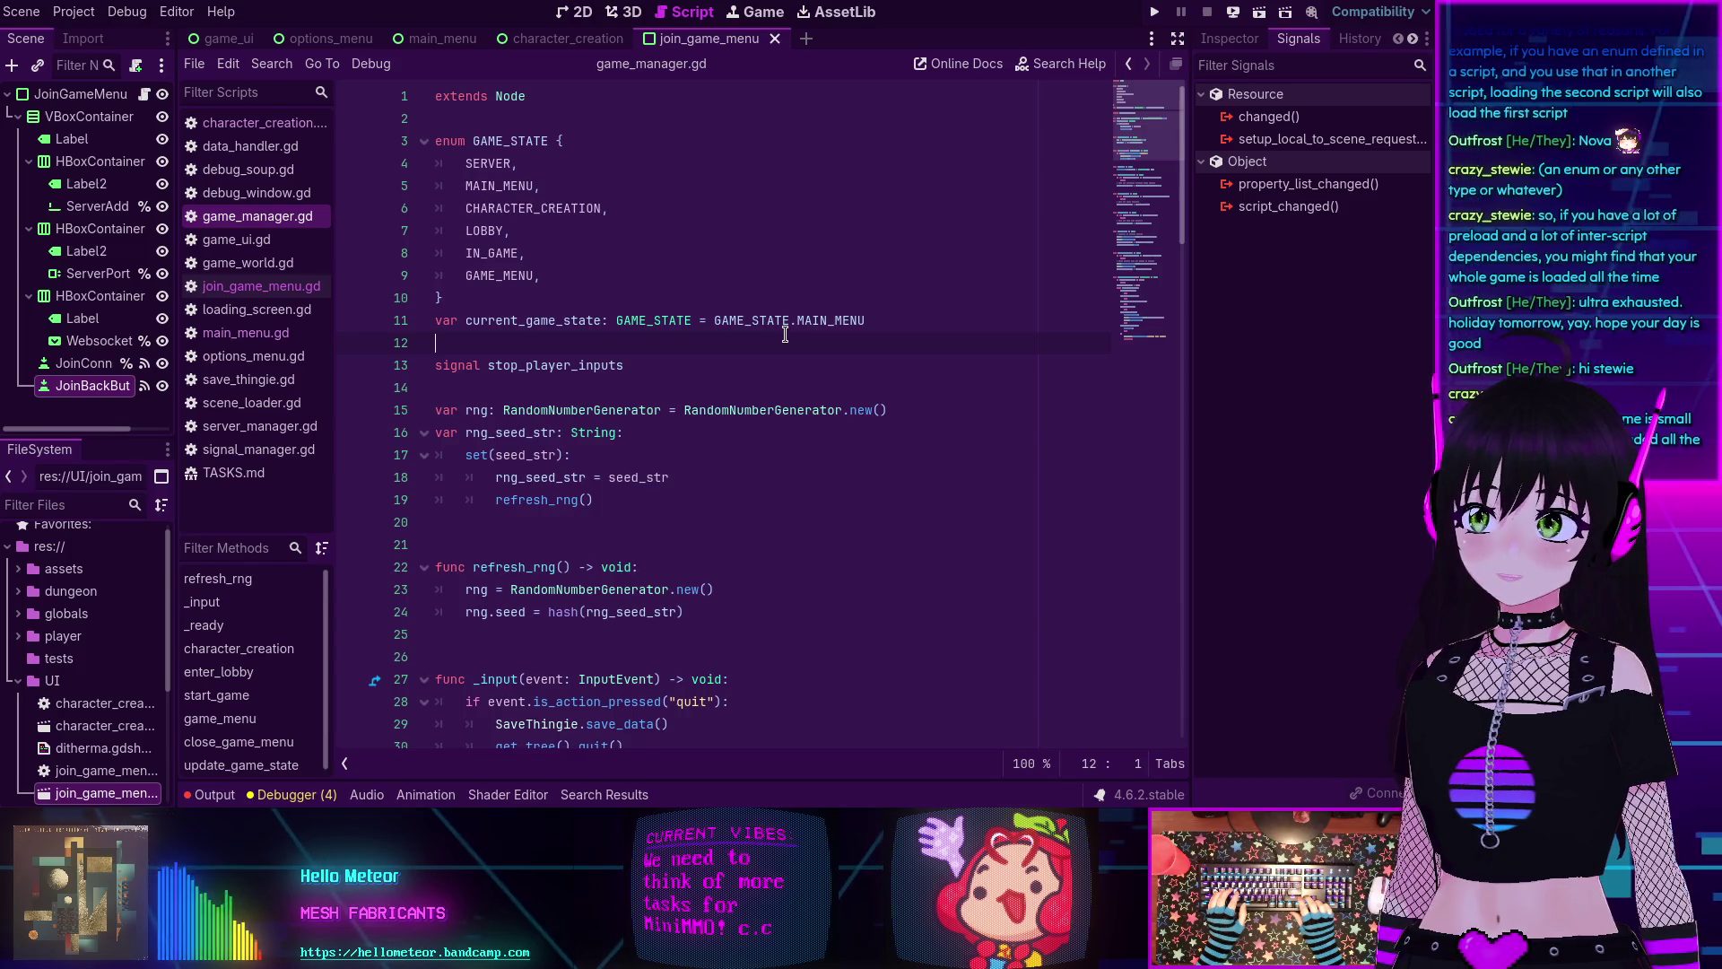
Paste the DUNGEON dungeon.tscn preload constant at line 22, below the rng_seed_str setter.
scroll(777, 334, "down", 3)
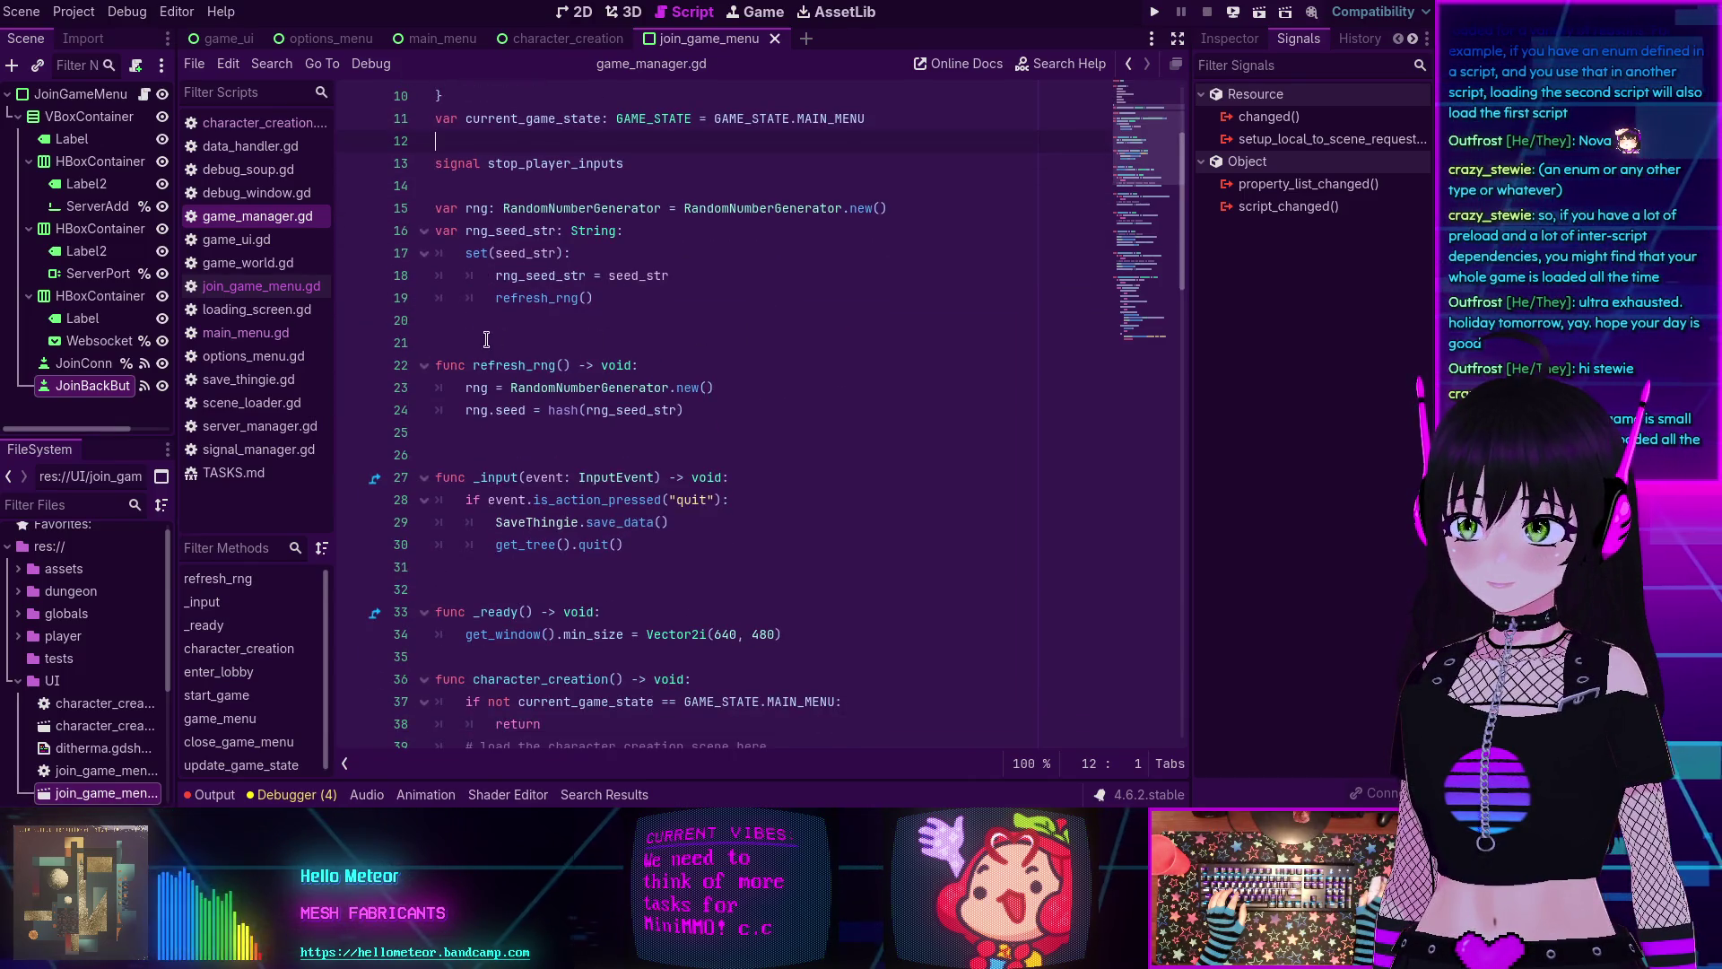
scroll(610, 319, "up", 3)
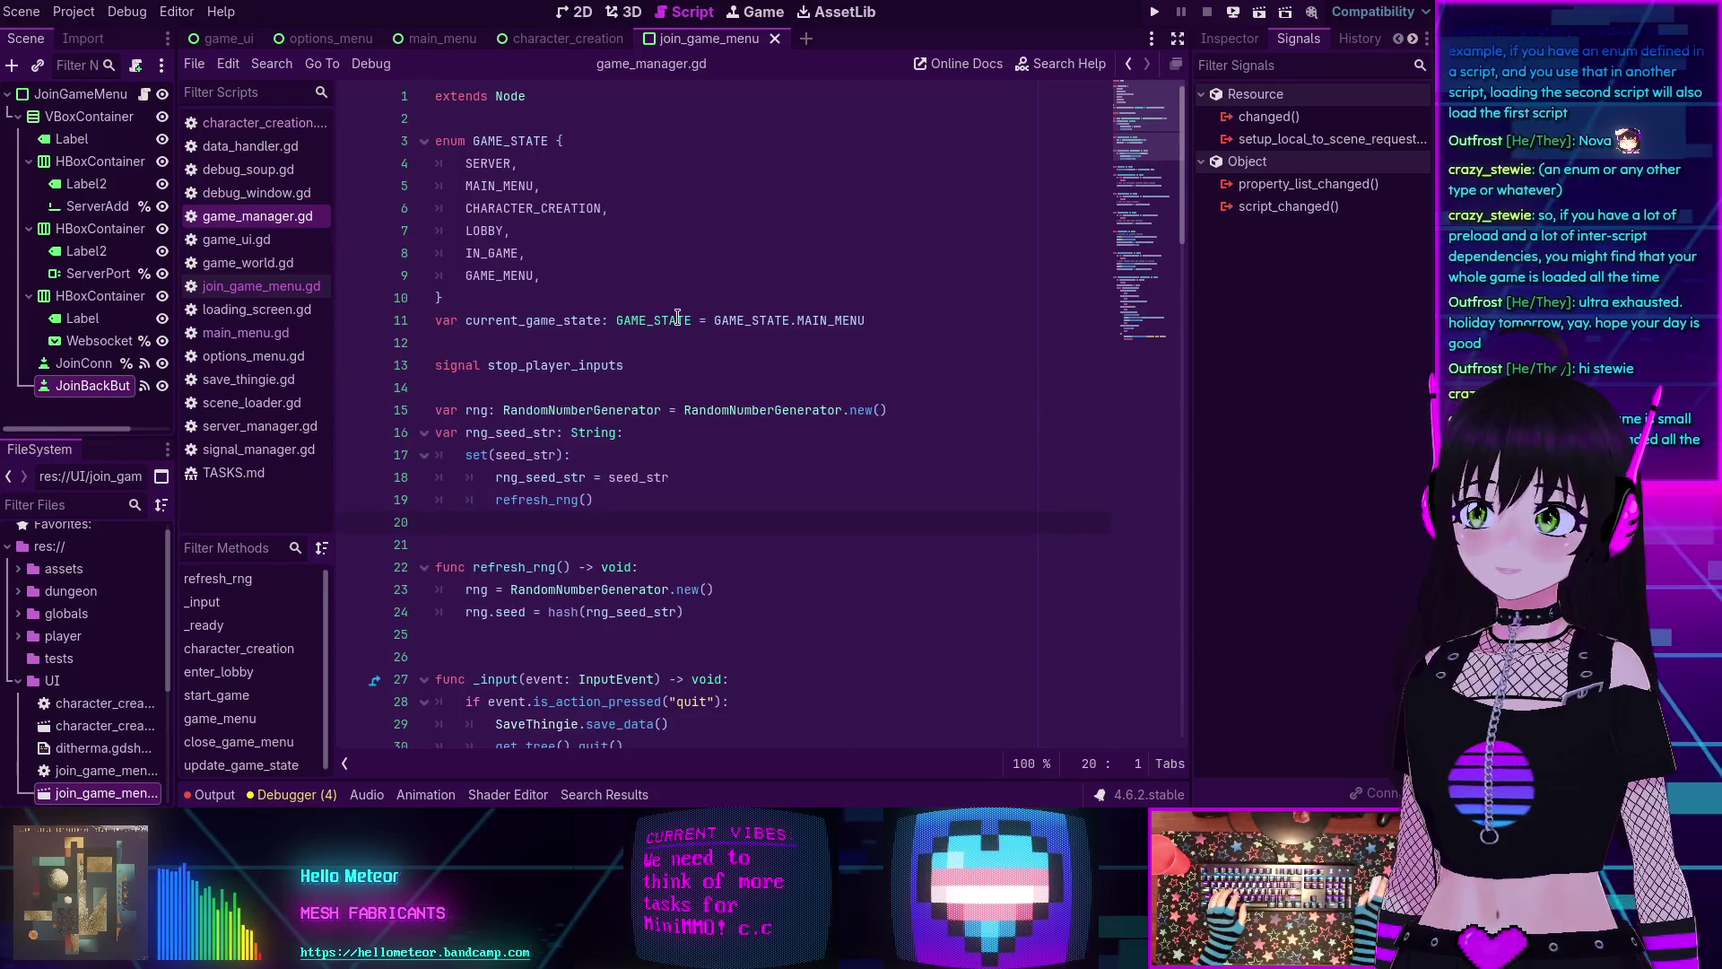
scroll(668, 312, "down", 2)
key("Return")
key("Return")
type("const DUNGEON: PackedScene = preload(\"res://dungeon/dungeon.tscn\")")
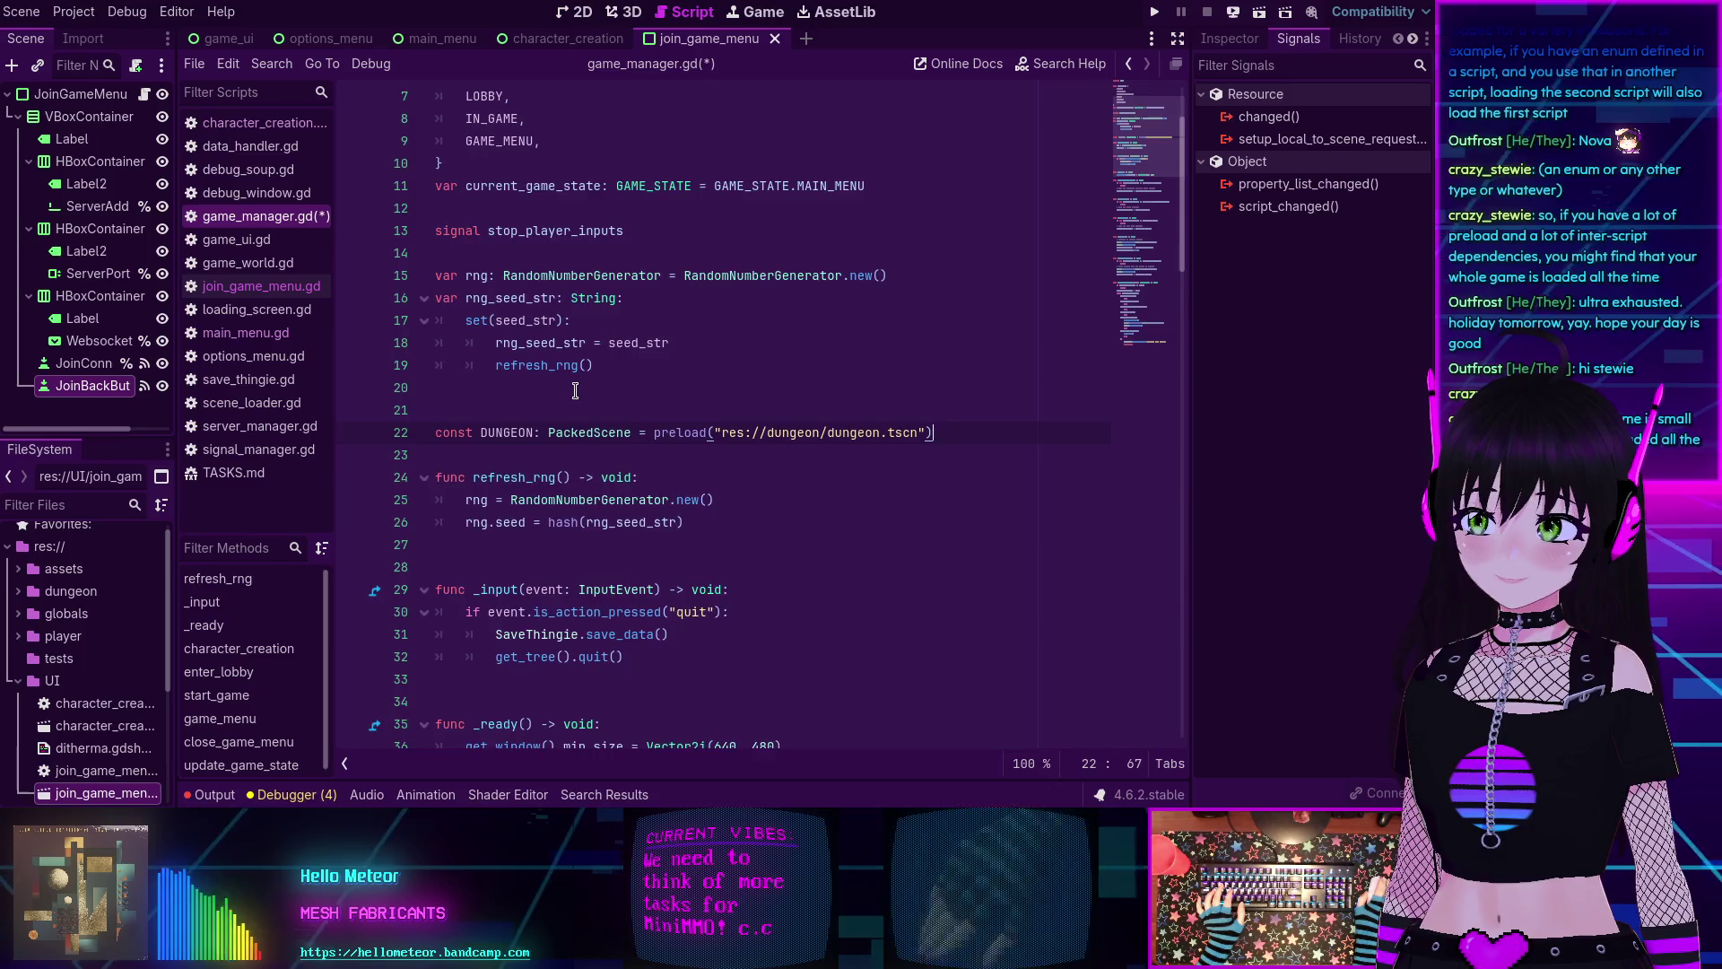
scroll(575, 390, "down", 1)
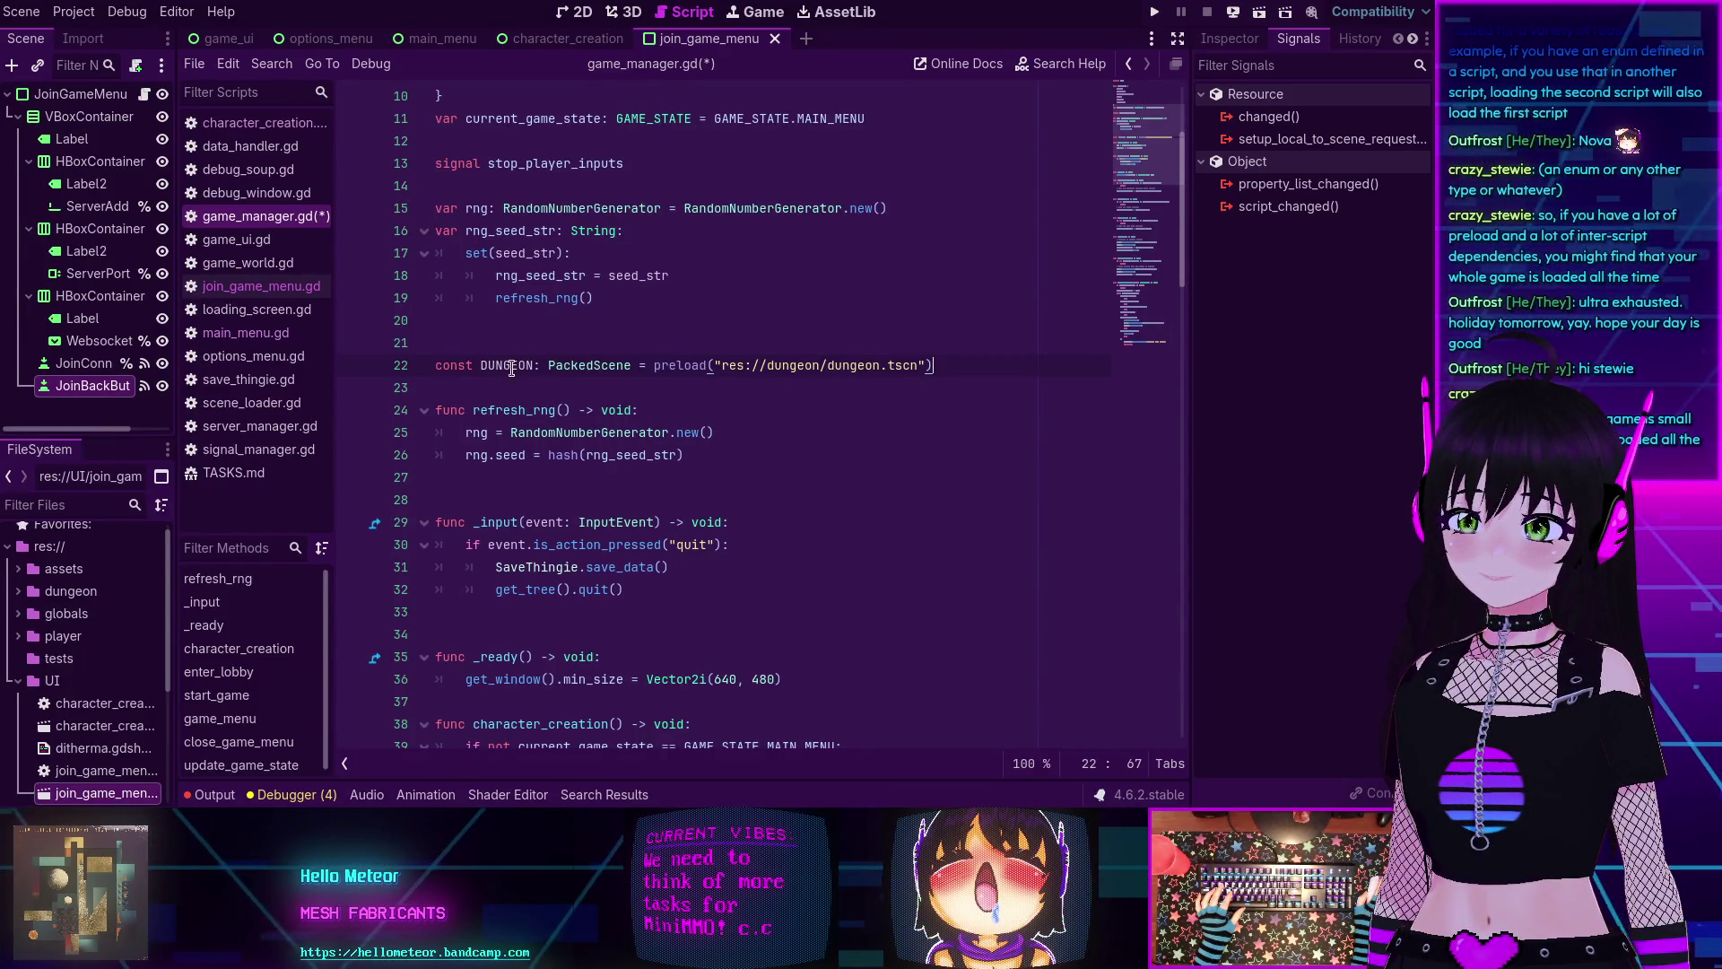
mouse_move(720, 368)
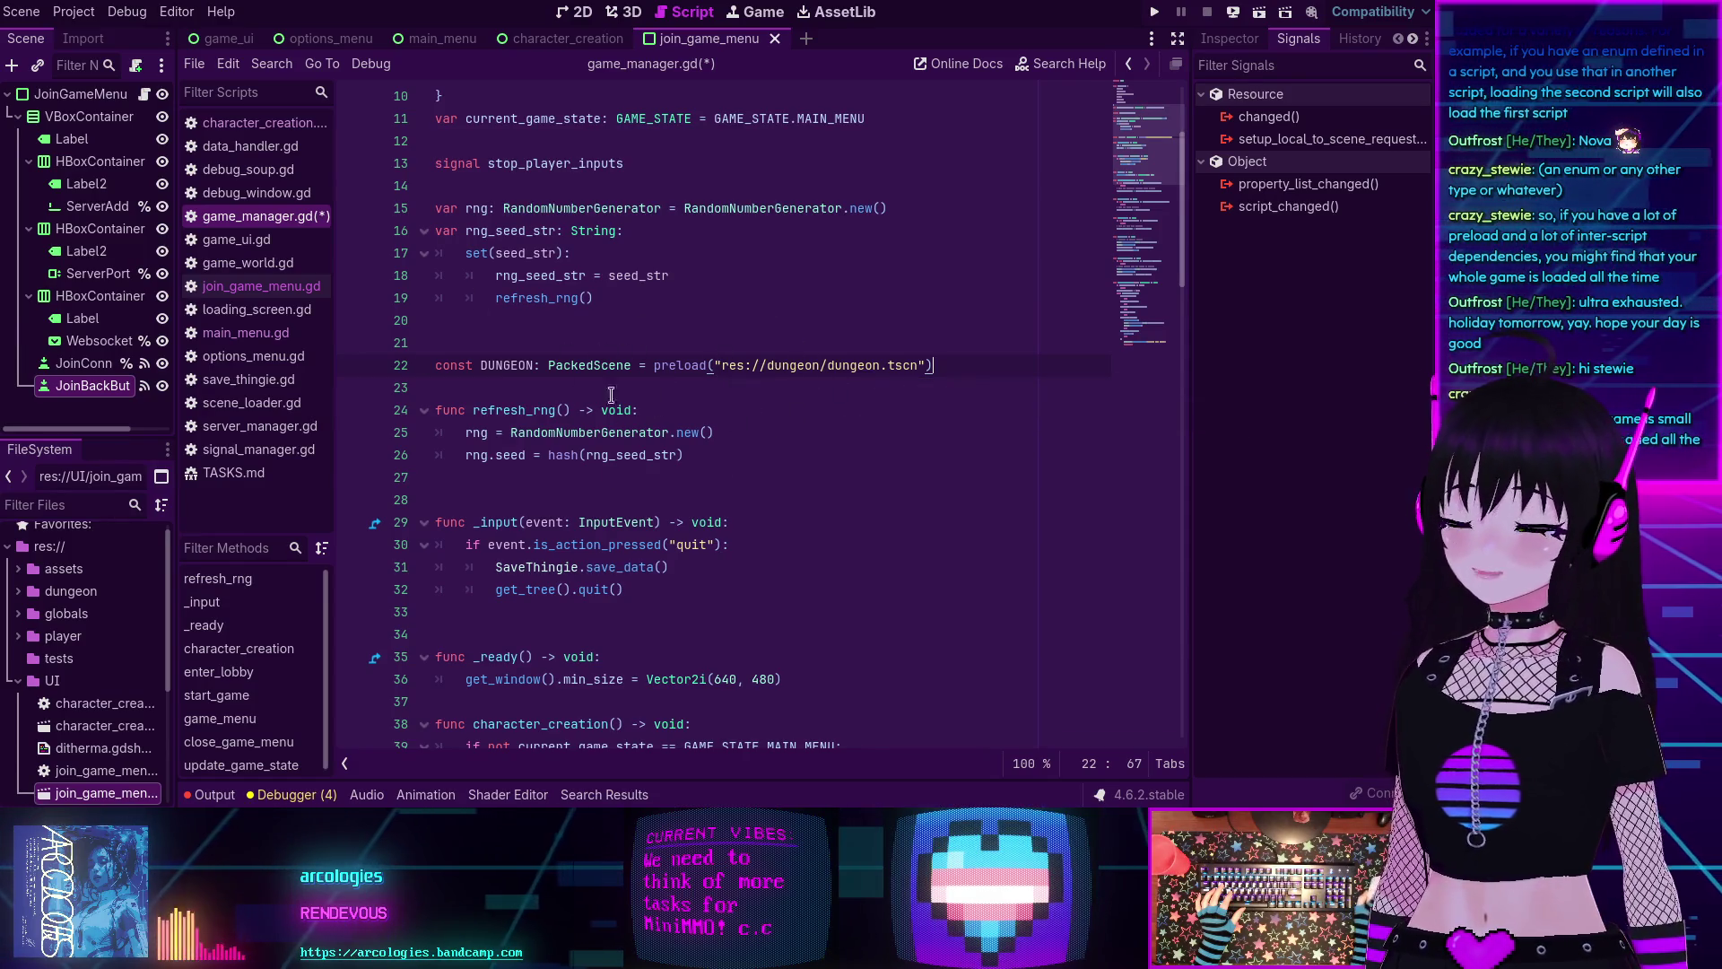
scroll(764, 411, "down", 15)
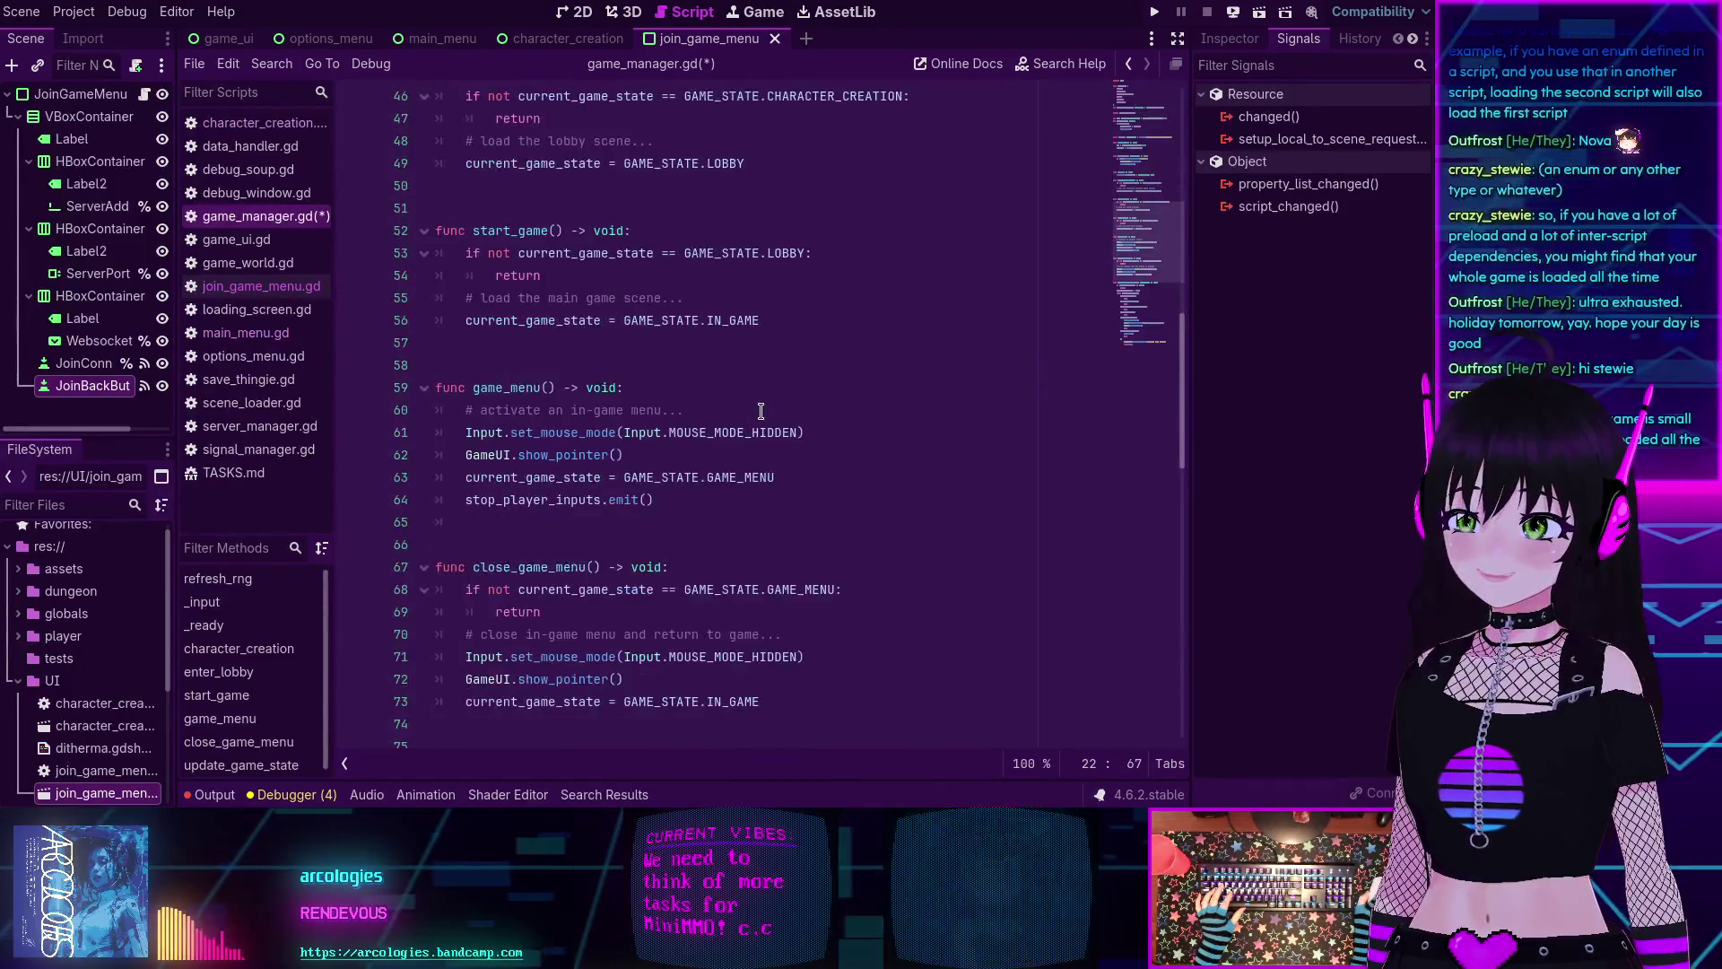
scroll(759, 411, "down", 4)
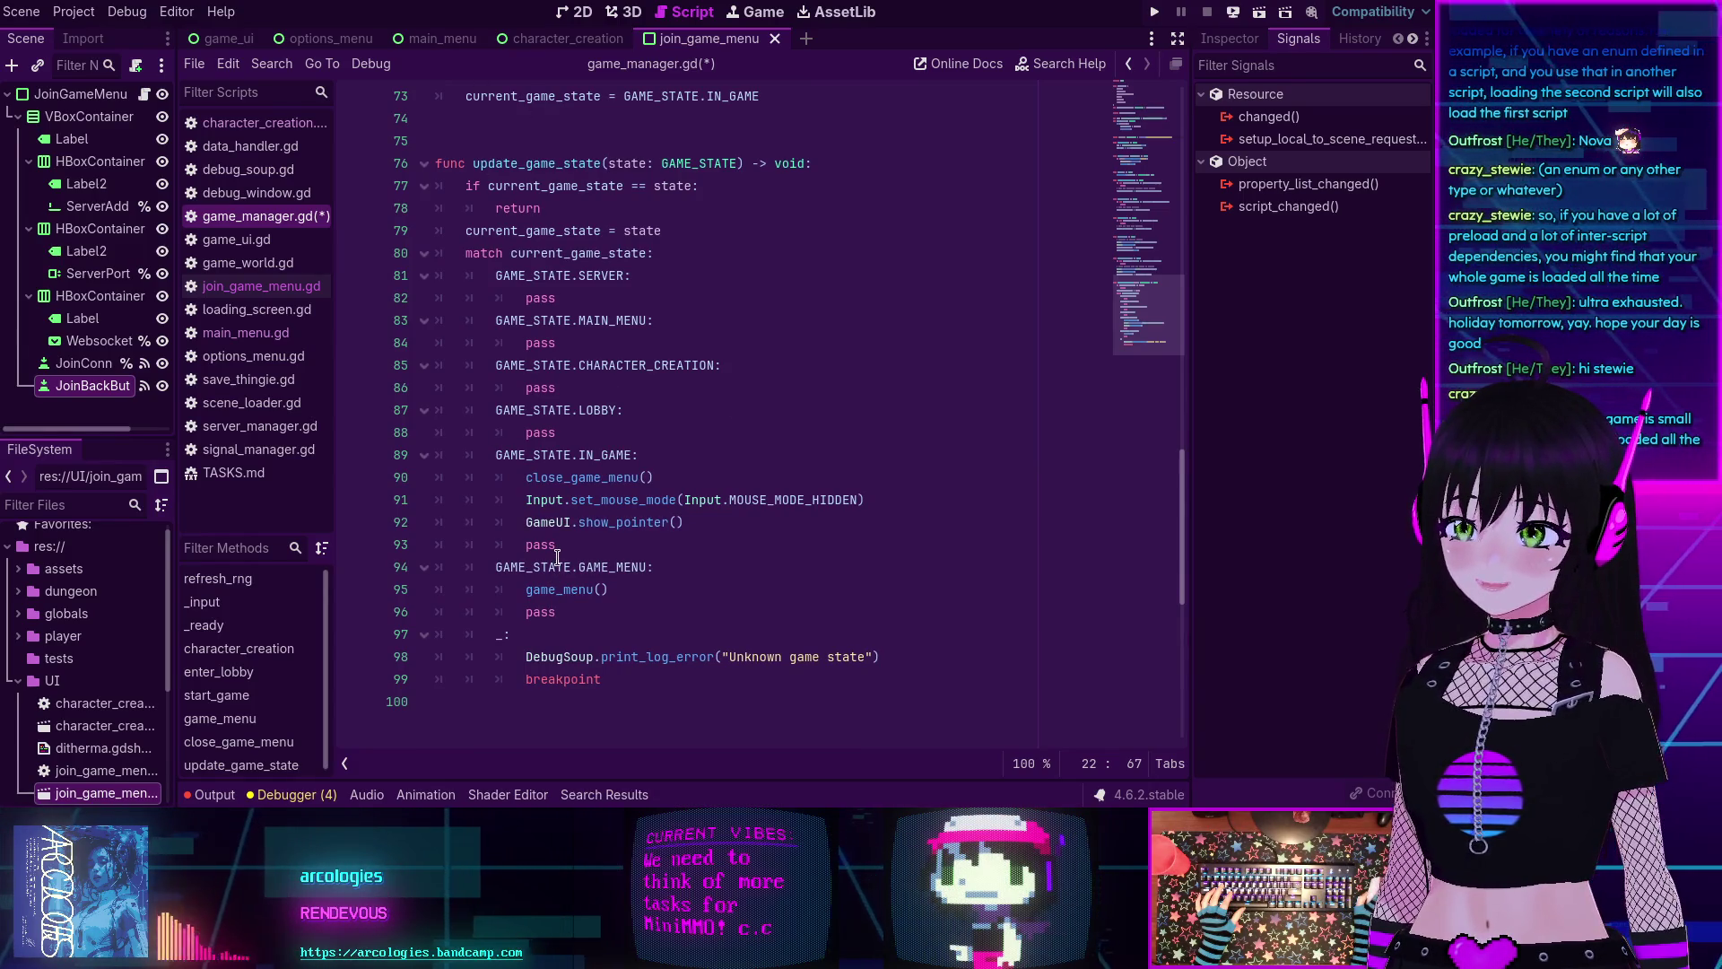
mouse_move(558, 556)
mouse_move(568, 461)
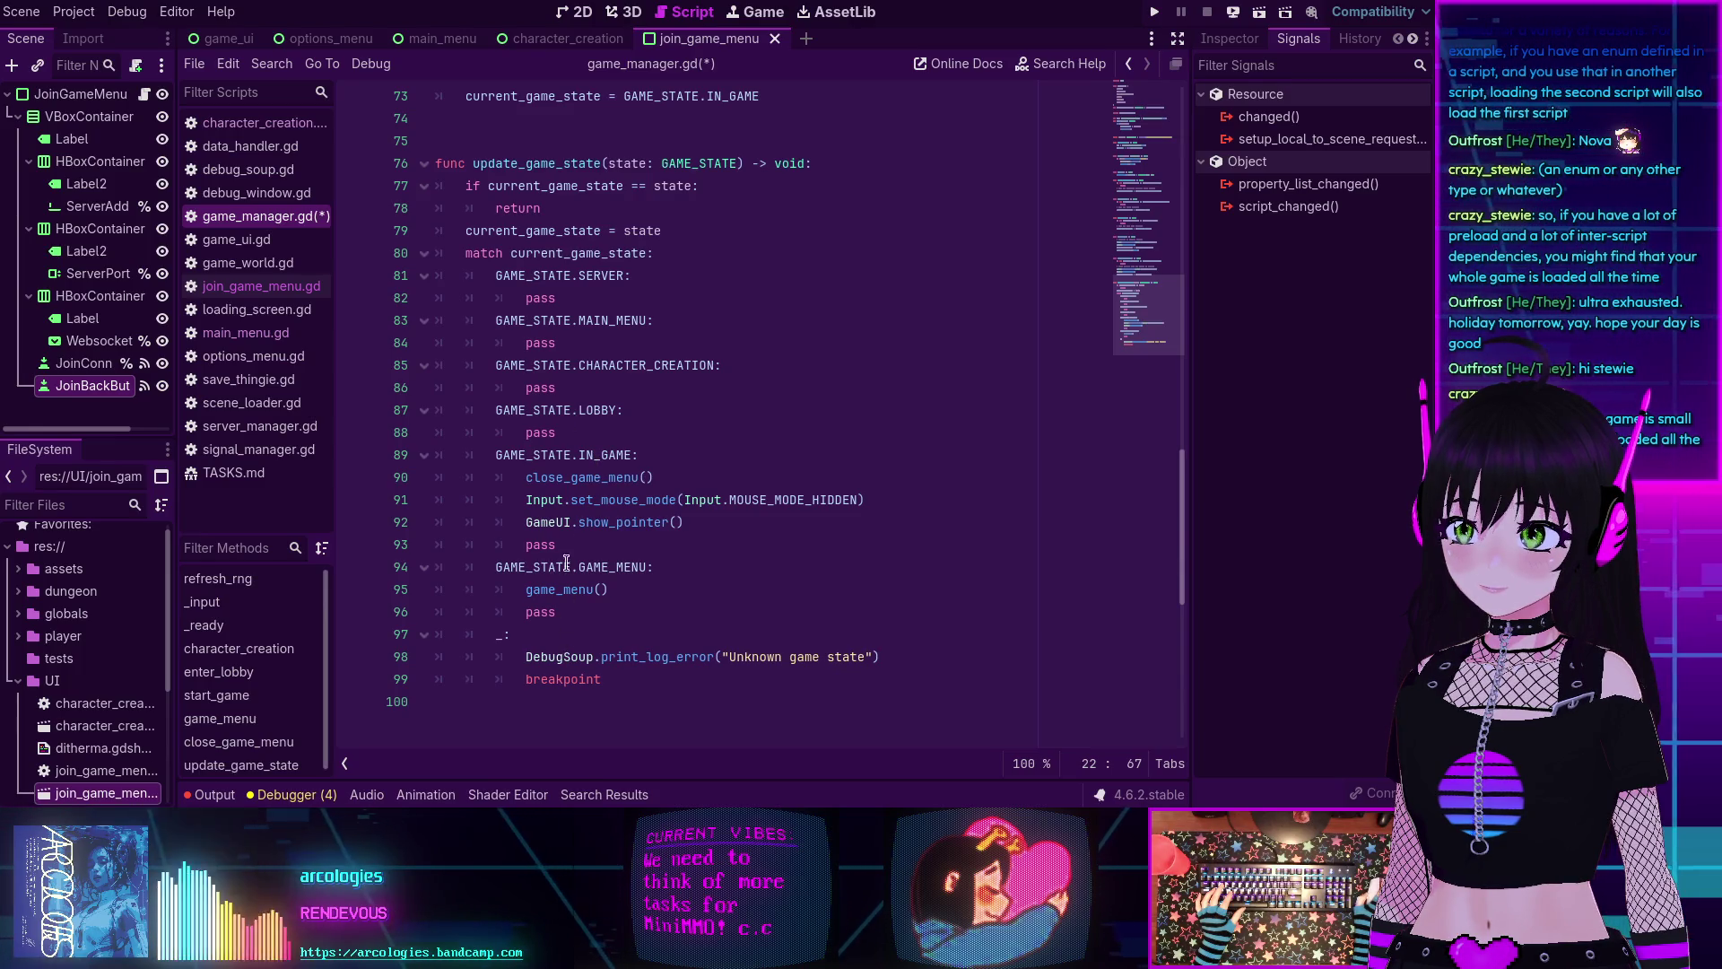
mouse_move(592, 601)
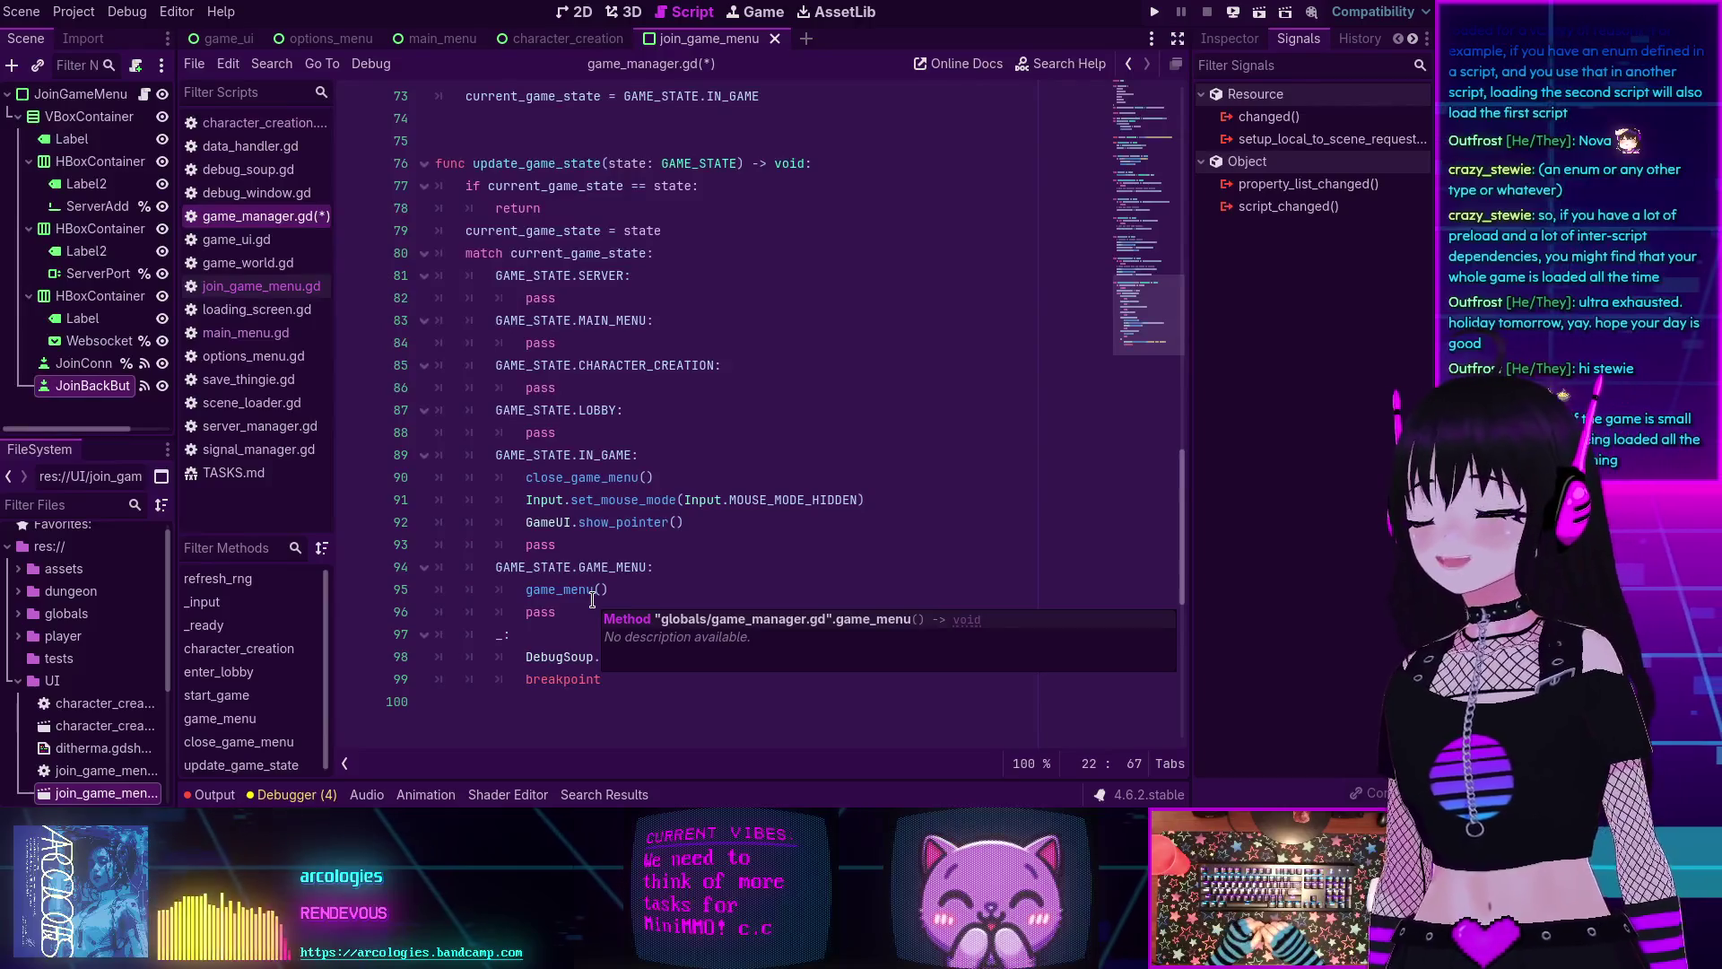
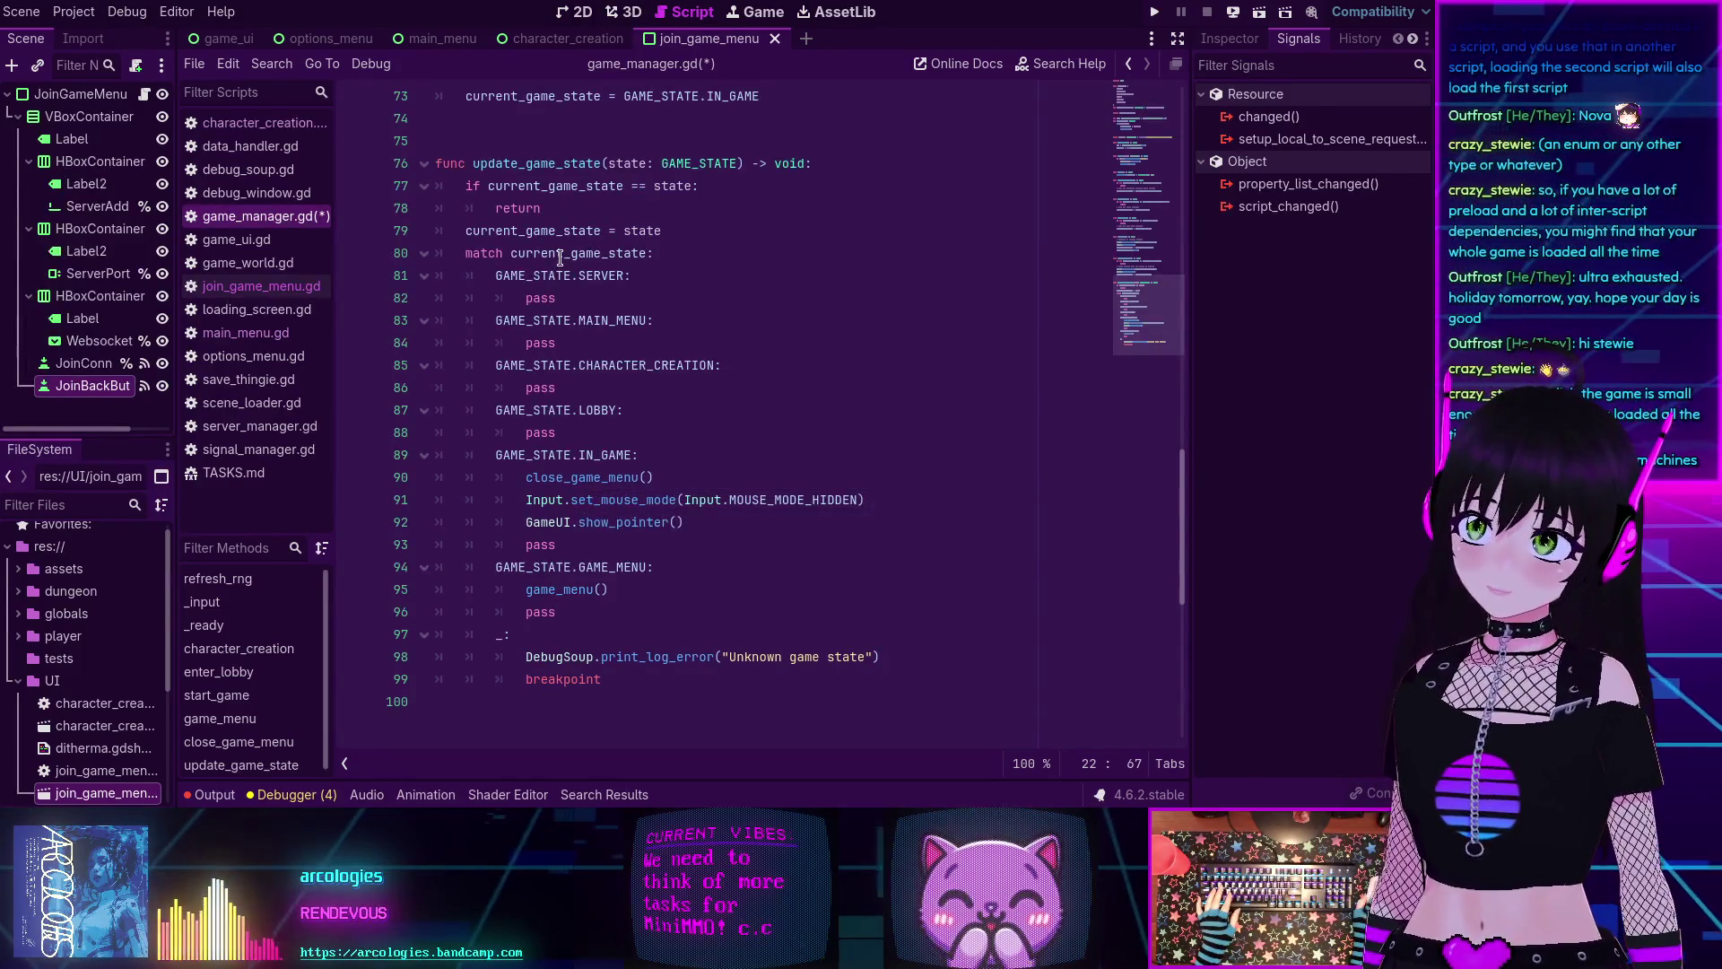
Search the whole project for GAME_MENU, finding 11 matches across 3 files.
mouse_move(563, 251)
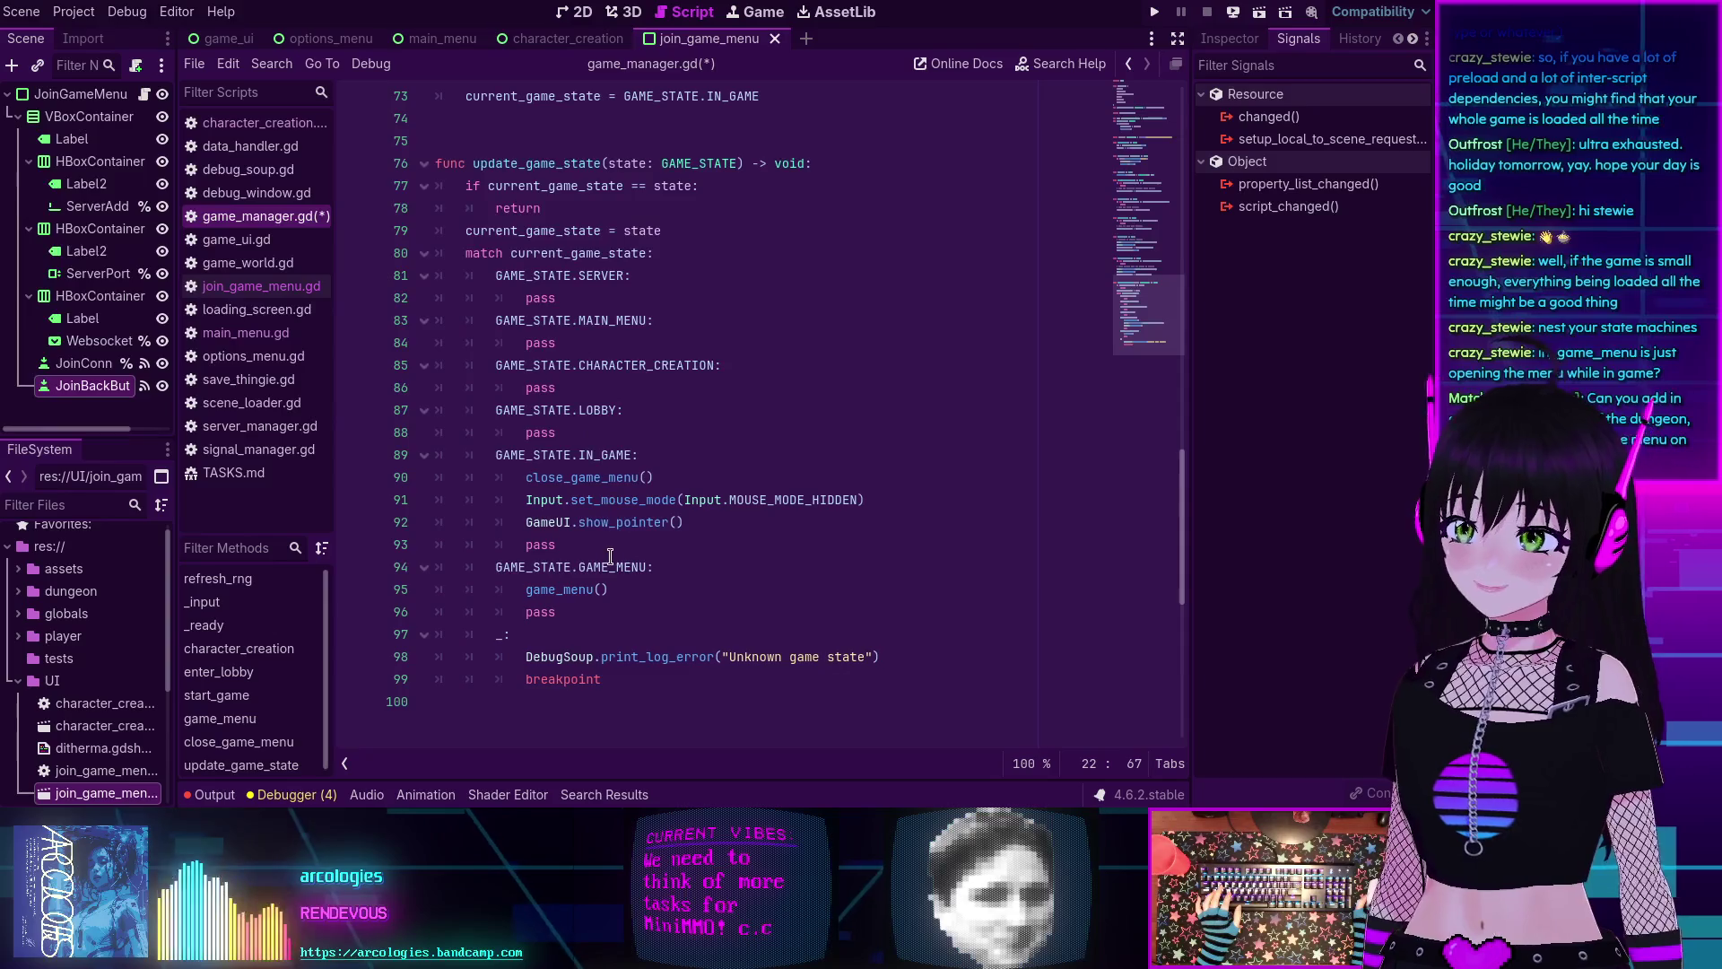
double_click(581, 566)
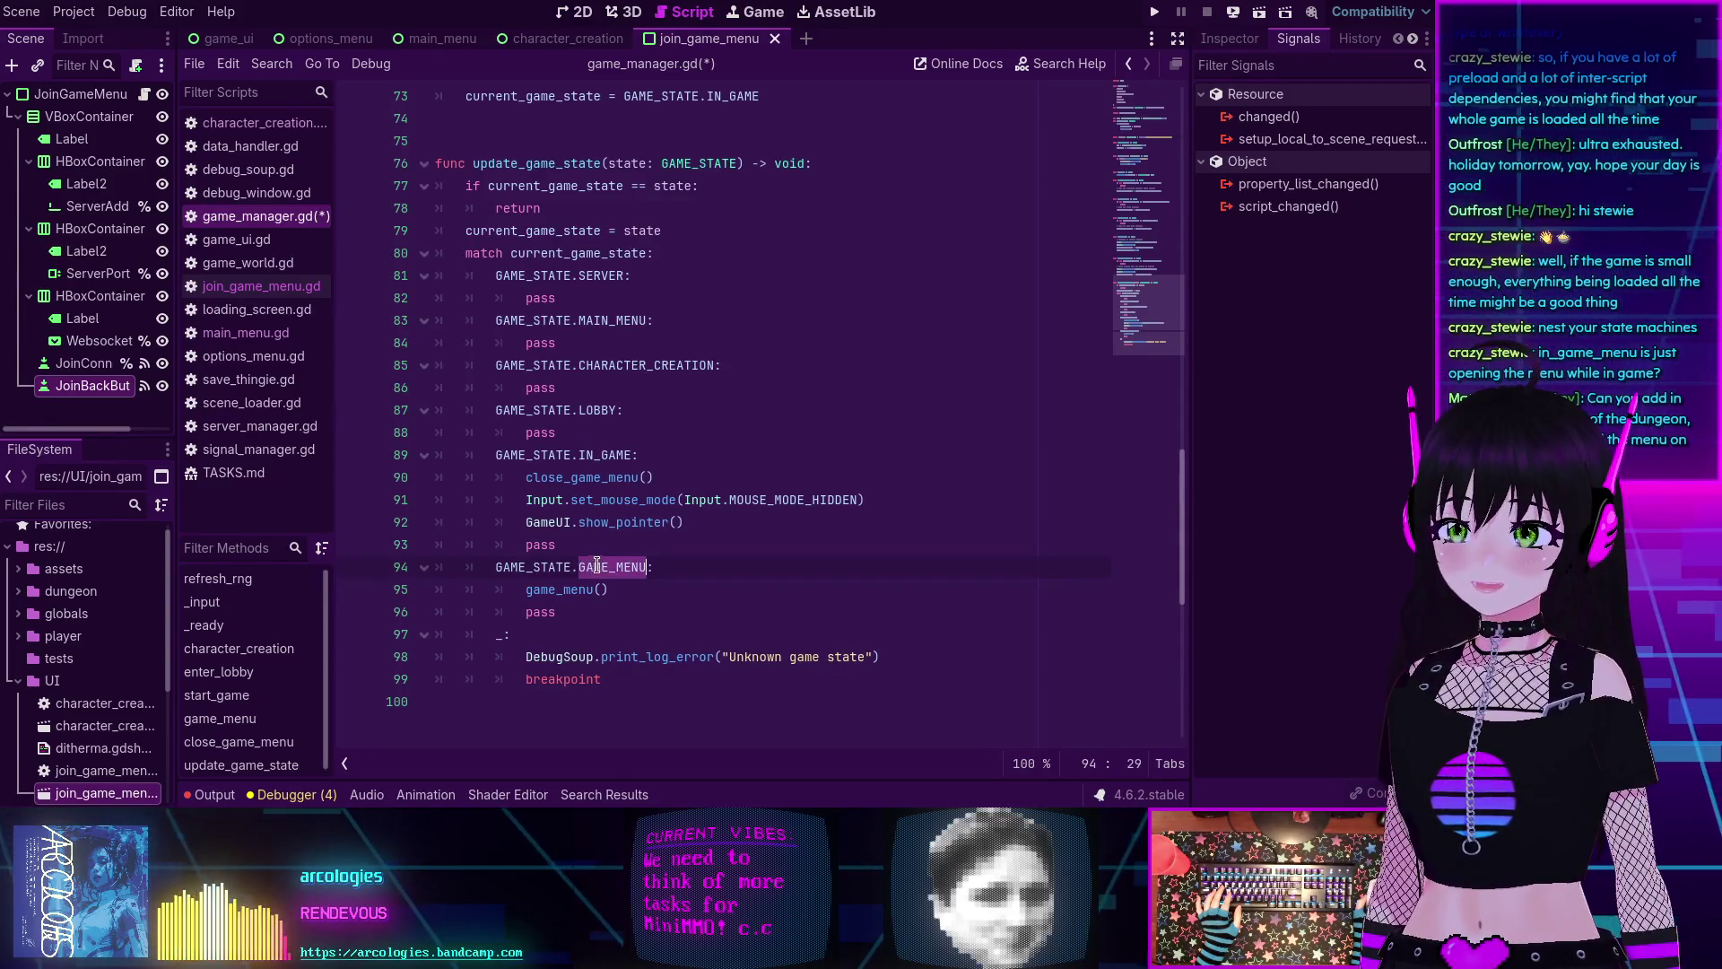
key("ctrl+shift+f")
left_click(741, 496)
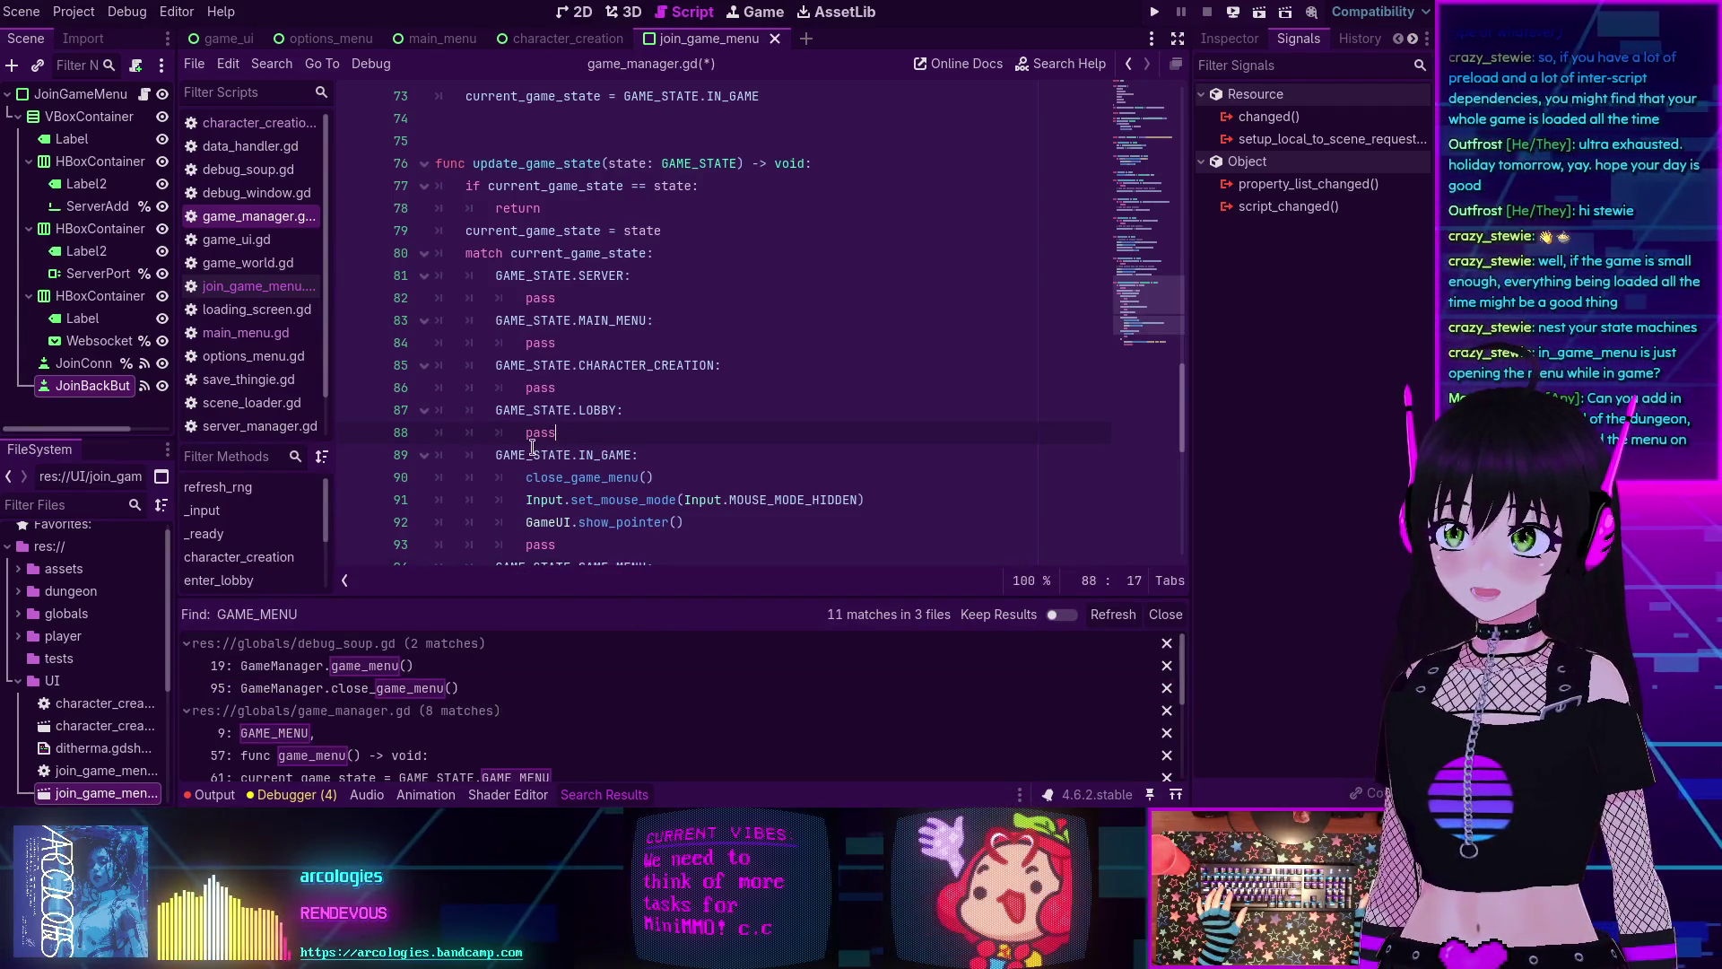
Run a project-wide search for GAME_STATE.IN_GAME.
left_click_drag(496, 455, 632, 457)
key("ctrl+shift+f")
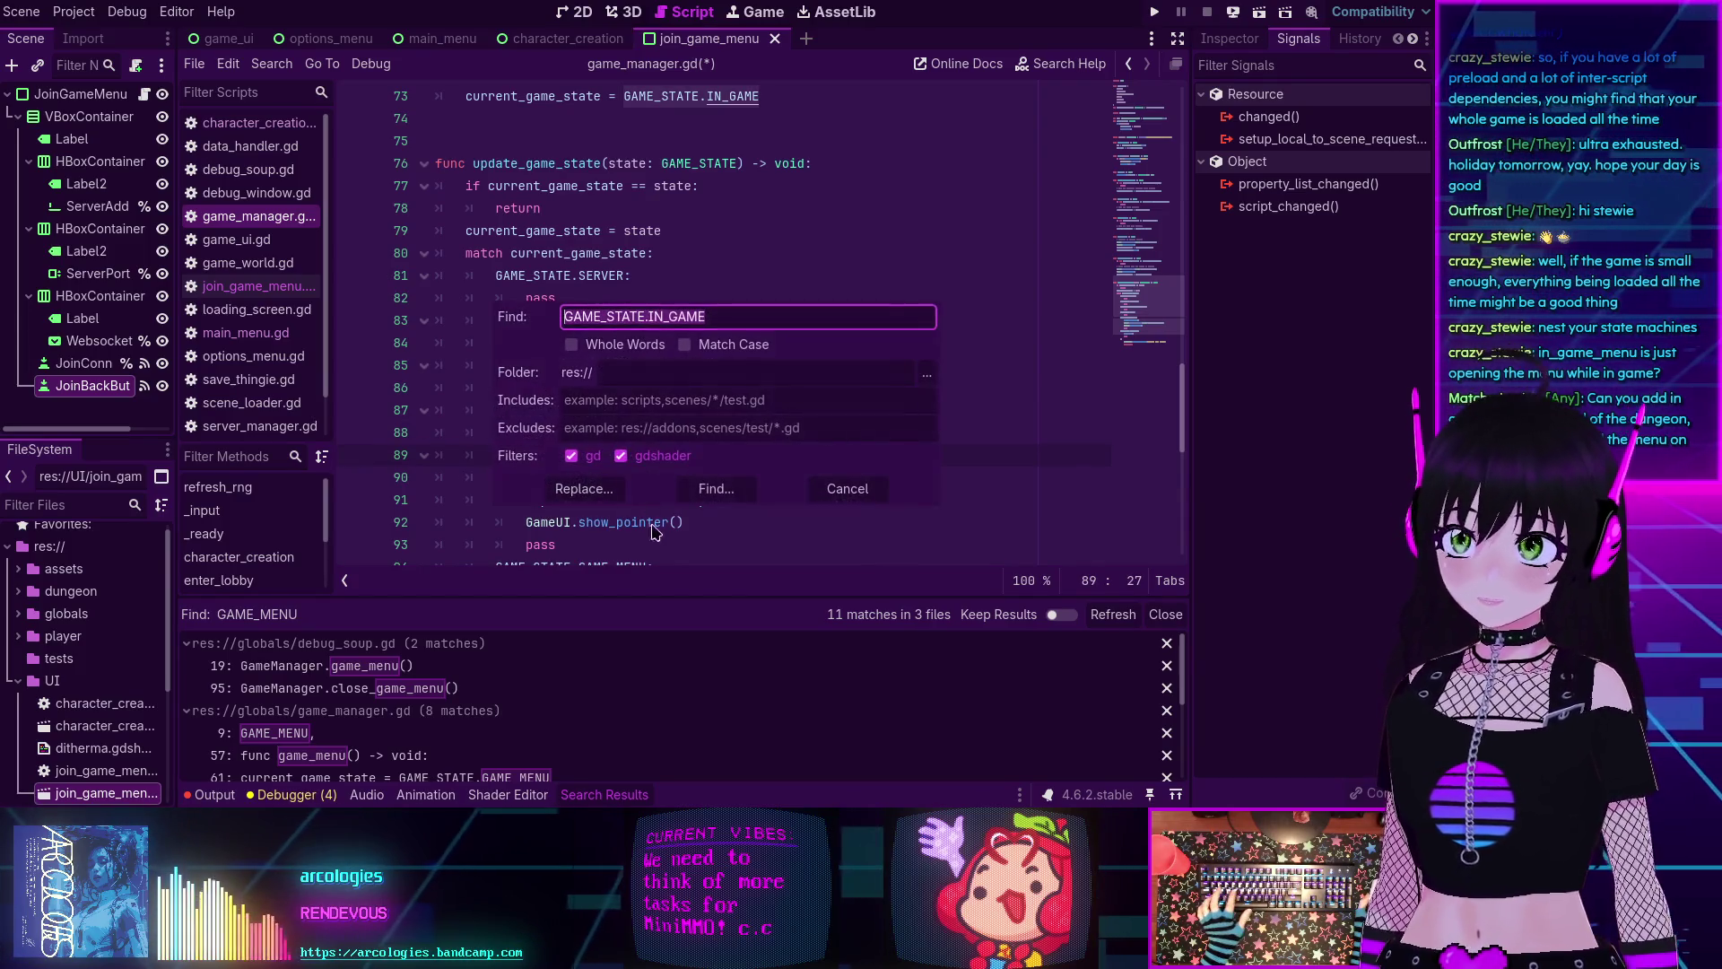
left_click(705, 489)
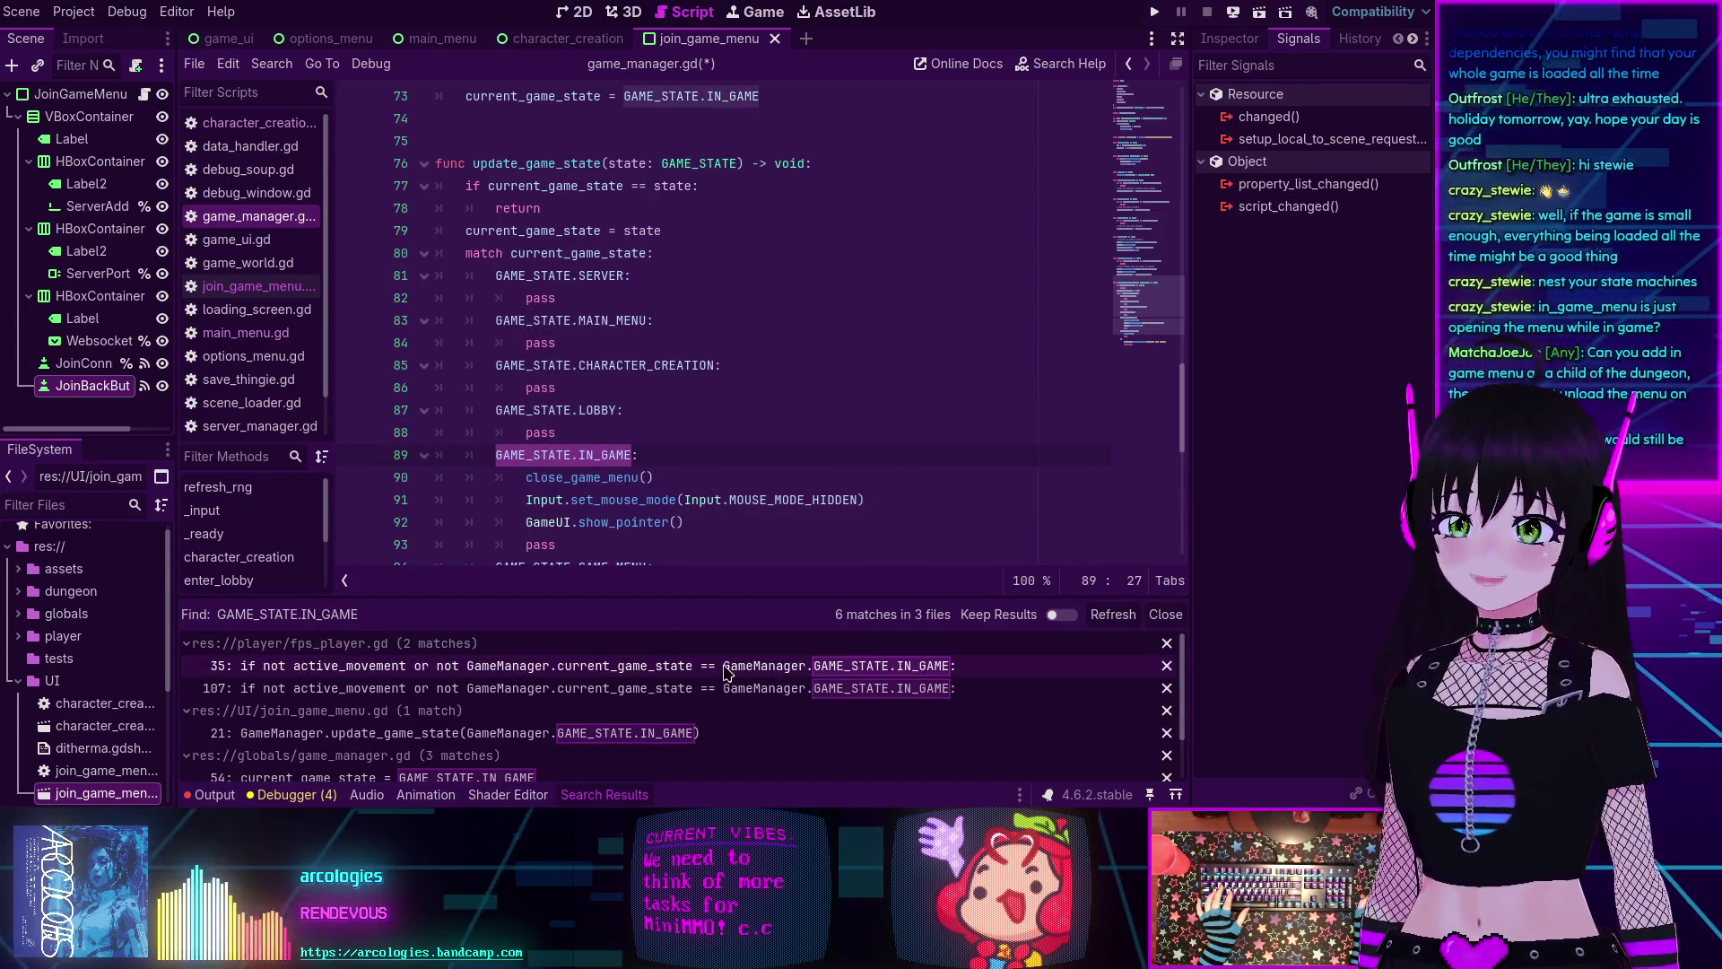
Search for GAME_STATE.GAME_MENU, finding 3 matches in game_manager.gd at lines 61, 66, 92.
scroll(708, 674, "down", 2)
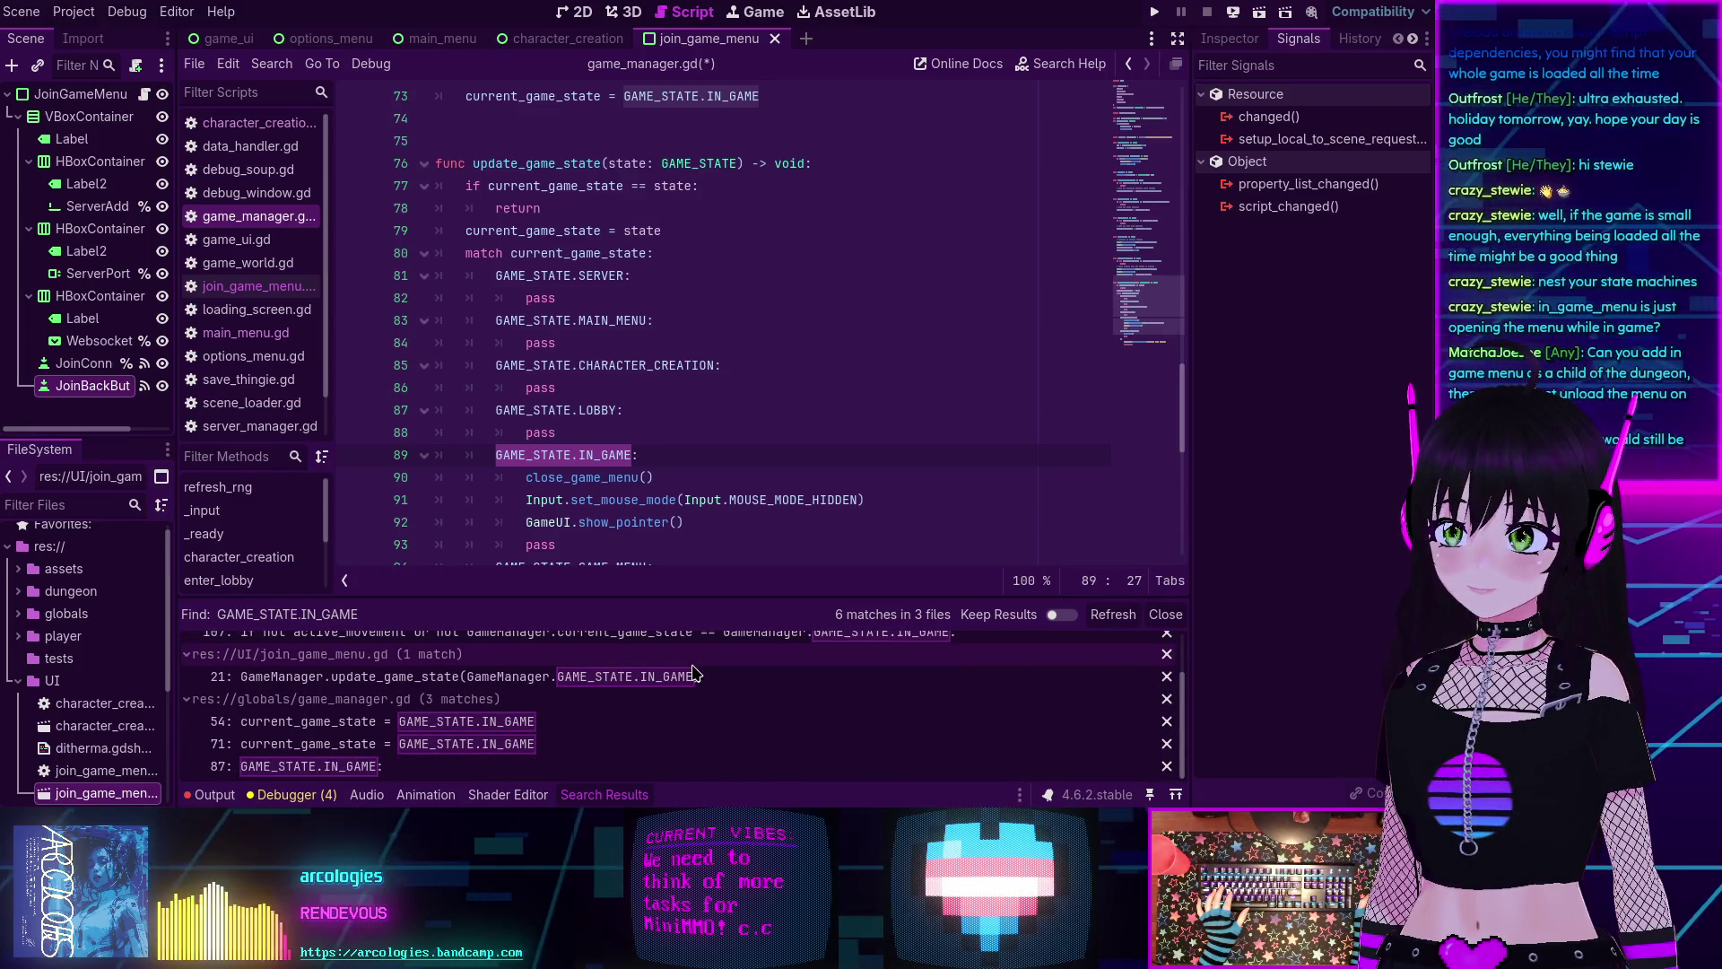
scroll(619, 395, "down", 3)
left_click(616, 385)
left_click_drag(490, 360, 649, 365)
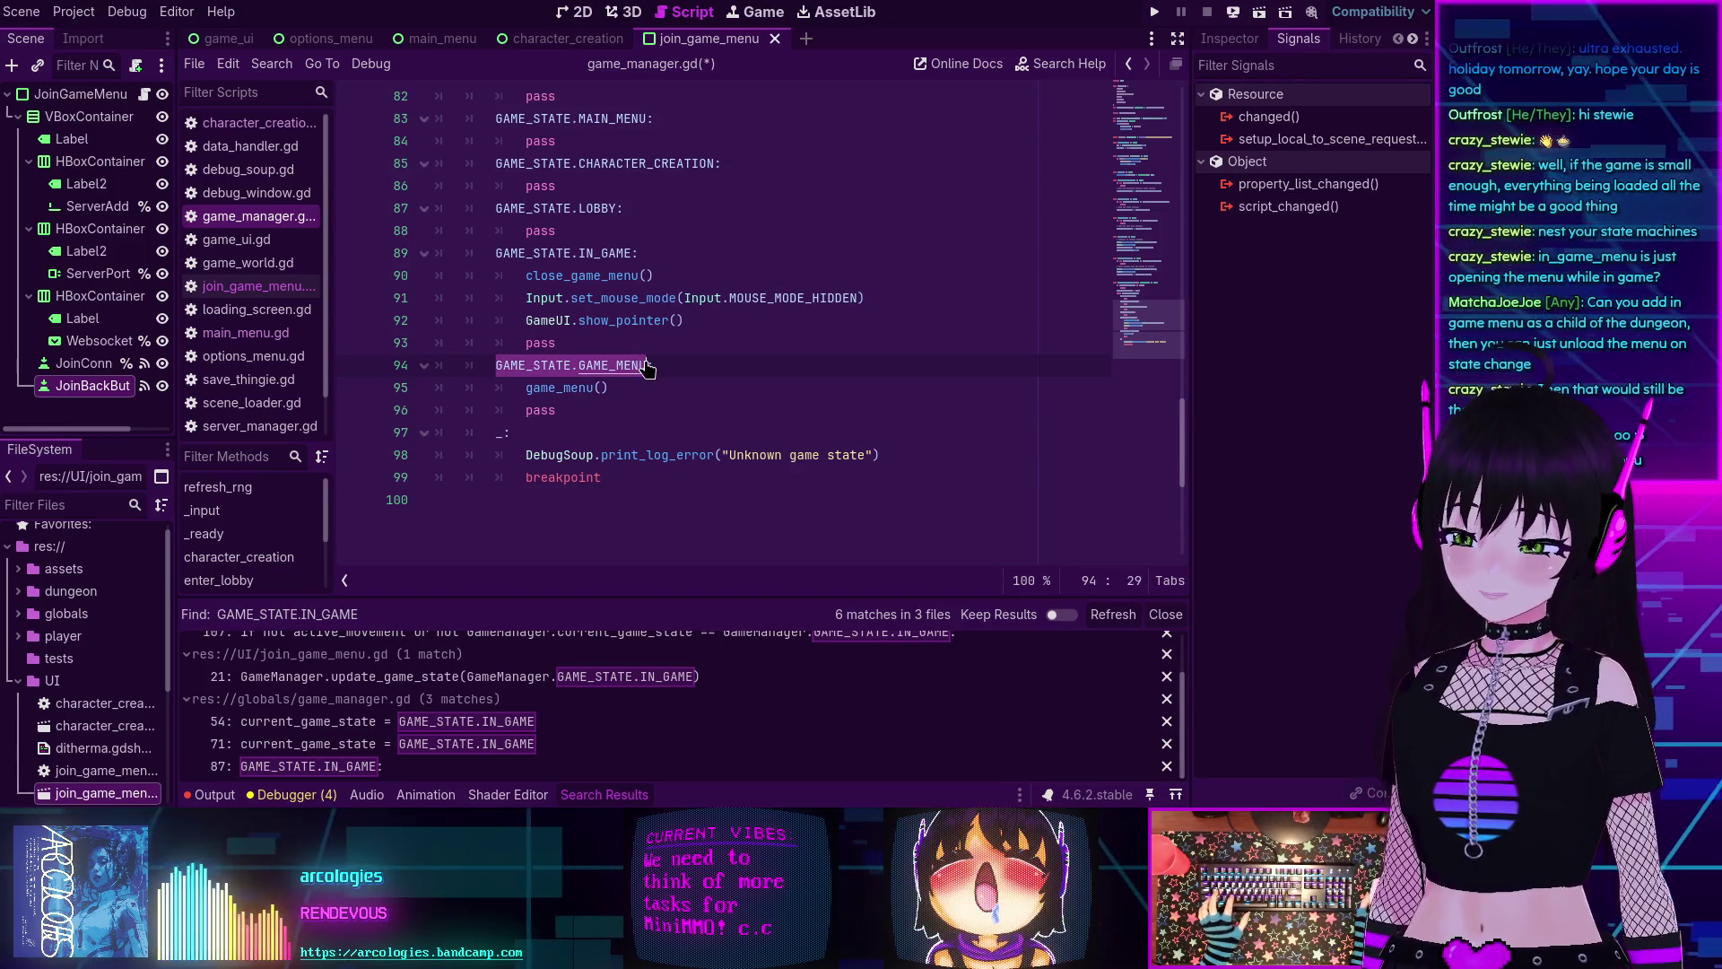
key("ctrl+shift+f")
left_click(714, 489)
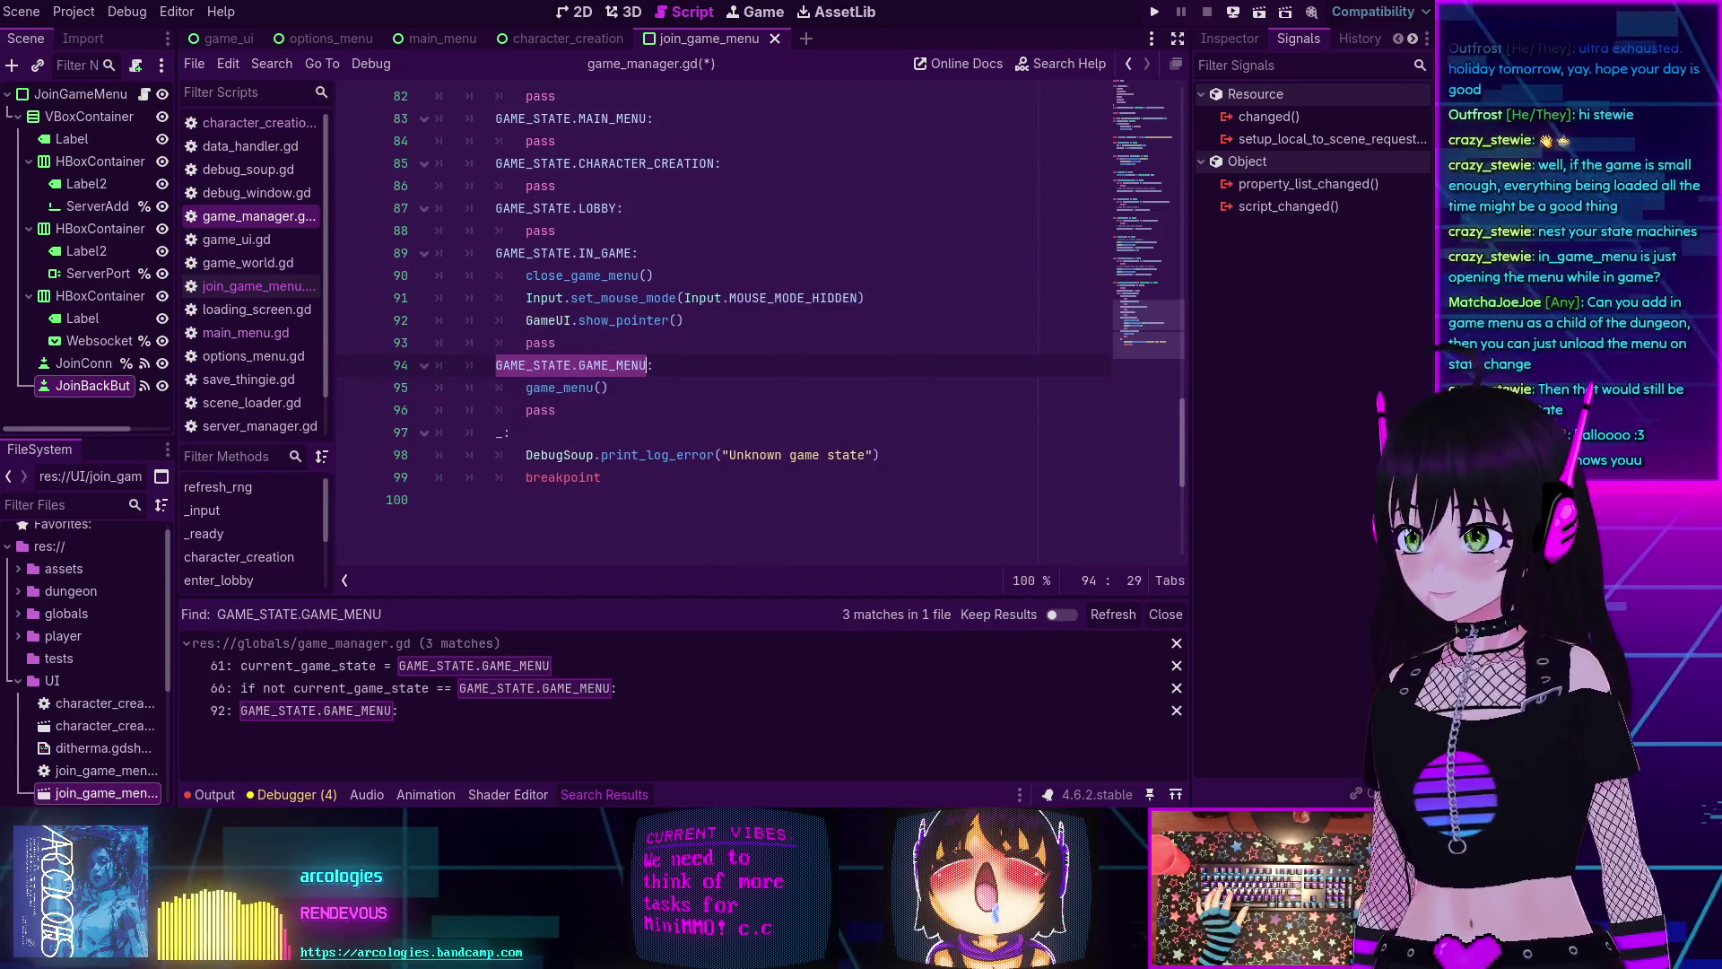
mouse_move(704, 449)
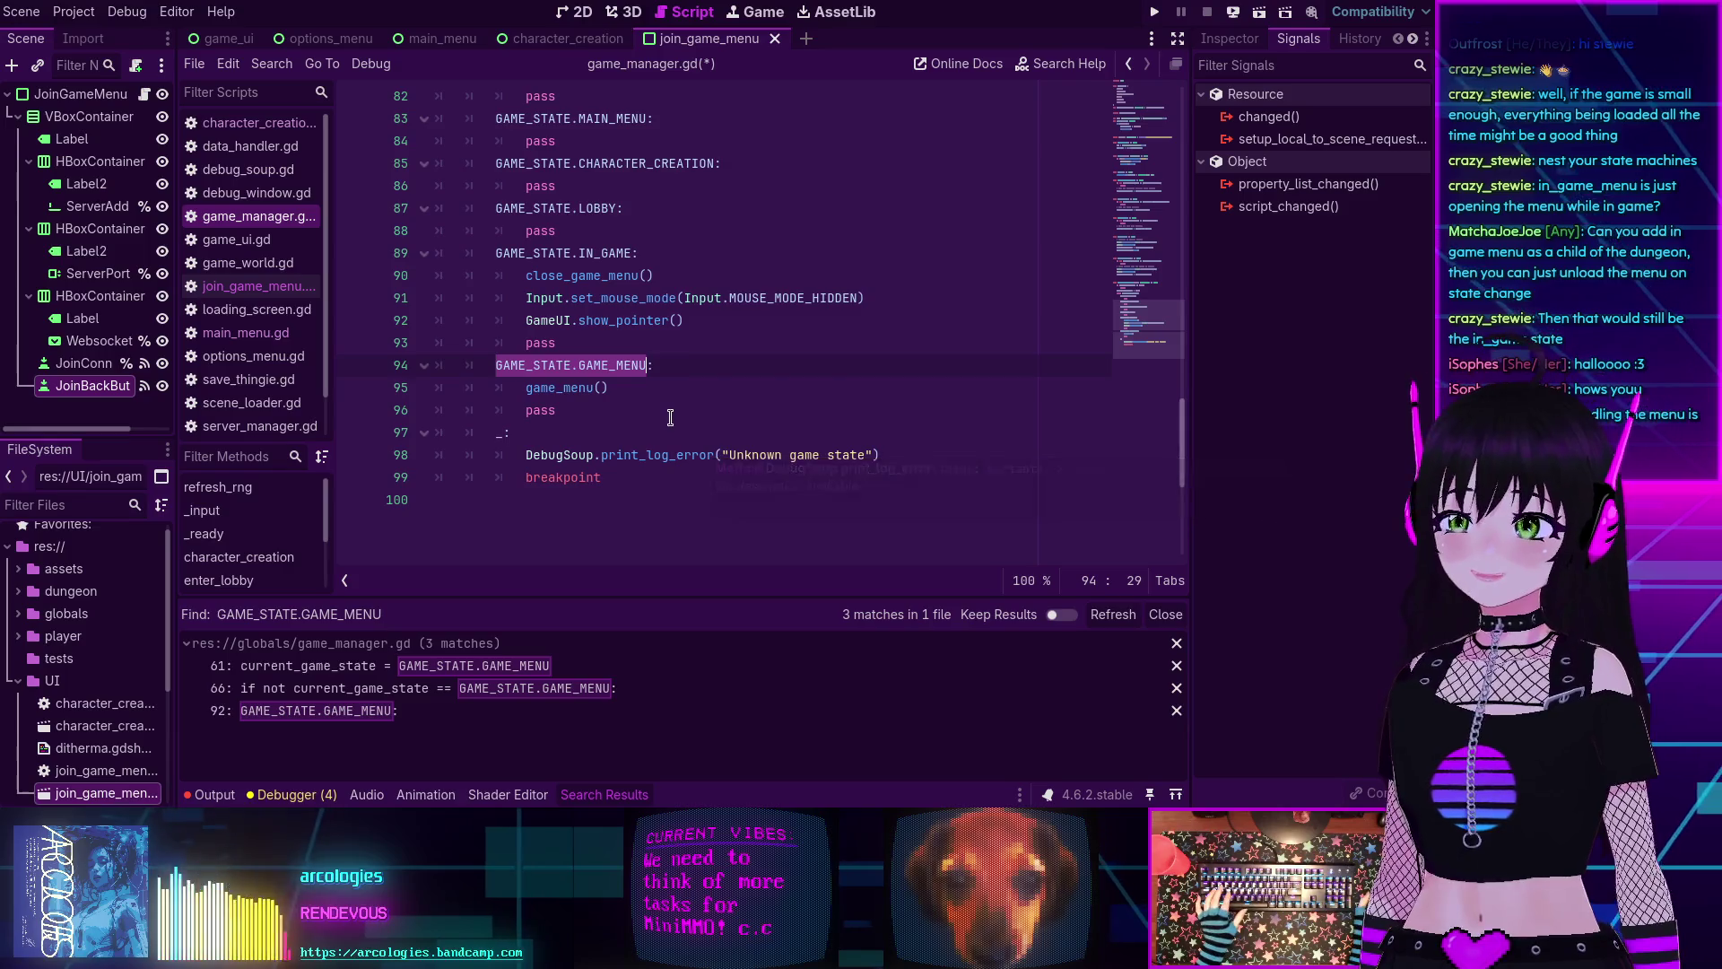
scroll(677, 428, "up", 2)
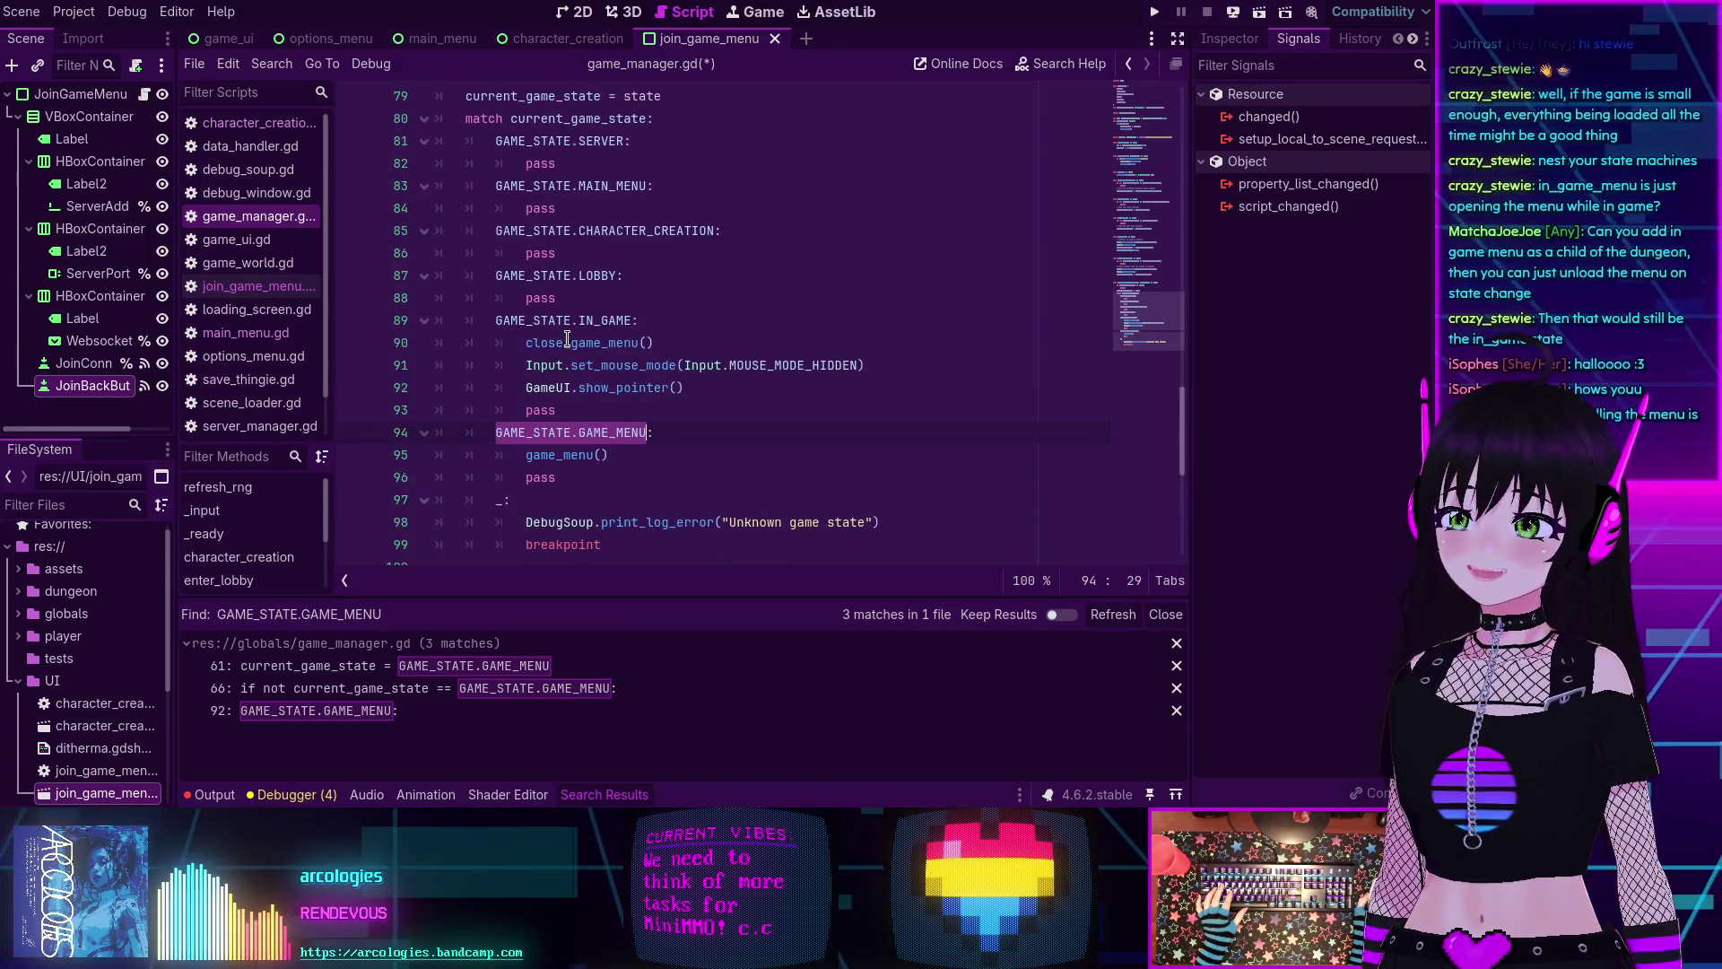
left_click(653, 325)
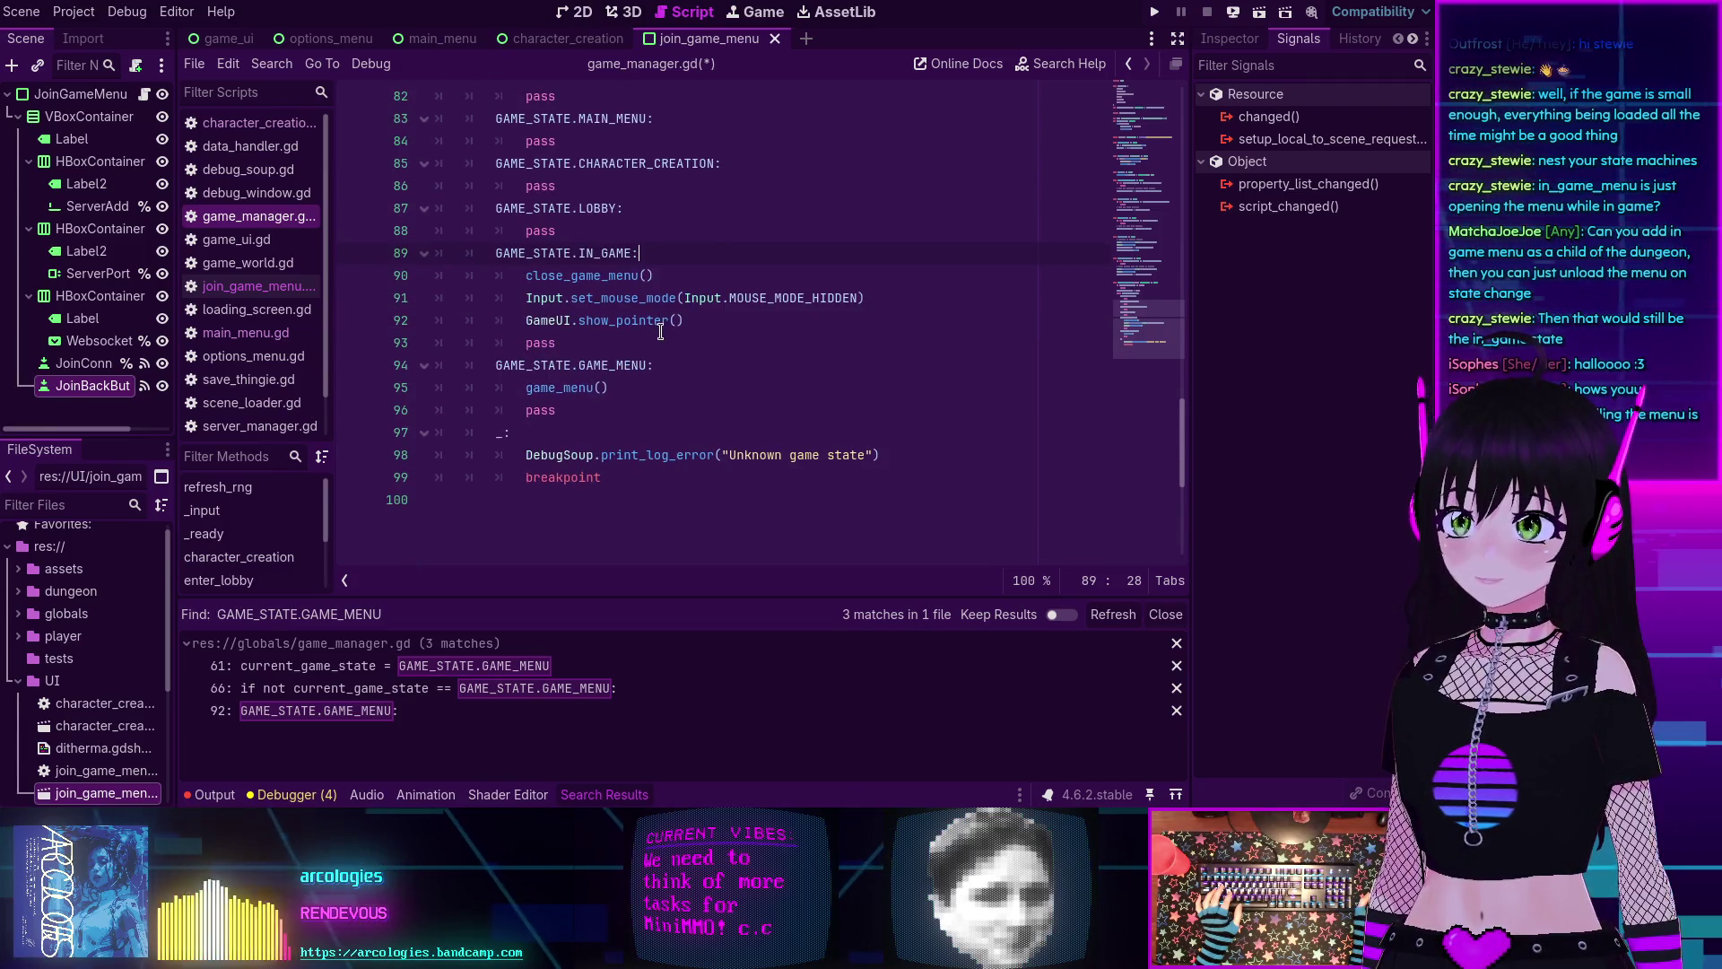
scroll(661, 331, "up", 2)
scroll(660, 331, "down", 2)
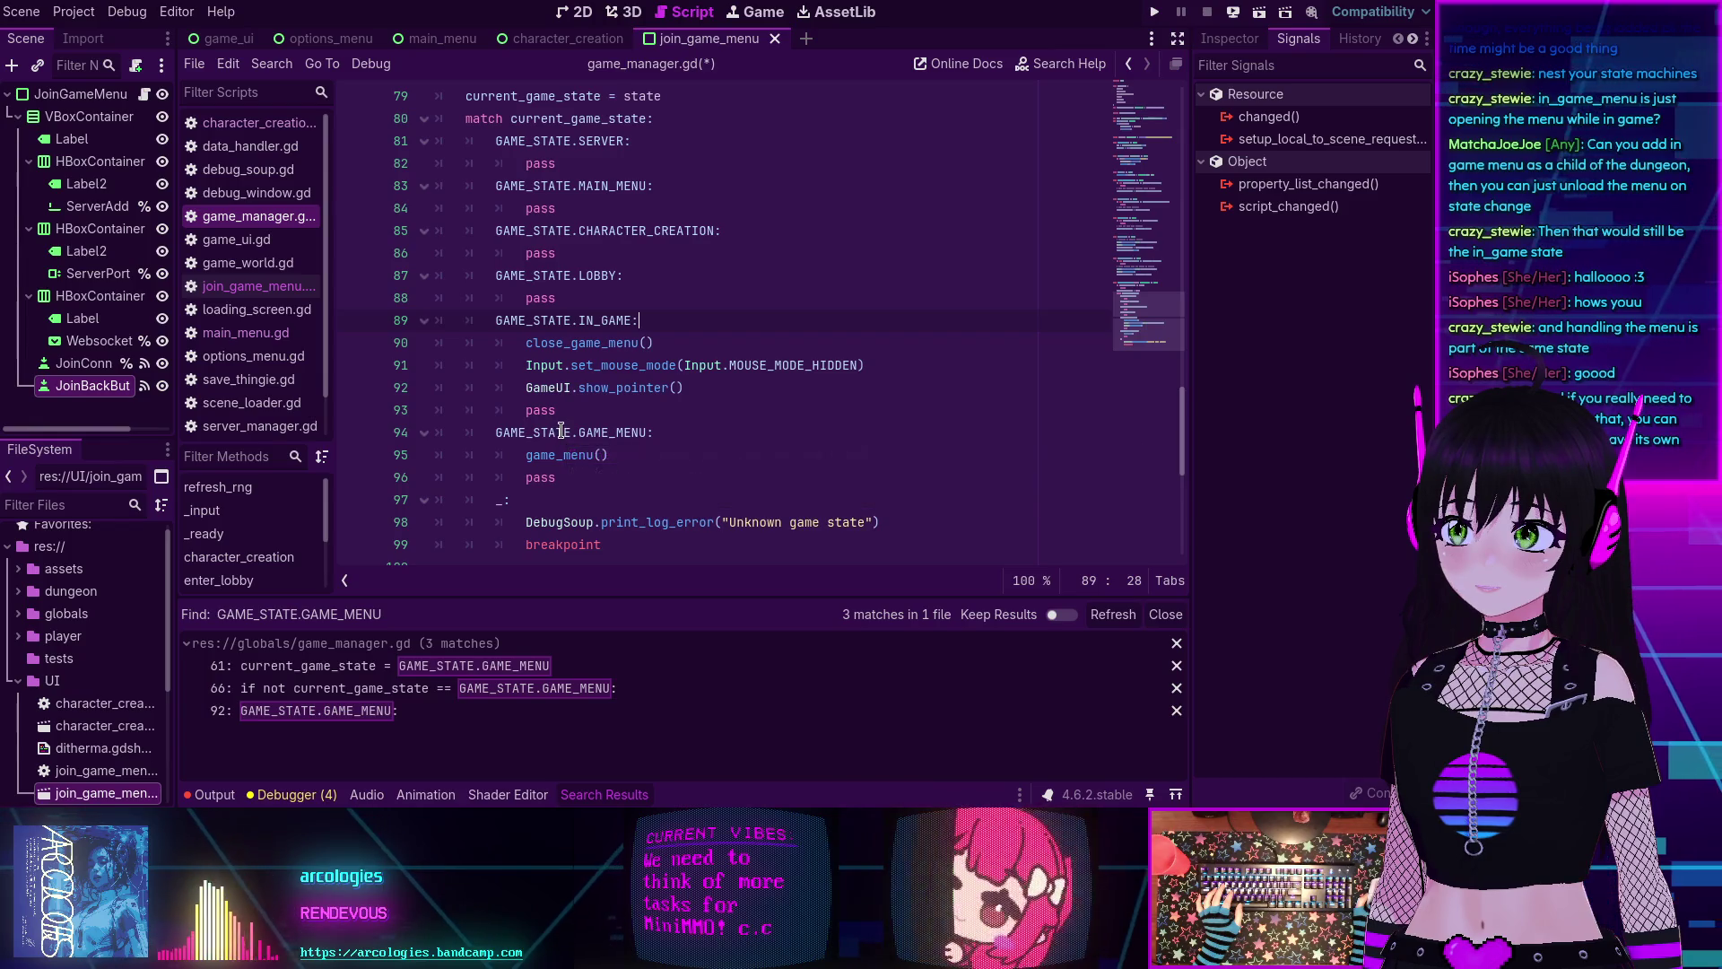
left_click(398, 671)
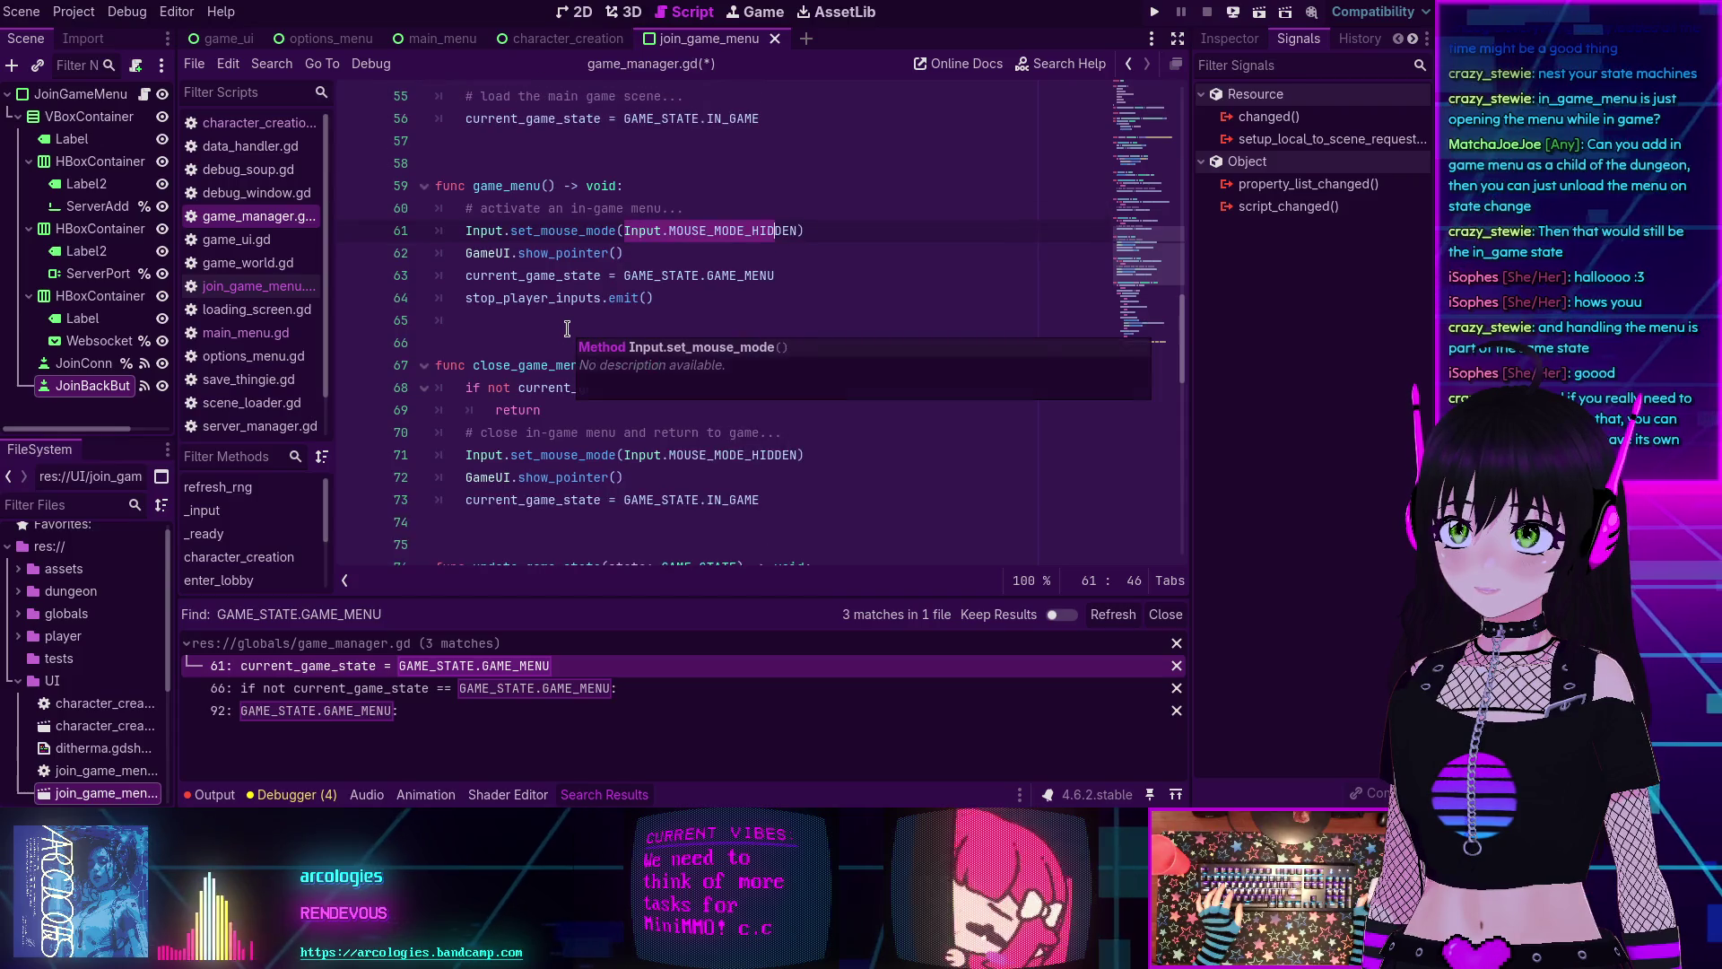
scroll(568, 323, "down", 8)
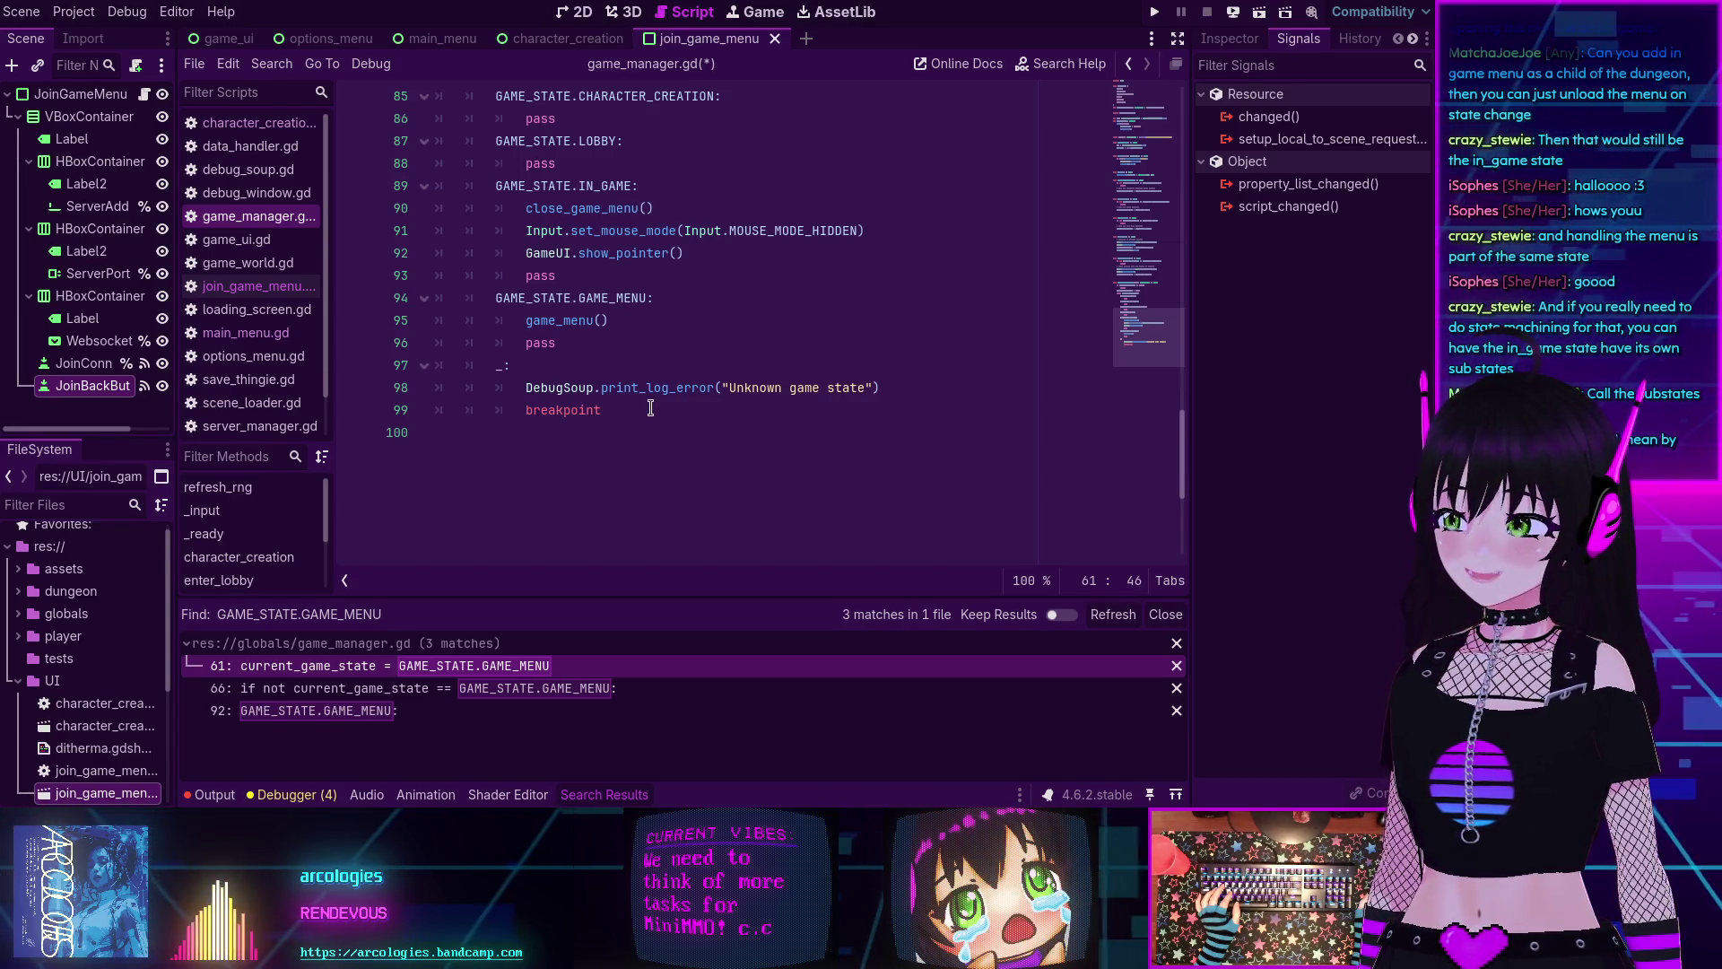
scroll(653, 383, "up", 5)
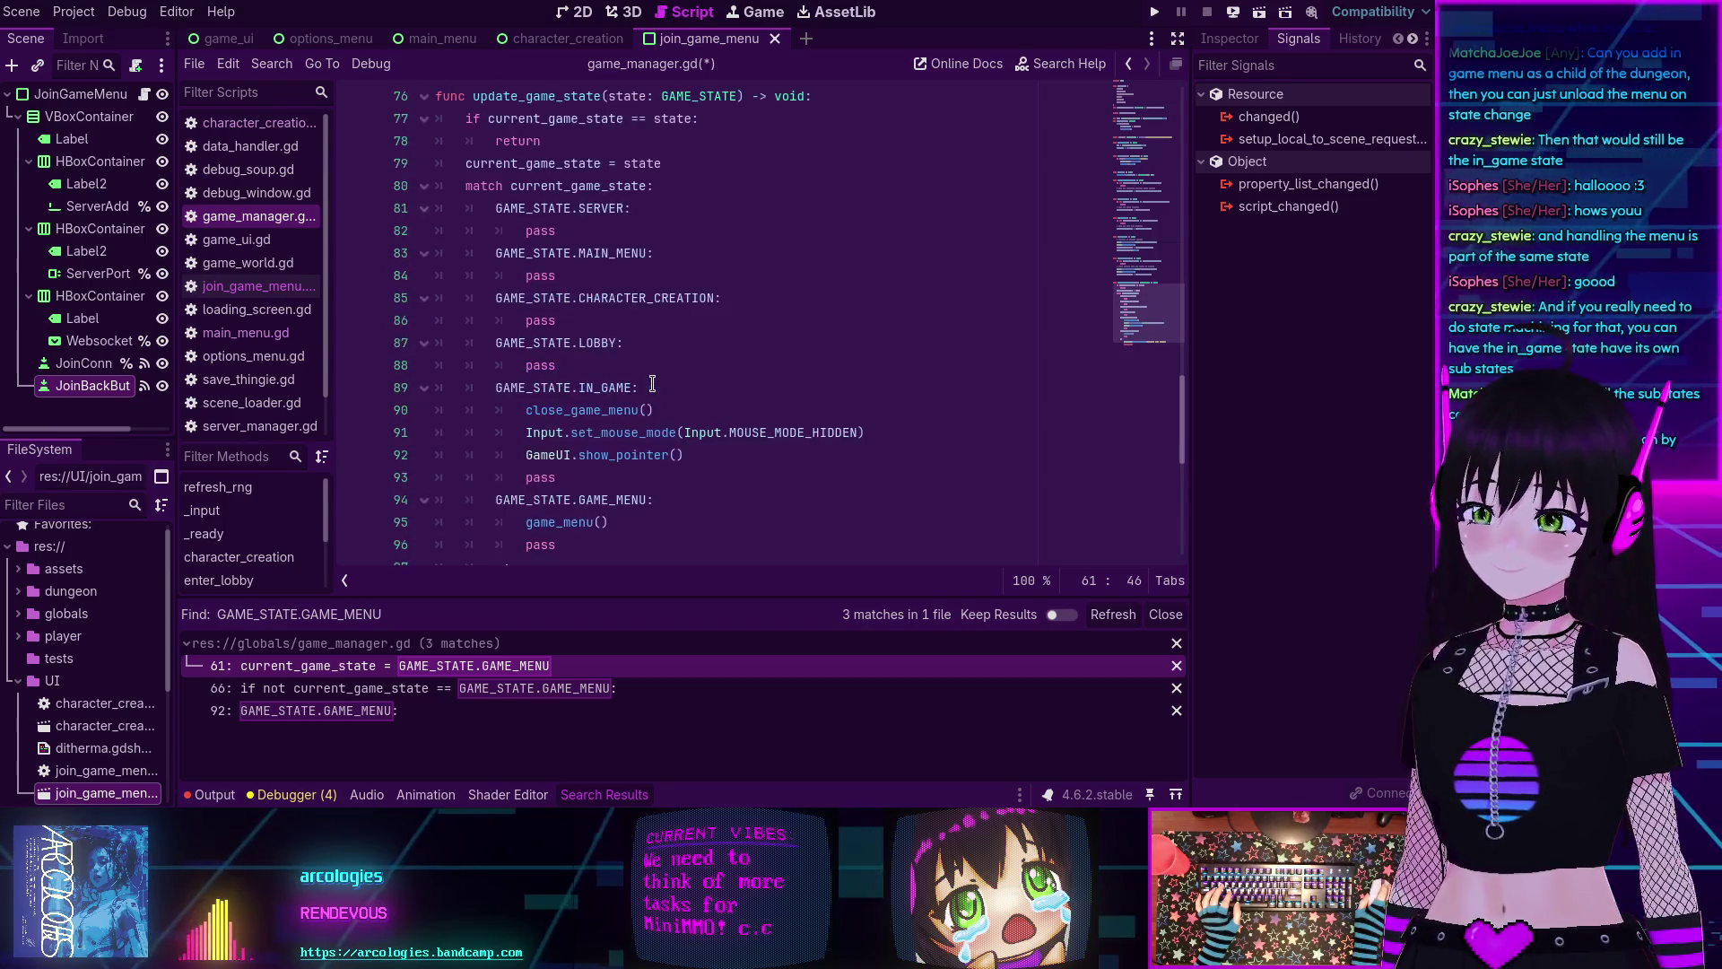
scroll(653, 383, "down", 8)
scroll(653, 383, "up", 4)
scroll(654, 383, "up", 5)
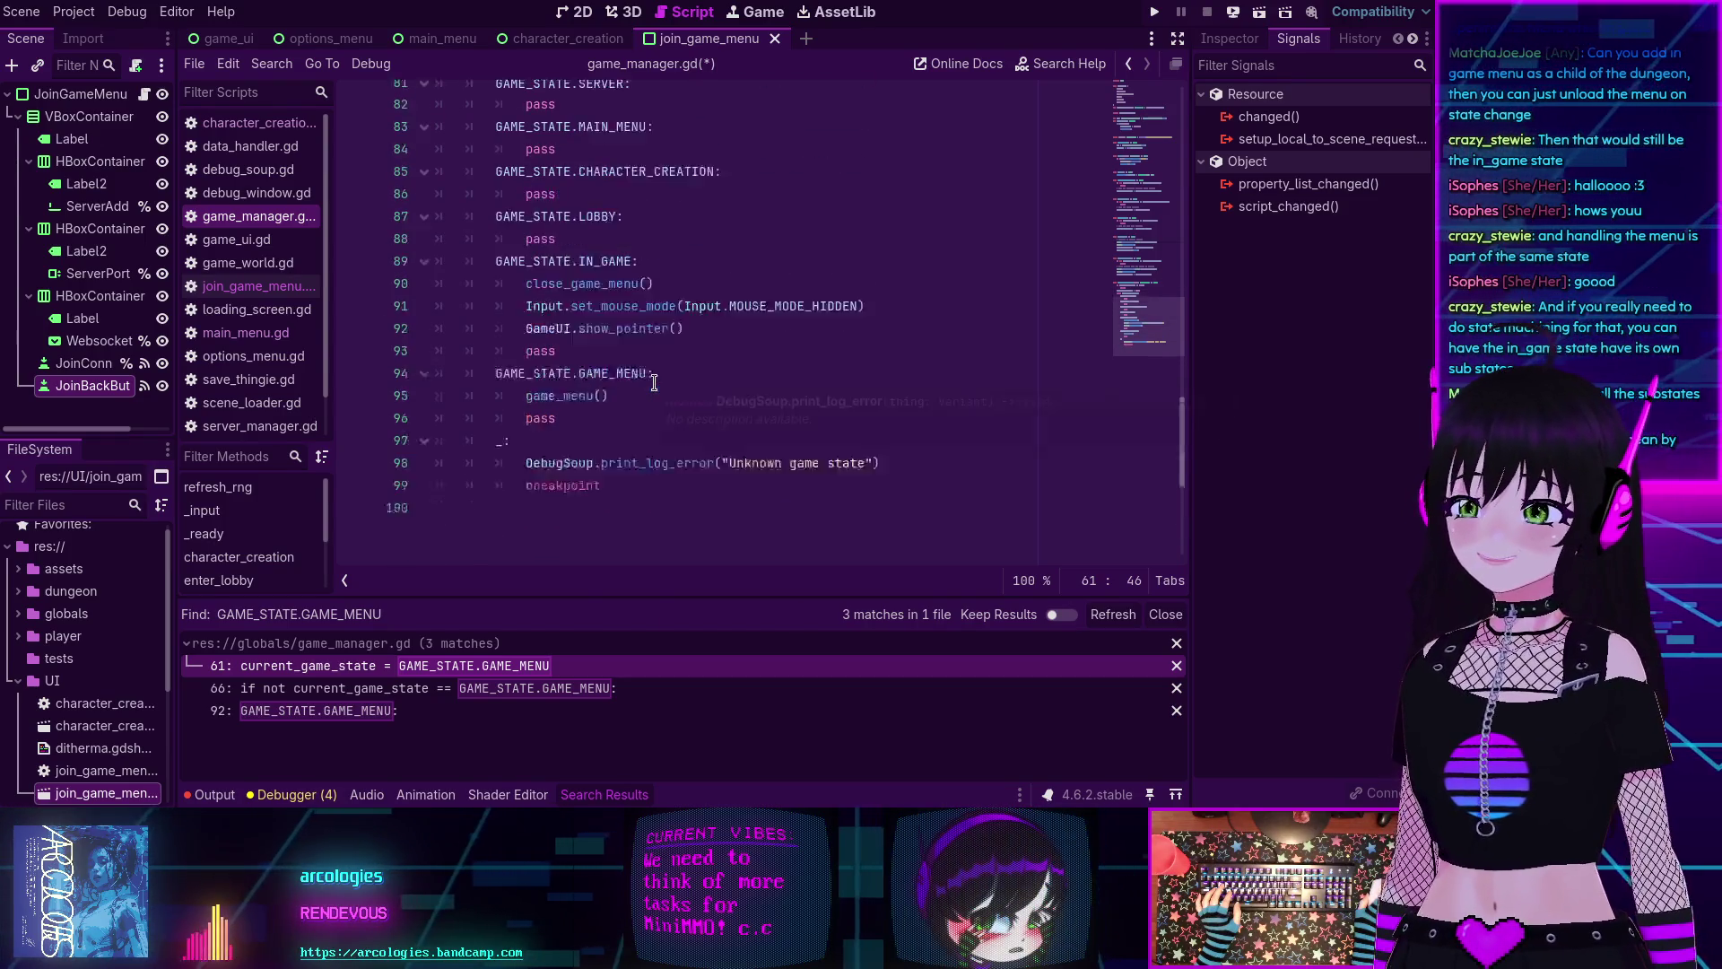
scroll(655, 383, "down", 2)
scroll(655, 383, "down", 1)
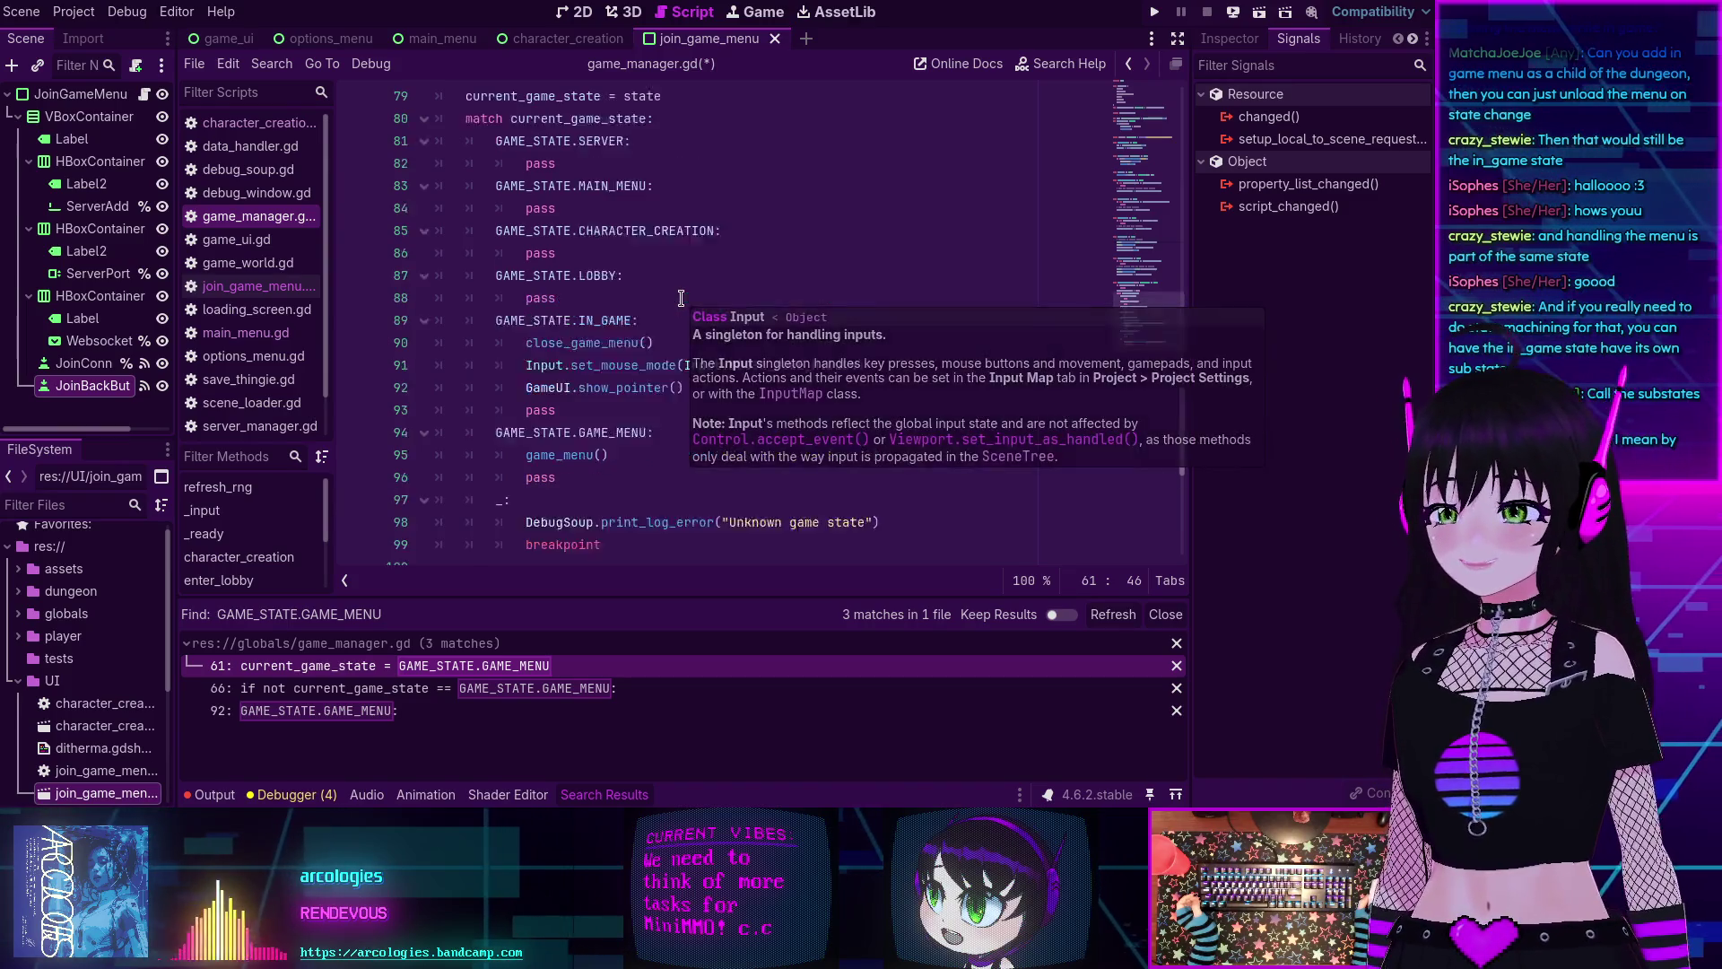
scroll(681, 298, "up", 2)
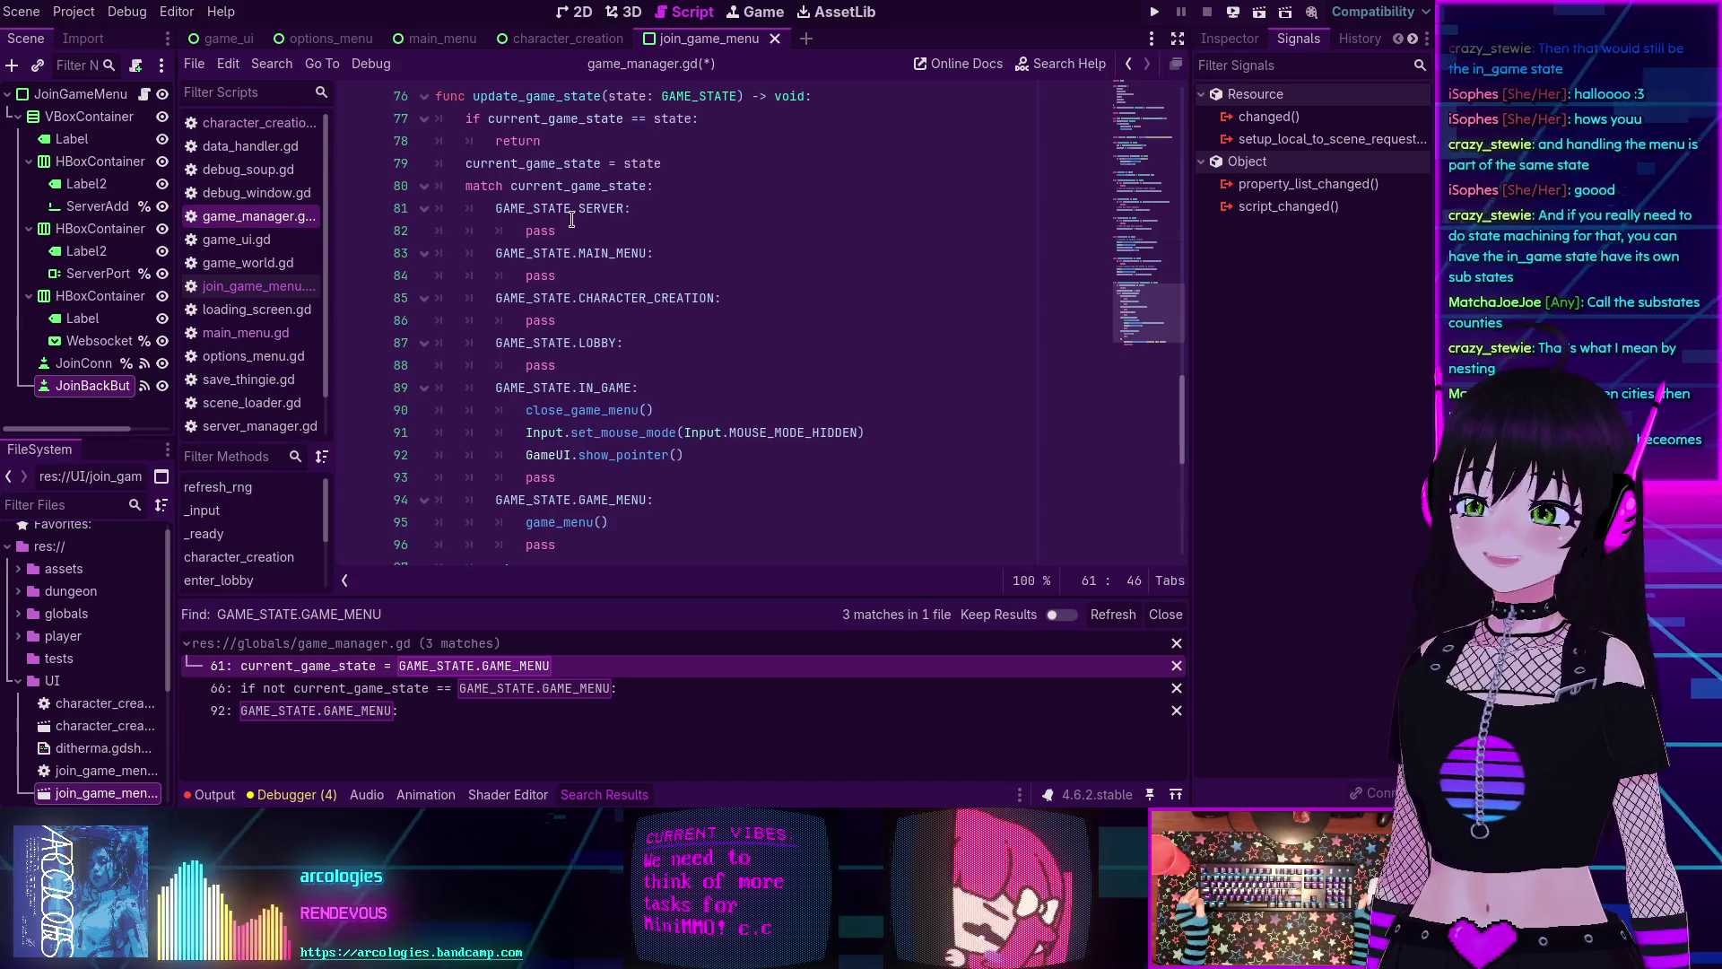
Review the MAIN_MENU, LOBBY and IN_GAME case lines in update_game_state.
scroll(591, 319, "up", 1)
scroll(574, 311, "down", 1)
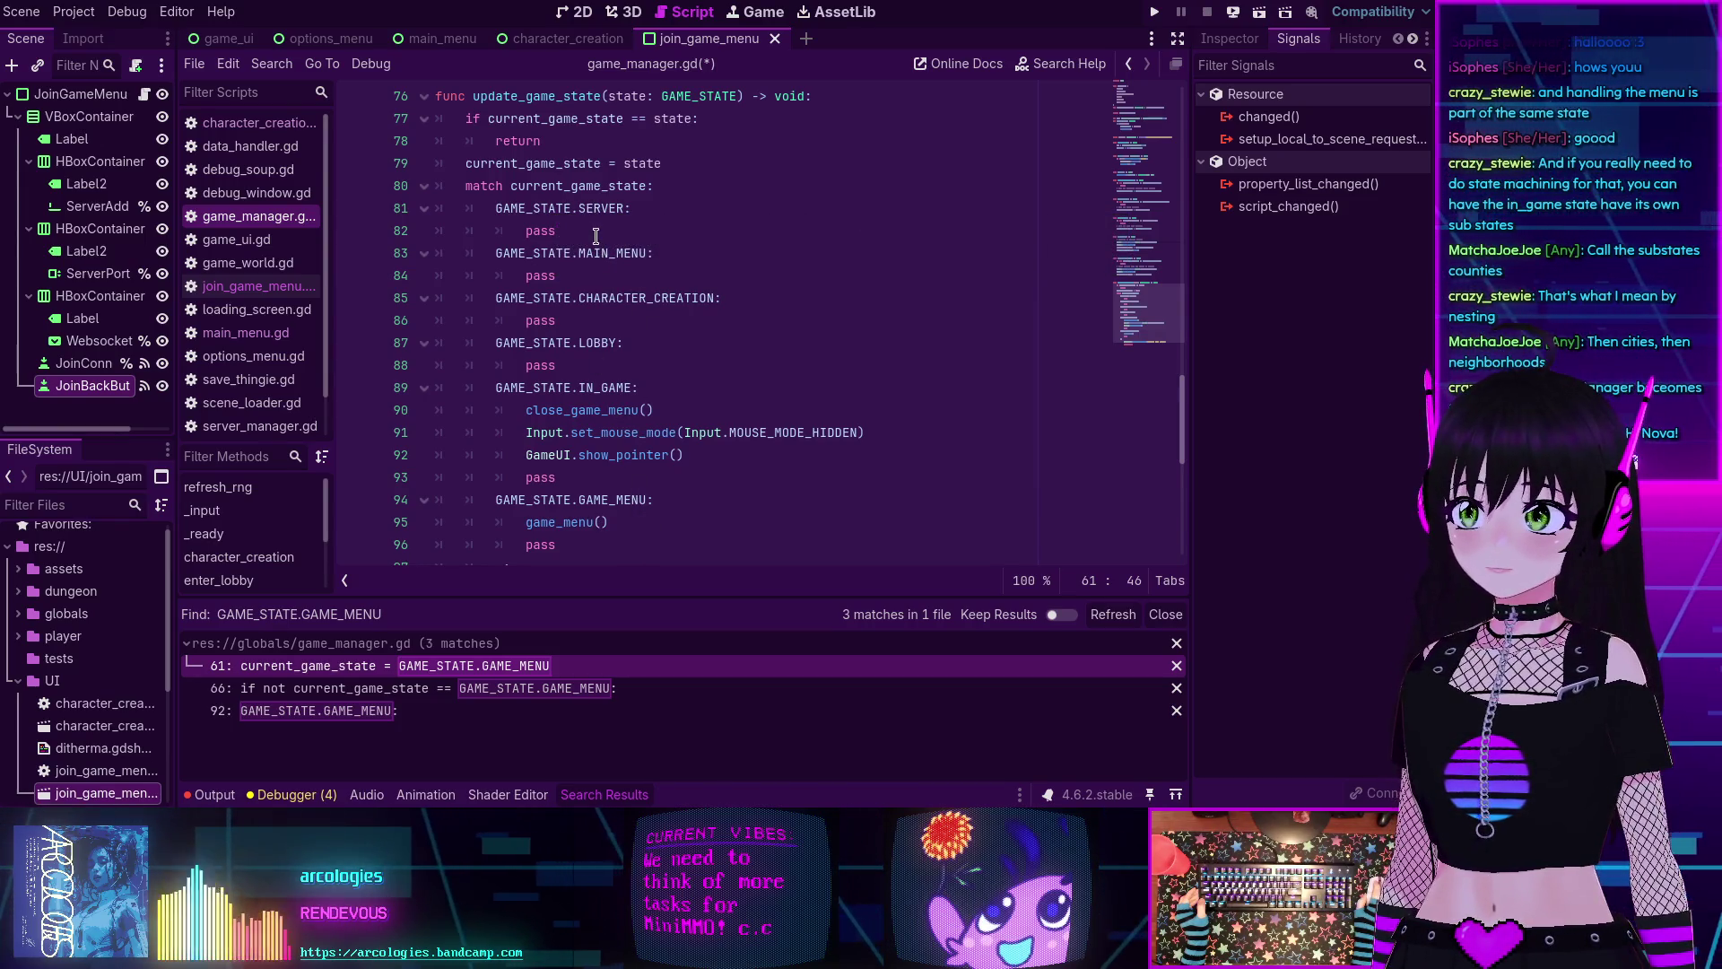
triple_click(605, 257)
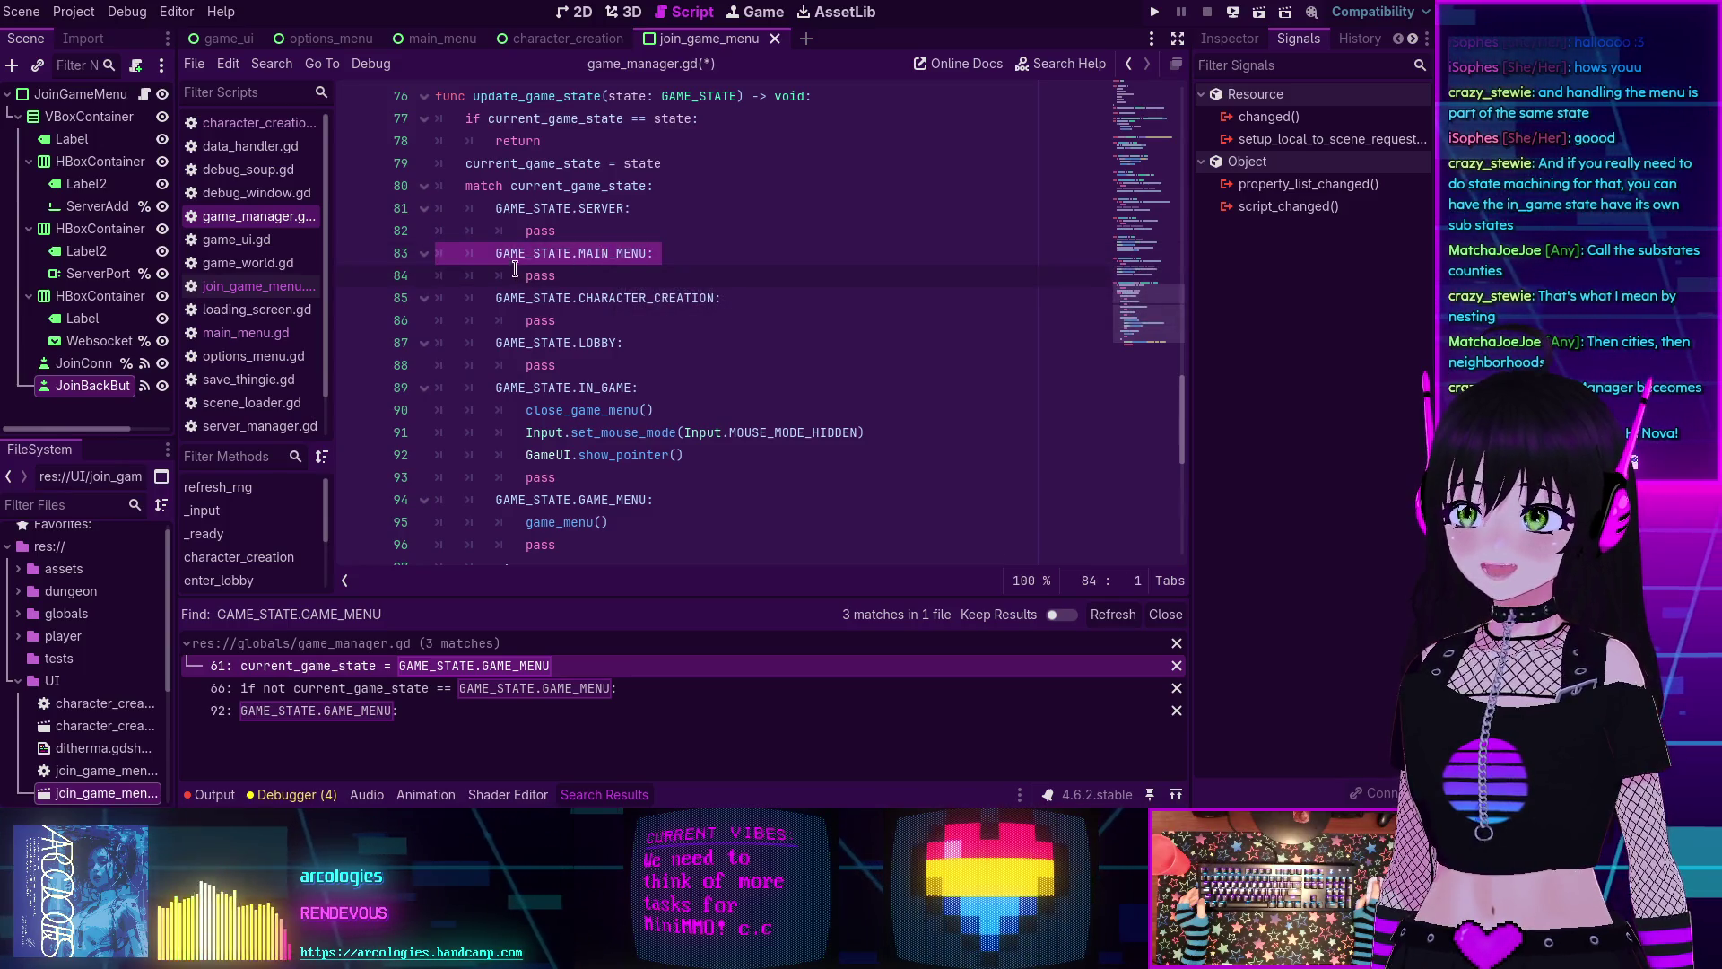
triple_click(627, 298)
triple_click(599, 344)
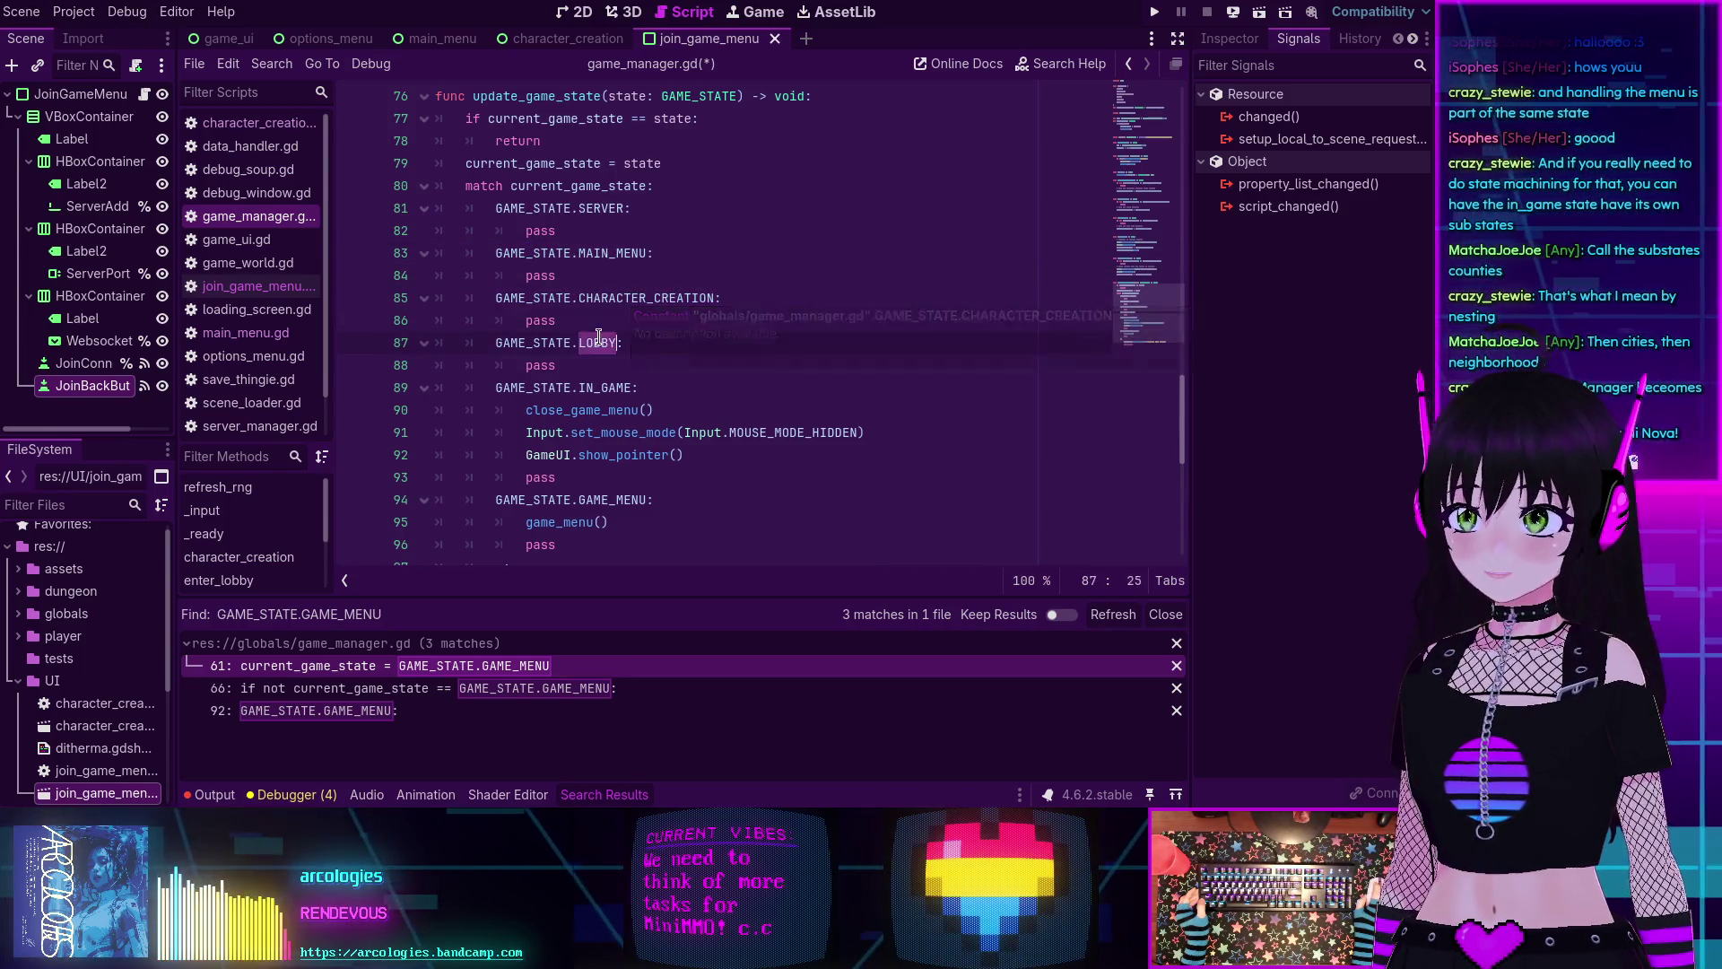
triple_click(604, 387)
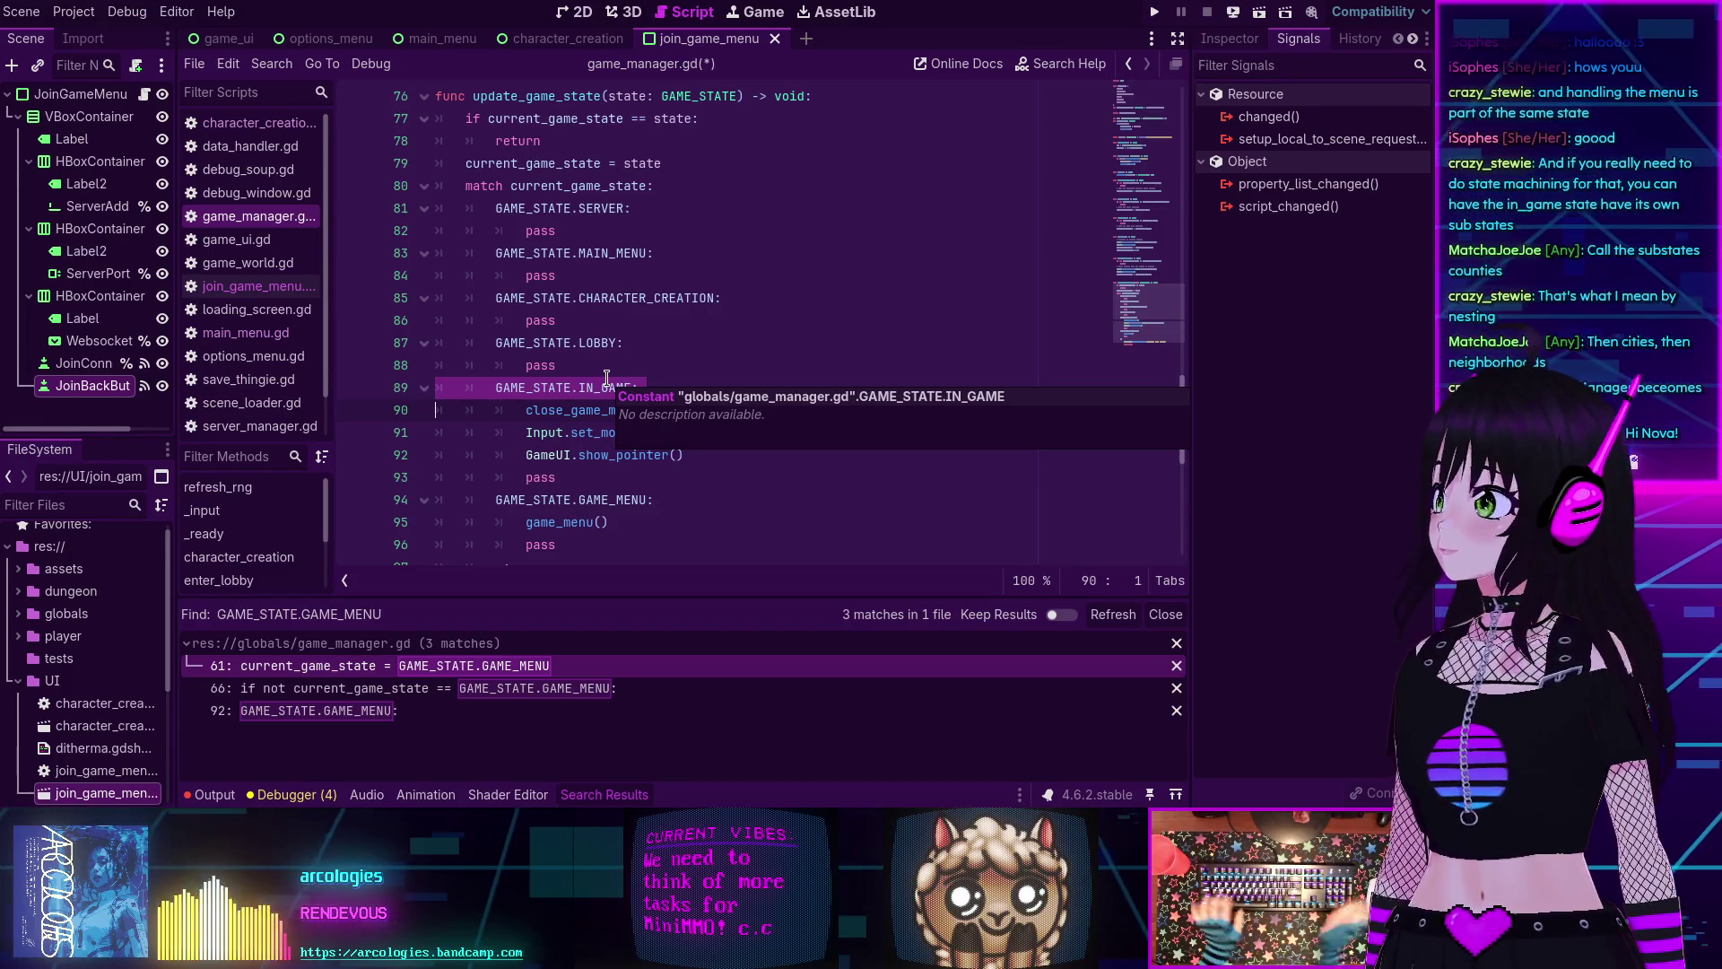
Select the three-line GAME_STATE.GAME_MENU case on lines 94–96.
scroll(608, 368, "down", 3)
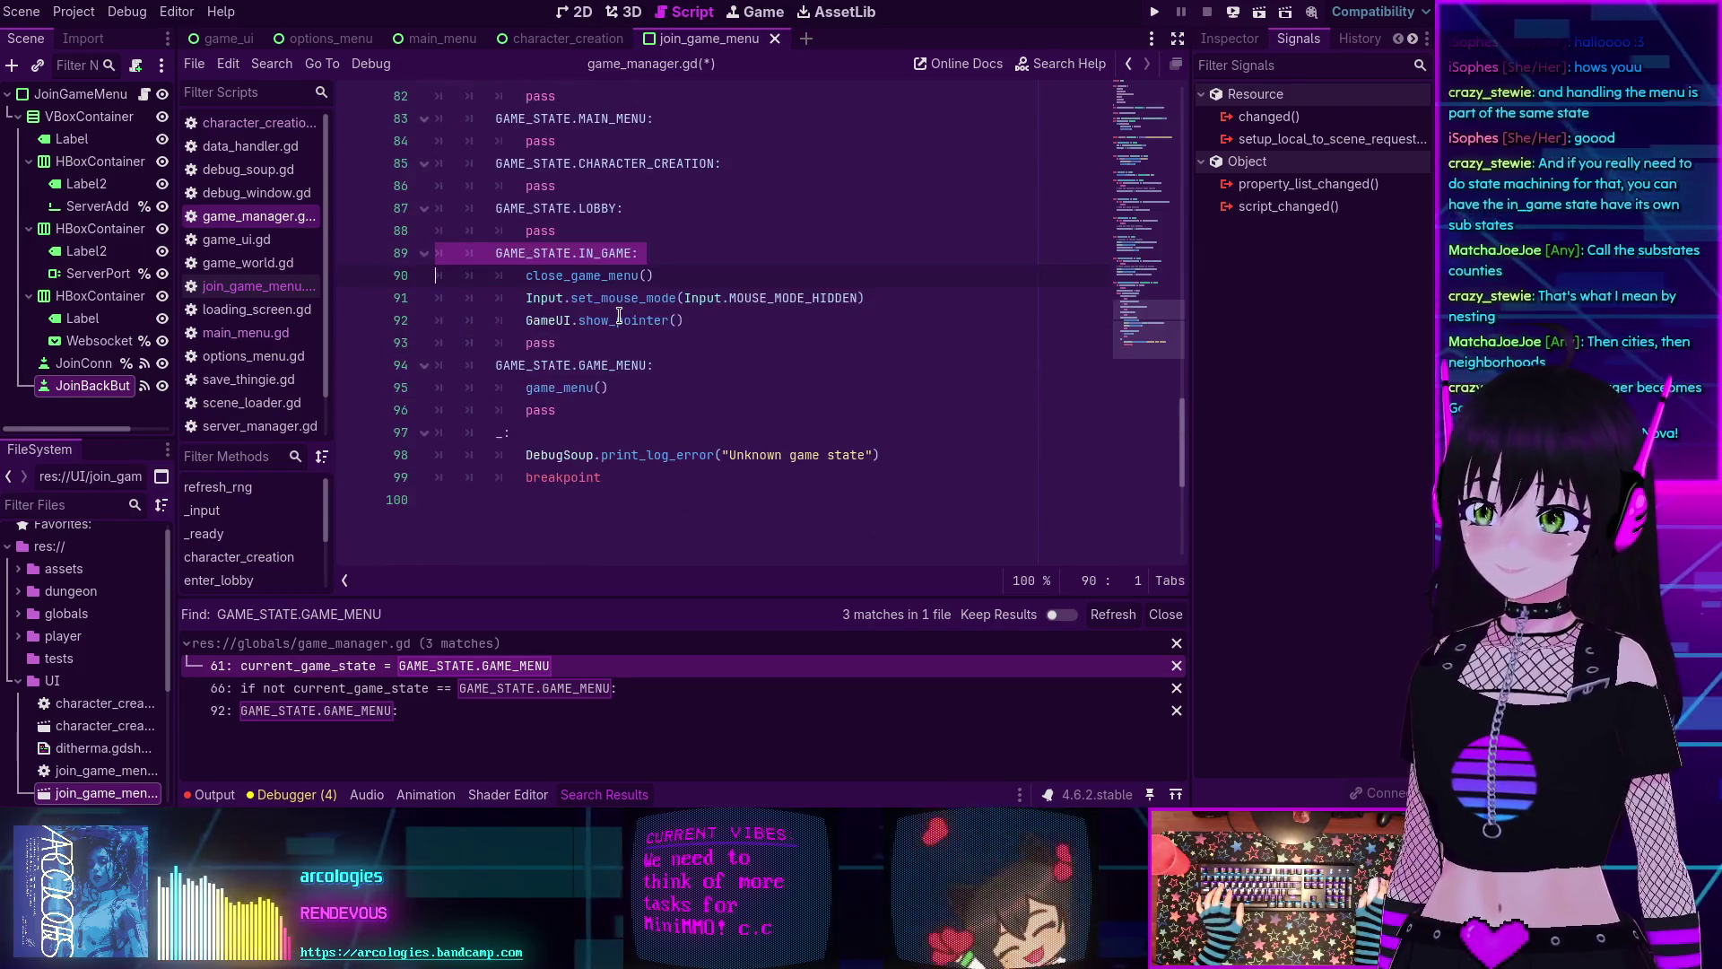
scroll(619, 315, "up", 1)
left_click(685, 252)
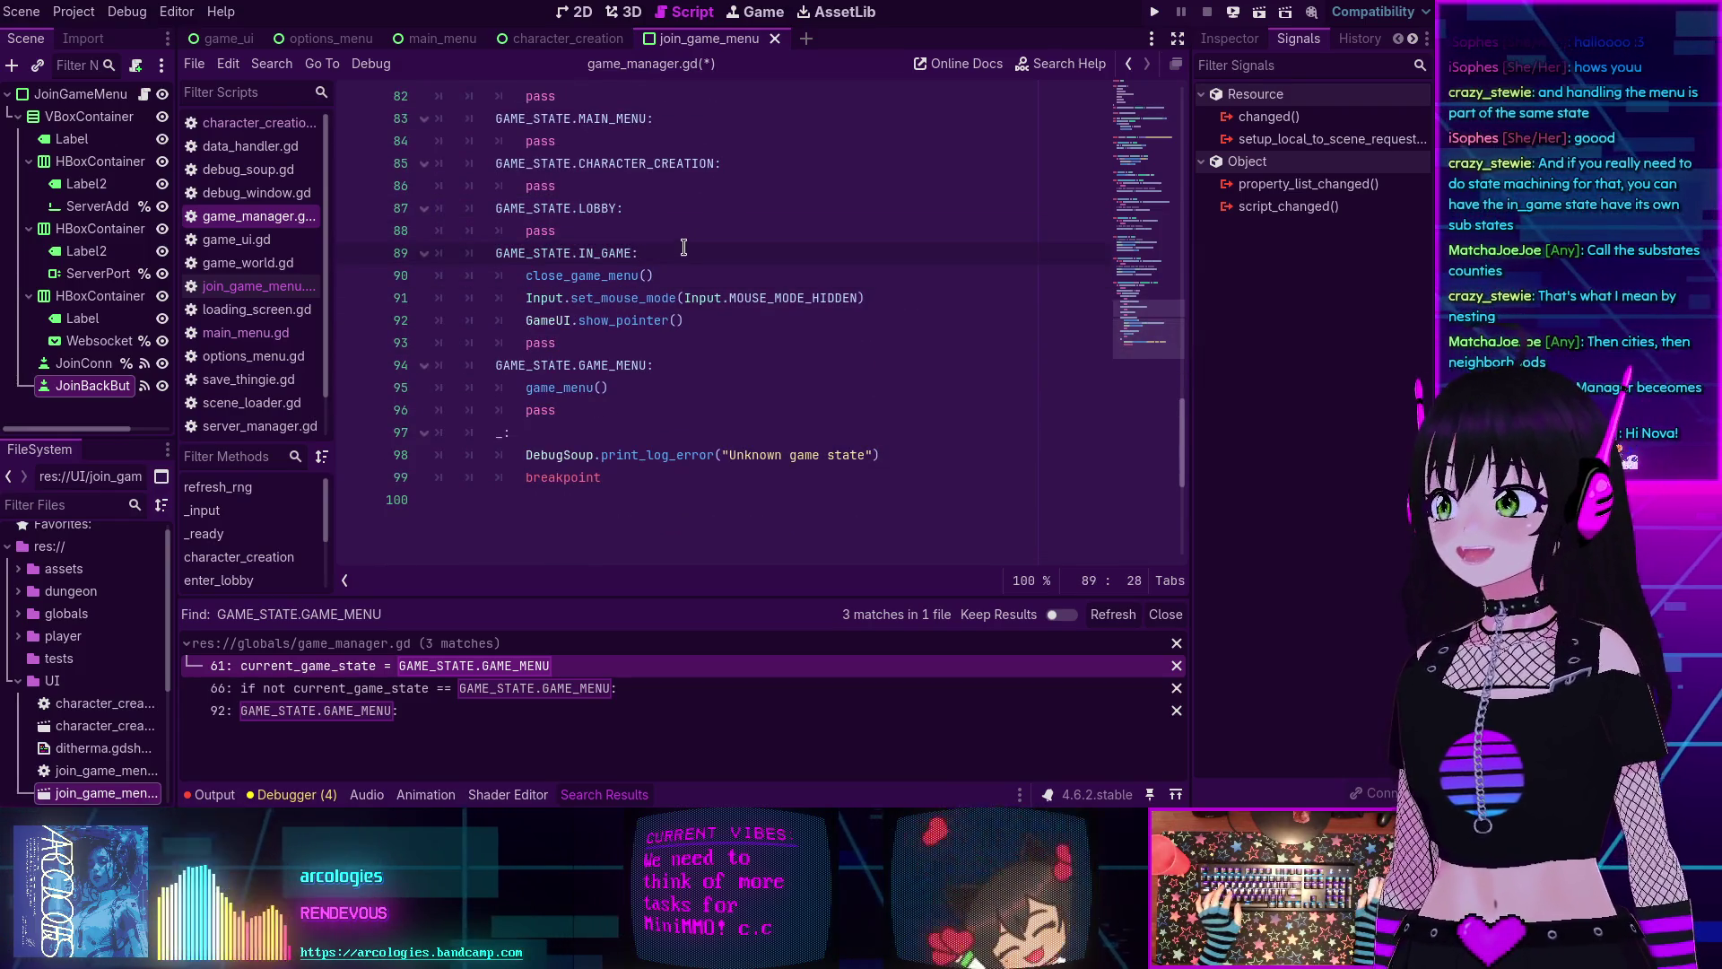
scroll(683, 254, "down", 1)
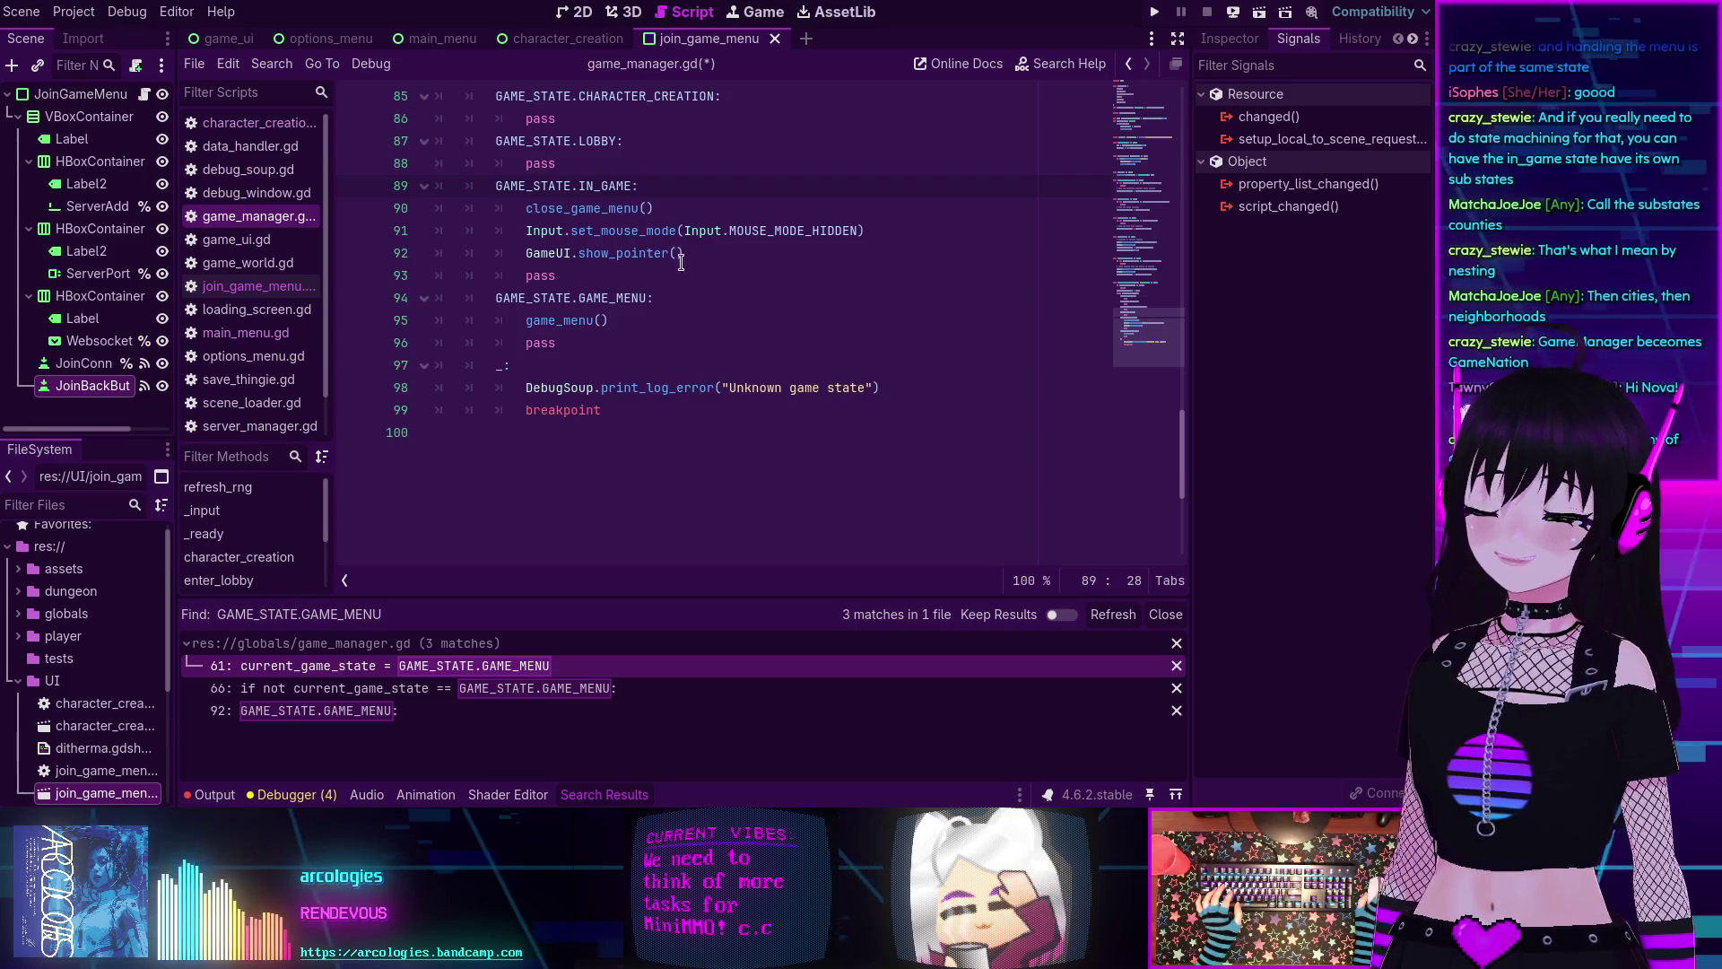
scroll(655, 287, "up", 2)
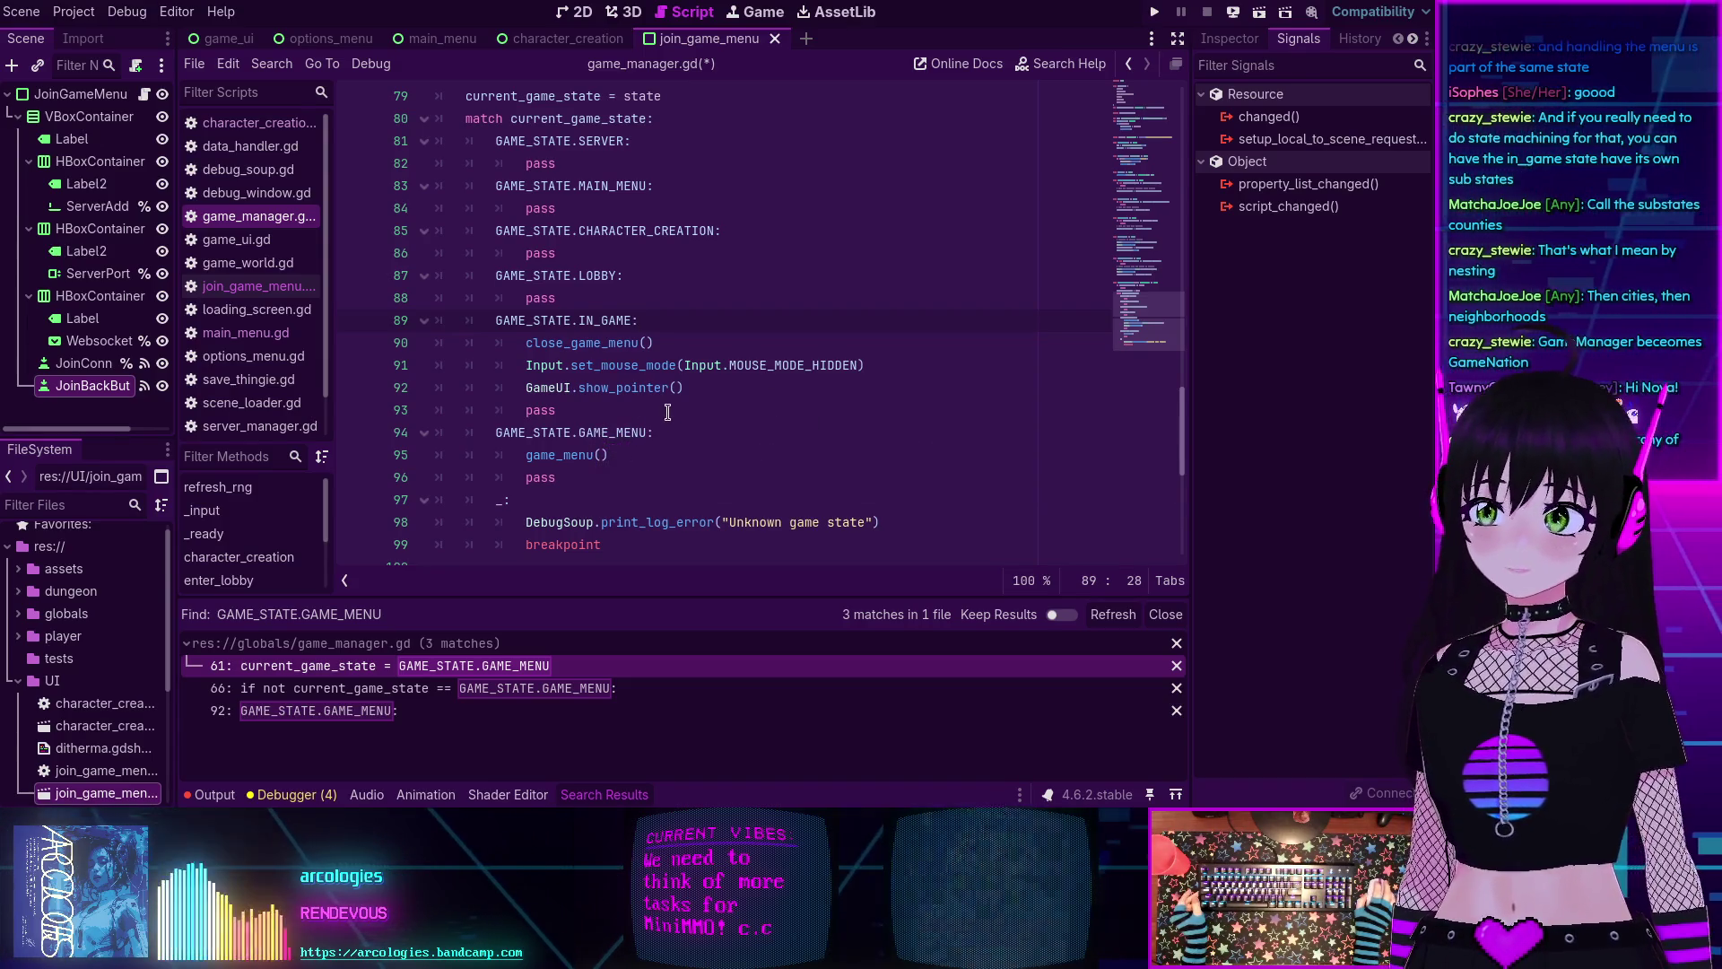
left_click_drag(574, 478, 436, 428)
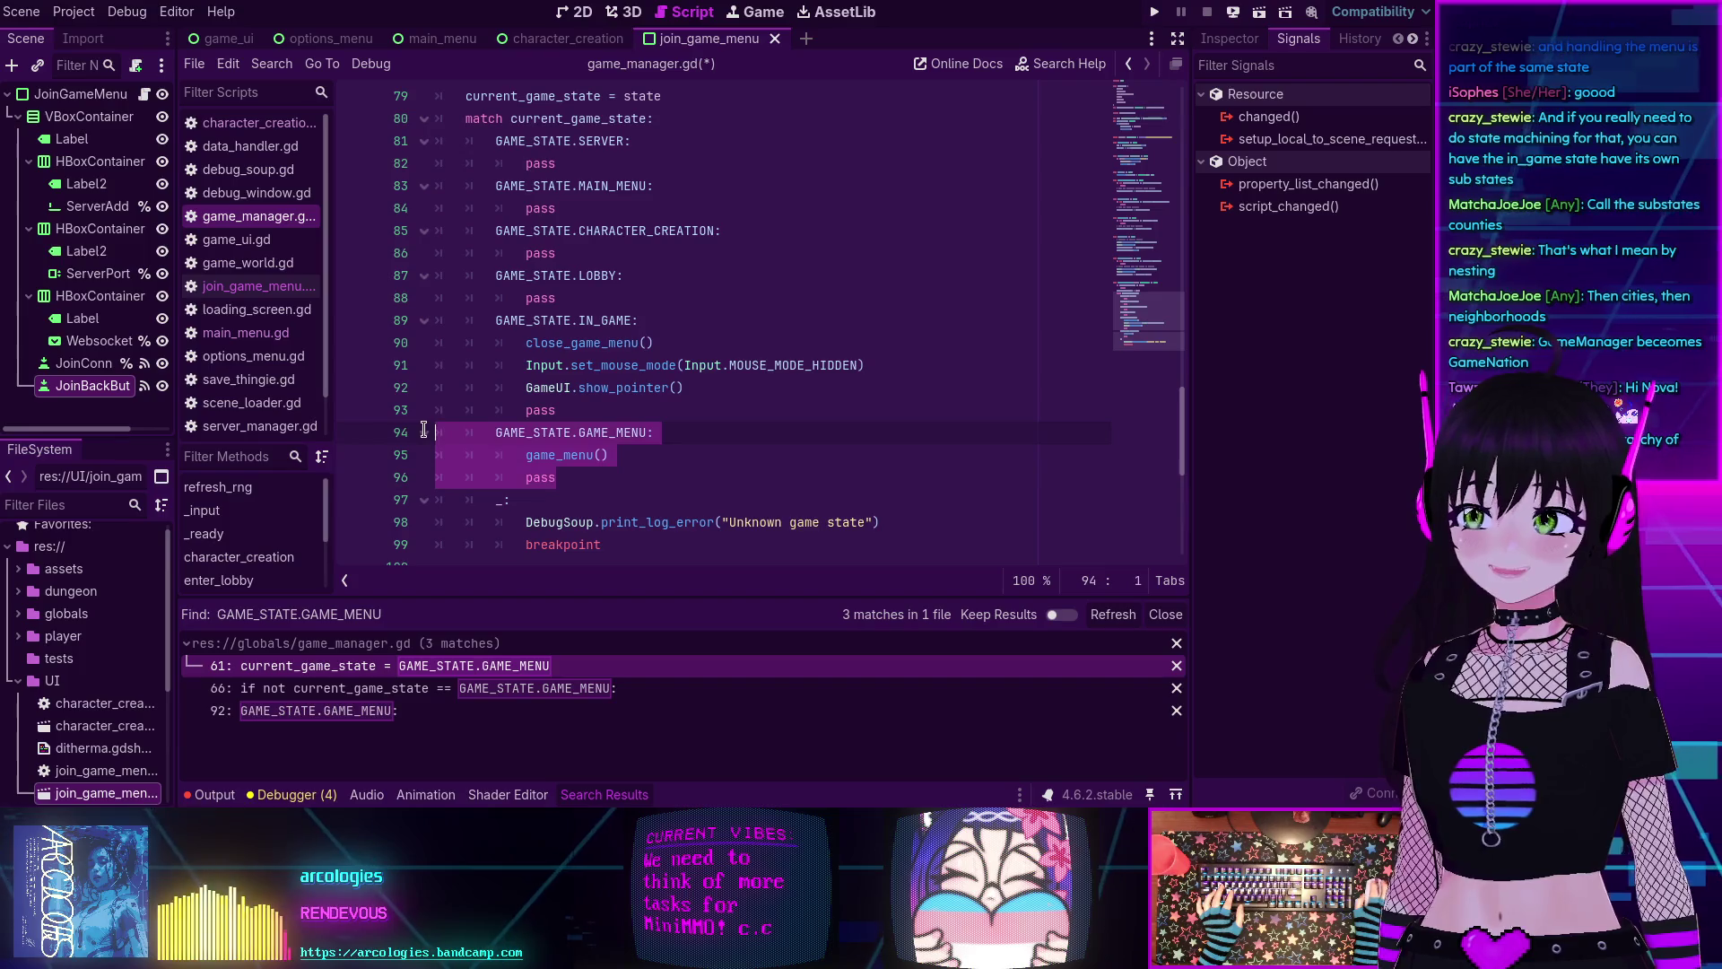
Delete the GAME_MENU match case and the GAME_MENU entry in the GAME_STATE enum.
key("BackSpace")
key("BackSpace")
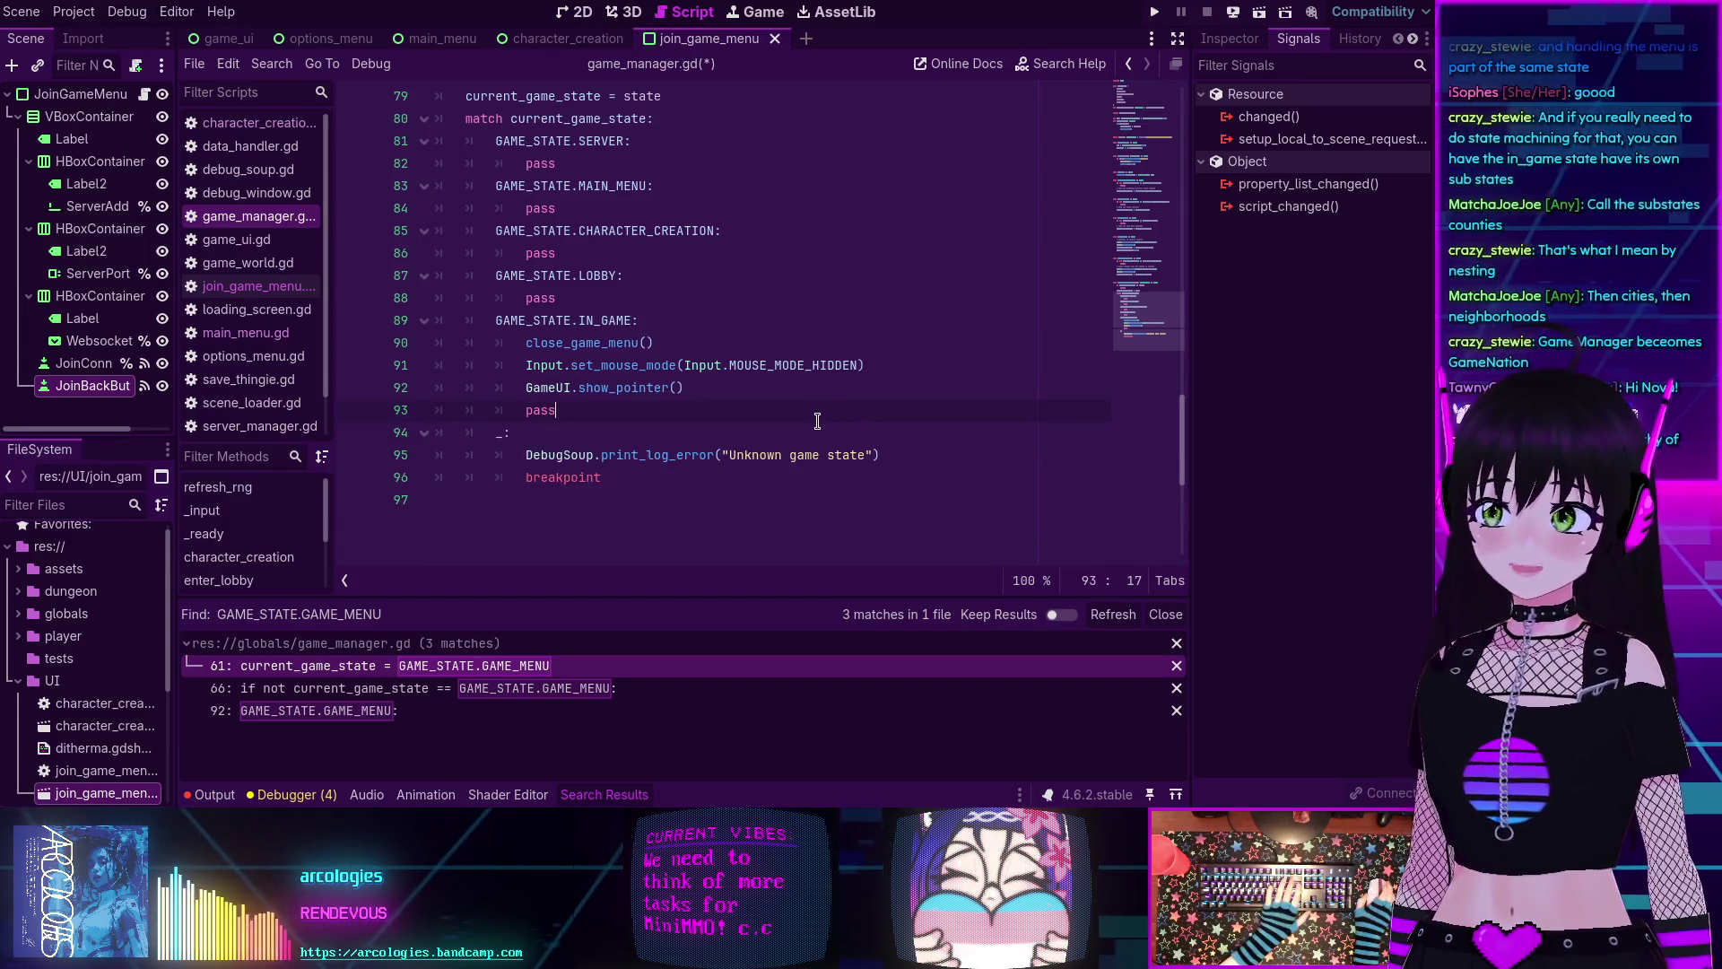
scroll(826, 422, "up", 12)
scroll(808, 425, "up", 8)
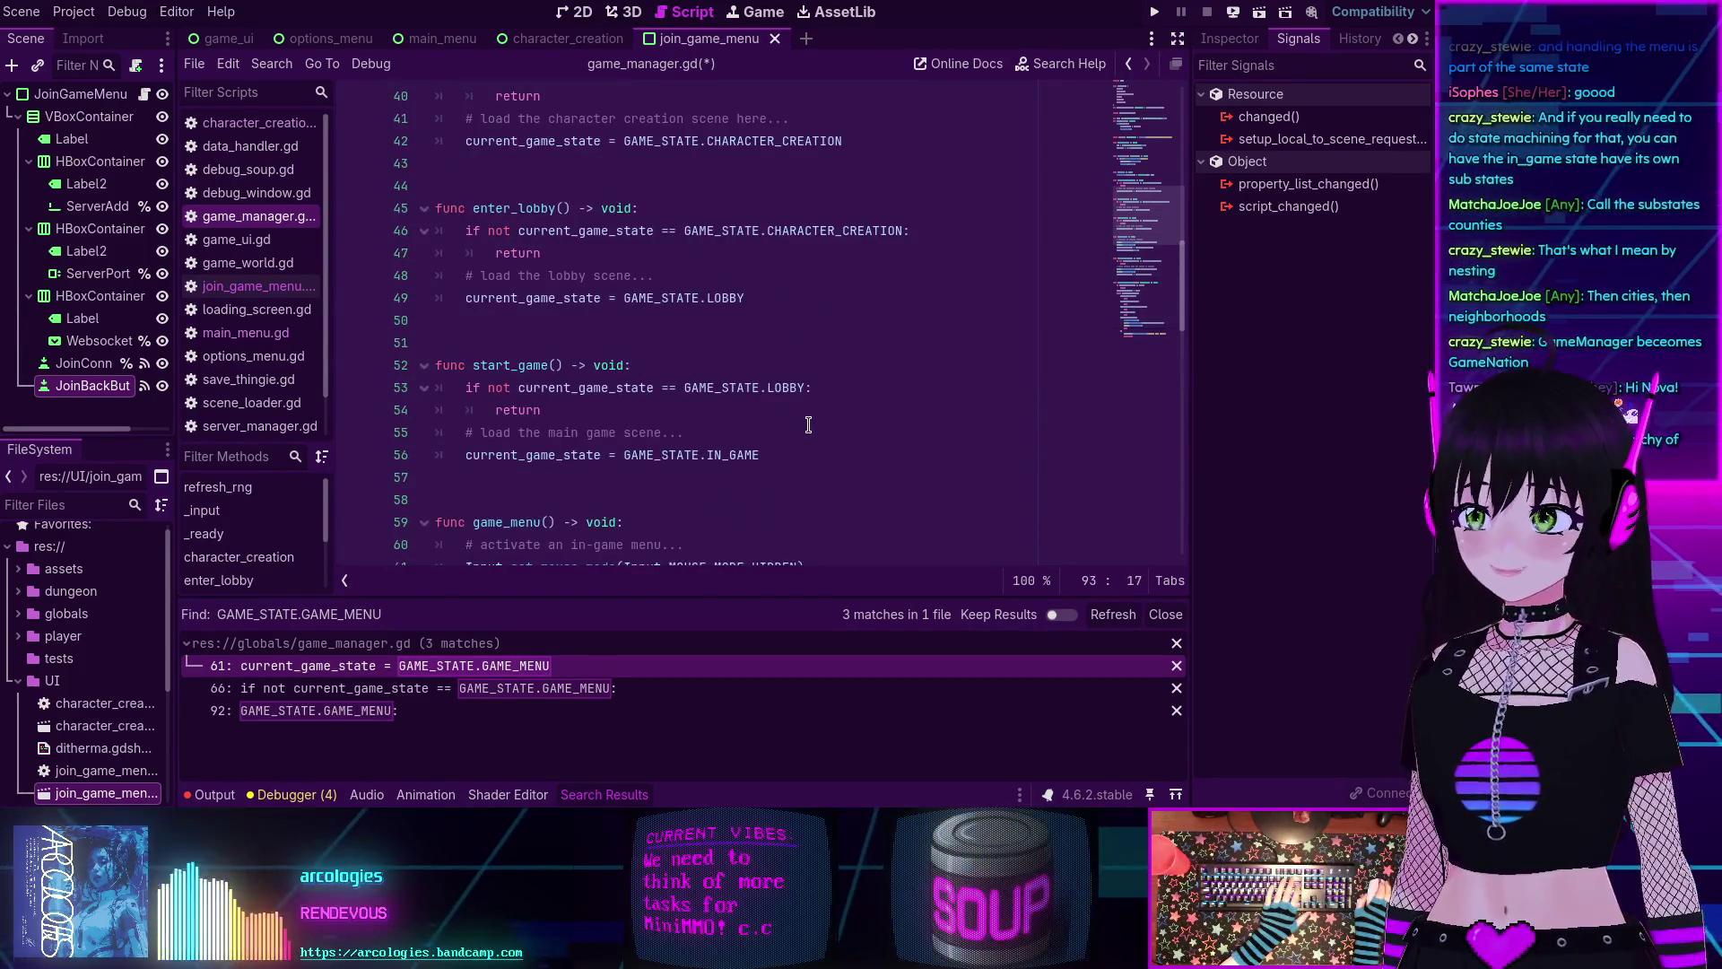
scroll(808, 424, "up", 6)
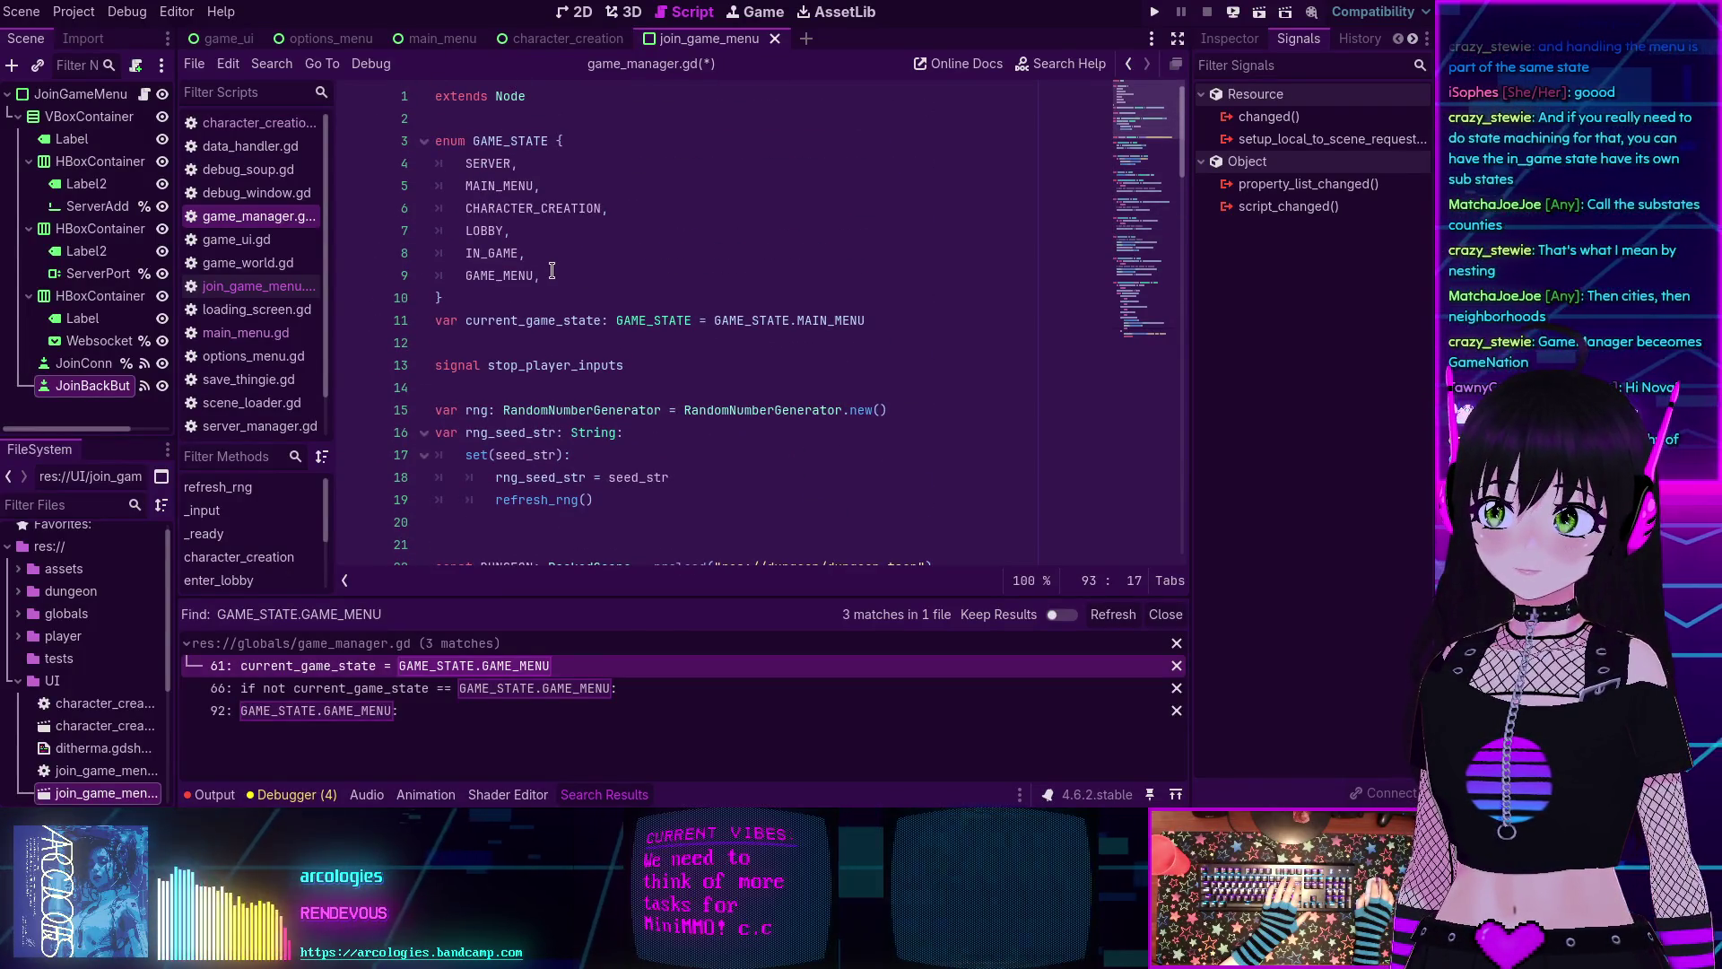
left_click_drag(554, 274, 547, 260)
key("BackSpace")
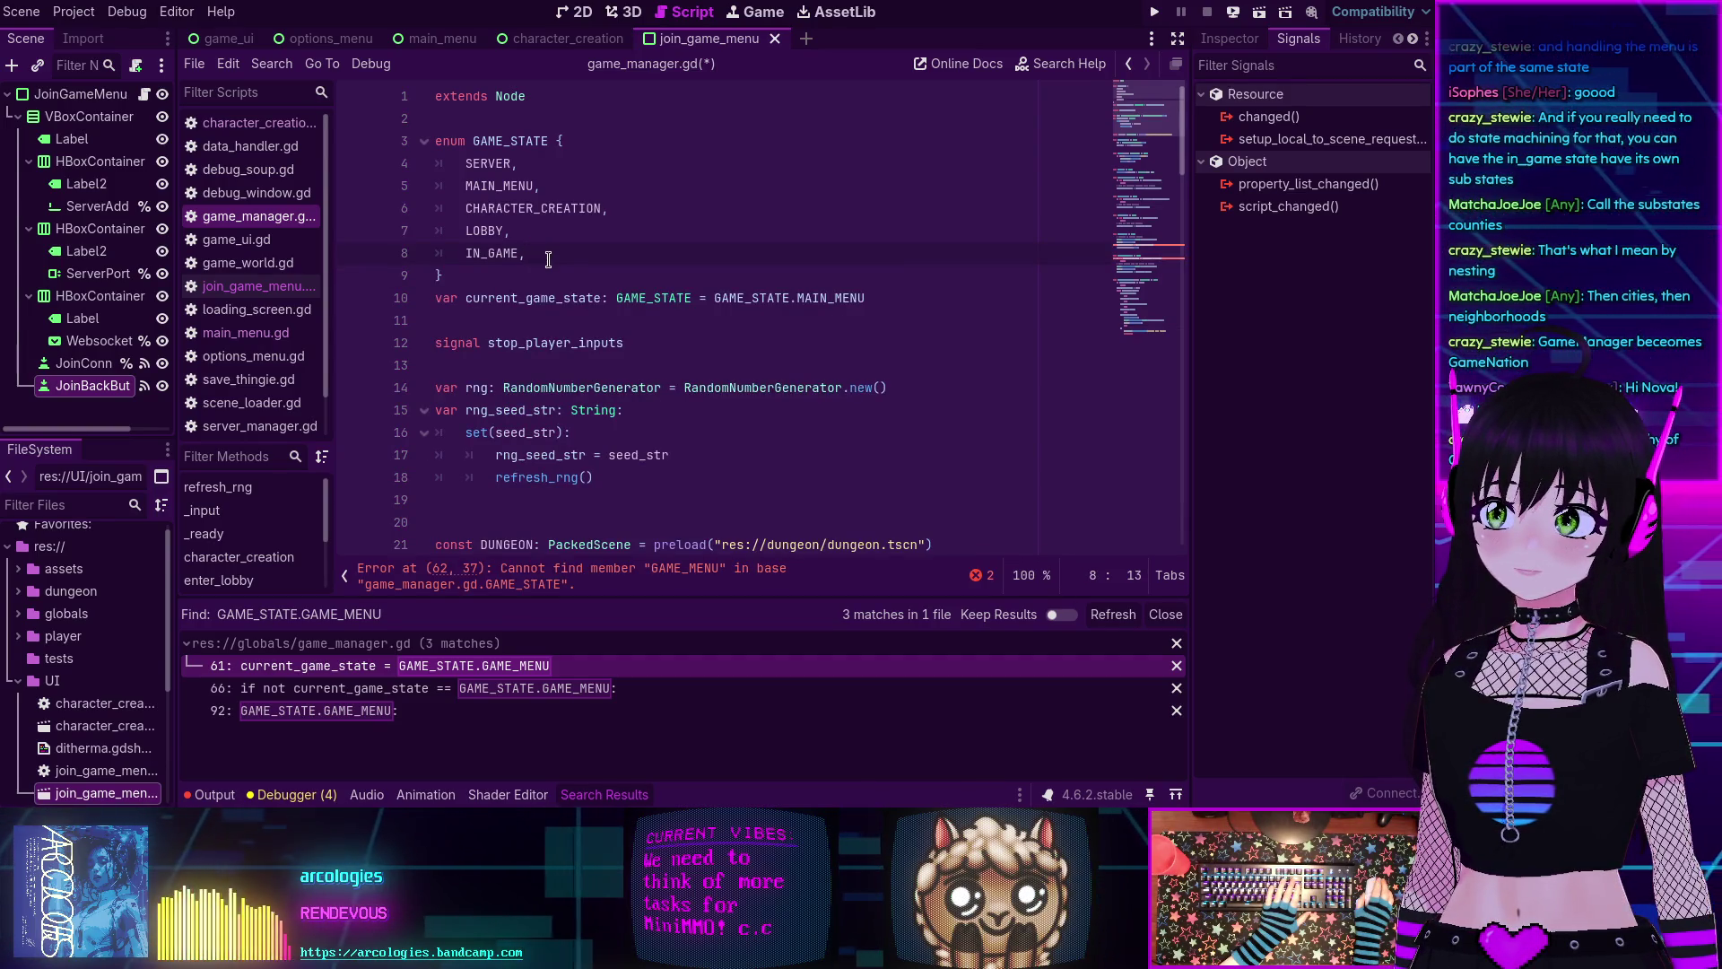
Remove the line setting the state to GAME_MENU from game_menu().
scroll(548, 259, "down", 6)
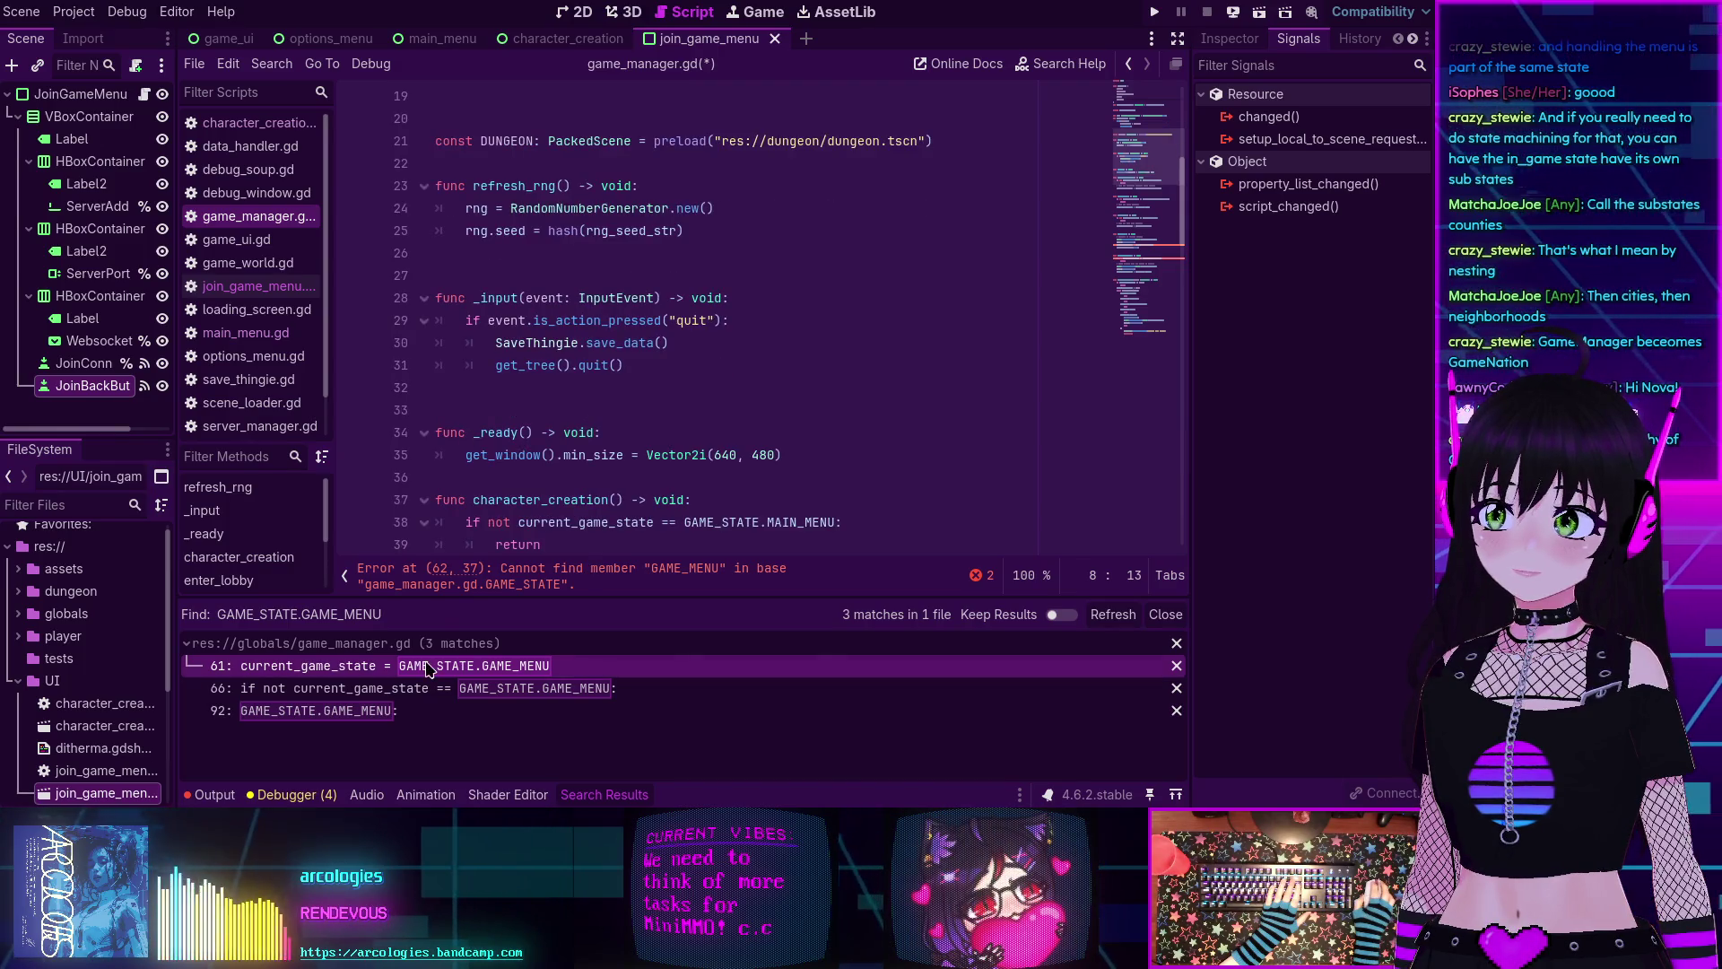
left_click(738, 432)
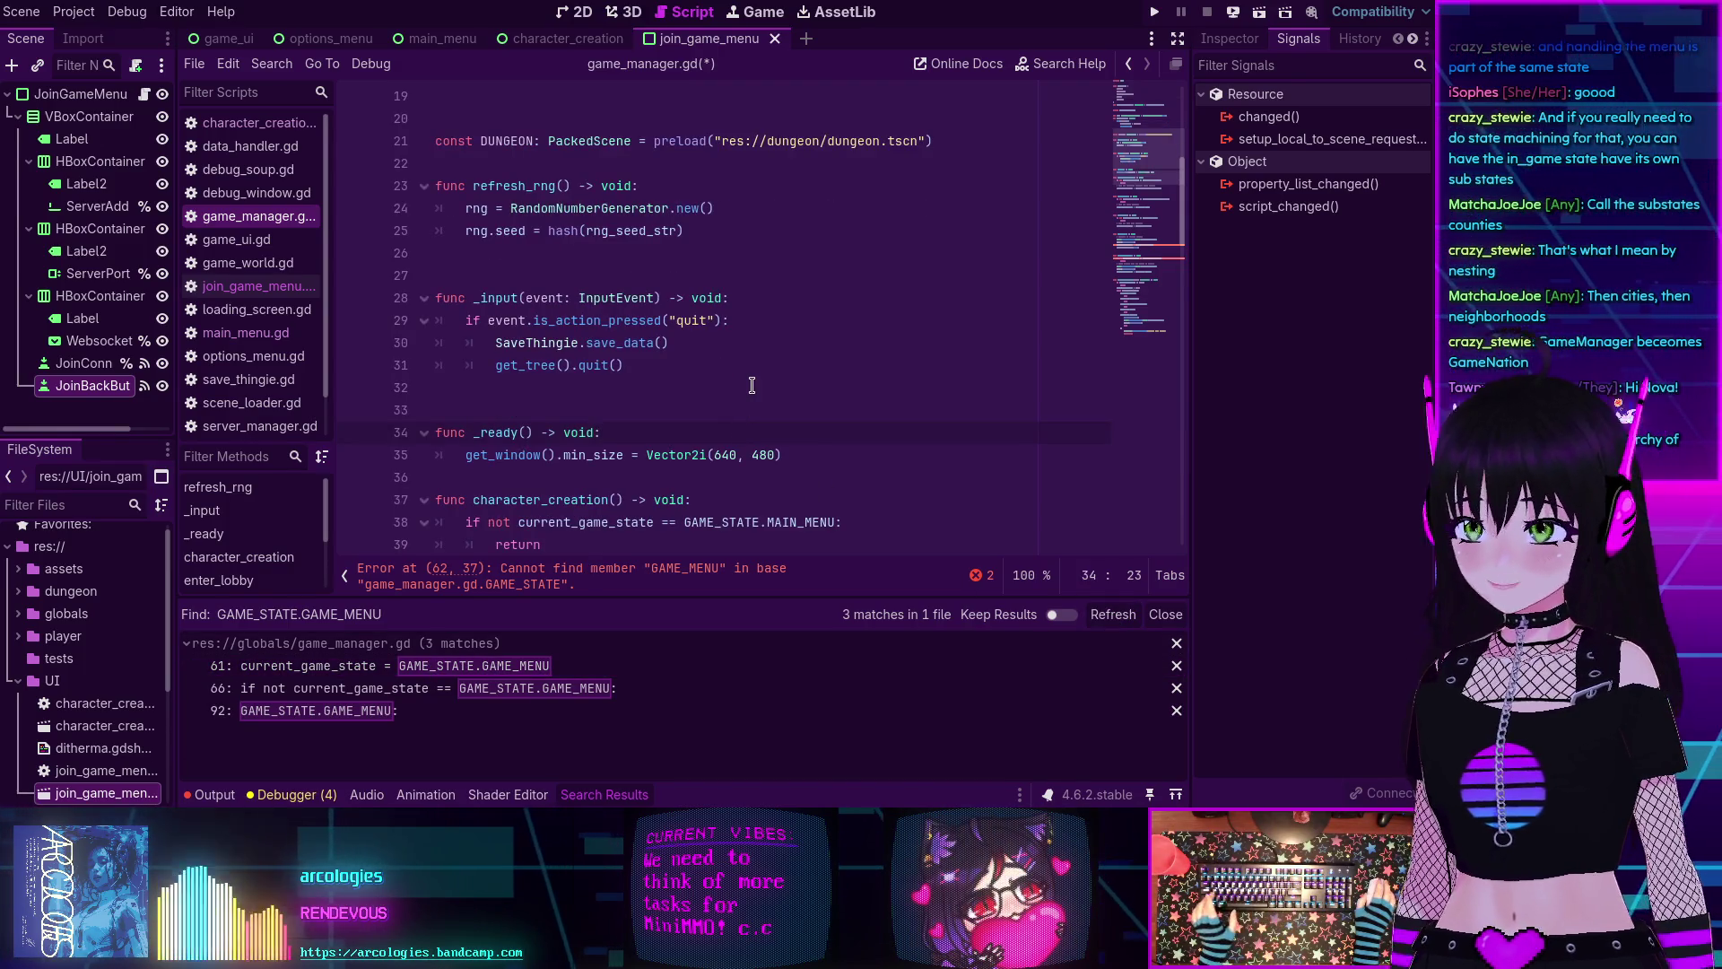
scroll(750, 389, "down", 13)
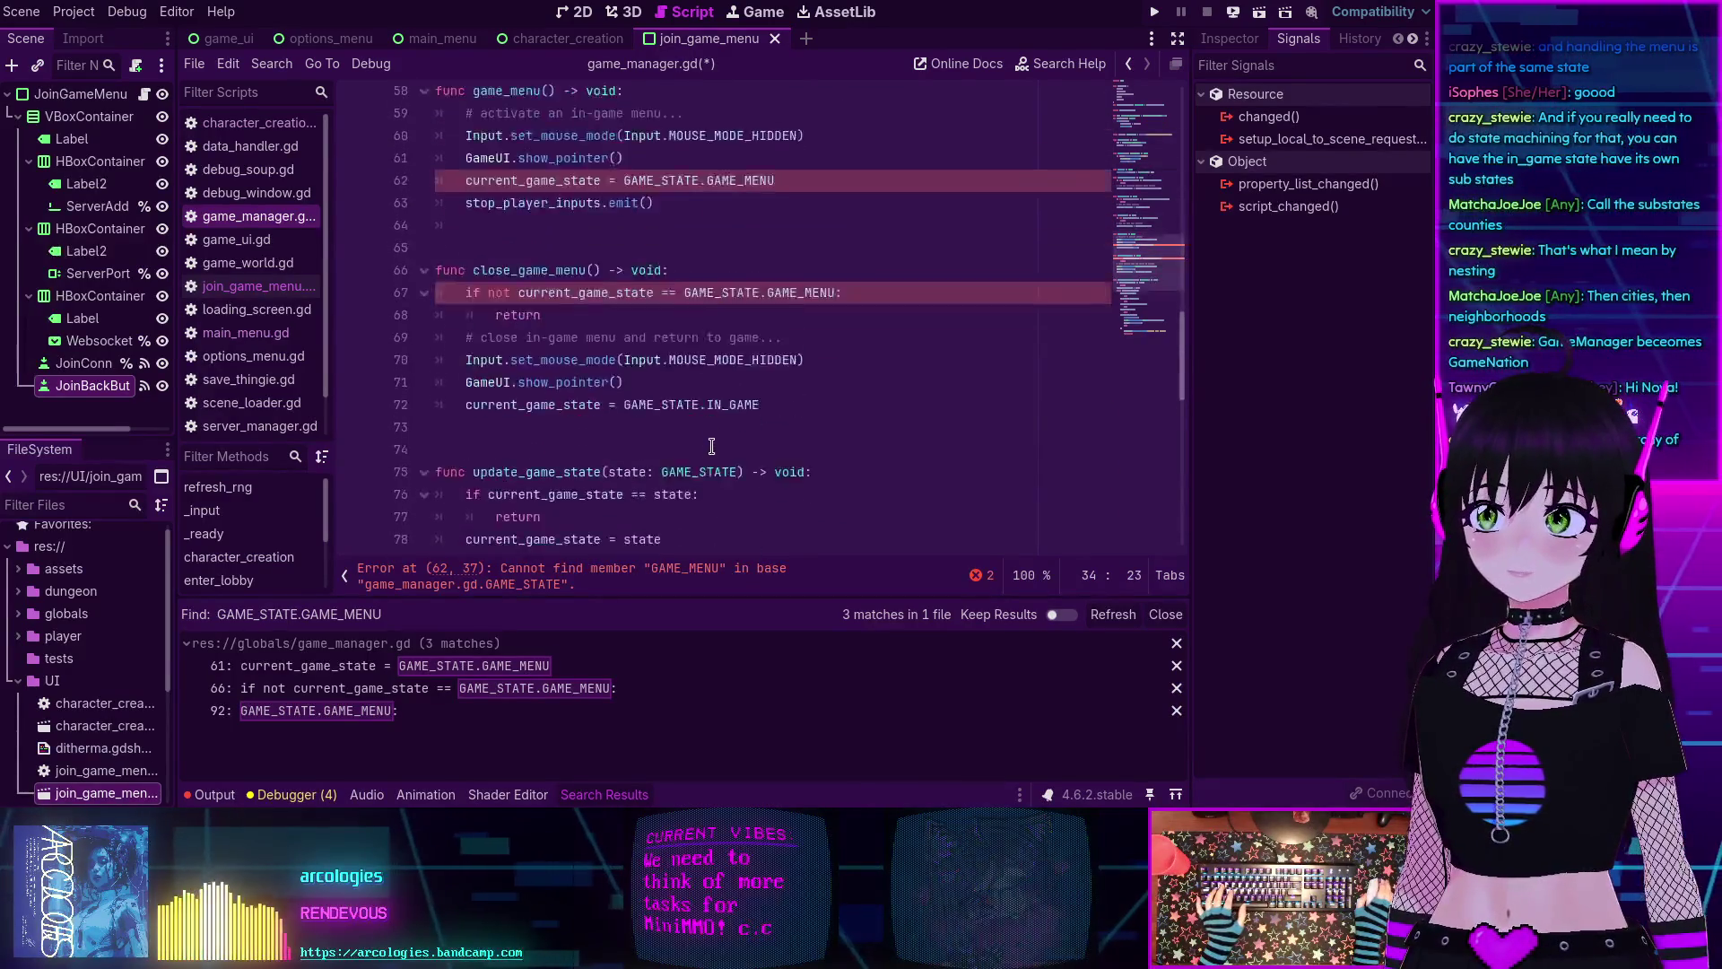
scroll(657, 259, "up", 2)
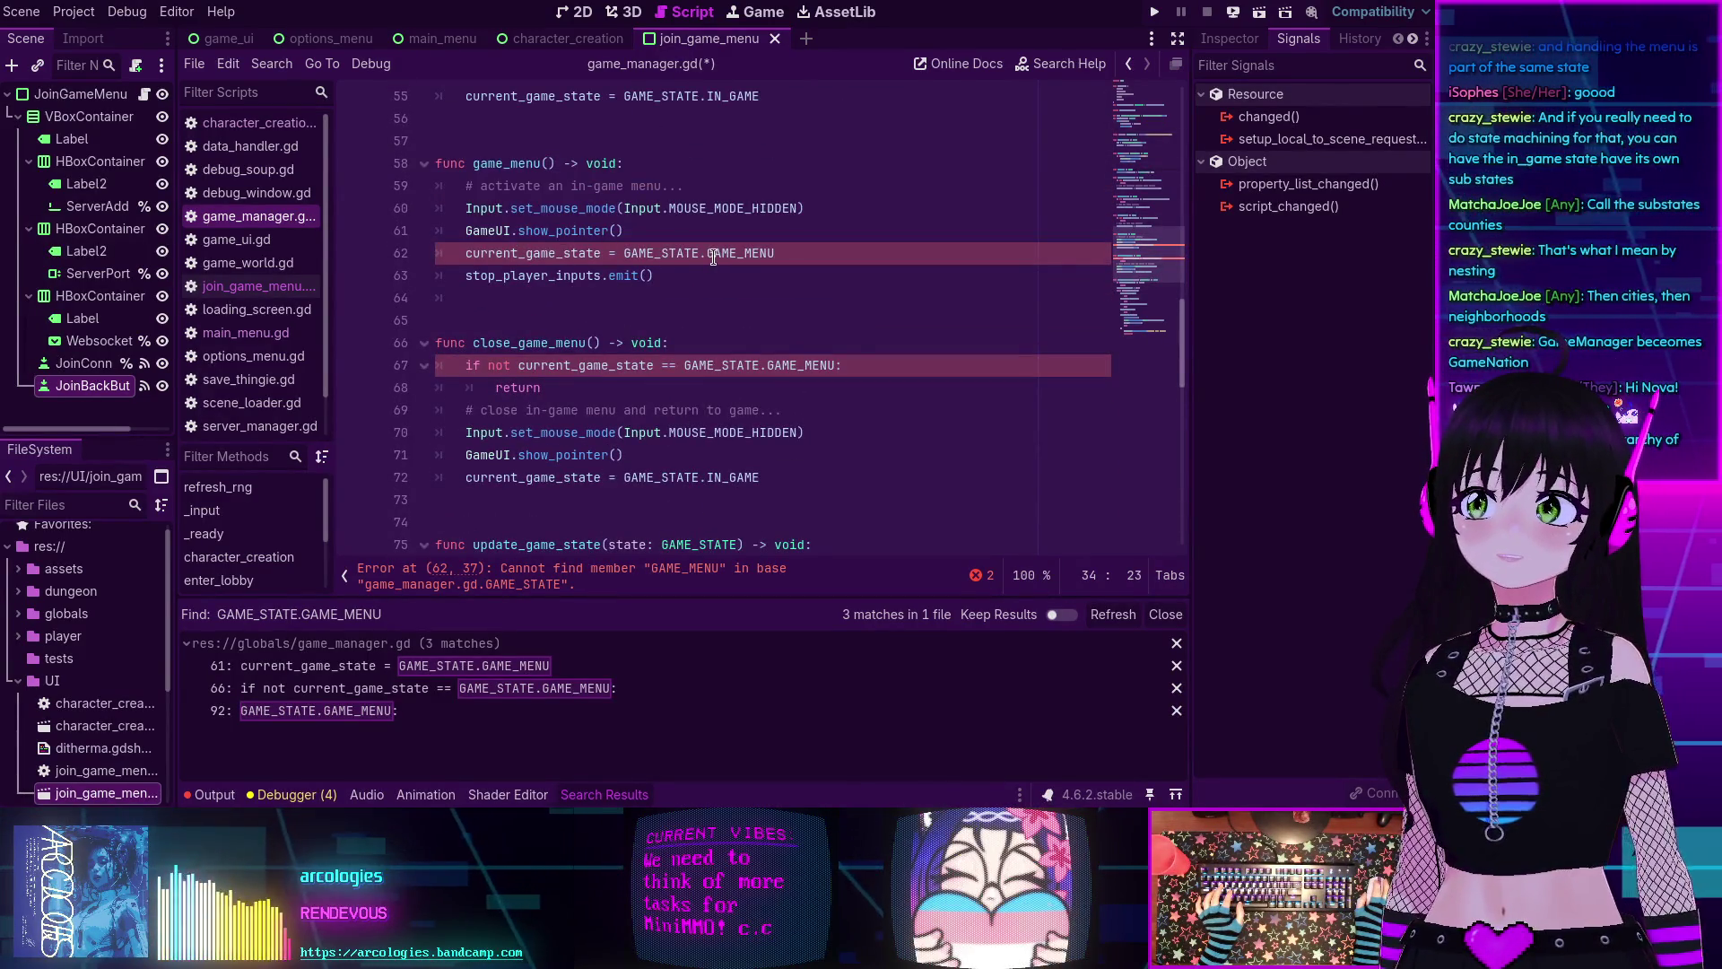
mouse_move(685, 248)
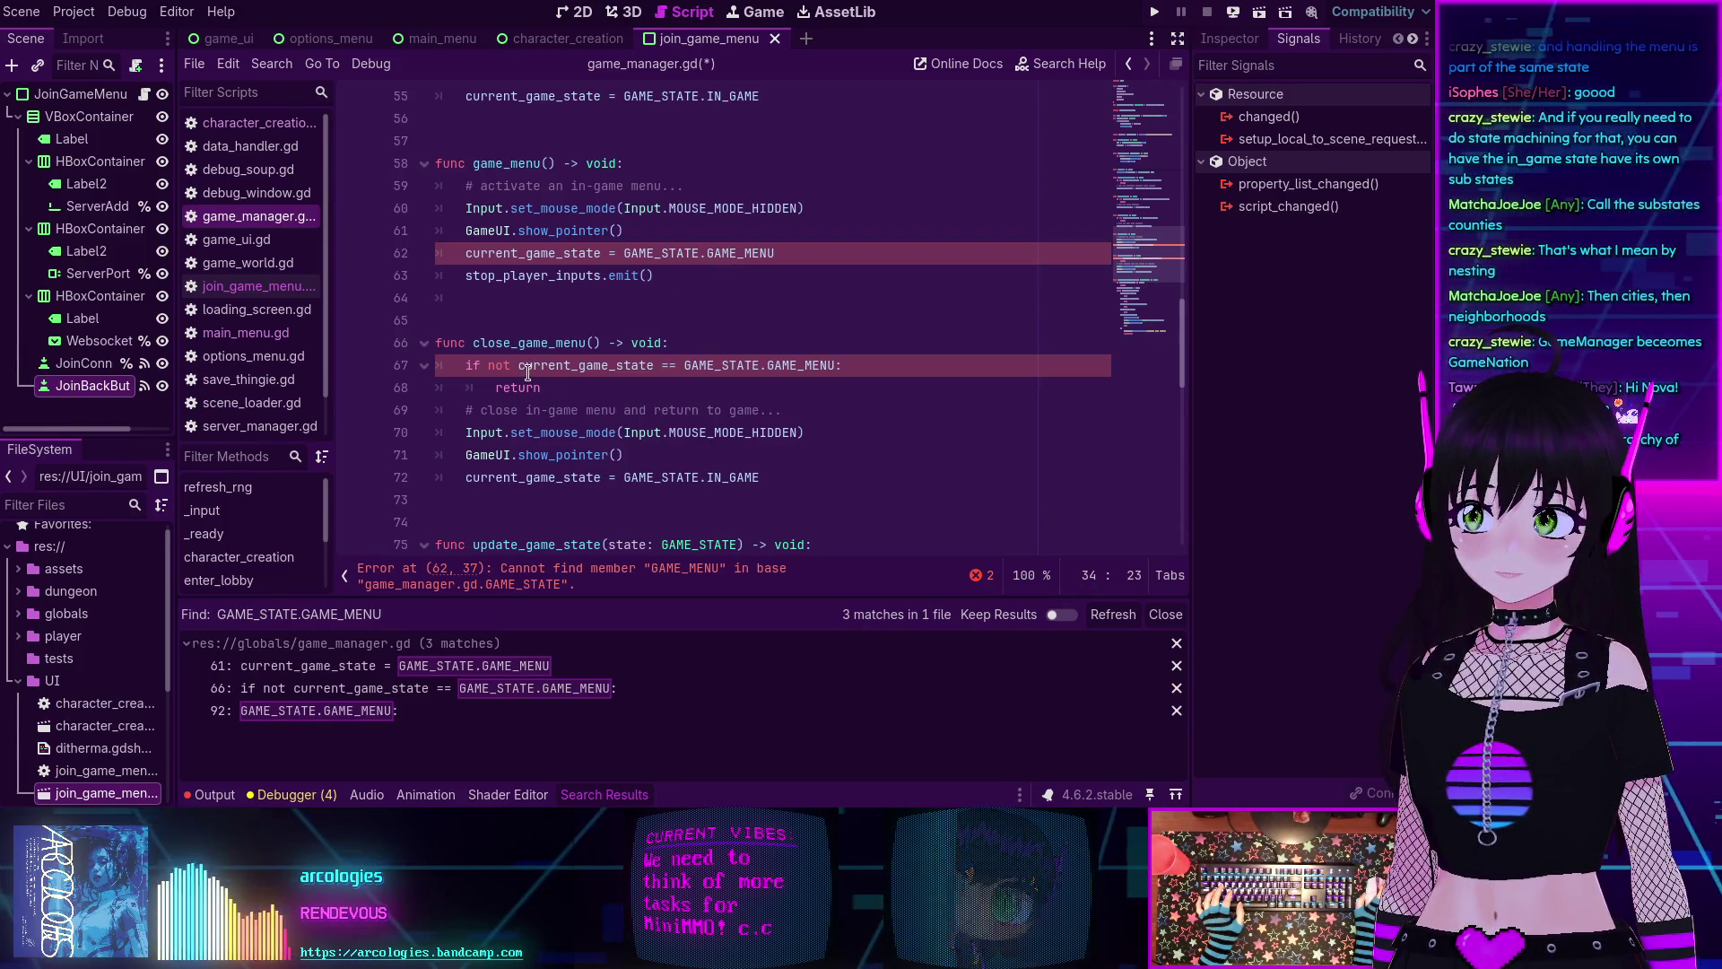
triple_click(739, 262)
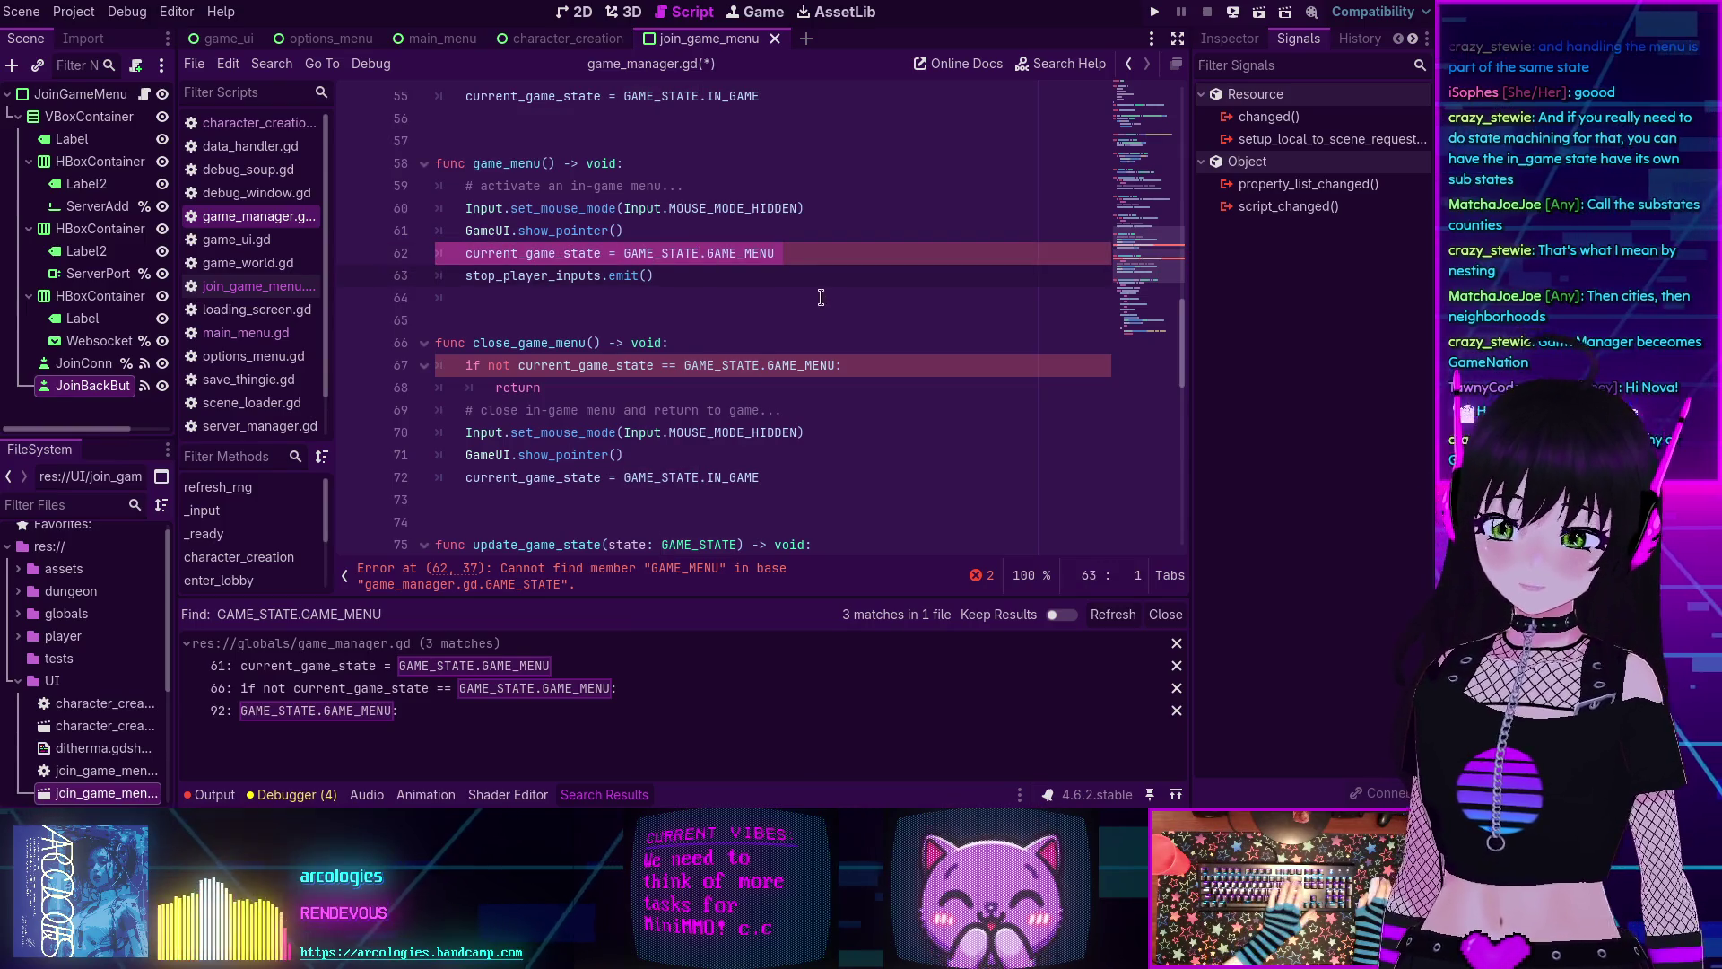
key("BackSpace")
Delete the GAME_MENU check and its return from close_game_menu().
left_click(551, 362)
left_click_drag(552, 363, 670, 320)
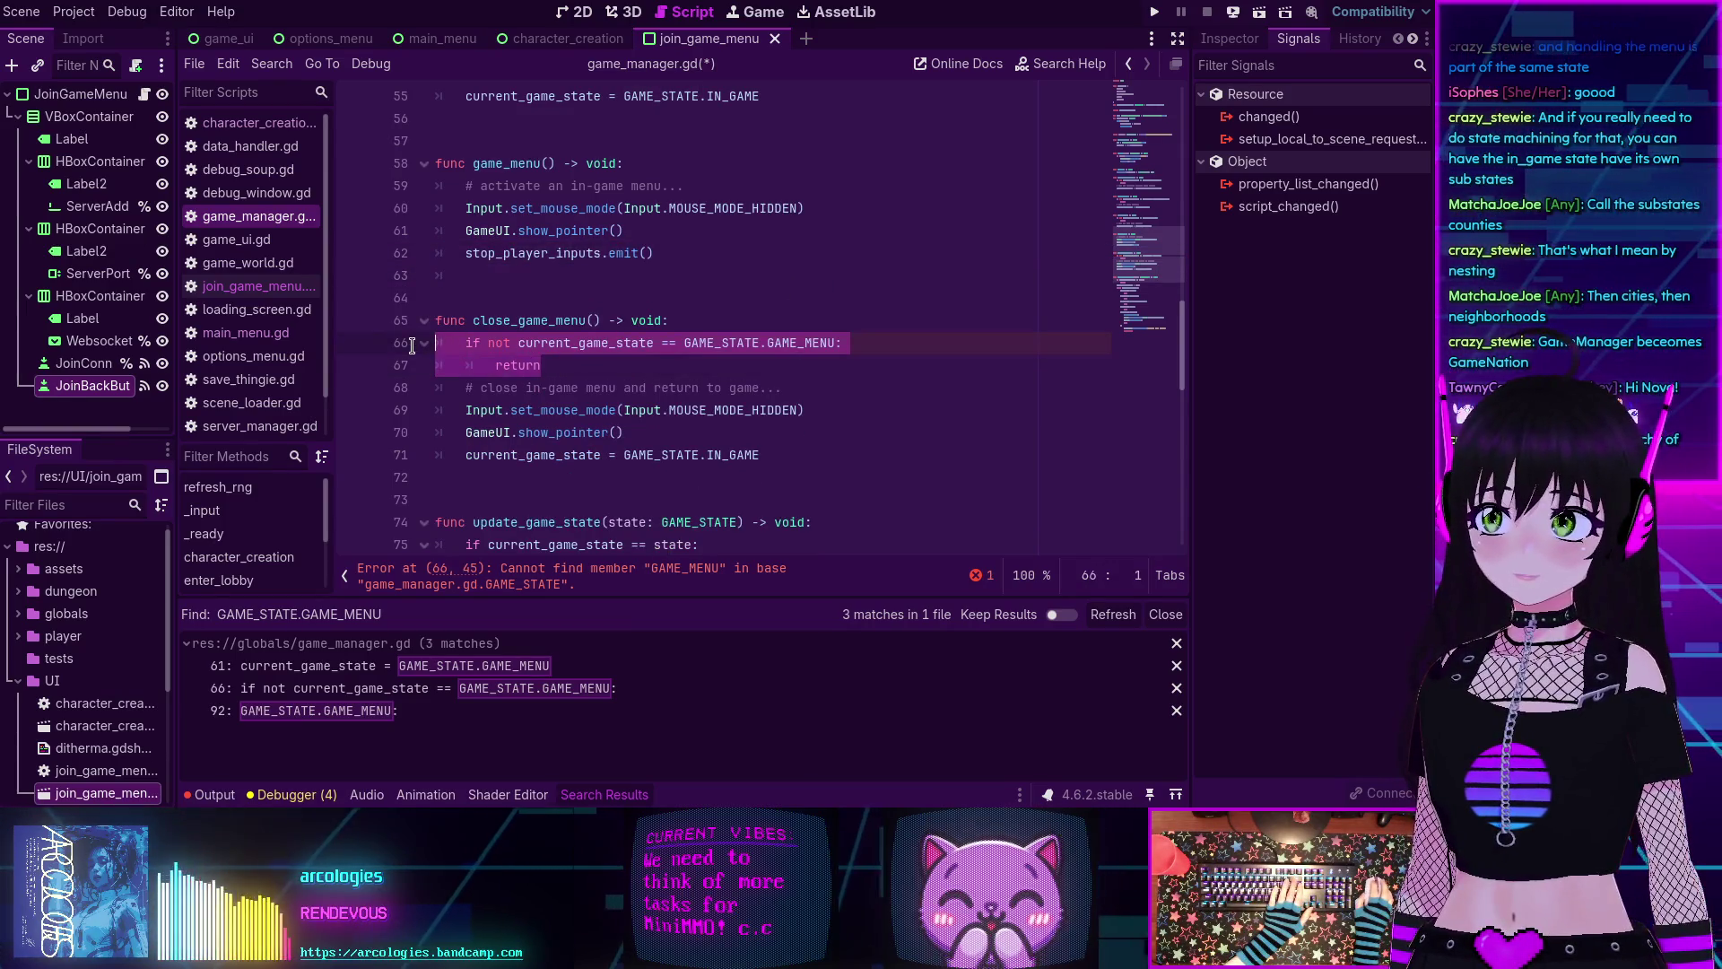
key("BackSpace")
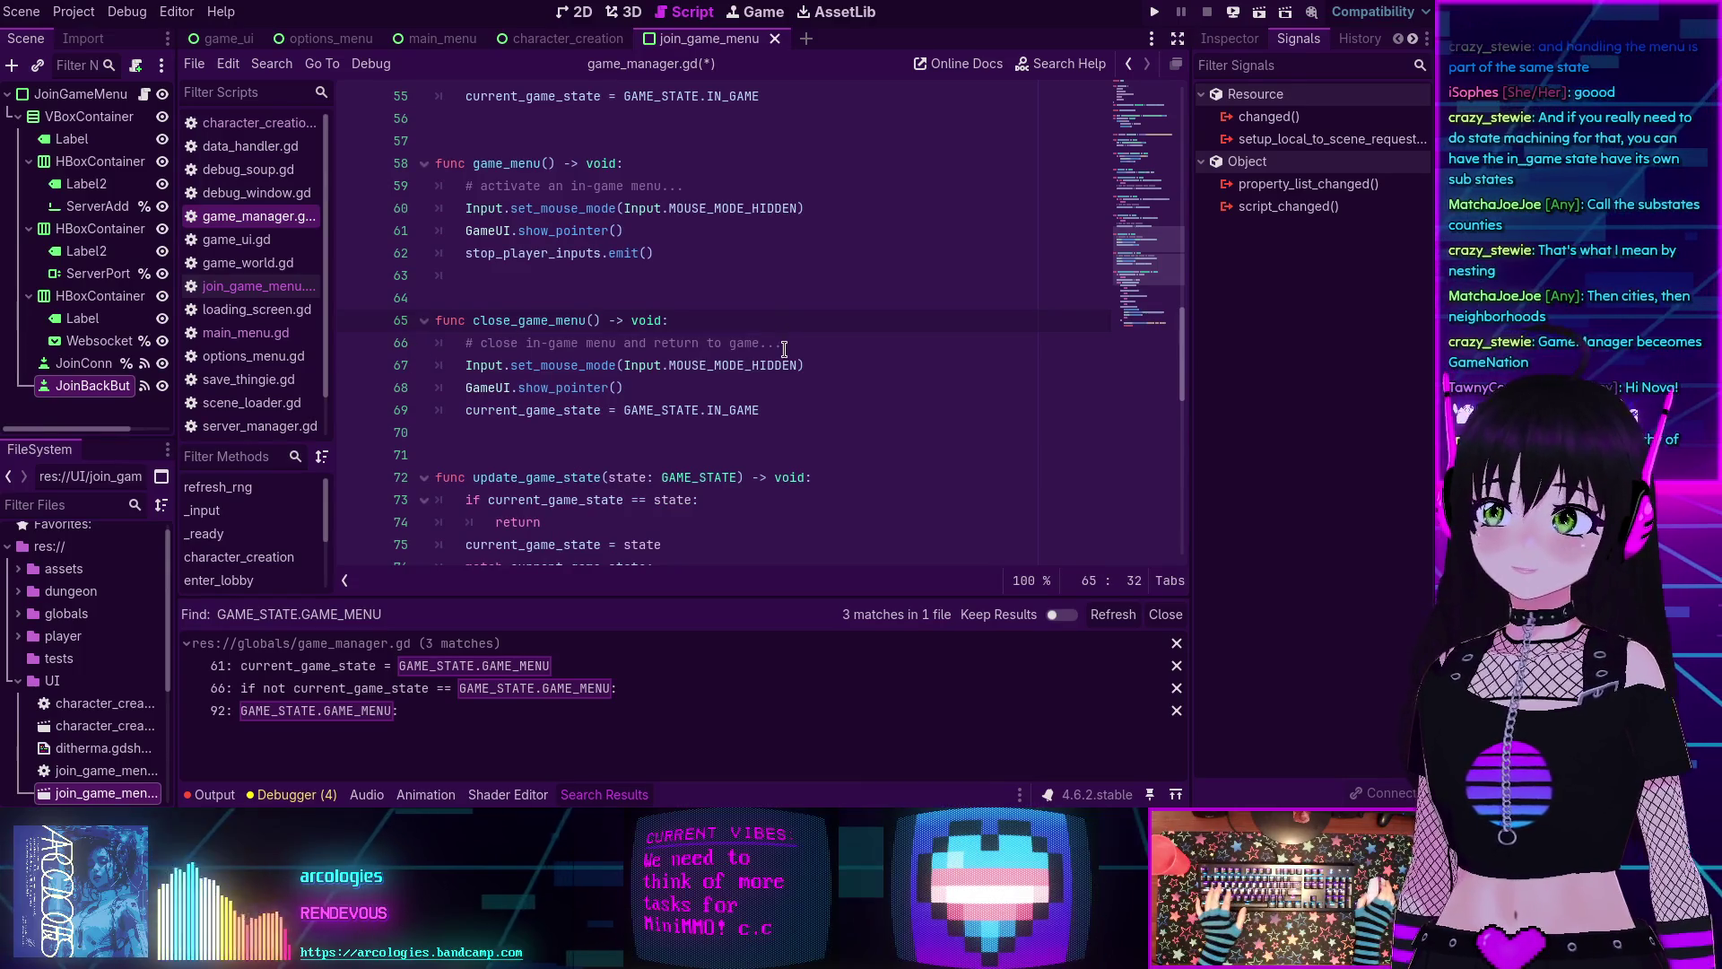
scroll(787, 344, "down", 9)
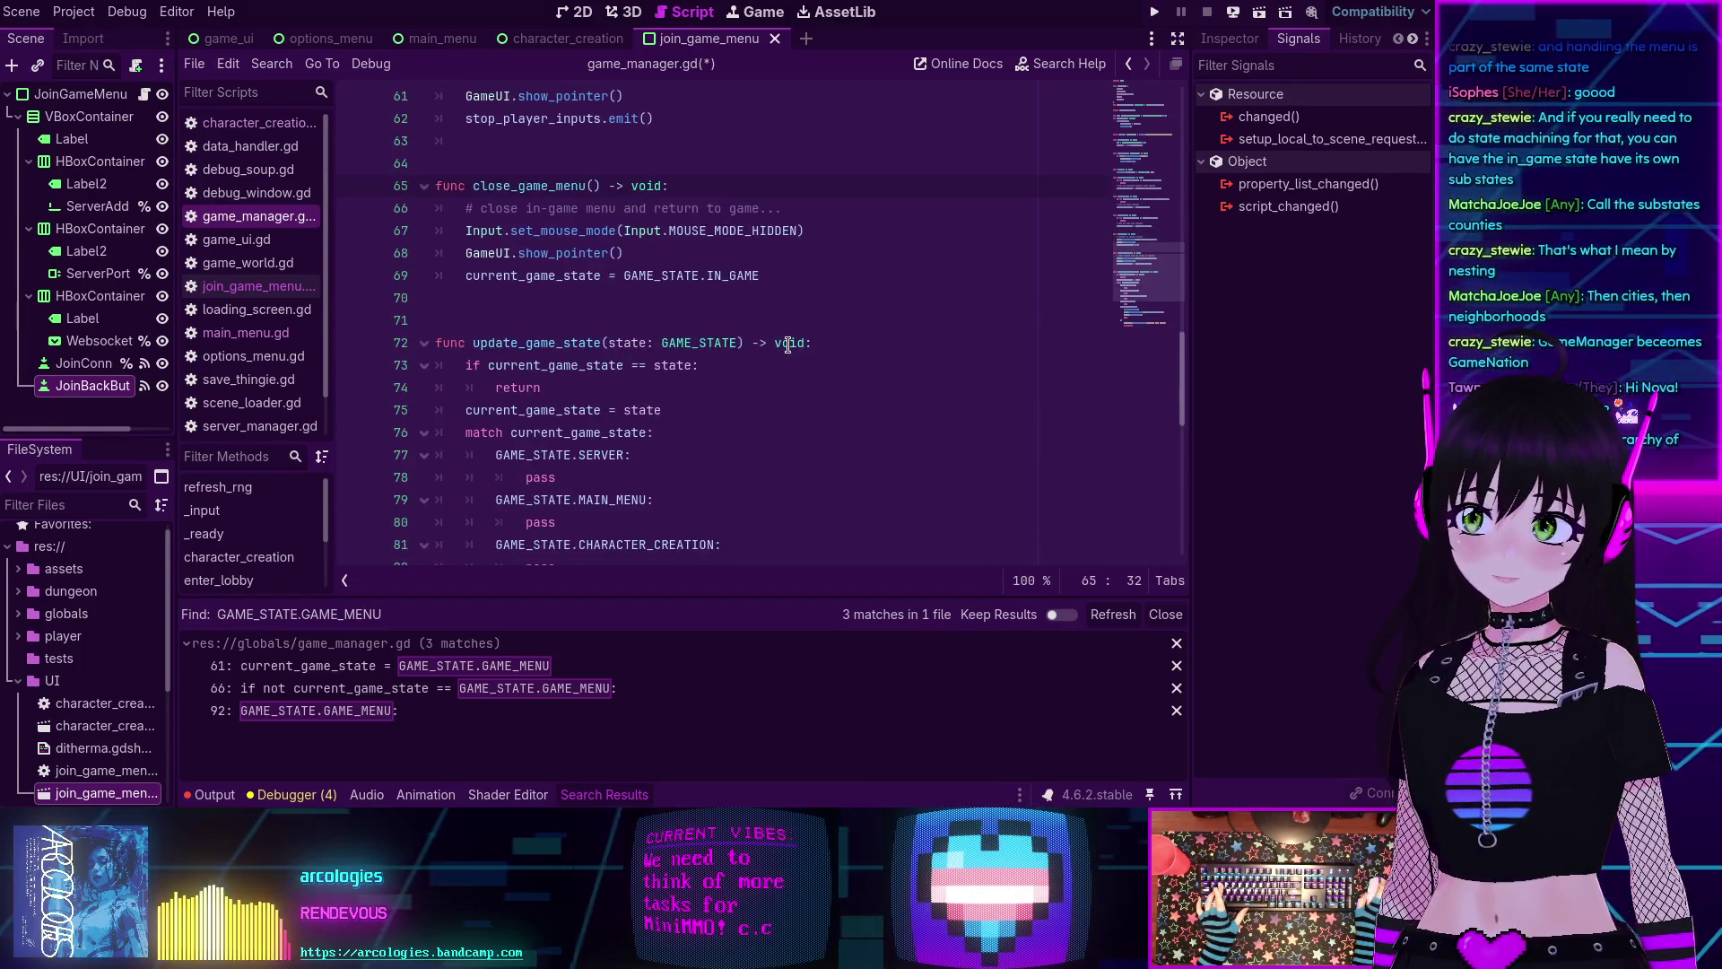
scroll(788, 343, "up", 9)
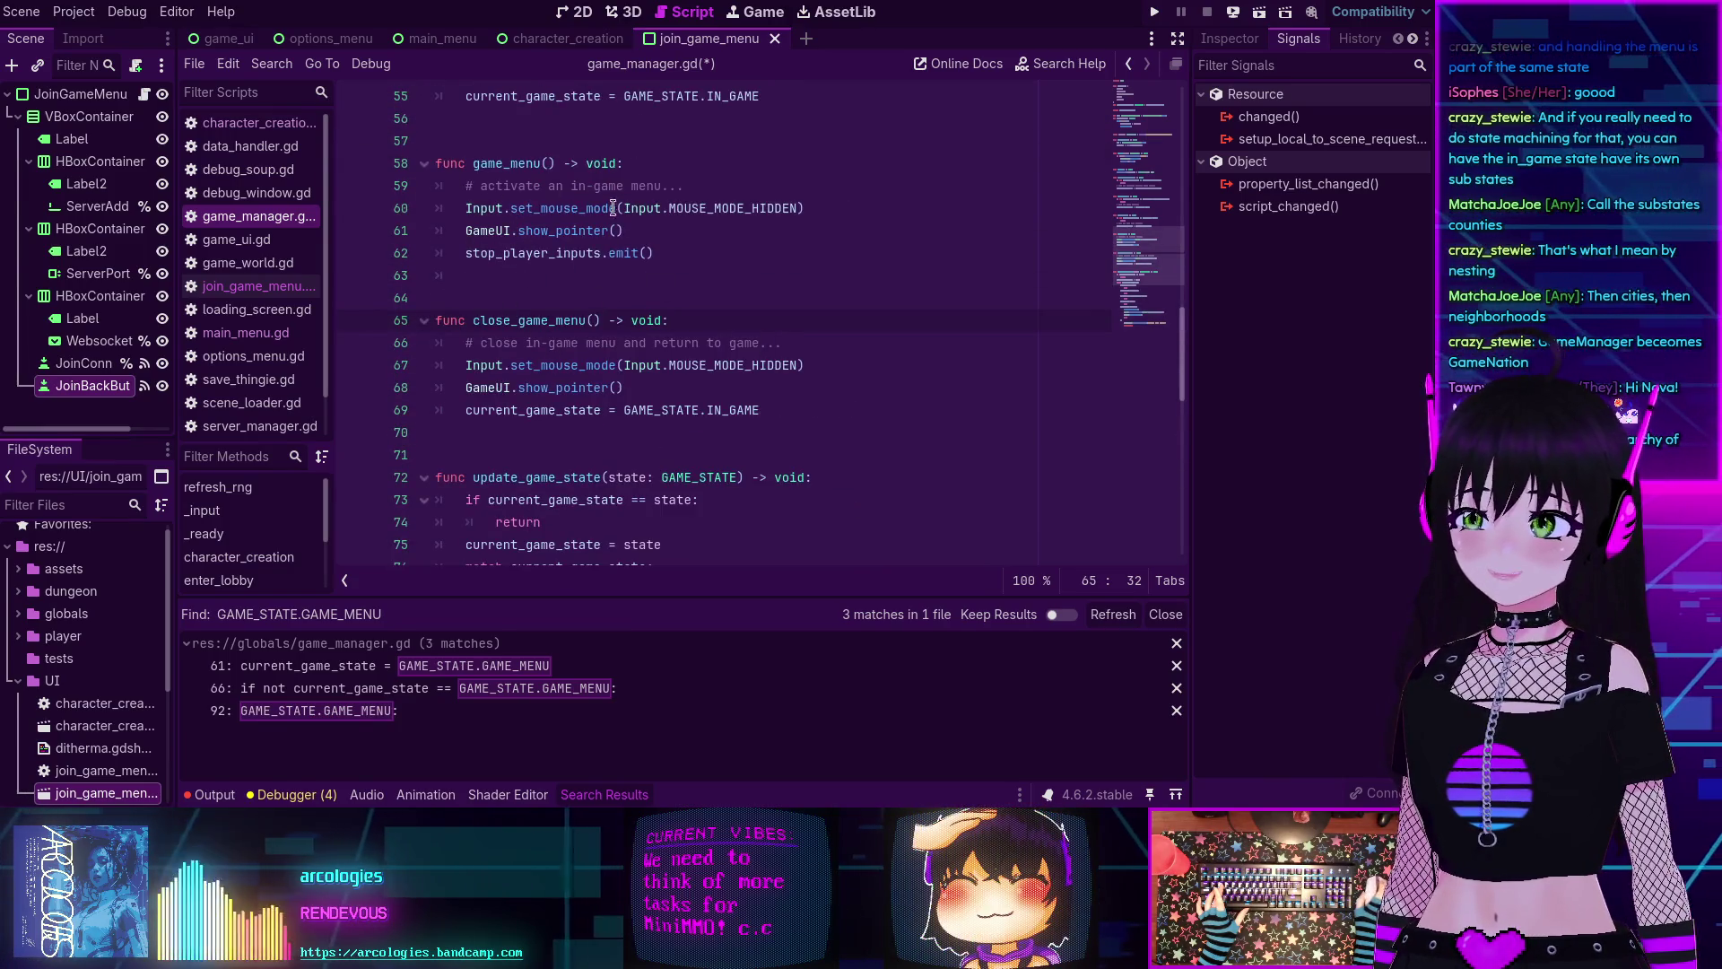
scroll(570, 295, "up", 18)
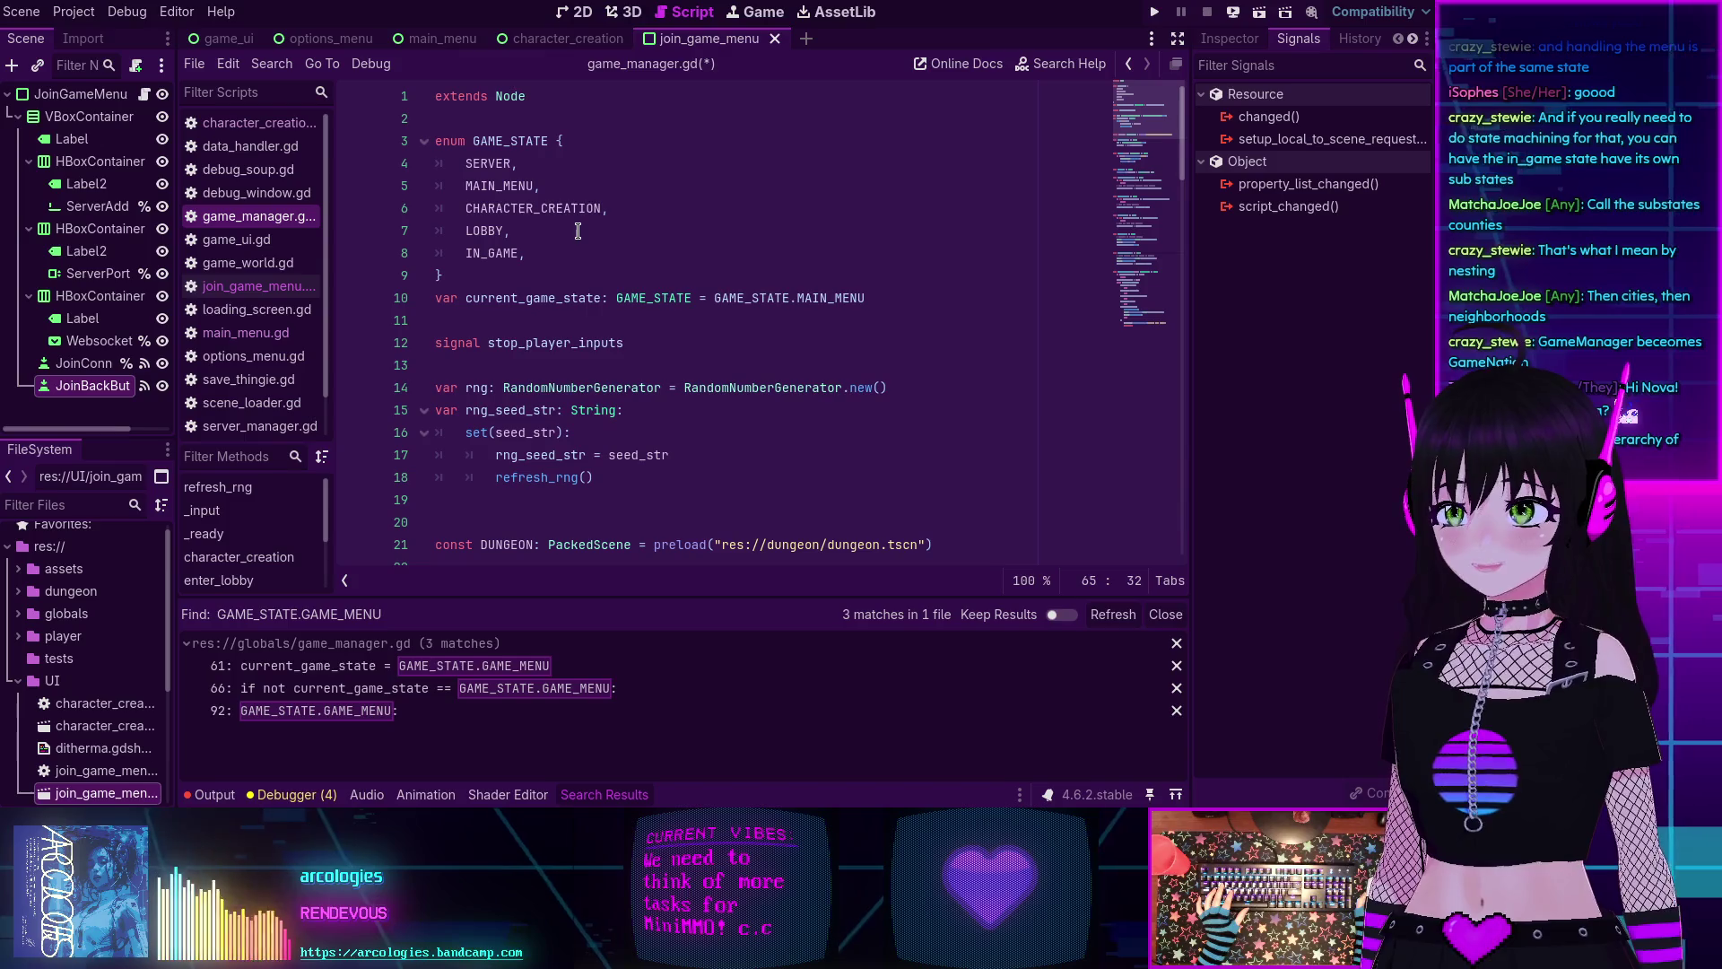
scroll(578, 231, "down", 2)
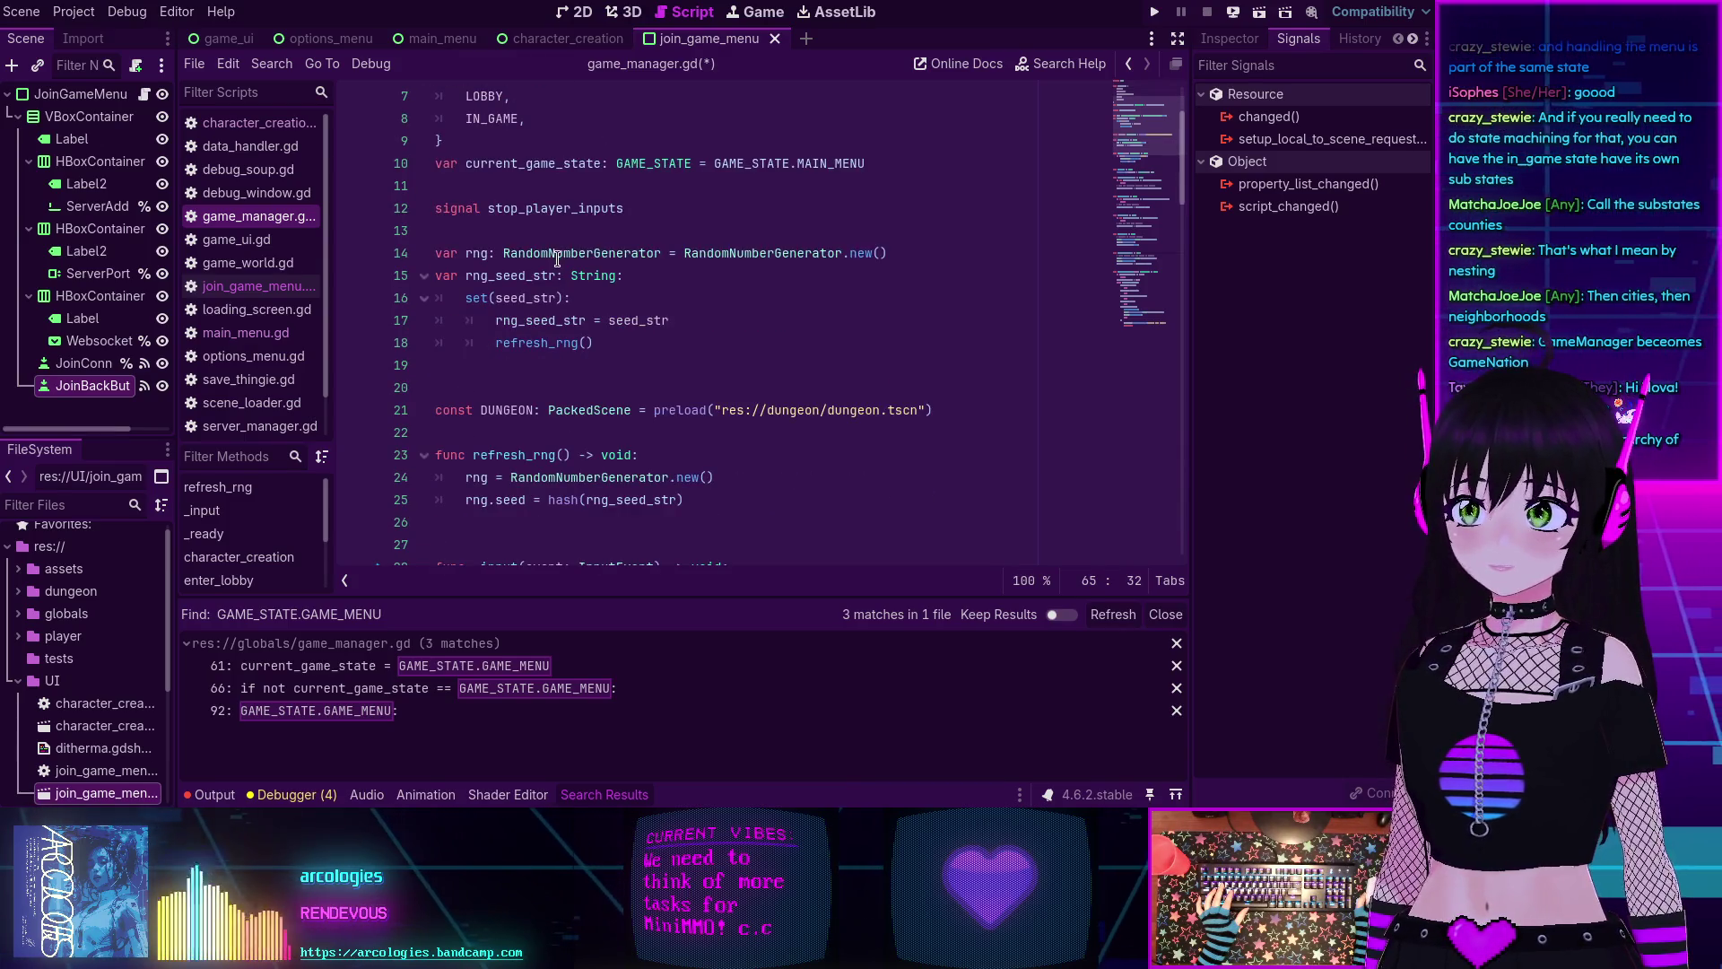
scroll(494, 310, "down", 1)
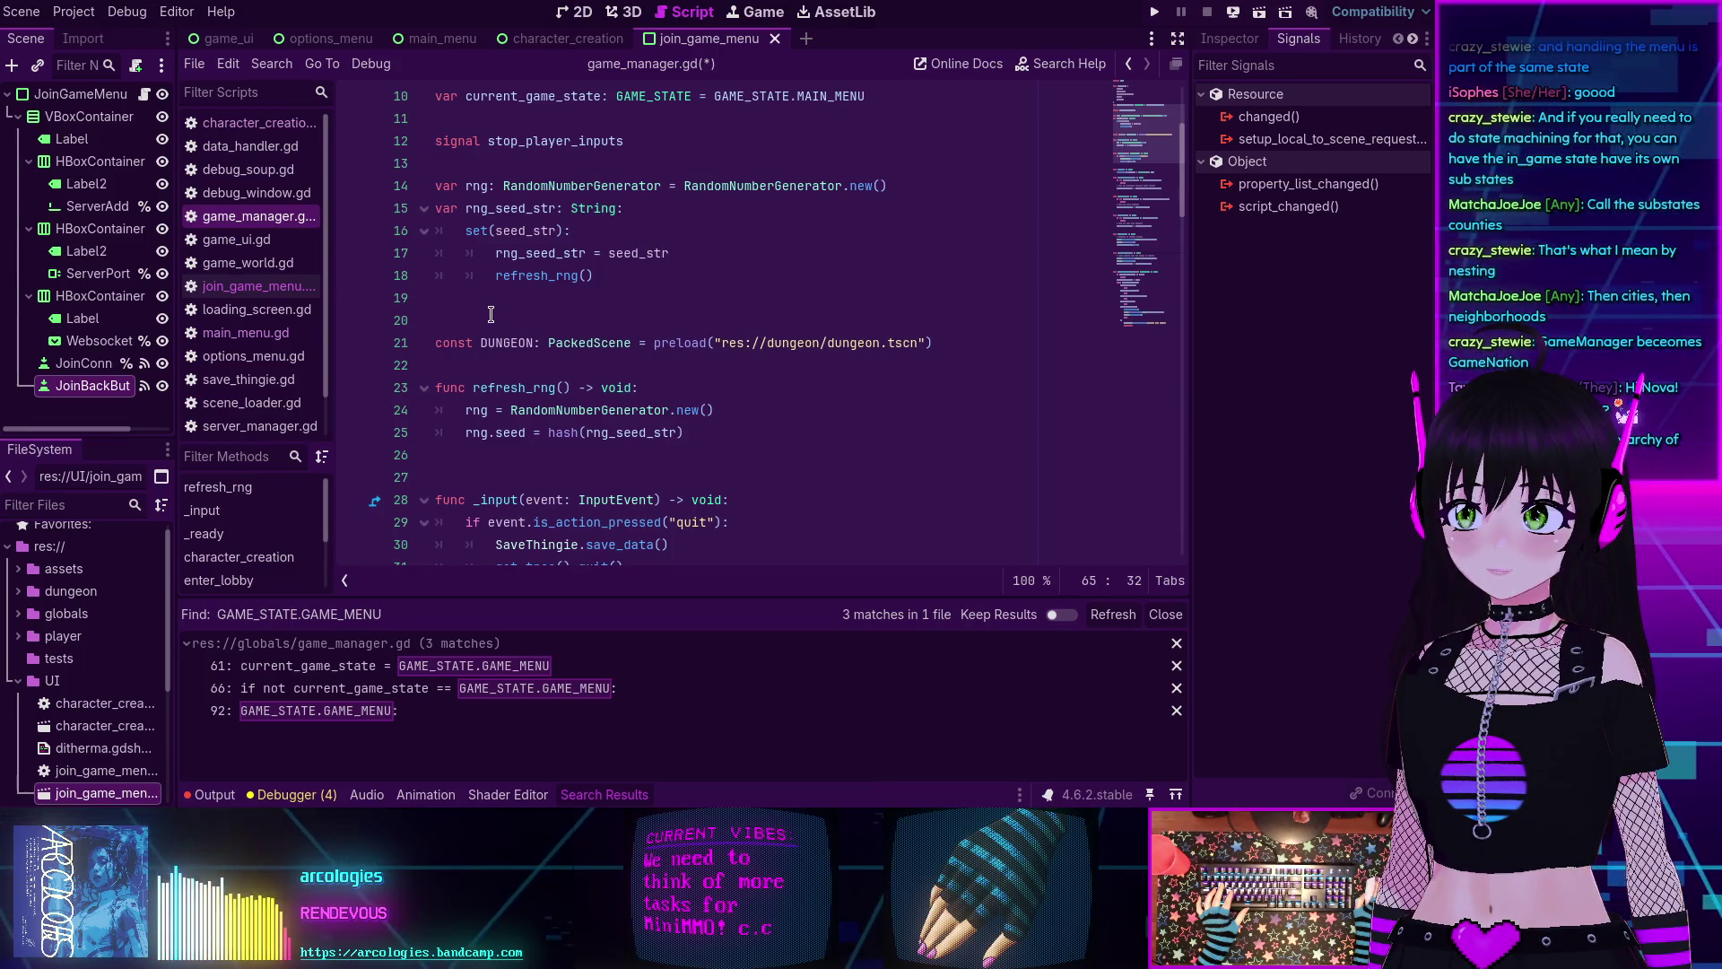
scroll(491, 314, "down", 10)
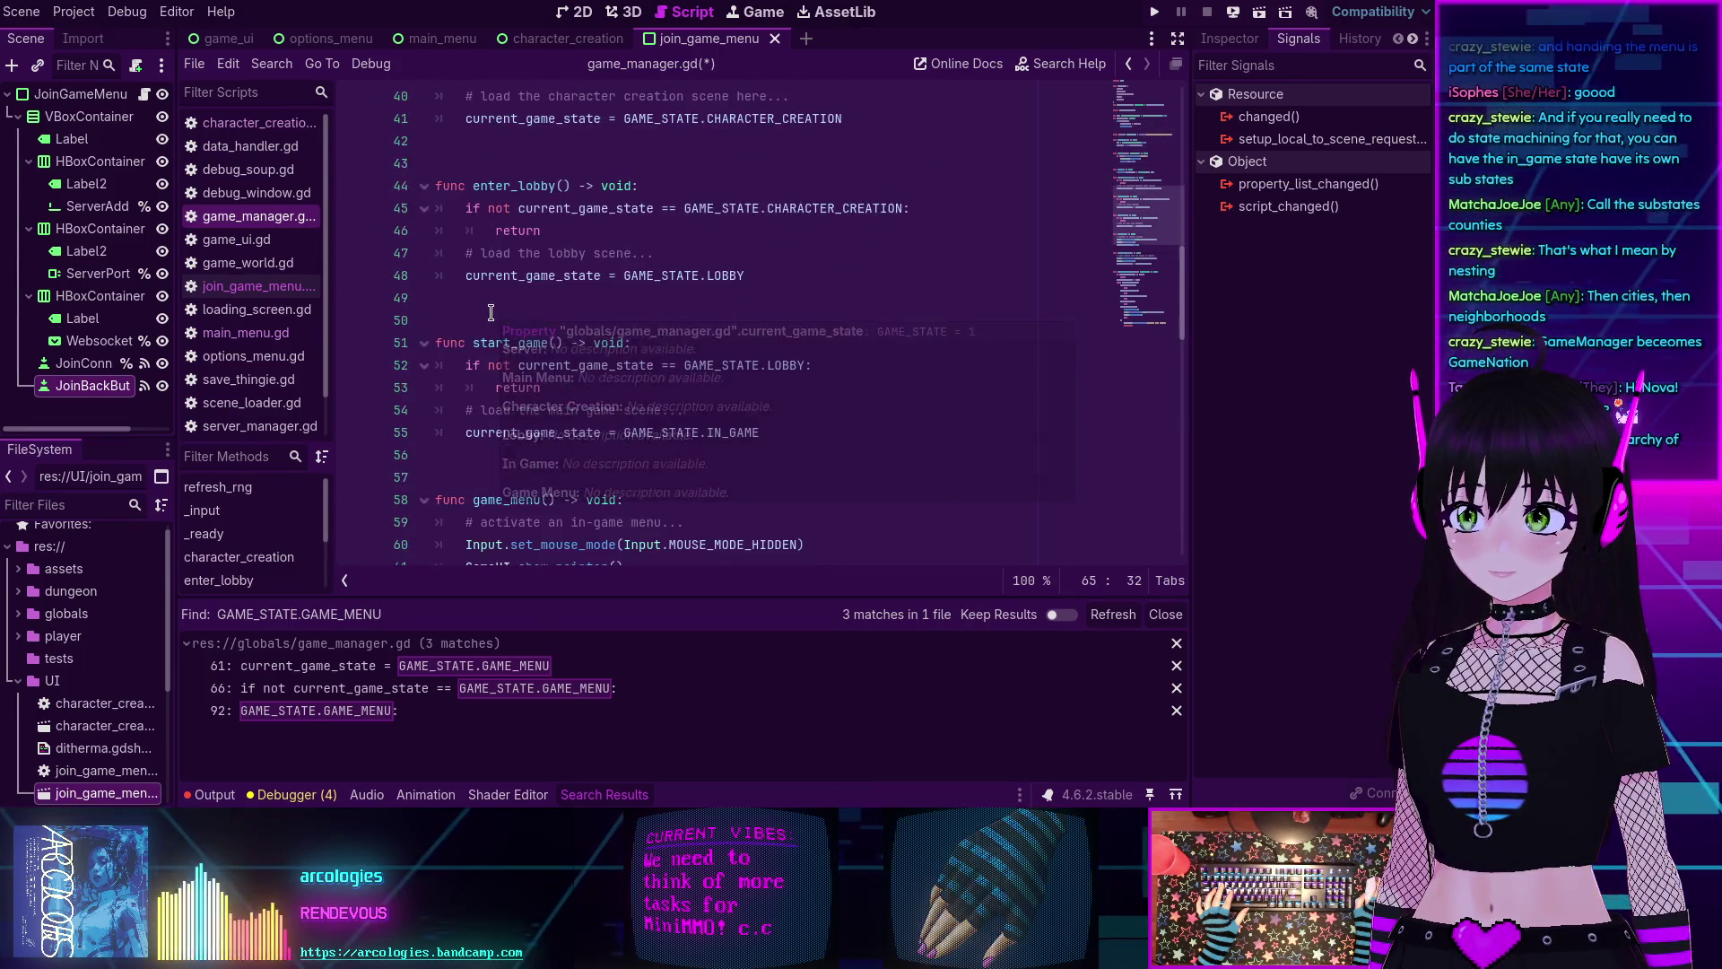
scroll(491, 312, "down", 1)
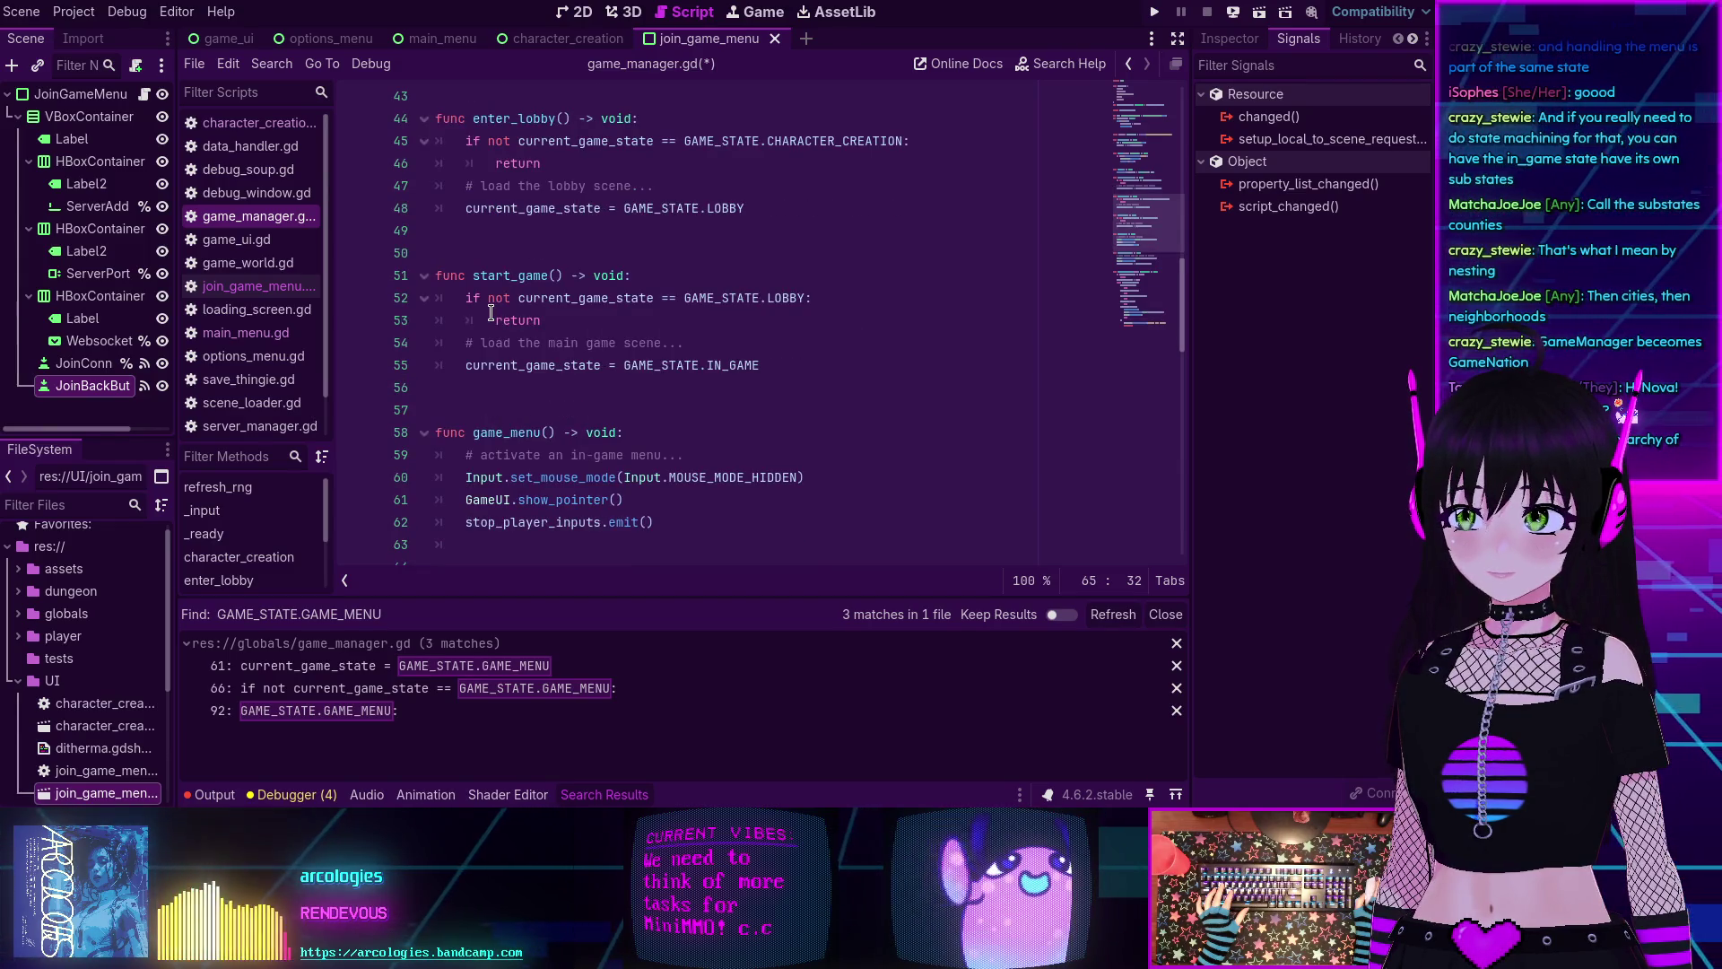
scroll(491, 312, "up", 2)
scroll(490, 312, "up", 9)
scroll(491, 313, "down", 19)
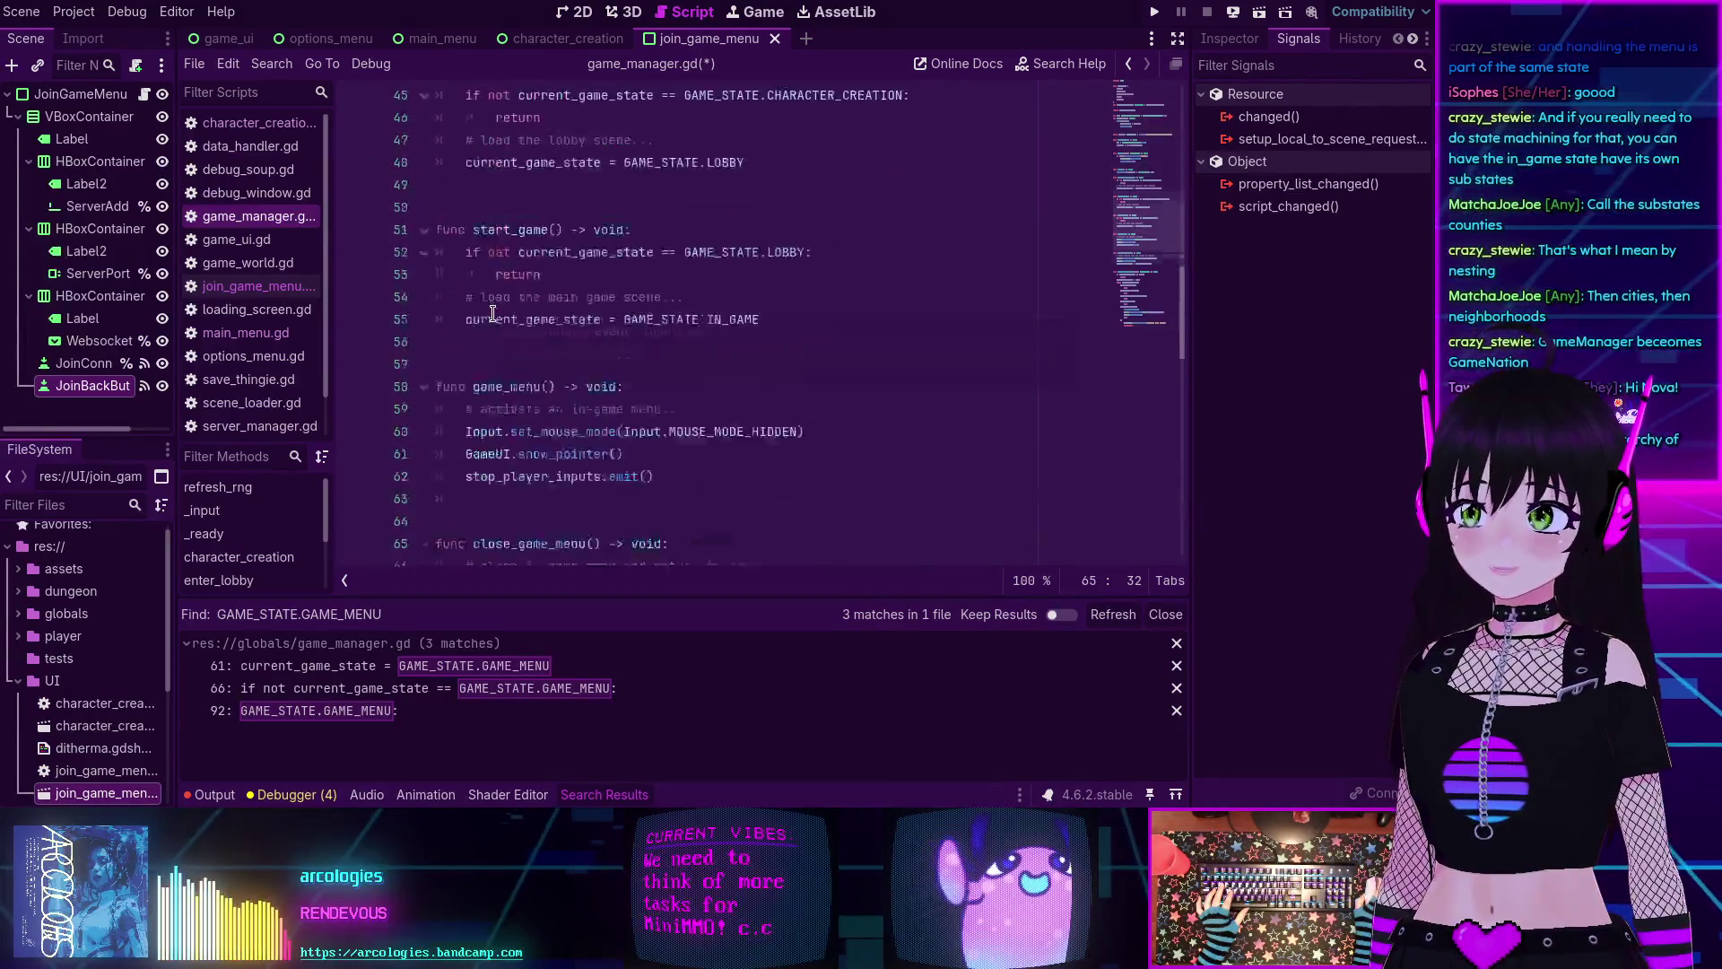
scroll(492, 313, "down", 4)
scroll(795, 193, "up", 4)
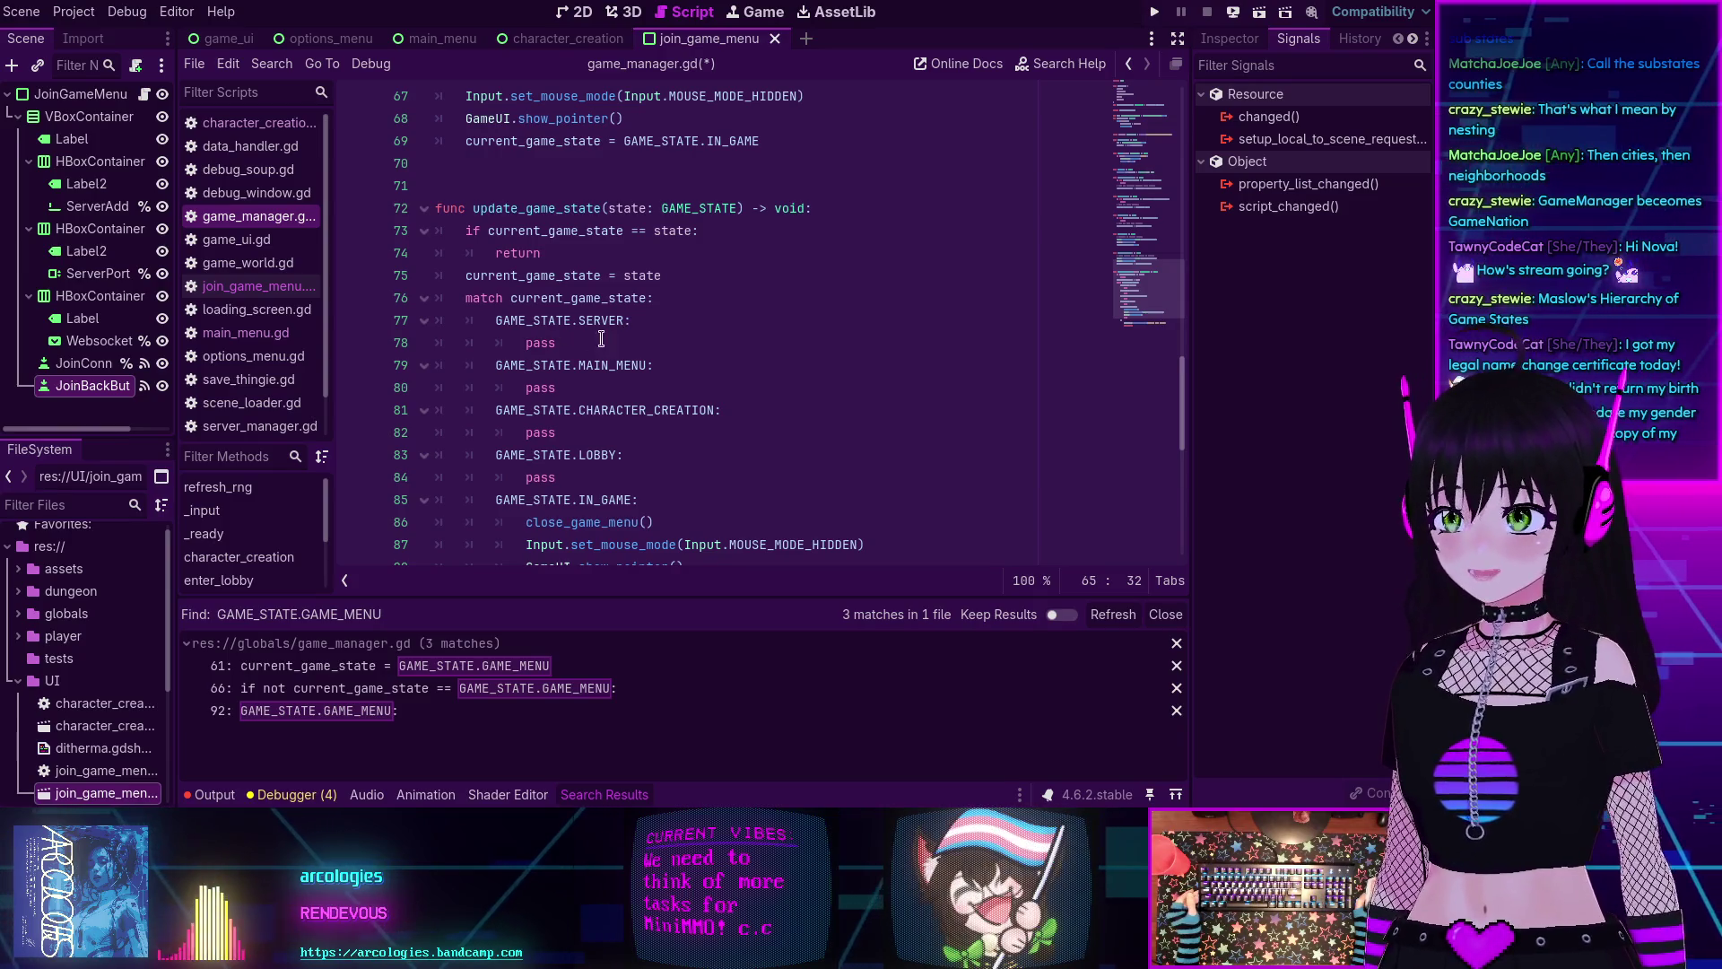
left_click_drag(606, 338, 505, 323)
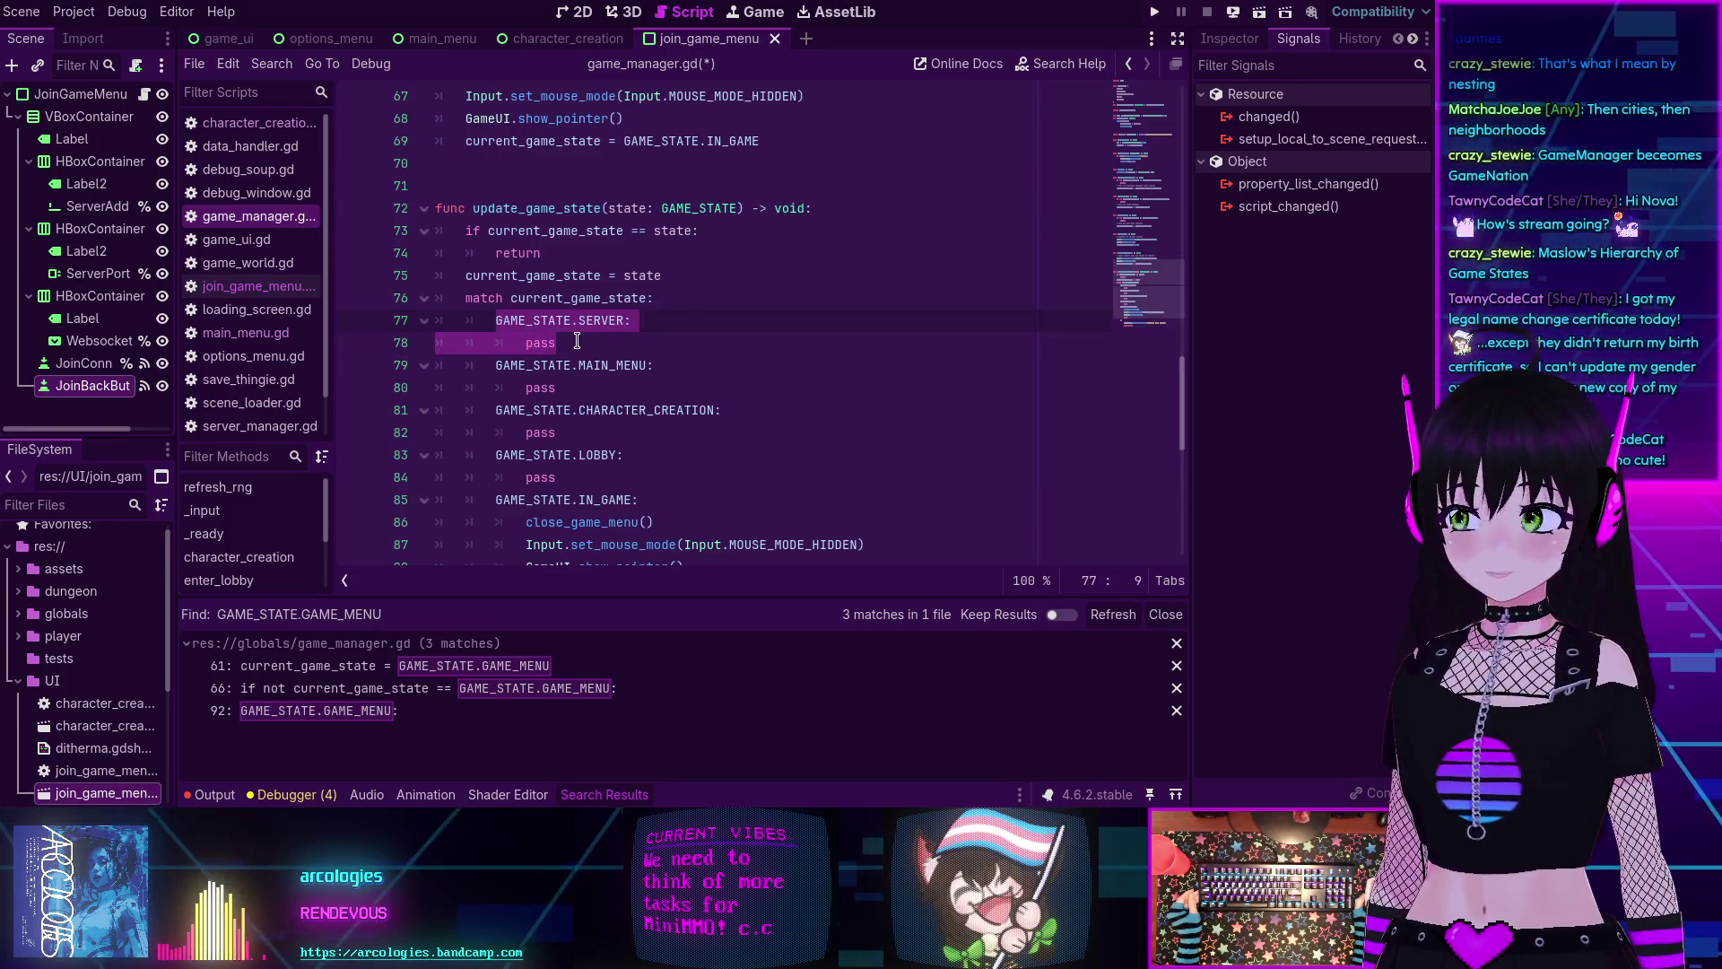
left_click(617, 335)
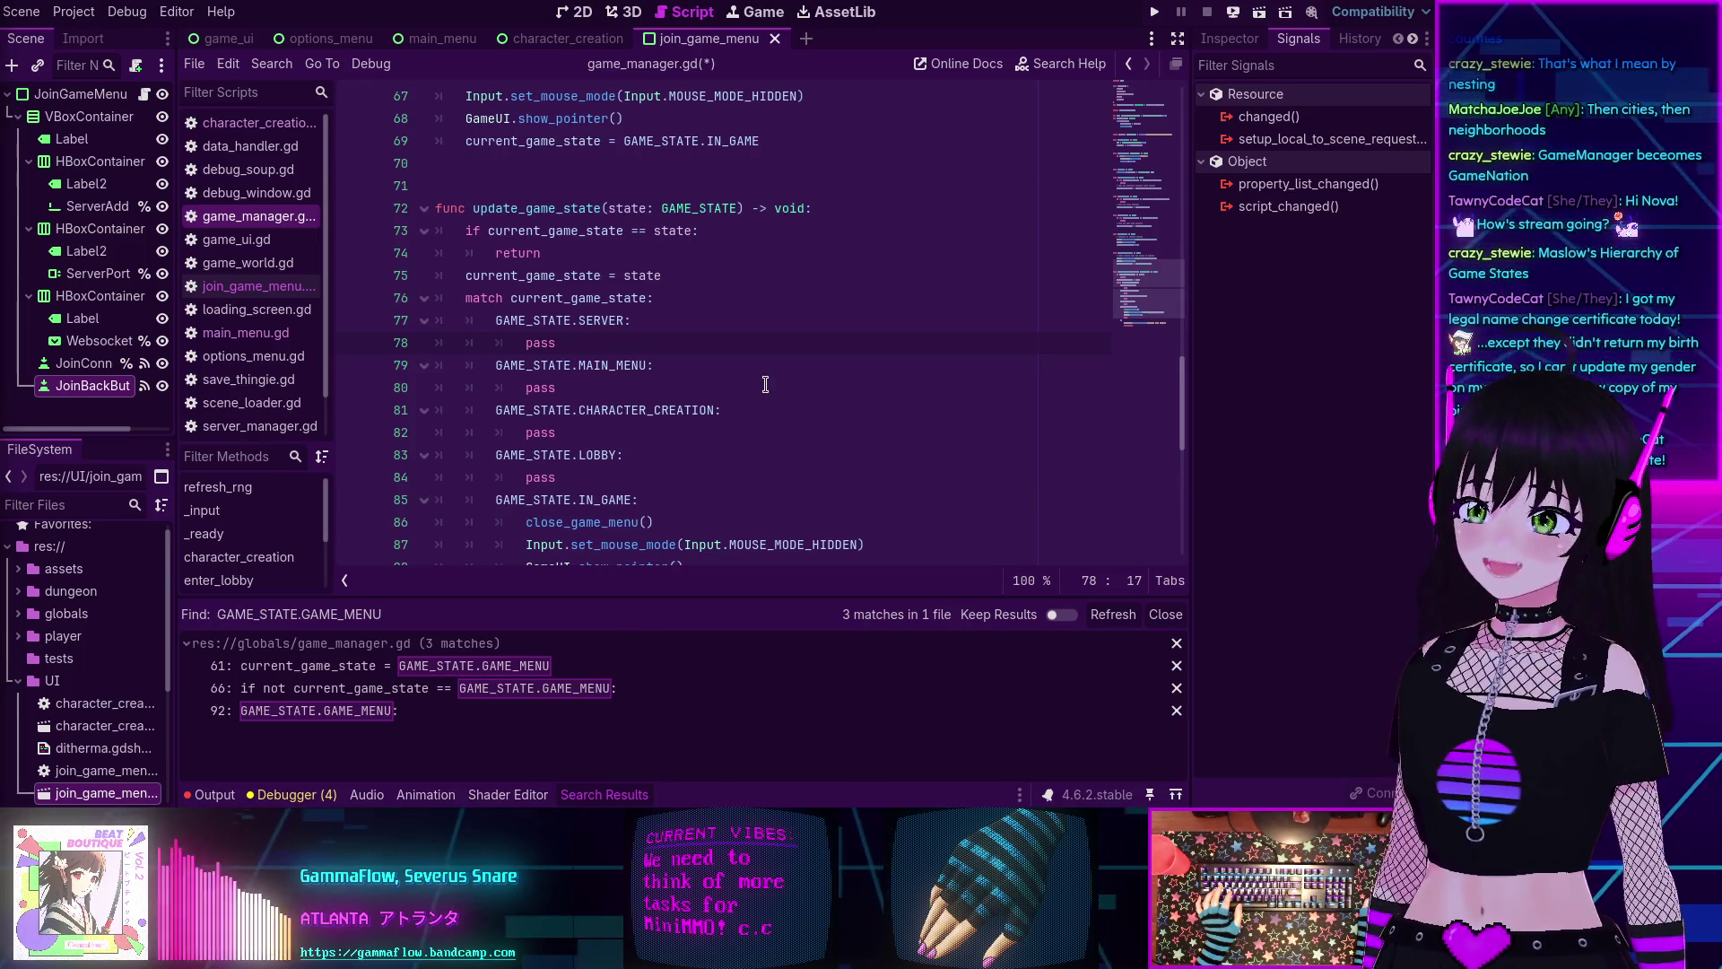
left_click(730, 379)
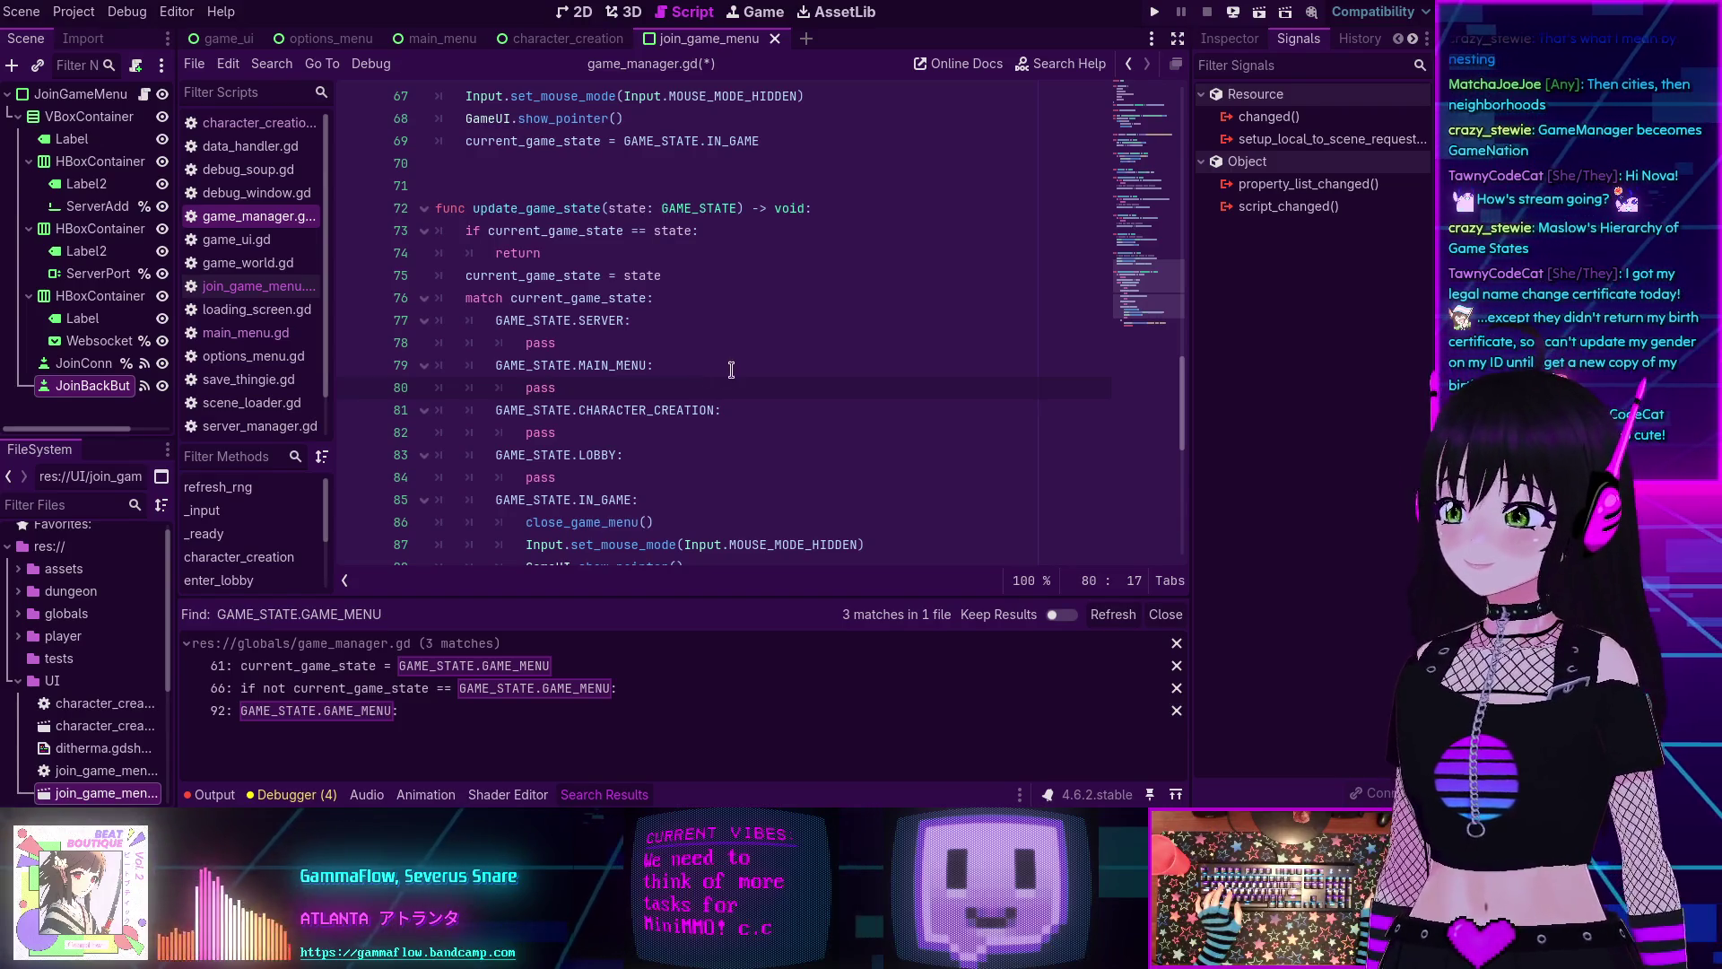
Outdent the pass on line 78 under GAME_STATE.SERVER by one level.
scroll(775, 353, "down", 2)
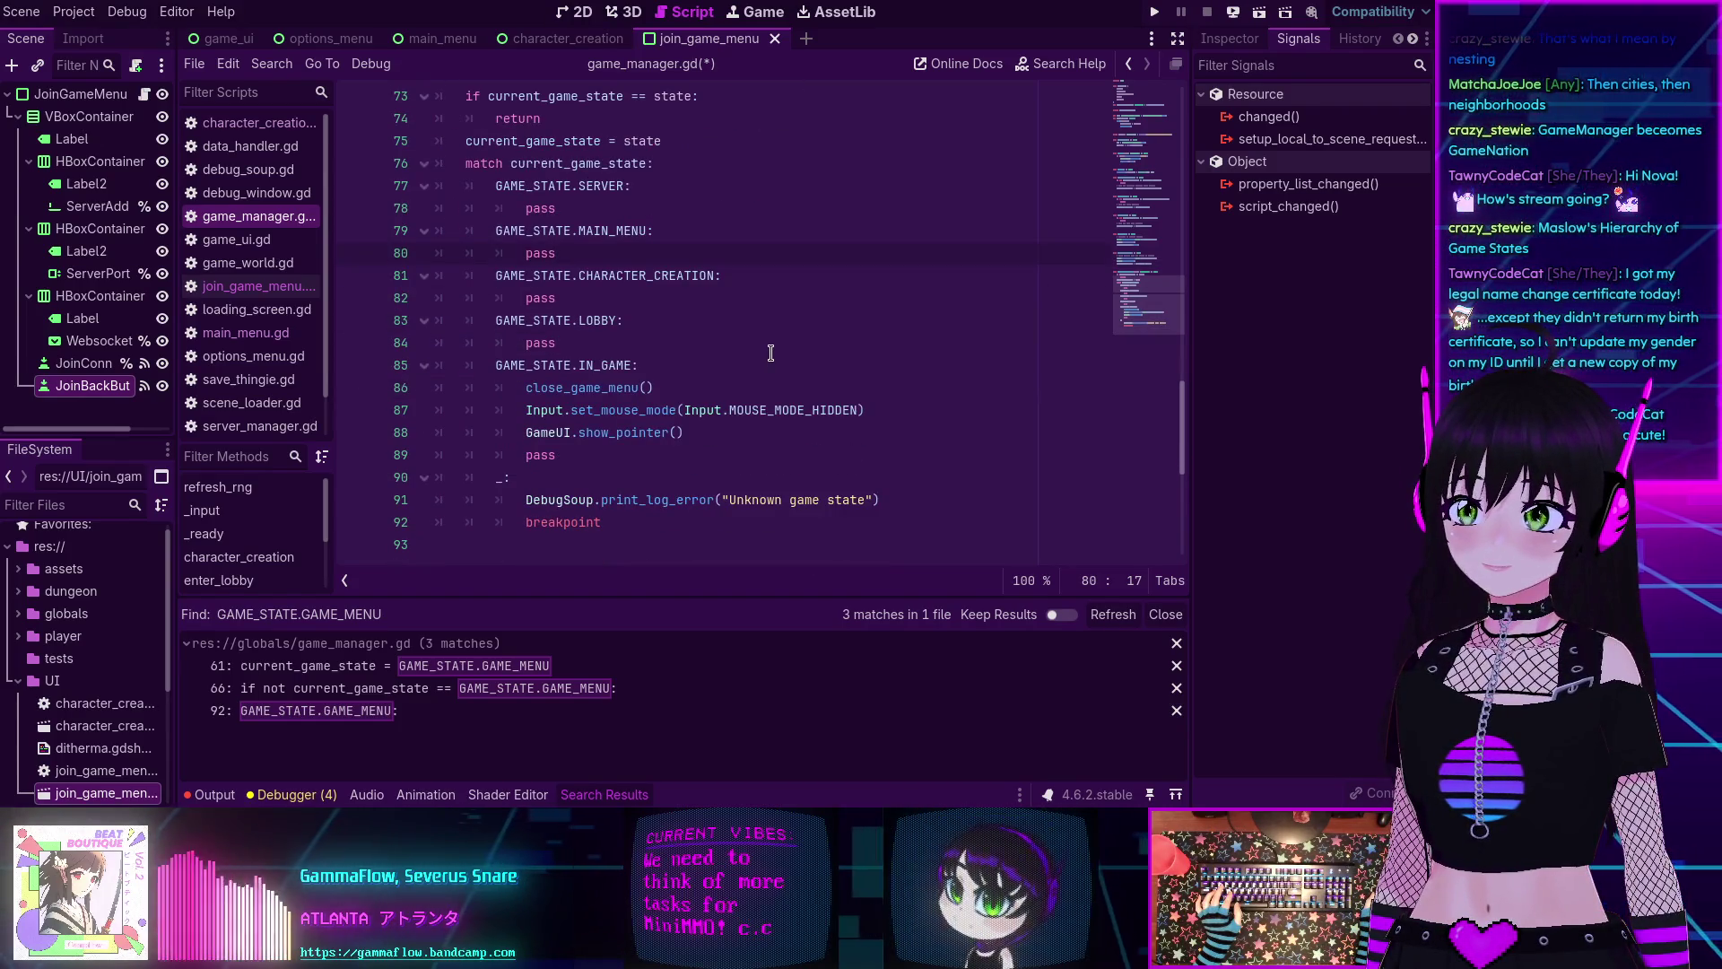
scroll(770, 352, "down", 2)
scroll(770, 352, "up", 3)
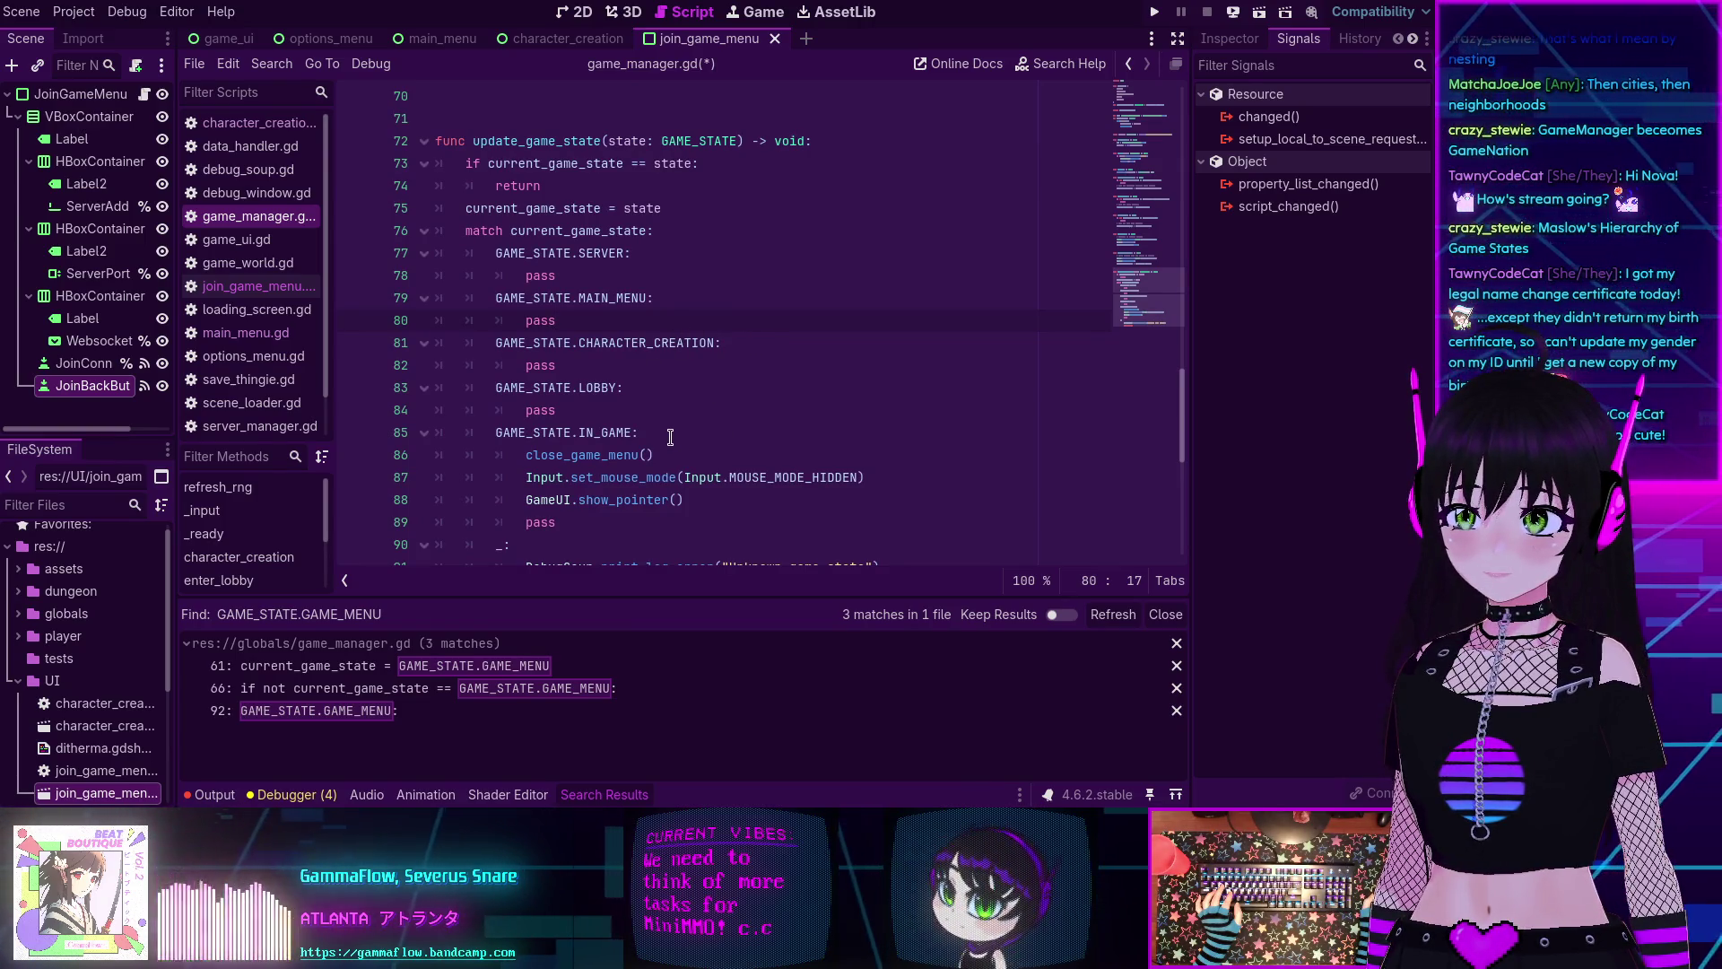
scroll(607, 441, "down", 1)
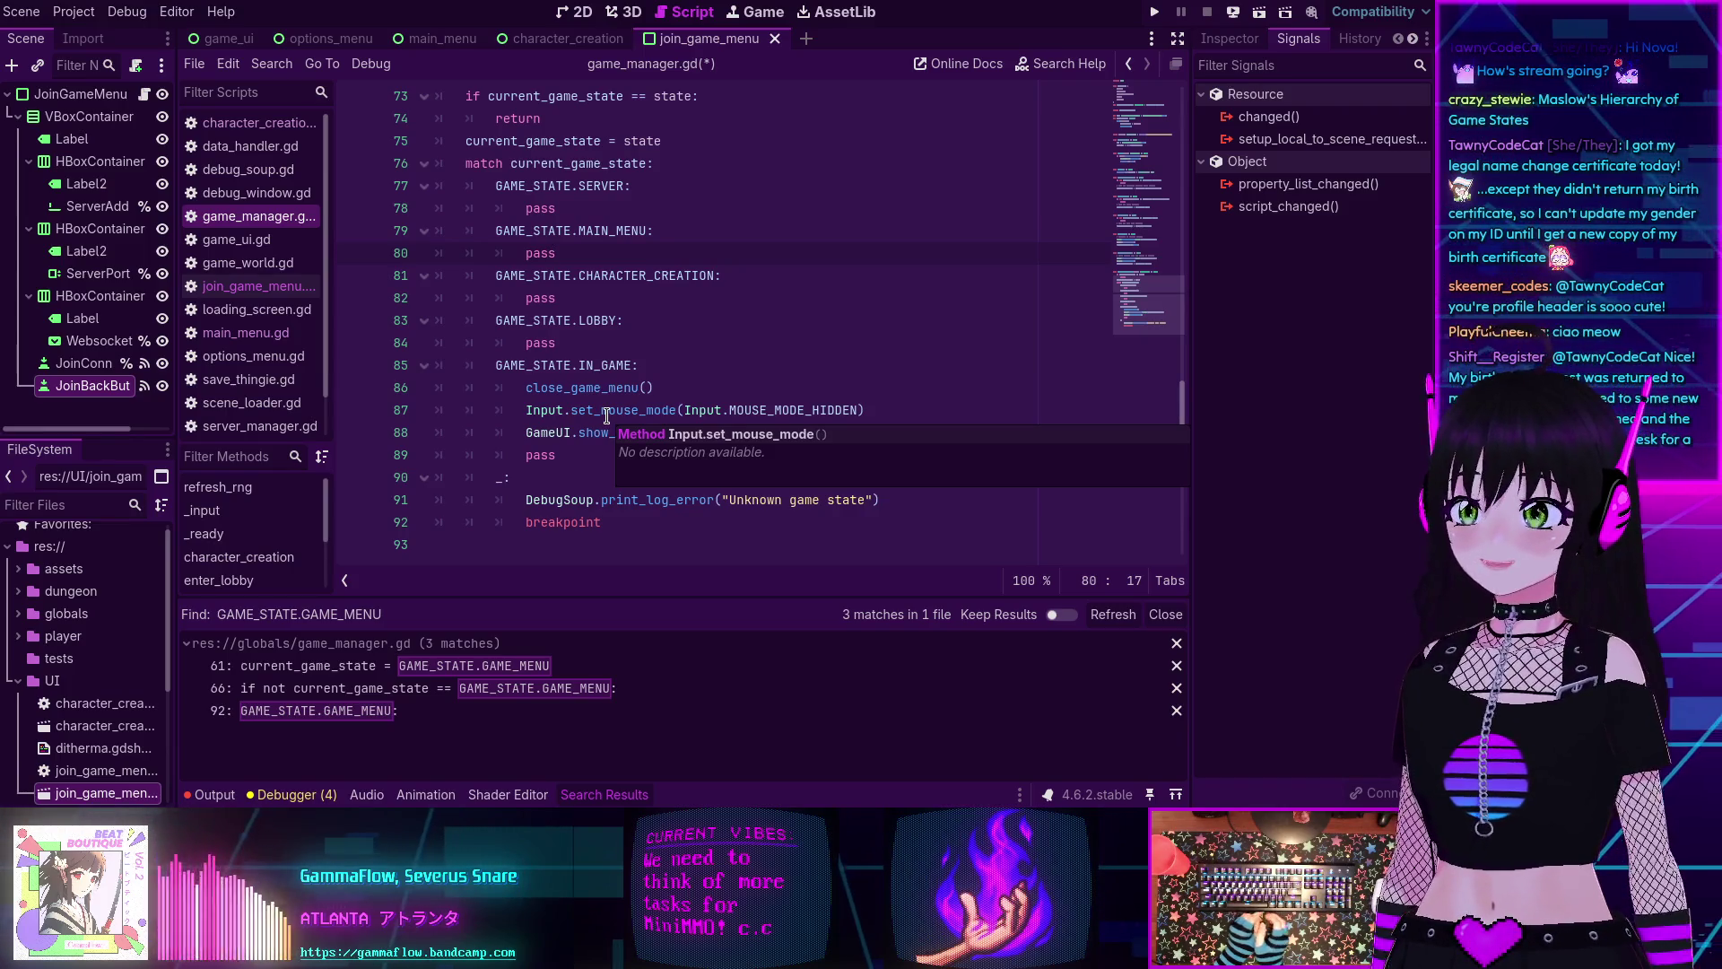
scroll(650, 354, "up", 1)
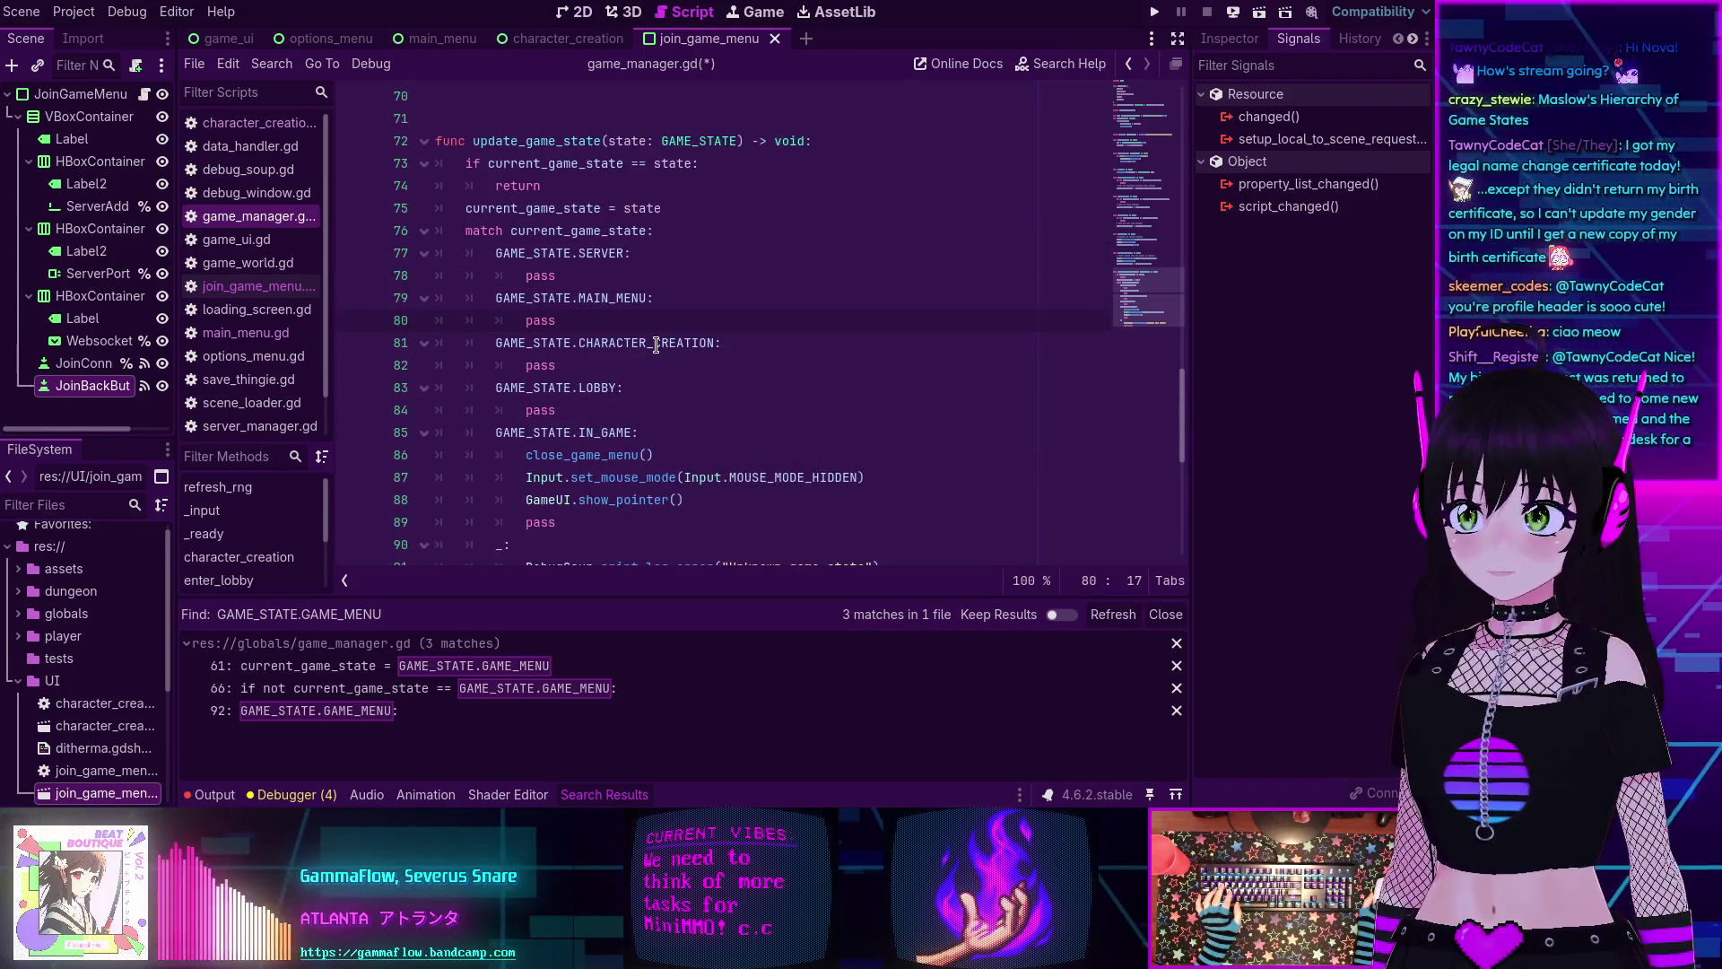
scroll(656, 345, "down", 2)
scroll(655, 345, "up", 2)
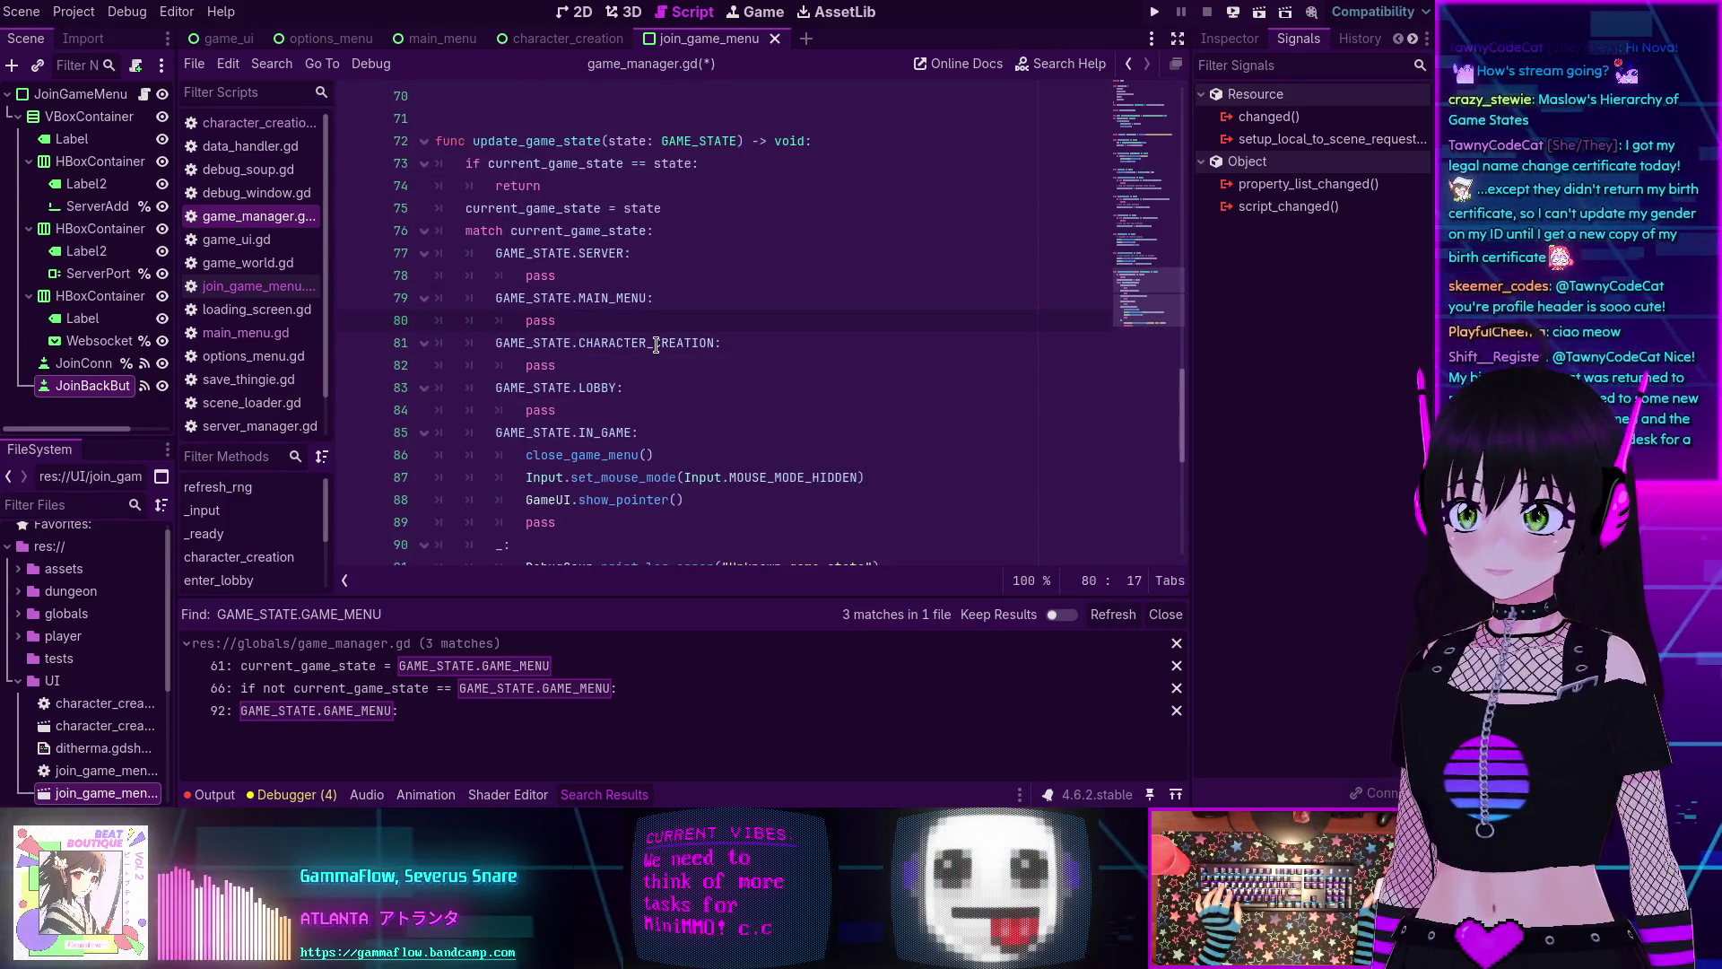
scroll(656, 345, "up", 3)
scroll(656, 344, "down", 1)
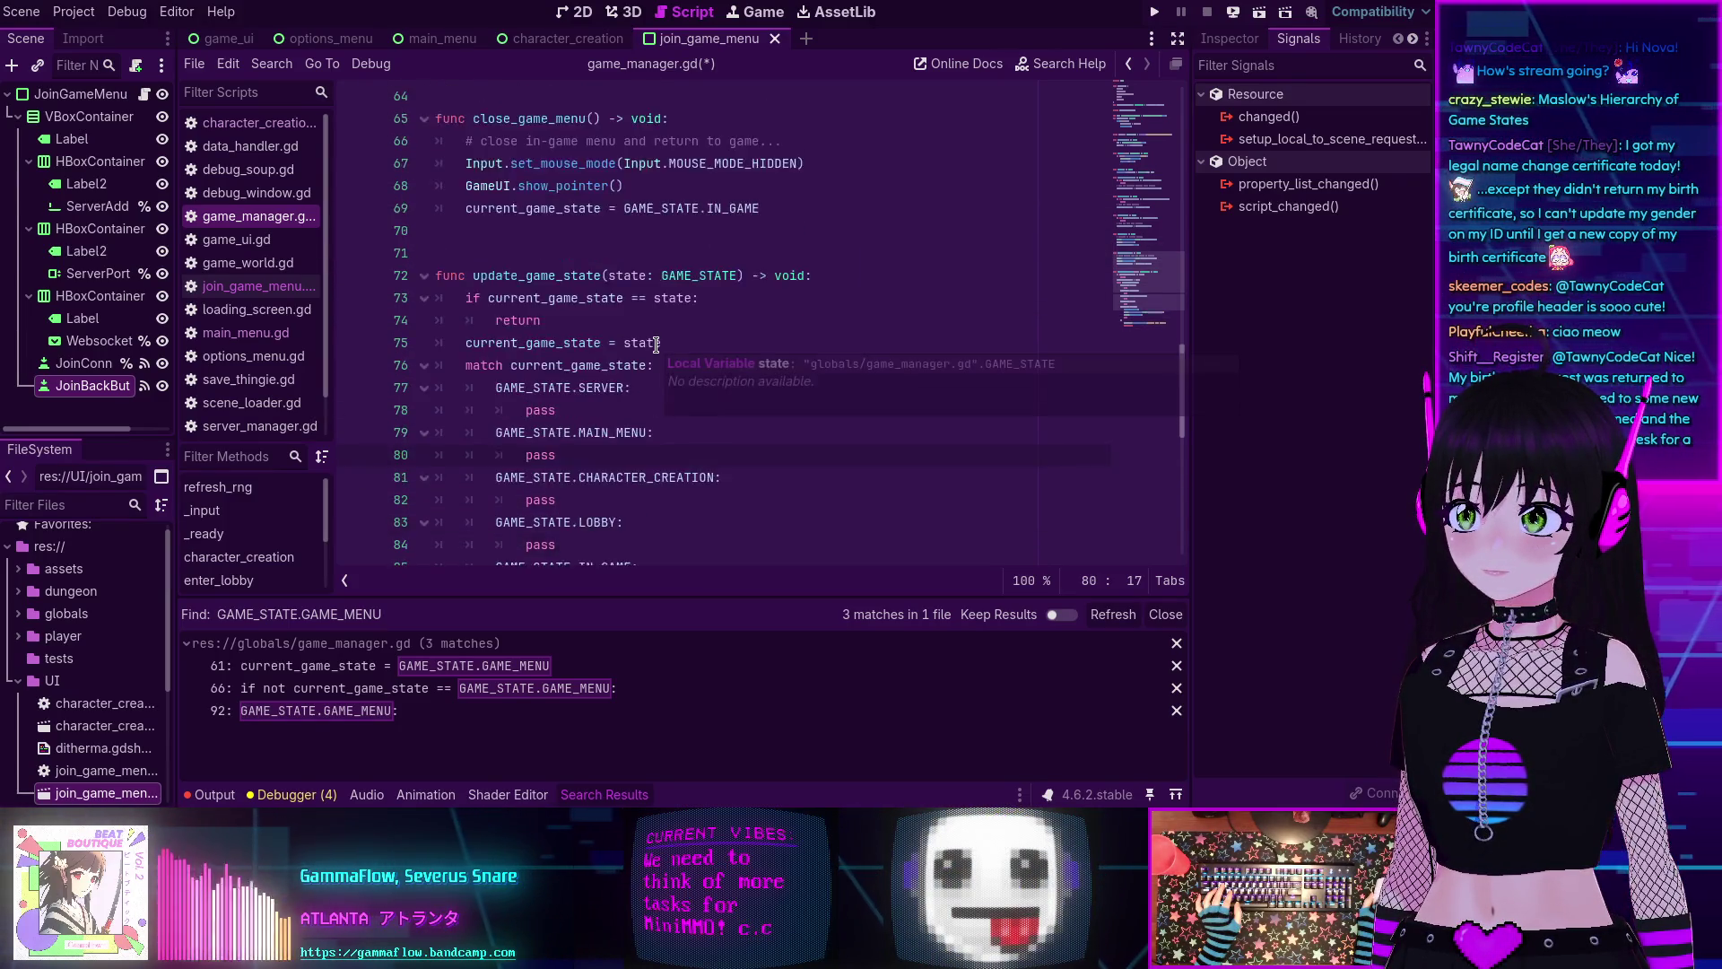
scroll(656, 344, "down", 2)
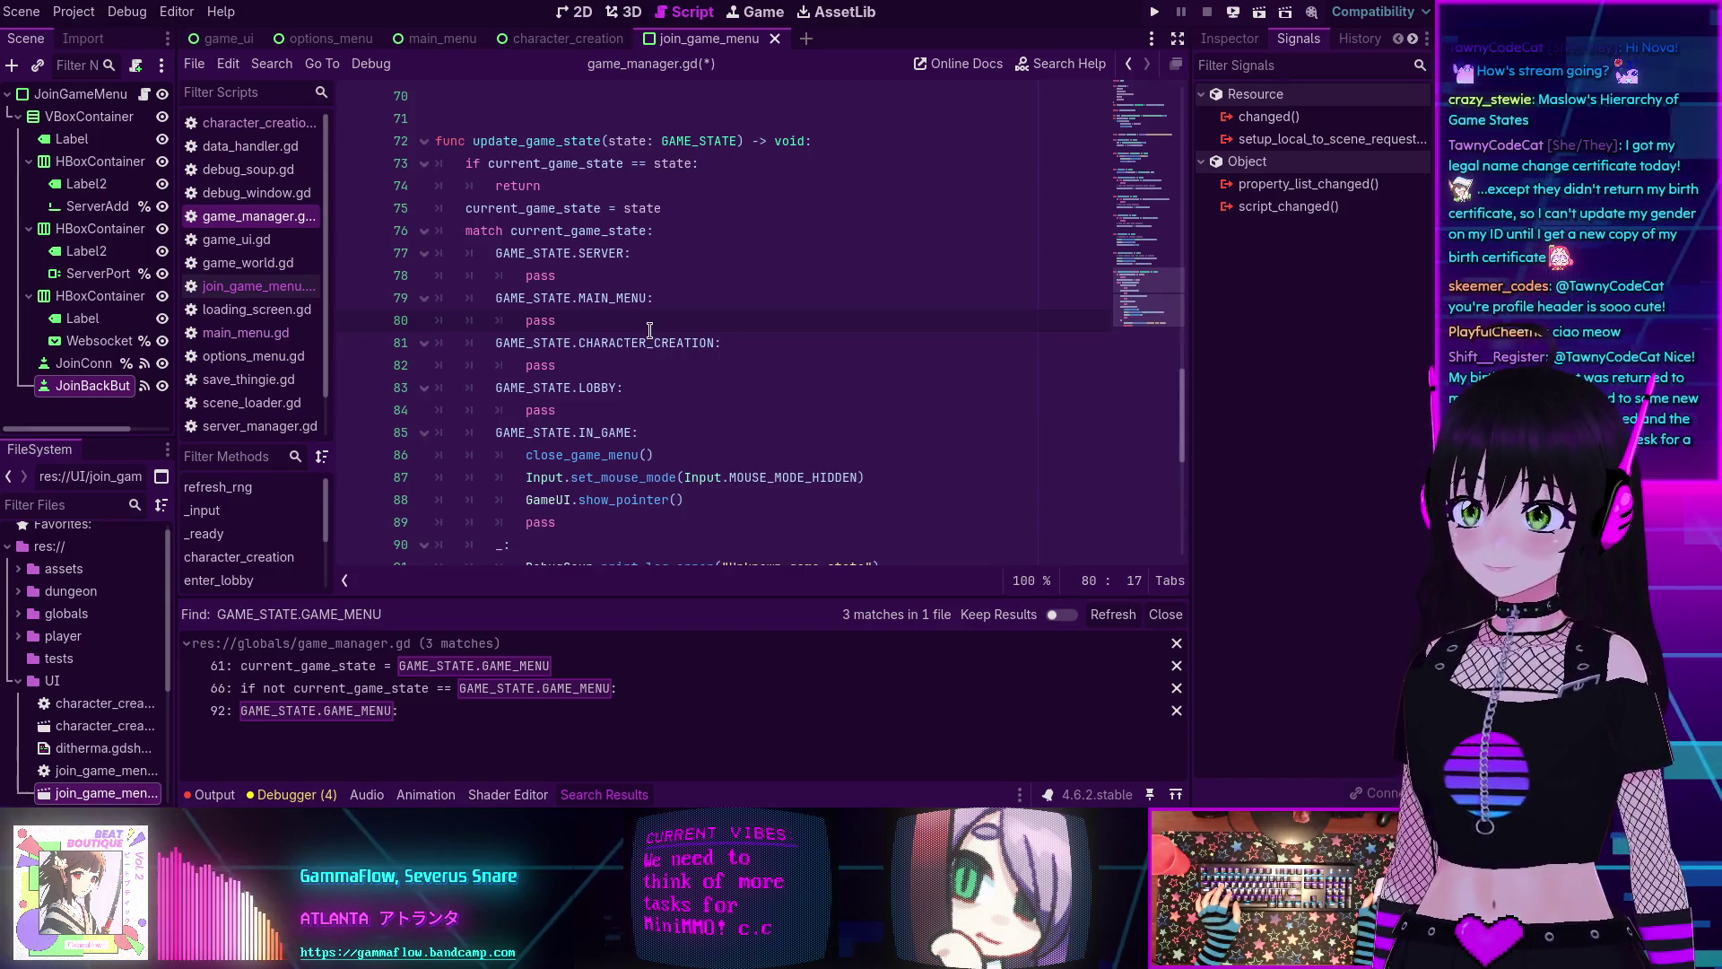
left_click(606, 279)
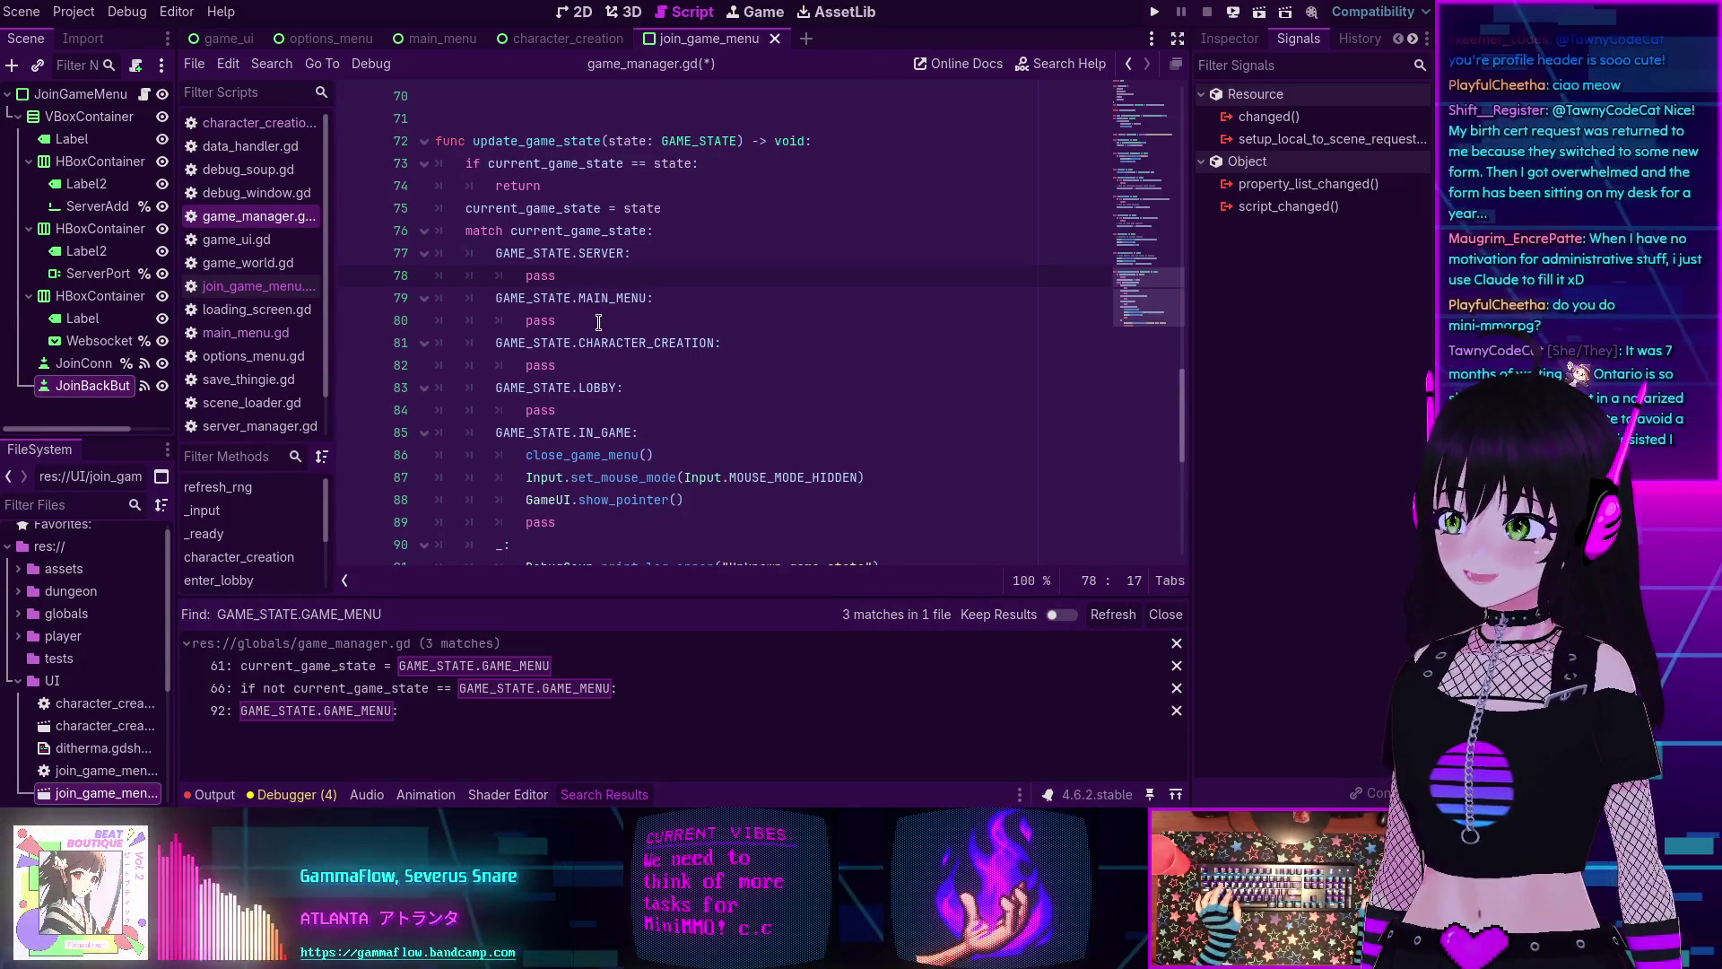
key("shift+Tab")
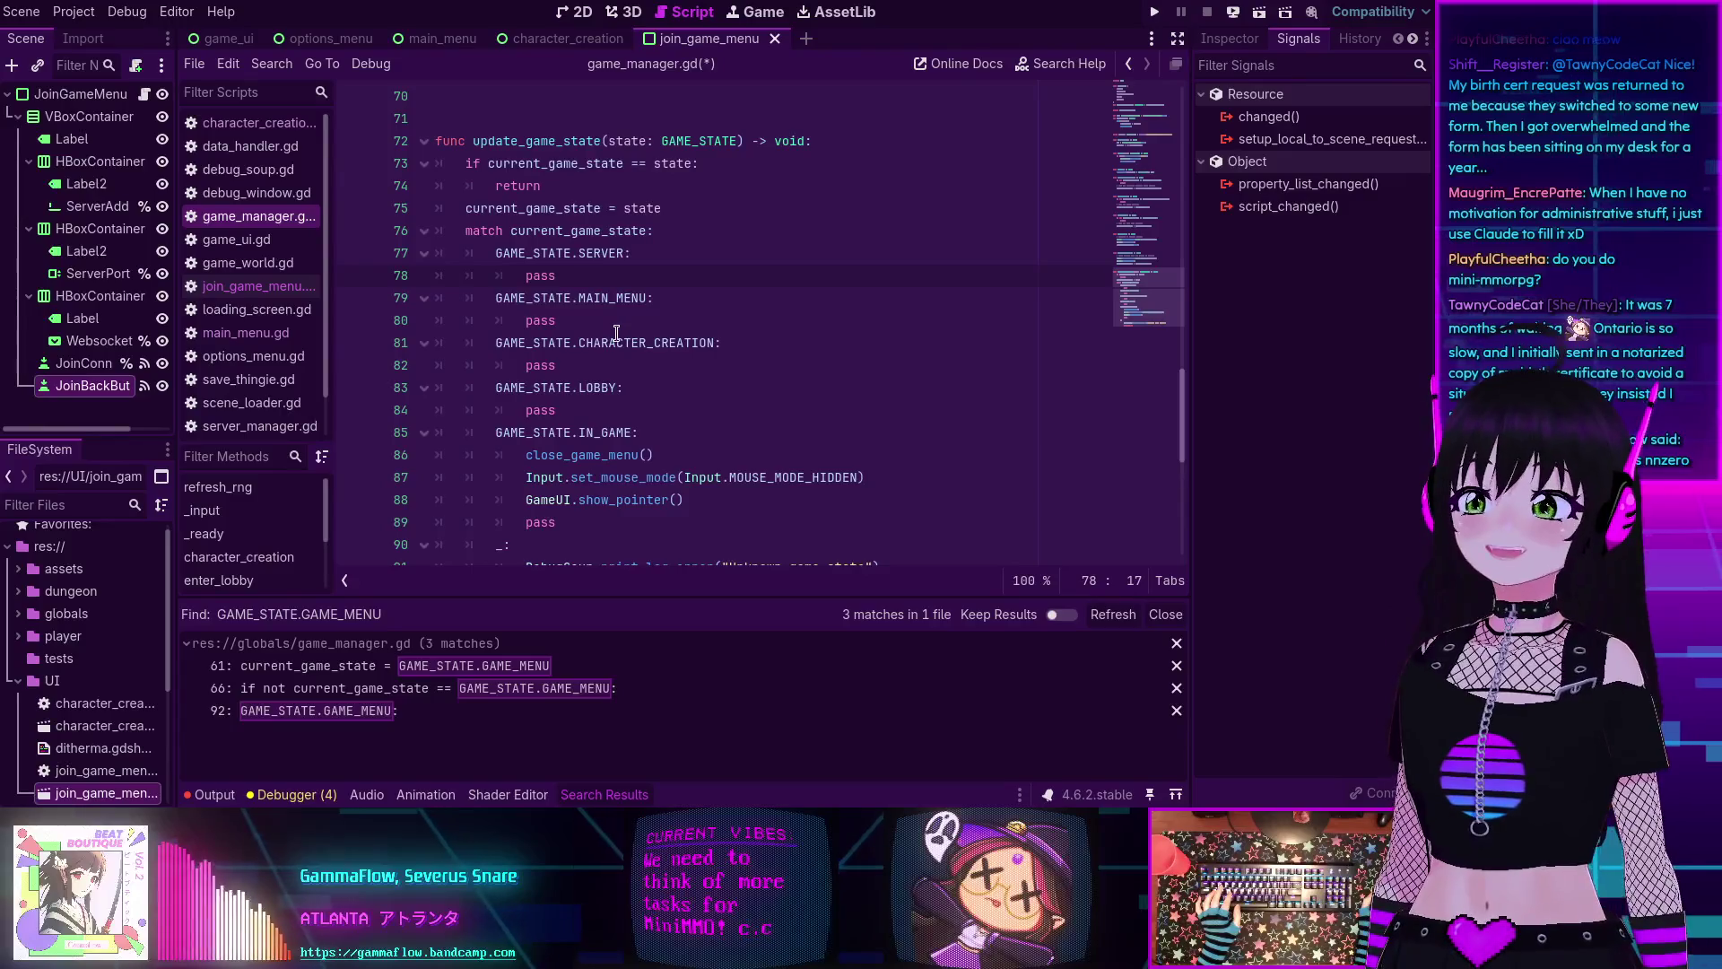
scroll(688, 312, "down", 2)
scroll(688, 311, "up", 11)
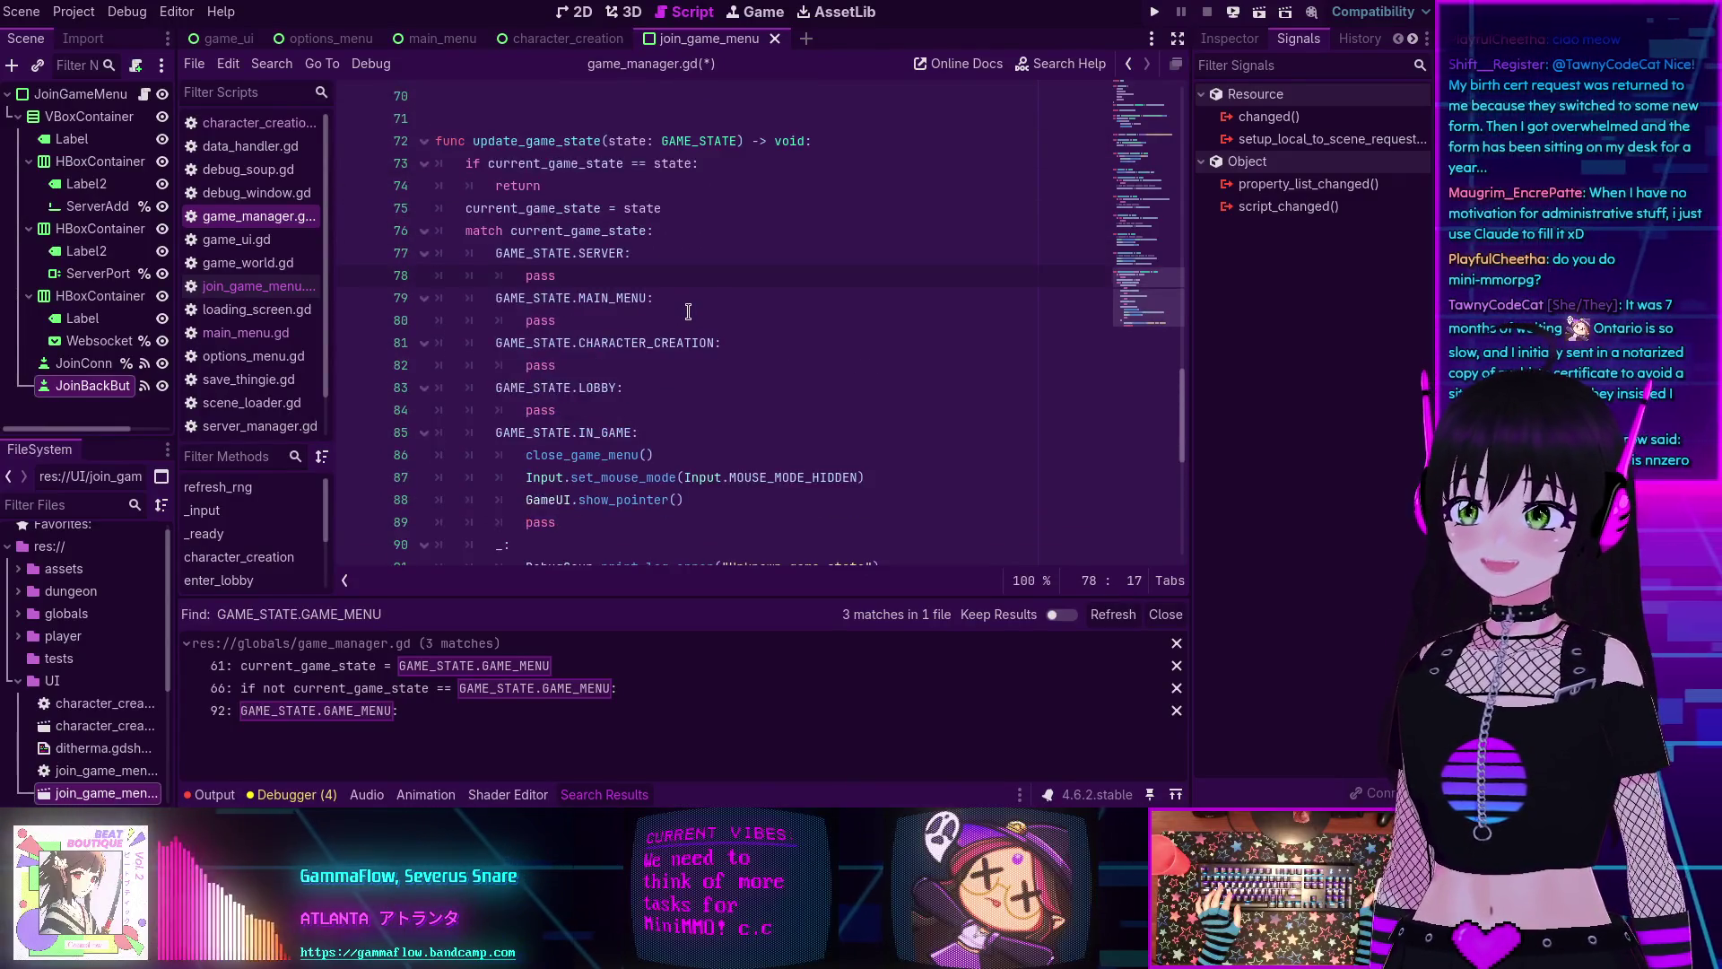
scroll(693, 298, "up", 2)
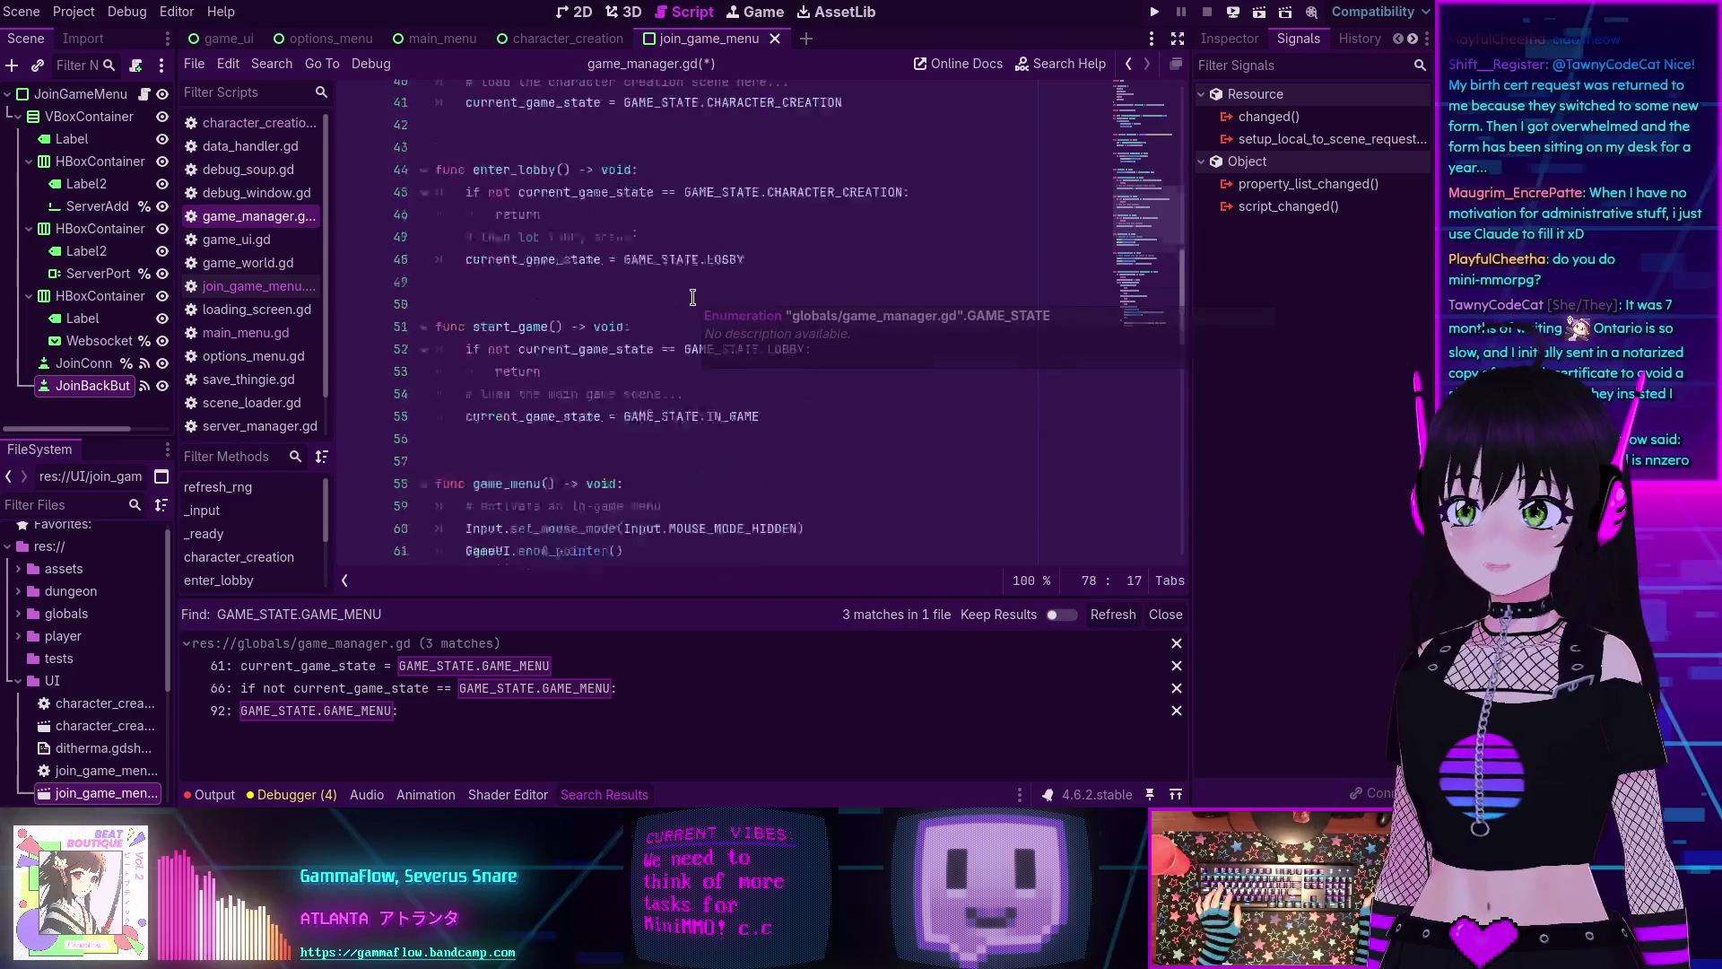
scroll(692, 298, "down", 7)
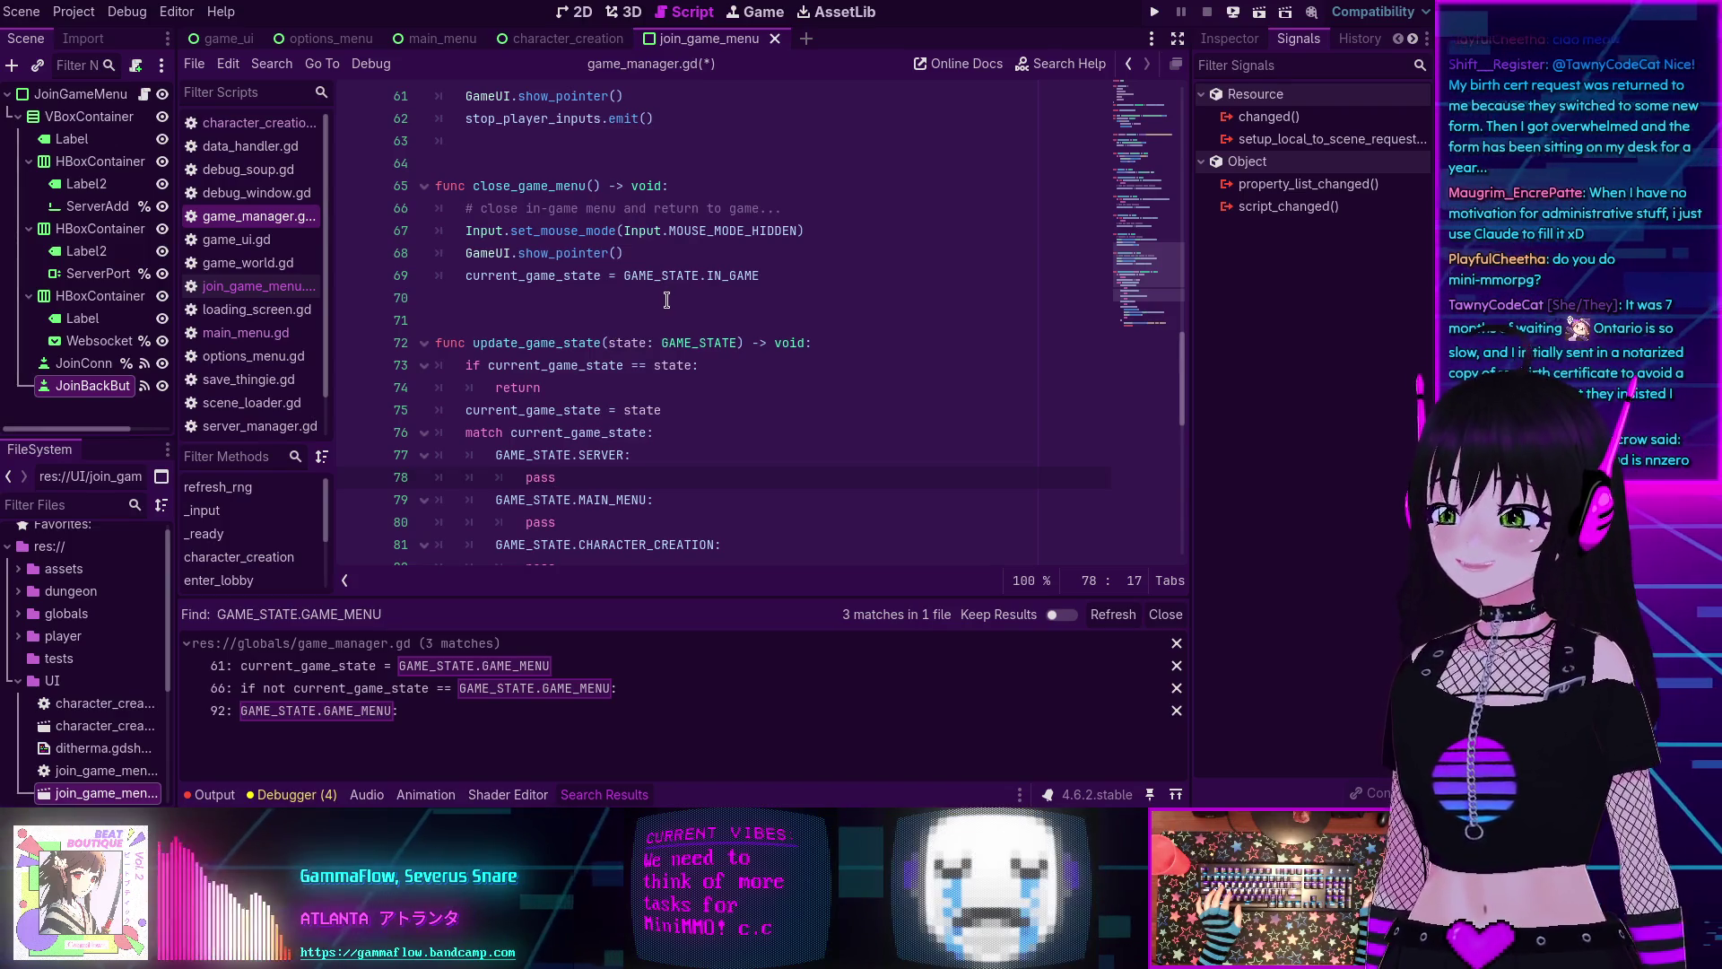
scroll(652, 328, "down", 3)
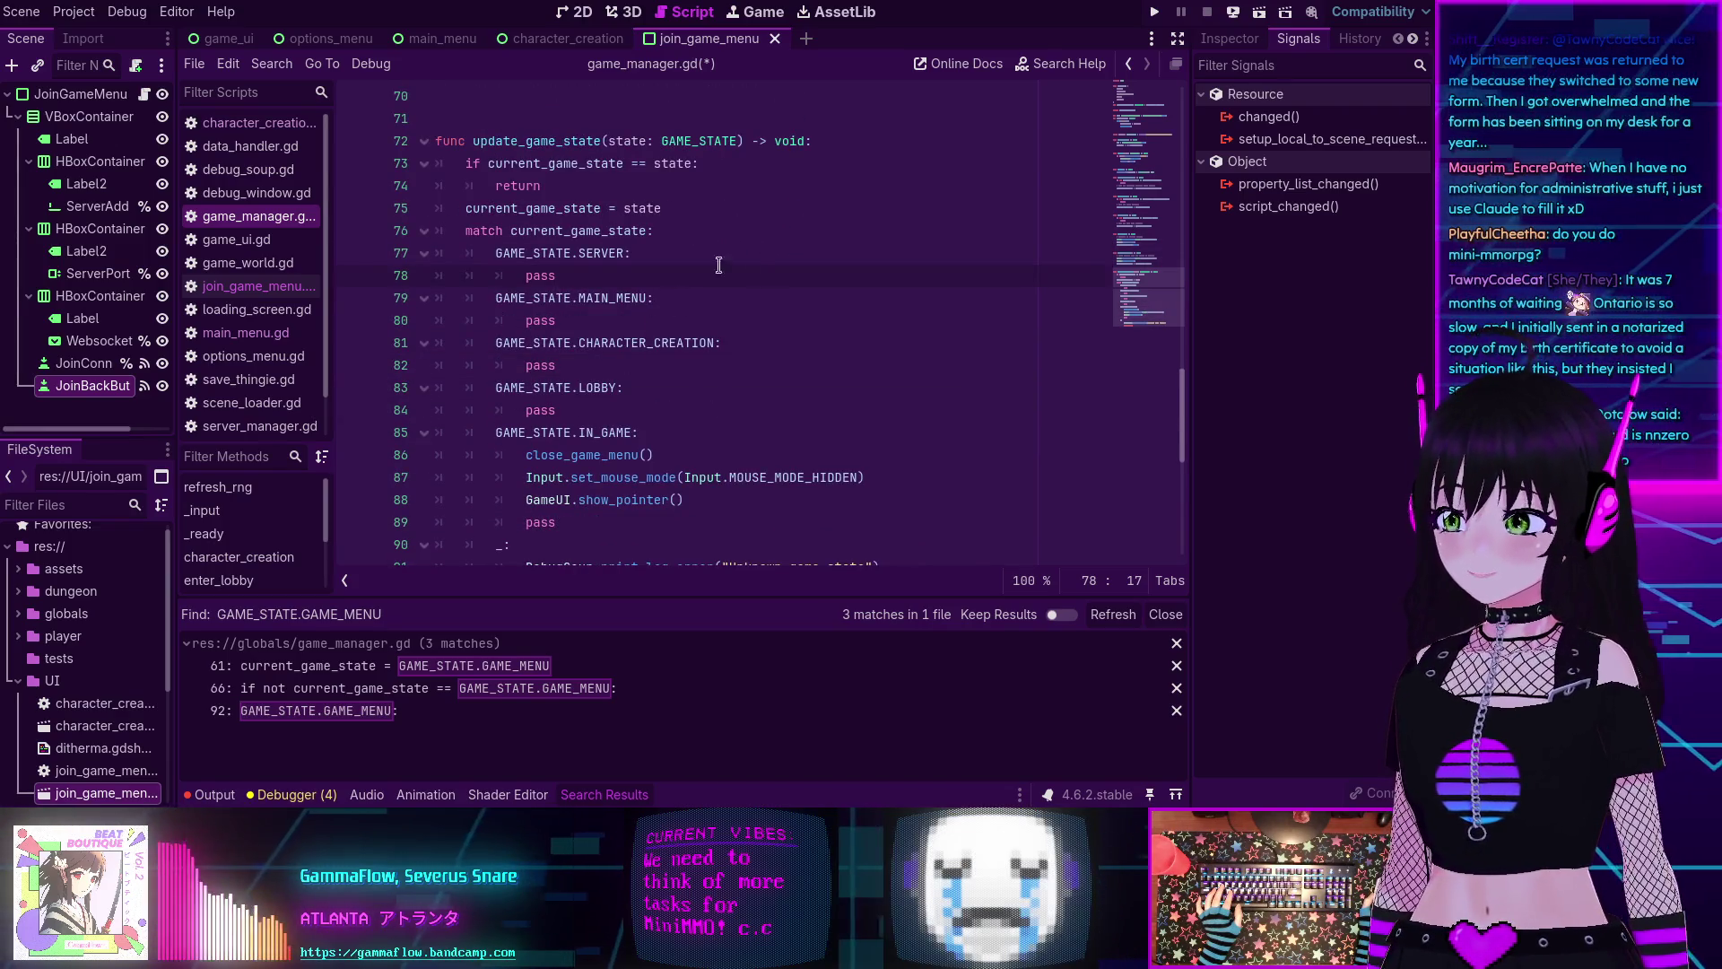
scroll(692, 279, "down", 1)
scroll(703, 371, "up", 1)
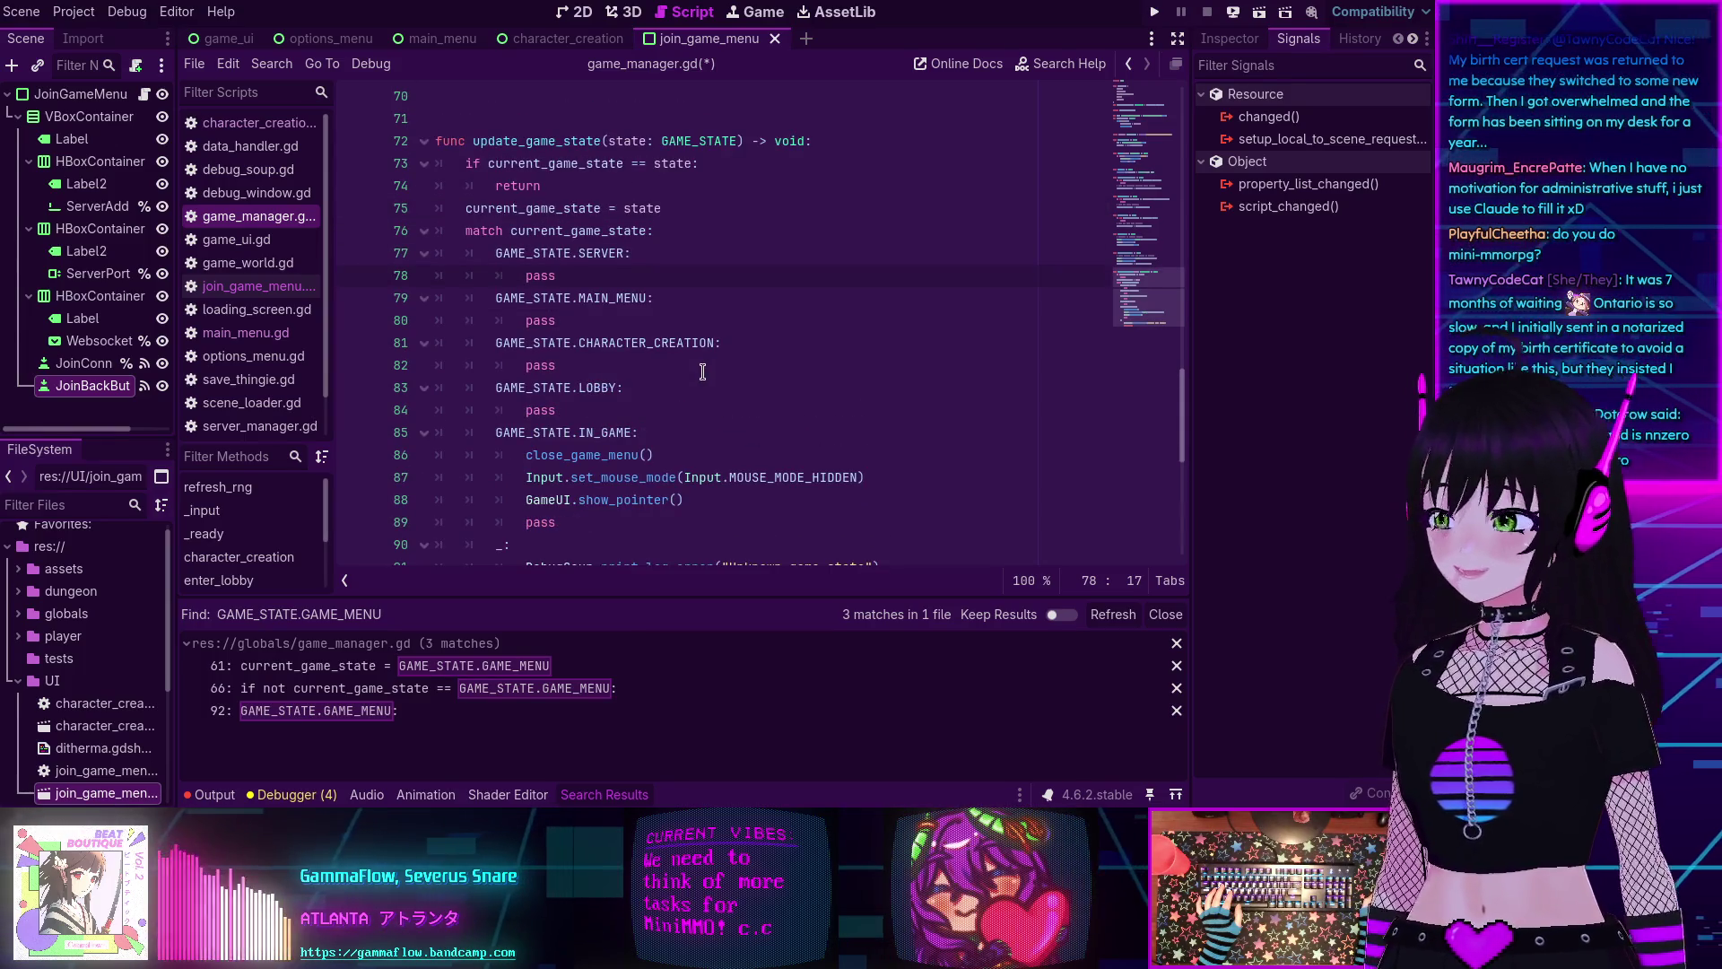
scroll(702, 371, "up", 1)
scroll(703, 371, "down", 3)
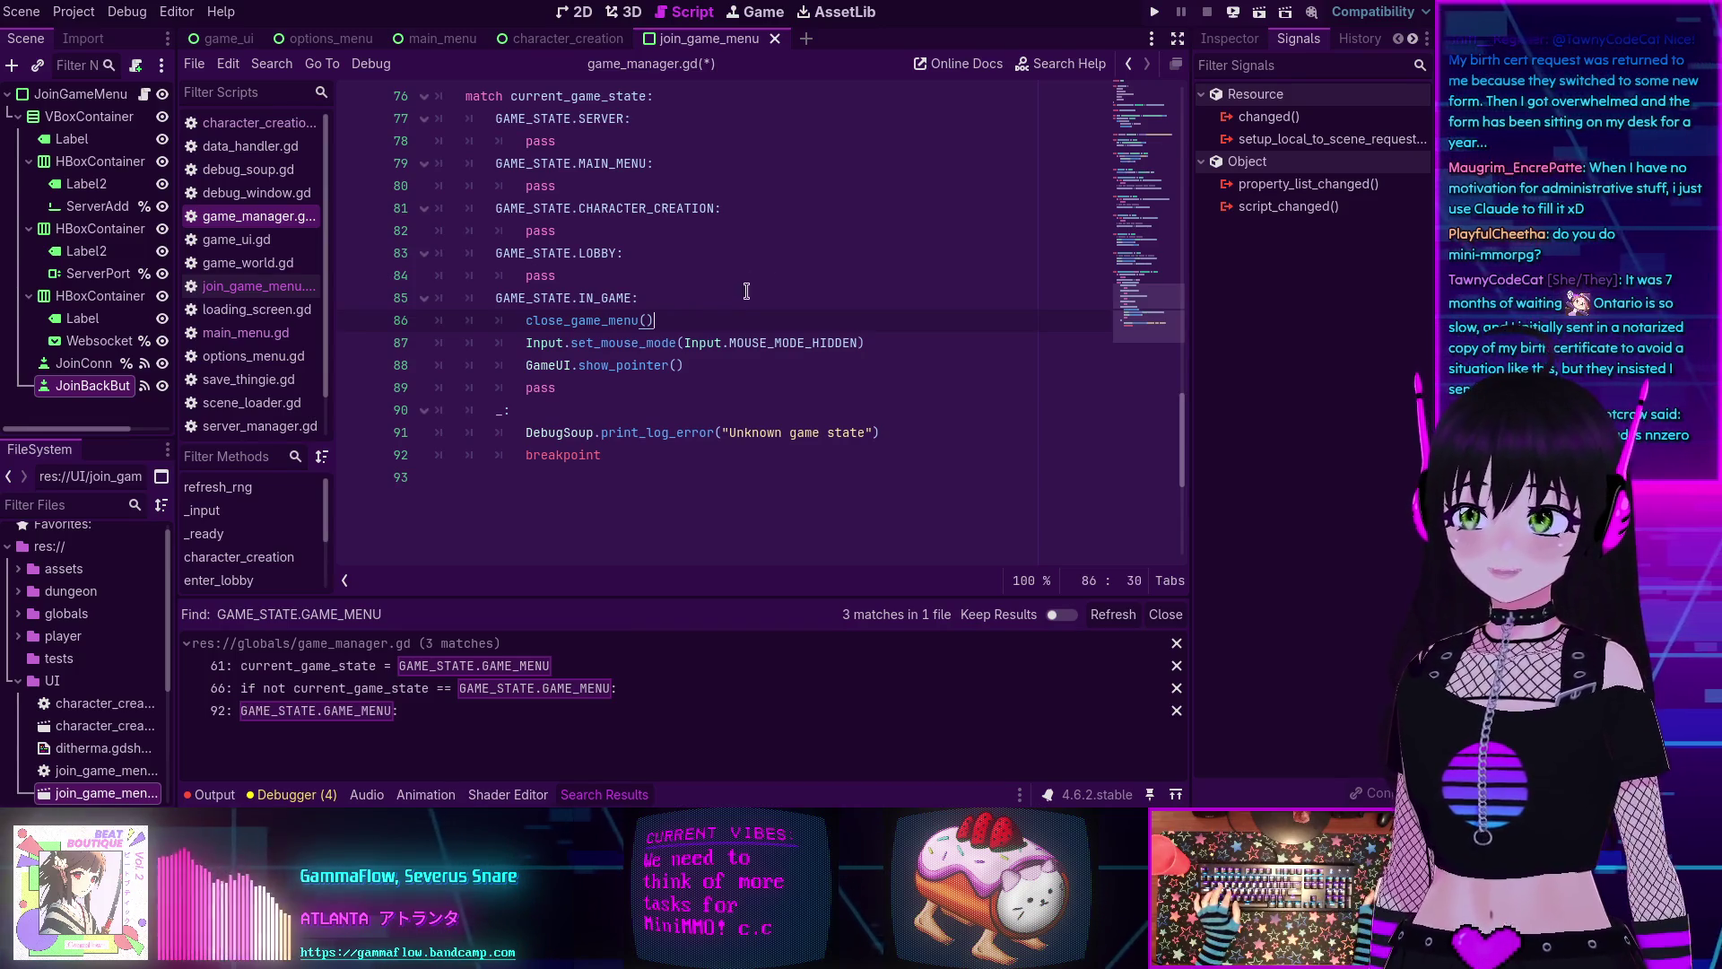
Add a SceneLoader.load_scene() call on a new line in the IN_GAME case.
scroll(753, 277, "down", 1)
key("Down")
key("Down")
key("End")
key("Return")
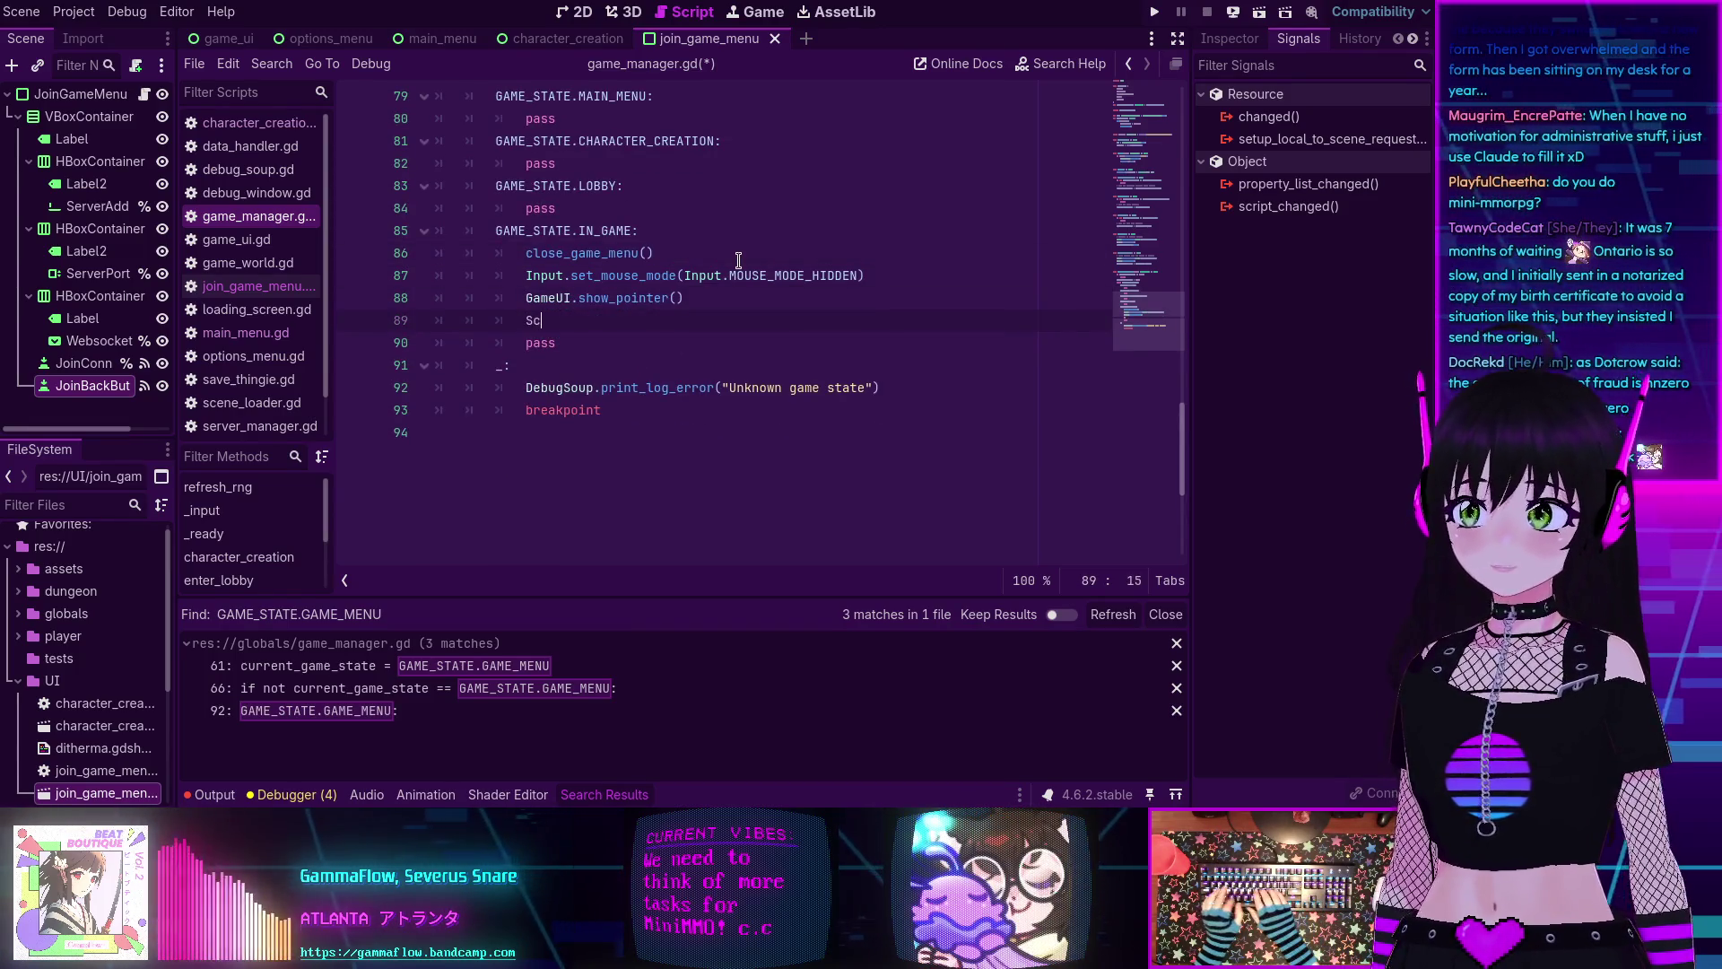
type("SceneLoader.")
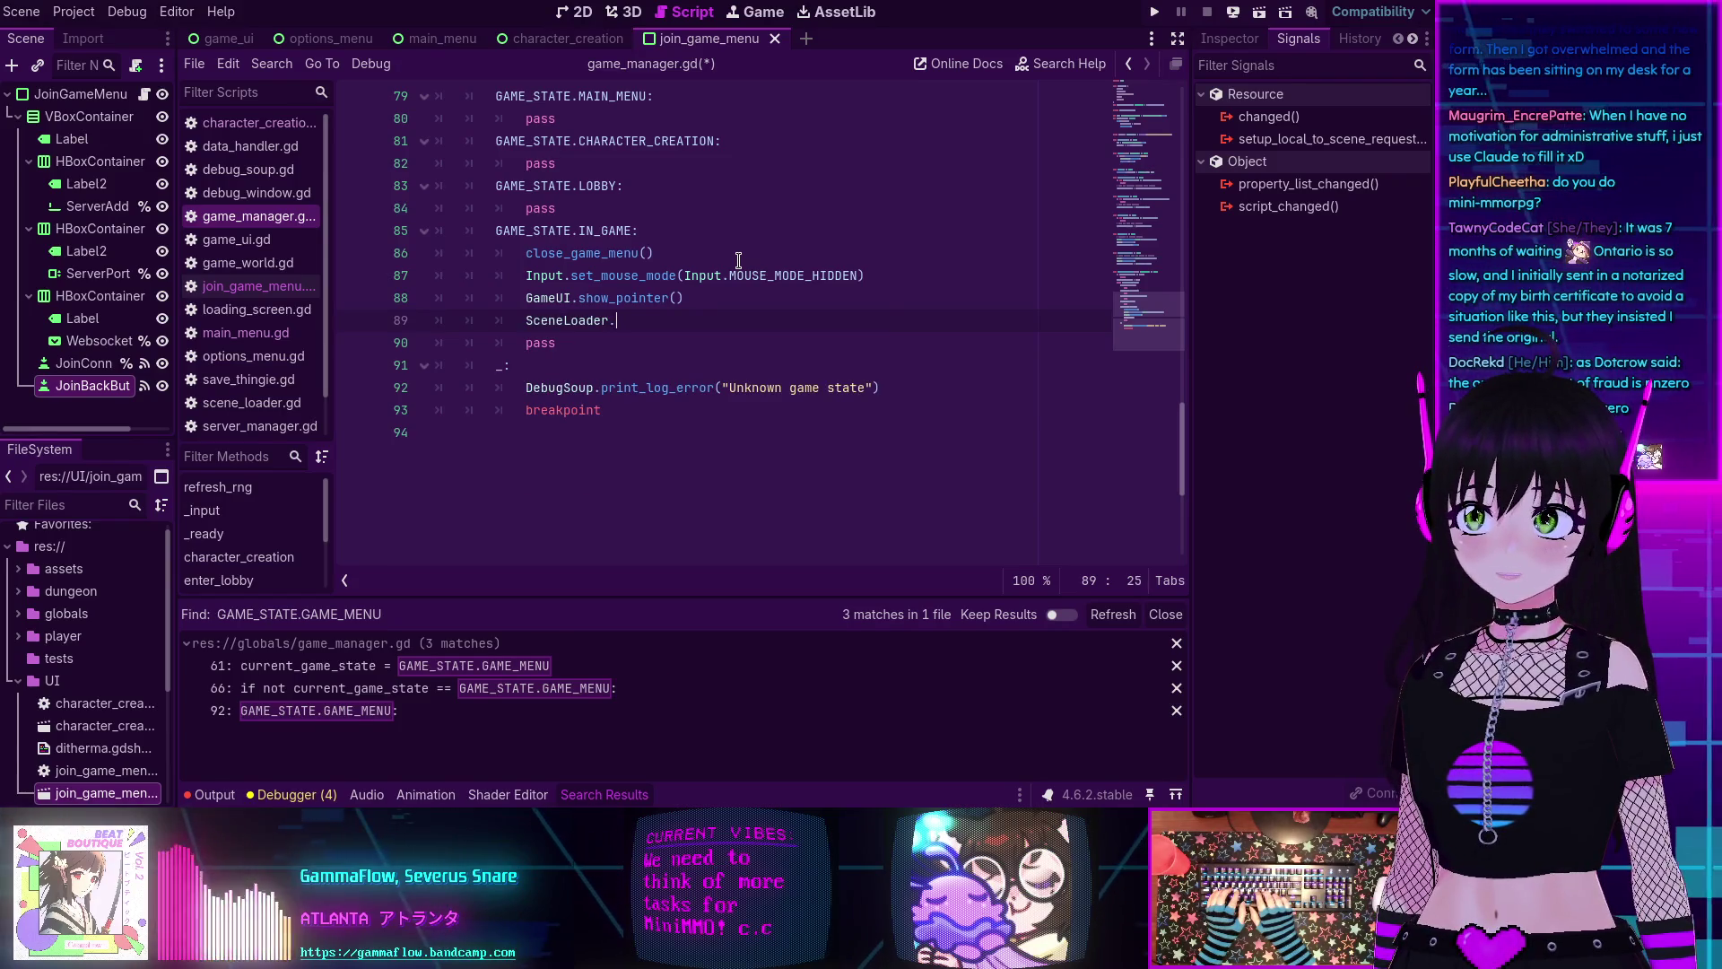
type("lo")
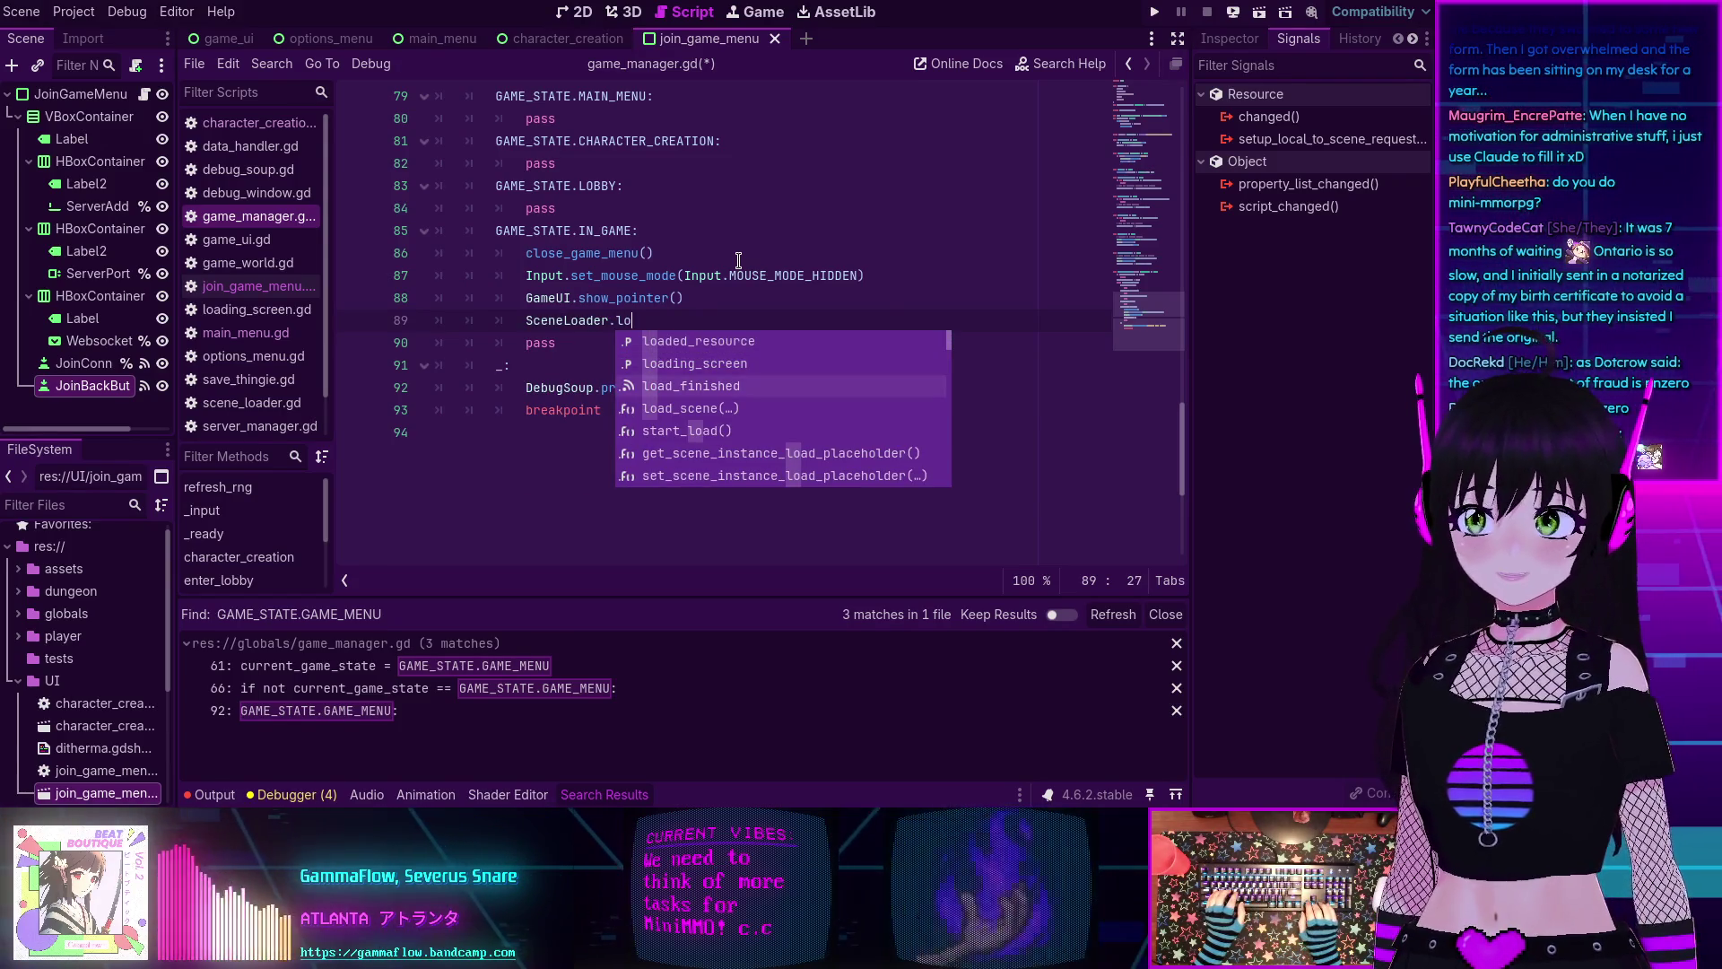
key("Down")
key("Return")
Copy DUNGEON into the load_scene parentheses as its argument.
scroll(738, 260, "up", 20)
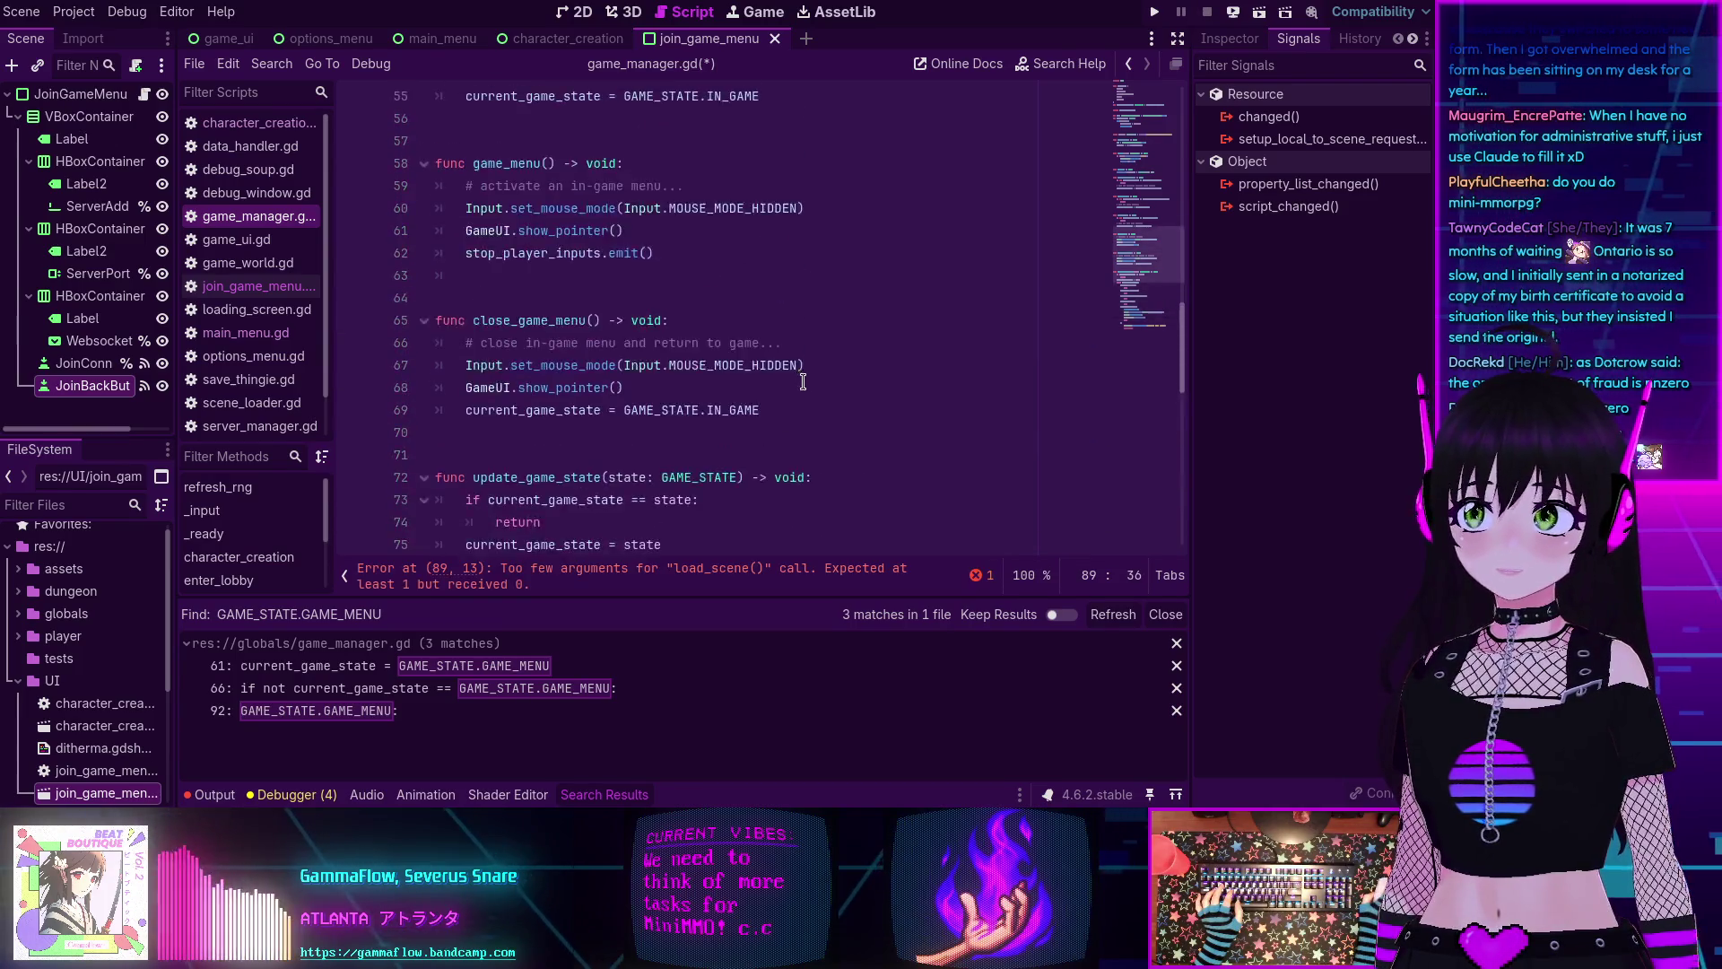
scroll(630, 373, "down", 5)
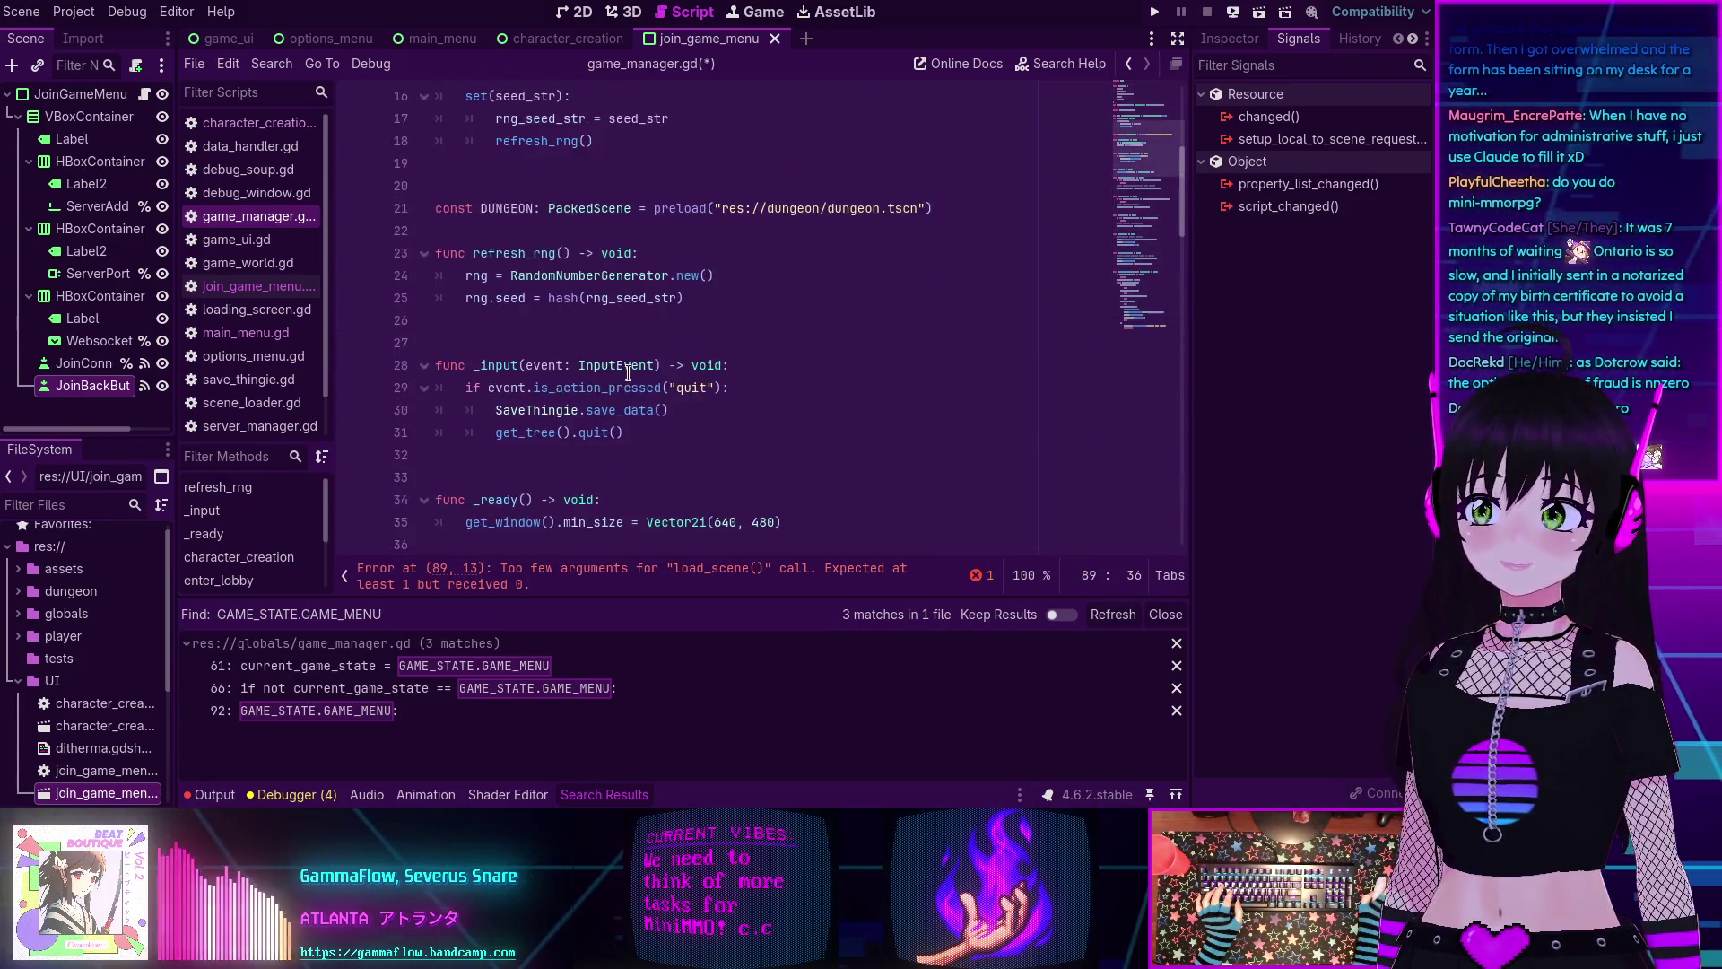
double_click(499, 207)
key("ctrl+c")
scroll(733, 242, "down", 15)
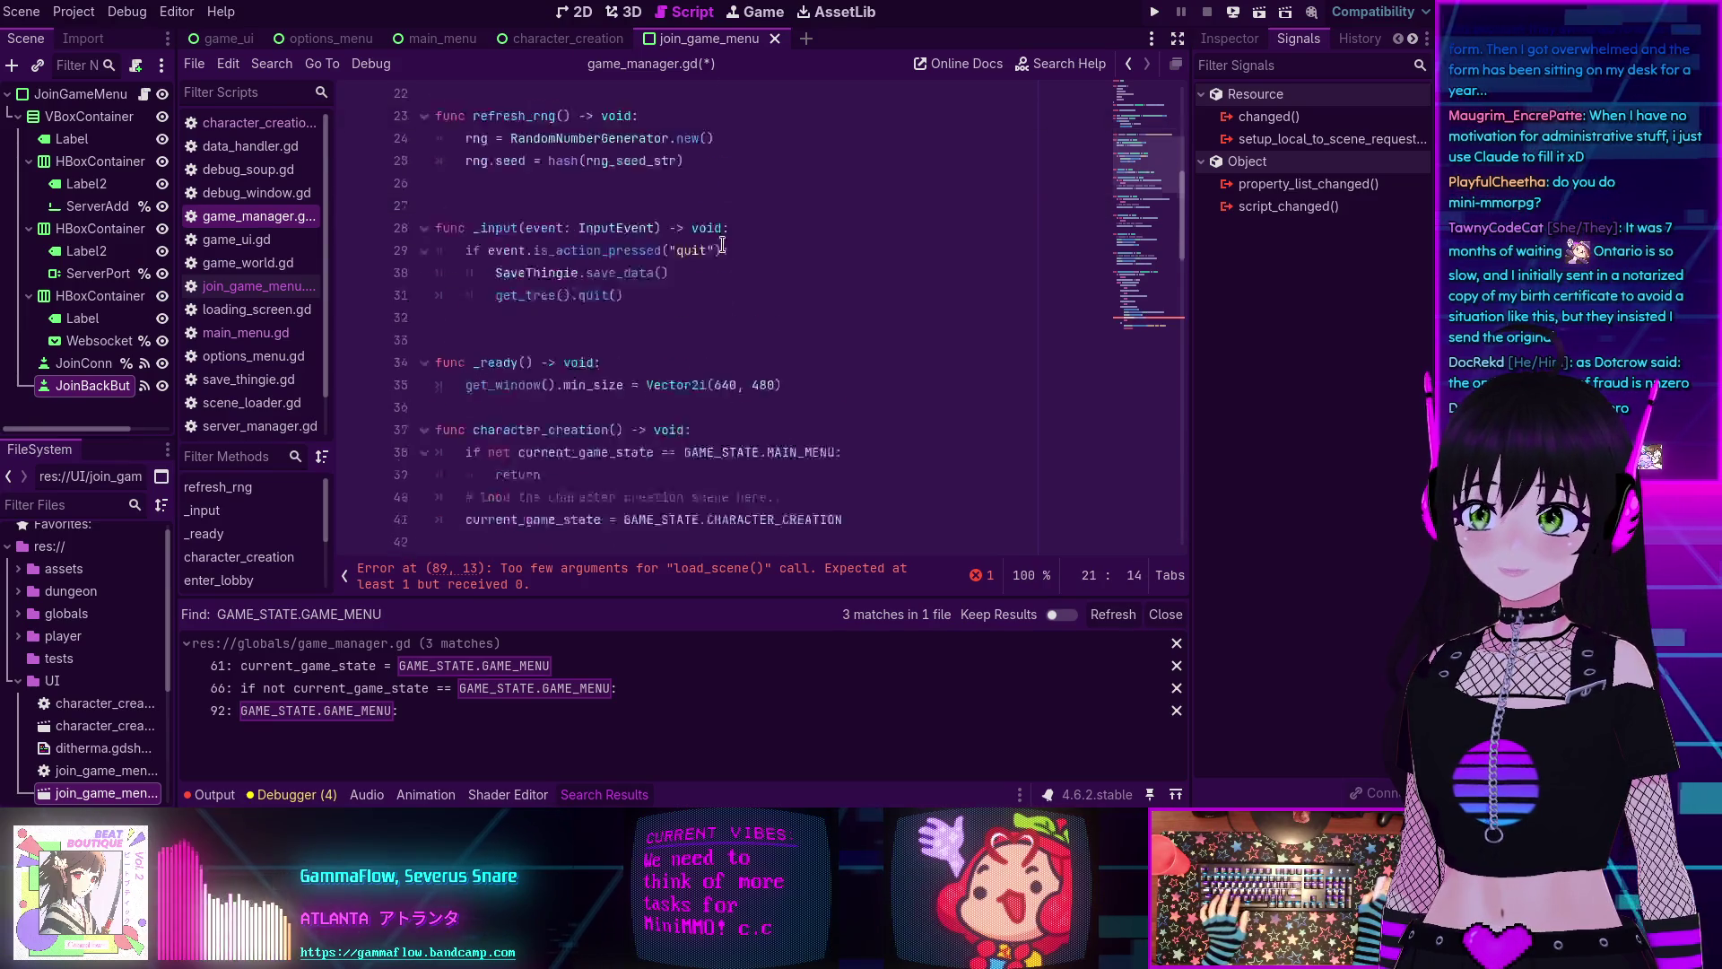
scroll(733, 242, "down", 6)
left_click(699, 327)
key("ctrl+v")
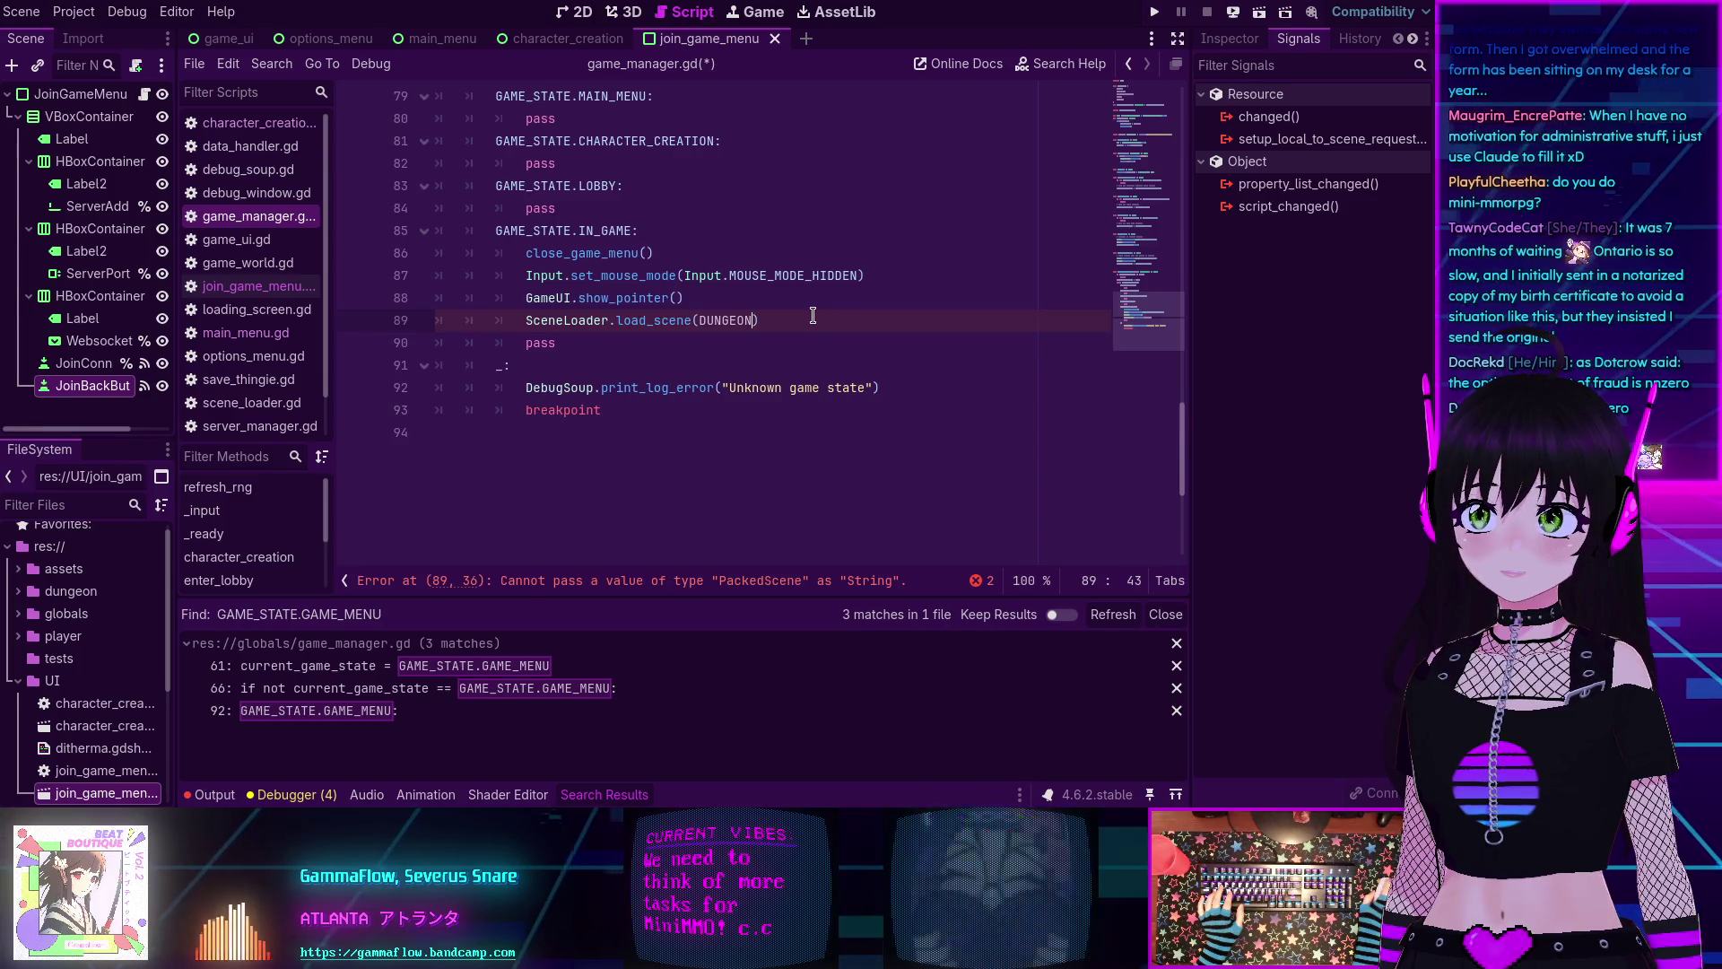
Delete the preload( wrapper around the dungeon path on line 21.
scroll(807, 320, "up", 20)
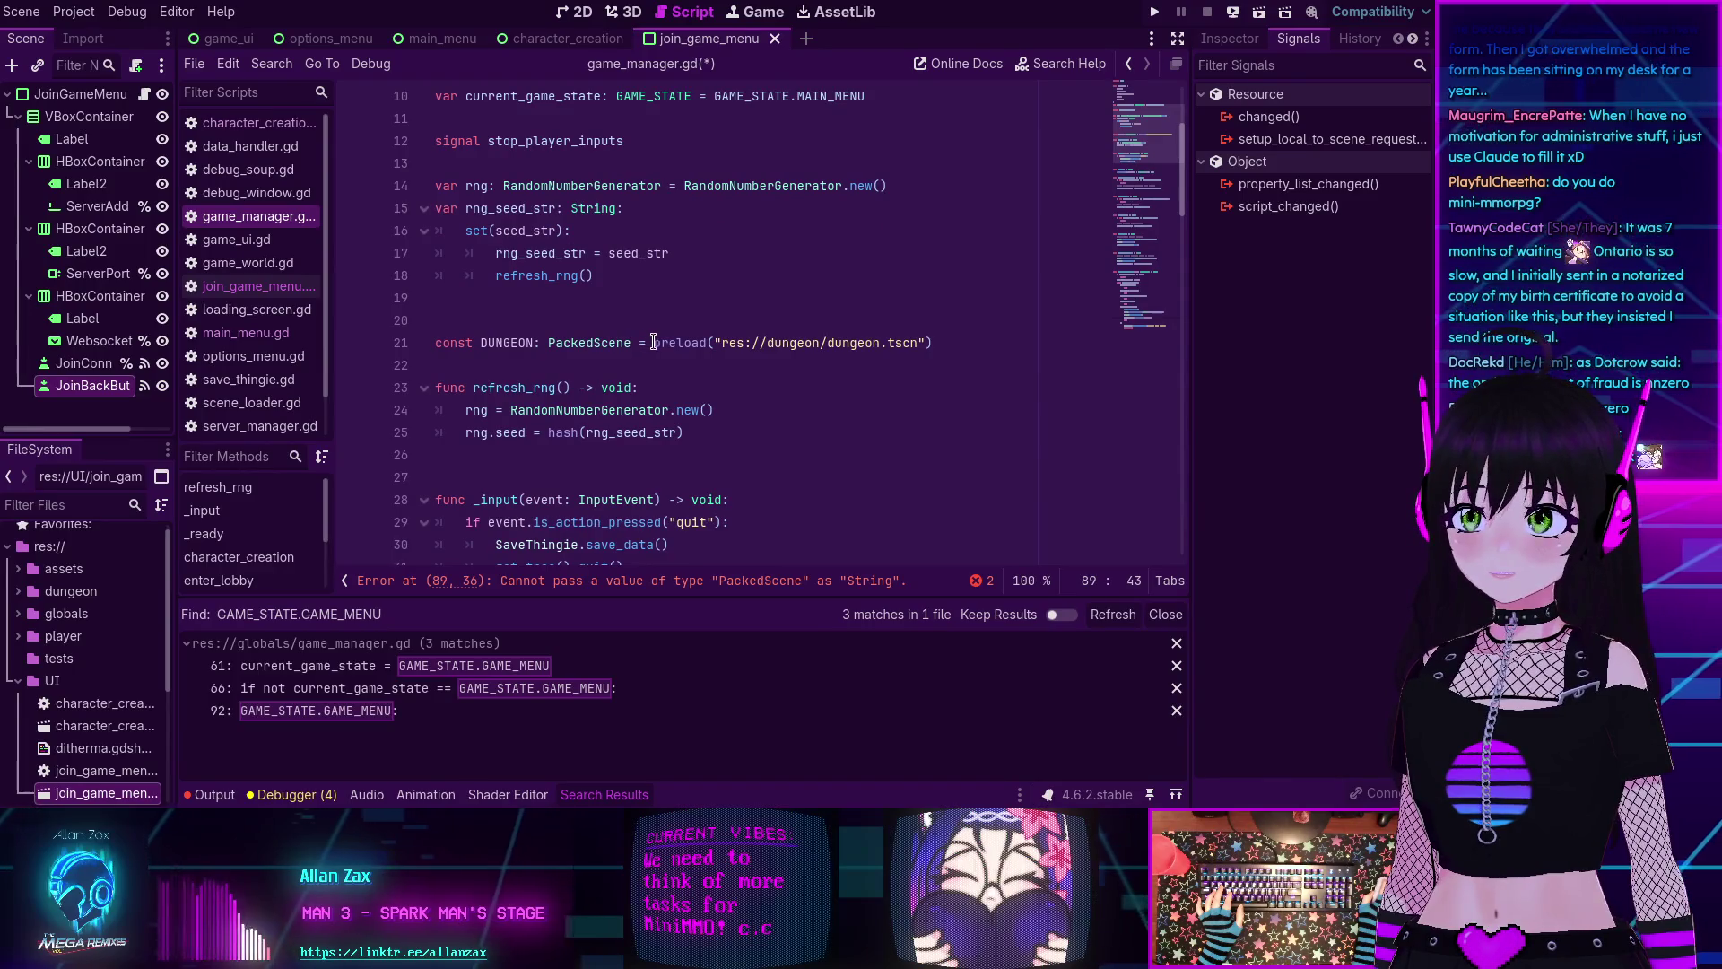
left_click_drag(715, 343, 652, 344)
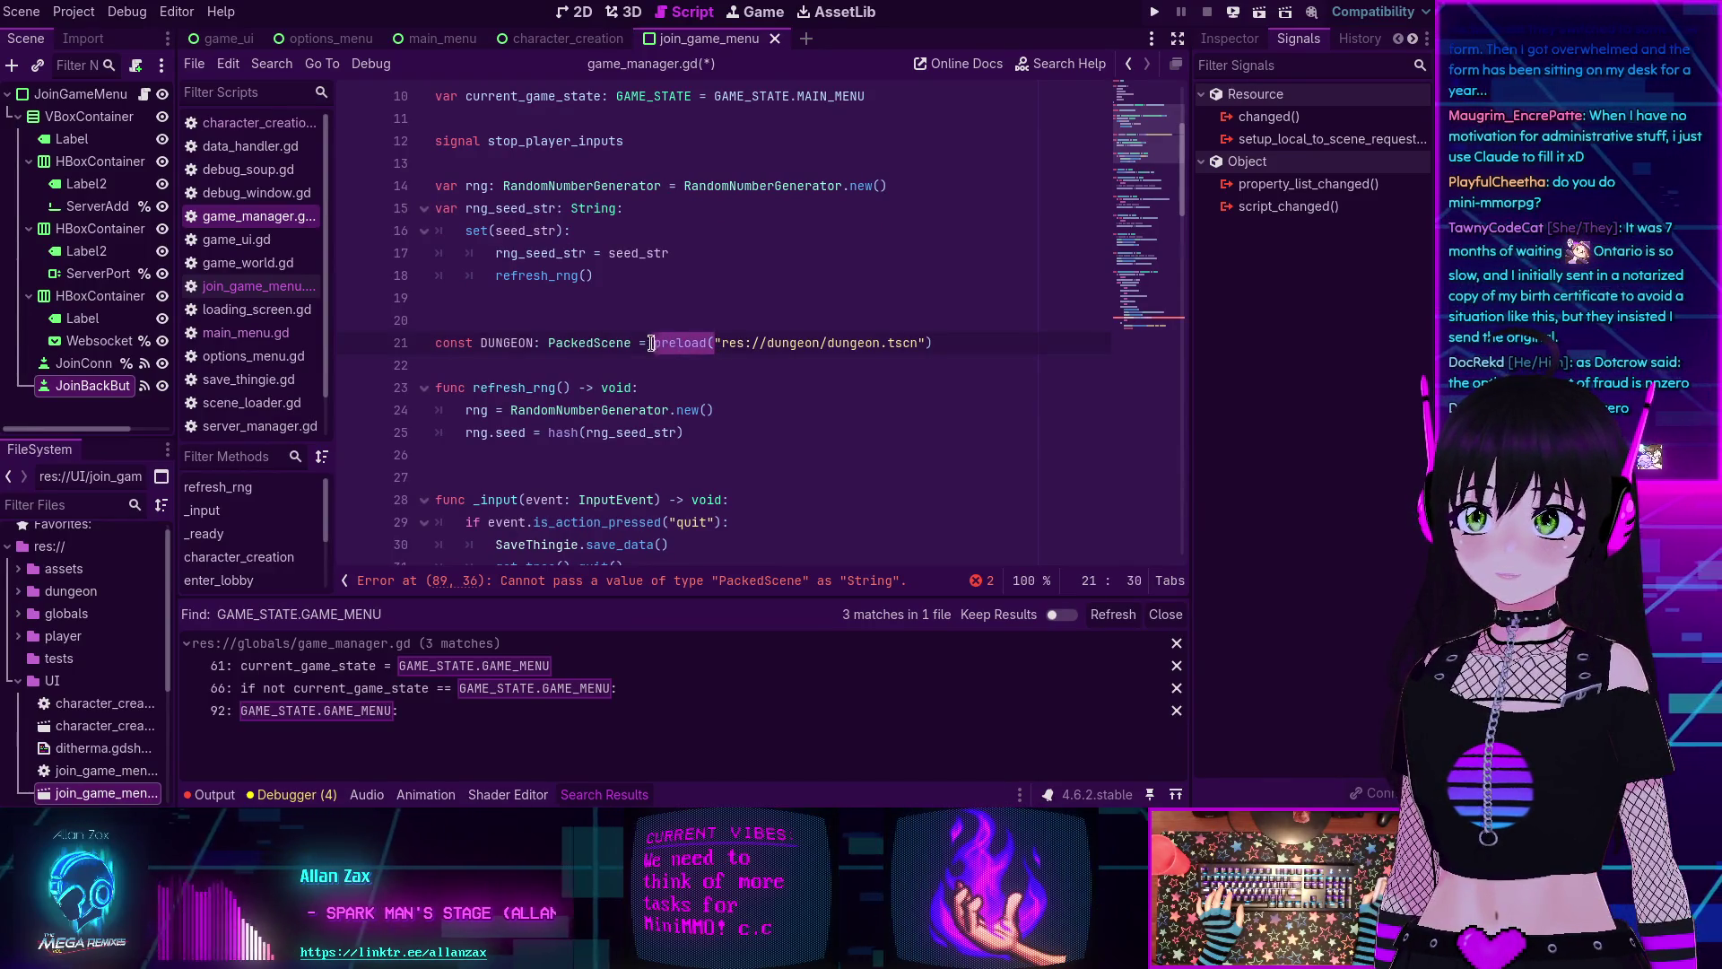
key("Delete")
key("Delete")
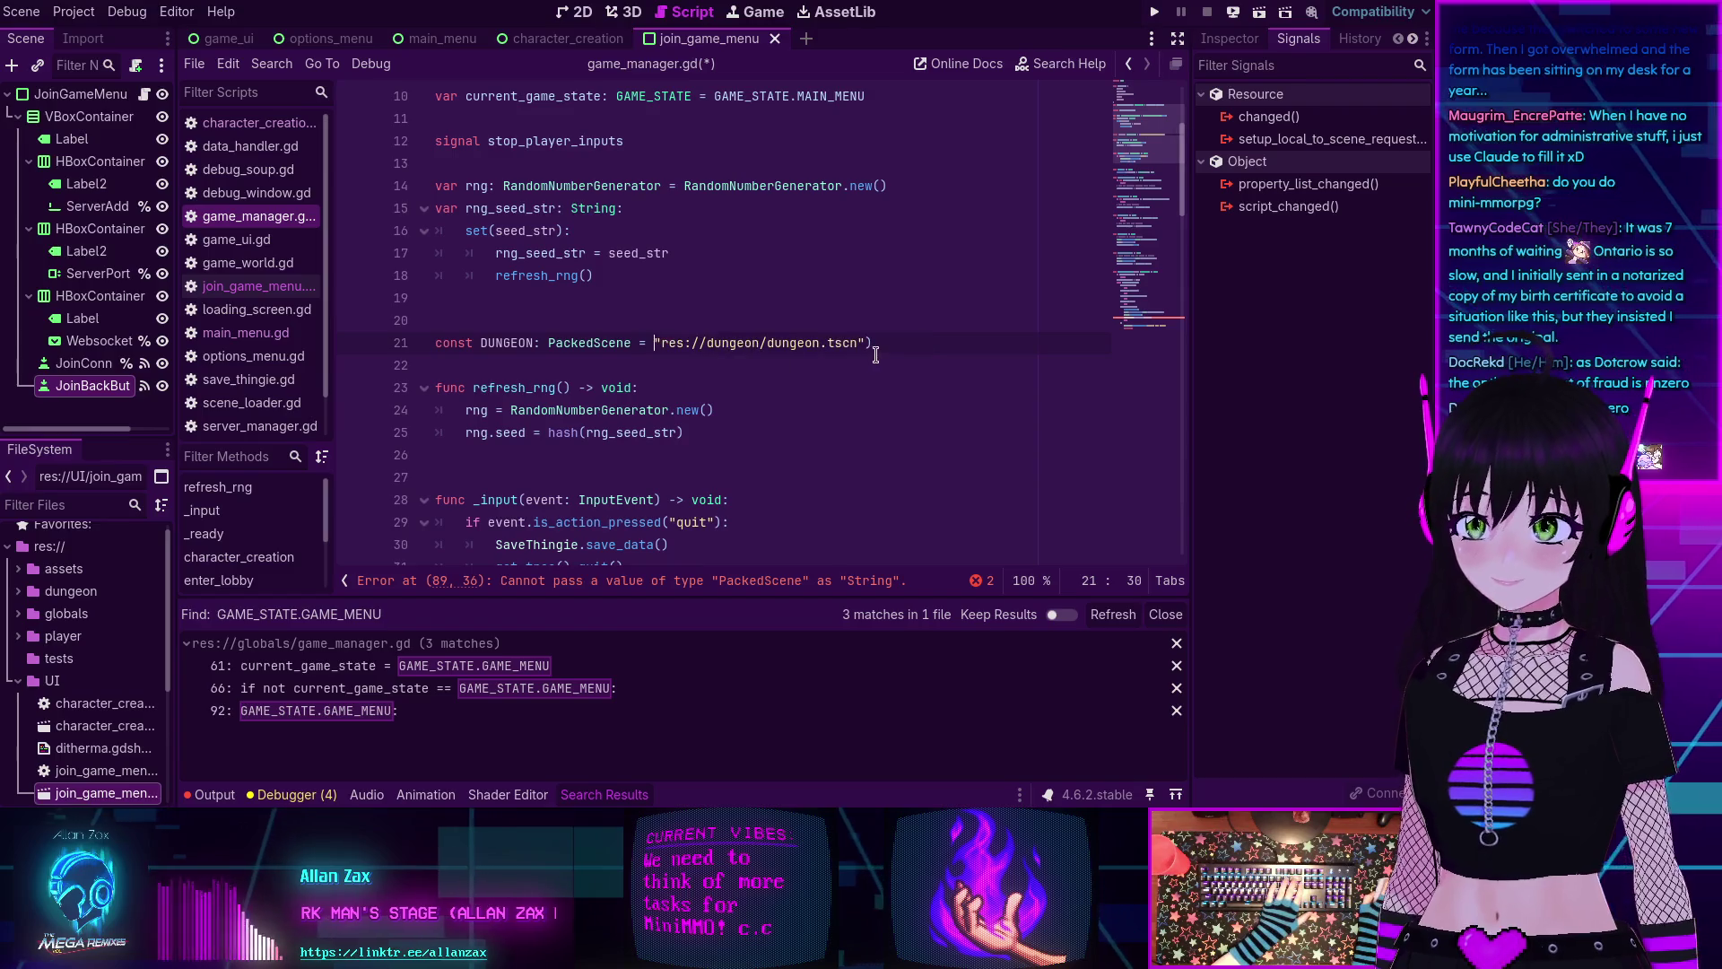
Remove the leftover closing parenthesis and change DUNGEON's type from PackedScene to String.
key("End")
key("BackSpace")
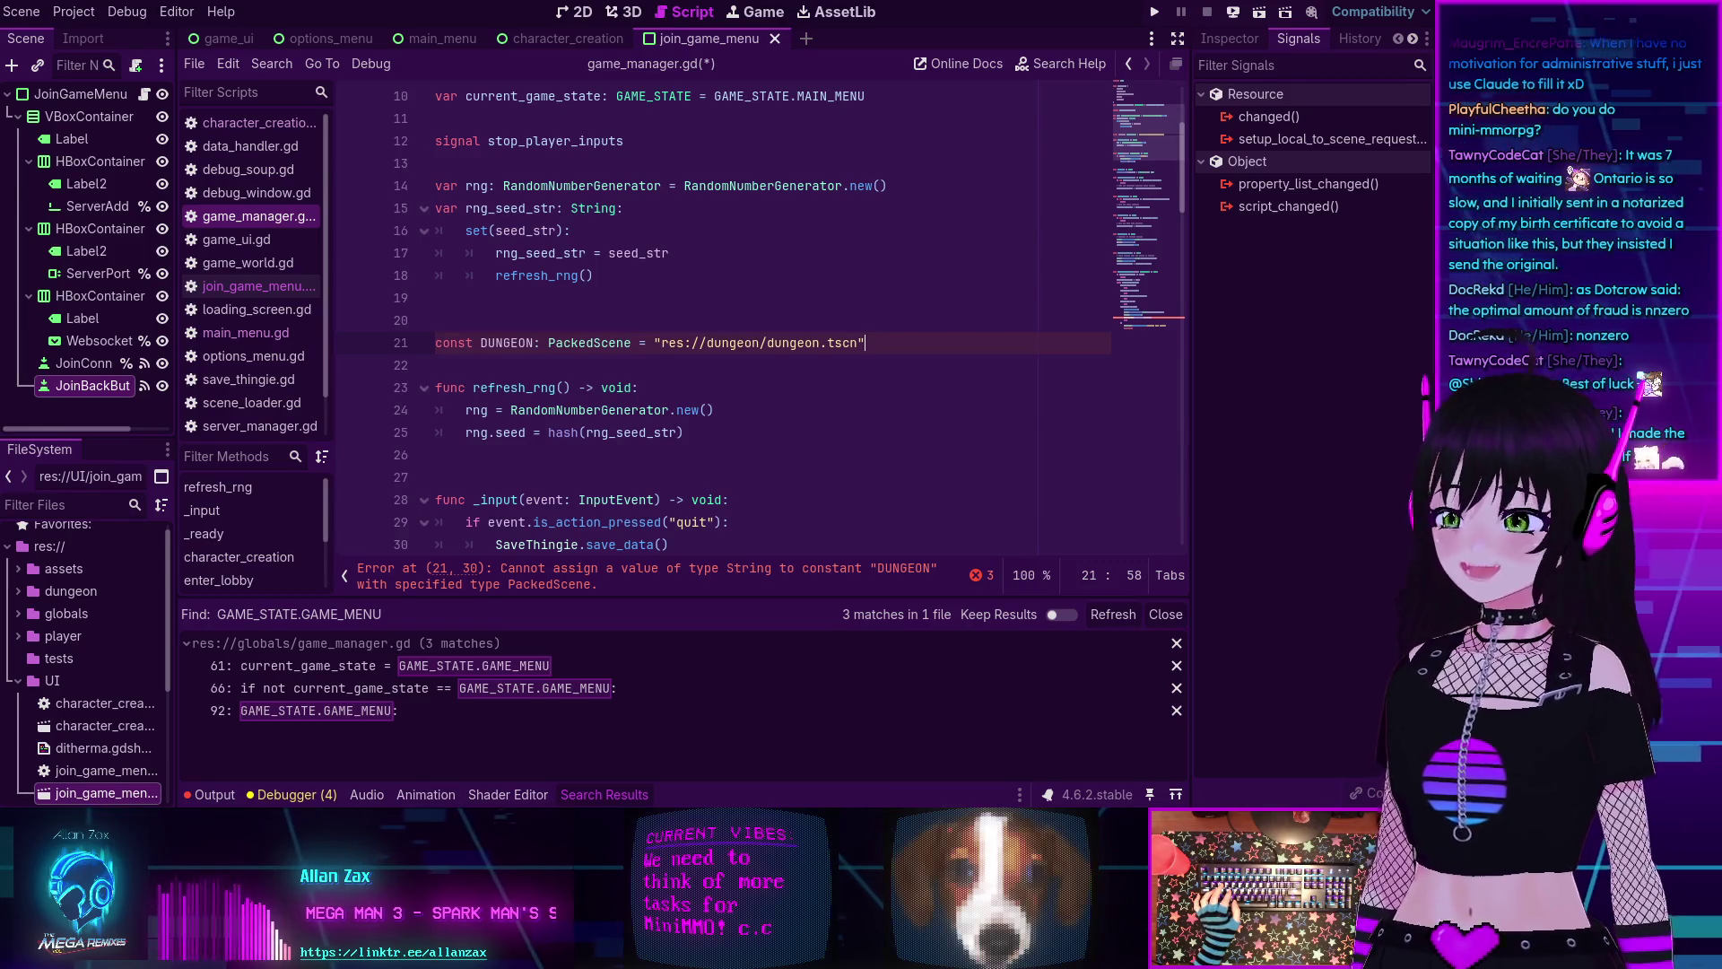
double_click(609, 343)
type("String")
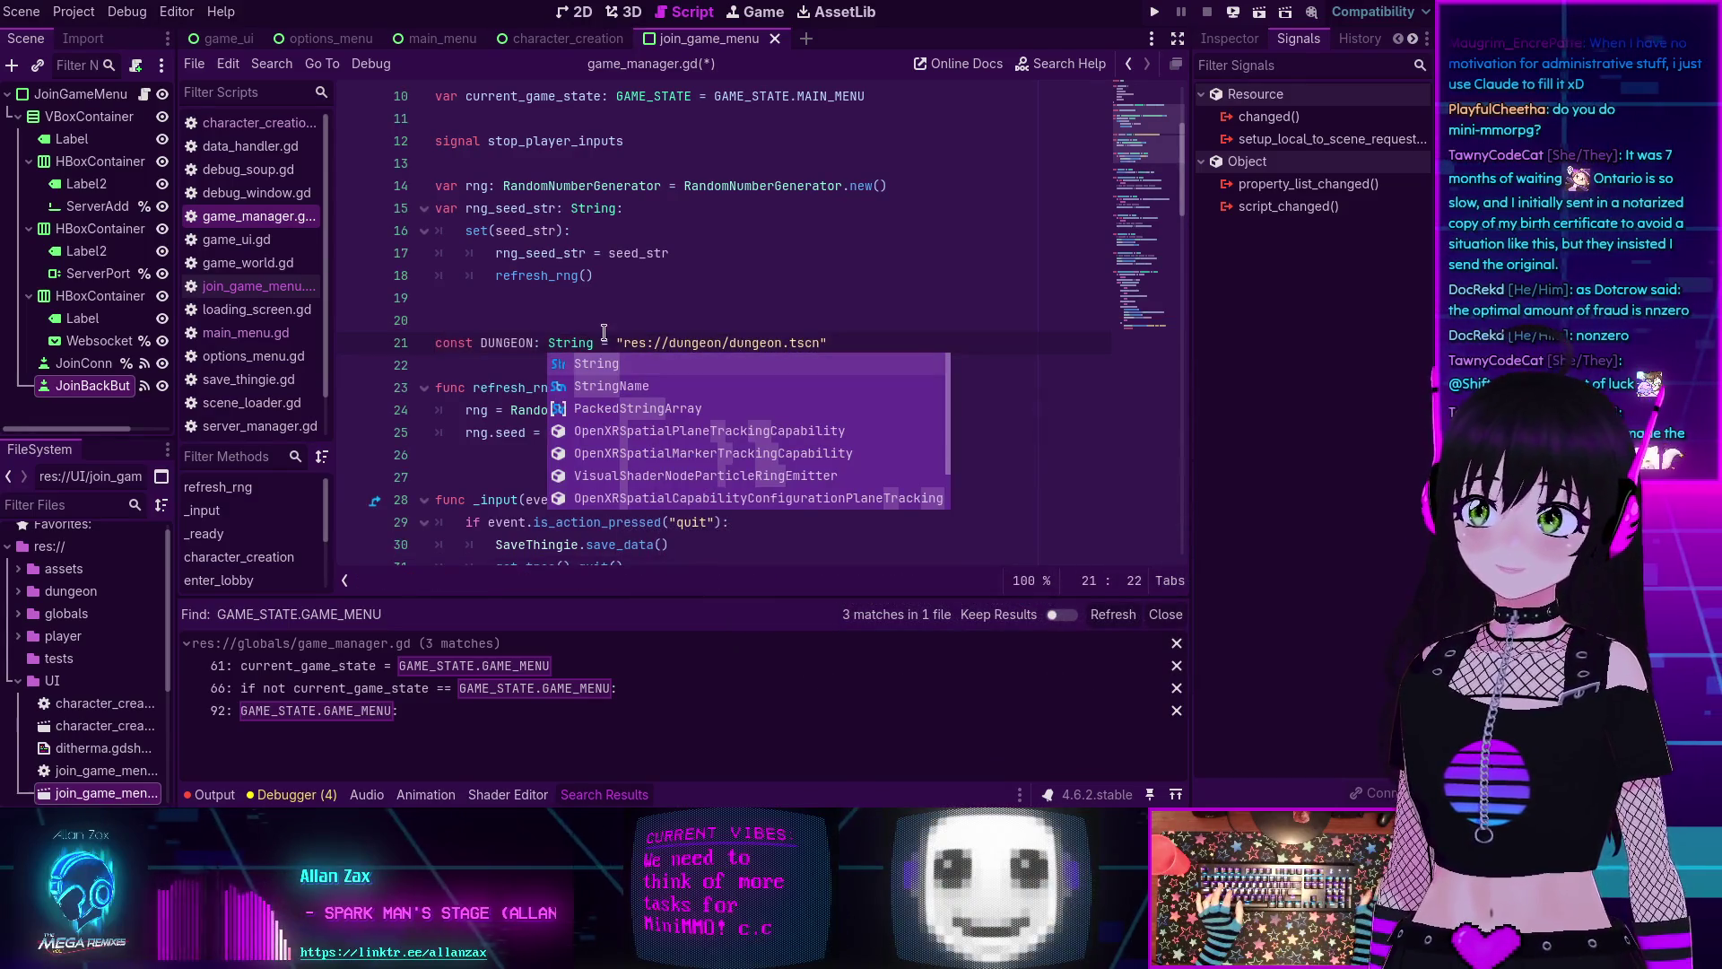
Highlight DUNGEON to check where it is used in the script.
double_click(518, 342)
scroll(565, 345, "down", 15)
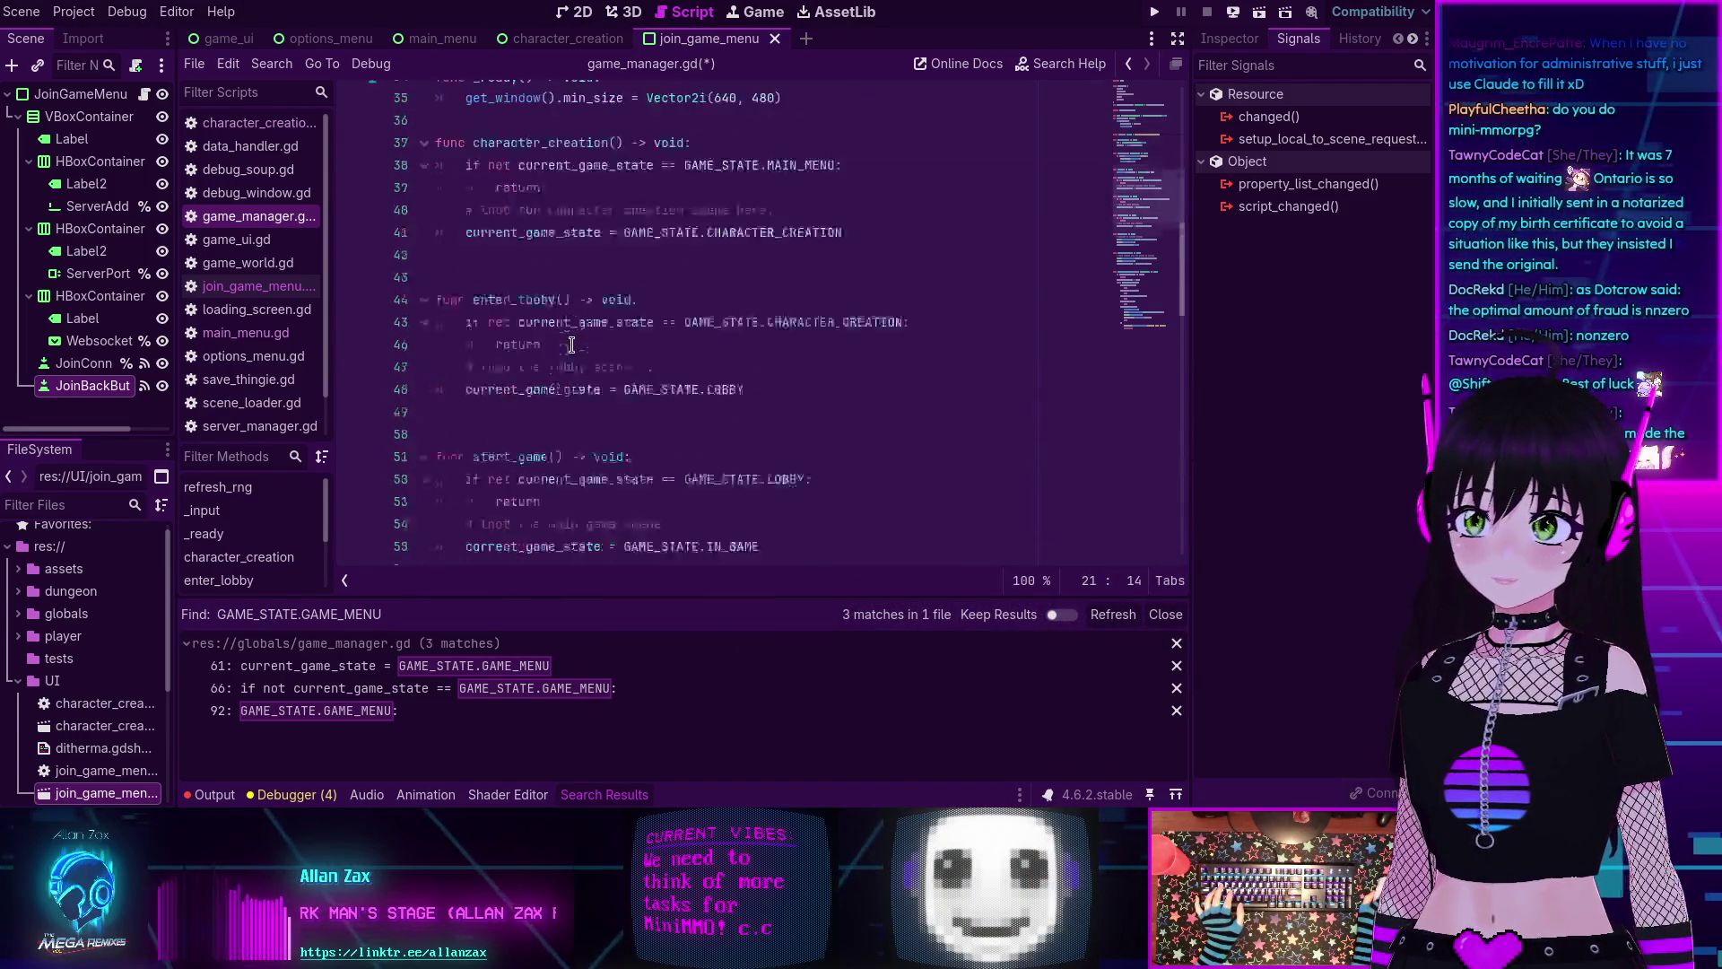
scroll(571, 345, "down", 8)
scroll(571, 345, "up", 20)
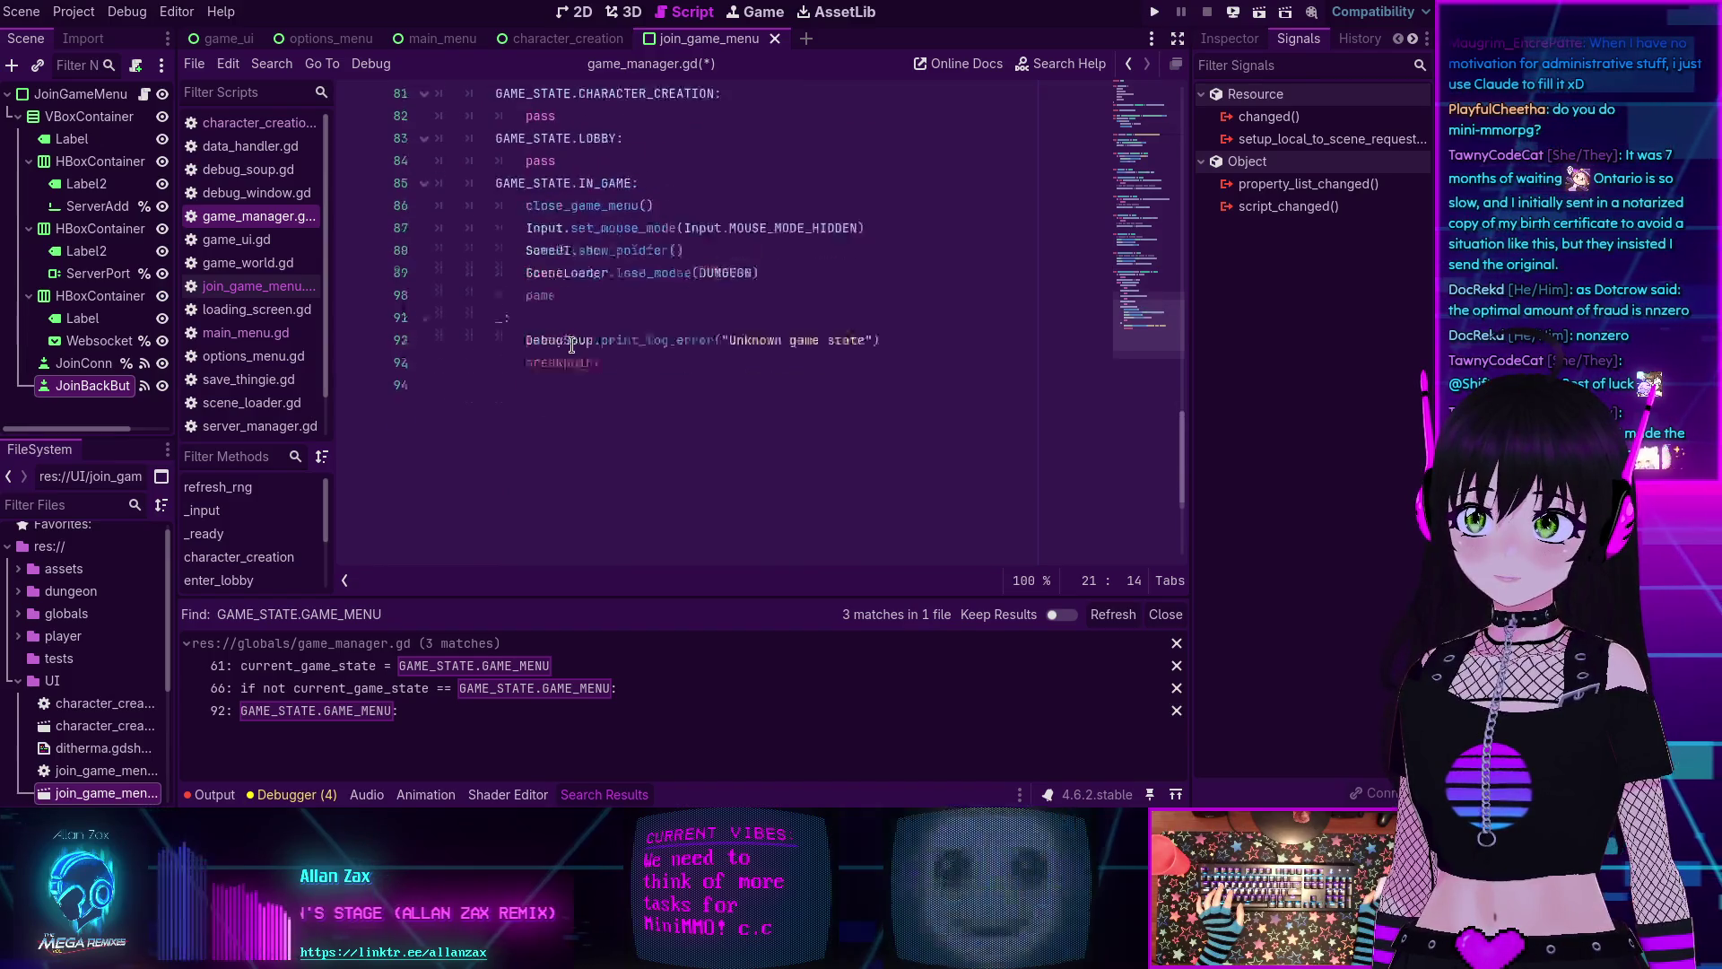
scroll(564, 349, "up", 4)
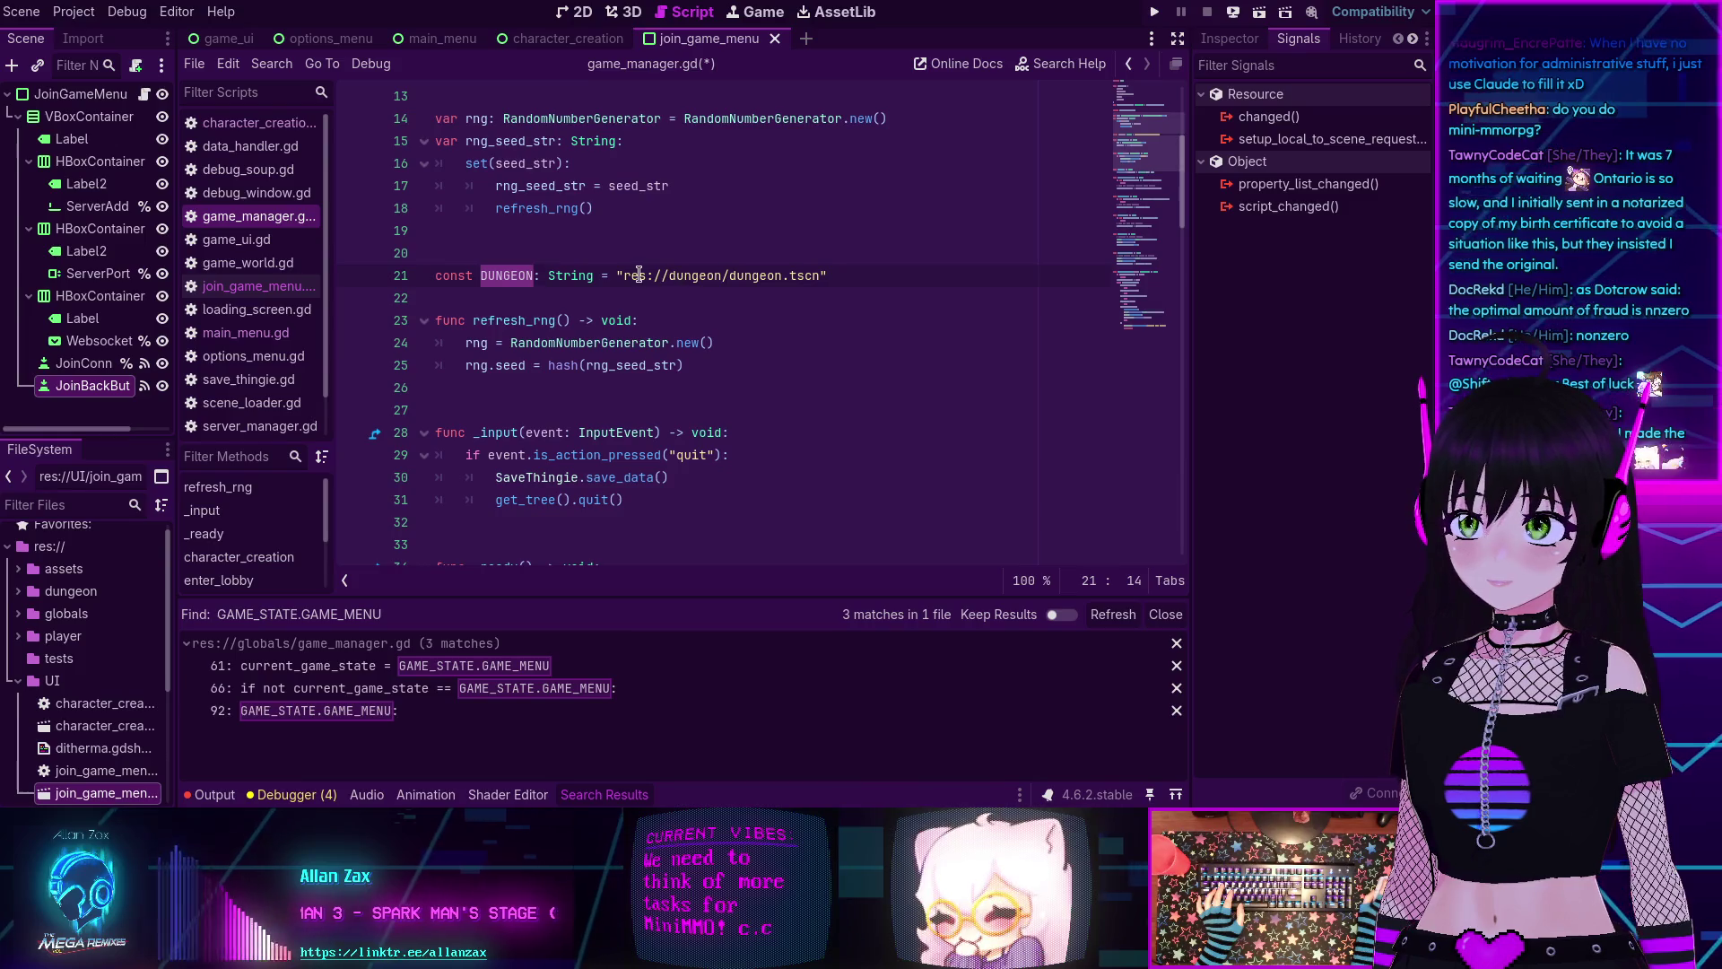
Replace DUNGEON's dungeon.tscn path with the scene's uid://buoiquf31j1xa in double quotes.
scroll(98, 659, "up", 1)
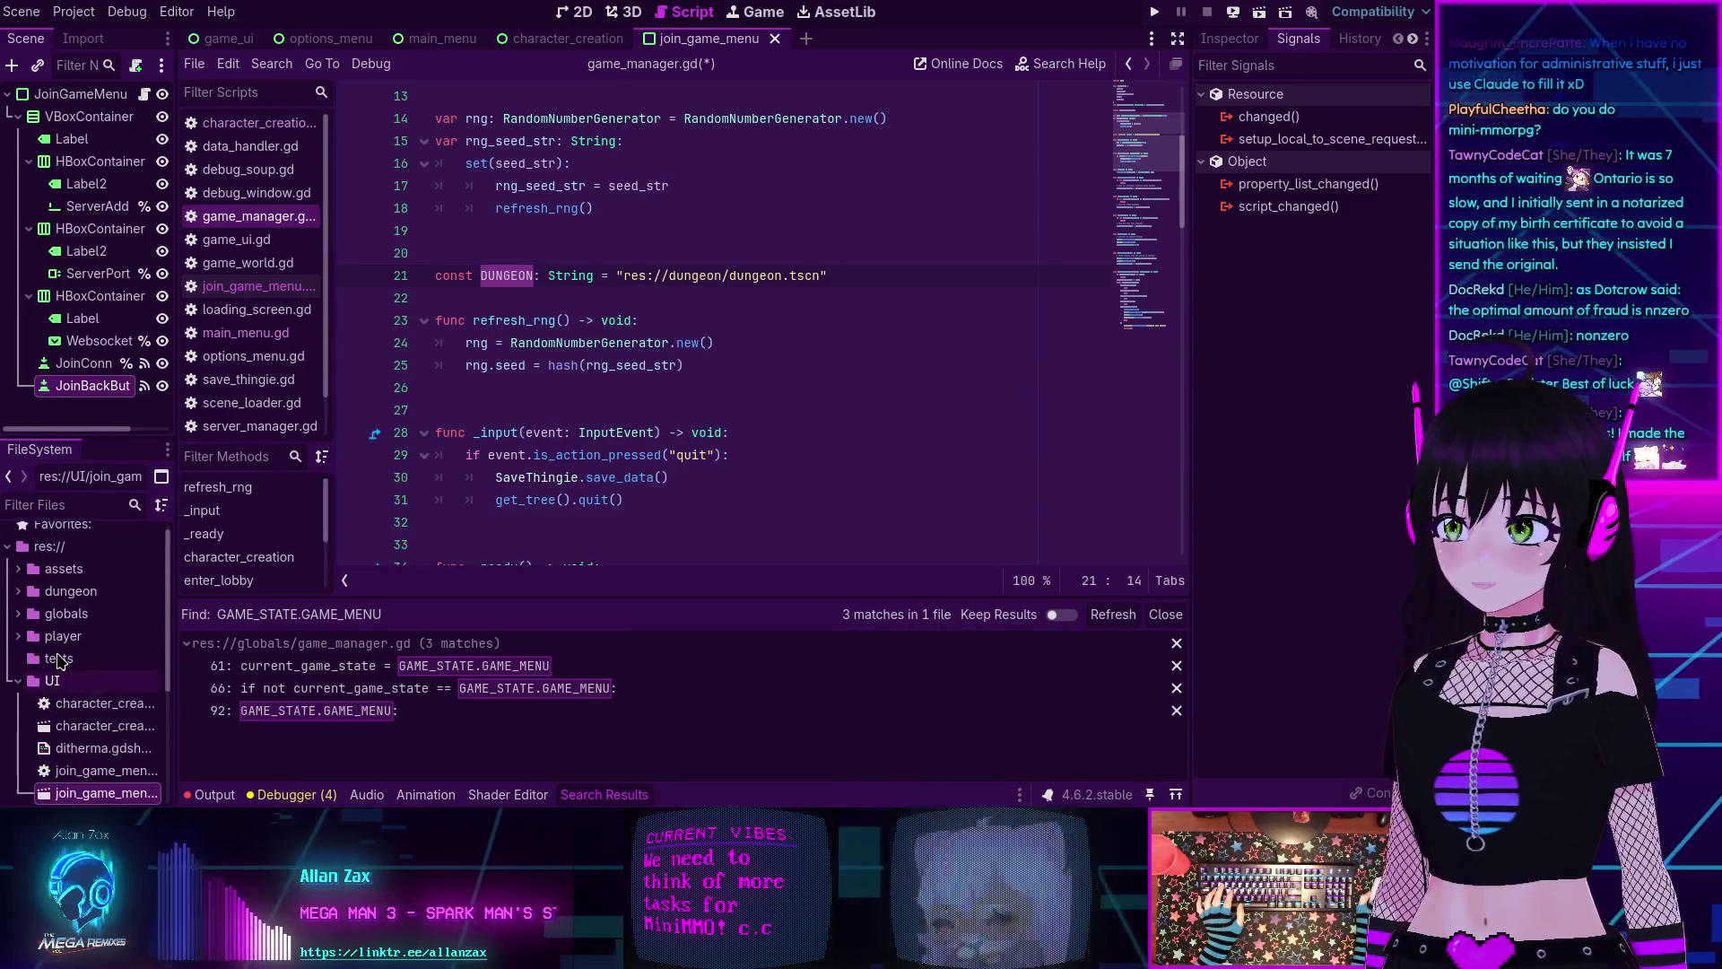
type("dungeon")
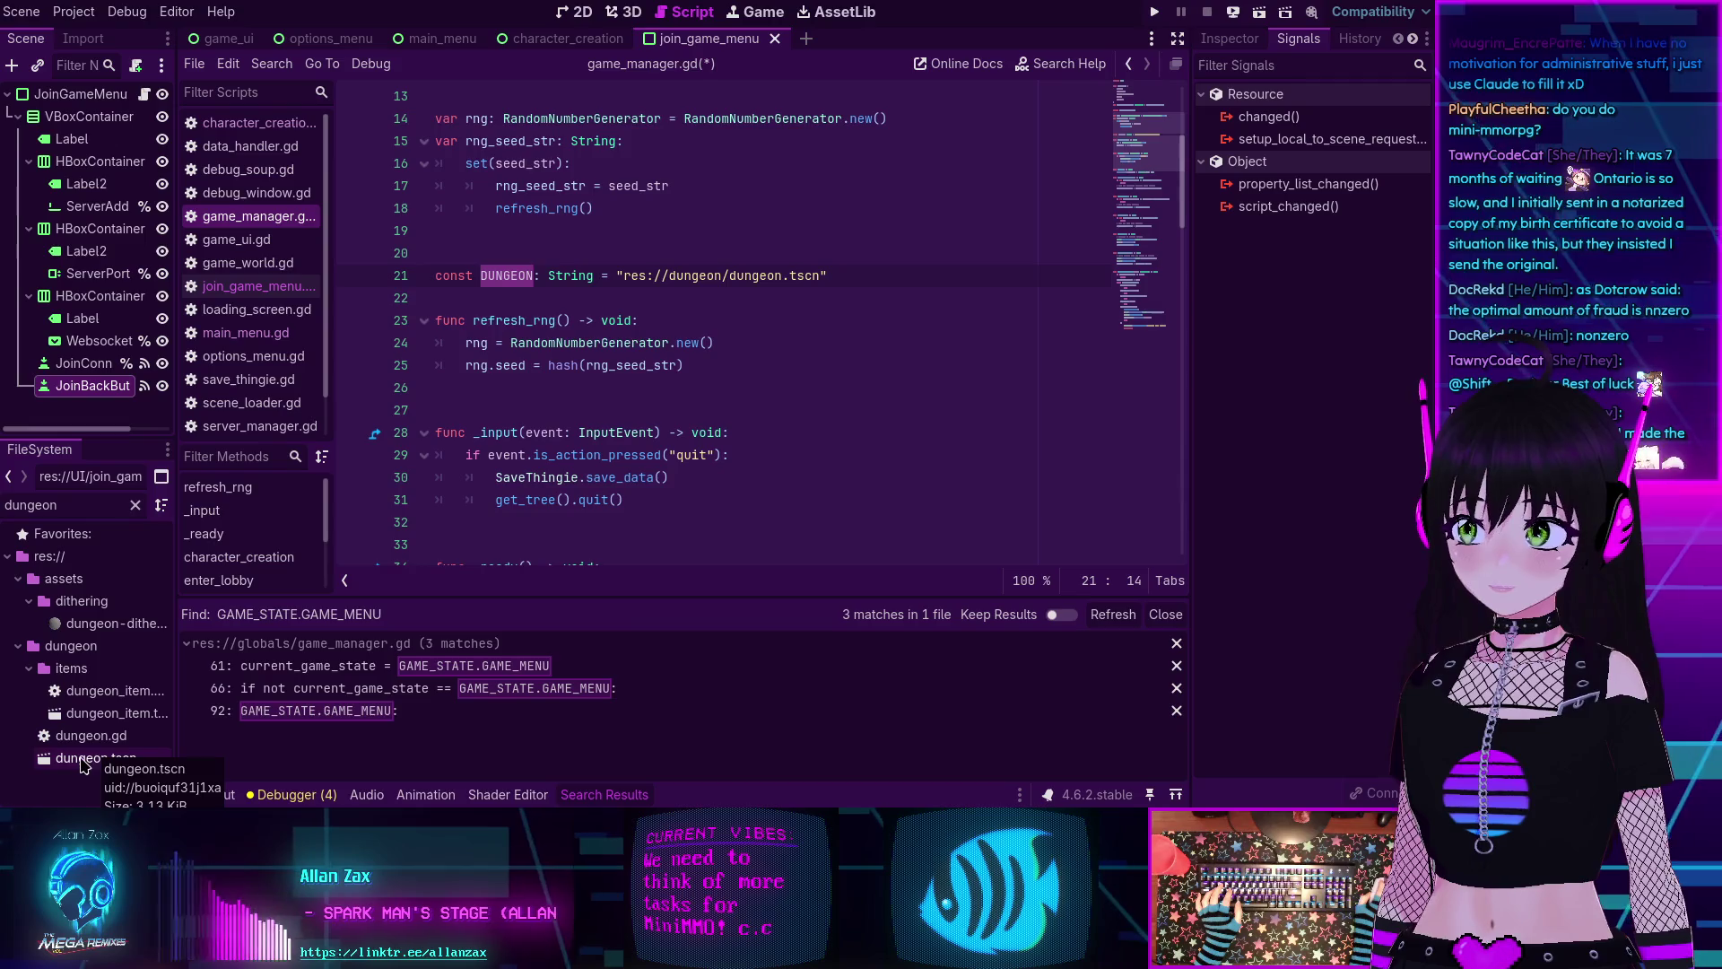
left_click_drag(617, 275, 870, 274)
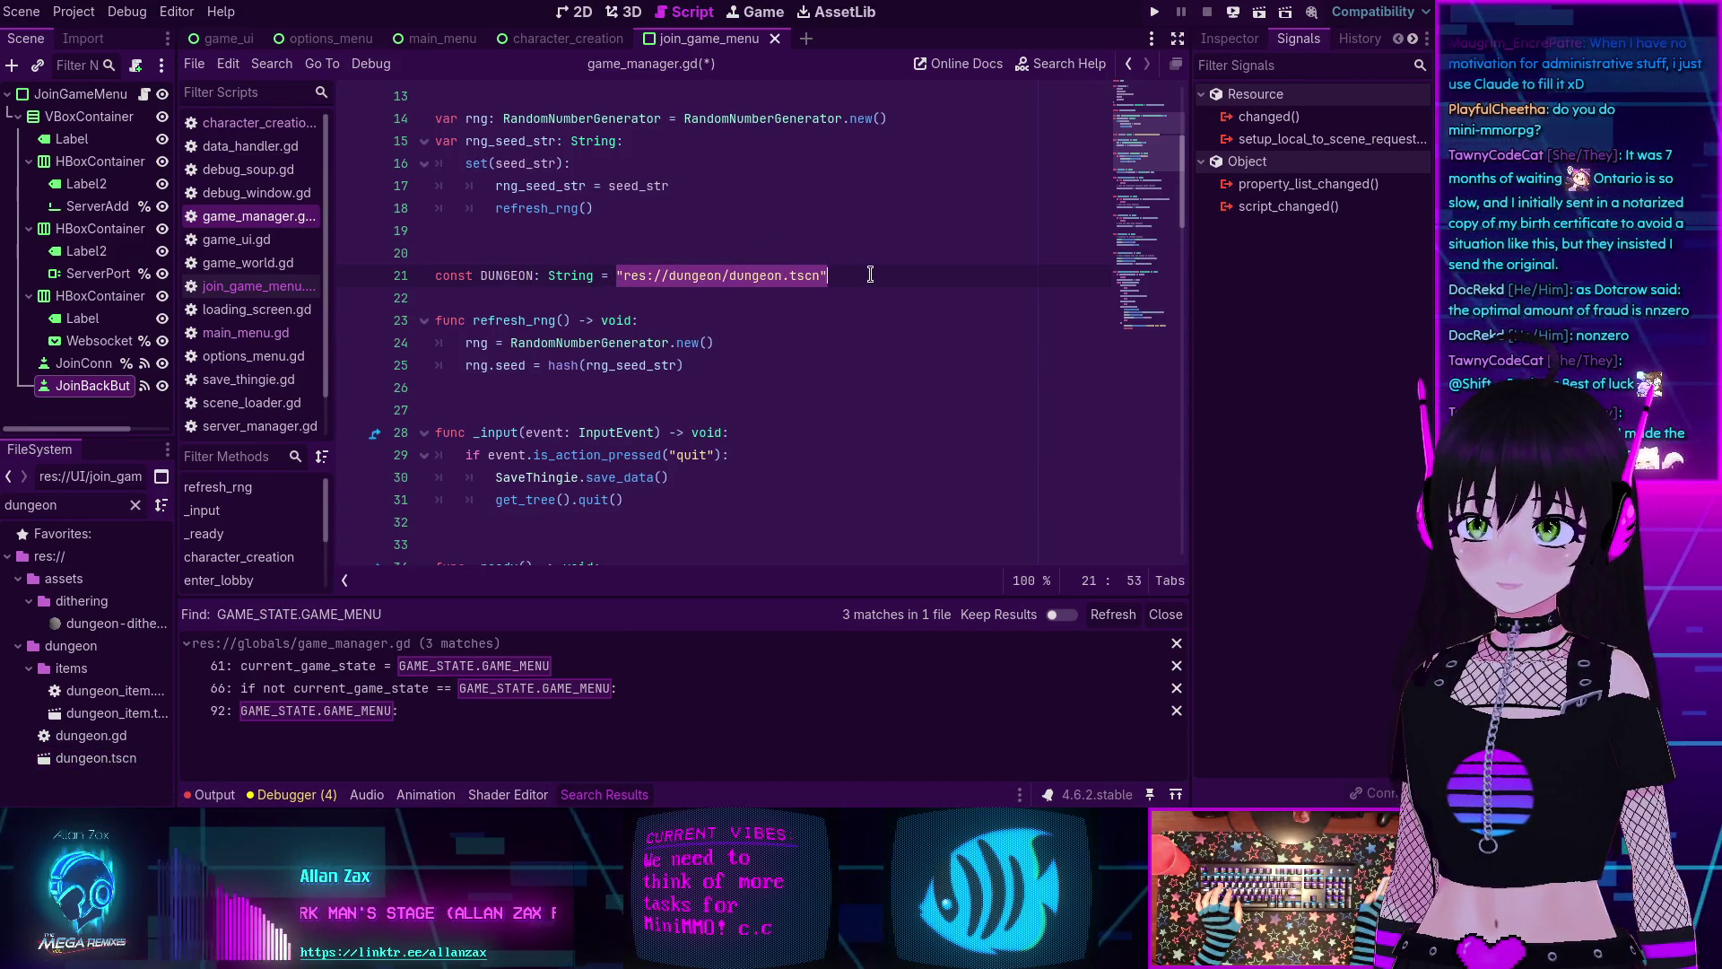
key("BackSpace")
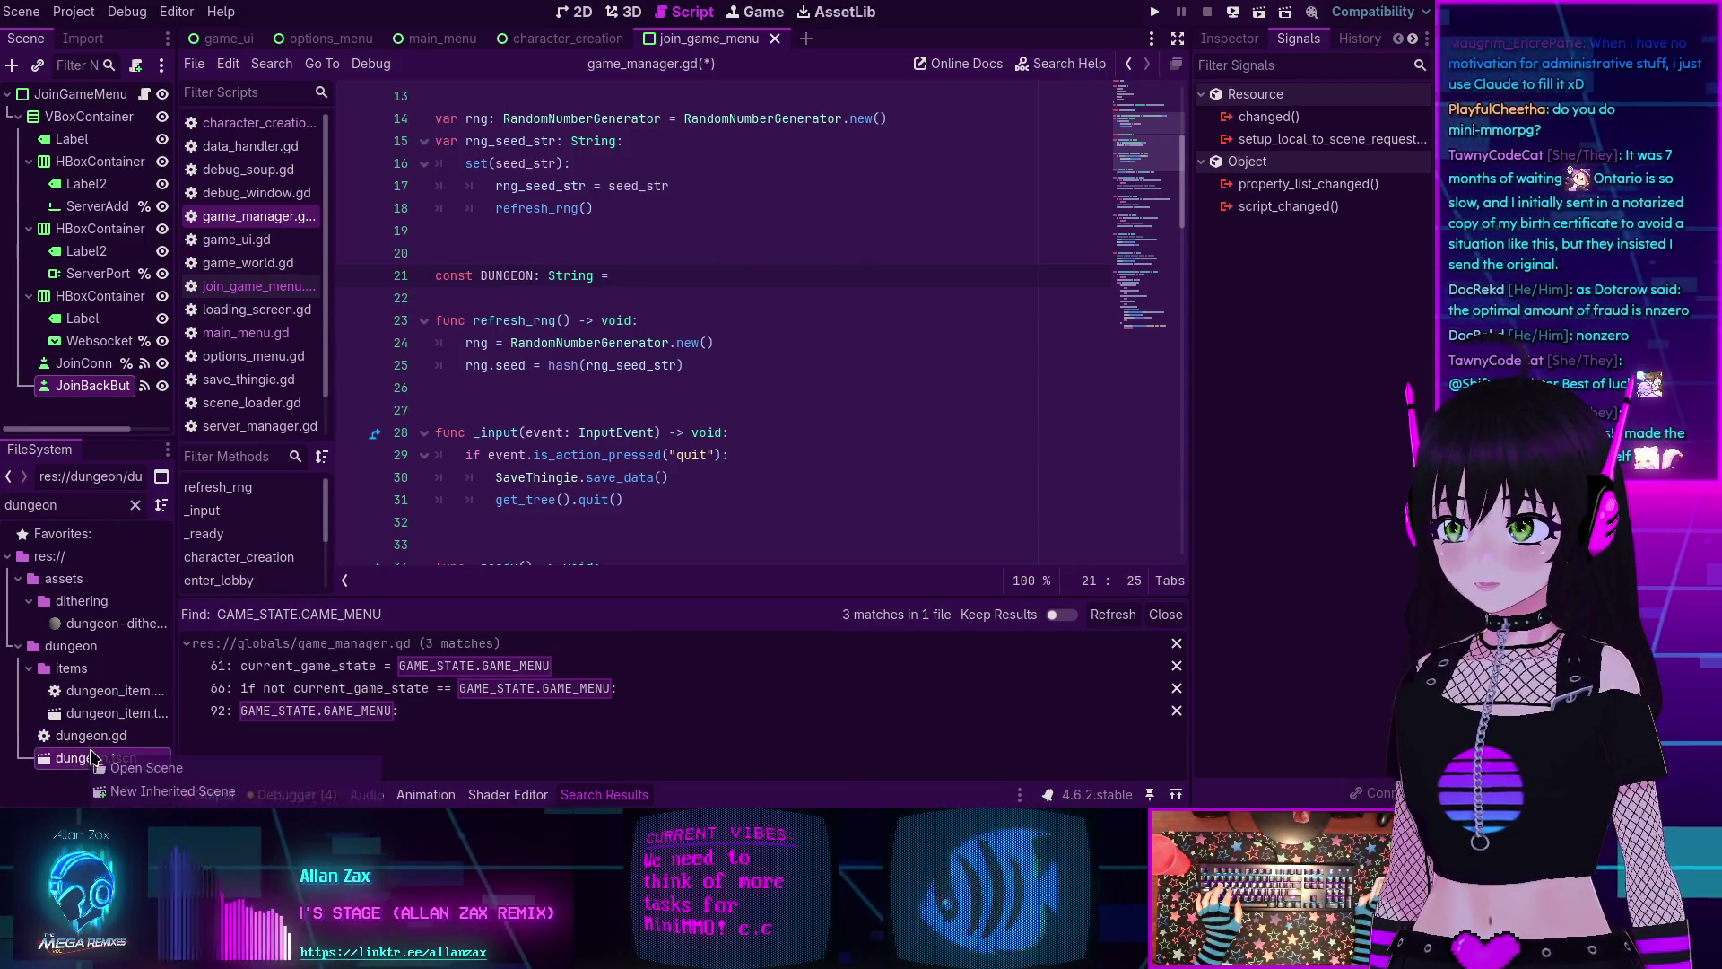
right_click(93, 759)
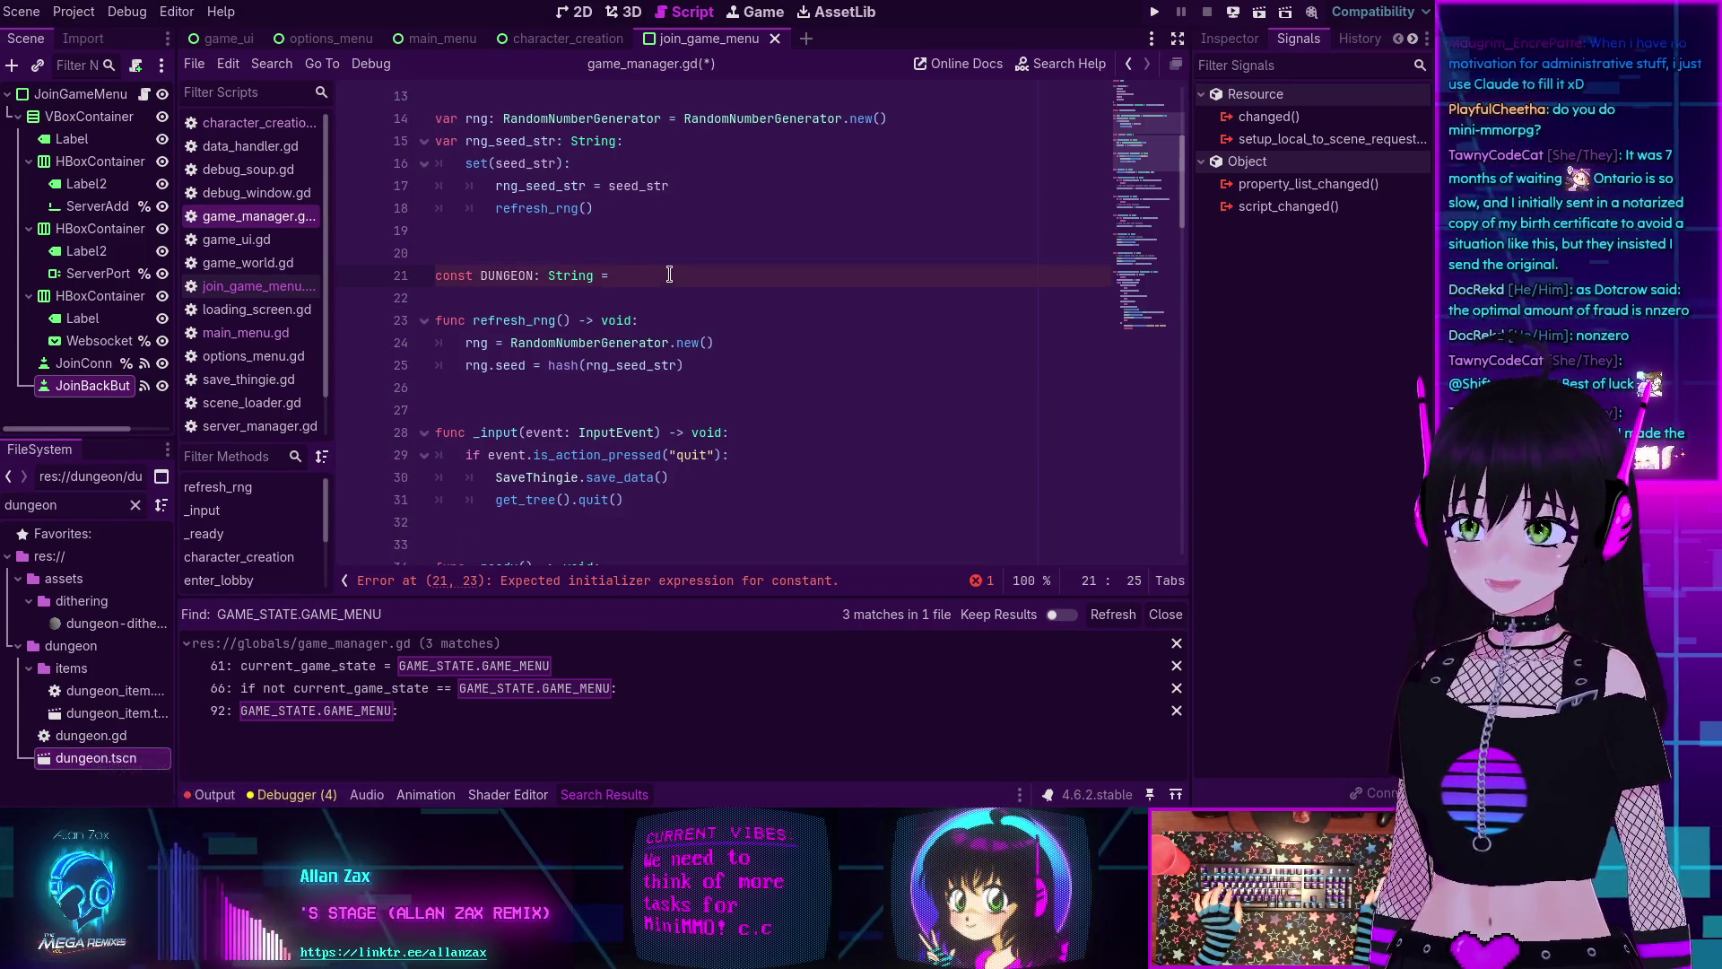
type("uid://buoiquf31j1xa")
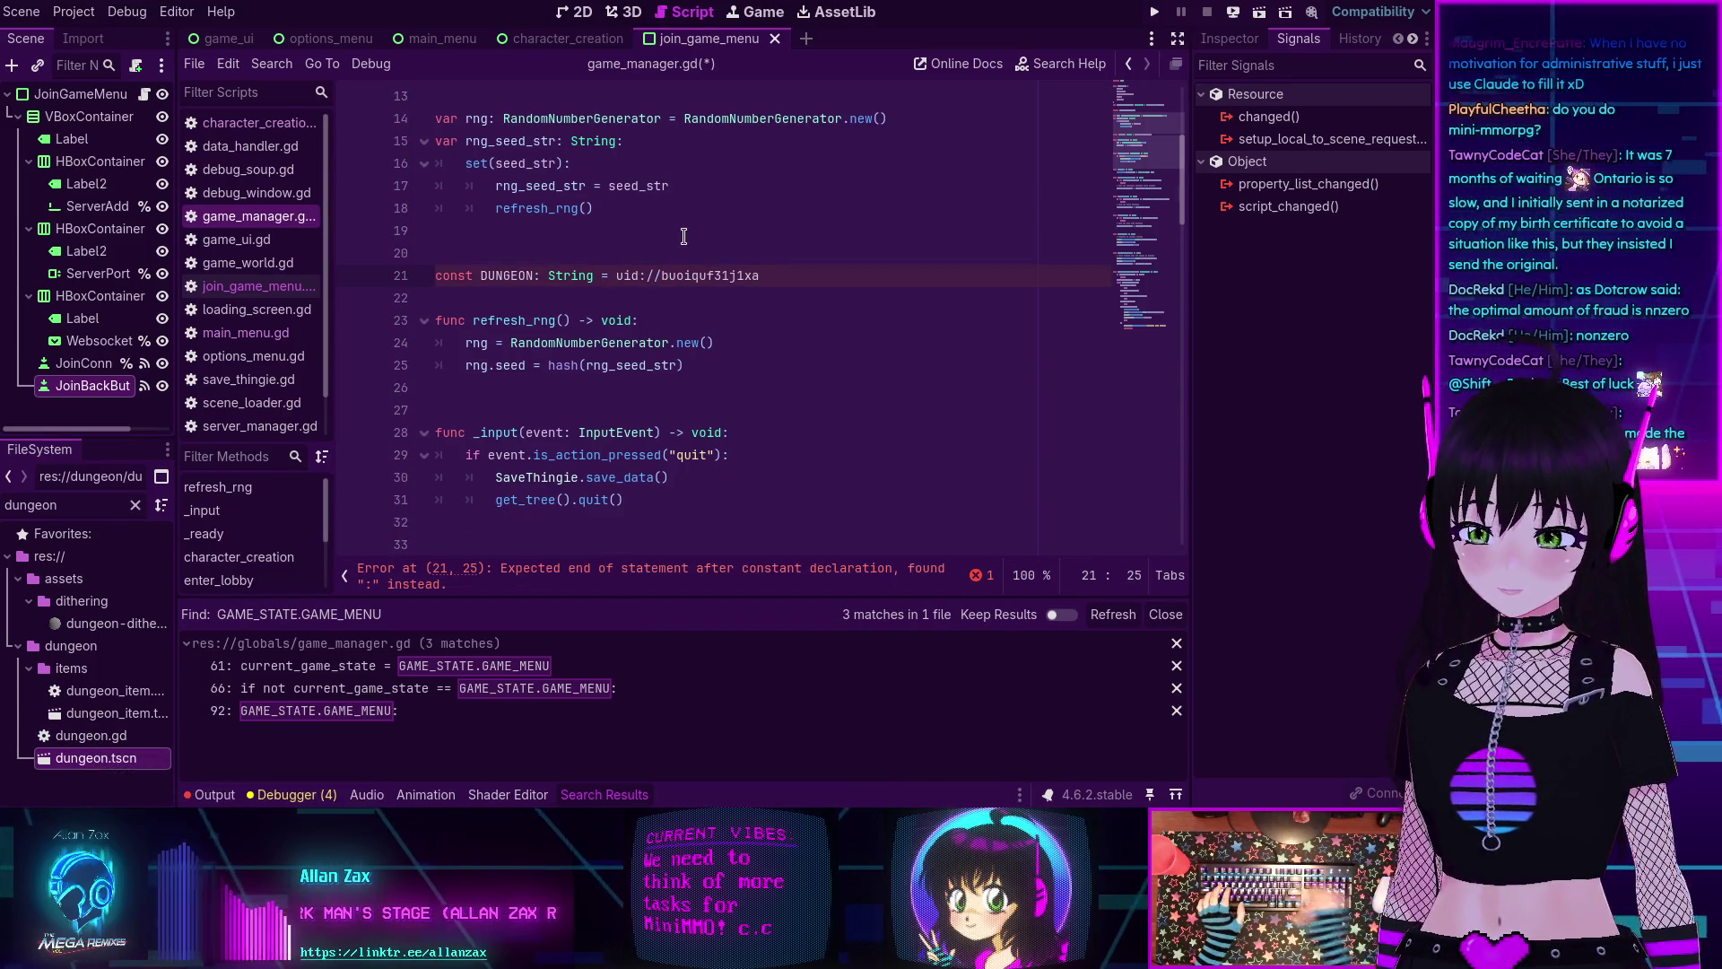
type("\"")
key("End")
type("\"")
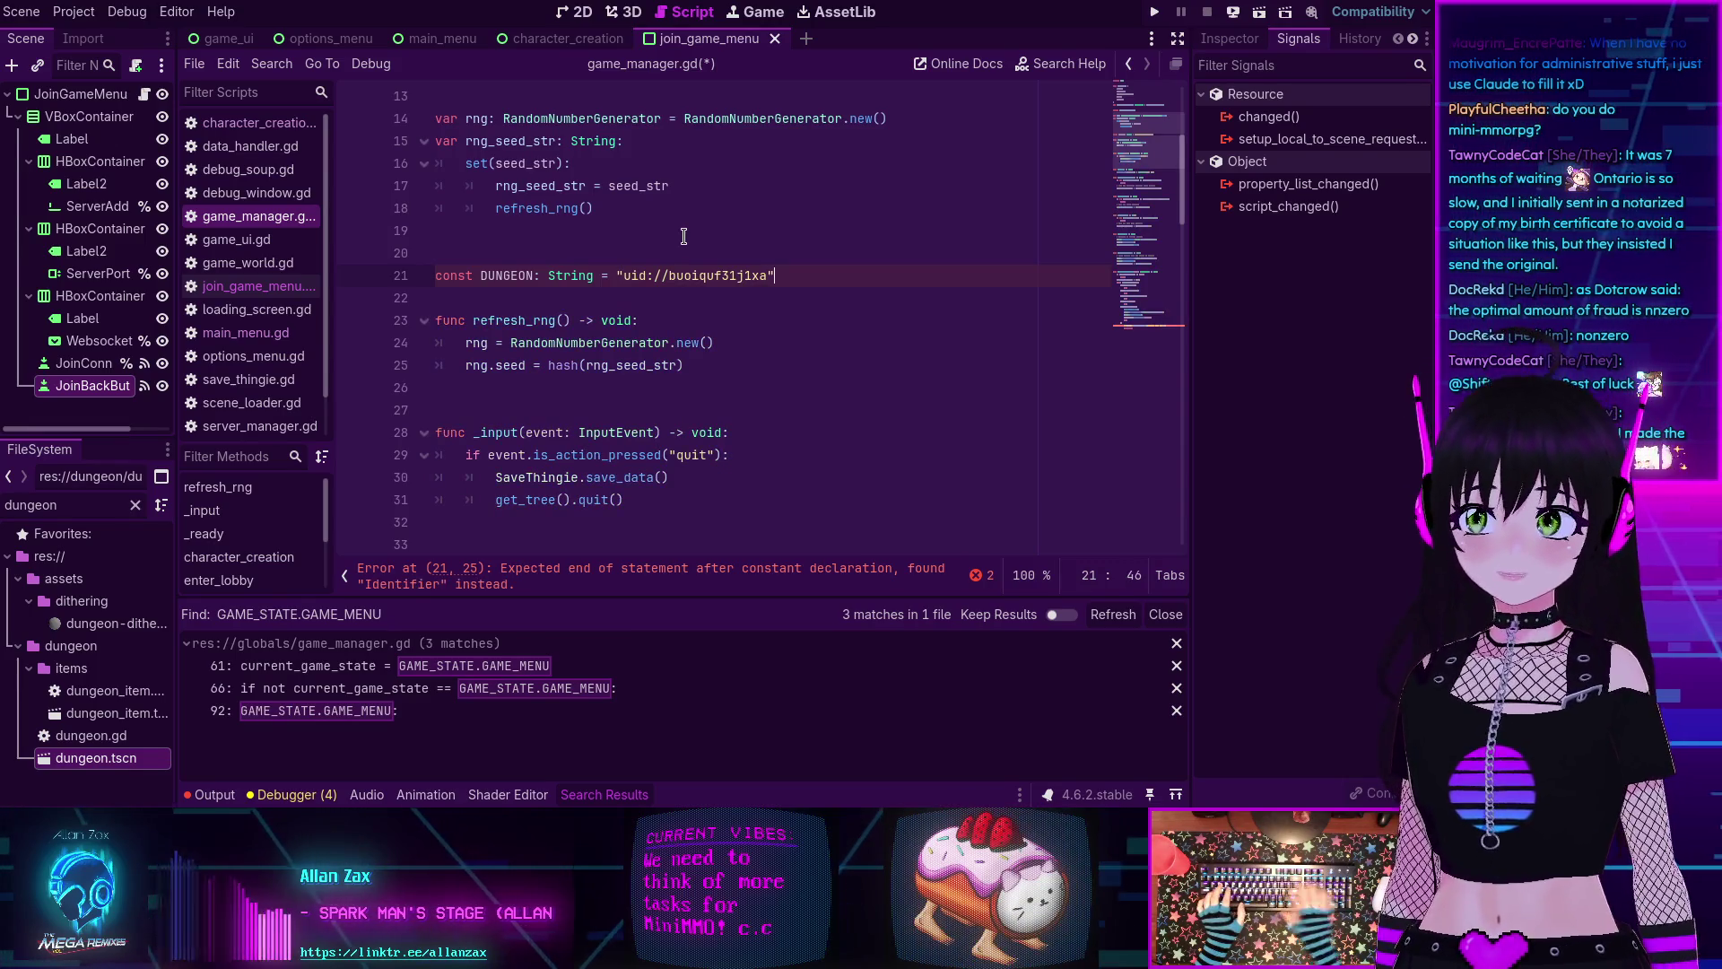
Highlight DUNGEON and go to its load_scene call.
double_click(509, 275)
scroll(601, 315, "down", 14)
scroll(601, 315, "down", 8)
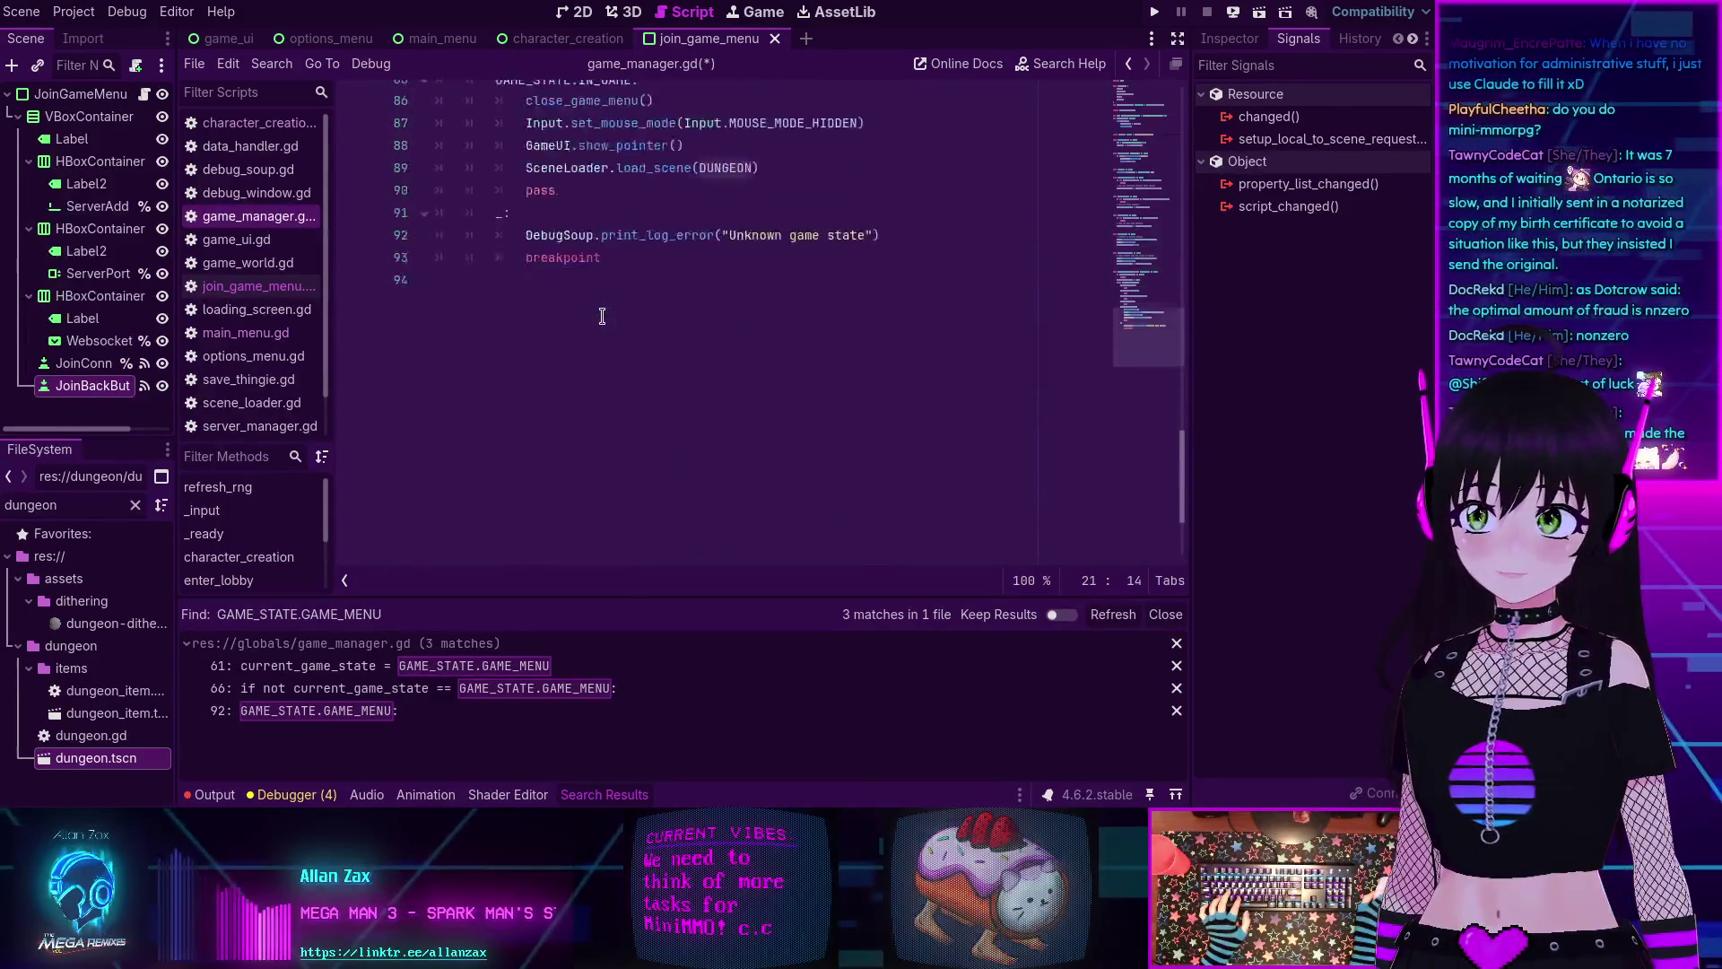
left_click(800, 325)
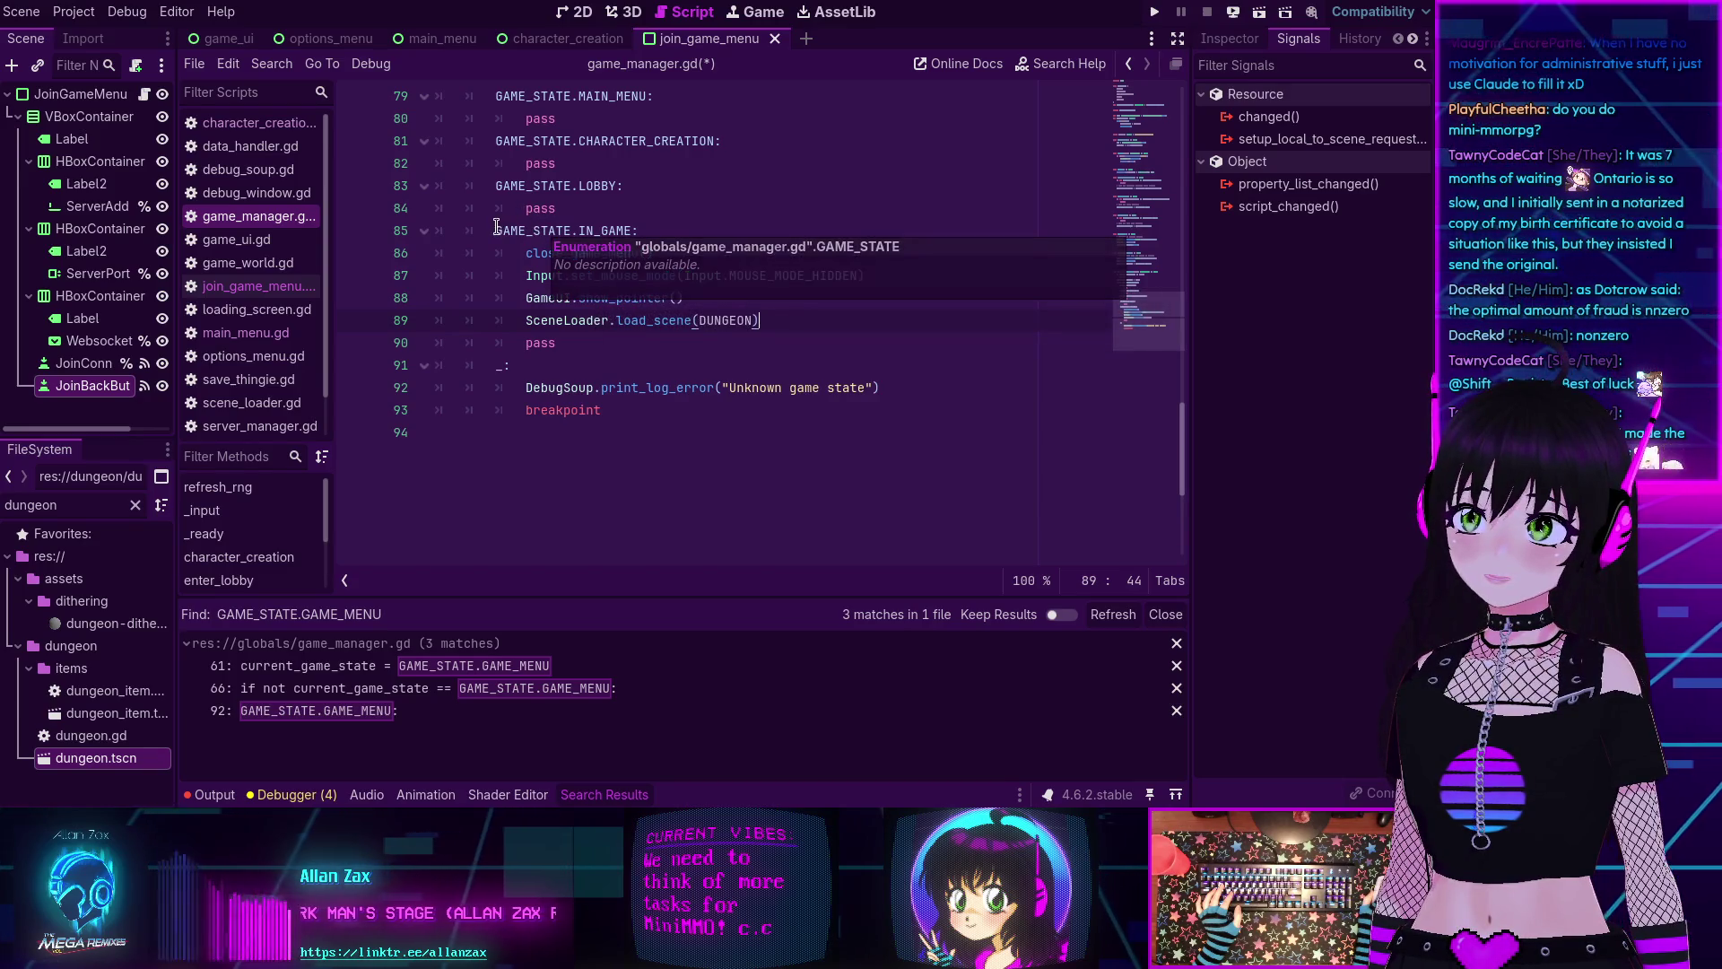
Search for GAME_STATE.IN_GAME (6 matches) and open the join_game_menu.gd line-21 result.
left_click_drag(496, 230, 632, 230)
key("ctrl+shift+f")
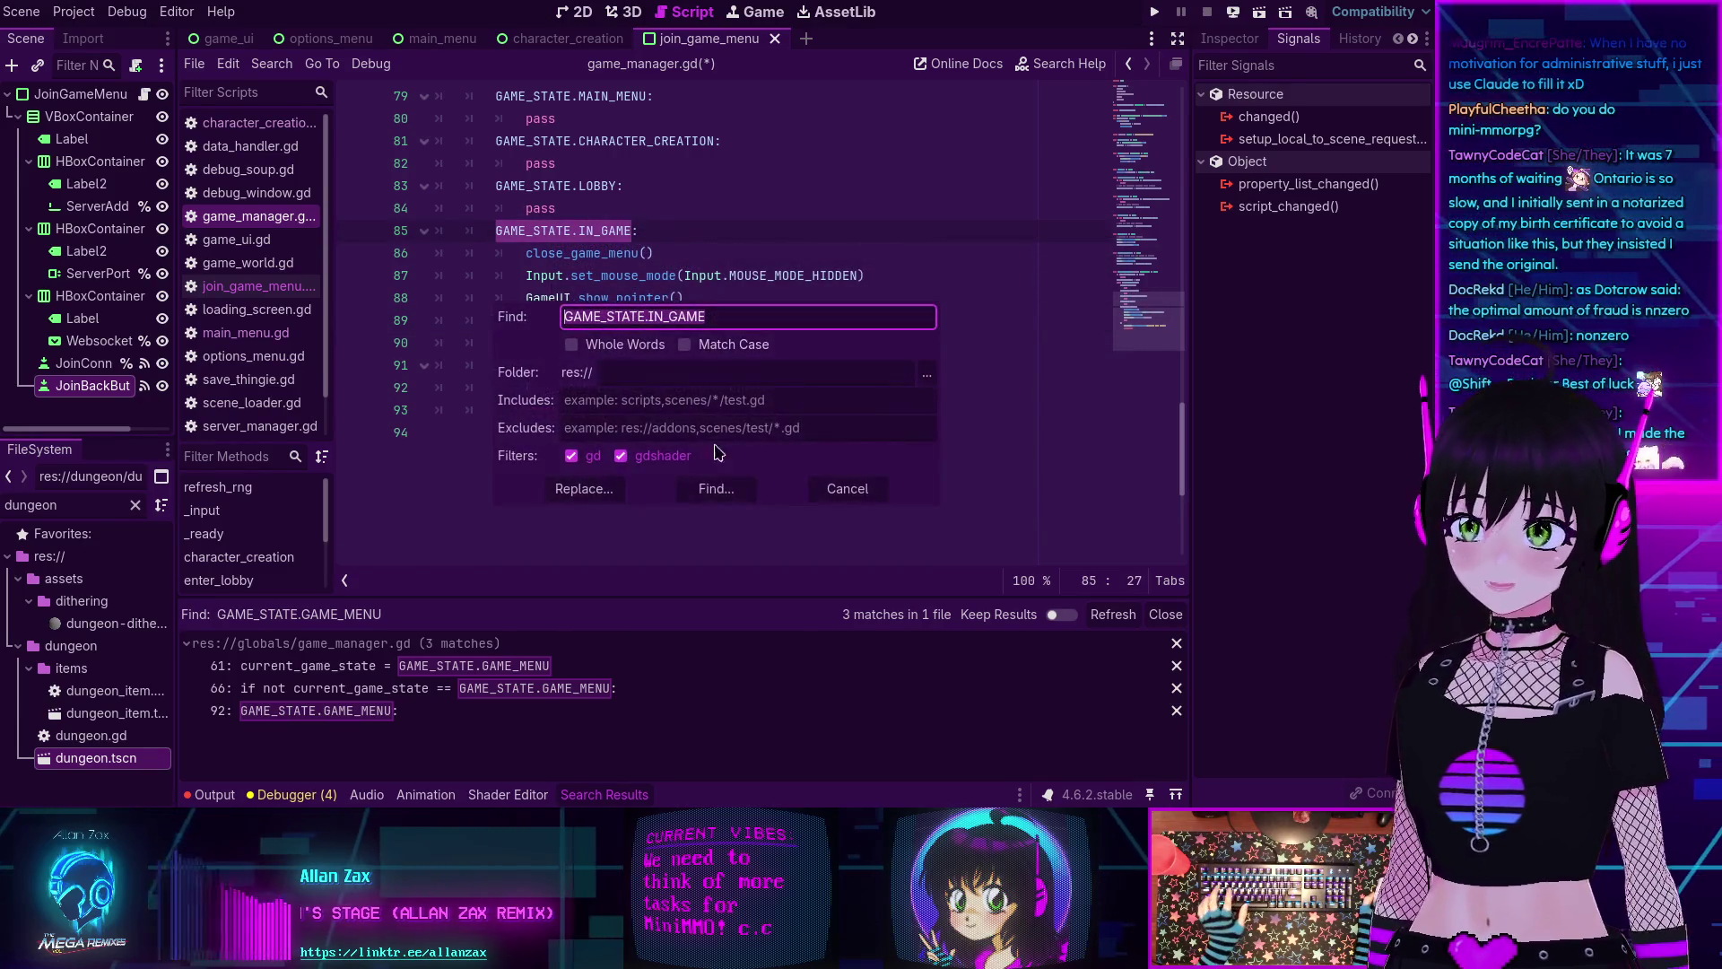
left_click(716, 487)
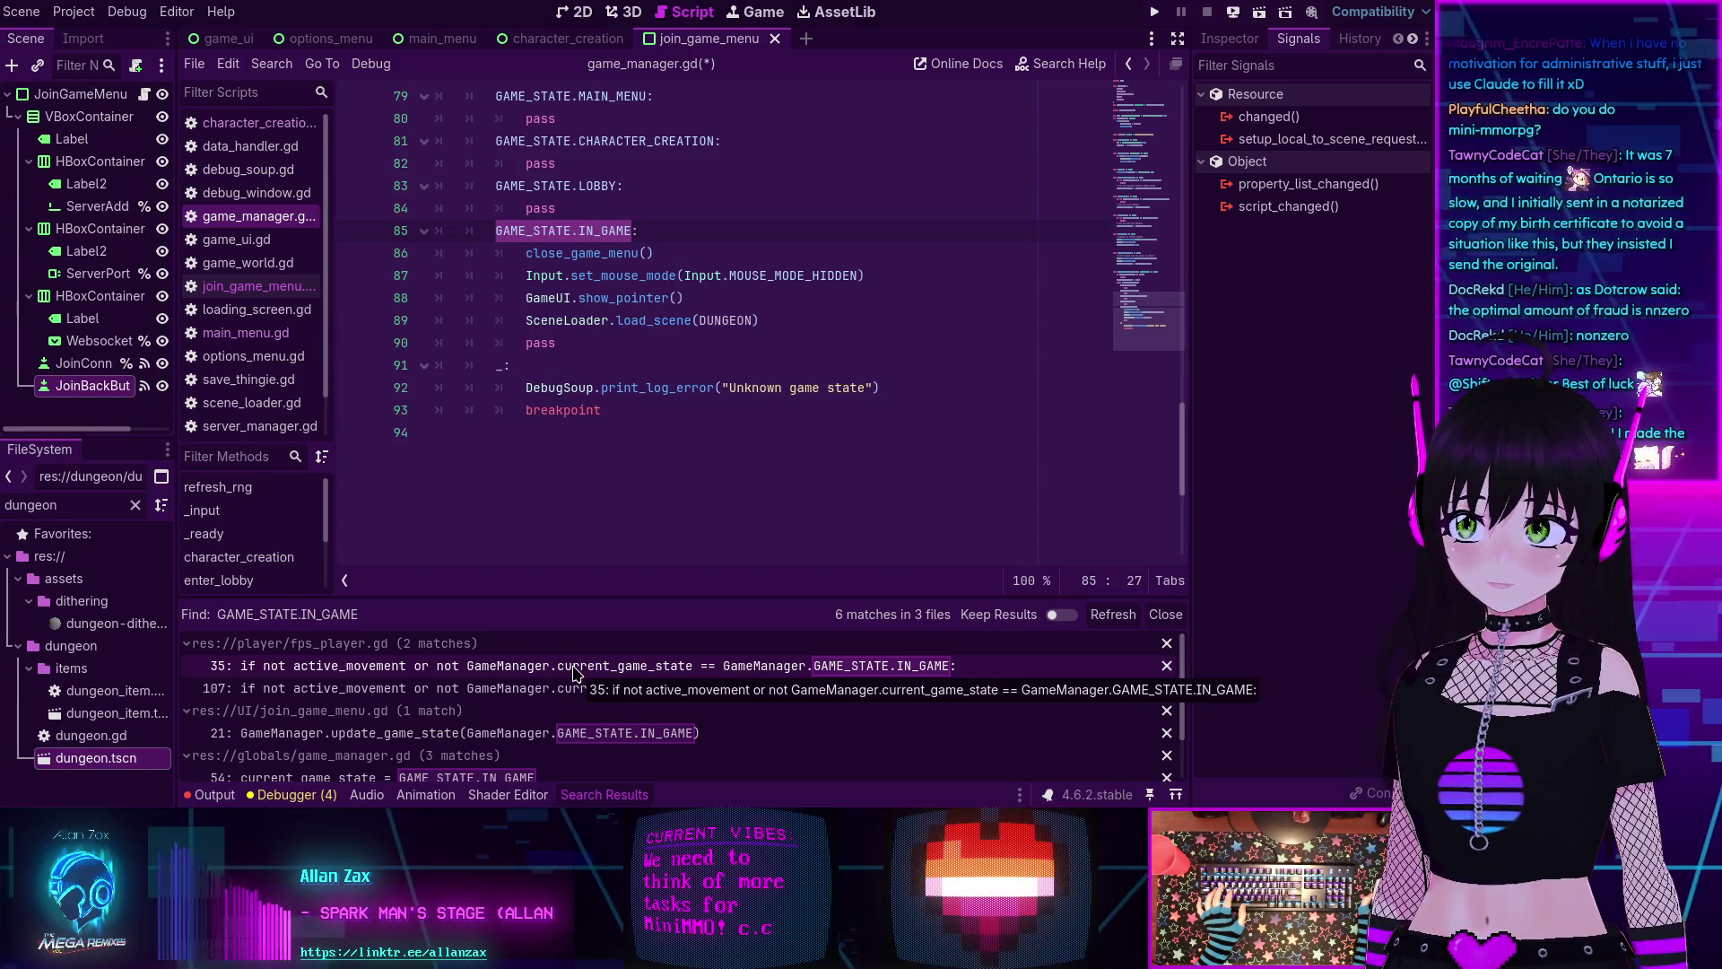
scroll(585, 428, "up", 4)
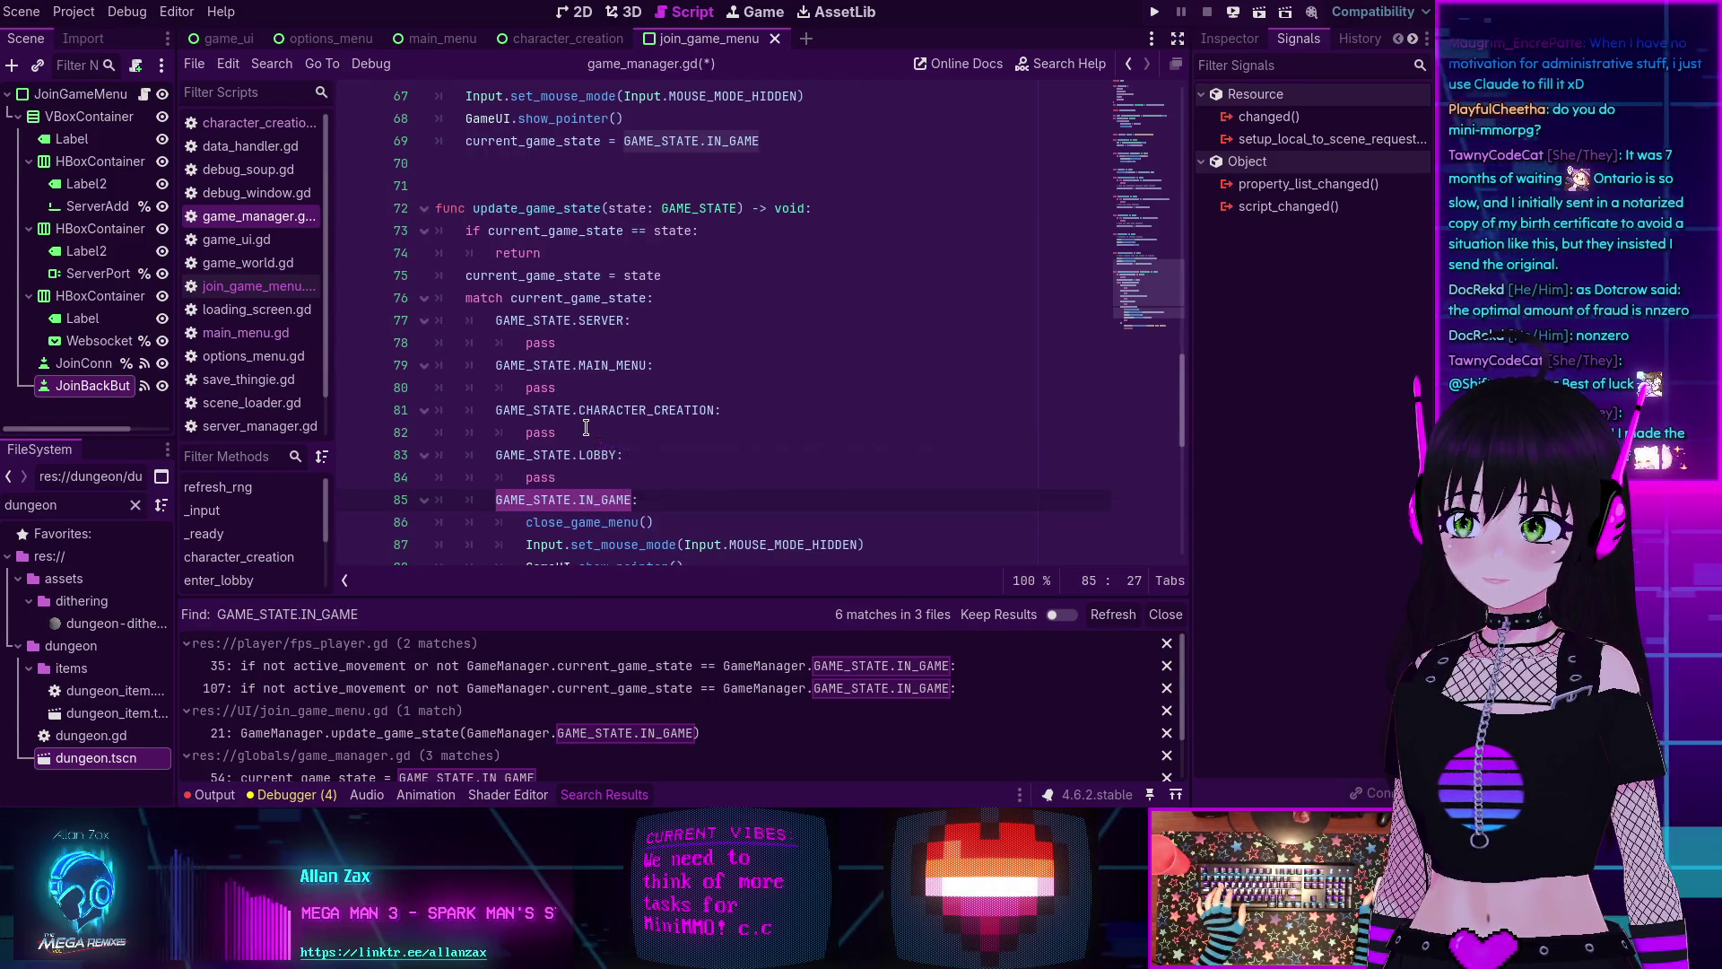
left_click(475, 733)
scroll(718, 403, "down", 2)
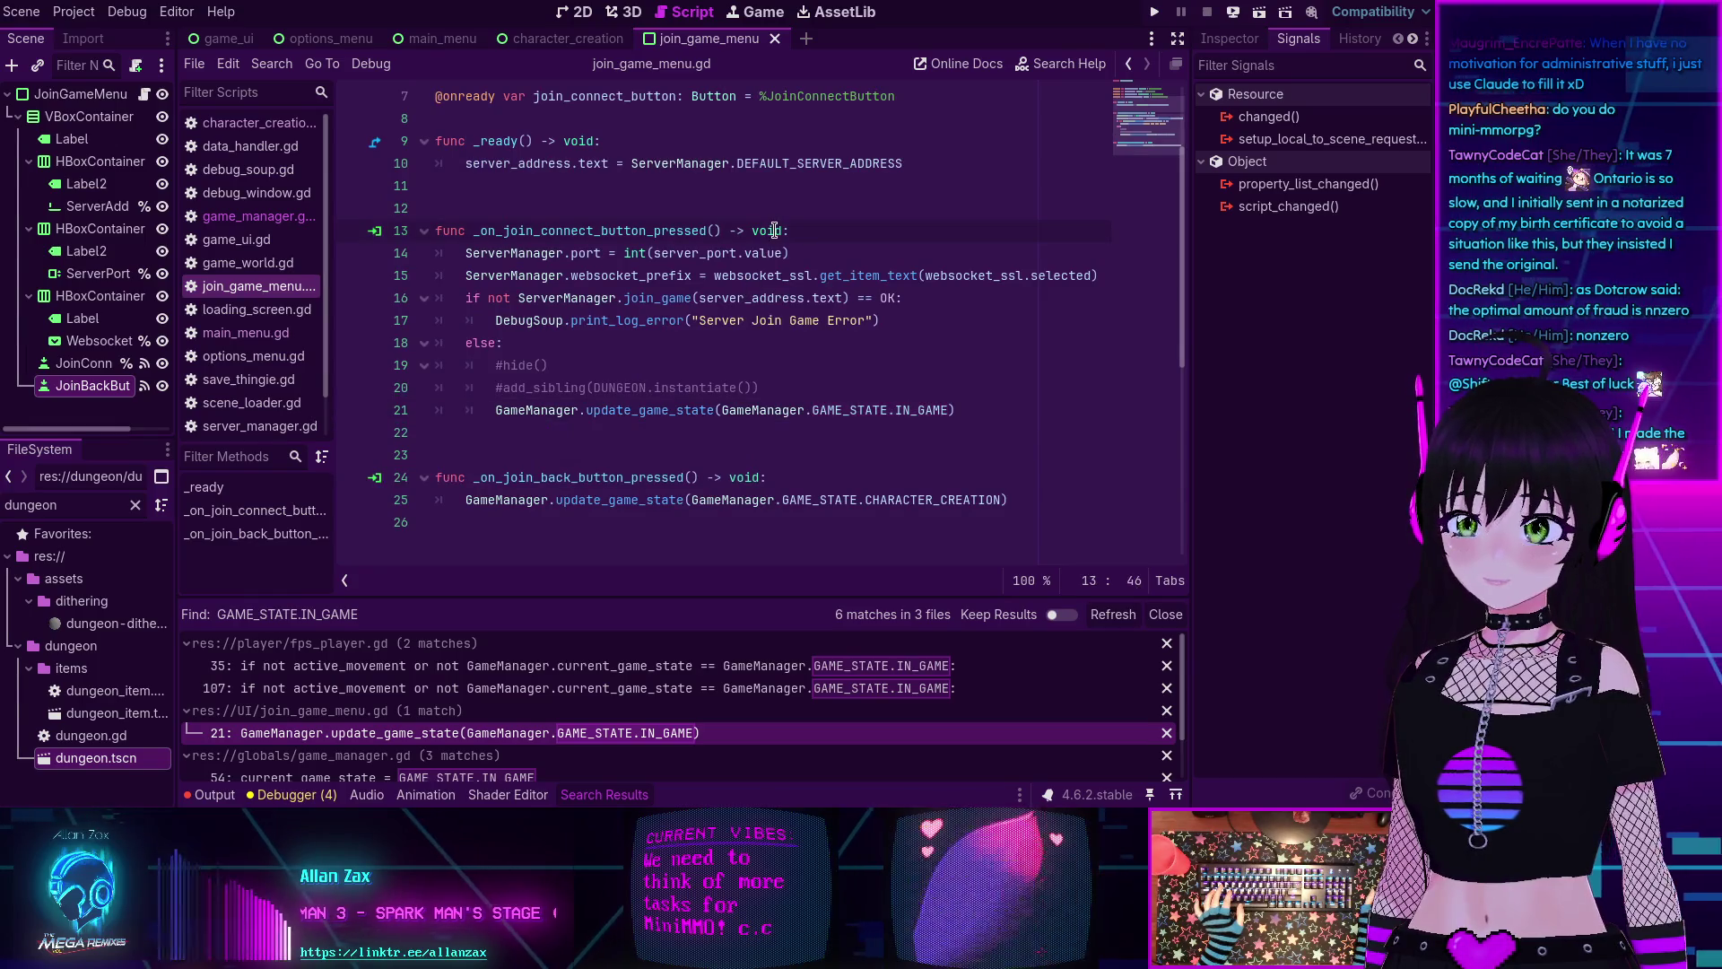
Run the project to test the changes, then stop it with F8.
left_click(1153, 13)
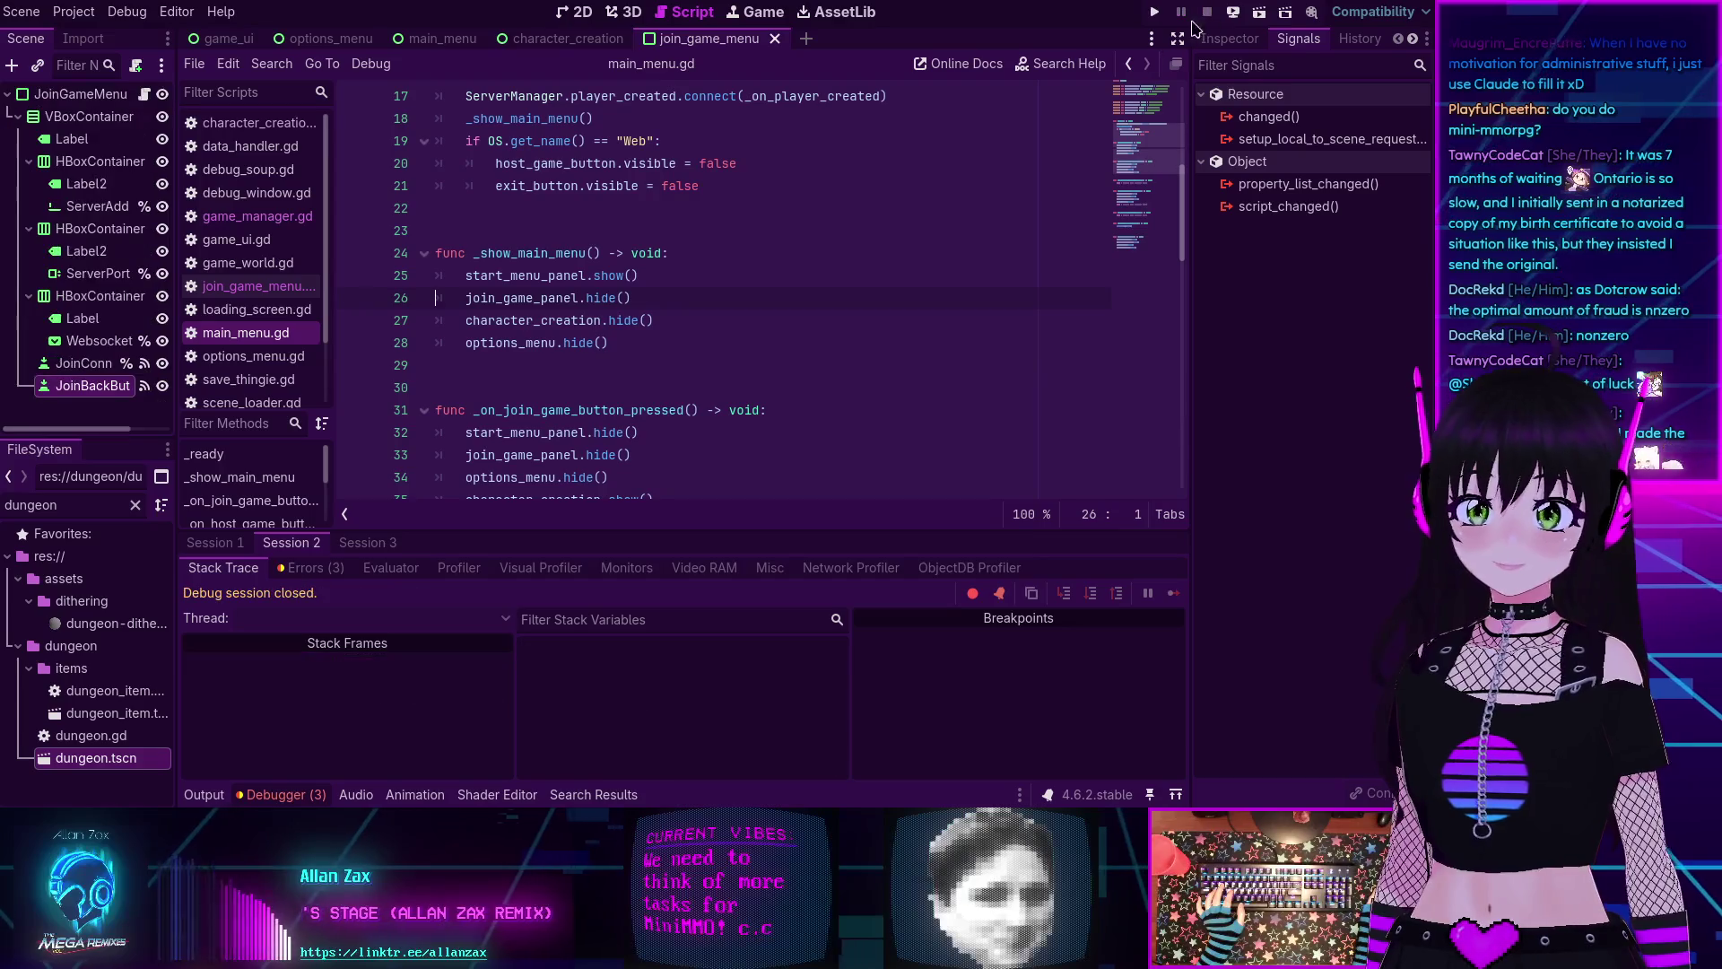
key("F8")
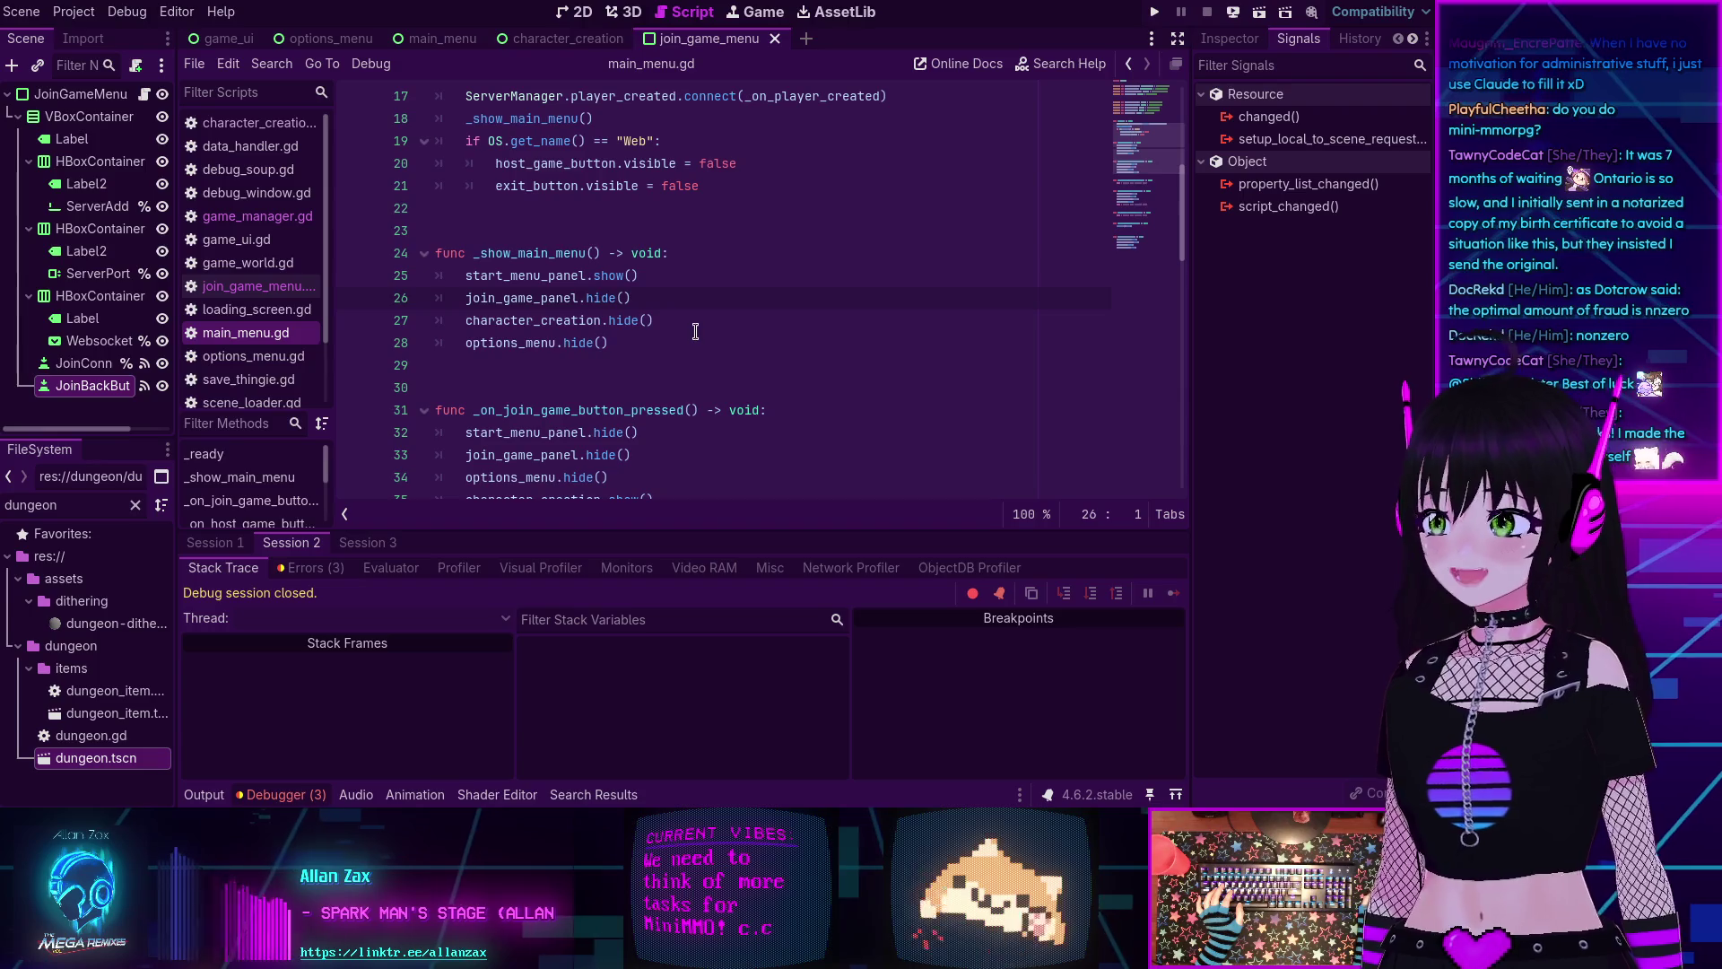
scroll(567, 256, "up", 2)
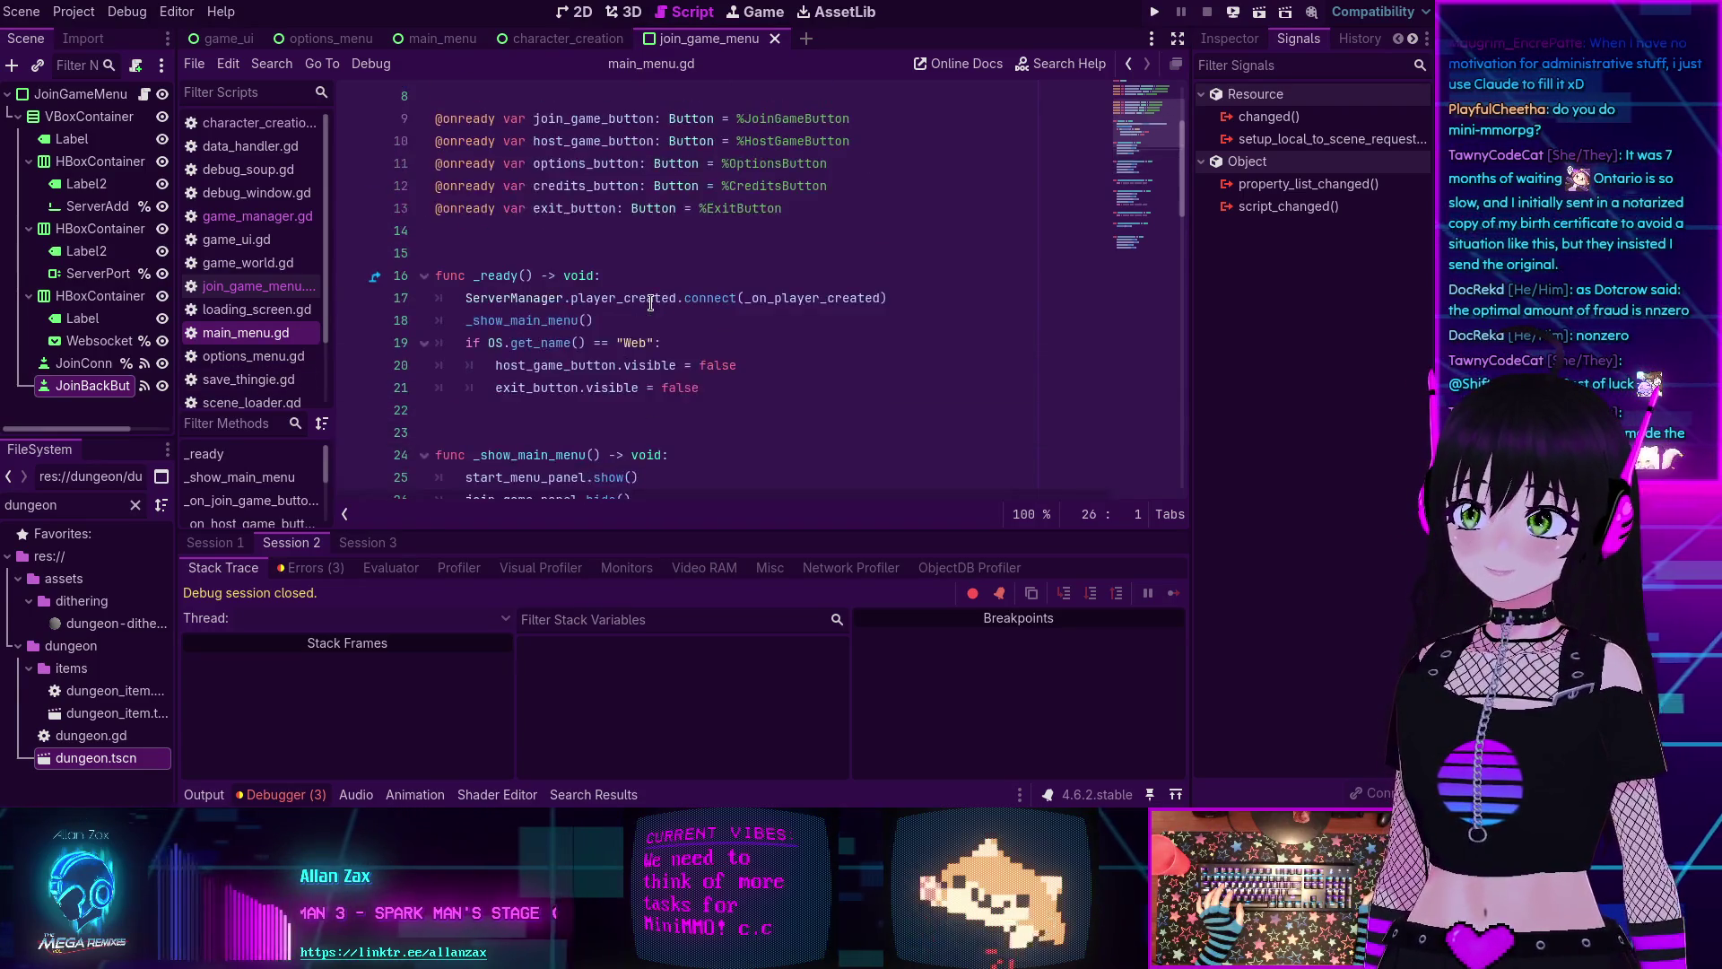
scroll(447, 329, "down", 2)
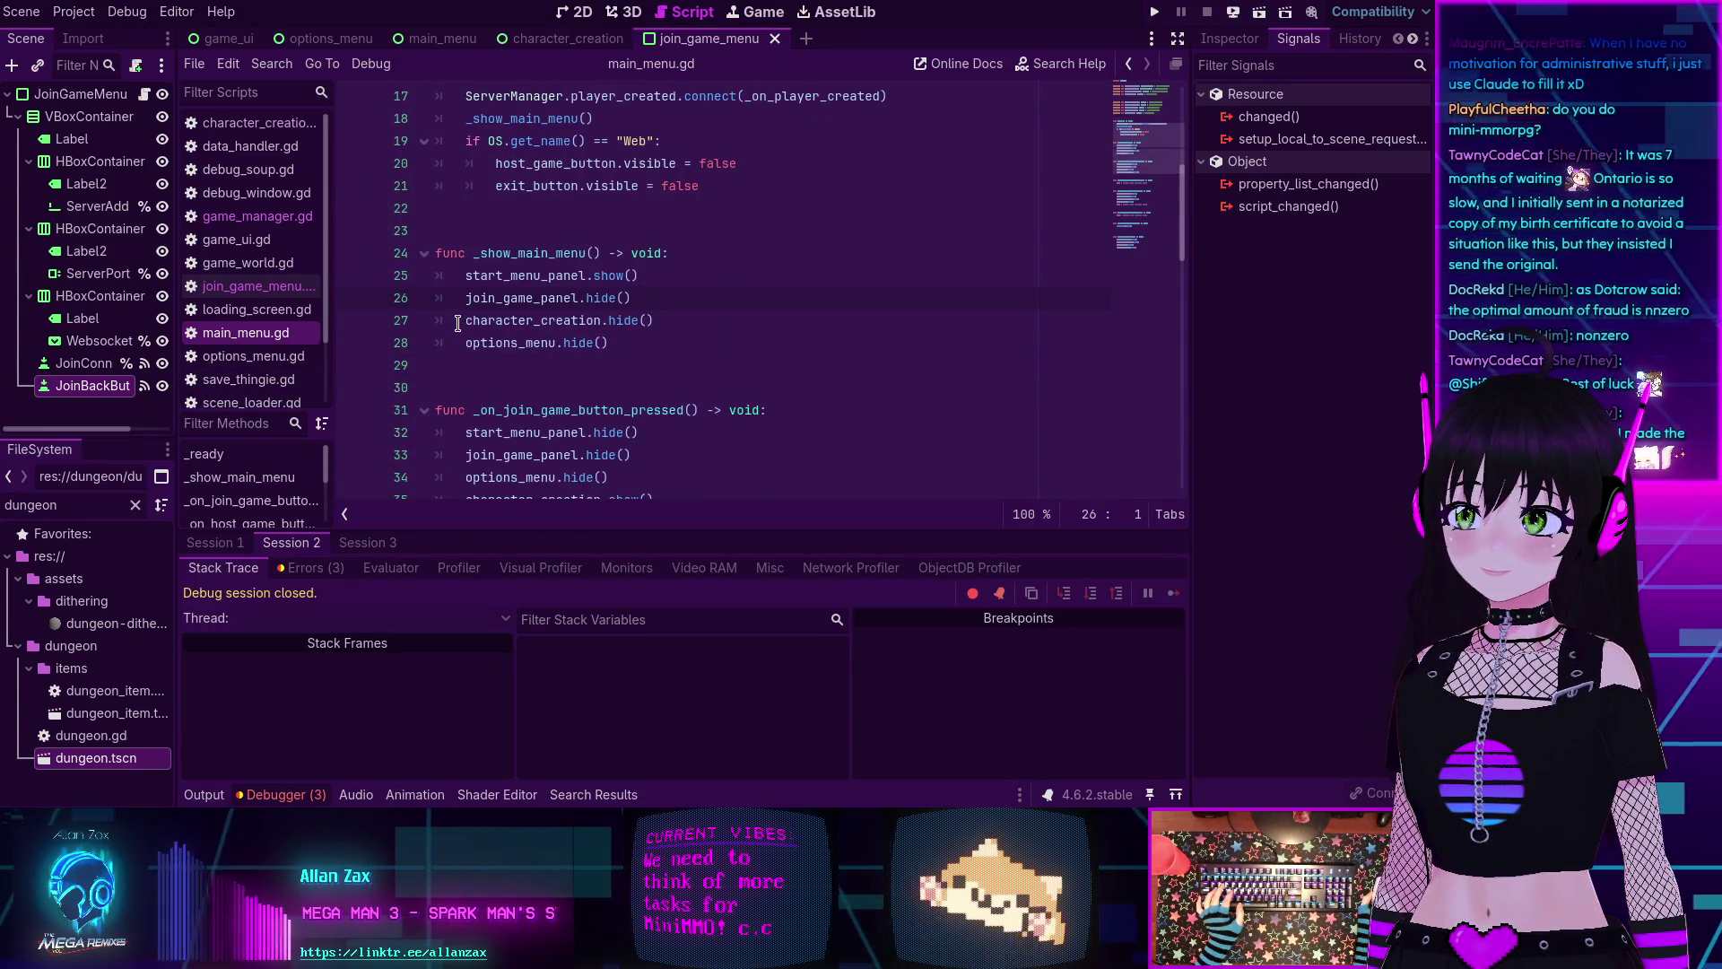
mouse_move(452, 322)
scroll(458, 323, "up", 1)
scroll(459, 323, "up", 5)
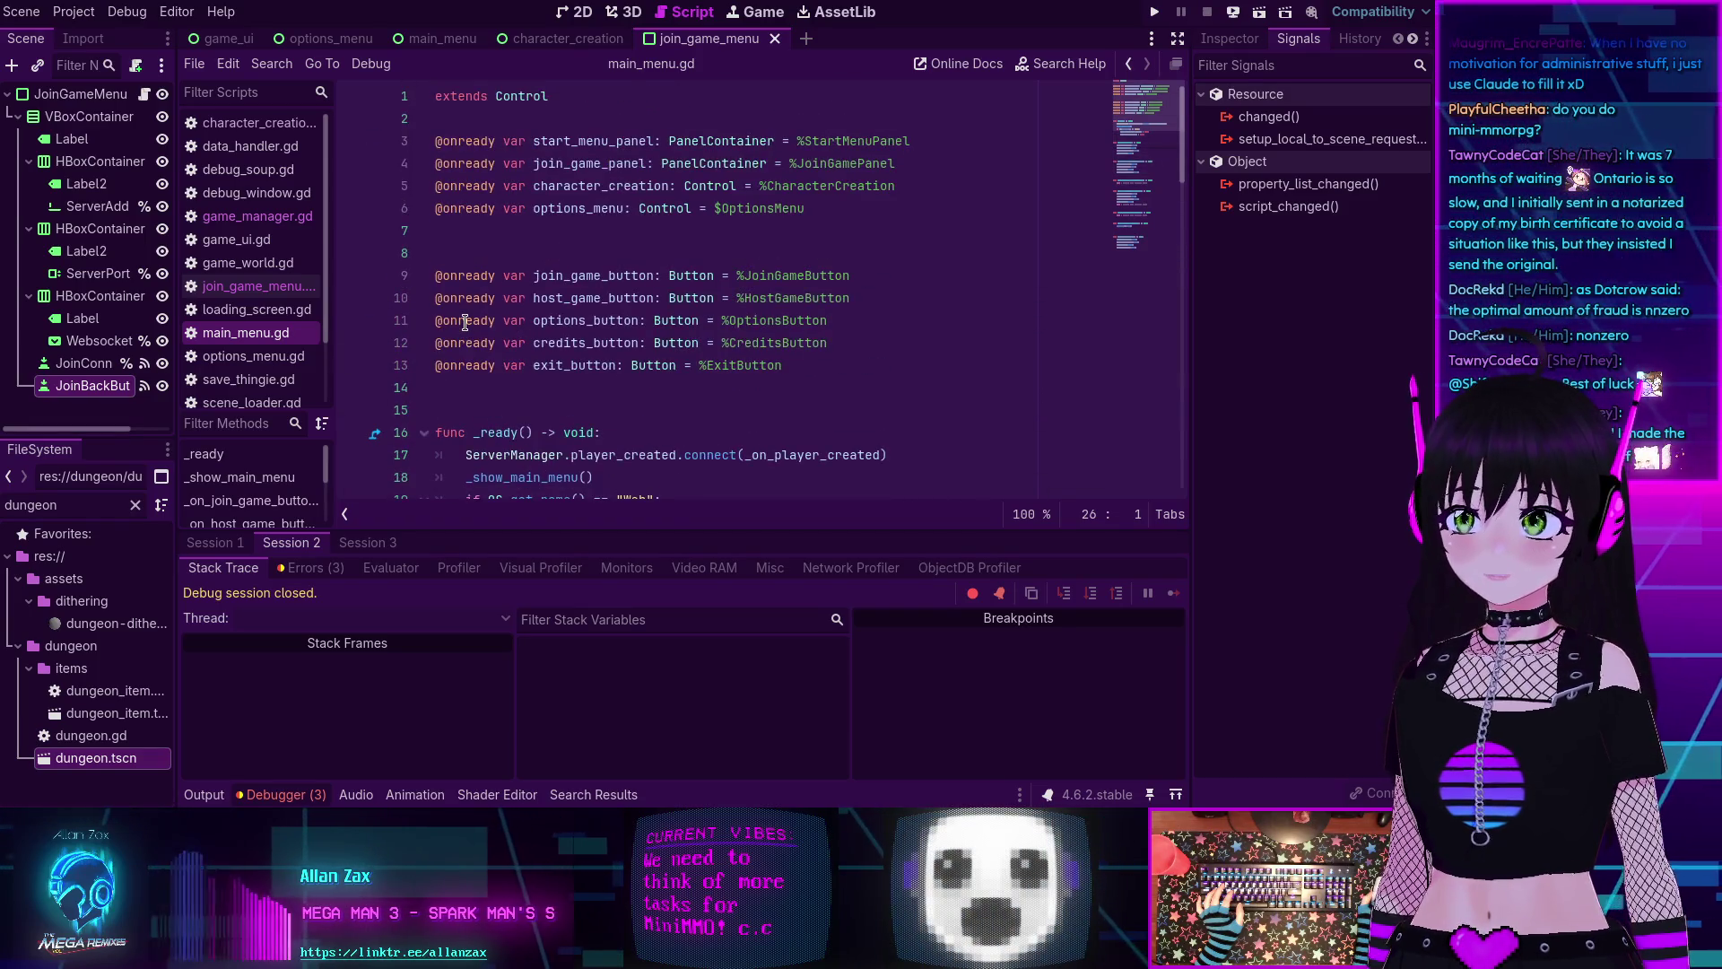
scroll(464, 323, "down", 6)
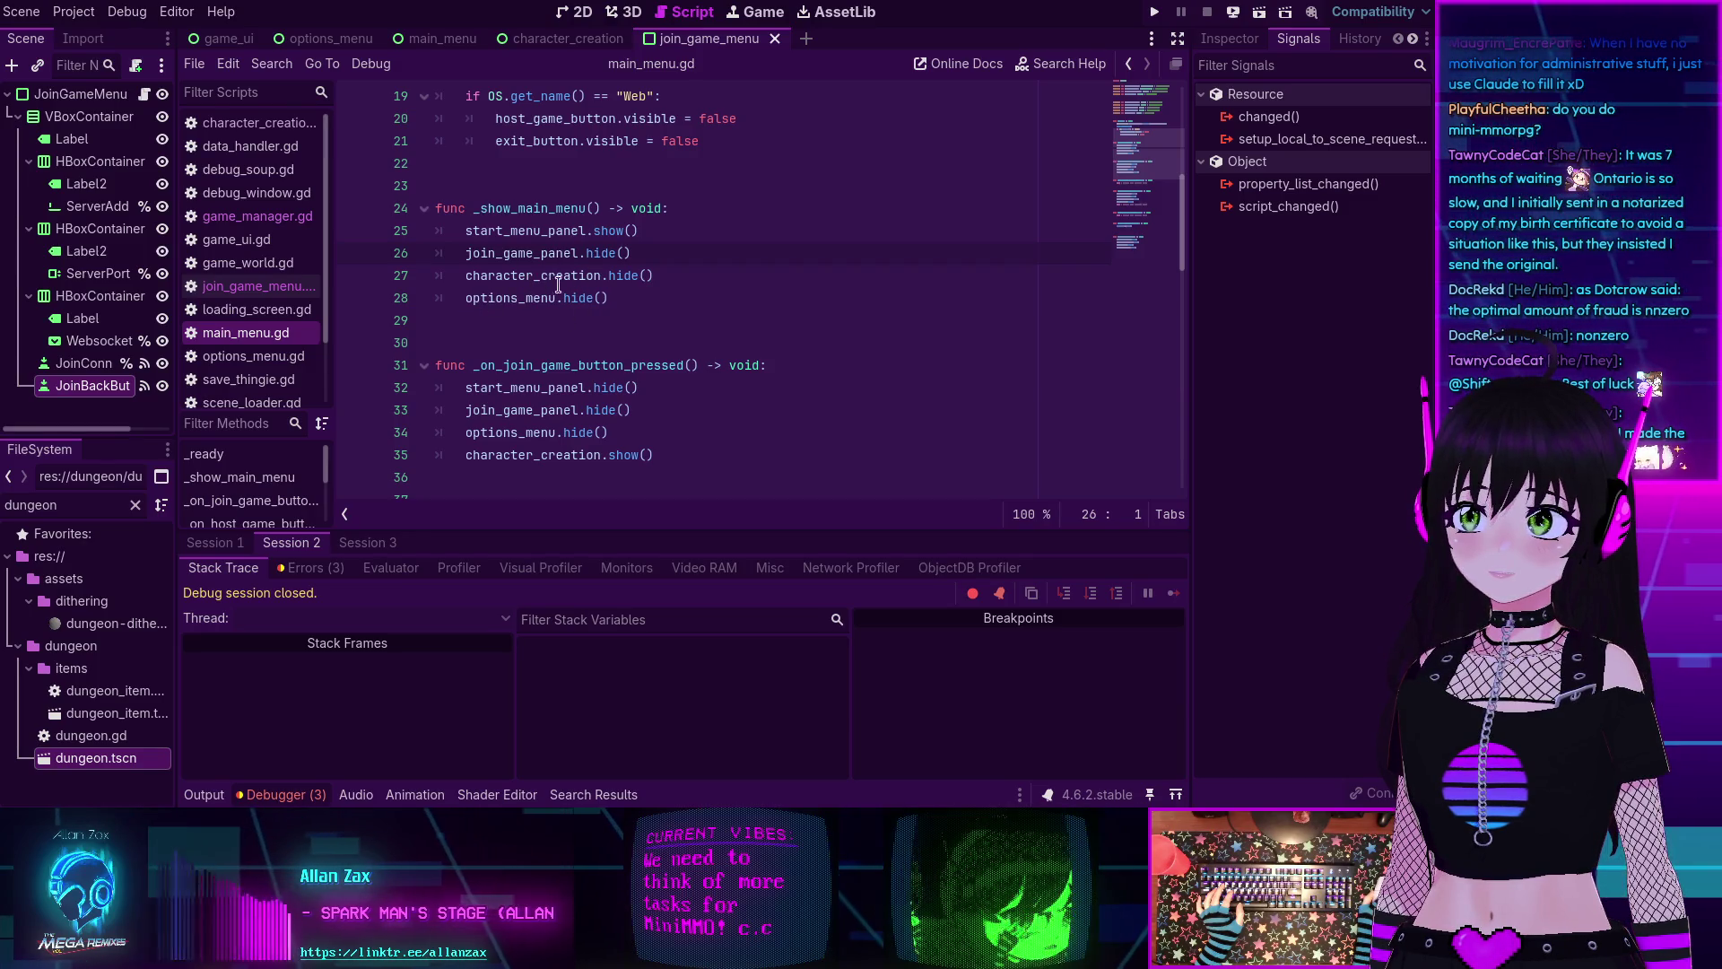
scroll(618, 315, "up", 6)
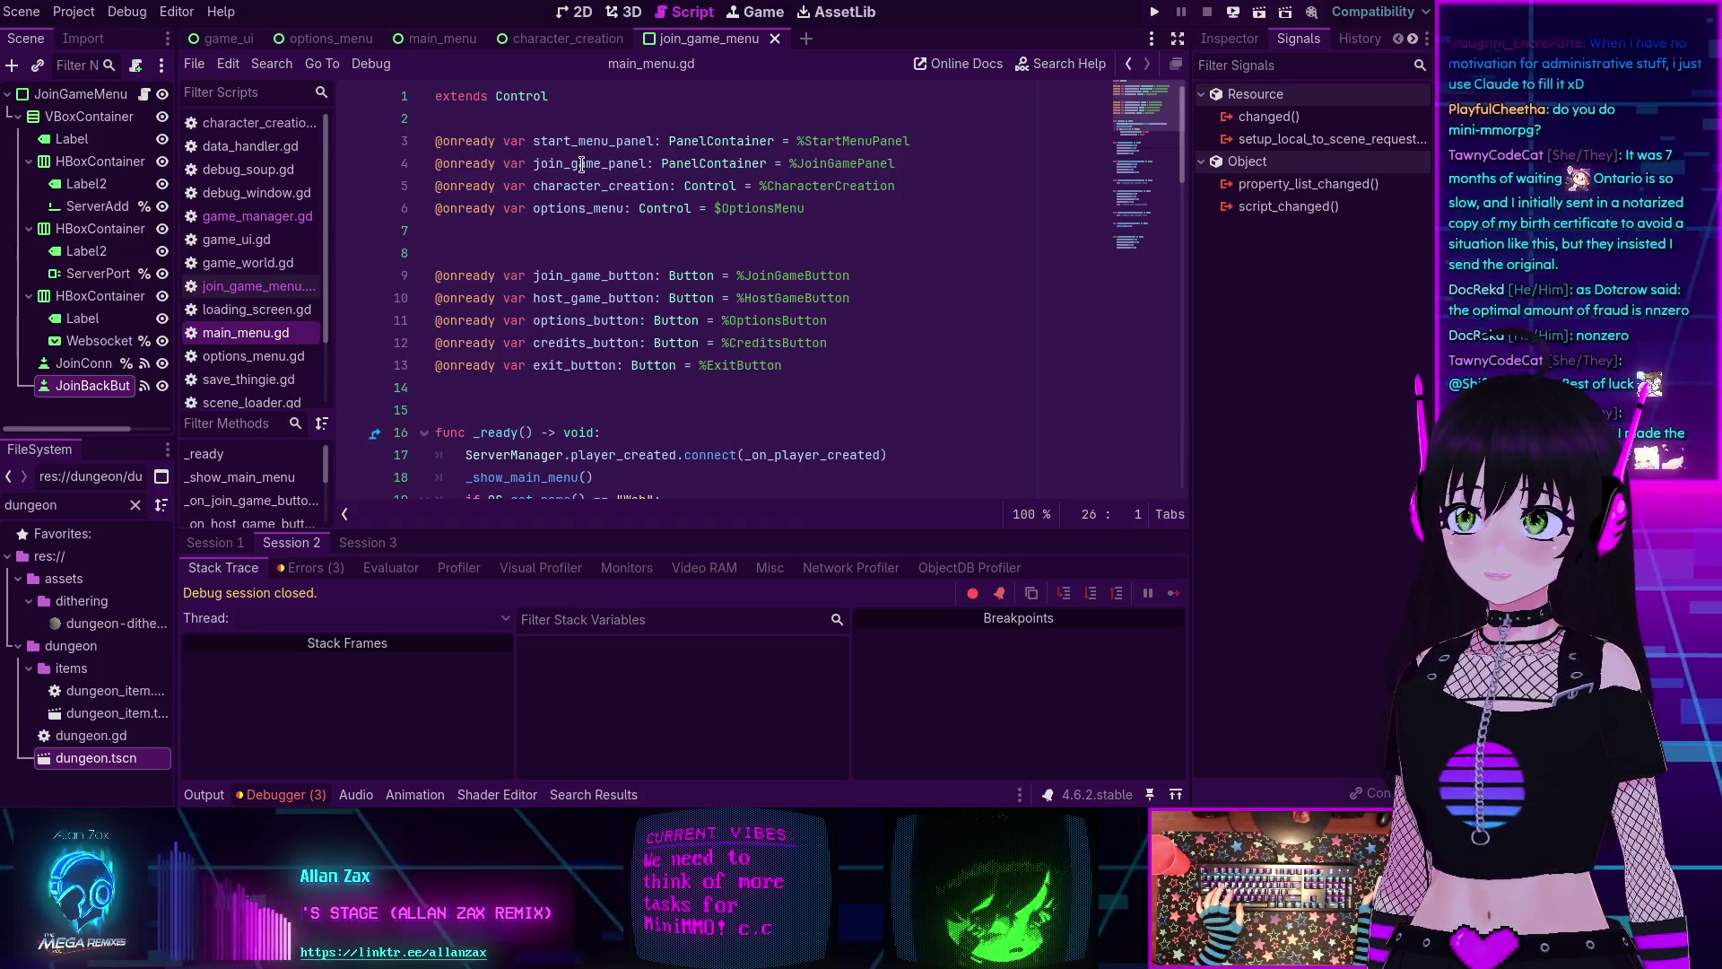
key("ctrl+shift+Tab")
key("ctrl+shift+Tab")
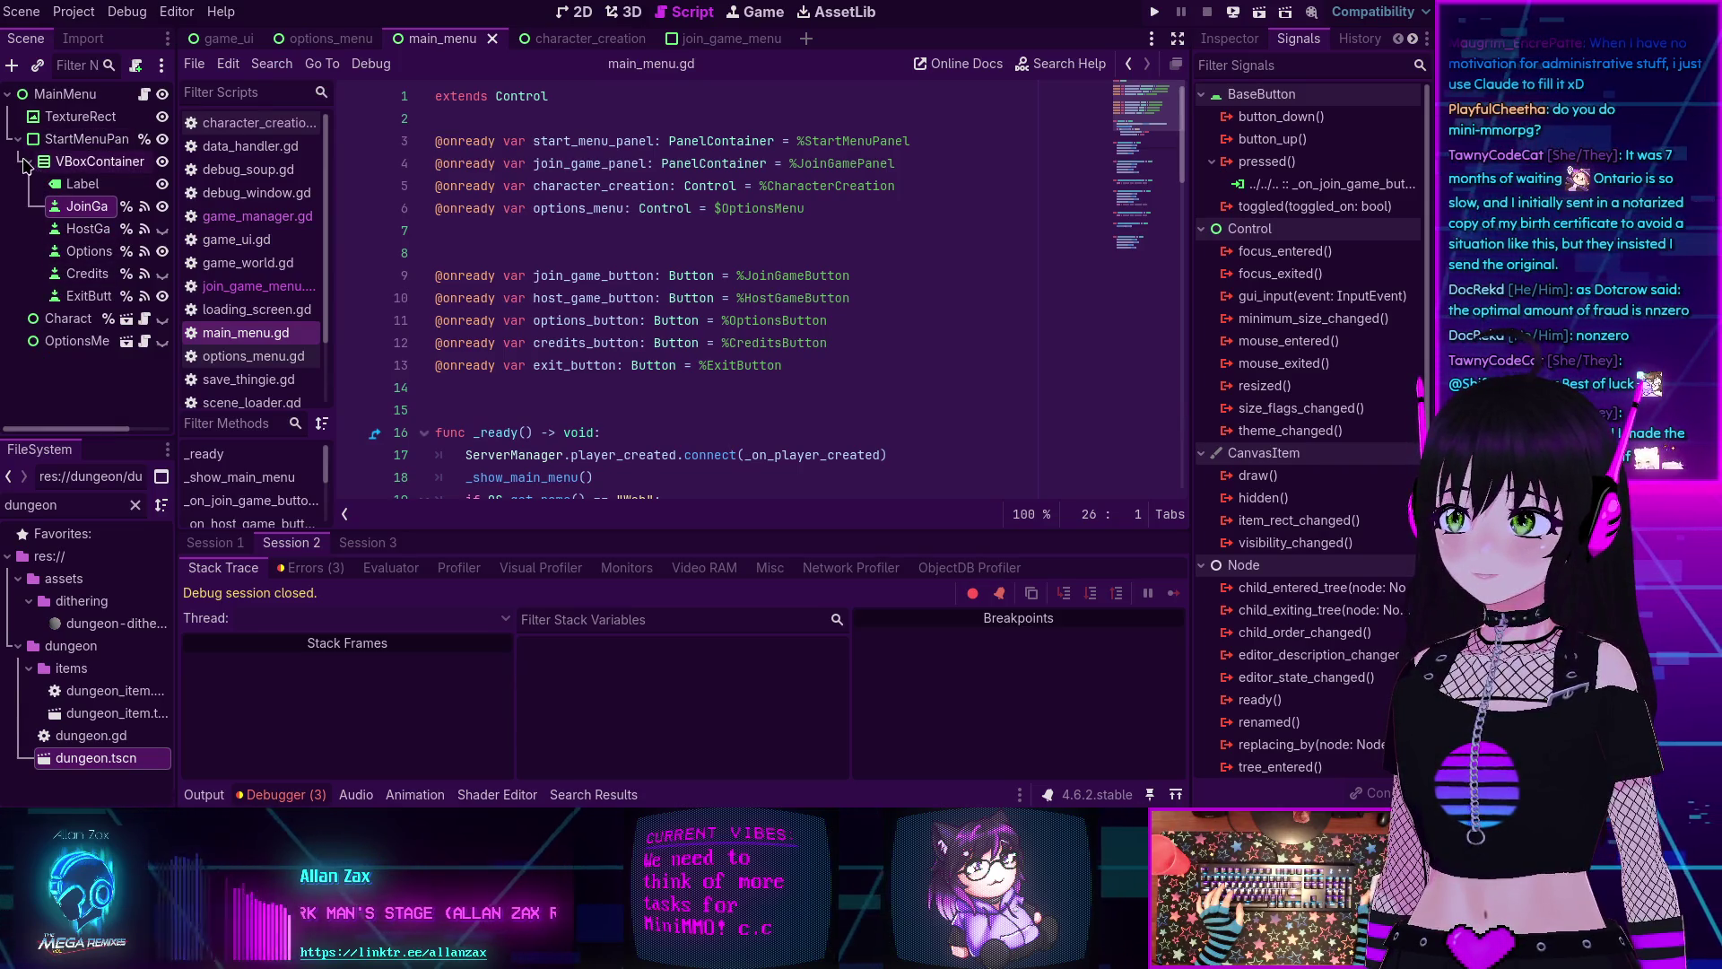
Delete the CharacterCreation and OptionsMenu nodes, keeping TextureRect and StartMenuPanel in main_menu.
left_click(19, 139)
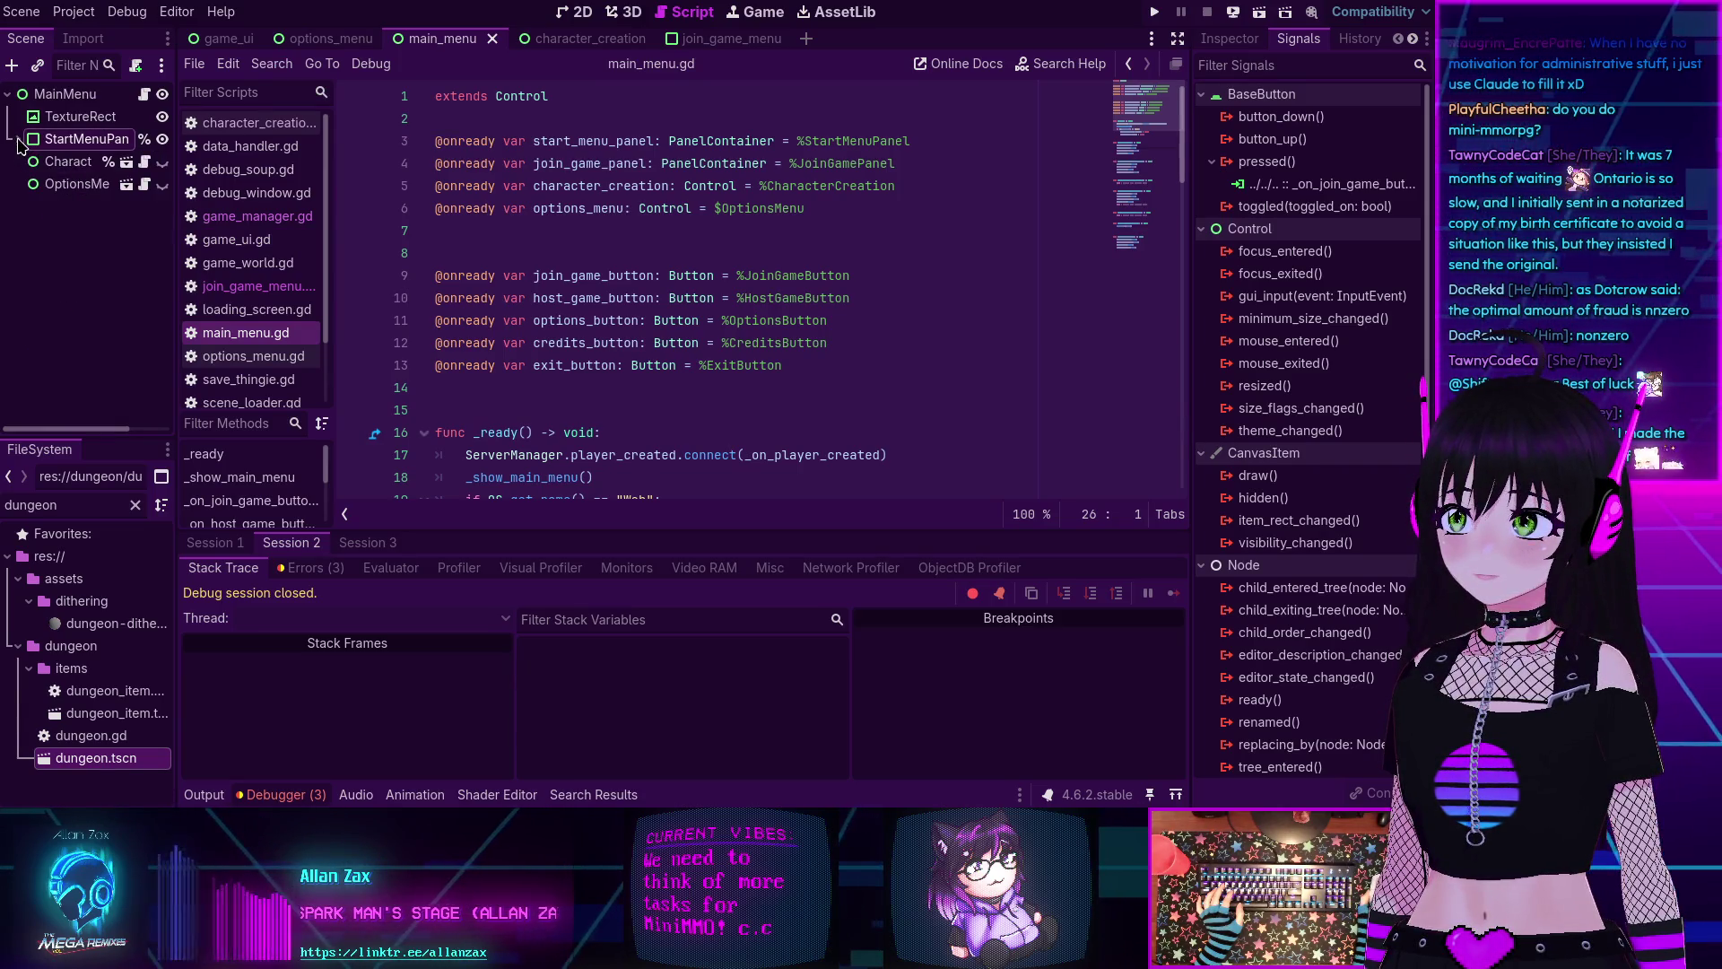
left_click(70, 167)
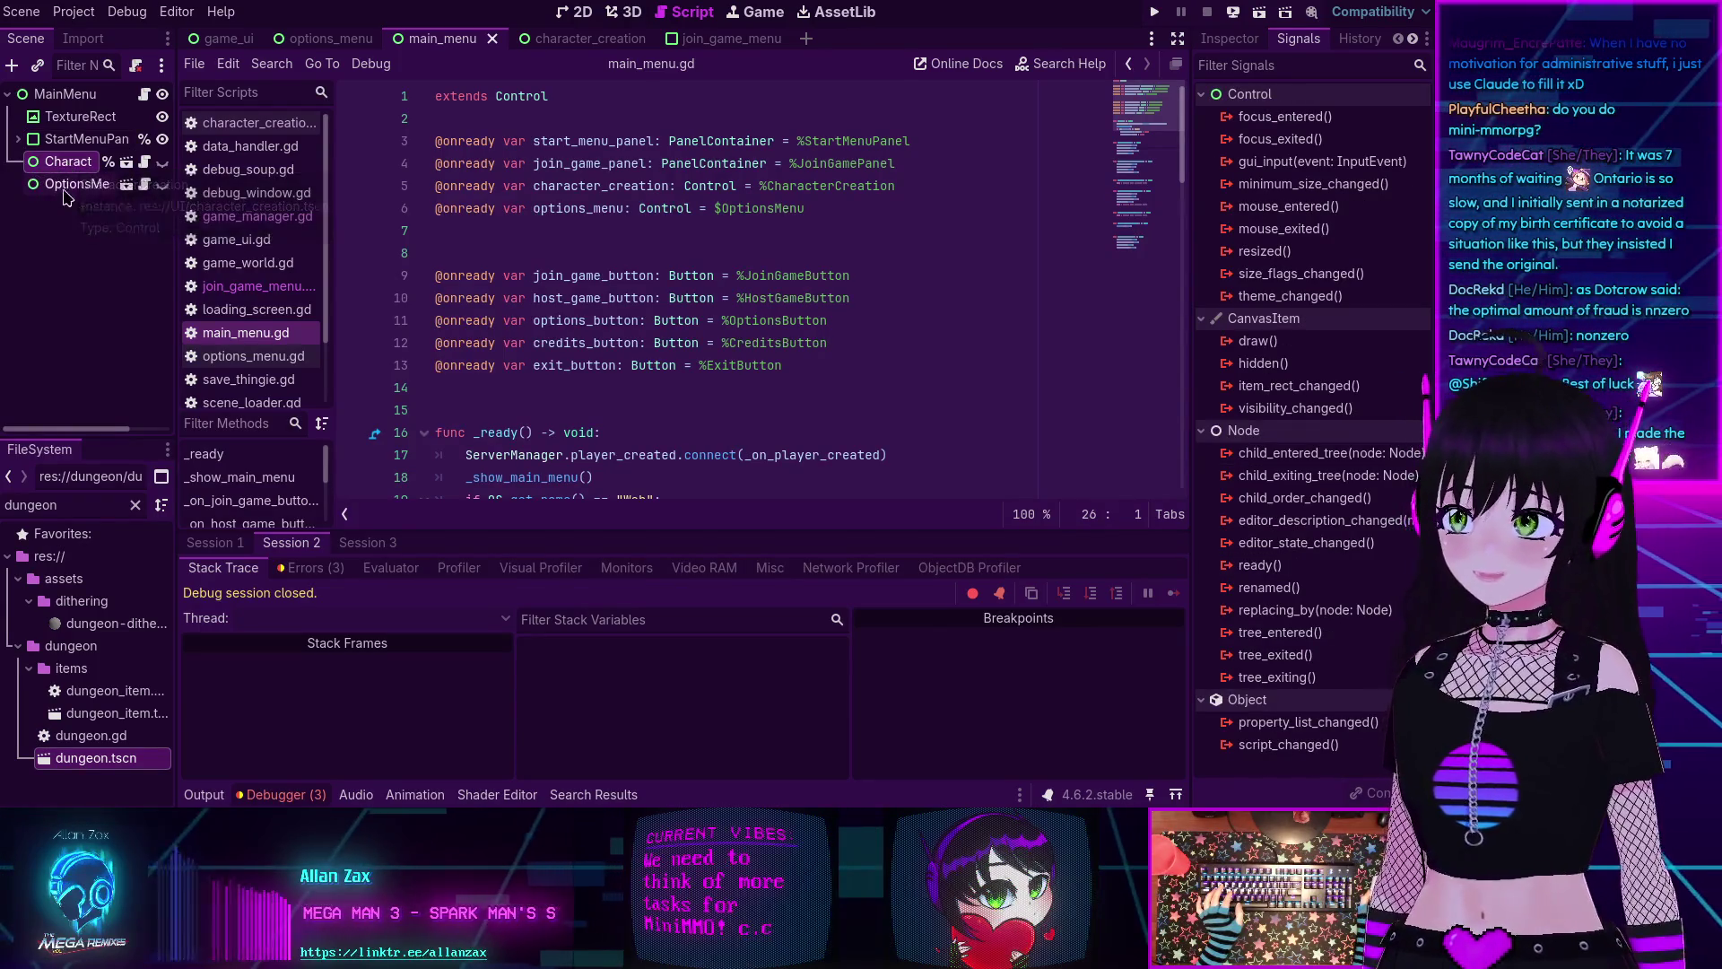
key("Delete")
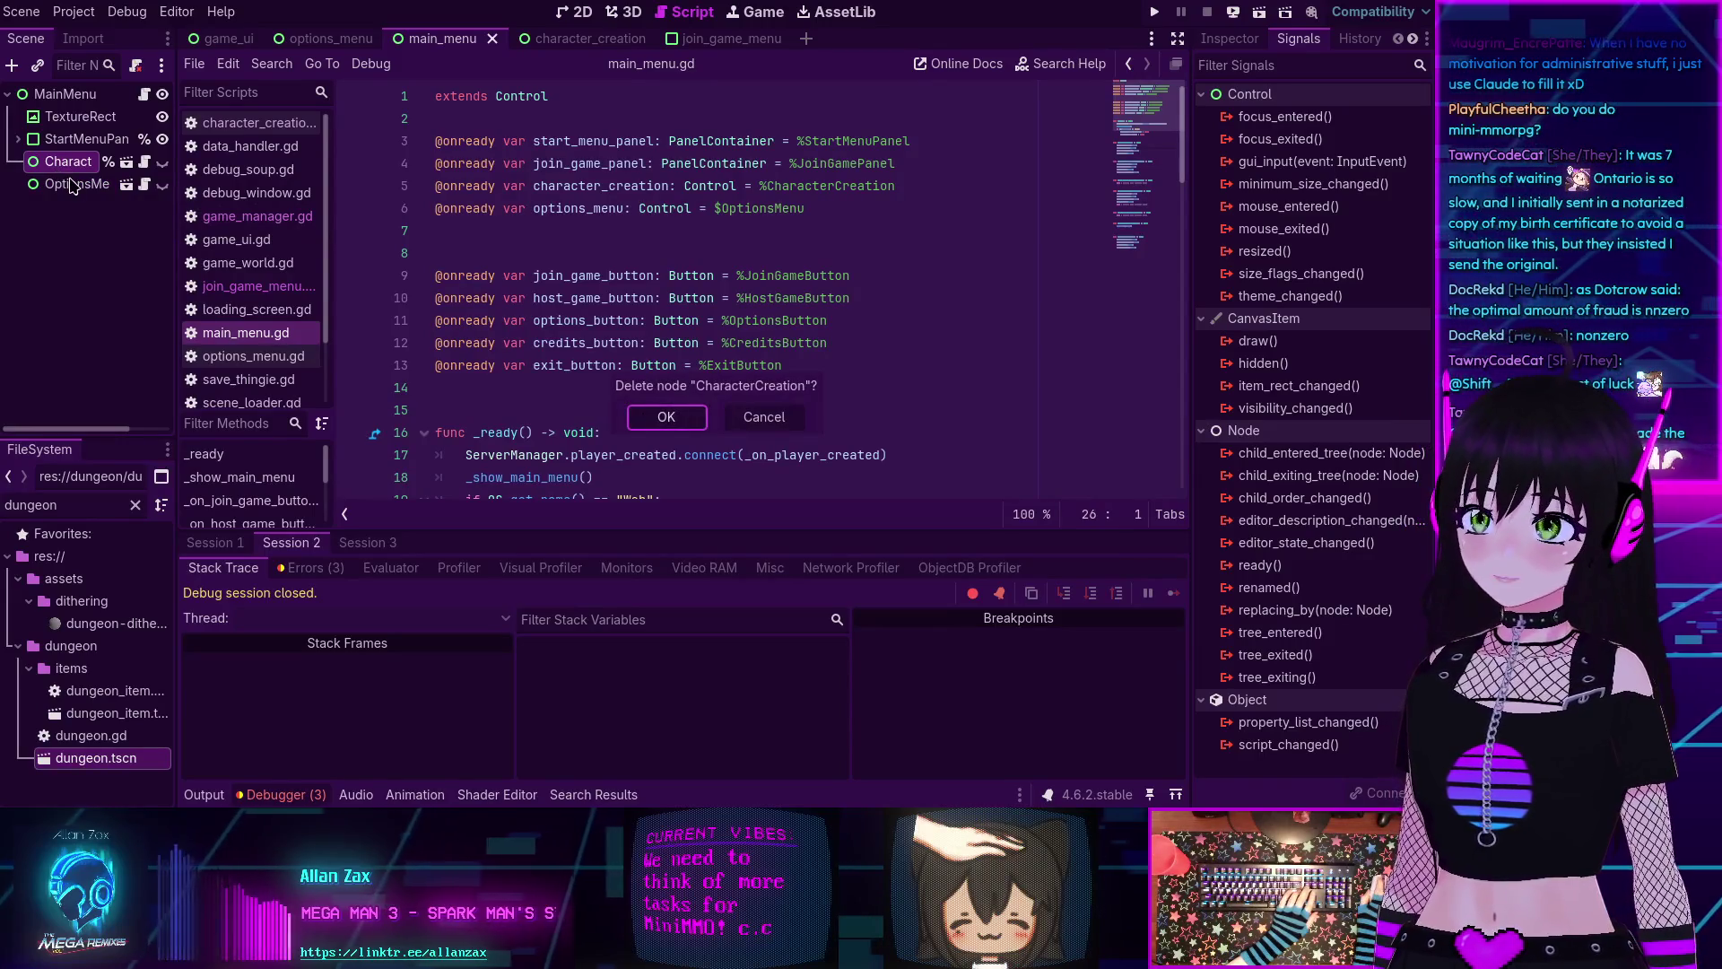
key("Return")
left_click(67, 165)
key("Delete")
key("Return")
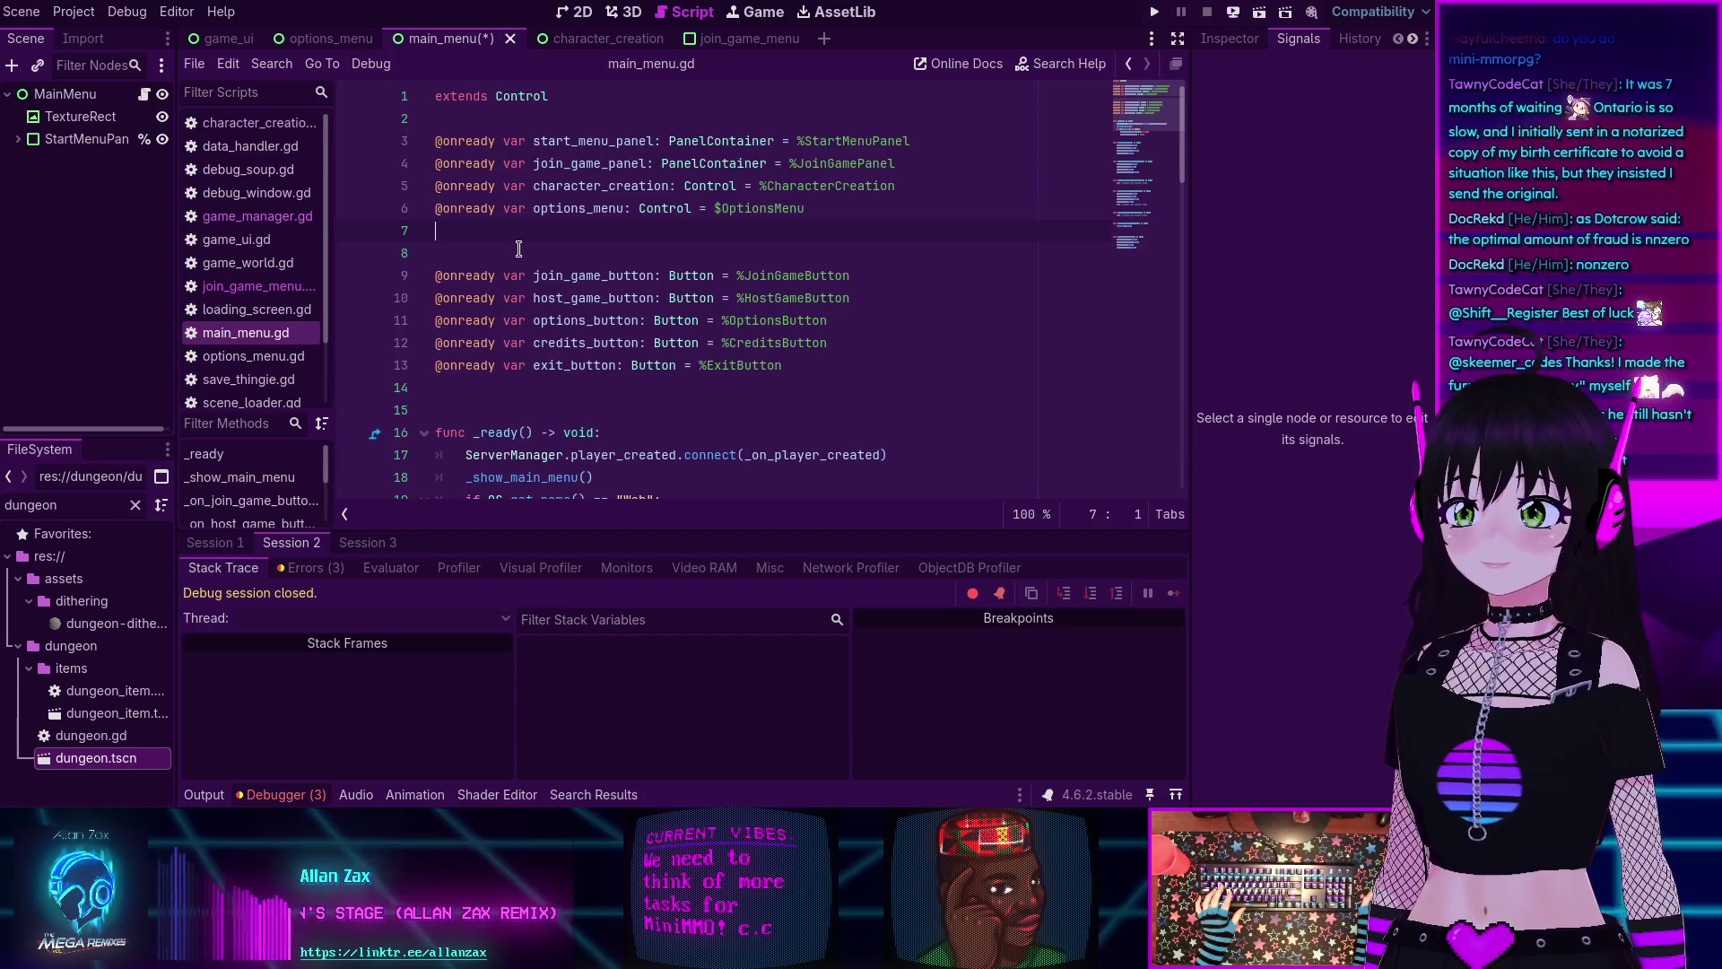
scroll(461, 241, "down", 3)
scroll(462, 241, "up", 3)
scroll(462, 243, "down", 3)
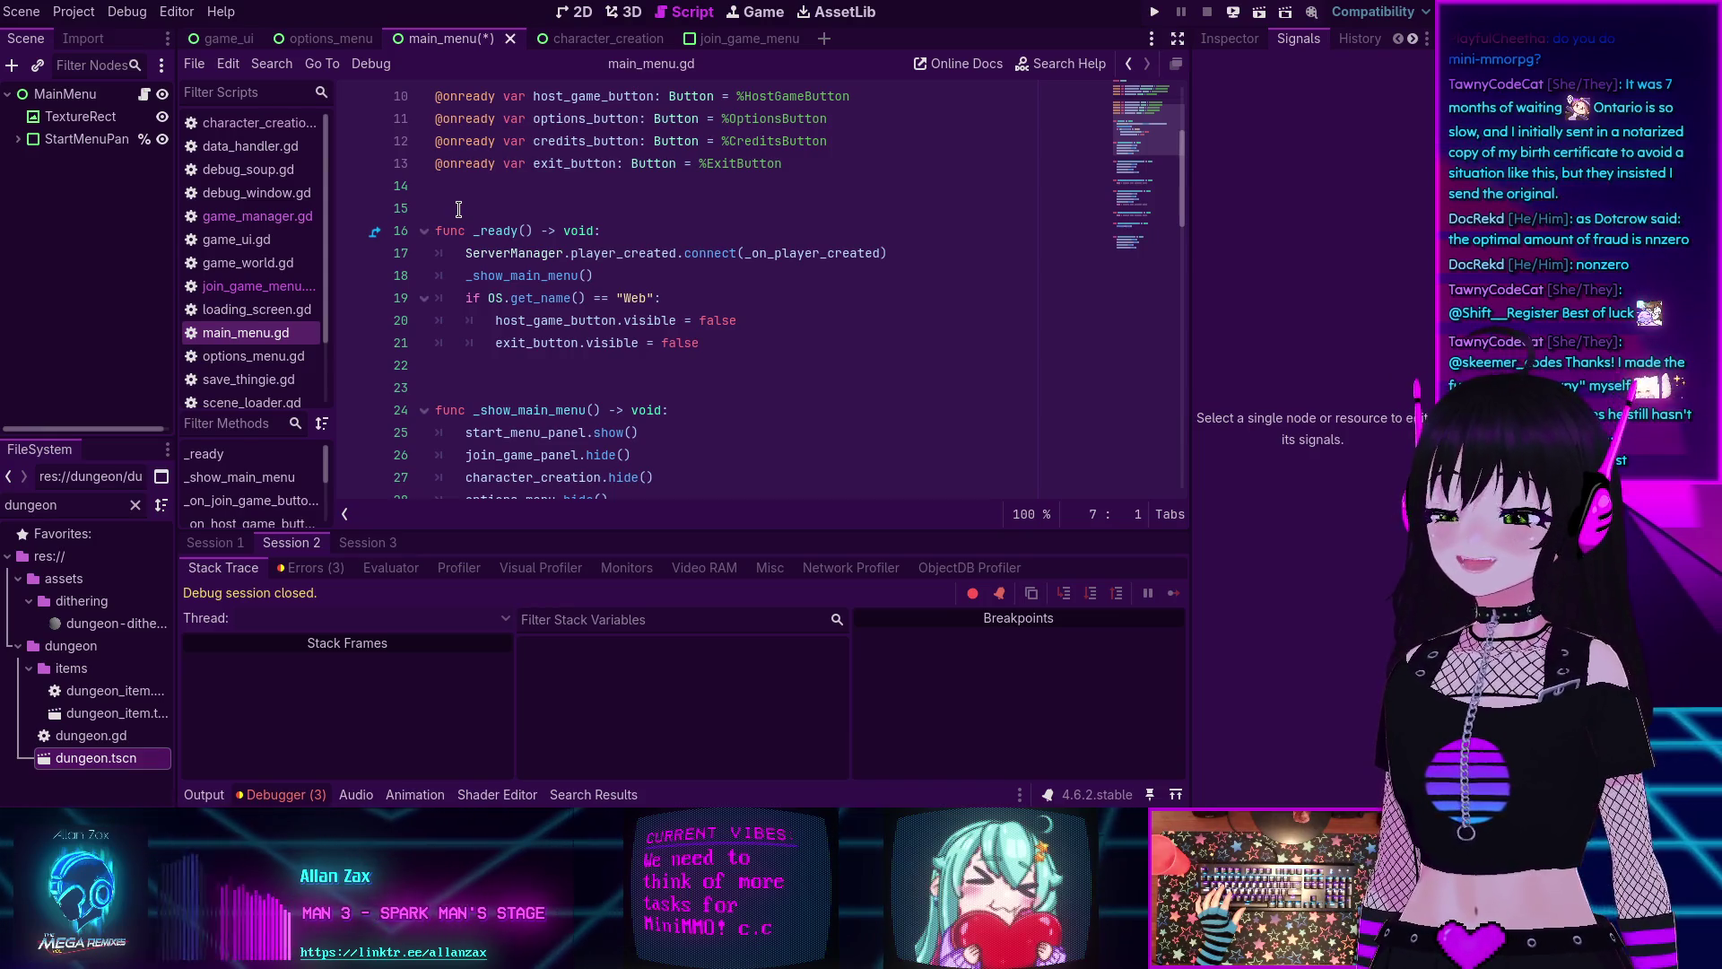
scroll(459, 209, "up", 3)
scroll(466, 224, "down", 3)
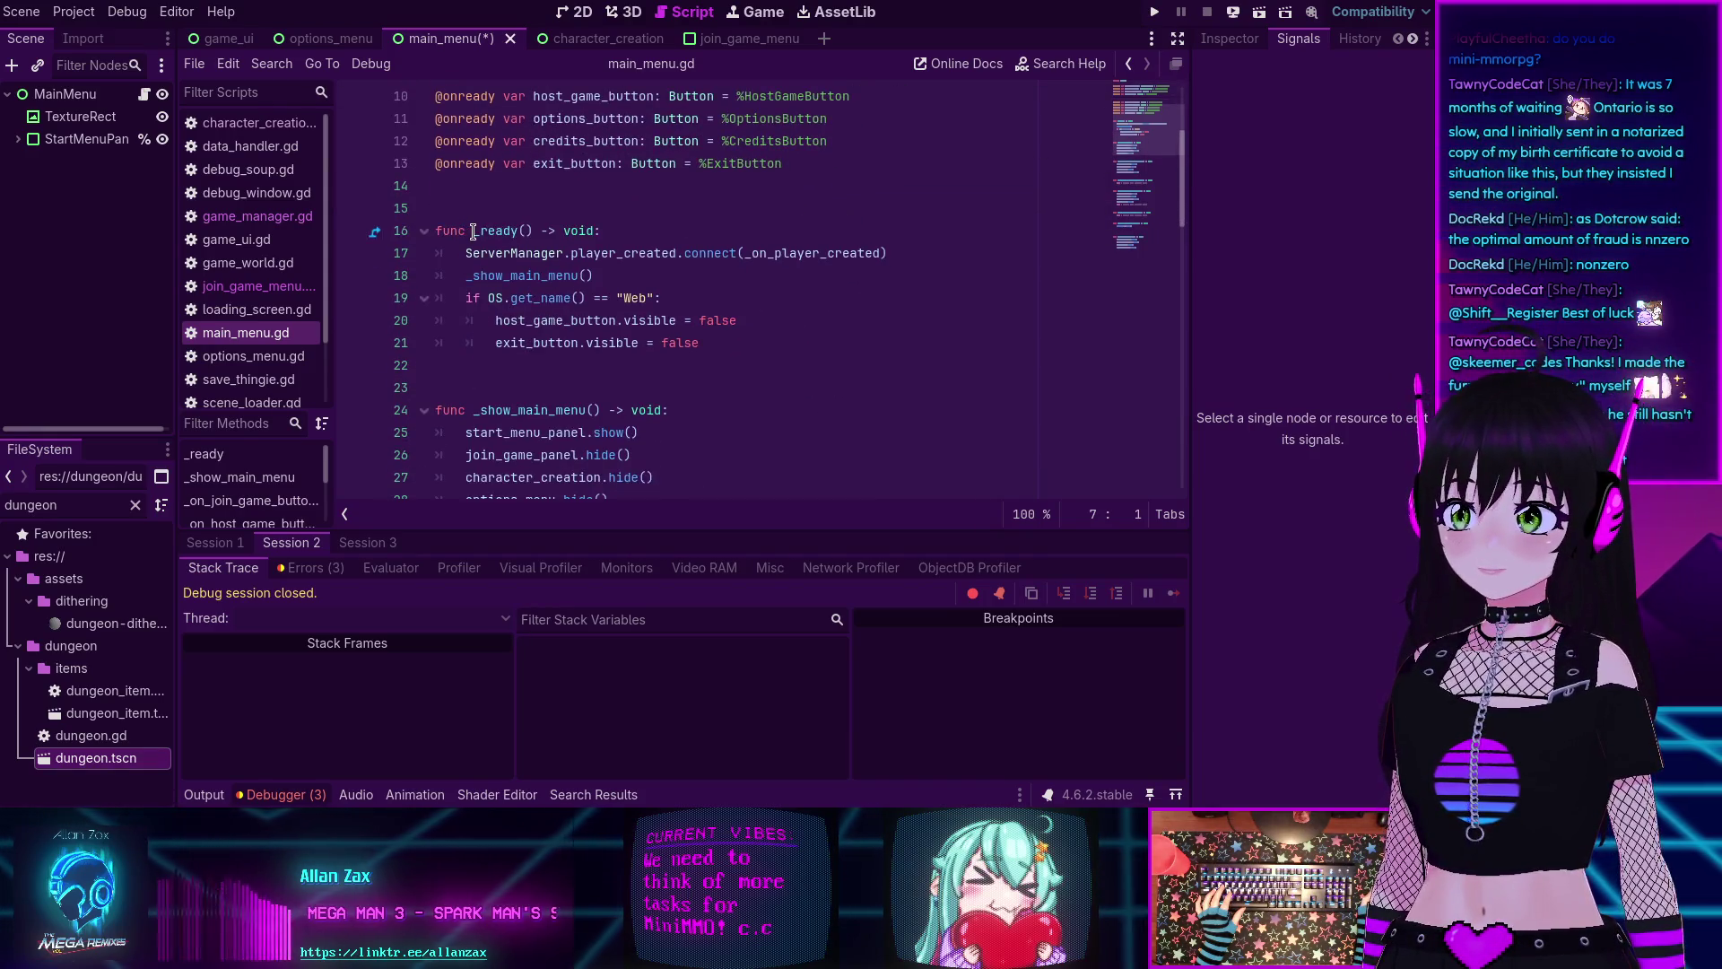
scroll(475, 224, "up", 3)
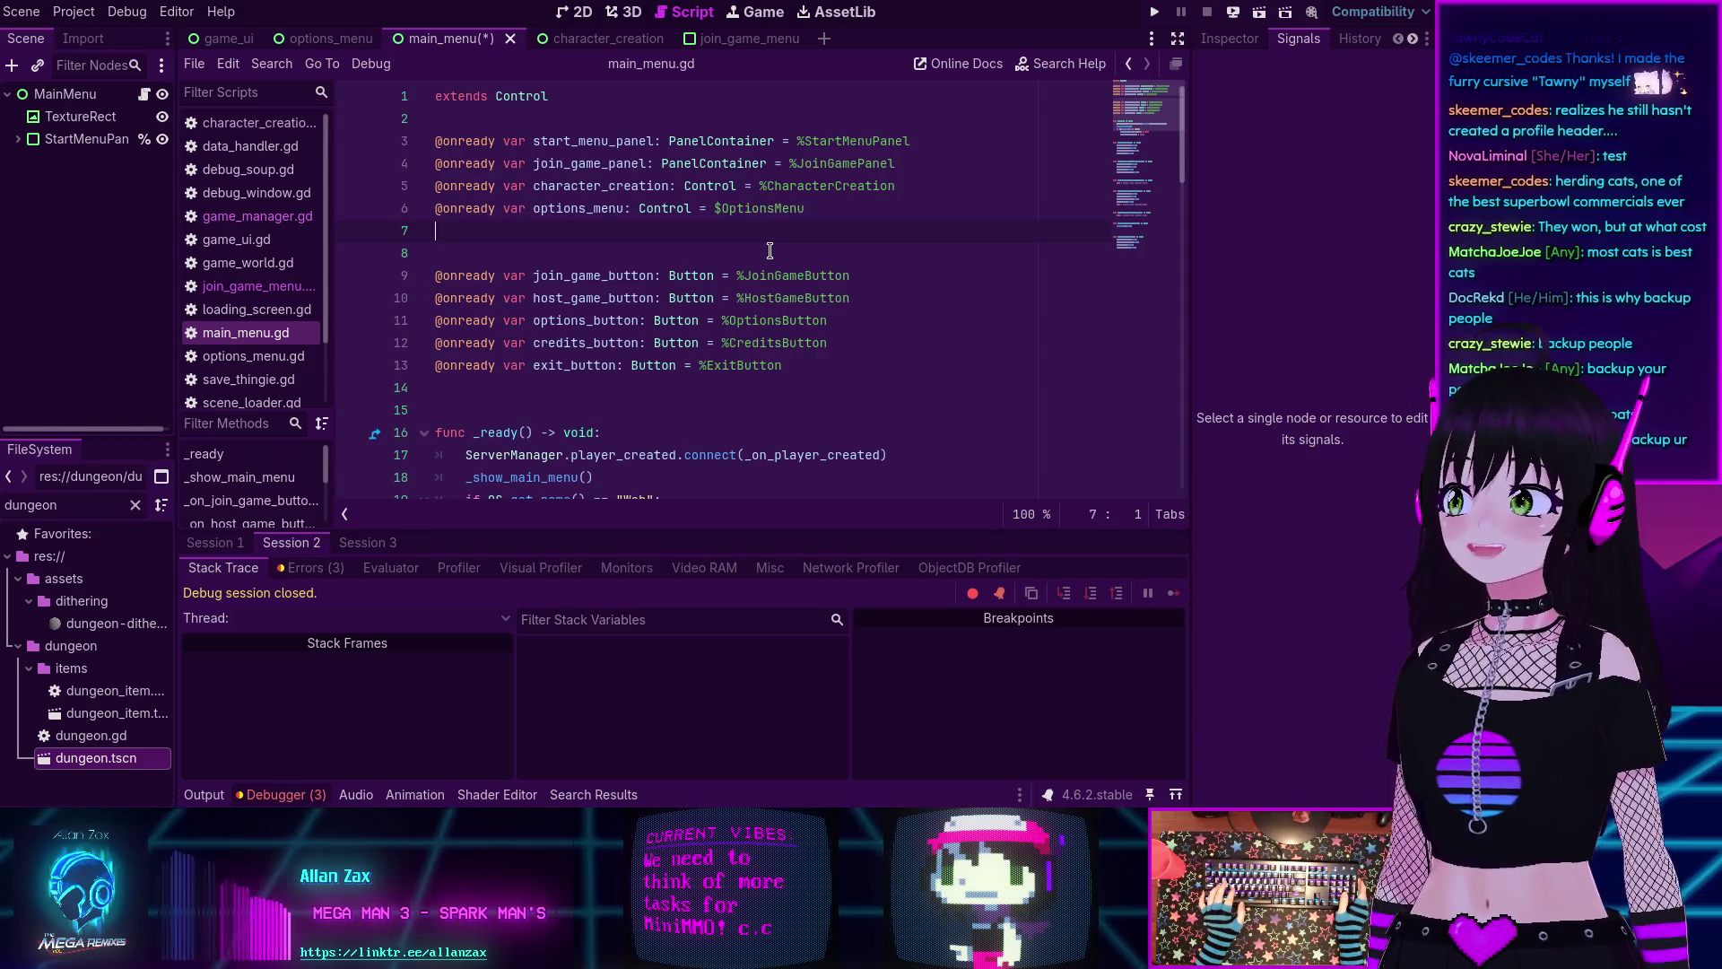
left_click(316, 576)
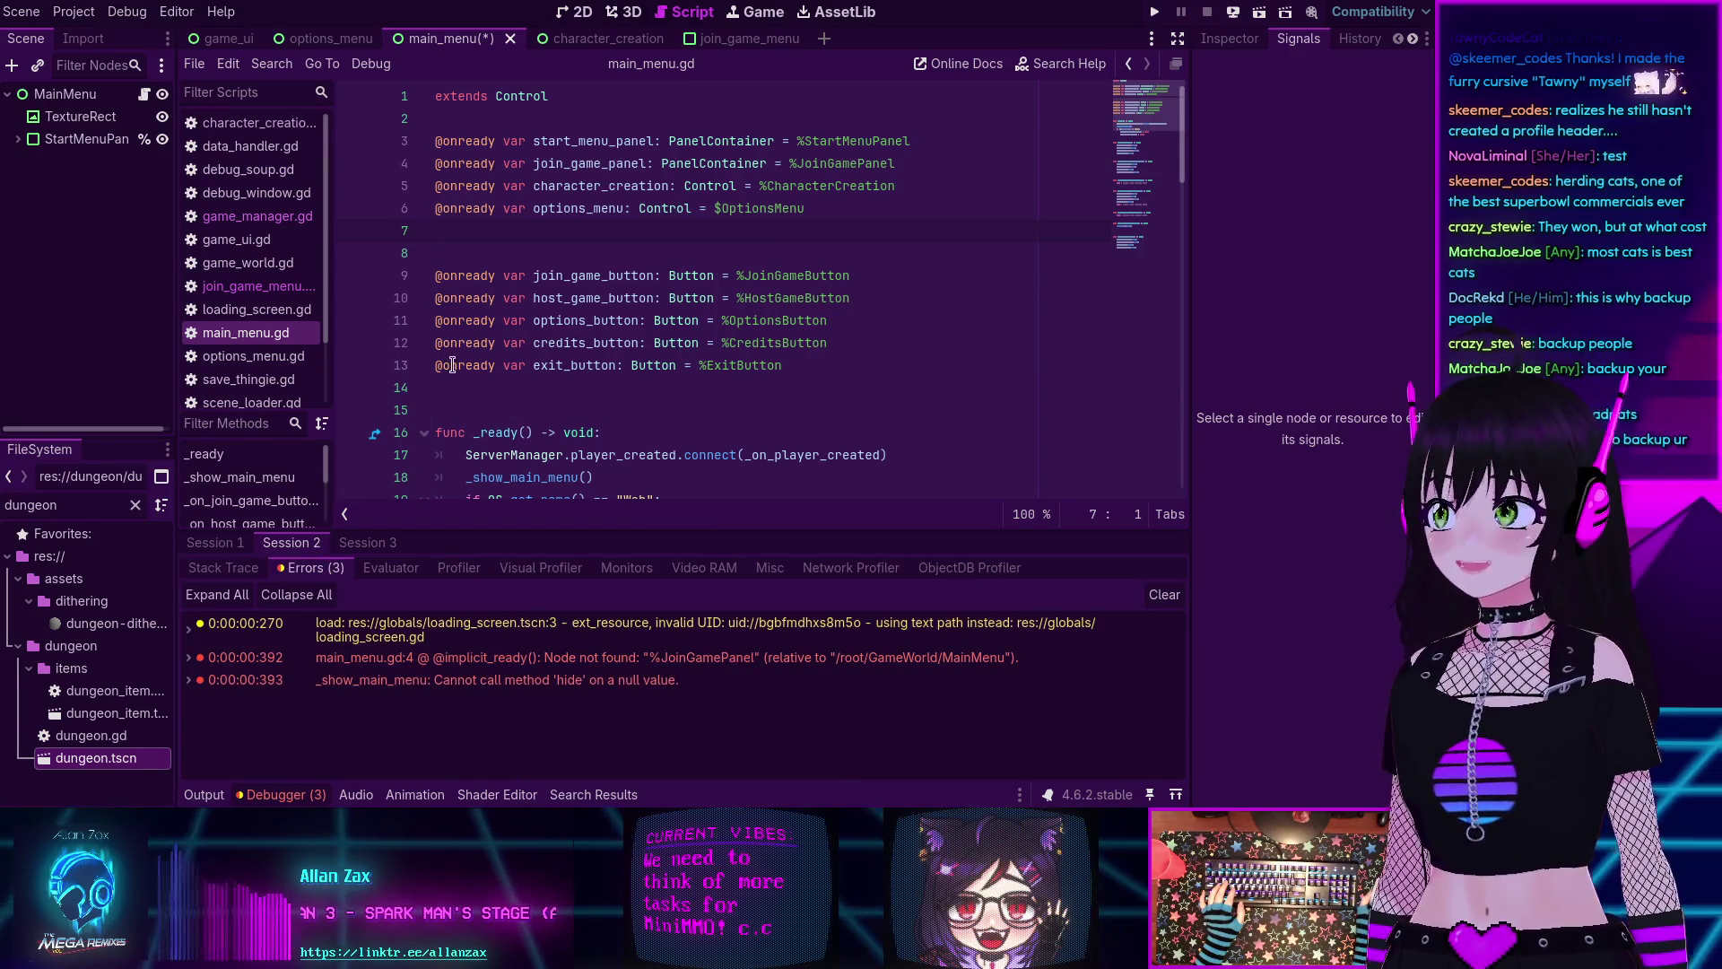
mouse_move(476, 359)
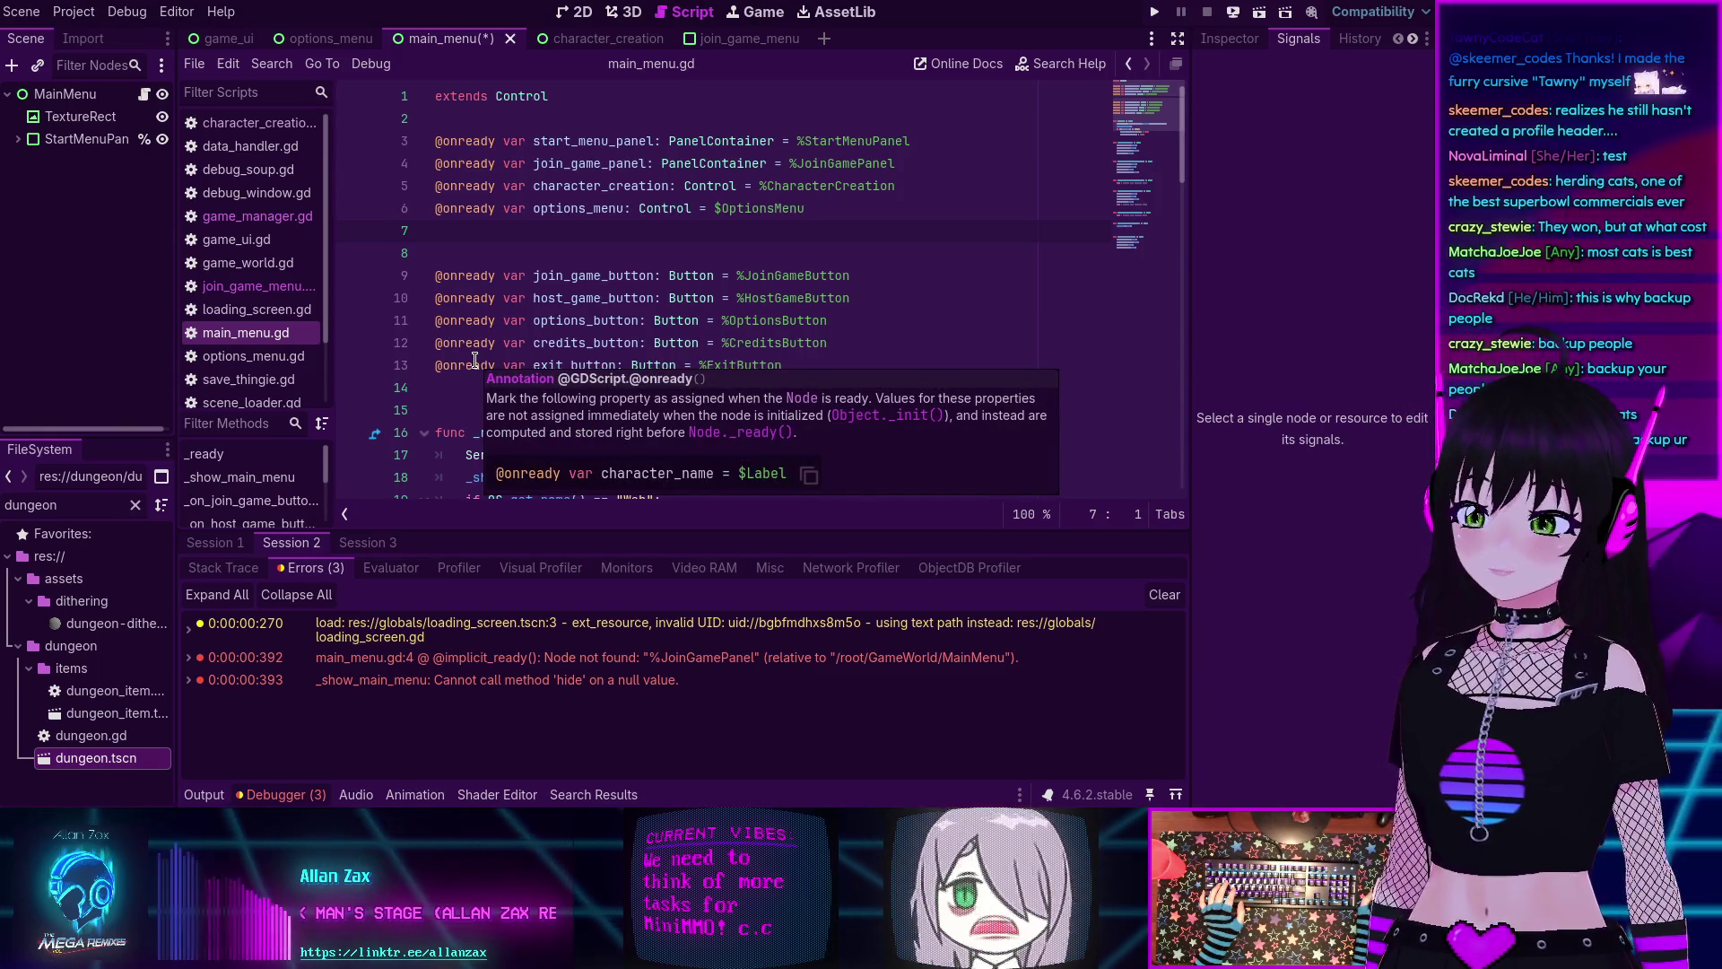
left_click(460, 249)
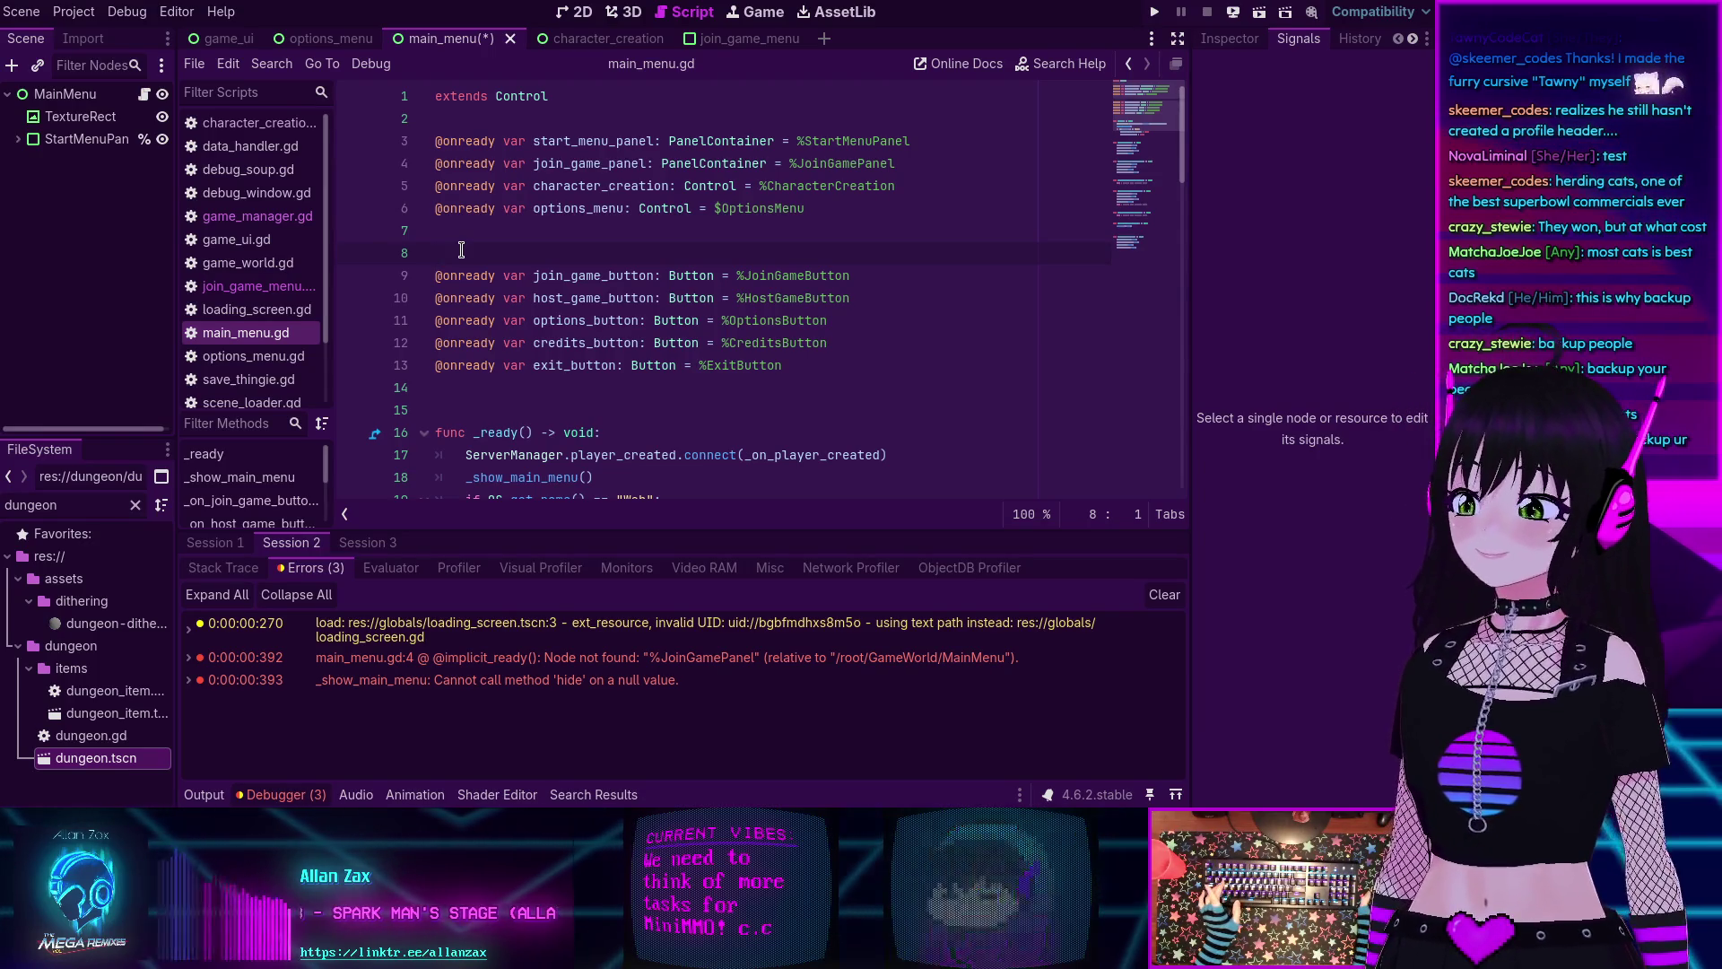
left_click(513, 241)
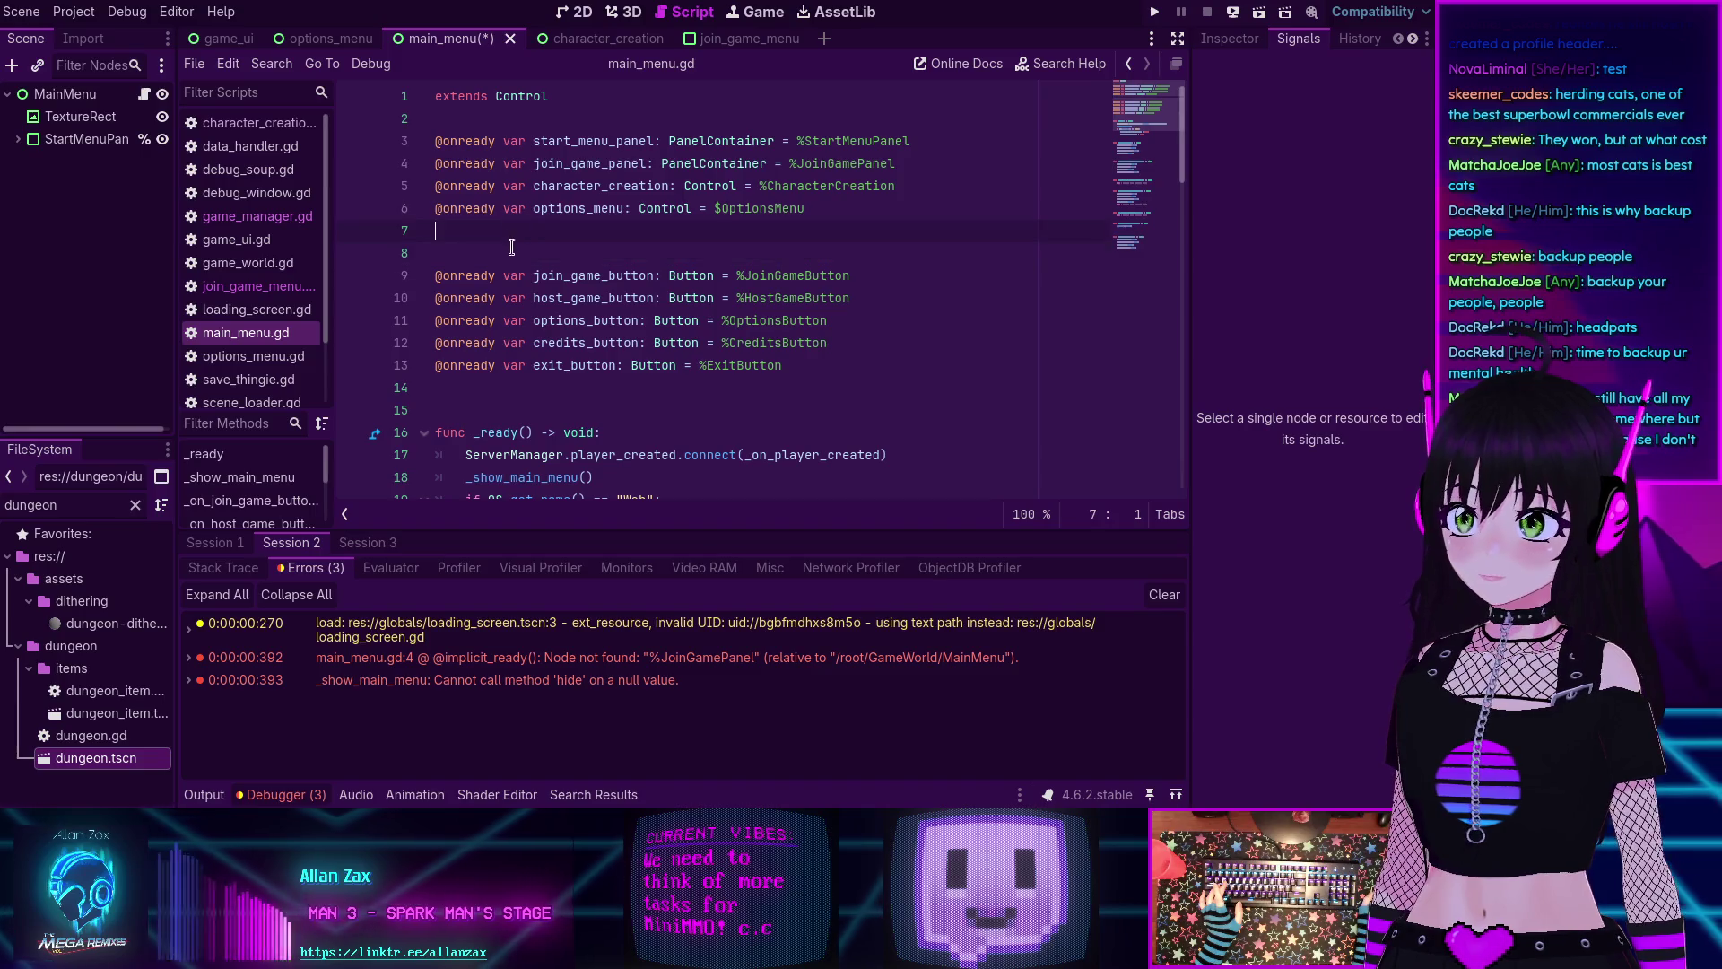